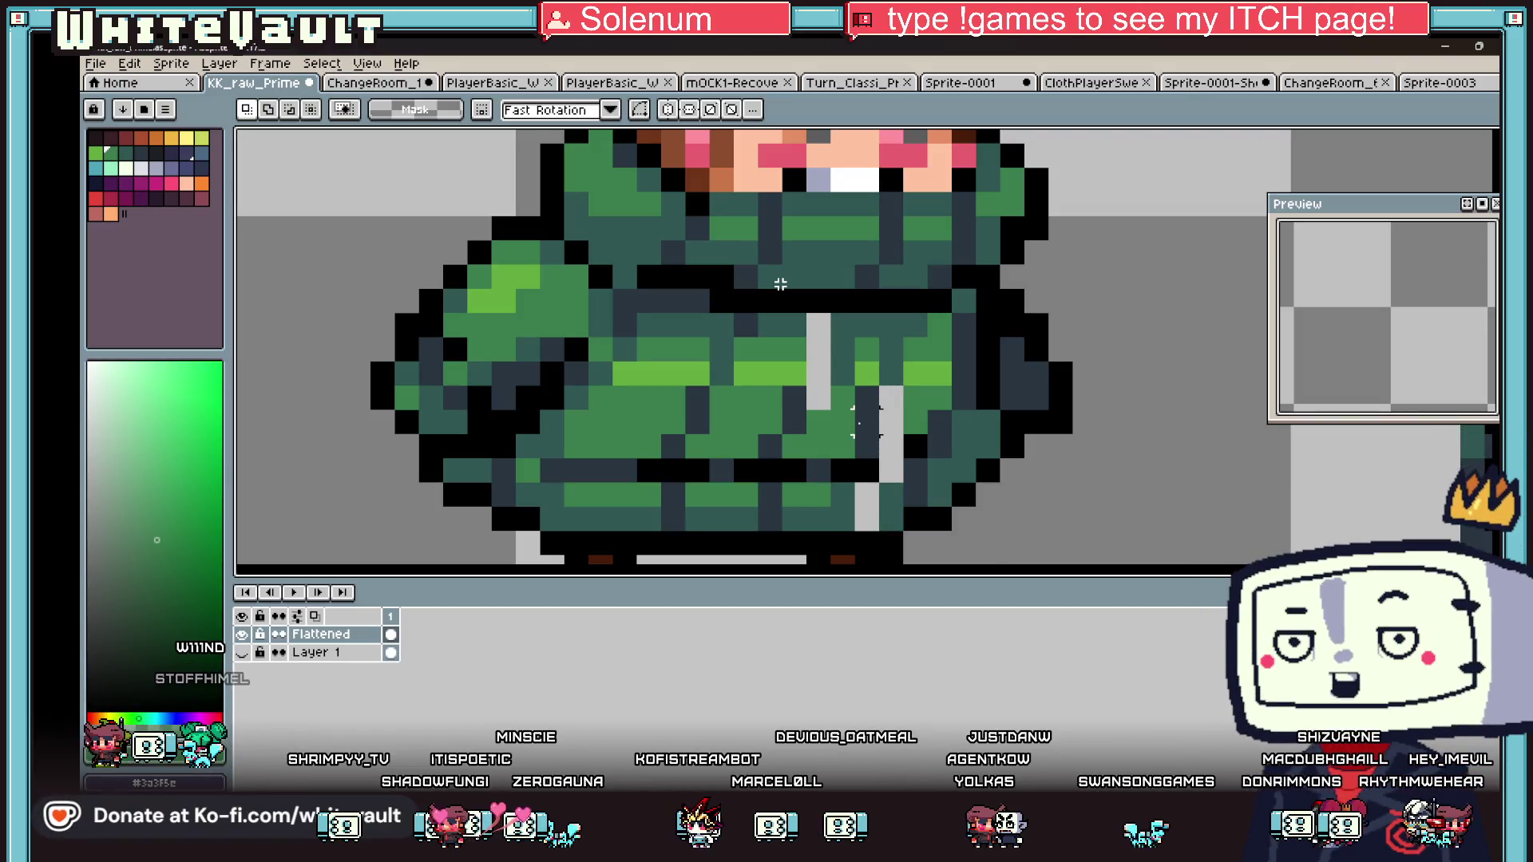
- With the pencil, fill grey gap pixels on the upper coat with dark teal and green
{"action": "scroll", "coordinate": [781, 284], "scroll_direction": "up", "scroll_amount": 2}
{"action": "key", "text": "Return"}
{"action": "key", "text": "b"}
{"action": "left_click", "coordinate": [797, 311]}
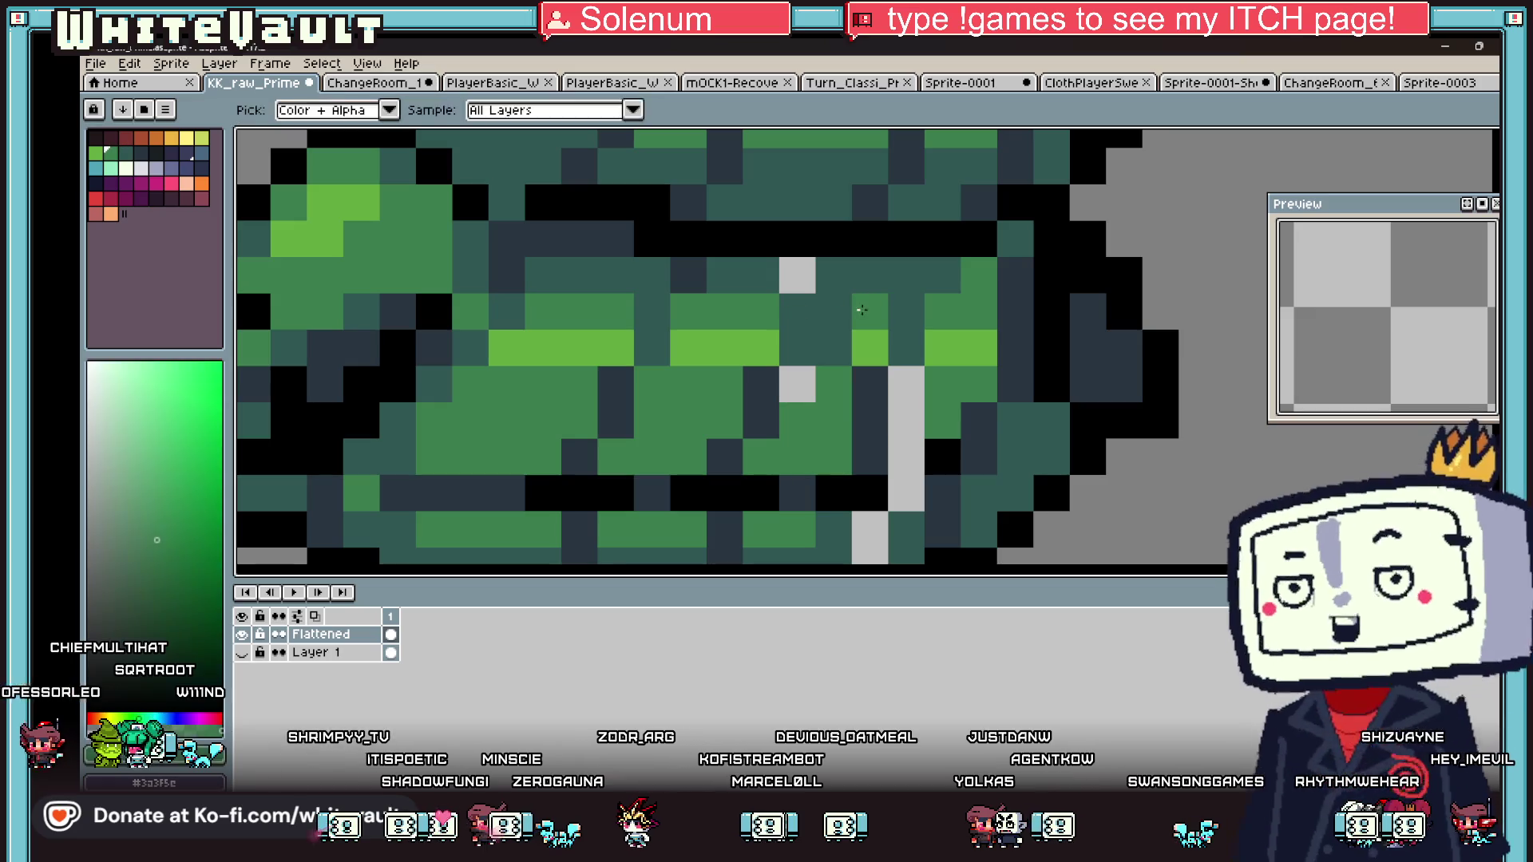
{"action": "key", "text": "alt"}
{"action": "left_click", "coordinate": [798, 275]}
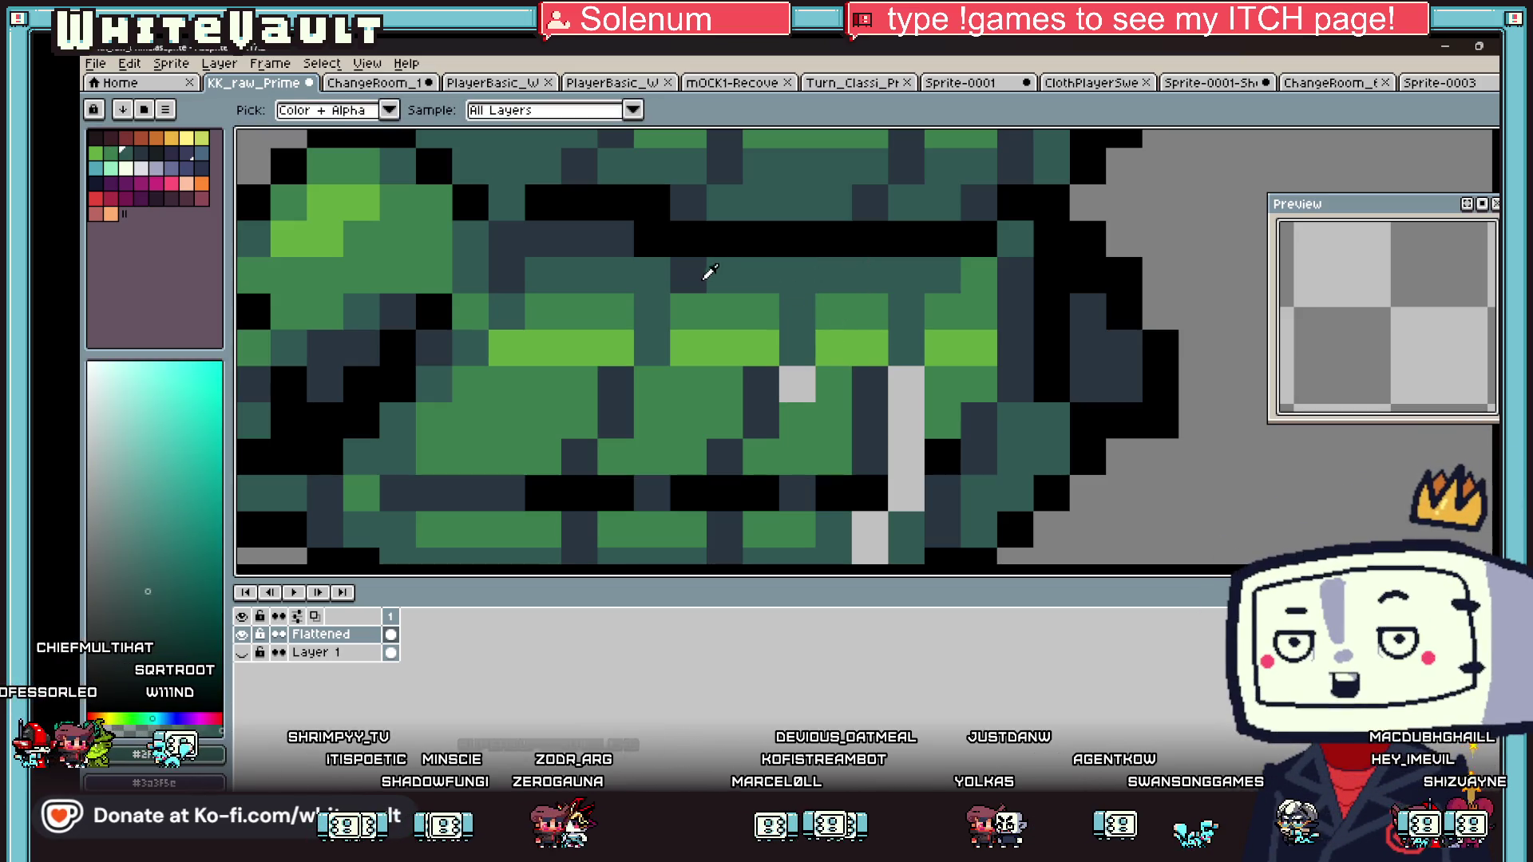
{"action": "left_click", "coordinate": [688, 276], "text": "alt"}
{"action": "left_click", "coordinate": [831, 277]}
{"action": "left_click", "coordinate": [831, 399], "text": "alt"}
- Paint the light-grey coat strip green and darken pixels near the hem in dark blue
{"action": "left_click", "coordinate": [799, 385]}
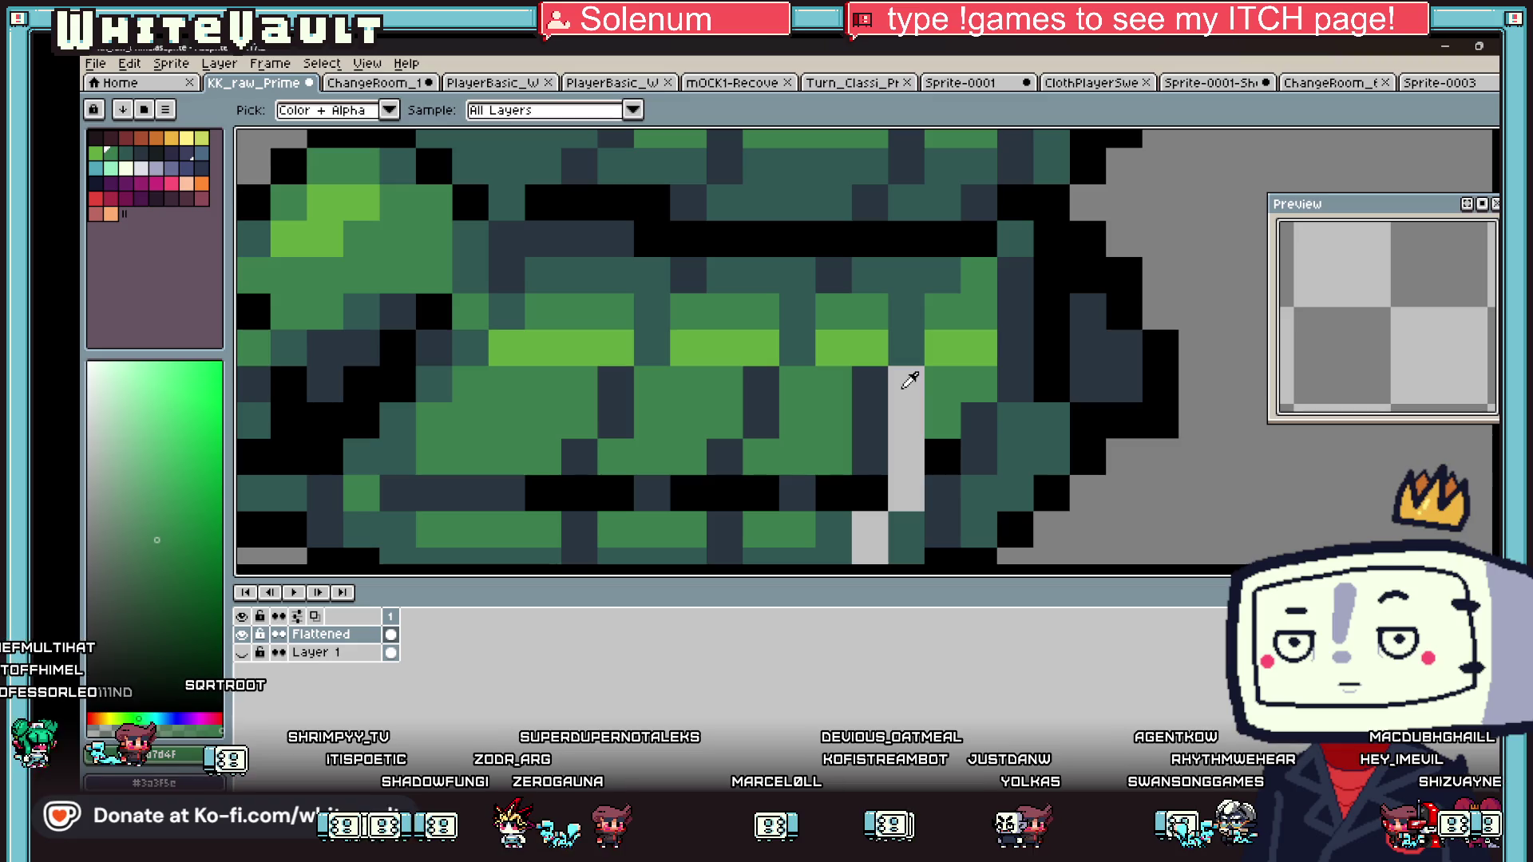
{"action": "left_click_drag", "start_coordinate": [907, 376], "coordinate": [908, 459]}
{"action": "left_click", "coordinate": [863, 447], "text": "alt"}
{"action": "left_click", "coordinate": [821, 461]}
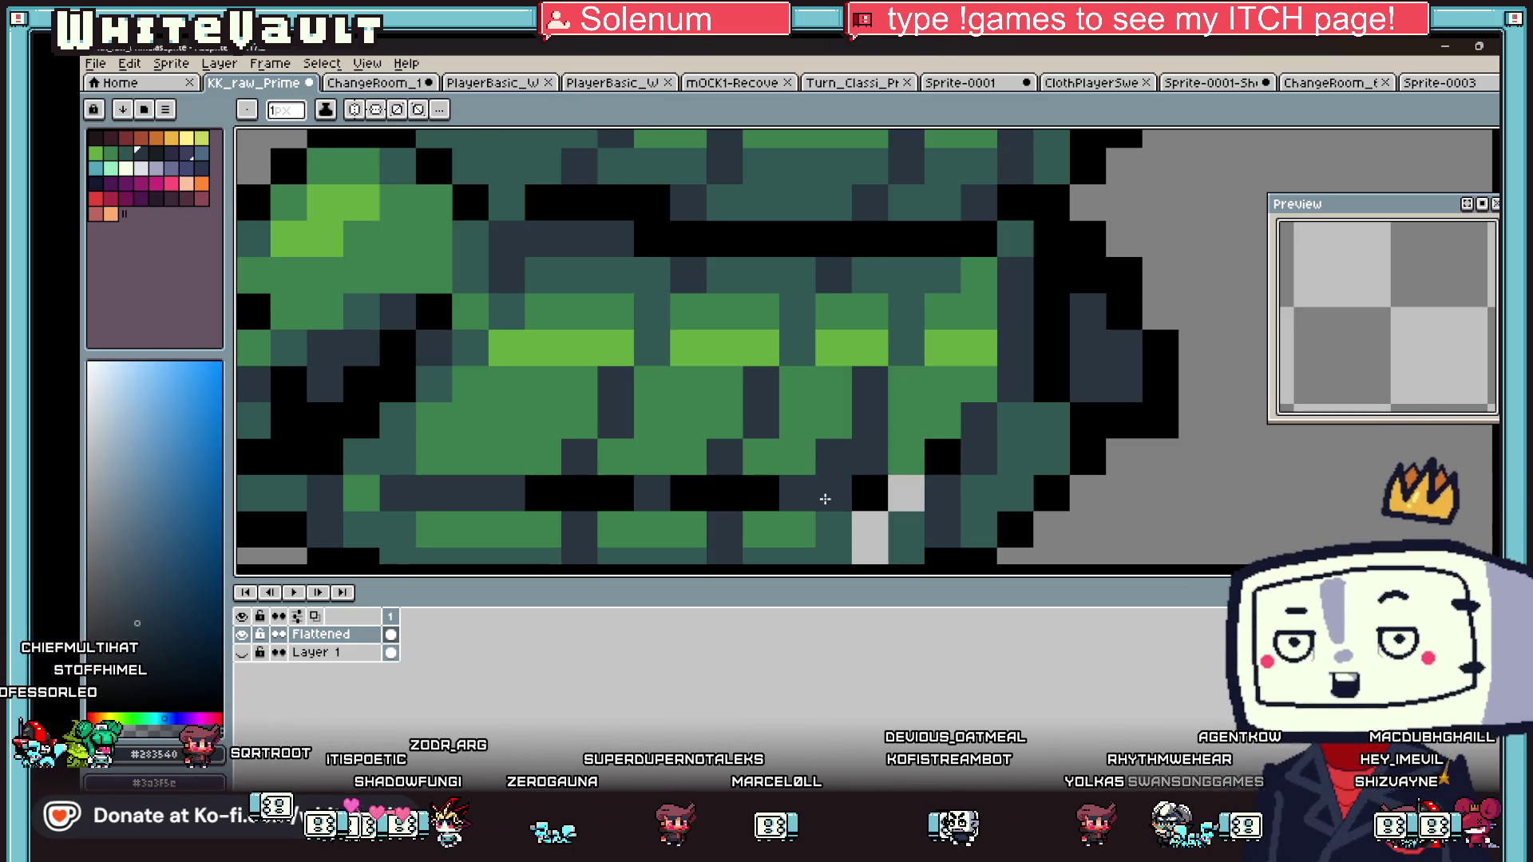
{"action": "left_click", "coordinate": [834, 529]}
{"action": "scroll", "coordinate": [800, 487], "scroll_direction": "down", "scroll_amount": 2}
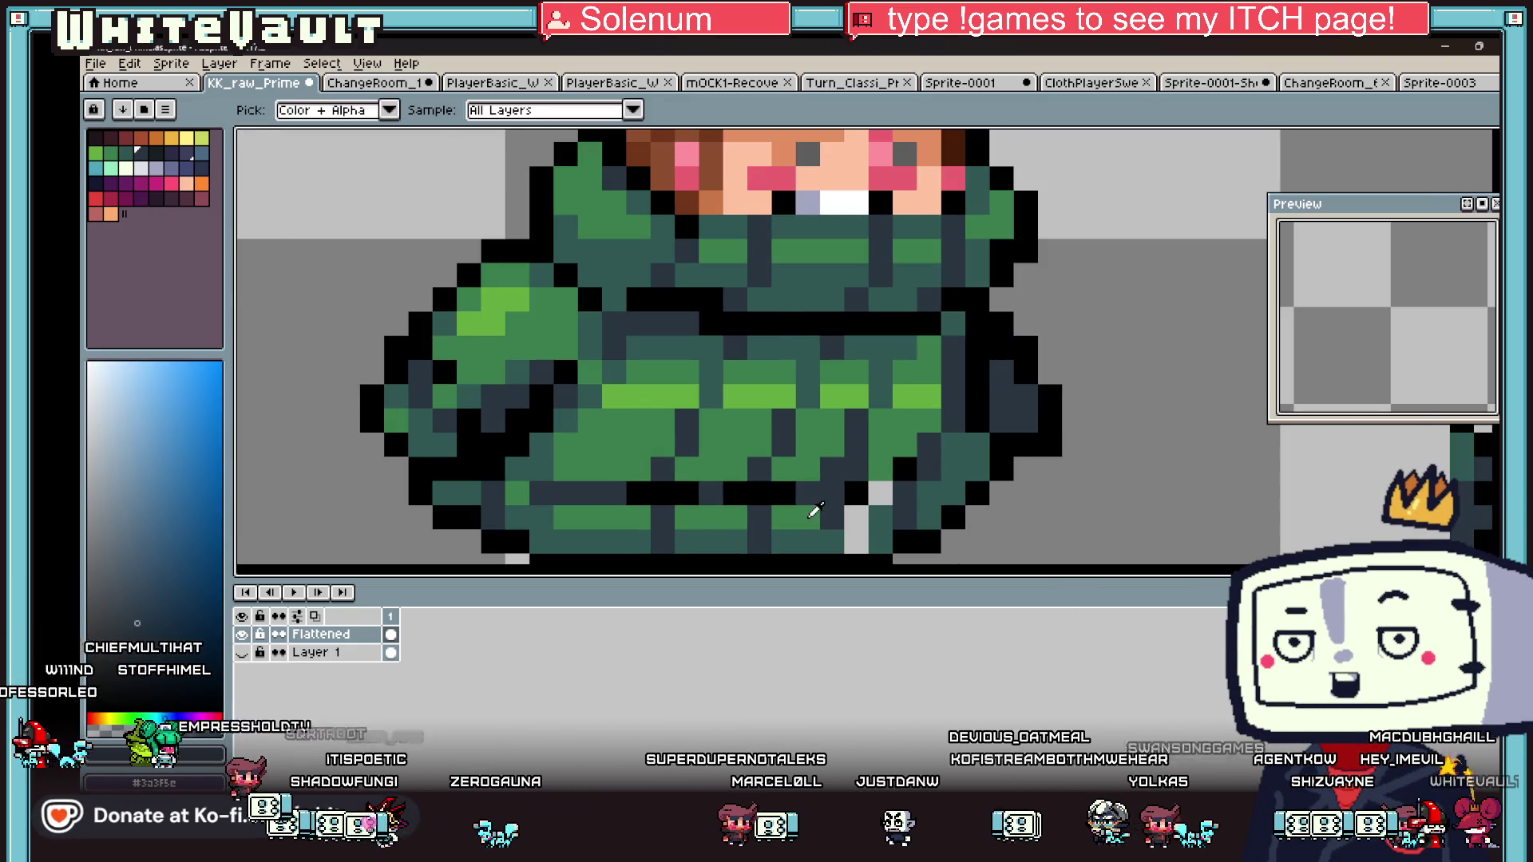
{"action": "scroll", "coordinate": [803, 491], "scroll_direction": "down", "scroll_amount": 1}
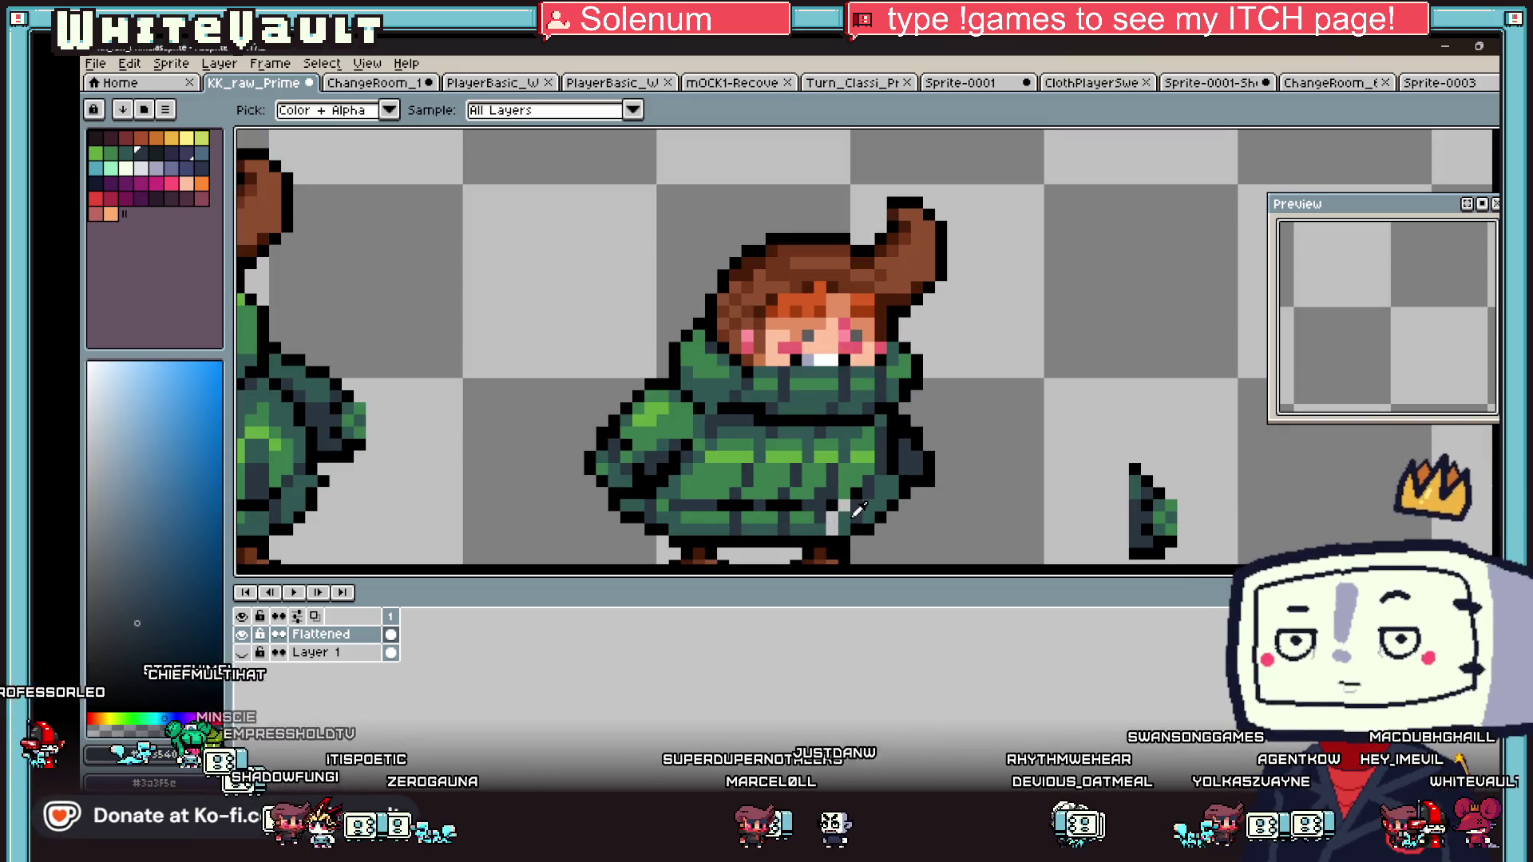
- Repaint the lower seam pixels in coat greens and run a dark slate line over them
{"action": "left_click", "coordinate": [836, 520], "text": "alt"}
{"action": "left_click", "coordinate": [834, 522], "text": "alt"}
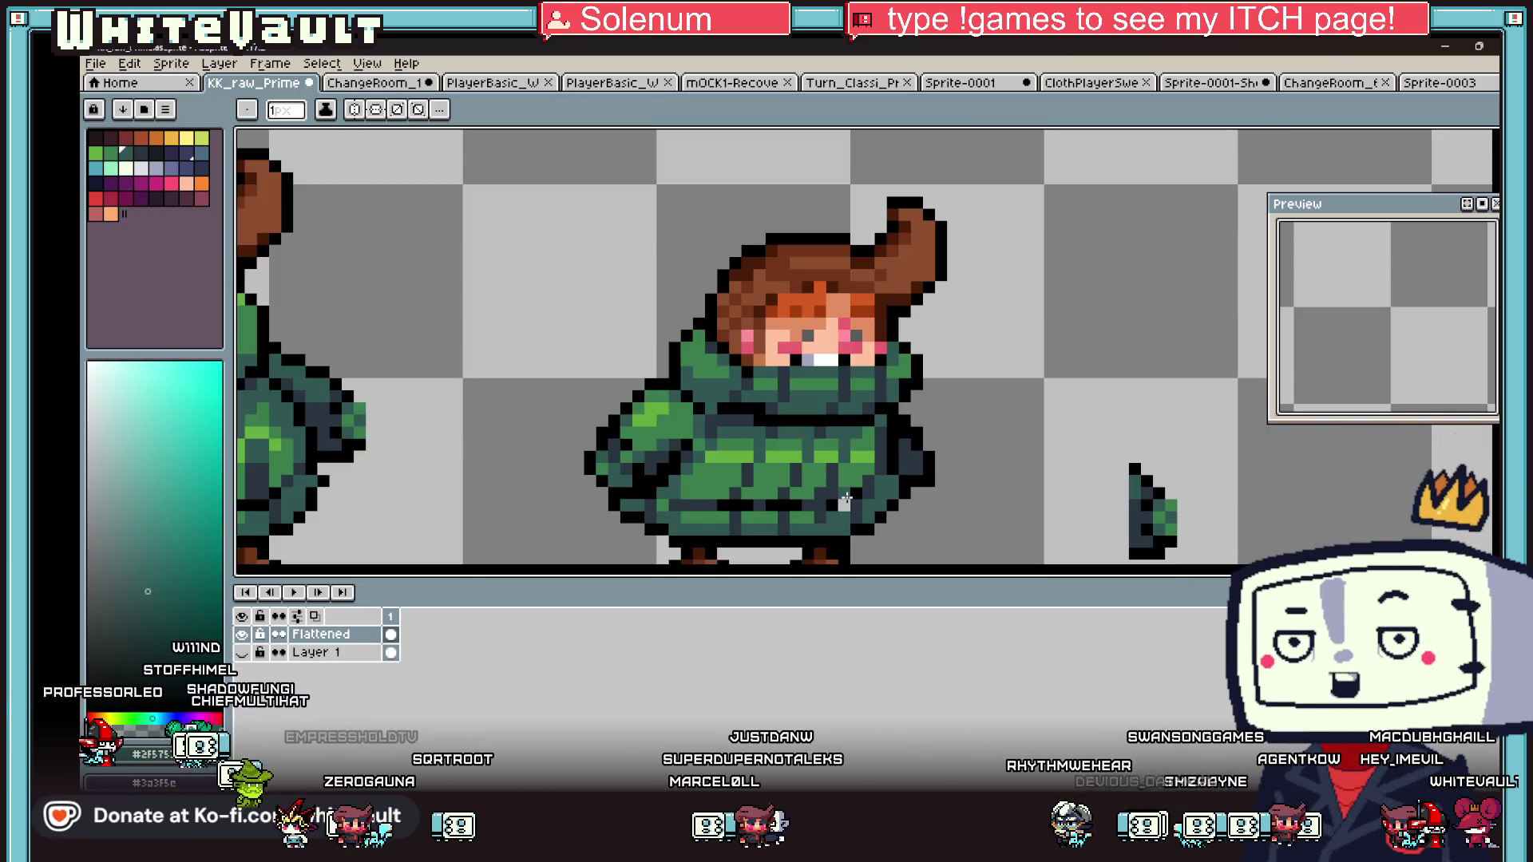
{"action": "left_click", "coordinate": [845, 490], "text": "alt"}
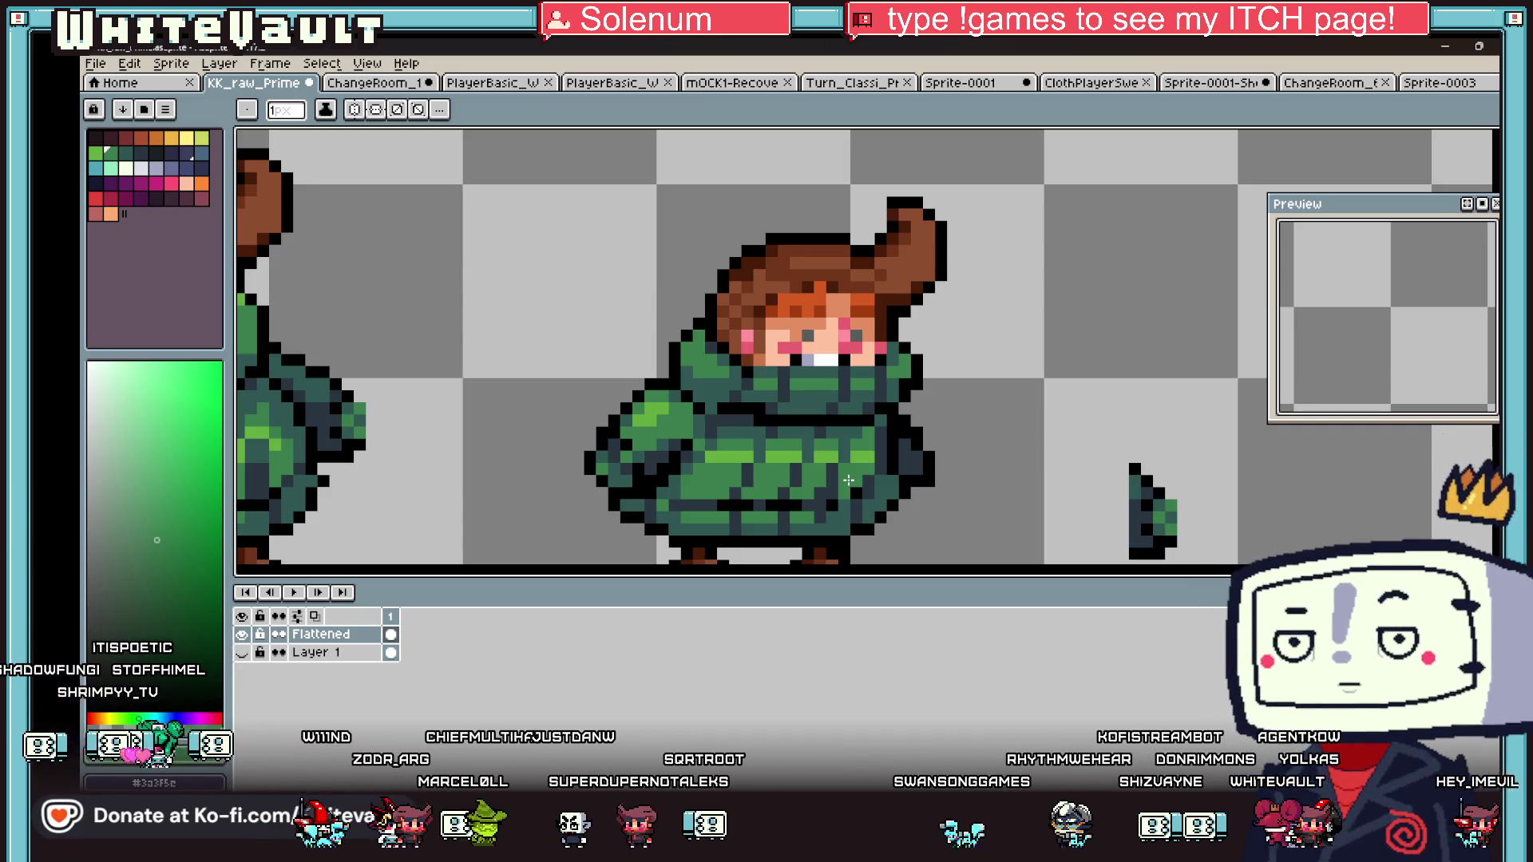
{"action": "scroll", "coordinate": [779, 454], "scroll_direction": "up", "scroll_amount": 3}
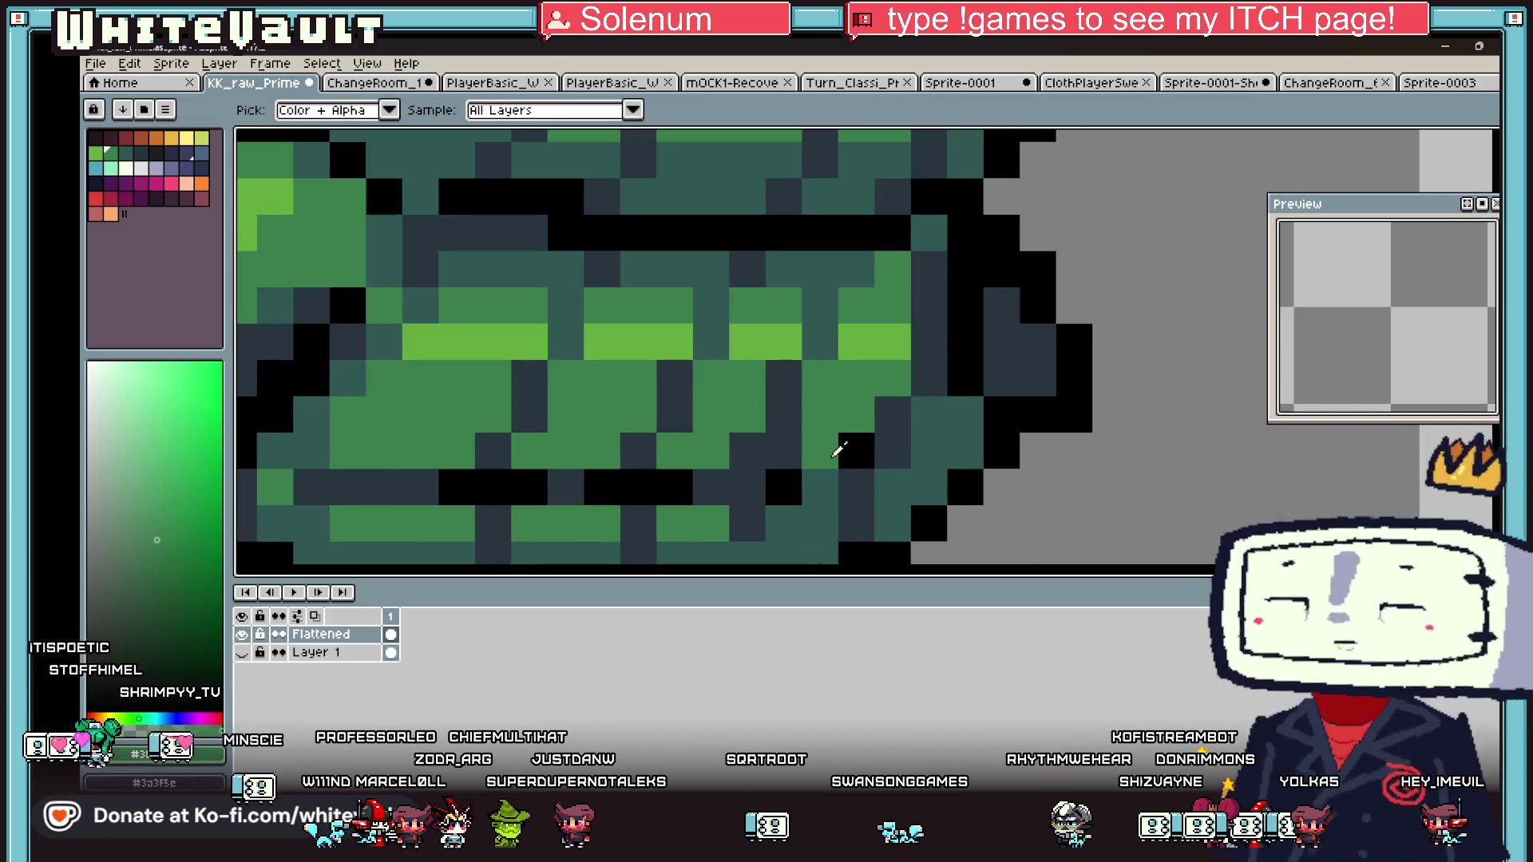
{"action": "left_click", "coordinate": [747, 487]}
{"action": "left_click", "coordinate": [744, 527], "text": "alt"}
{"action": "left_click", "coordinate": [761, 490]}
{"action": "mouse_move", "coordinate": [760, 490]}
{"action": "left_mouse_down"}
{"action": "mouse_move", "coordinate": [758, 569]}
{"action": "mouse_move", "coordinate": [745, 366]}
{"action": "left_mouse_up"}
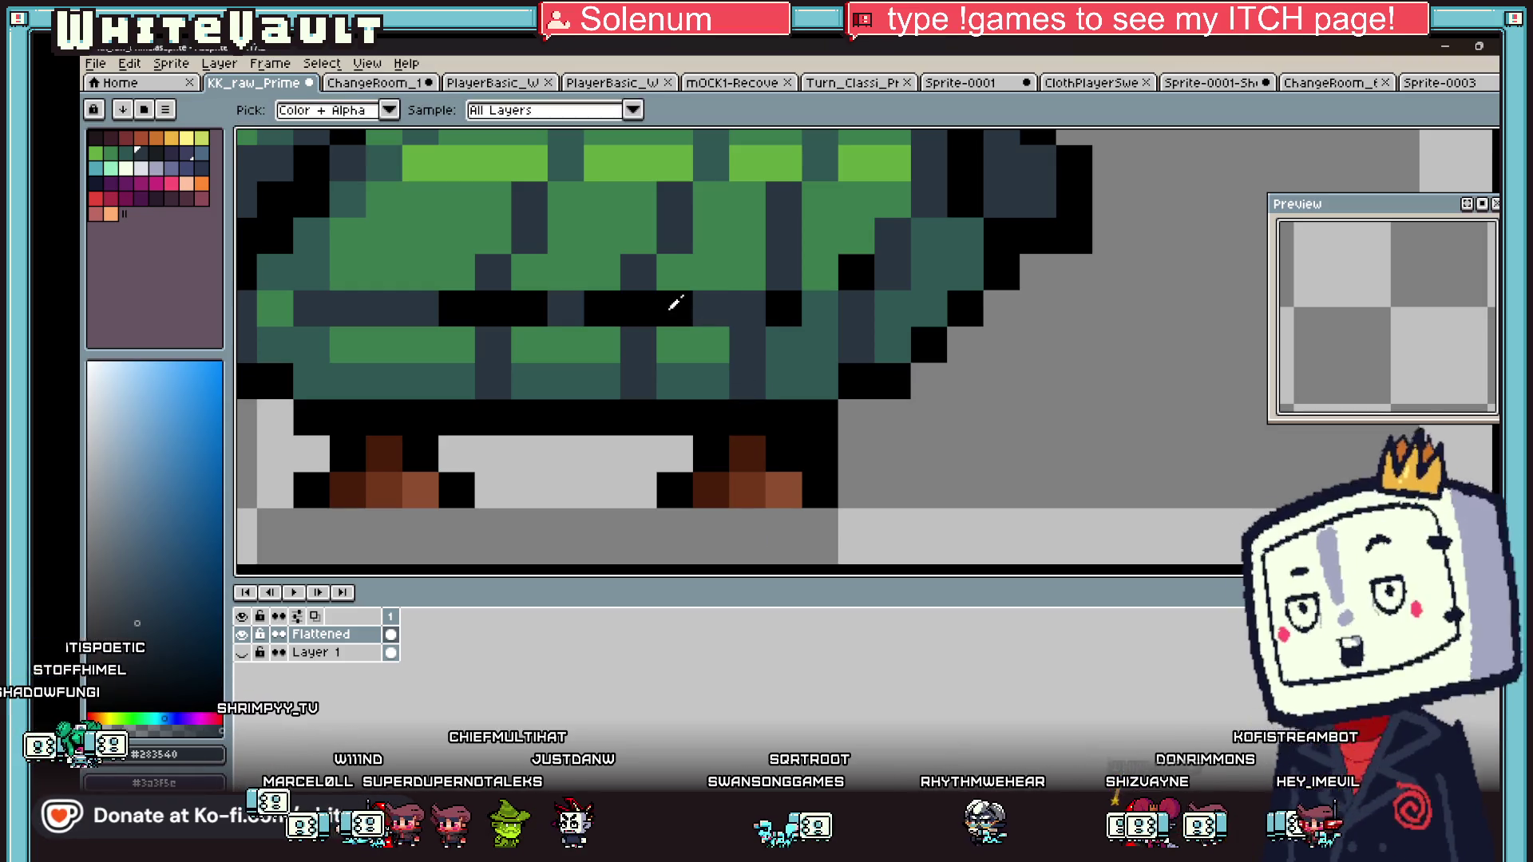
- Reshade the hem pixels in black and dark slate, undoing one misplaced pixel
{"action": "left_click", "coordinate": [679, 309], "text": "alt"}
{"action": "left_click", "coordinate": [710, 309]}
{"action": "left_click", "coordinate": [779, 271], "text": "alt"}
{"action": "left_click", "coordinate": [779, 303]}
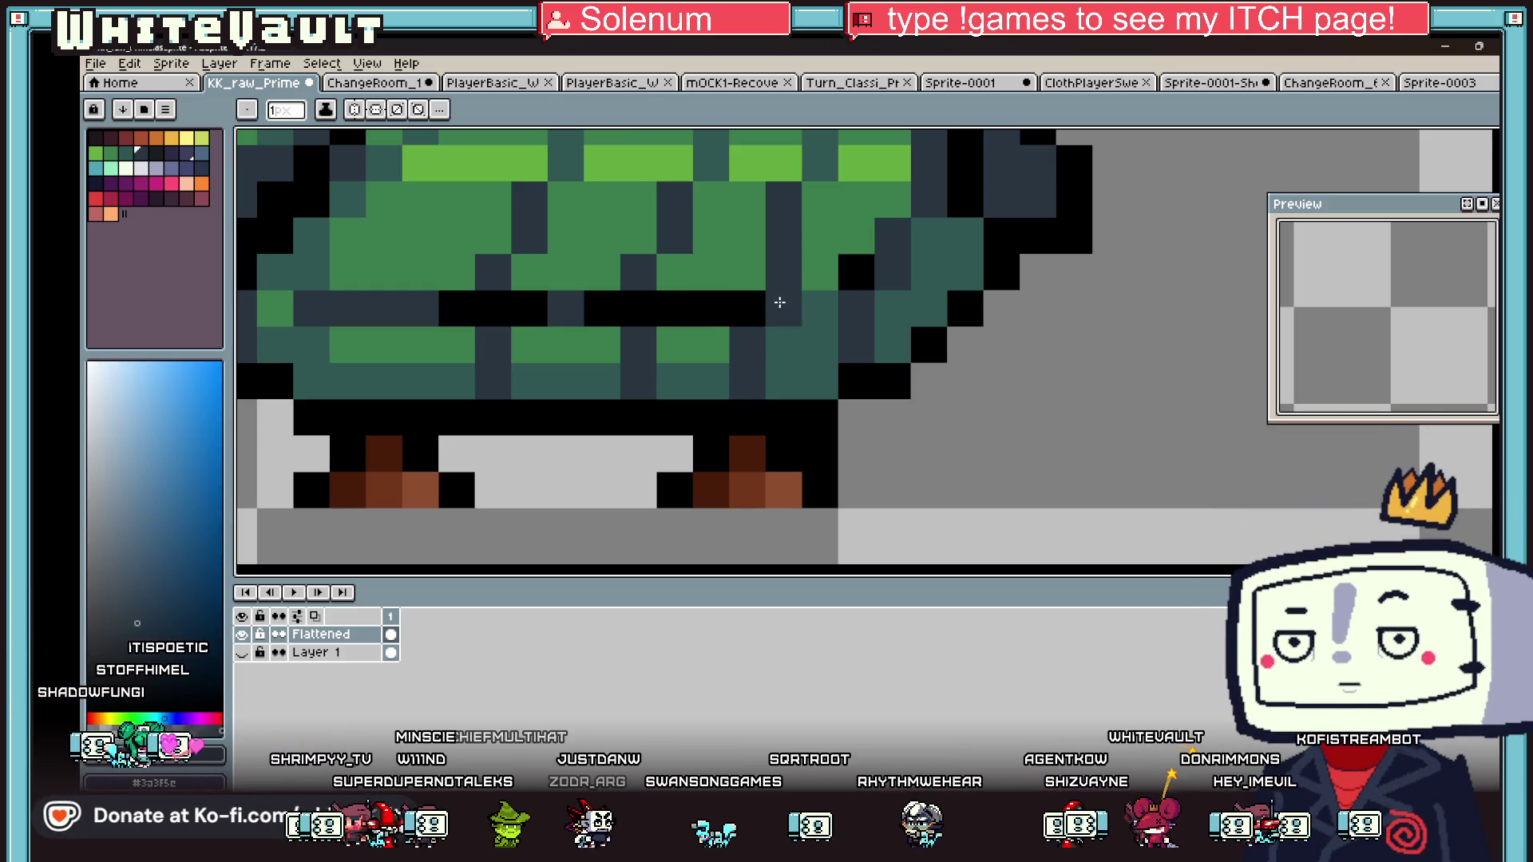
{"action": "key", "text": "ctrl+z"}
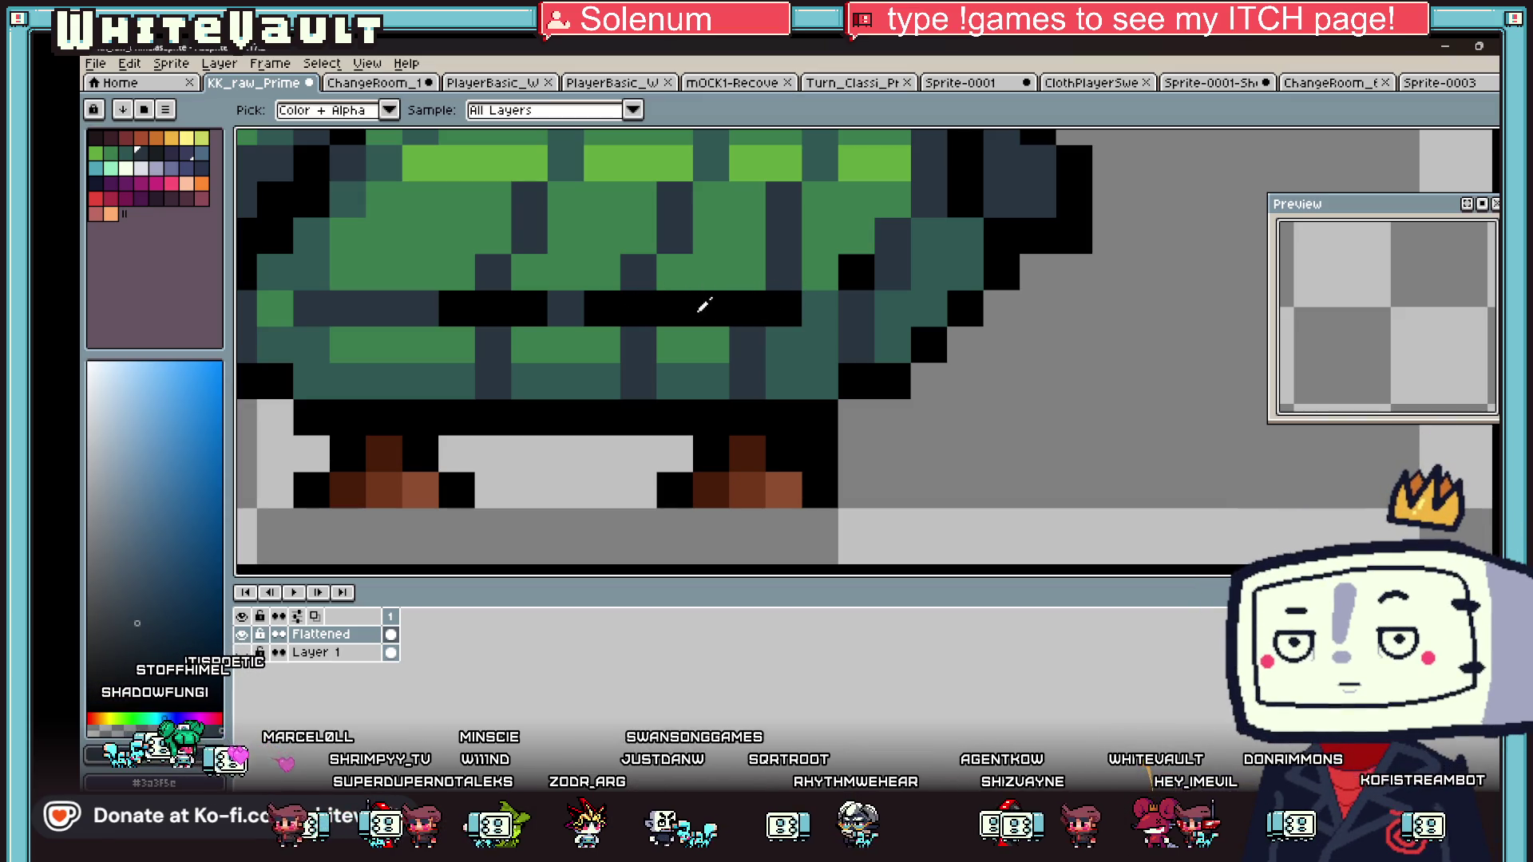
{"action": "left_click", "coordinate": [702, 308]}
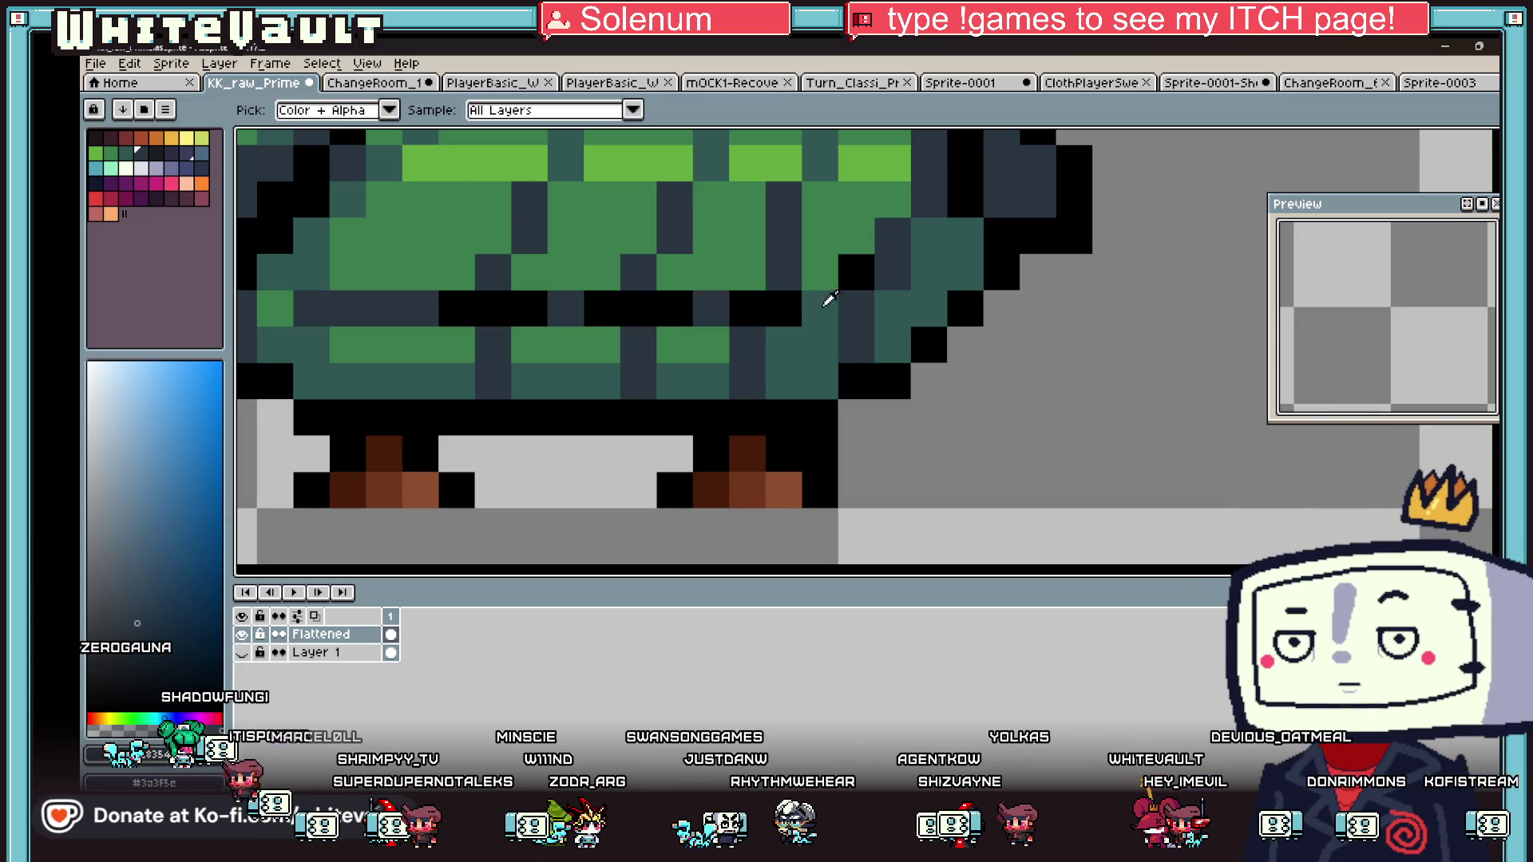
{"action": "left_click", "coordinate": [825, 299], "text": "alt"}
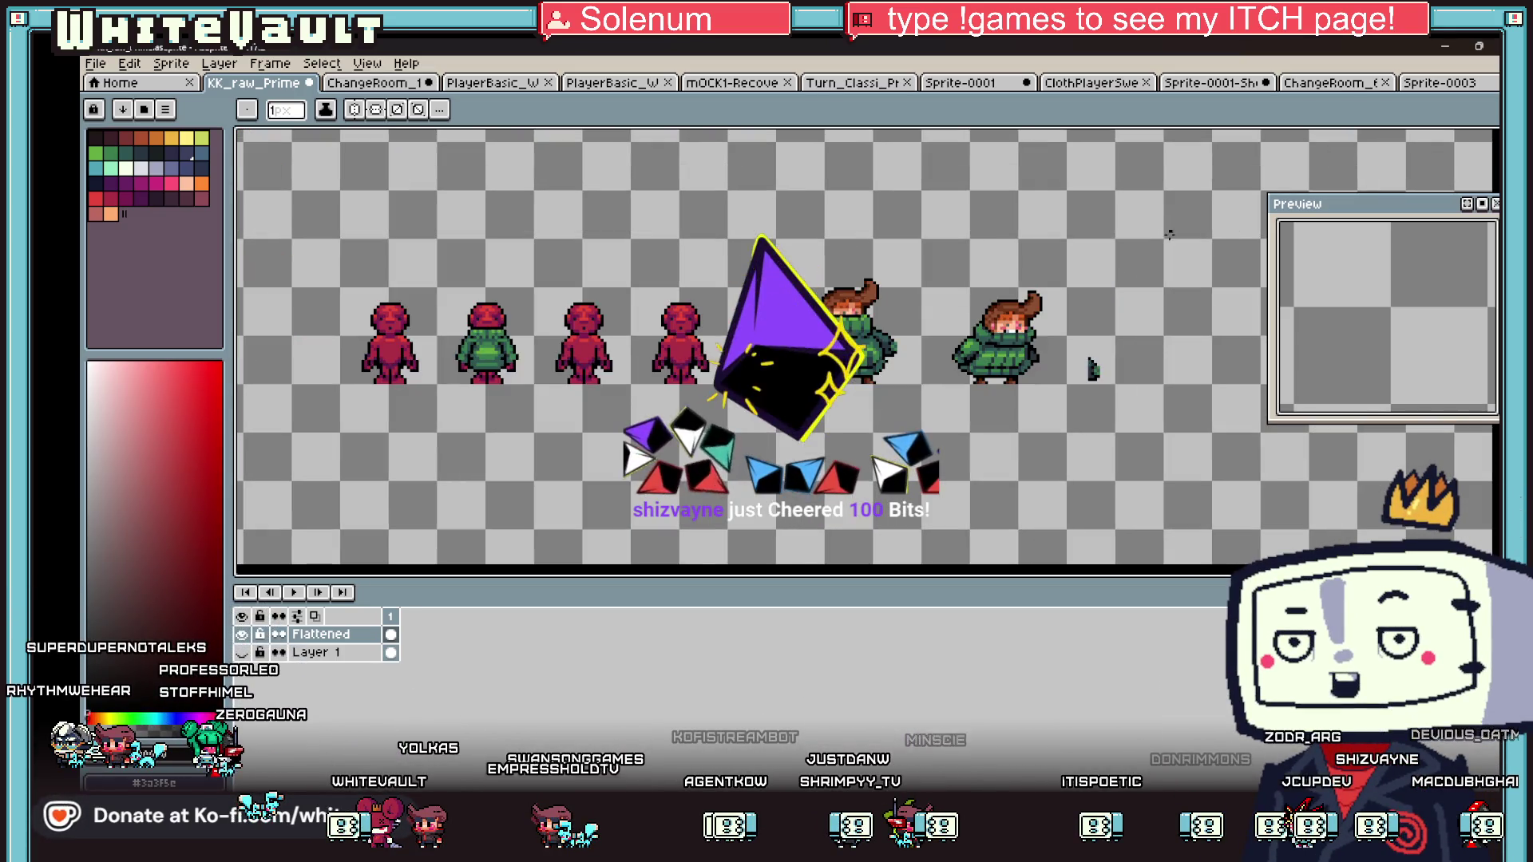
- Draw a black rectangle outline for the doodle's head above the sprites
{"action": "key", "text": "i"}
{"action": "scroll", "coordinate": [1098, 355], "scroll_direction": "up", "scroll_amount": 2}
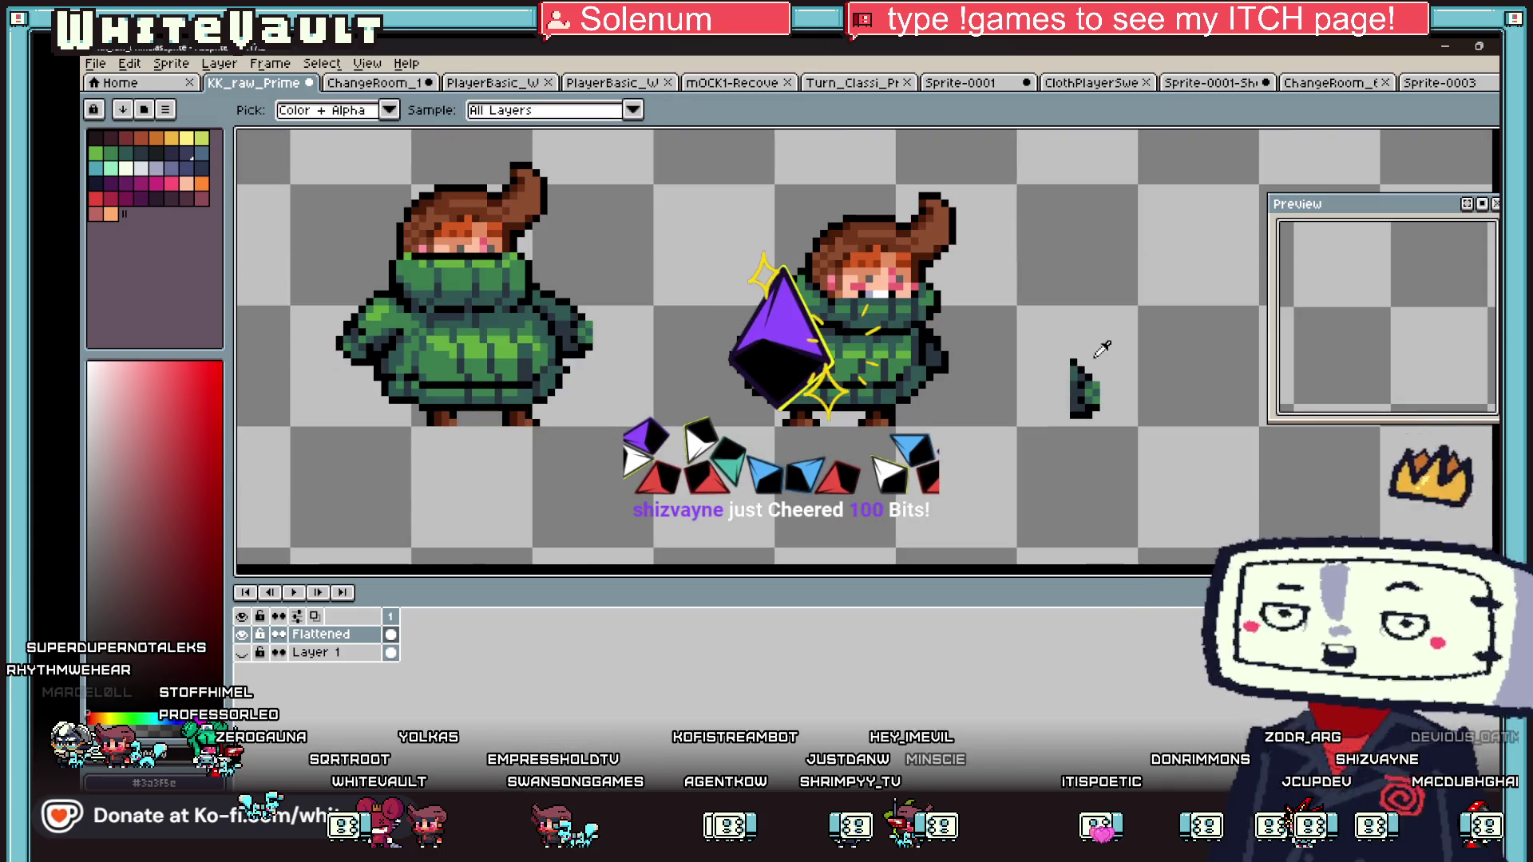
{"action": "key", "text": "b"}
{"action": "scroll", "coordinate": [1078, 164], "scroll_direction": "up", "scroll_amount": 3}
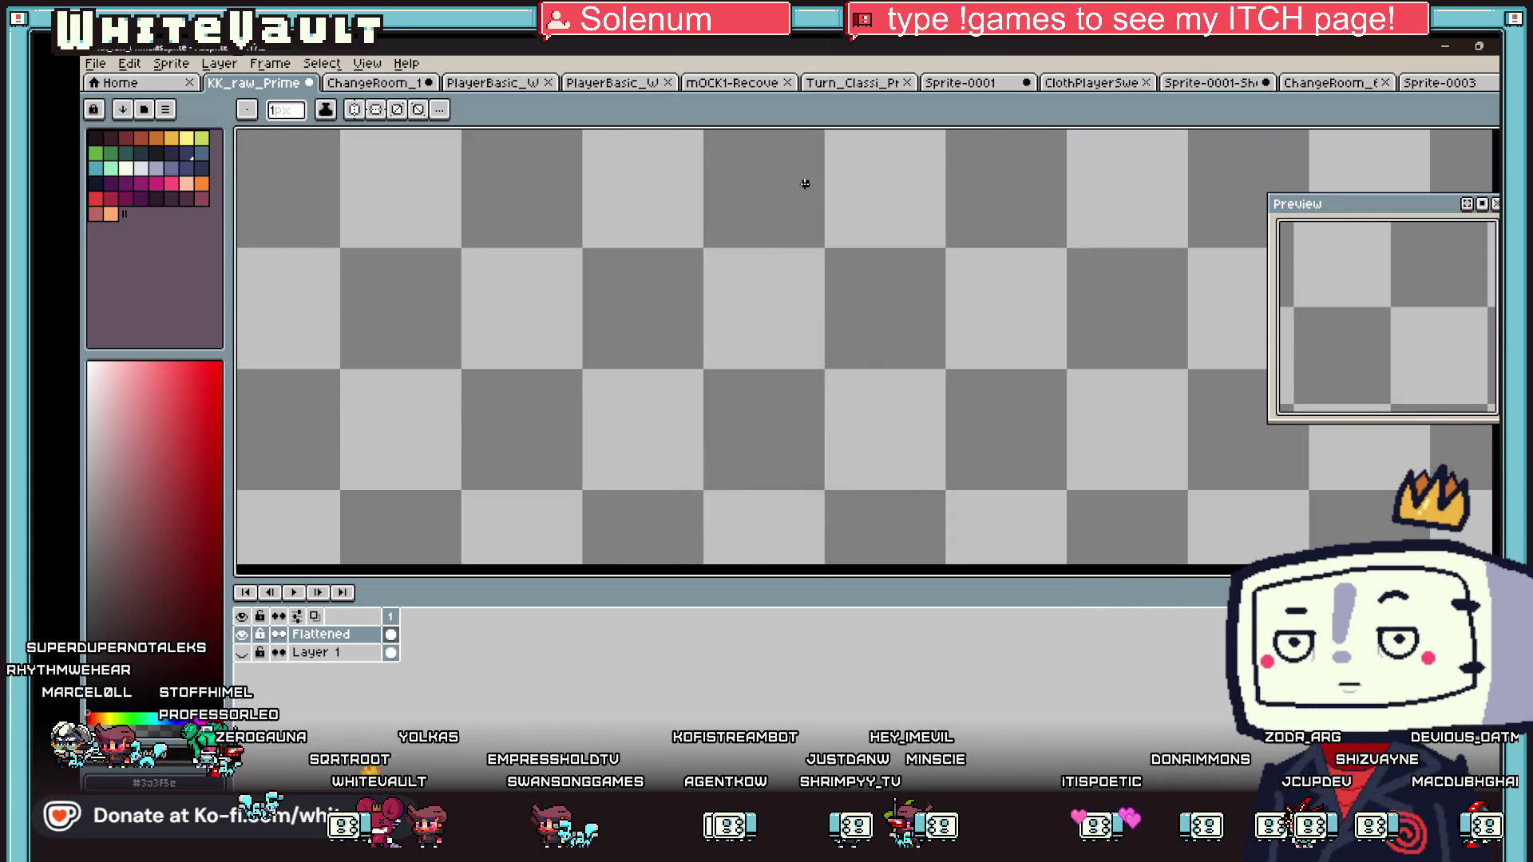
{"action": "key", "text": "u"}
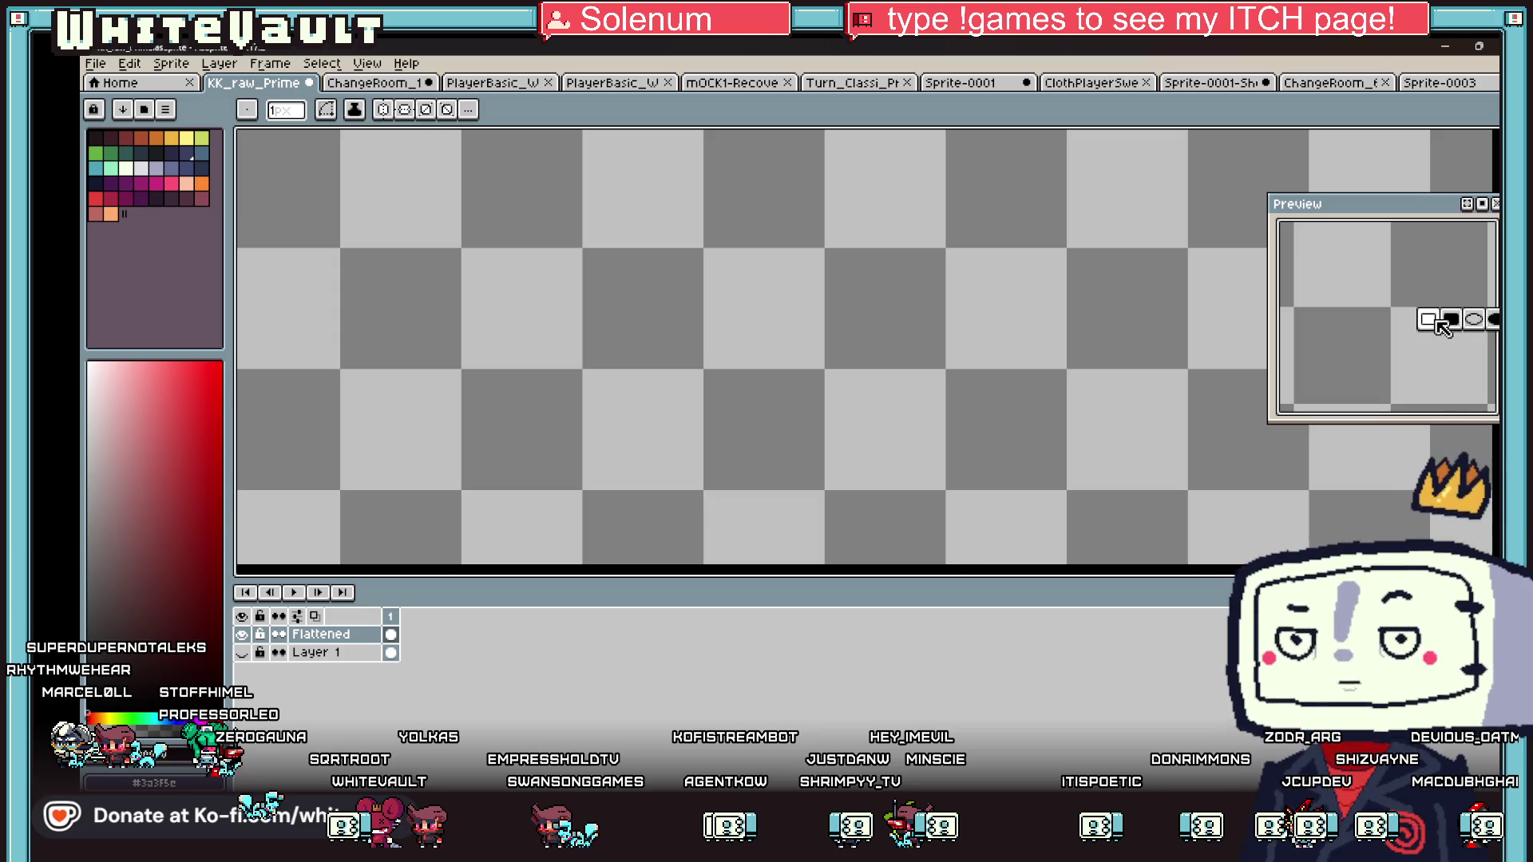
{"action": "mouse_move", "coordinate": [690, 160]}
{"action": "left_mouse_down"}
{"action": "mouse_move", "coordinate": [877, 401]}
{"action": "mouse_move", "coordinate": [922, 401]}
{"action": "mouse_move", "coordinate": [918, 362]}
{"action": "left_mouse_up"}
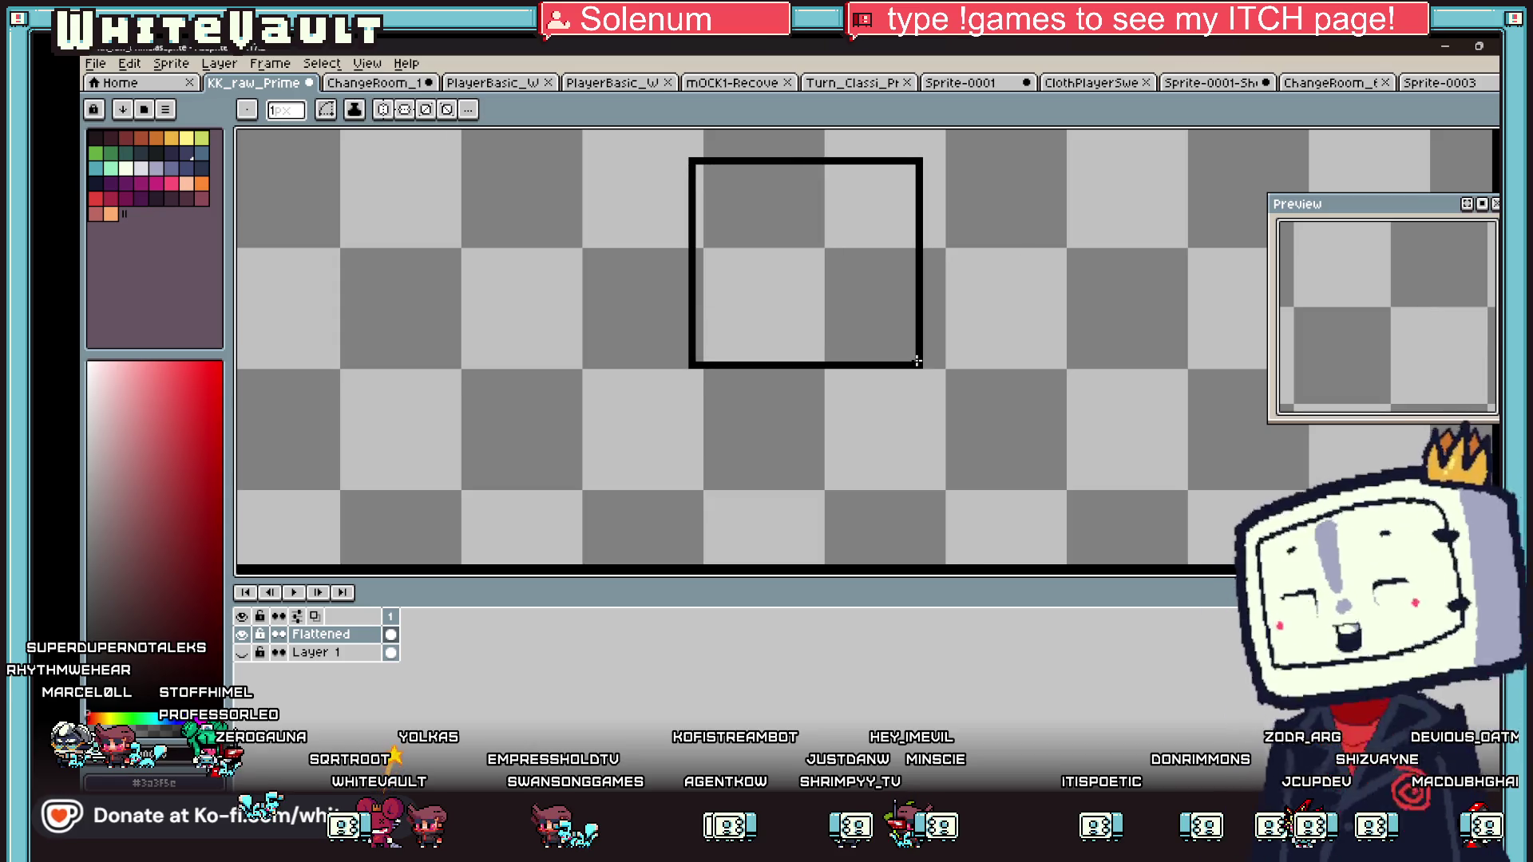
- Draw the face inside the box: a mouth, a vertical mark and two dot eyes
{"action": "key", "text": "i"}
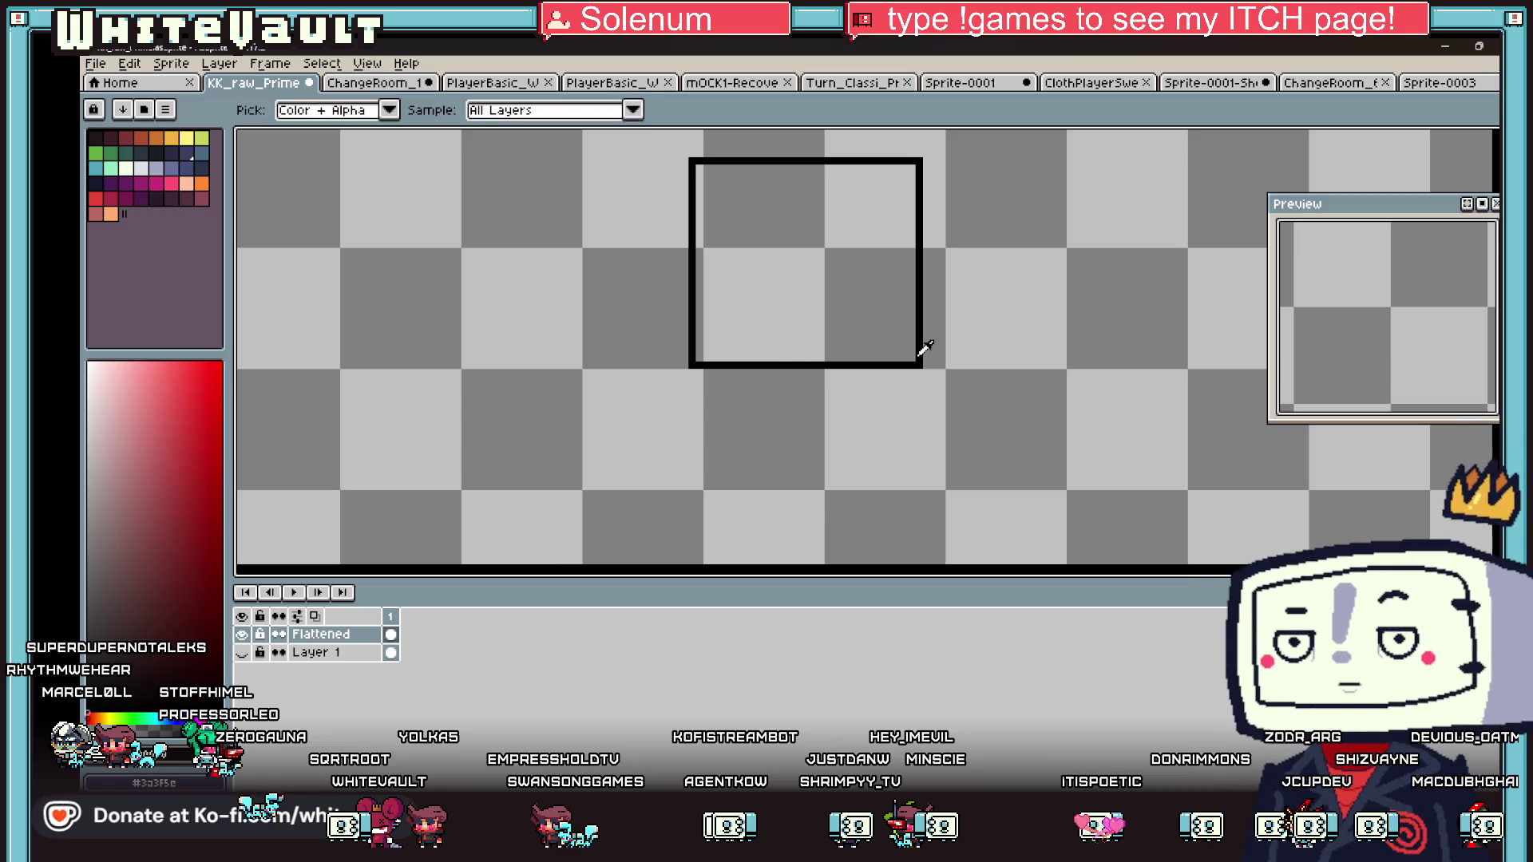
{"action": "key", "text": "b"}
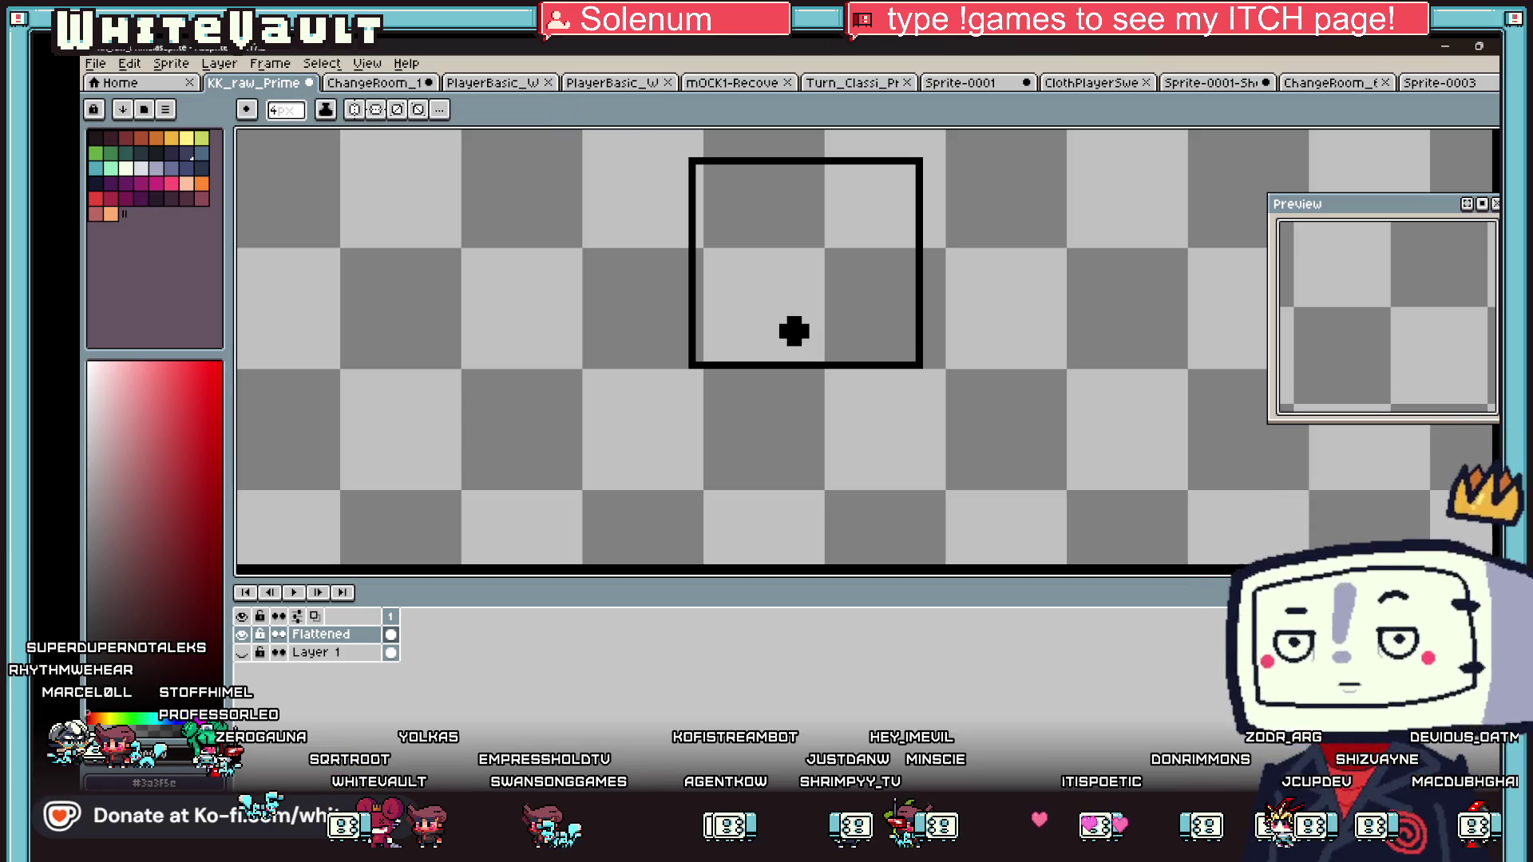
{"action": "left_click_drag", "start_coordinate": [804, 330], "coordinate": [833, 332]}
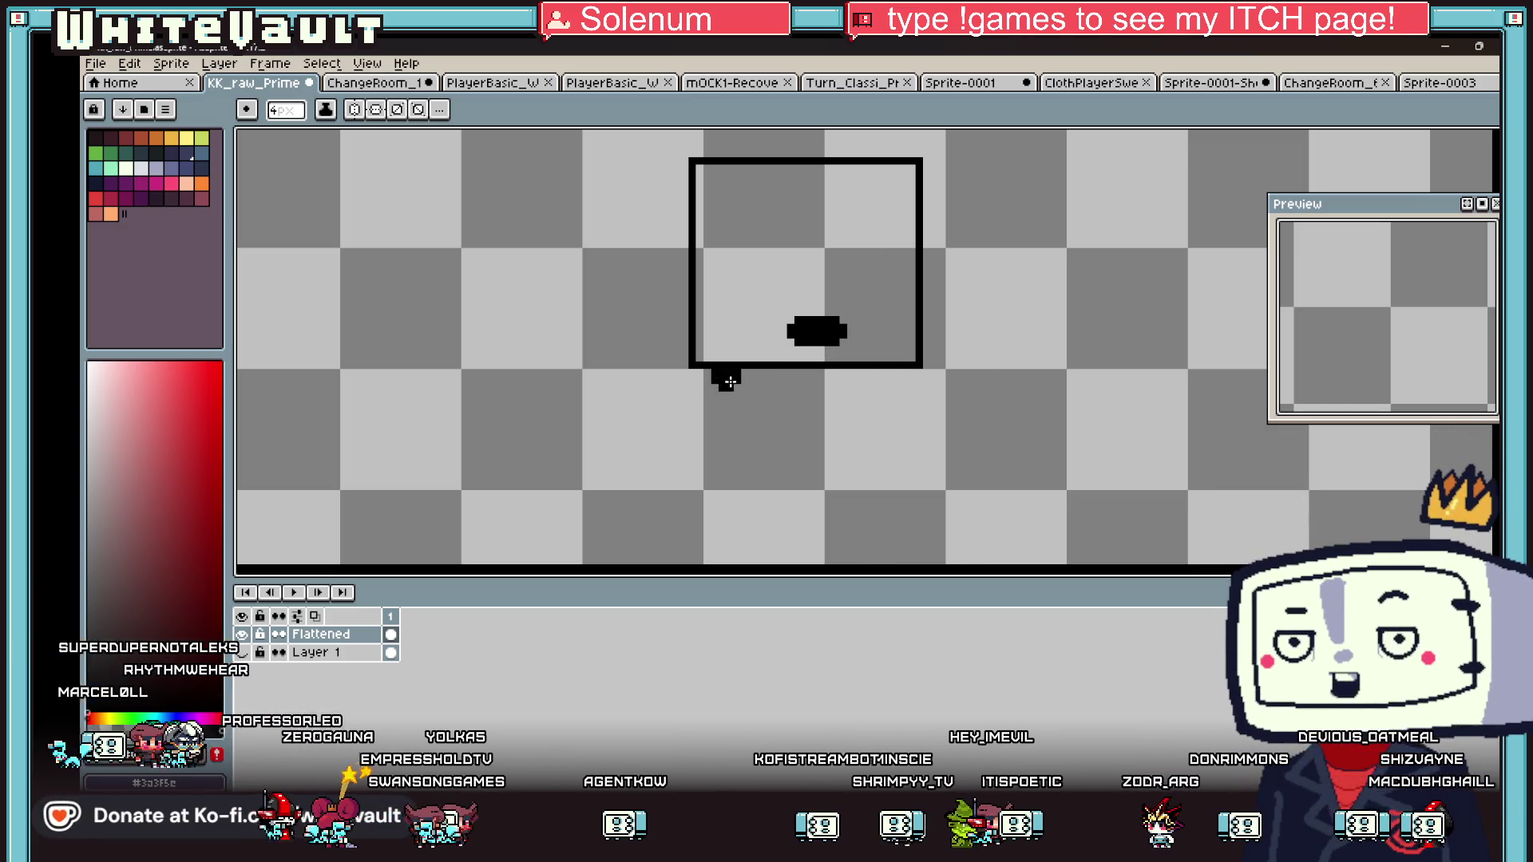
{"action": "left_click_drag", "start_coordinate": [808, 177], "coordinate": [809, 237]}
{"action": "left_click", "coordinate": [787, 256]}
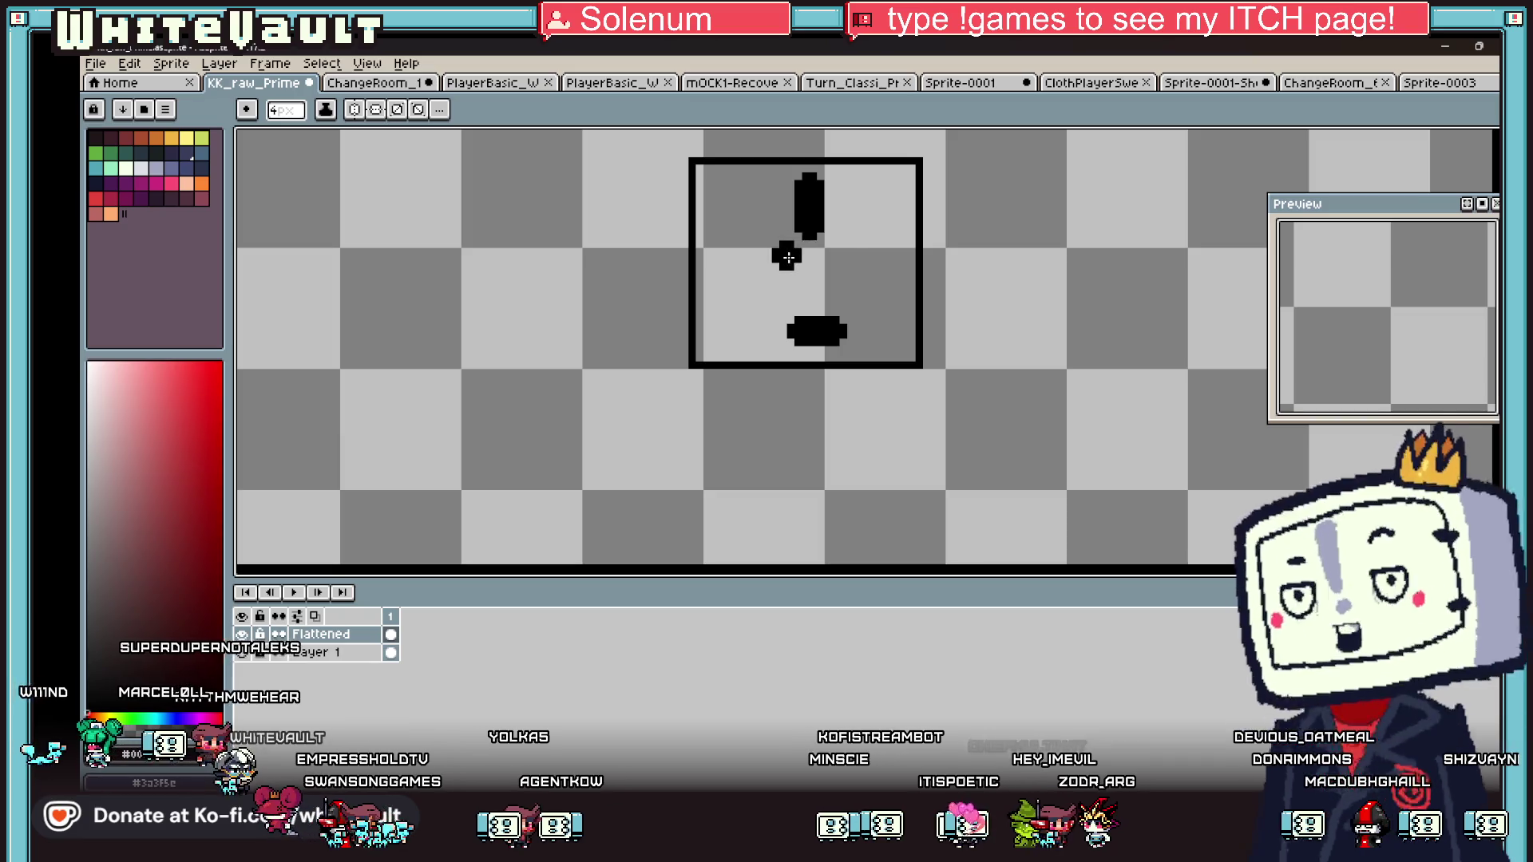
{"action": "left_click", "coordinate": [840, 279]}
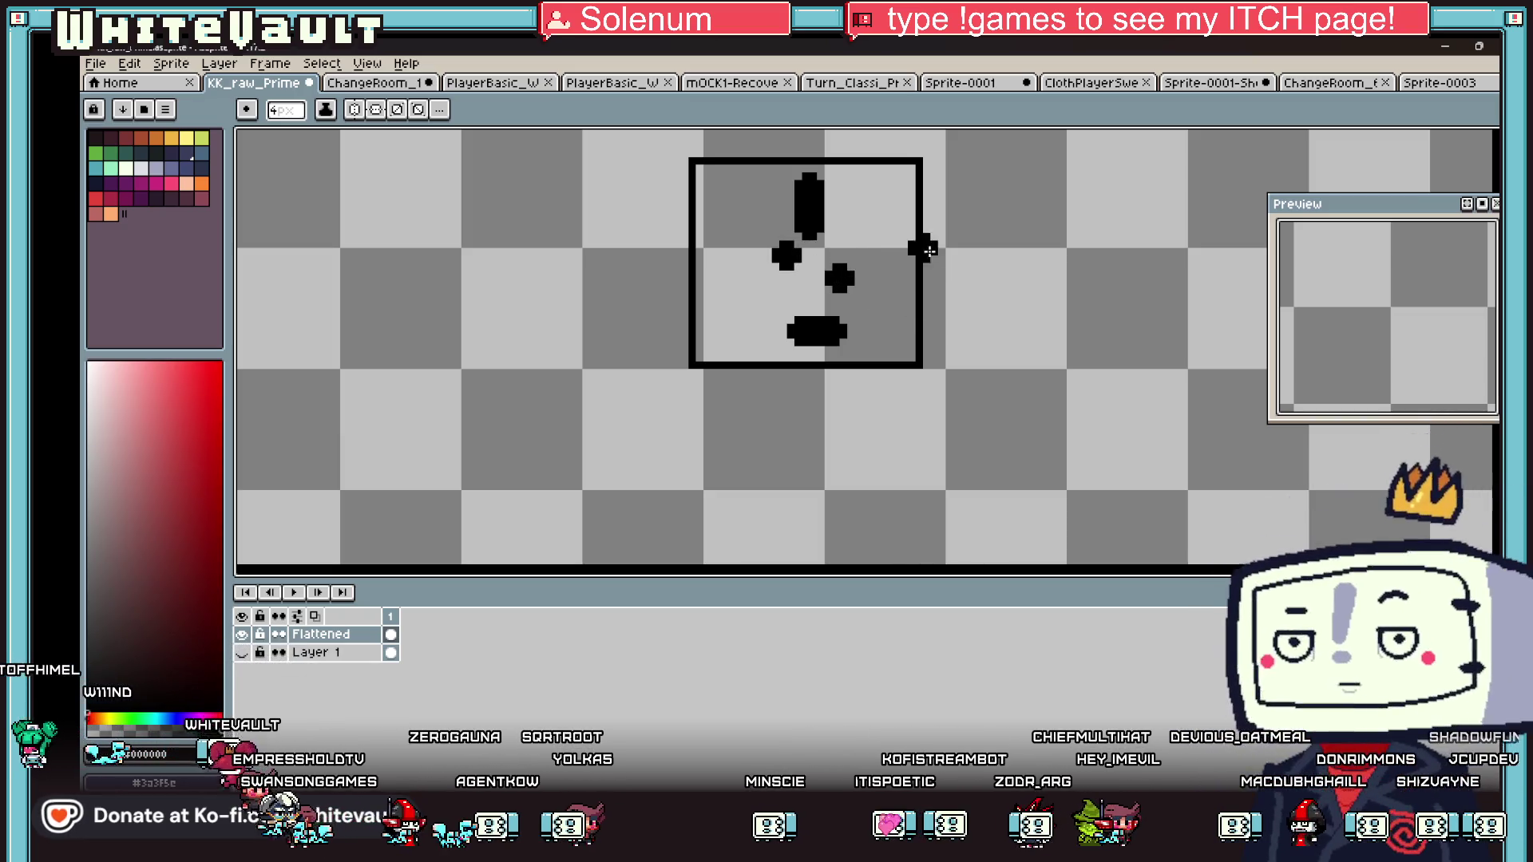
- Sketch both arms down from the head and the rounded body beneath it
{"action": "mouse_move", "coordinate": [935, 224]}
{"action": "left_mouse_down"}
{"action": "mouse_move", "coordinate": [978, 230]}
{"action": "mouse_move", "coordinate": [1014, 318]}
{"action": "mouse_move", "coordinate": [1007, 276]}
{"action": "mouse_move", "coordinate": [1009, 352]}
{"action": "mouse_move", "coordinate": [926, 362]}
{"action": "left_mouse_up"}
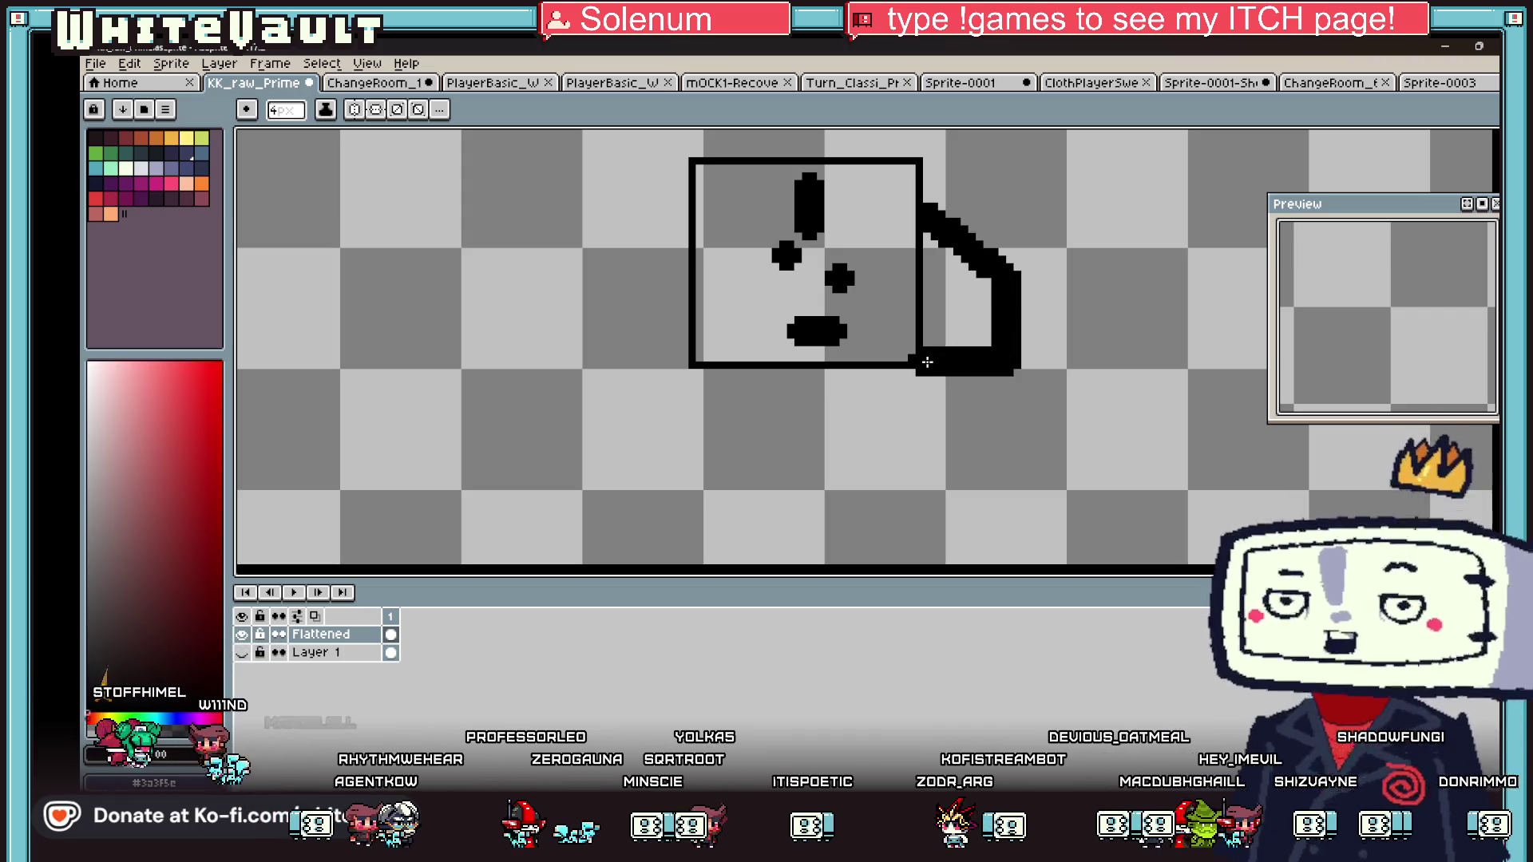
{"action": "left_click", "coordinate": [688, 211]}
{"action": "mouse_move", "coordinate": [689, 214]}
{"action": "left_mouse_down"}
{"action": "mouse_move", "coordinate": [615, 279]}
{"action": "mouse_move", "coordinate": [624, 337]}
{"action": "mouse_move", "coordinate": [687, 363]}
{"action": "mouse_move", "coordinate": [687, 411]}
{"action": "mouse_move", "coordinate": [753, 474]}
{"action": "mouse_move", "coordinate": [871, 478]}
{"action": "left_mouse_up"}
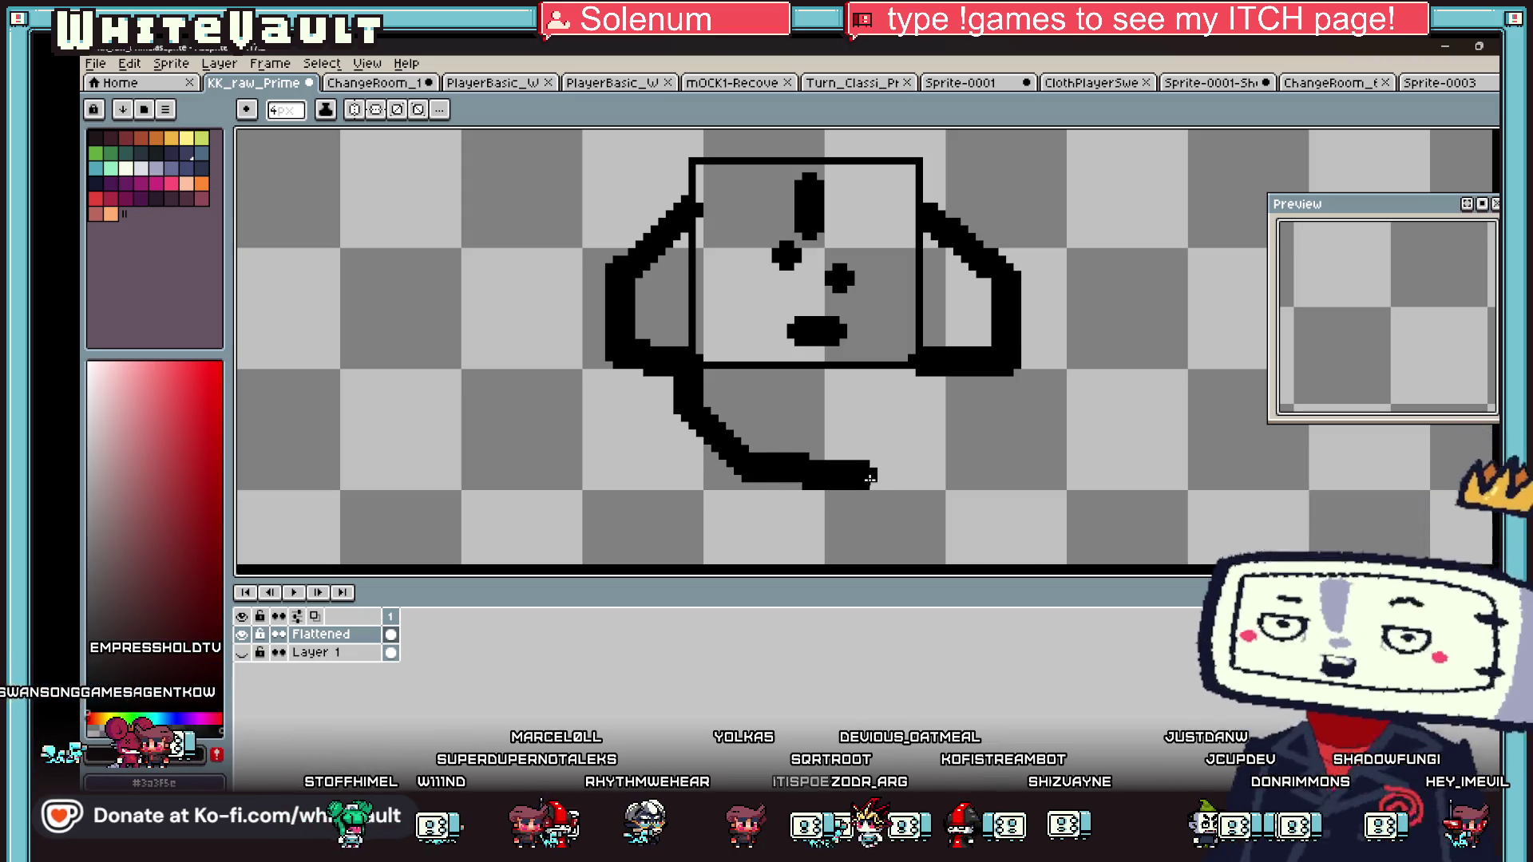
{"action": "mouse_move", "coordinate": [911, 371]}
{"action": "left_mouse_down"}
{"action": "mouse_move", "coordinate": [917, 436]}
{"action": "mouse_move", "coordinate": [863, 469]}
{"action": "left_mouse_up"}
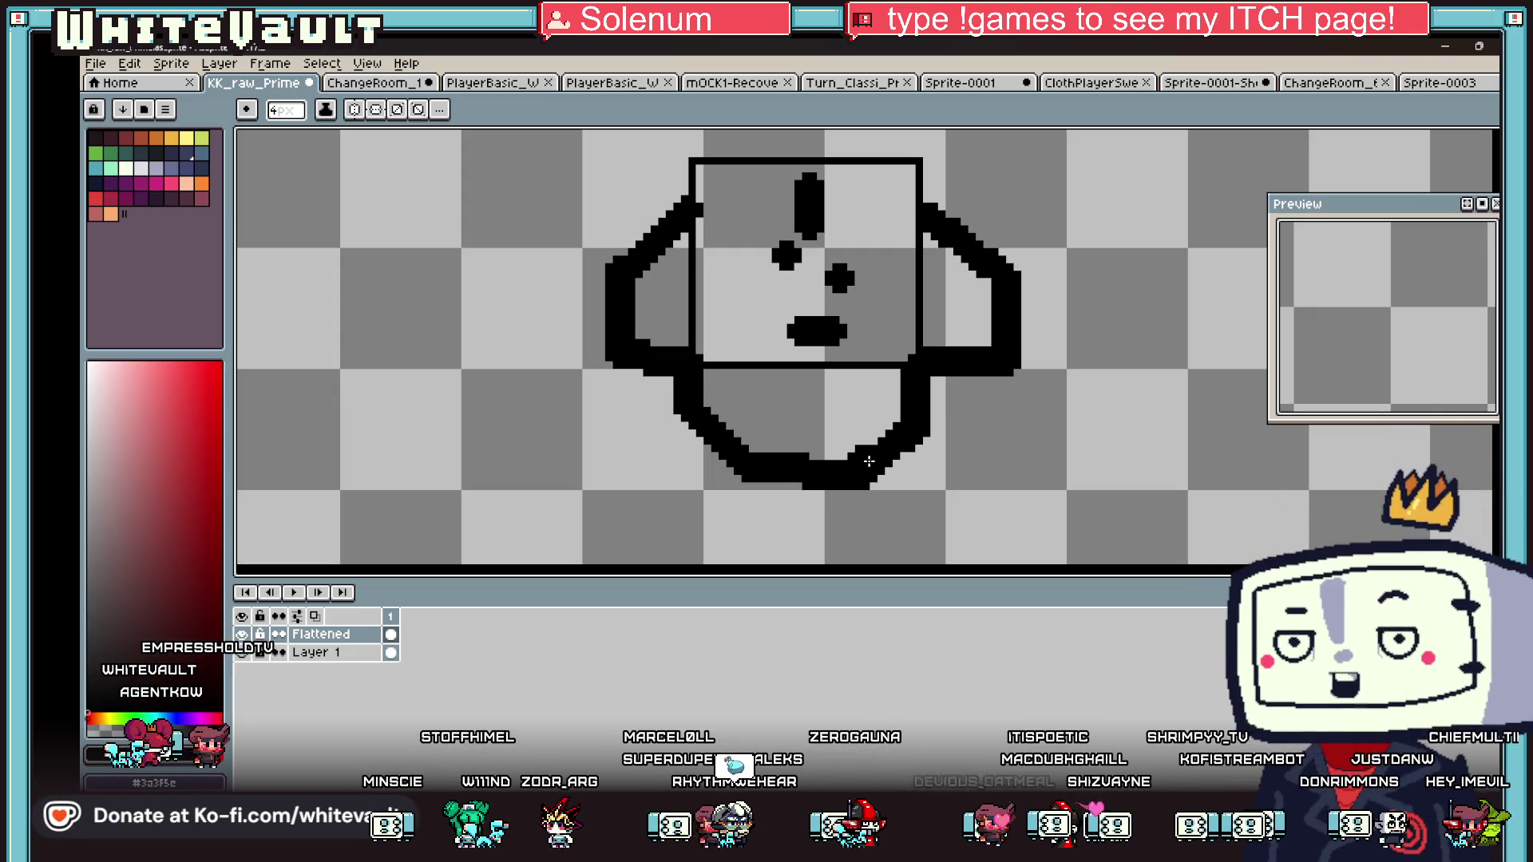
{"action": "scroll", "coordinate": [994, 519], "scroll_direction": "down", "scroll_amount": 3}
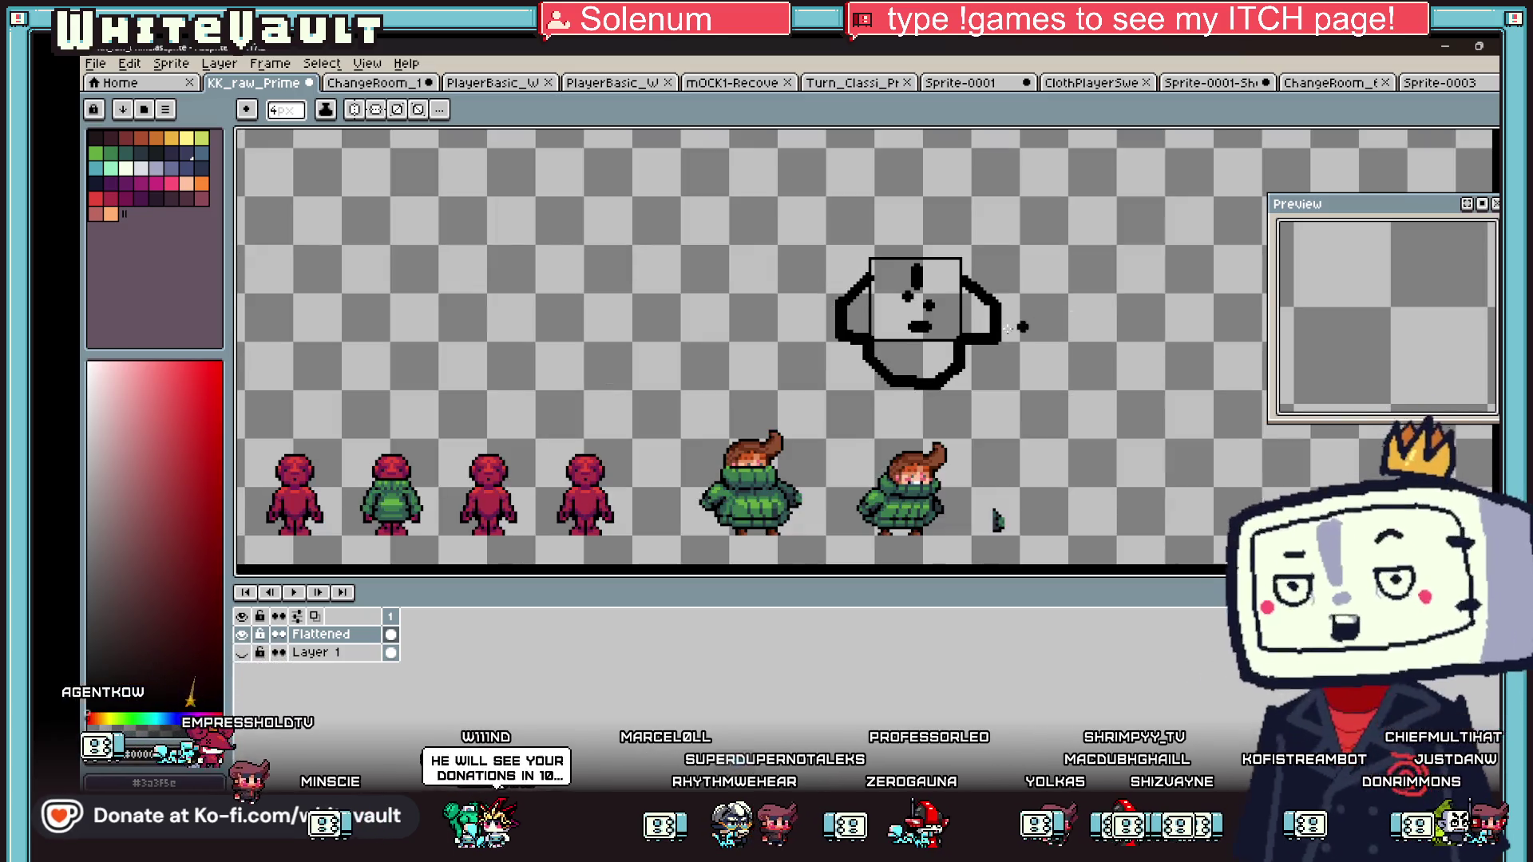
- Marquee-select the box-headed doodle and delete it, leaving only the coat sprites
{"action": "key", "text": "m"}
{"action": "mouse_move", "coordinate": [787, 227]}
{"action": "left_mouse_down"}
{"action": "mouse_move", "coordinate": [1071, 383]}
{"action": "mouse_move", "coordinate": [1090, 426]}
{"action": "left_mouse_up"}
{"action": "key", "text": "Delete"}
{"action": "scroll", "coordinate": [1025, 477], "scroll_direction": "down", "scroll_amount": 3}
{"action": "scroll", "coordinate": [1024, 476], "scroll_direction": "up", "scroll_amount": 5}
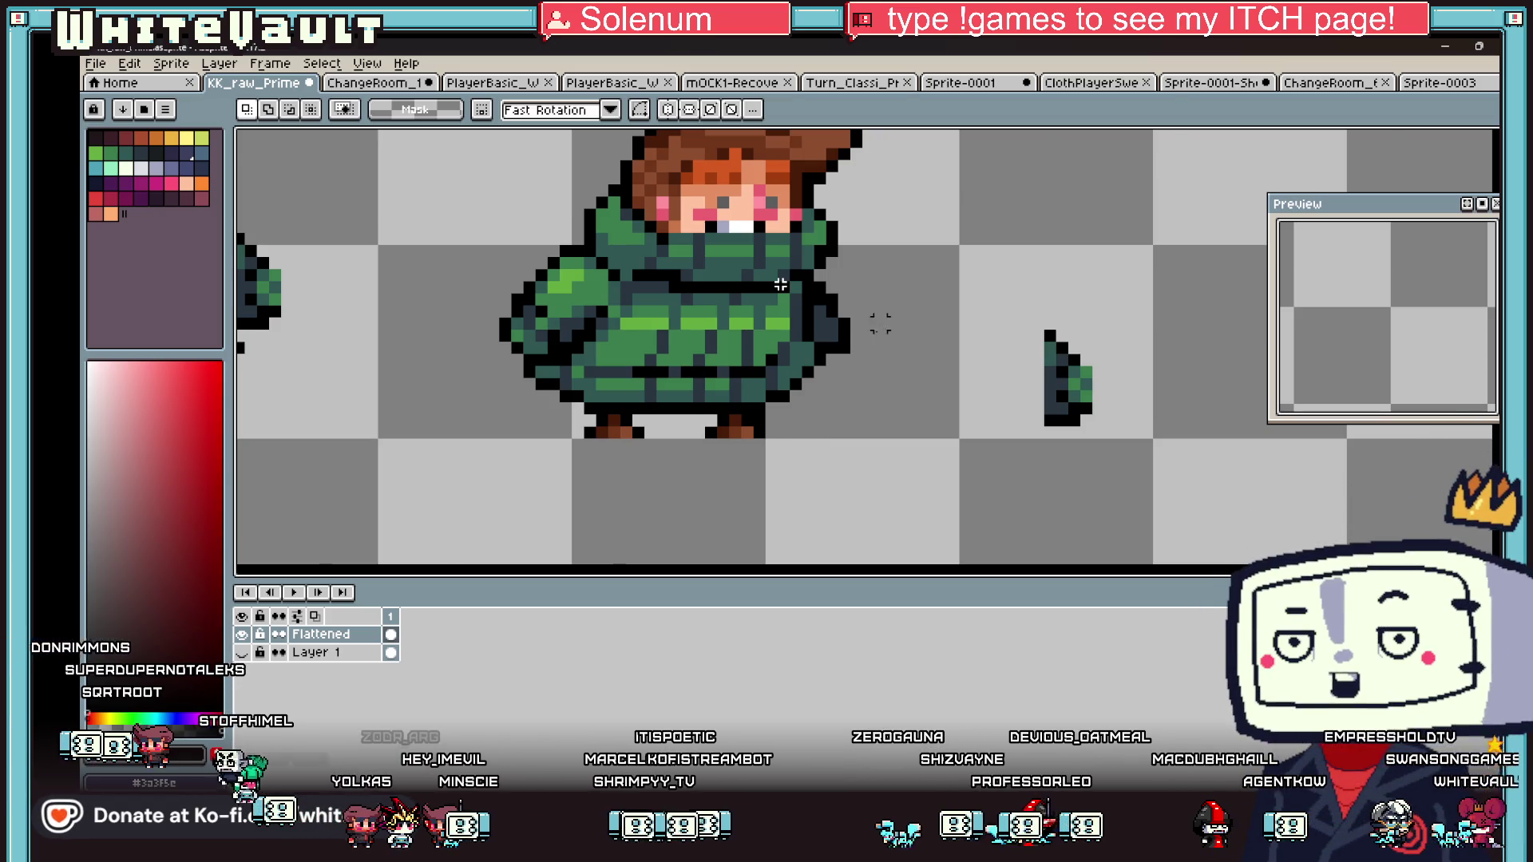
- Marquee-select and reposition pieces of the second coat sprite, then deselect
{"action": "scroll", "coordinate": [880, 323], "scroll_direction": "down", "scroll_amount": 5}
{"action": "scroll", "coordinate": [852, 302], "scroll_direction": "up", "scroll_amount": 5}
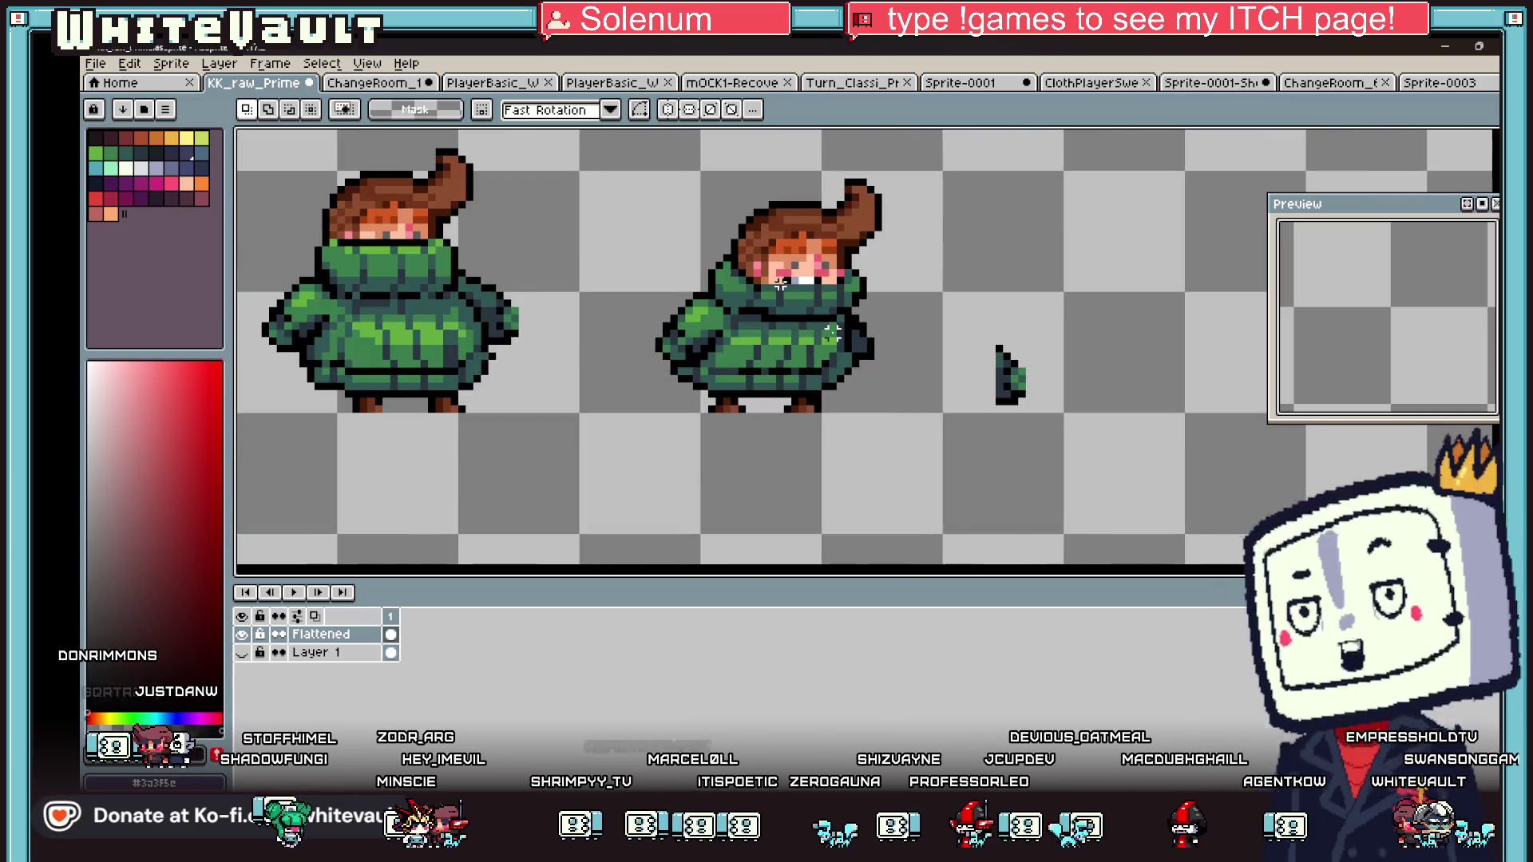
{"action": "scroll", "coordinate": [833, 334], "scroll_direction": "down", "scroll_amount": 2}
{"action": "key", "text": "i"}
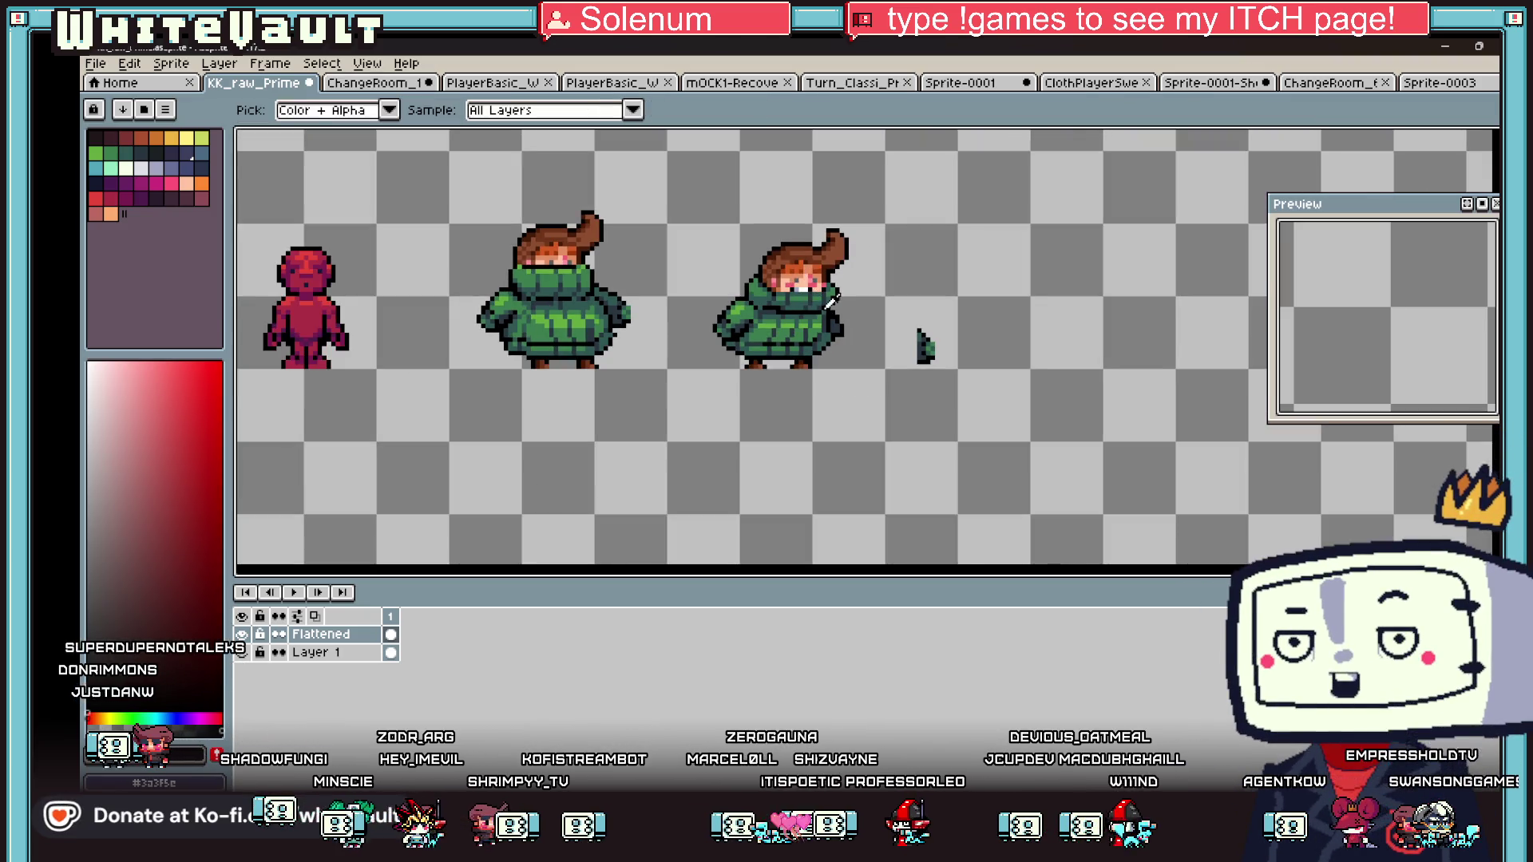
{"action": "left_click", "coordinate": [1496, 164]}
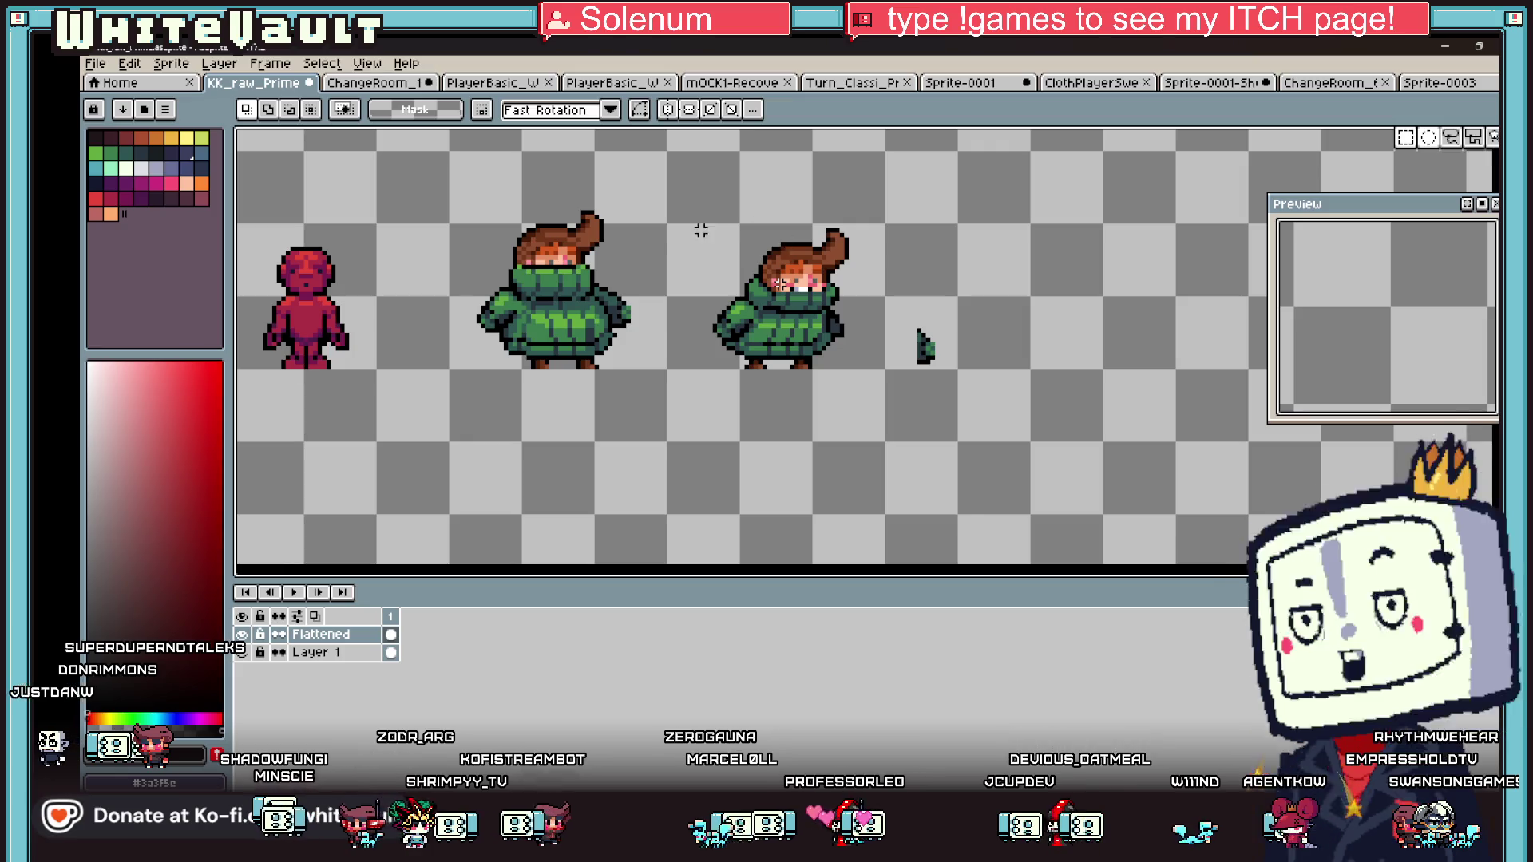
{"action": "left_click_drag", "start_coordinate": [926, 346], "coordinate": [1026, 445]}
{"action": "mouse_move", "coordinate": [687, 179]}
{"action": "left_mouse_down"}
{"action": "mouse_move", "coordinate": [932, 394]}
{"action": "mouse_move", "coordinate": [897, 359]}
{"action": "mouse_move", "coordinate": [911, 363]}
{"action": "left_mouse_up"}
{"action": "left_click", "coordinate": [1168, 412]}
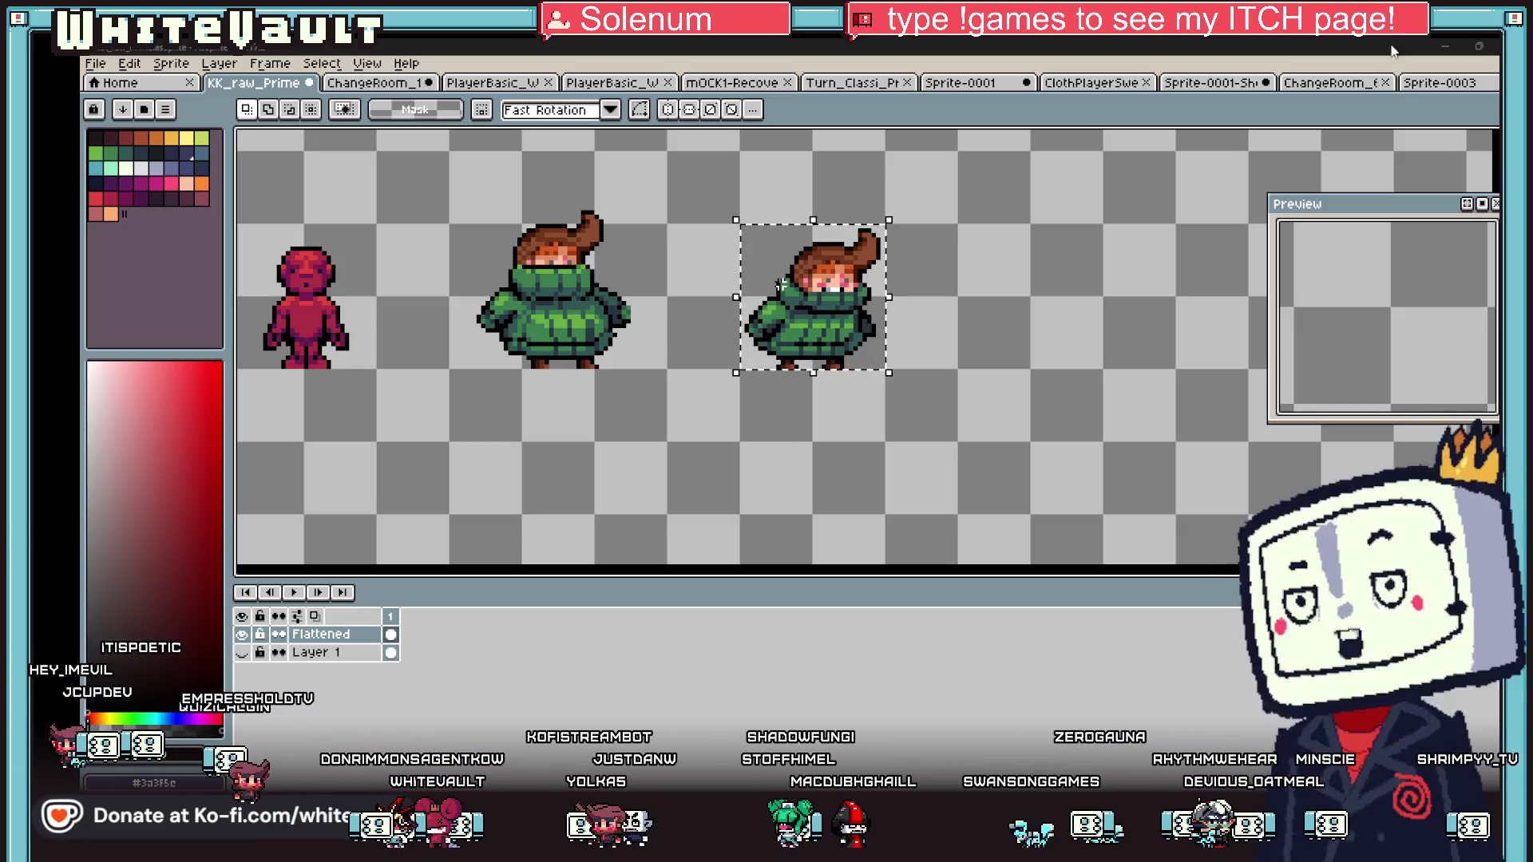
{"action": "scroll", "coordinate": [781, 283], "scroll_direction": "up", "scroll_amount": 8}
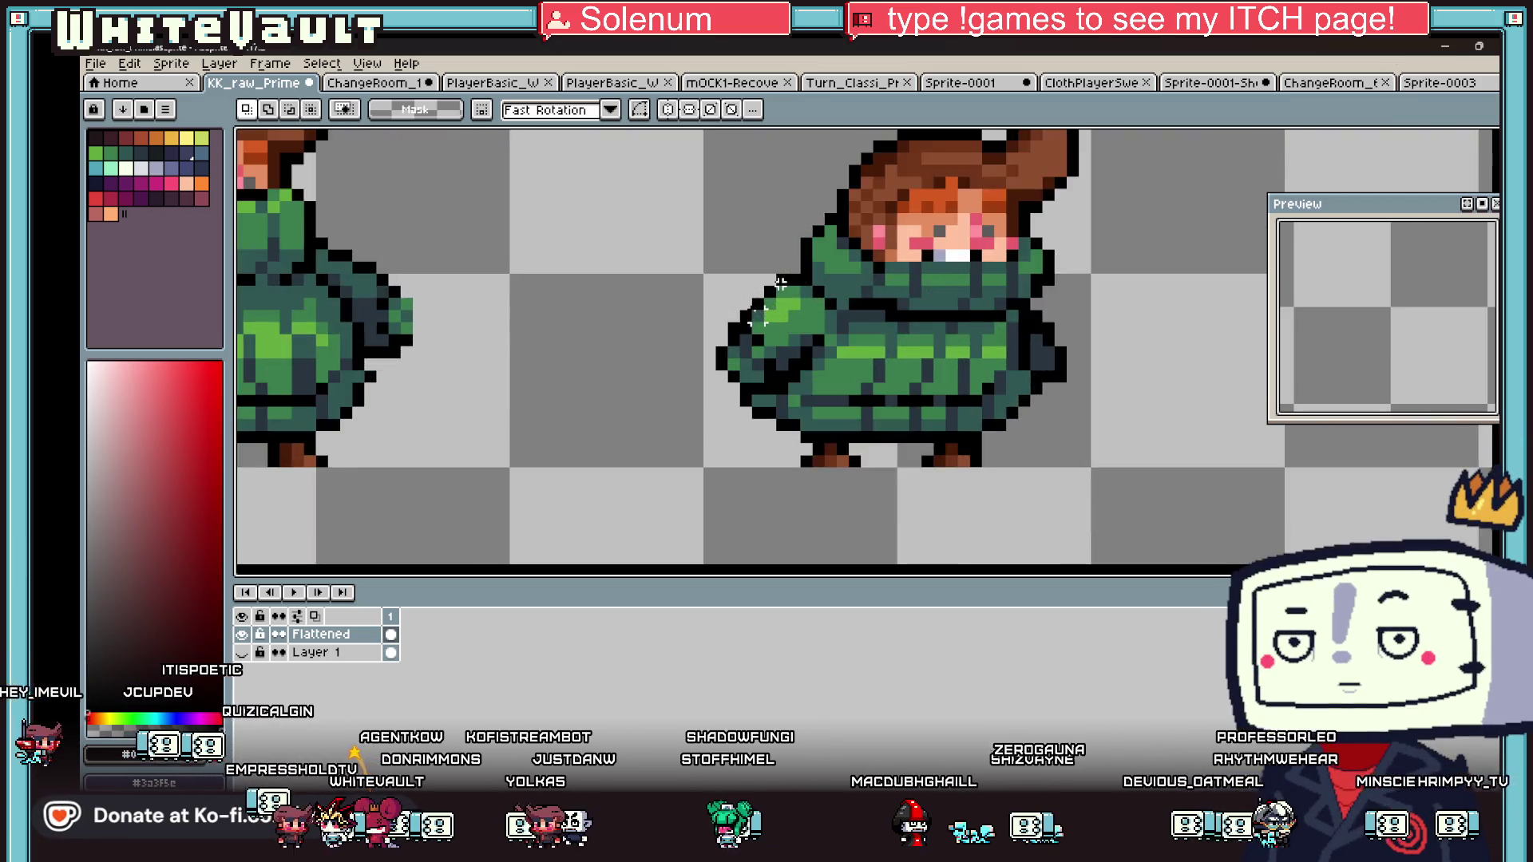
- Highlight the second coat's sleeve in light green #63ab3f and shade with sampled #3b7d4f
{"action": "key", "text": "b"}
{"action": "left_click", "coordinate": [799, 287], "text": "alt"}
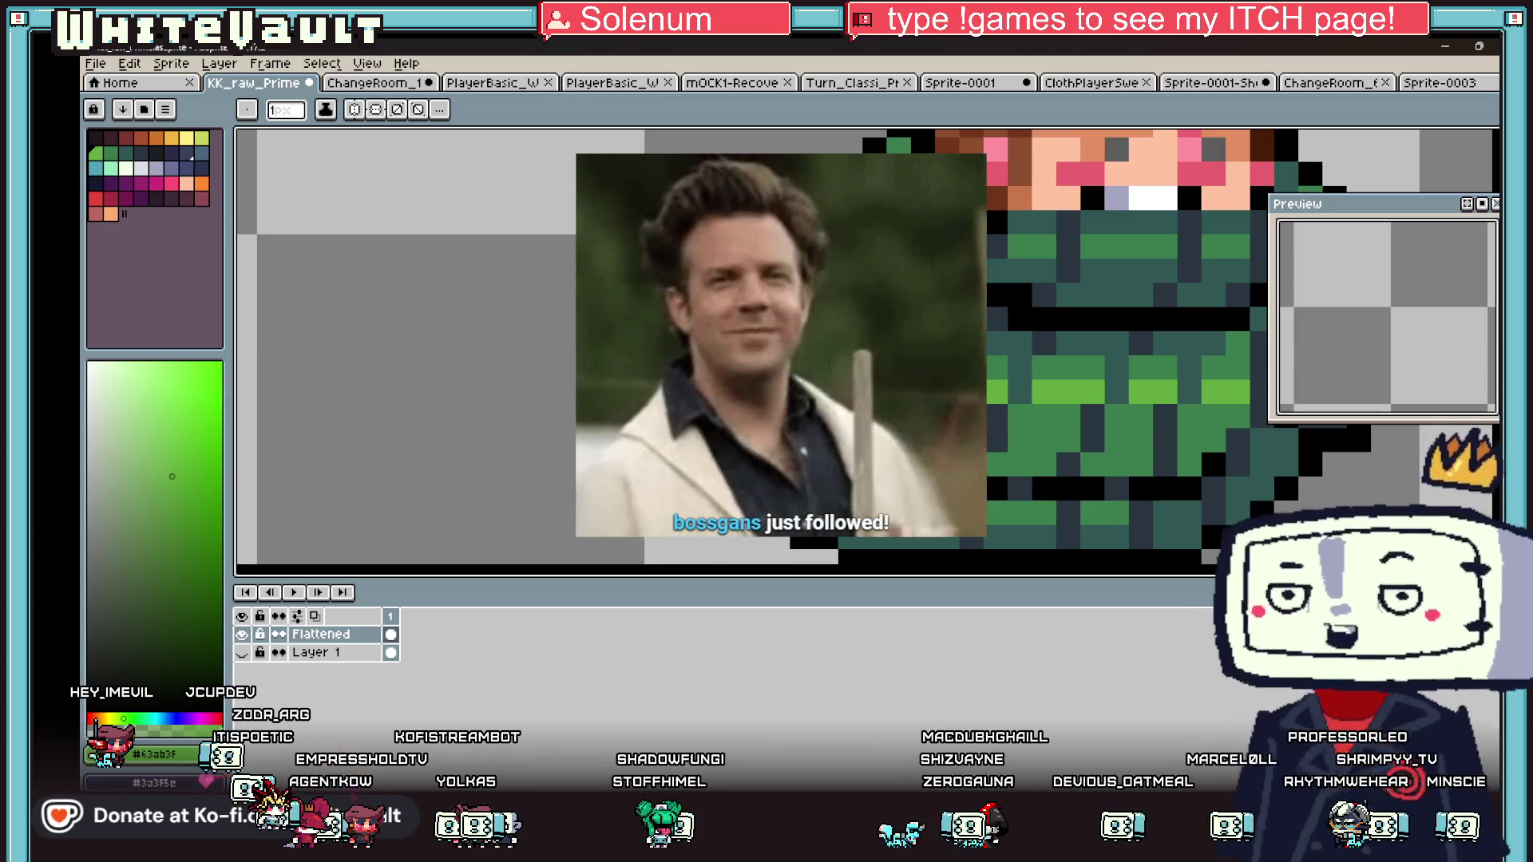
{"action": "left_click", "coordinate": [1258, 490], "text": "alt"}
{"action": "left_click", "coordinate": [1258, 490], "text": "alt"}
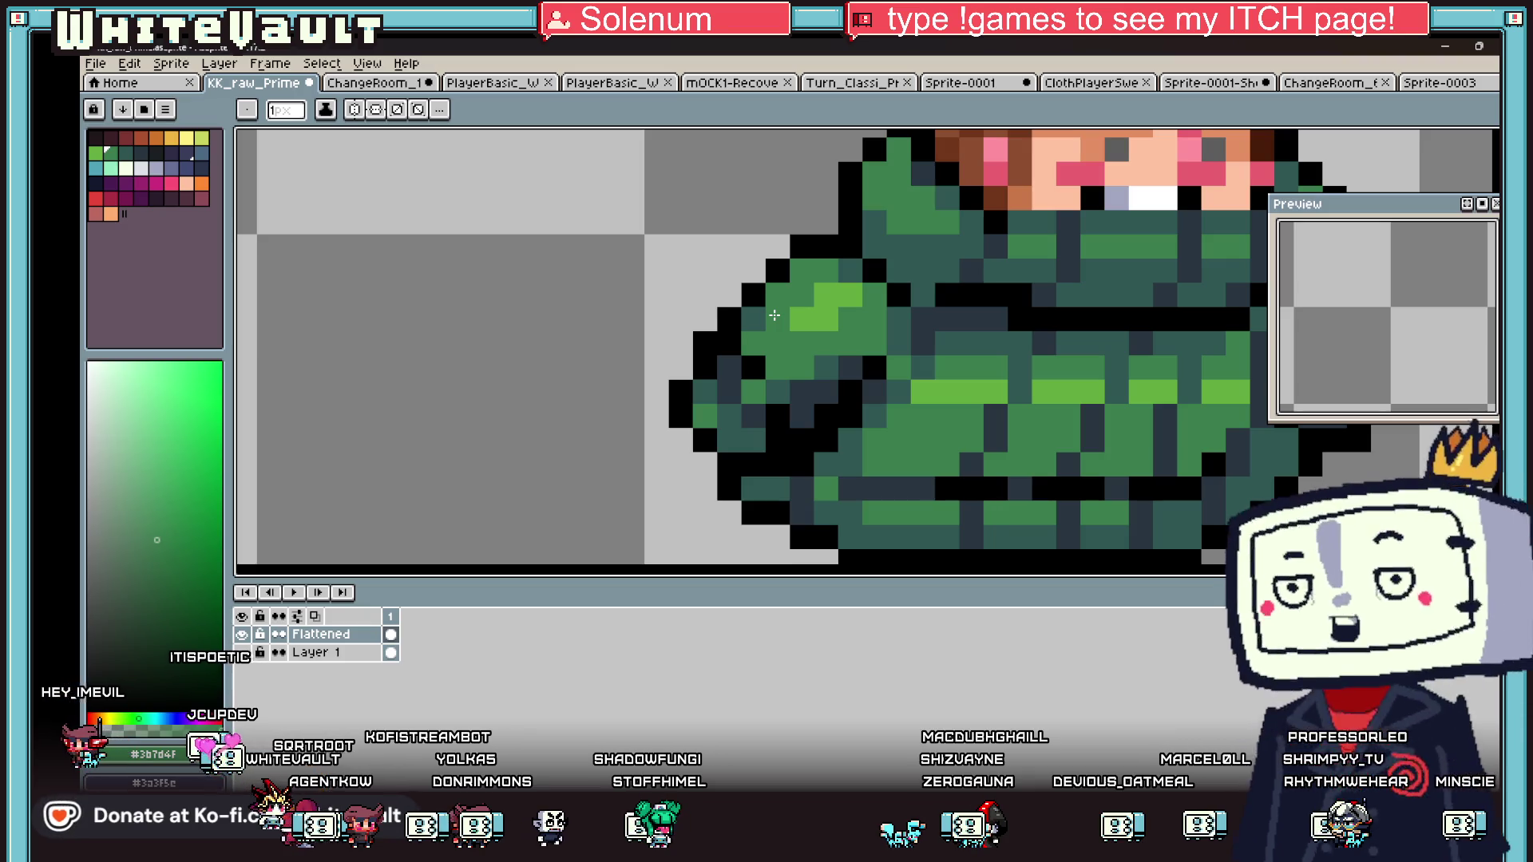
{"action": "scroll", "coordinate": [774, 316], "scroll_direction": "down", "scroll_amount": 8}
- Copy the finished right coat sprite into a new 32×32 RGBA sprite, Sprite-0004
{"action": "scroll", "coordinate": [780, 284], "scroll_direction": "up", "scroll_amount": 2}
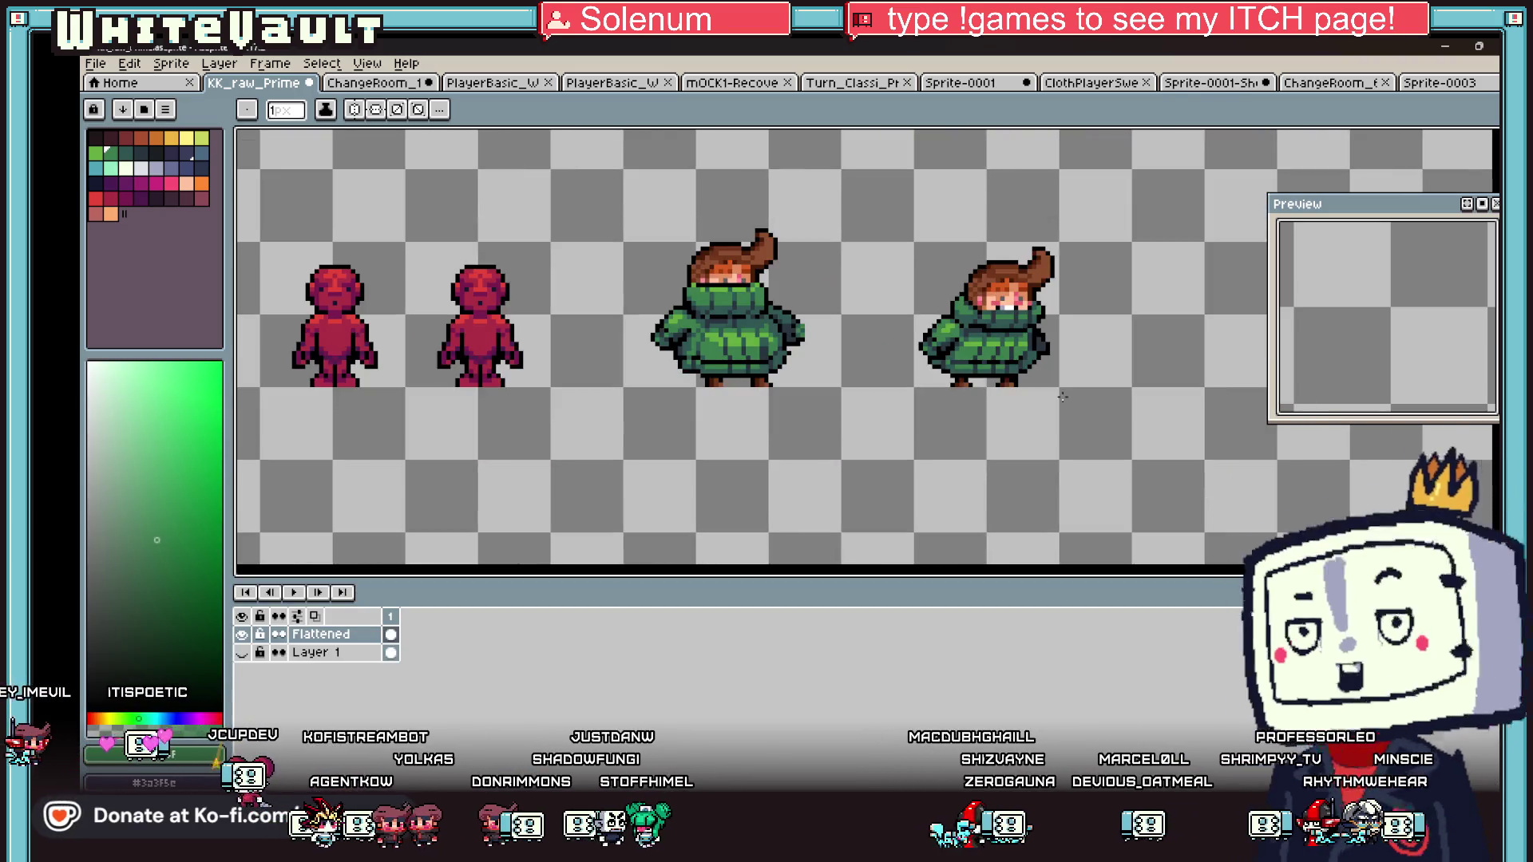
{"action": "key", "text": "m"}
{"action": "scroll", "coordinate": [907, 247], "scroll_direction": "up", "scroll_amount": 2}
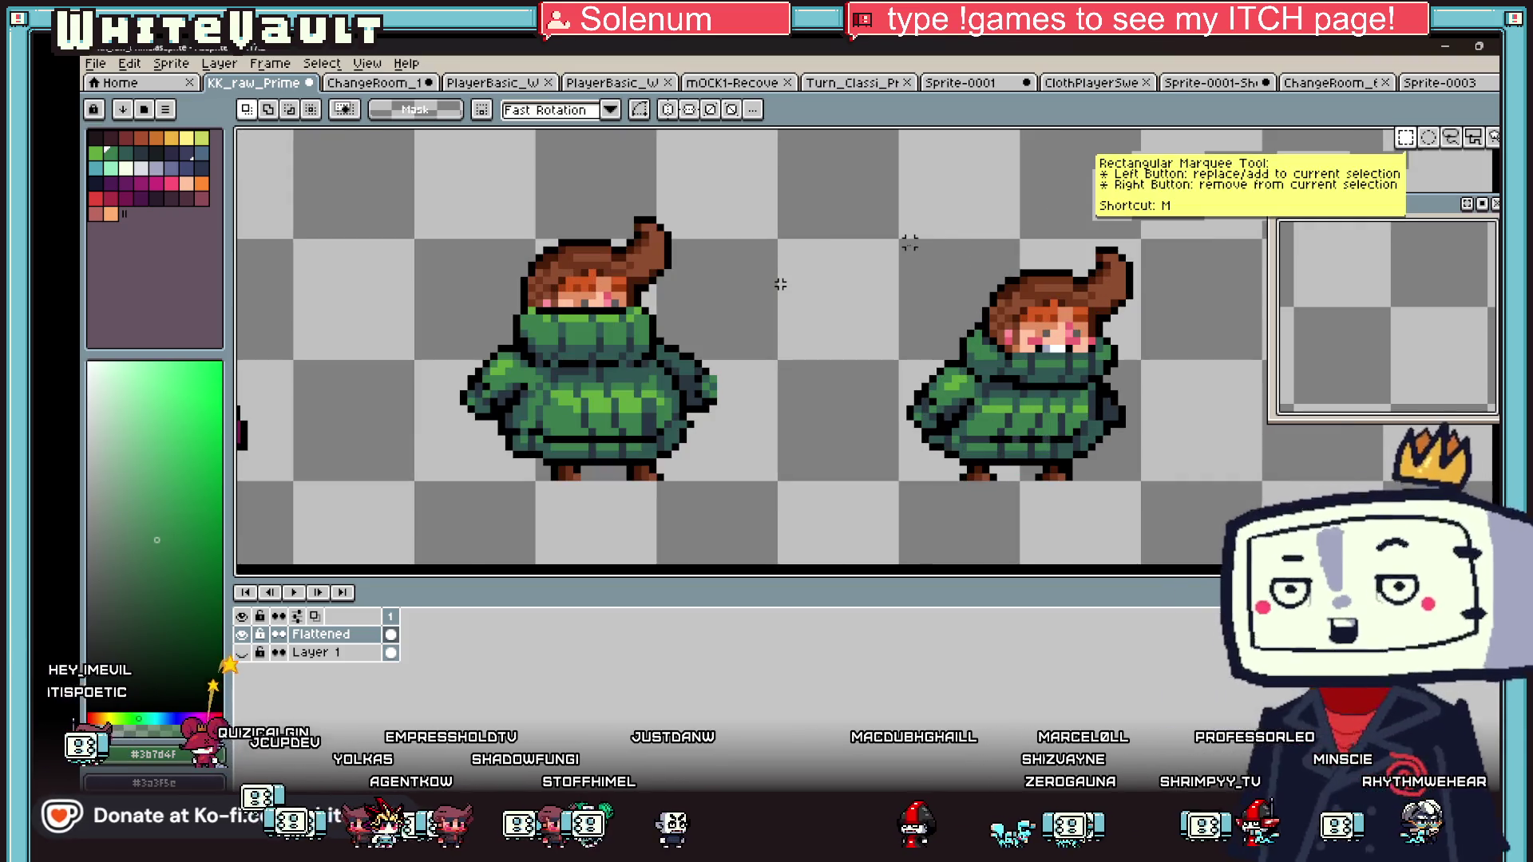
{"action": "left_click_drag", "start_coordinate": [901, 242], "coordinate": [1141, 481]}
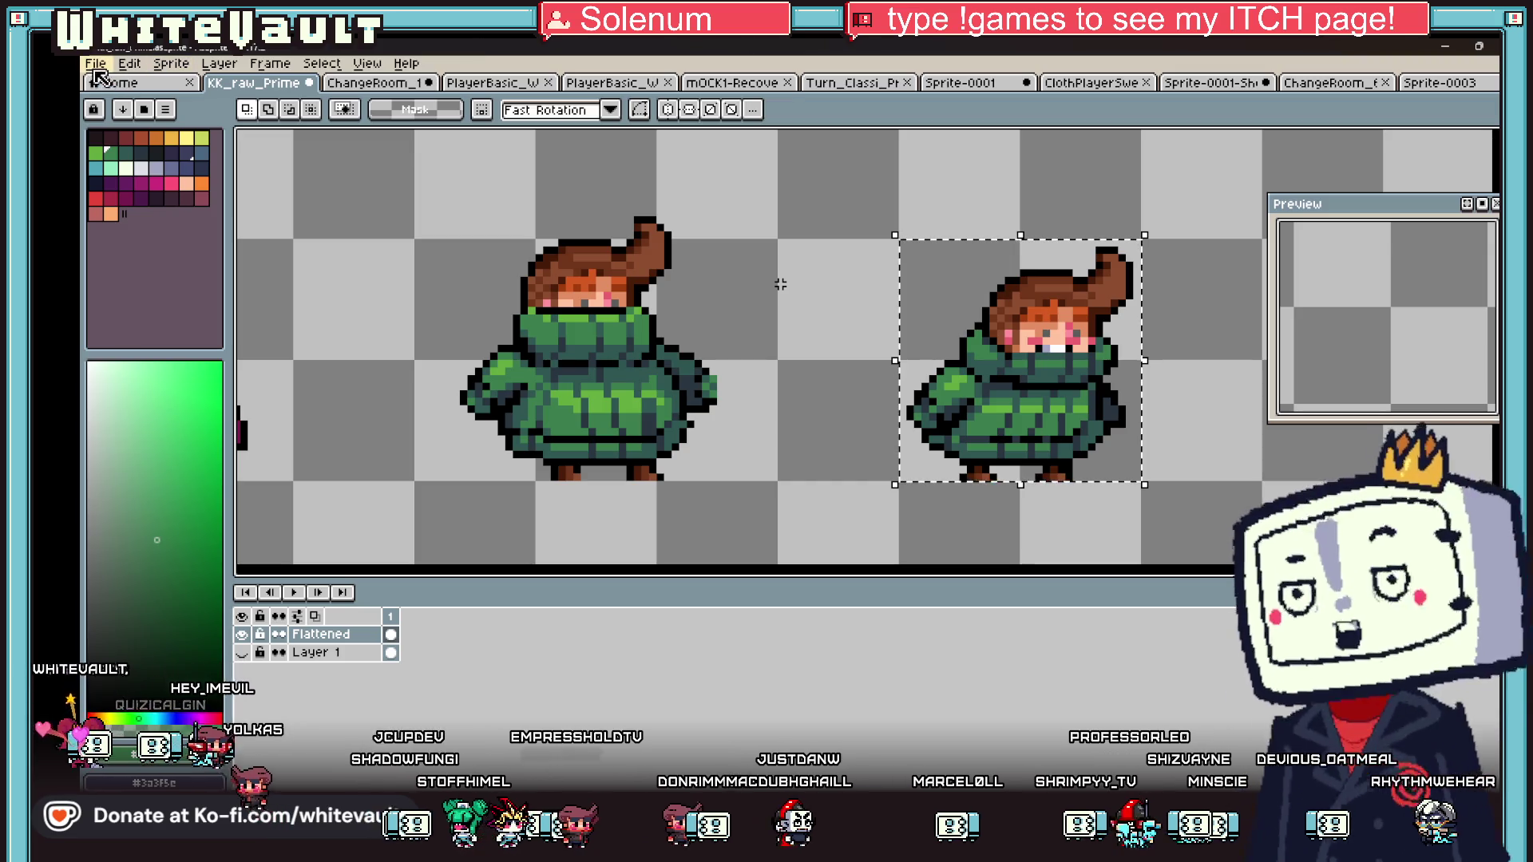
{"action": "left_click", "coordinate": [96, 63]}
{"action": "left_click", "coordinate": [147, 86]}
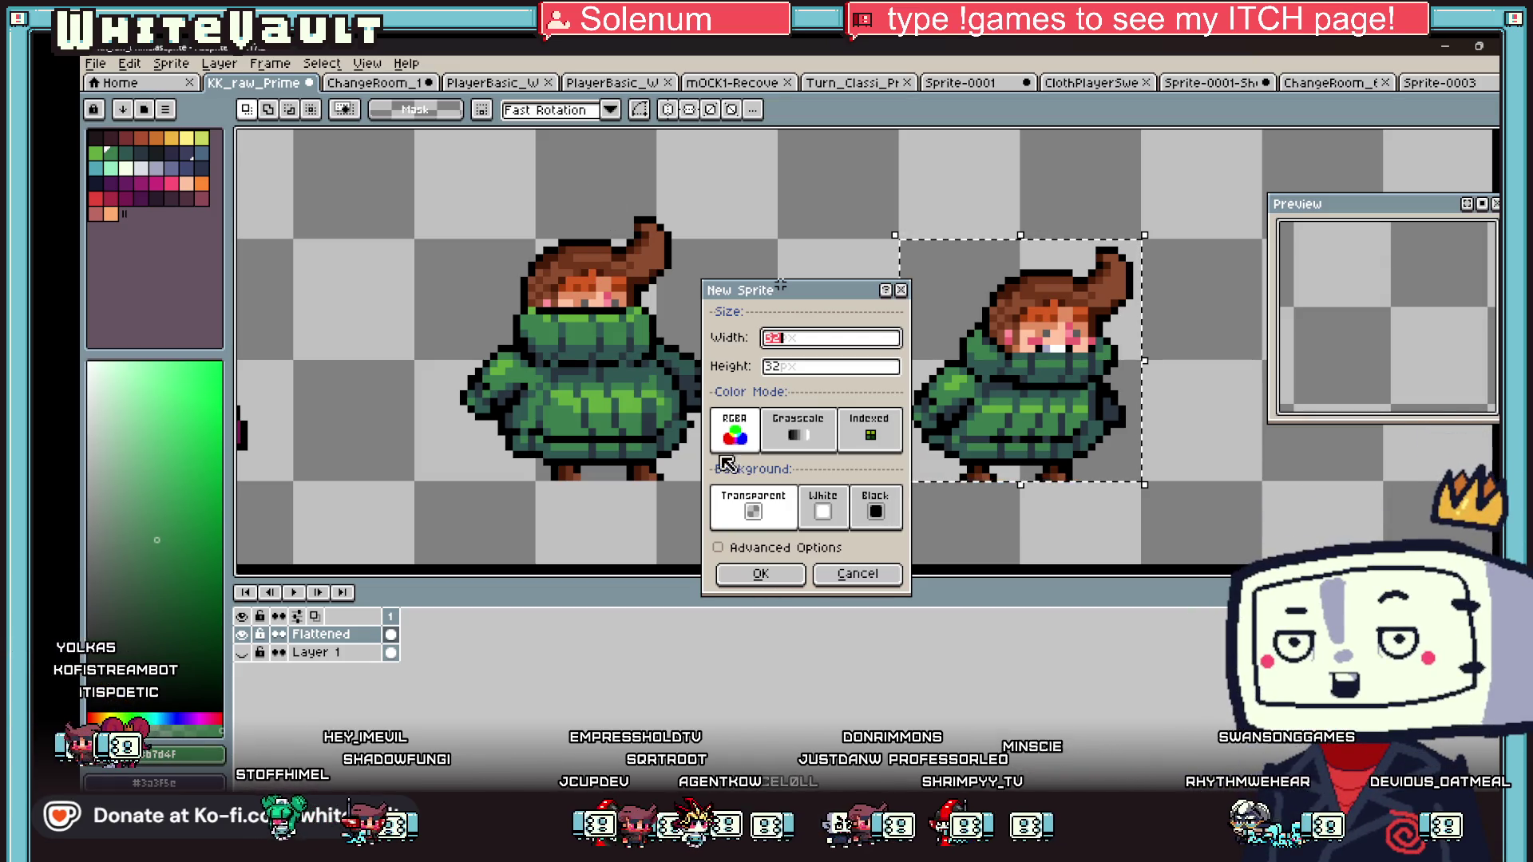
{"action": "left_click", "coordinate": [761, 574]}
- Add frames to make a four-frame timeline and step back to frame 2
{"action": "scroll", "coordinate": [919, 292], "scroll_direction": "up", "scroll_amount": 4}
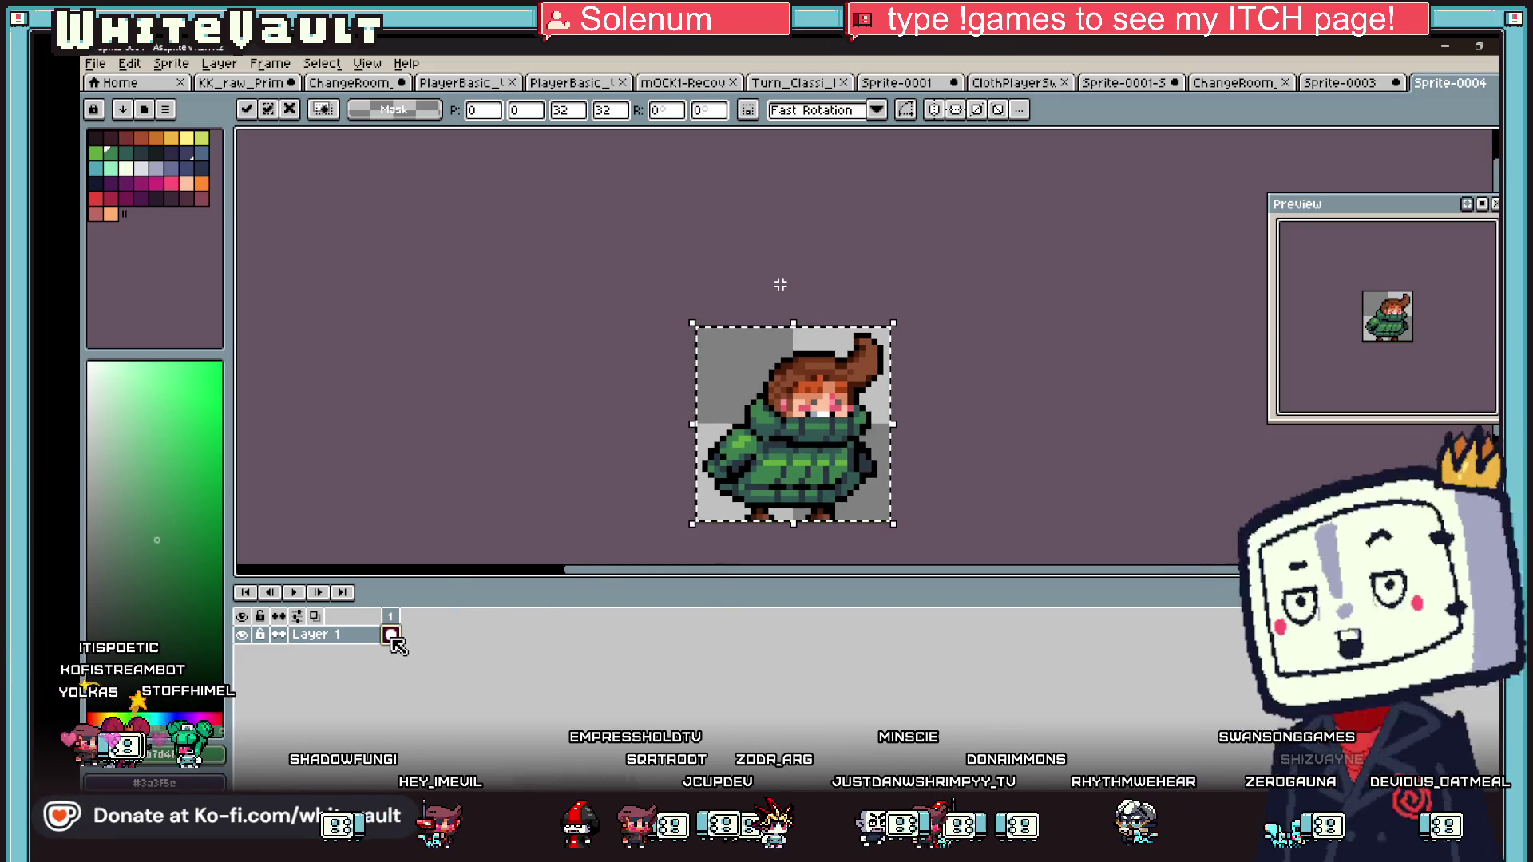
{"action": "key", "text": "alt+n"}
{"action": "key", "text": "alt+n"}
{"action": "key", "text": "Left"}
{"action": "key", "text": "Left"}
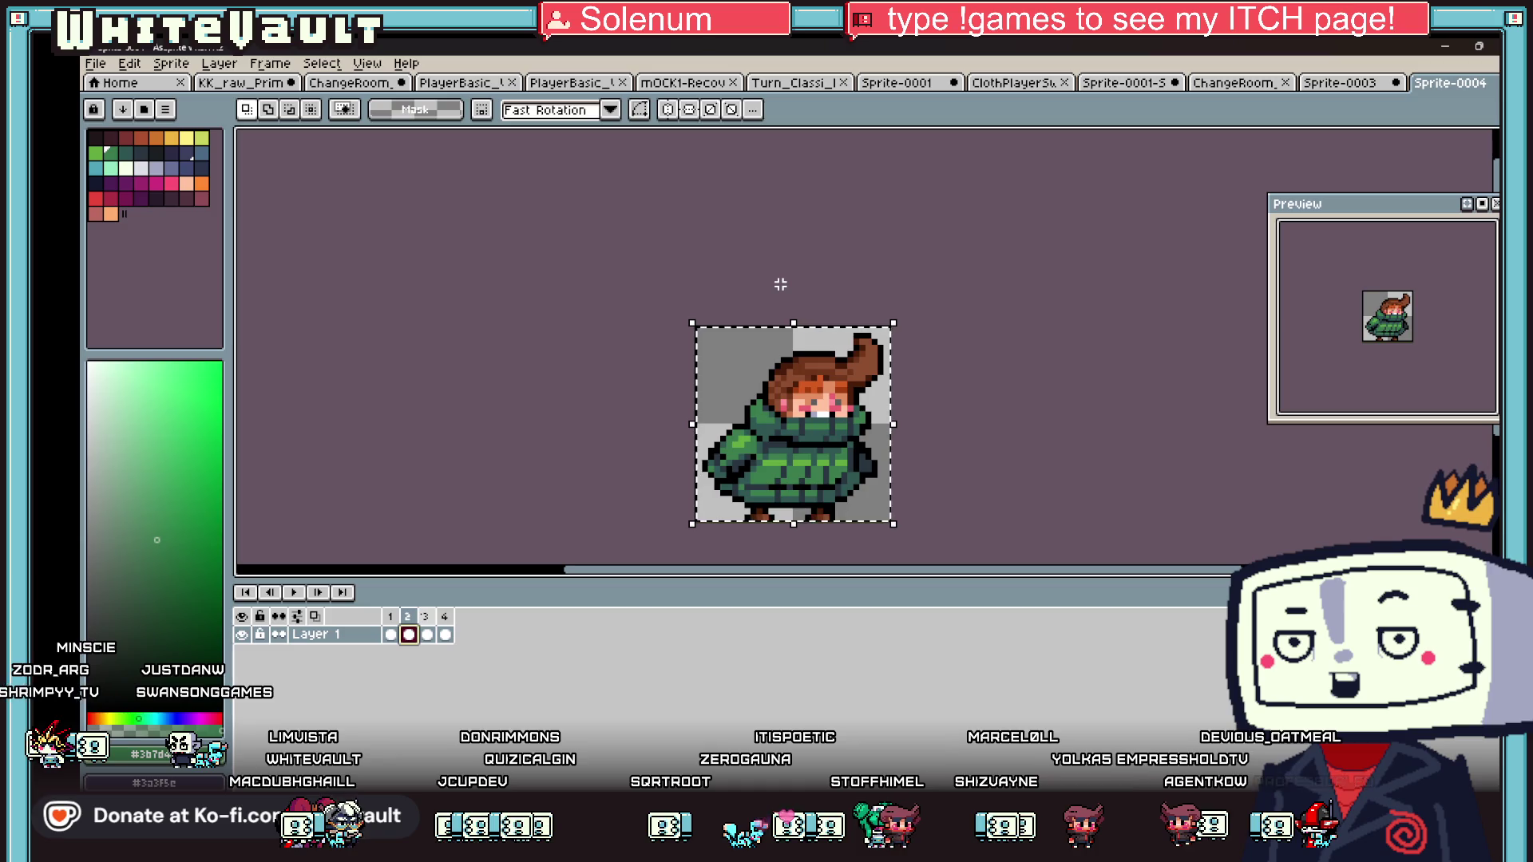
- Play the walk animation and stop it to review the cycle
{"action": "key", "text": "Return"}
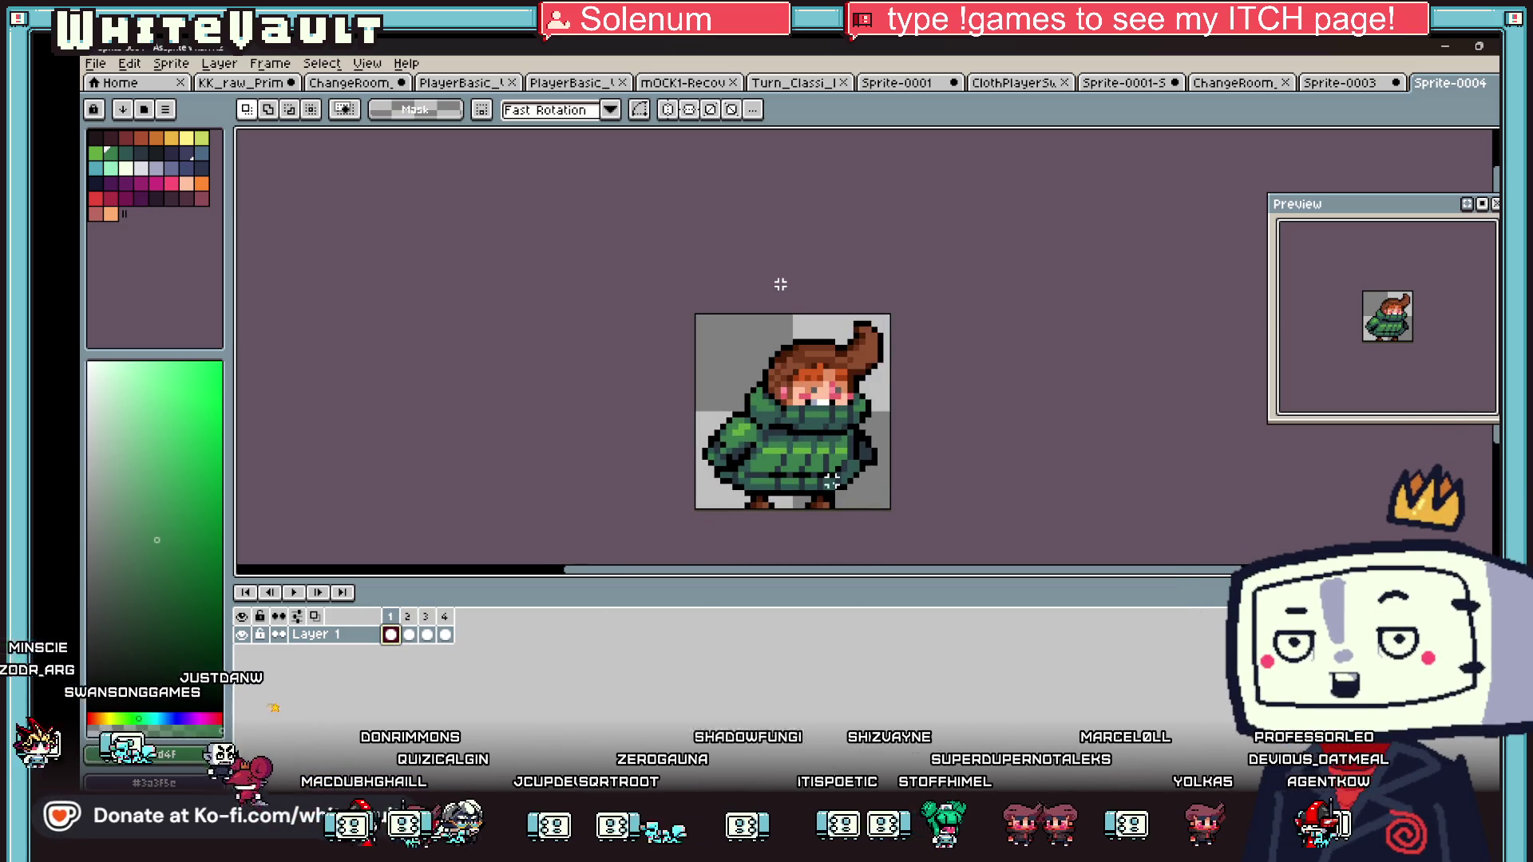
{"action": "key", "text": "plus"}
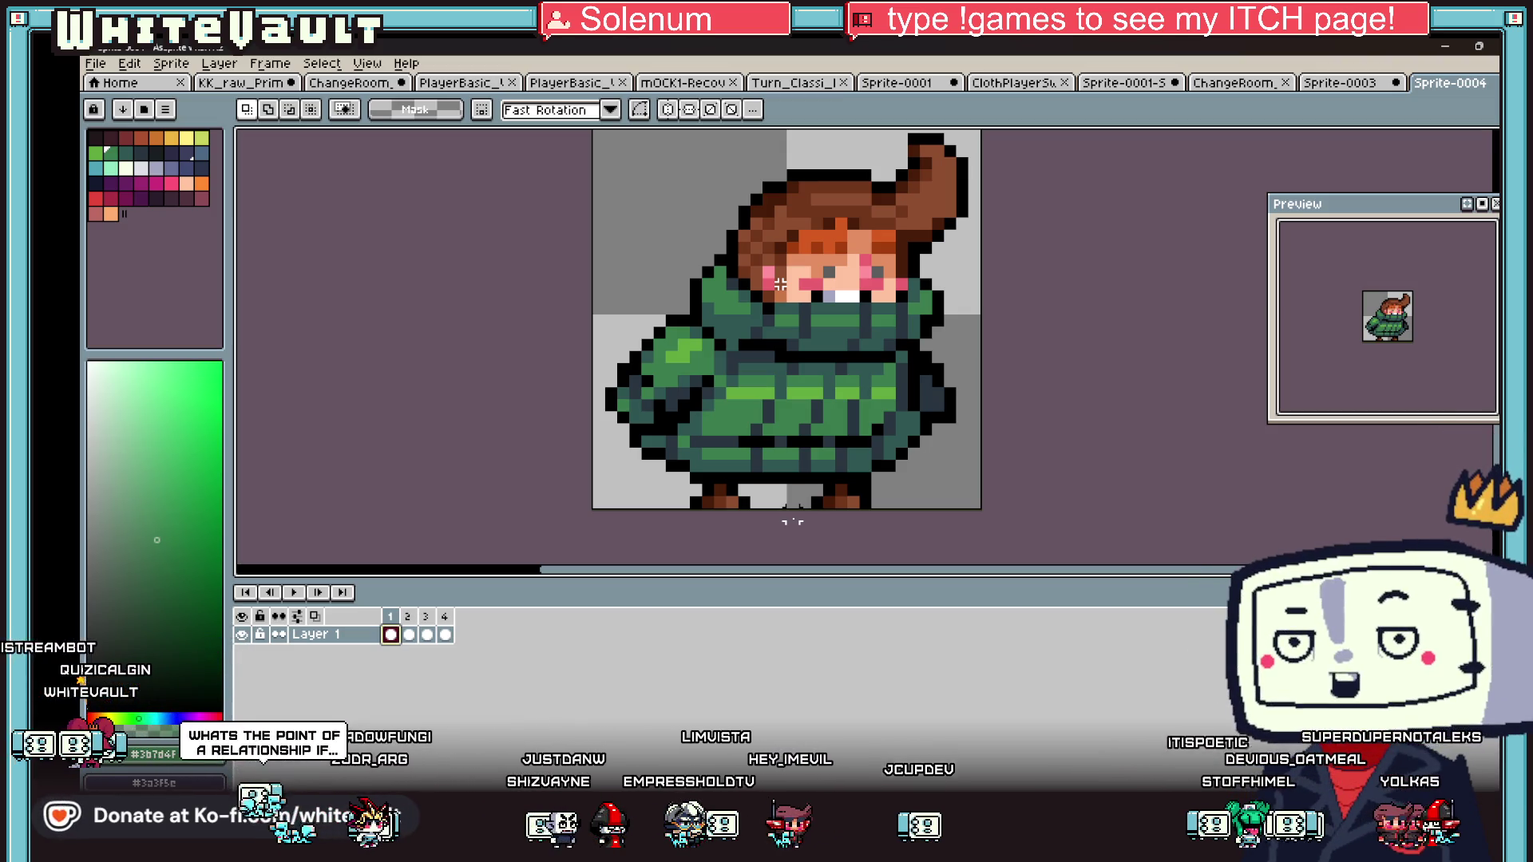
{"action": "scroll", "coordinate": [1035, 236], "scroll_direction": "down", "scroll_amount": 2}
{"action": "scroll", "coordinate": [958, 239], "scroll_direction": "up", "scroll_amount": 1}
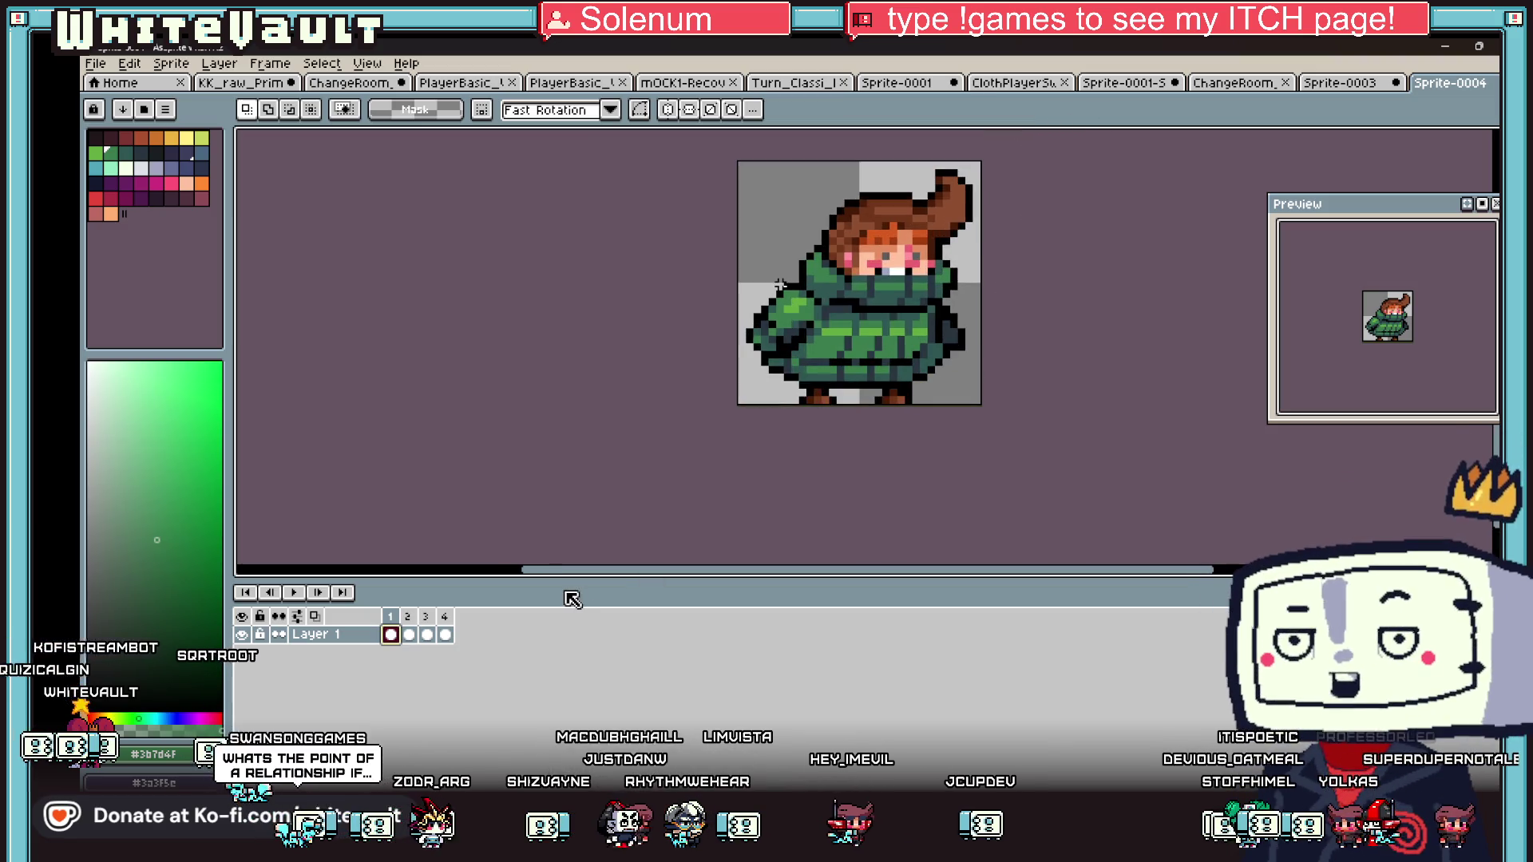
{"action": "scroll", "coordinate": [780, 283], "scroll_direction": "down", "scroll_amount": 2}
{"action": "scroll", "coordinate": [781, 283], "scroll_direction": "up", "scroll_amount": 3}
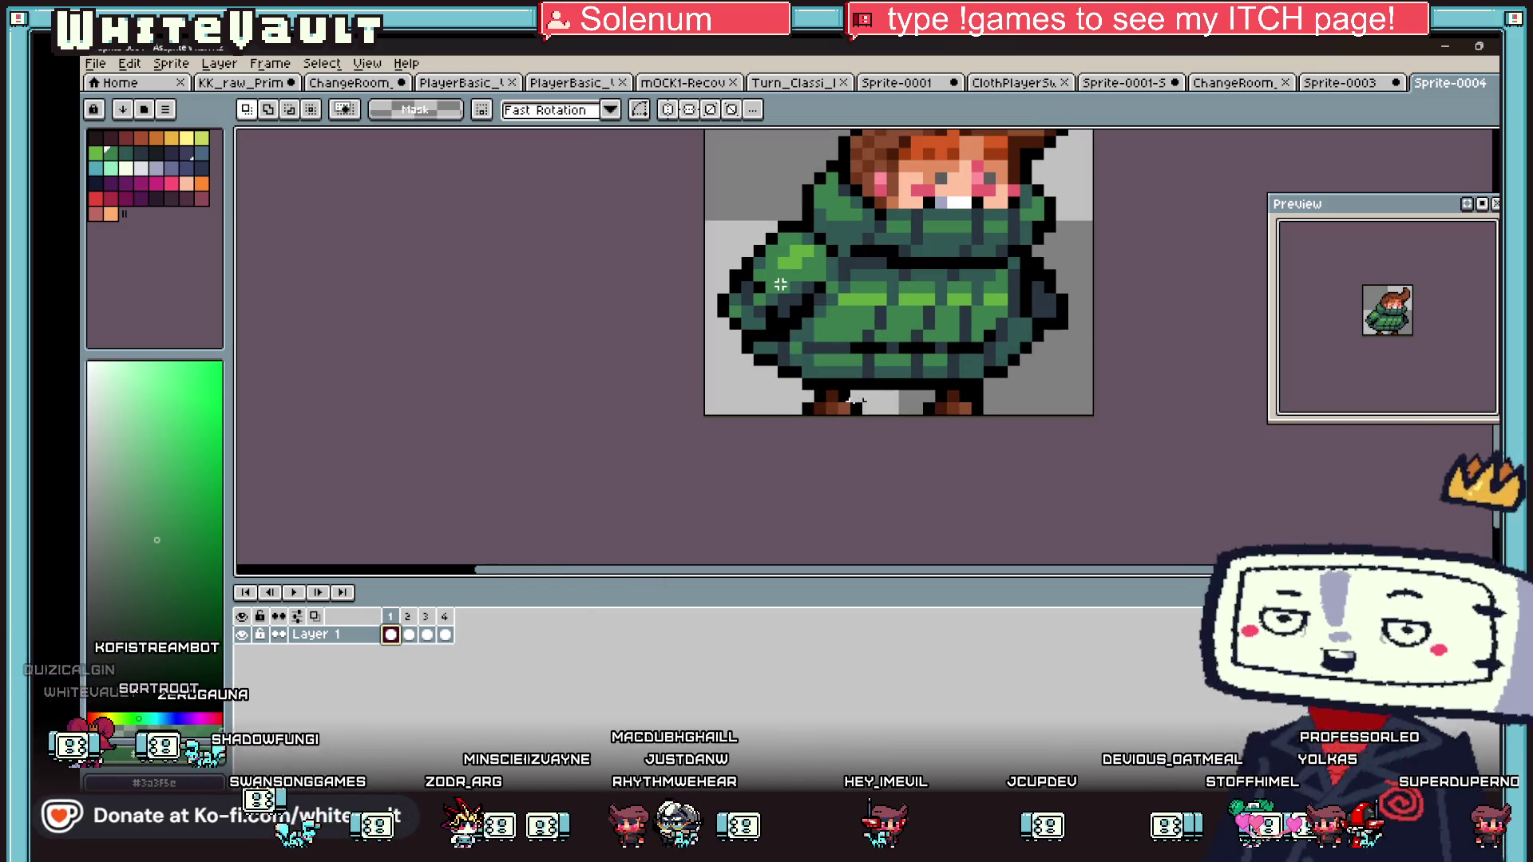
- In frame 2, raise the left boot by one pixel
{"action": "left_click", "coordinate": [409, 634]}
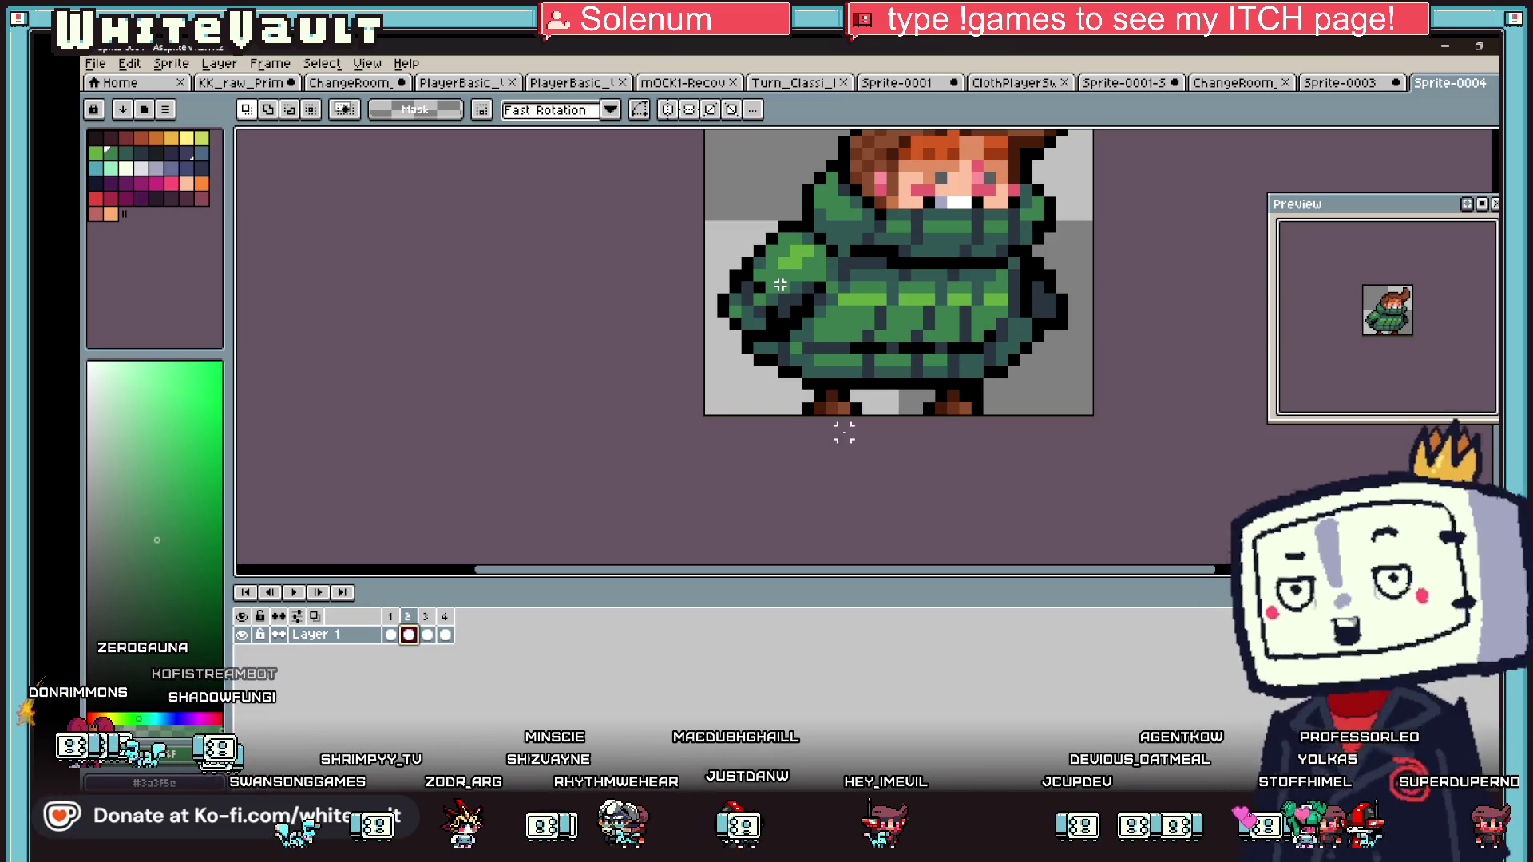
{"action": "scroll", "coordinate": [798, 400], "scroll_direction": "up", "scroll_amount": 2}
{"action": "left_click_drag", "start_coordinate": [765, 365], "coordinate": [931, 431]}
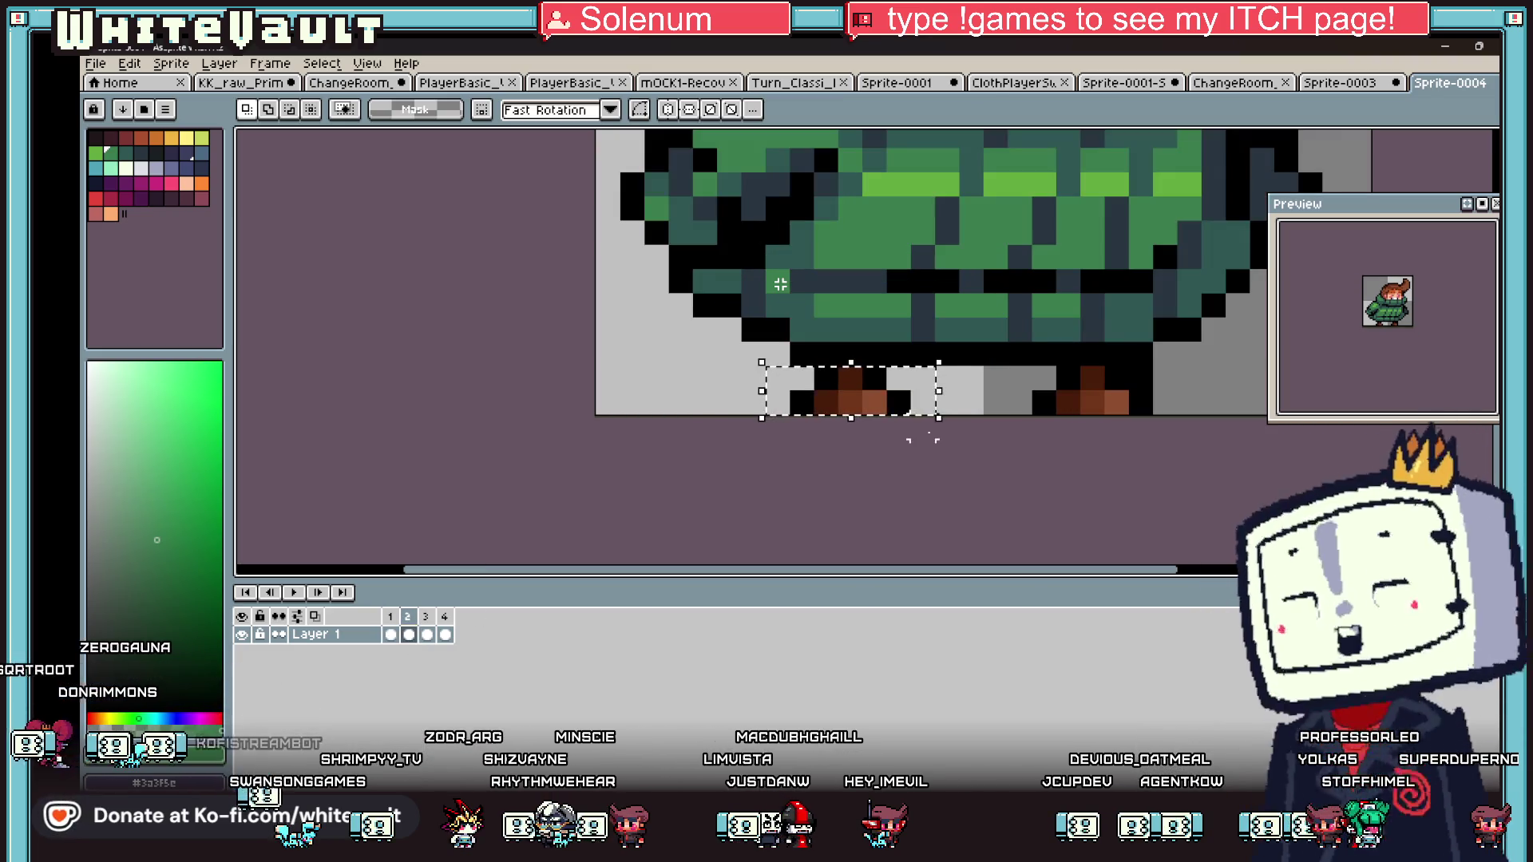
{"action": "key", "text": "Up"}
{"action": "key", "text": "ctrl+d"}
- Go to frame 4 and clear the selection along the sprite's bottom
{"action": "key", "text": "b"}
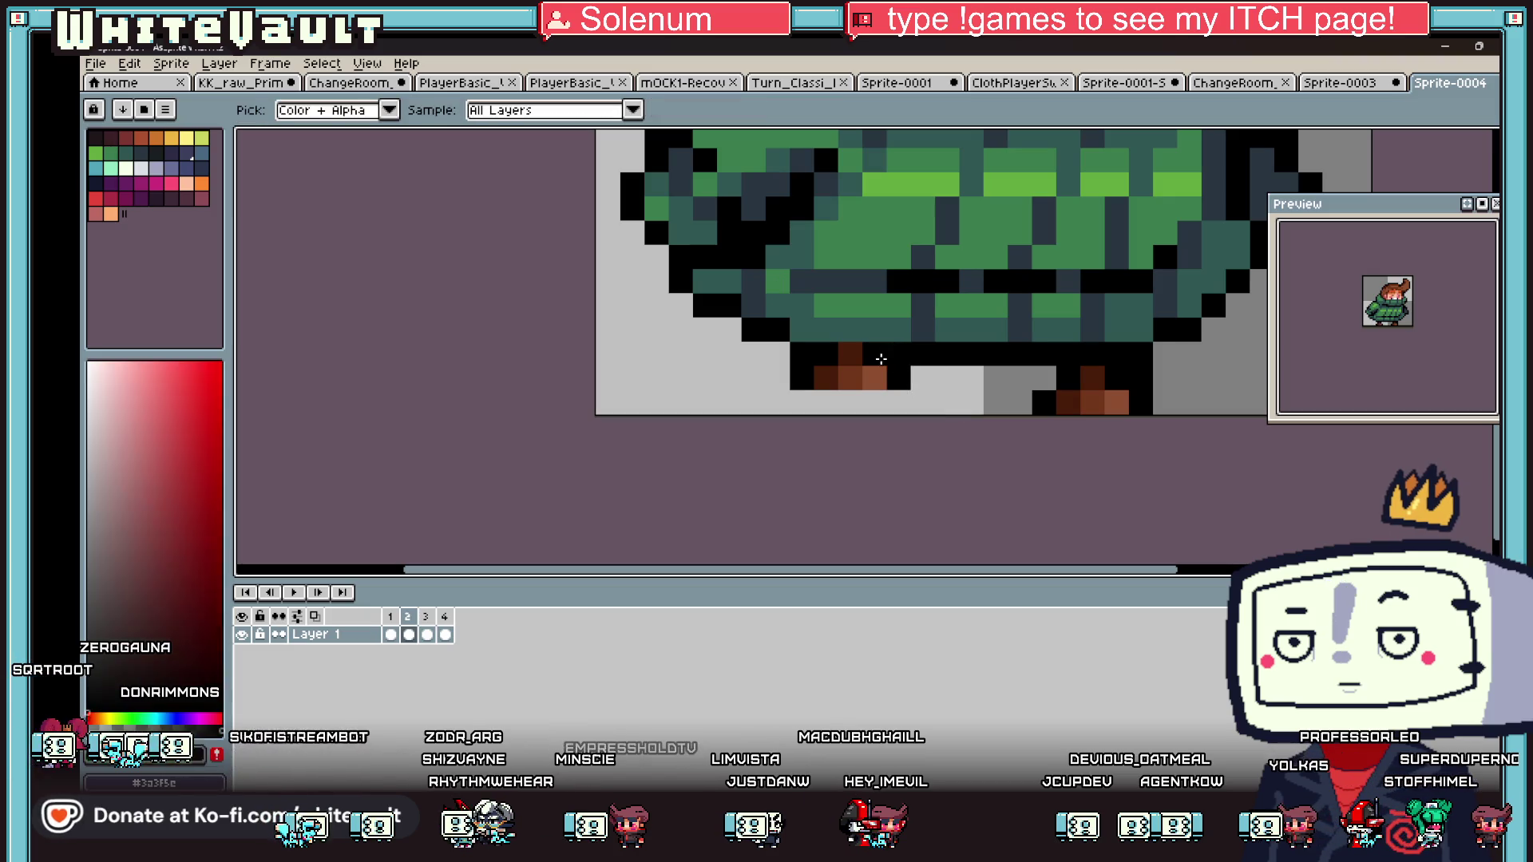
{"action": "scroll", "coordinate": [920, 392], "scroll_direction": "down", "scroll_amount": 5}
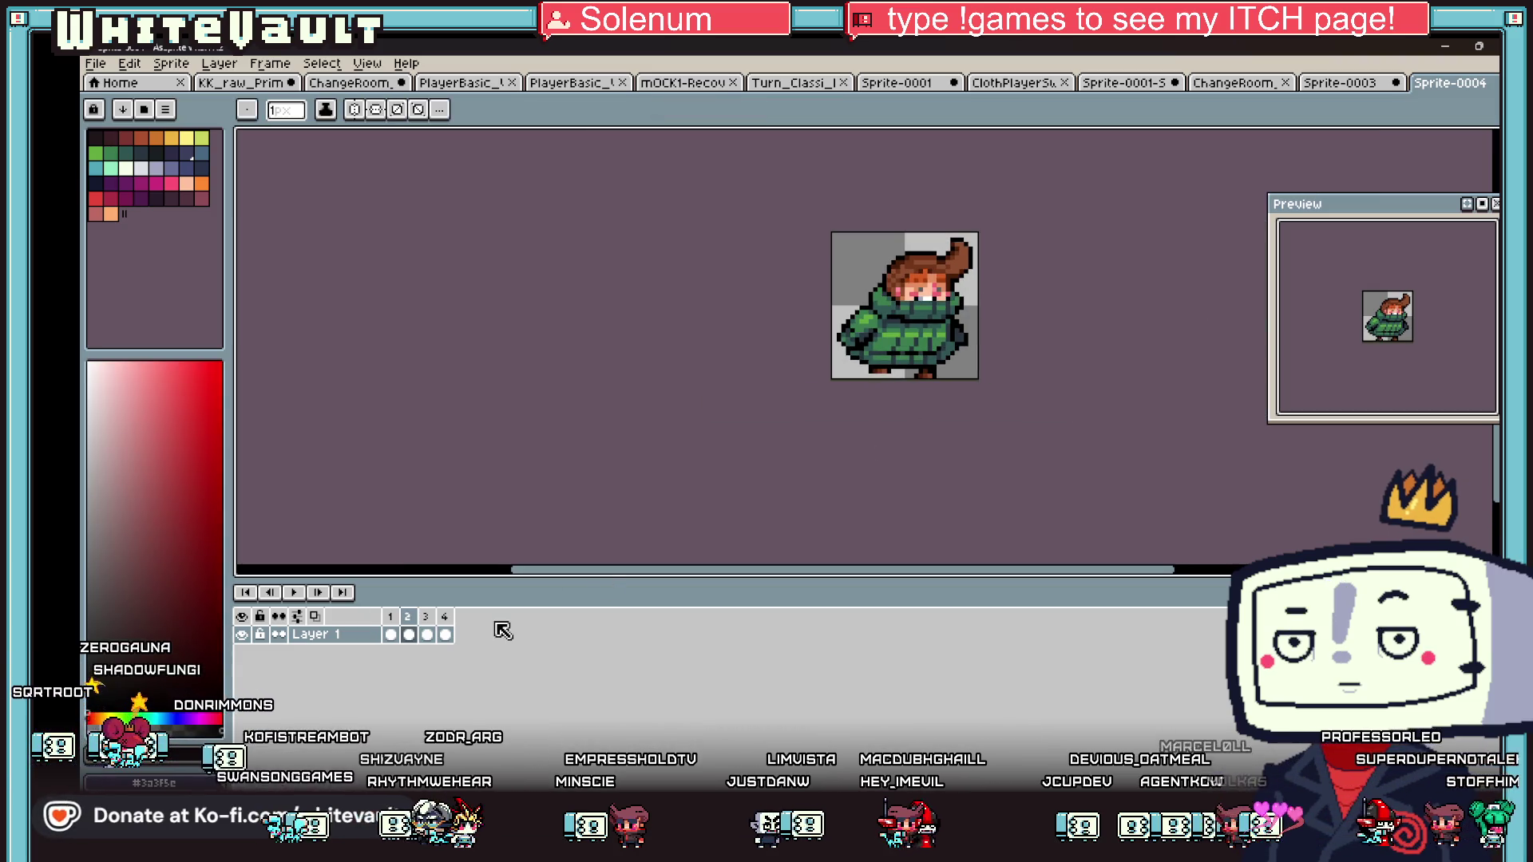
{"action": "left_click", "coordinate": [447, 637]}
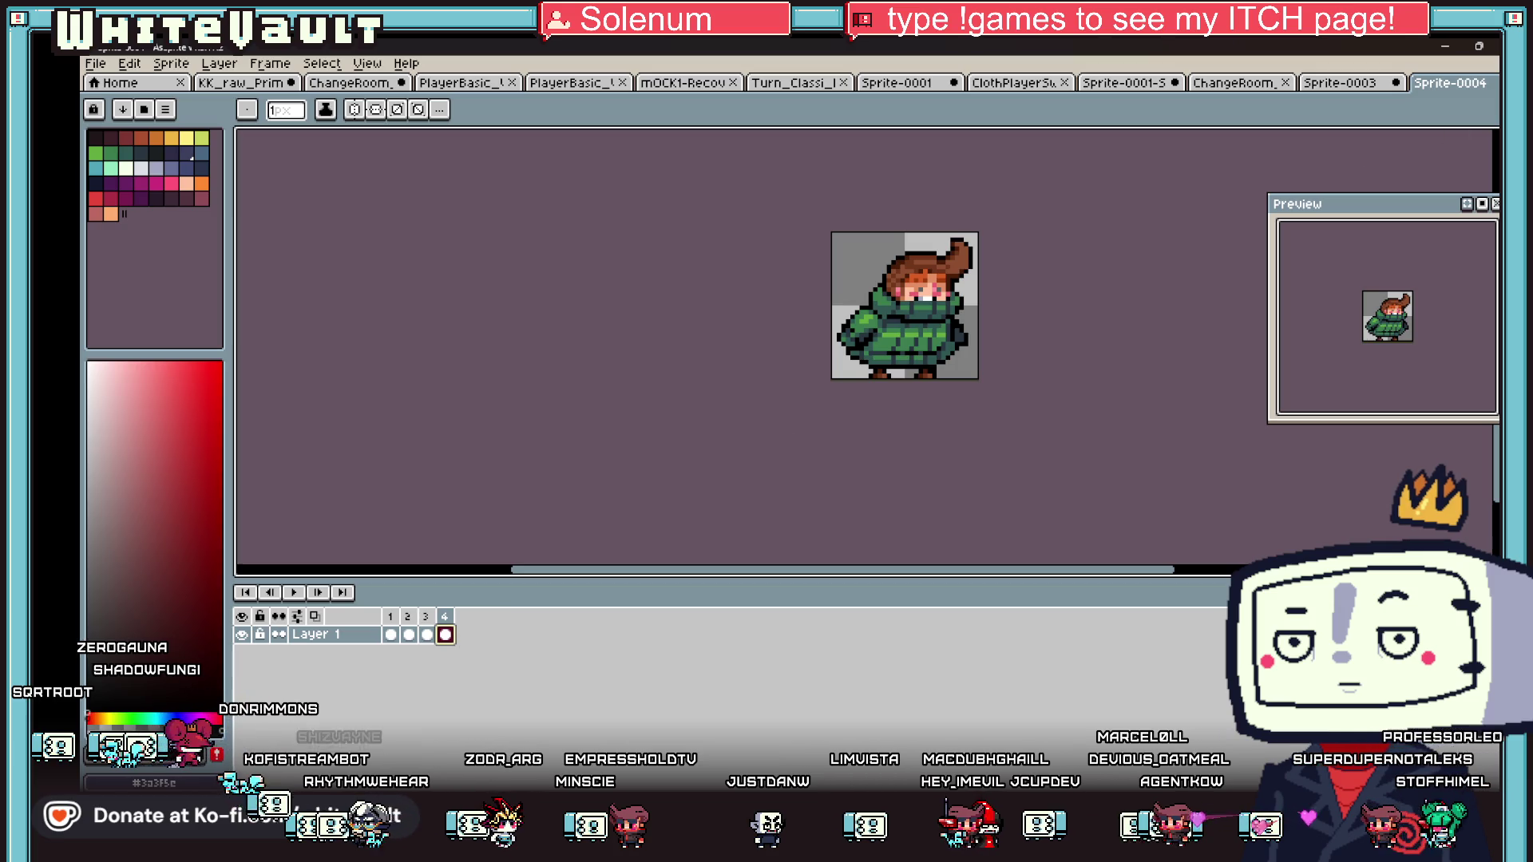
{"action": "key", "text": "m"}
{"action": "scroll", "coordinate": [781, 284], "scroll_direction": "up", "scroll_amount": 3}
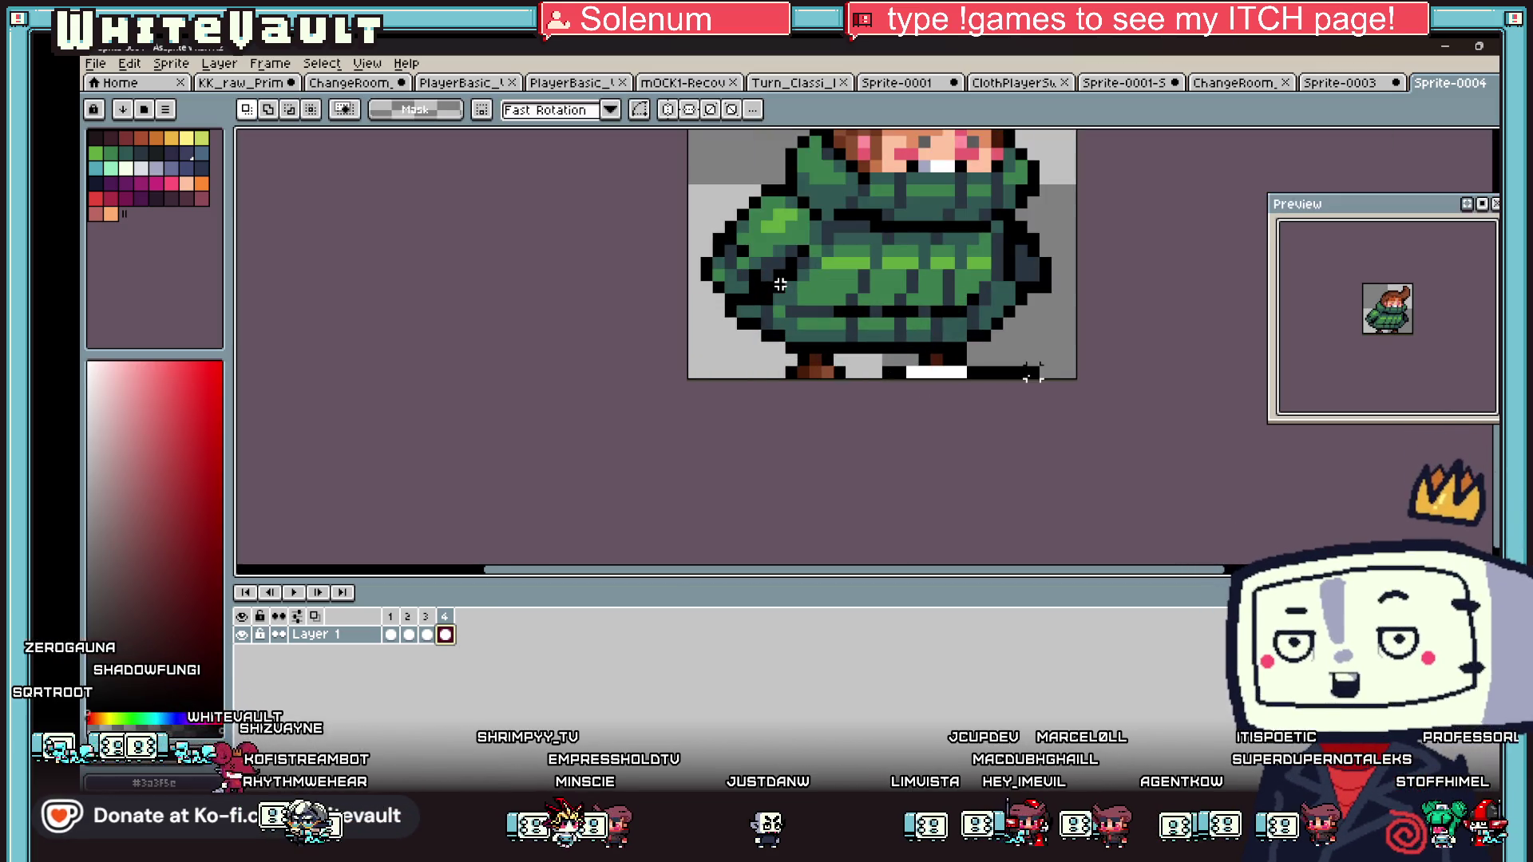
{"action": "left_click", "coordinate": [1153, 408]}
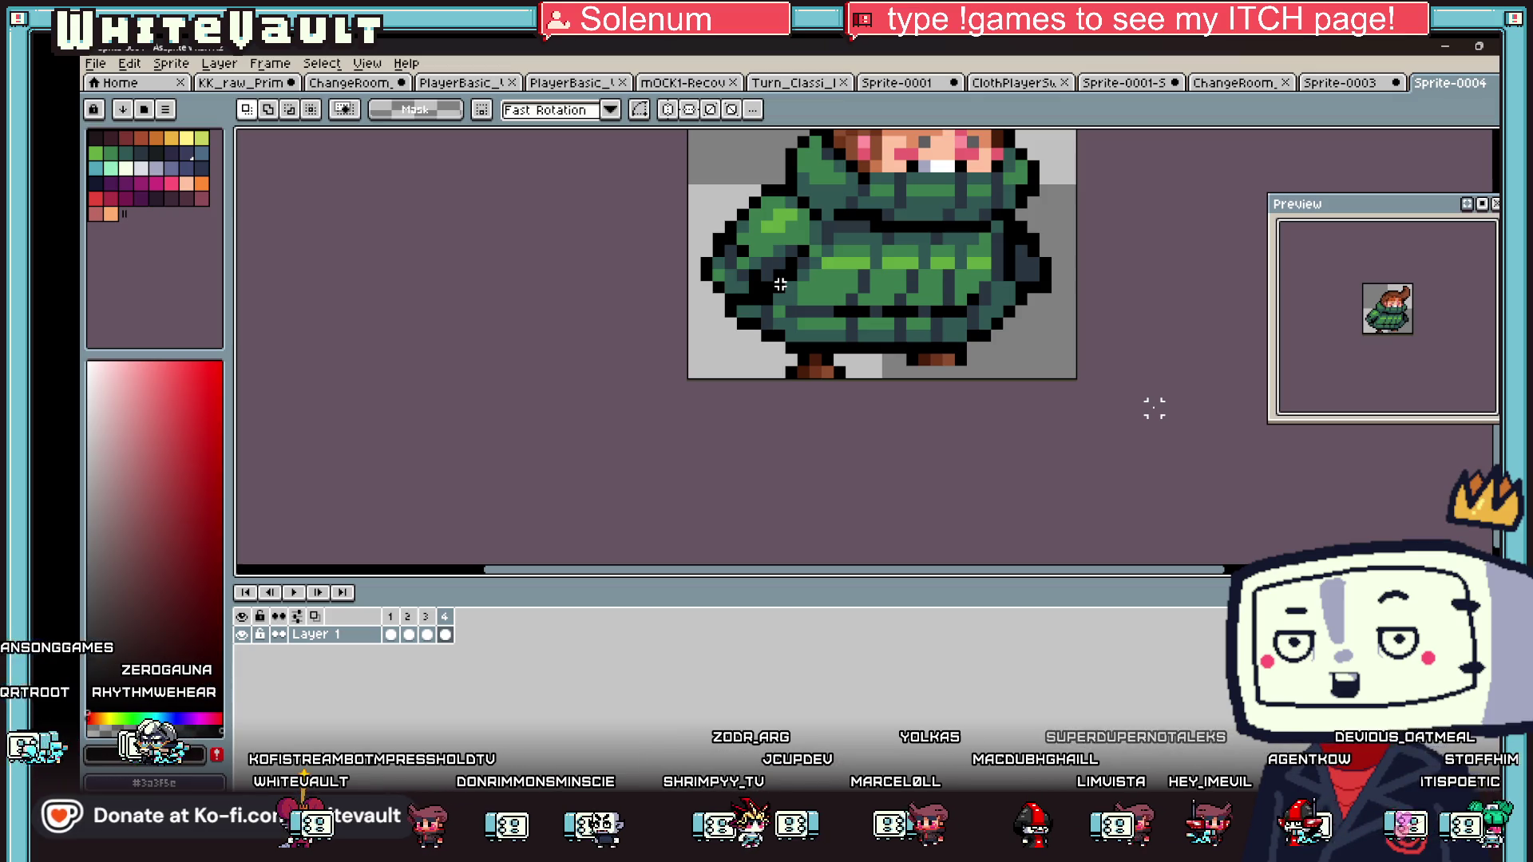
{"action": "scroll", "coordinate": [1006, 363], "scroll_direction": "down", "scroll_amount": 3}
{"action": "scroll", "coordinate": [1006, 363], "scroll_direction": "down", "scroll_amount": 2}
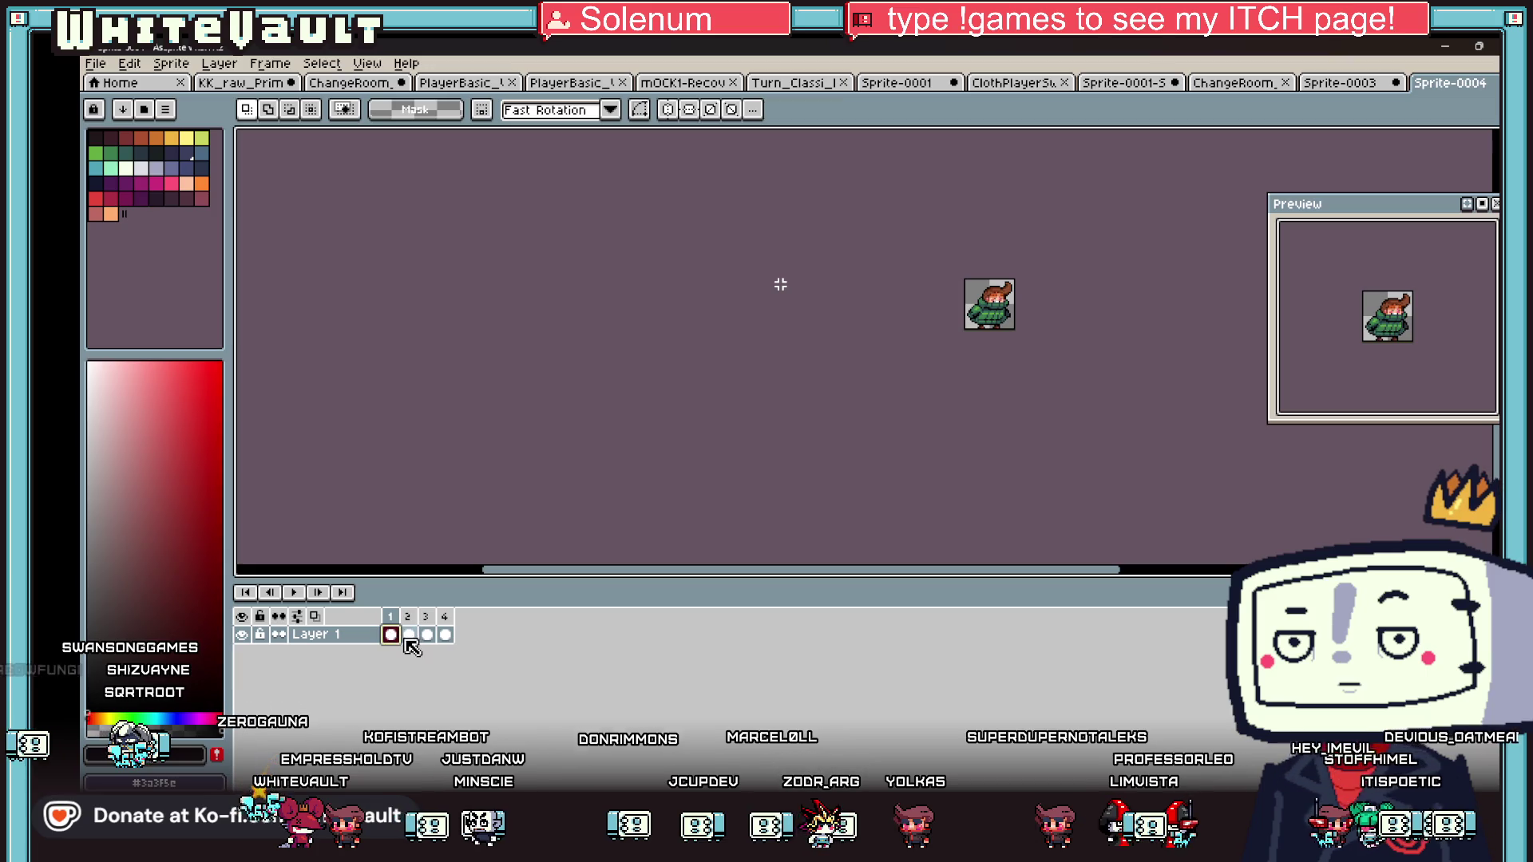
- In frame 2, nudge the left boot one pixel right
{"action": "scroll", "coordinate": [941, 385], "scroll_direction": "up", "scroll_amount": 2}
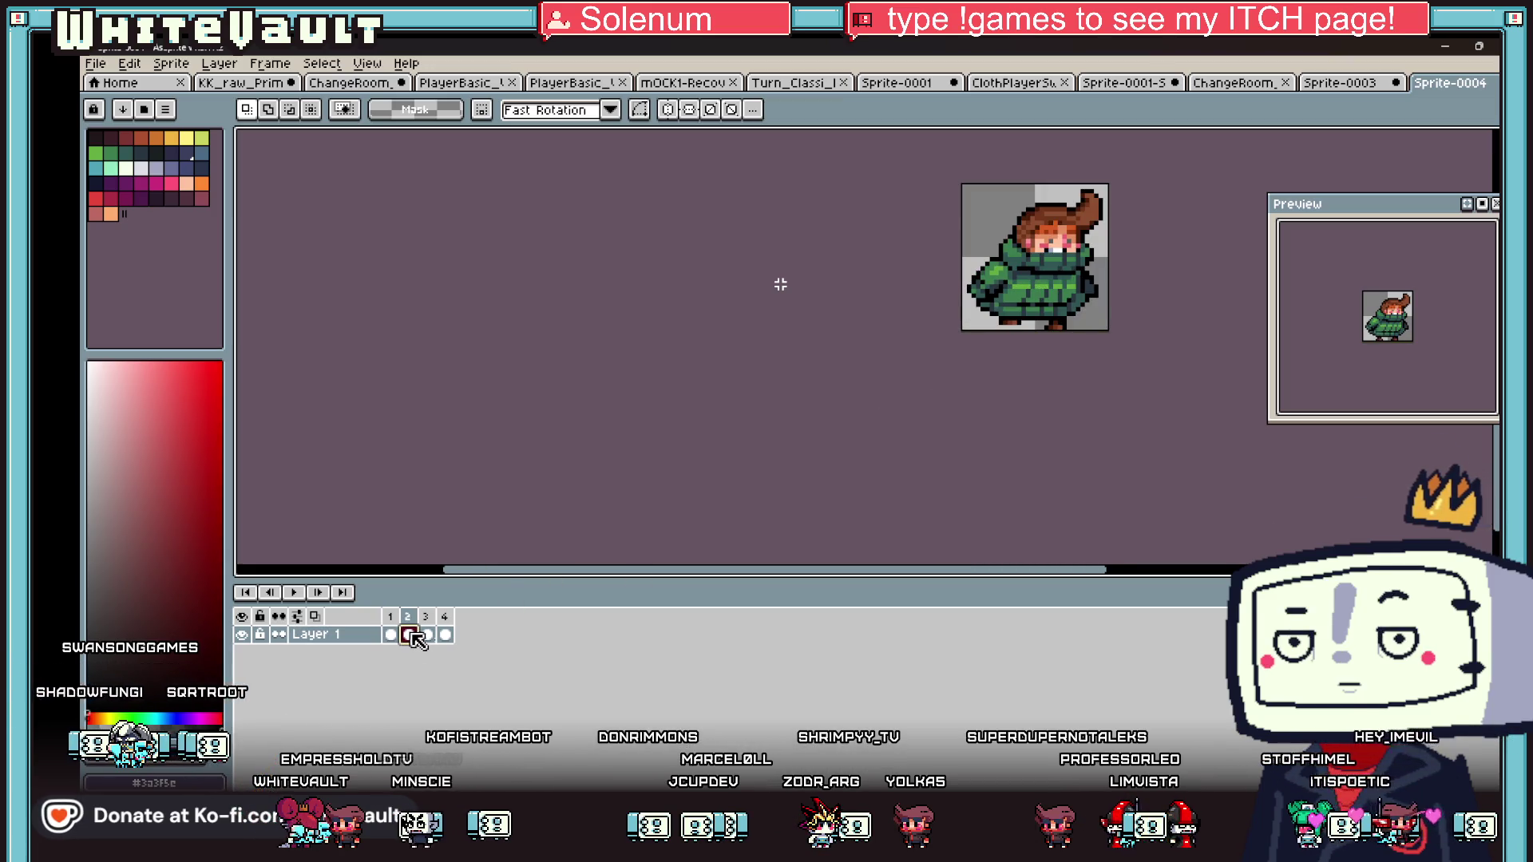
{"action": "scroll", "coordinate": [1064, 324], "scroll_direction": "up", "scroll_amount": 2}
{"action": "mouse_move", "coordinate": [955, 339]}
{"action": "left_mouse_down"}
{"action": "mouse_move", "coordinate": [1190, 351]}
{"action": "mouse_move", "coordinate": [1100, 354]}
{"action": "left_mouse_up"}
{"action": "left_click", "coordinate": [808, 356]}
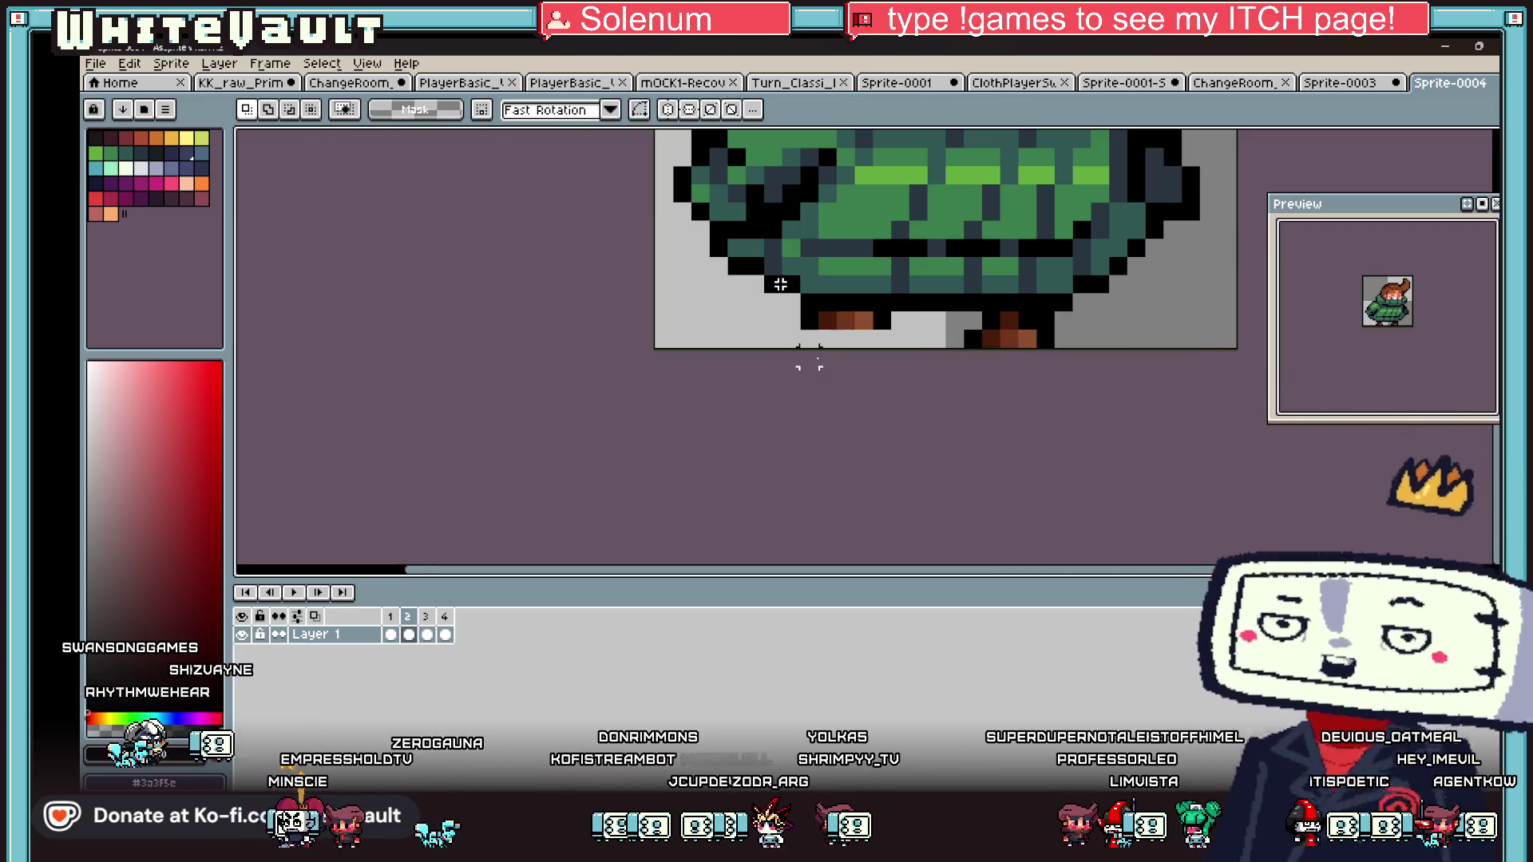
{"action": "left_click_drag", "start_coordinate": [798, 306], "coordinate": [958, 368]}
{"action": "key", "text": "Right"}
{"action": "left_click", "coordinate": [825, 500]}
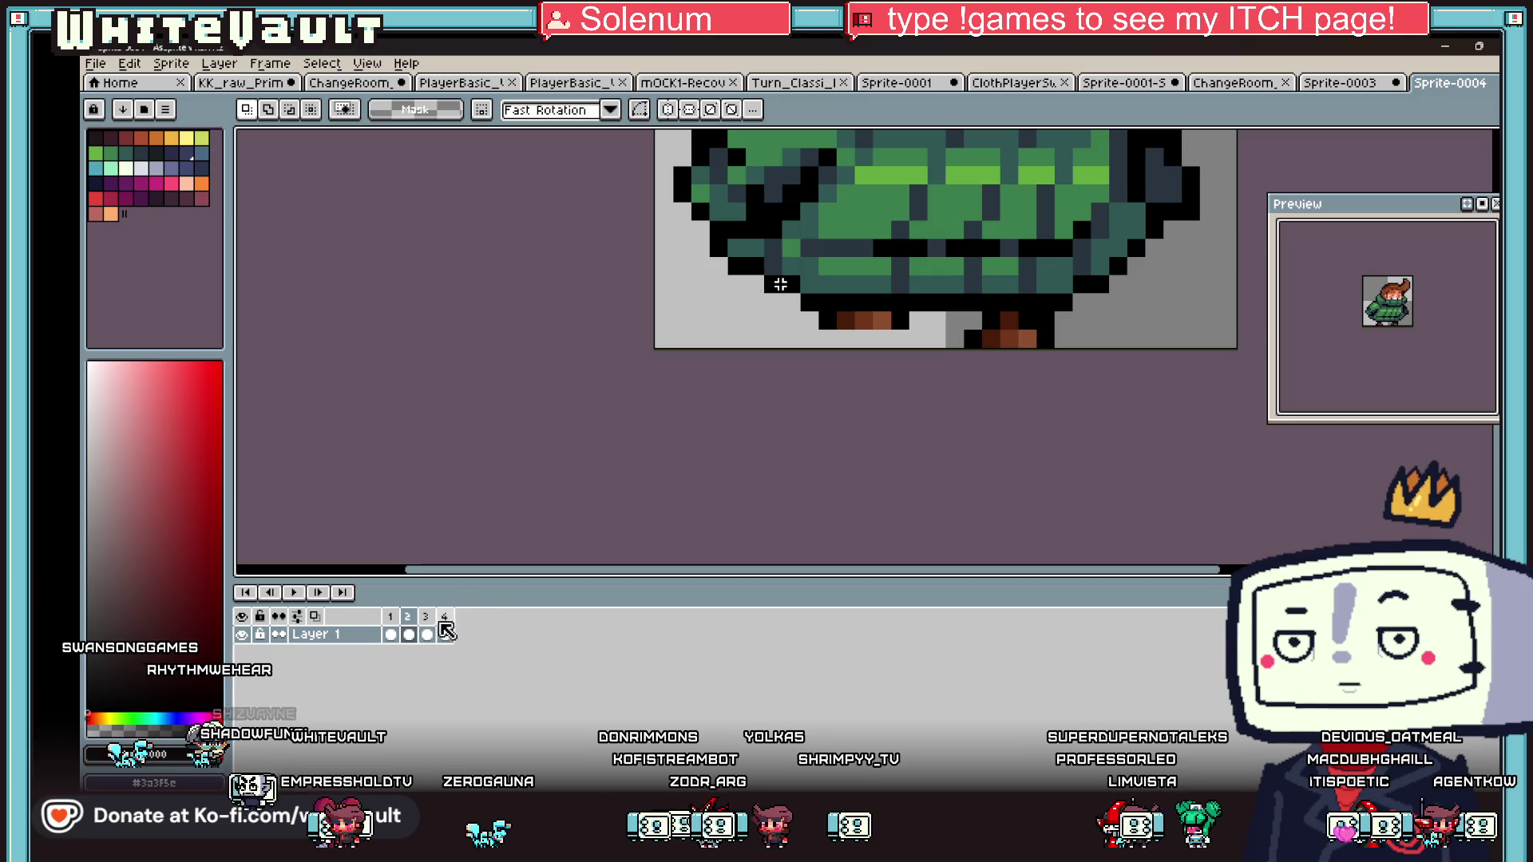
- In frame 3, shift the left boot one pixel right and the right boot one pixel left
{"action": "key", "text": "Right"}
{"action": "mouse_move", "coordinate": [773, 320]}
{"action": "left_mouse_down"}
{"action": "mouse_move", "coordinate": [942, 360]}
{"action": "mouse_move", "coordinate": [1110, 348]}
{"action": "left_mouse_up"}
{"action": "key", "text": "Right"}
{"action": "left_click", "coordinate": [1045, 374]}
{"action": "key", "text": "Left"}
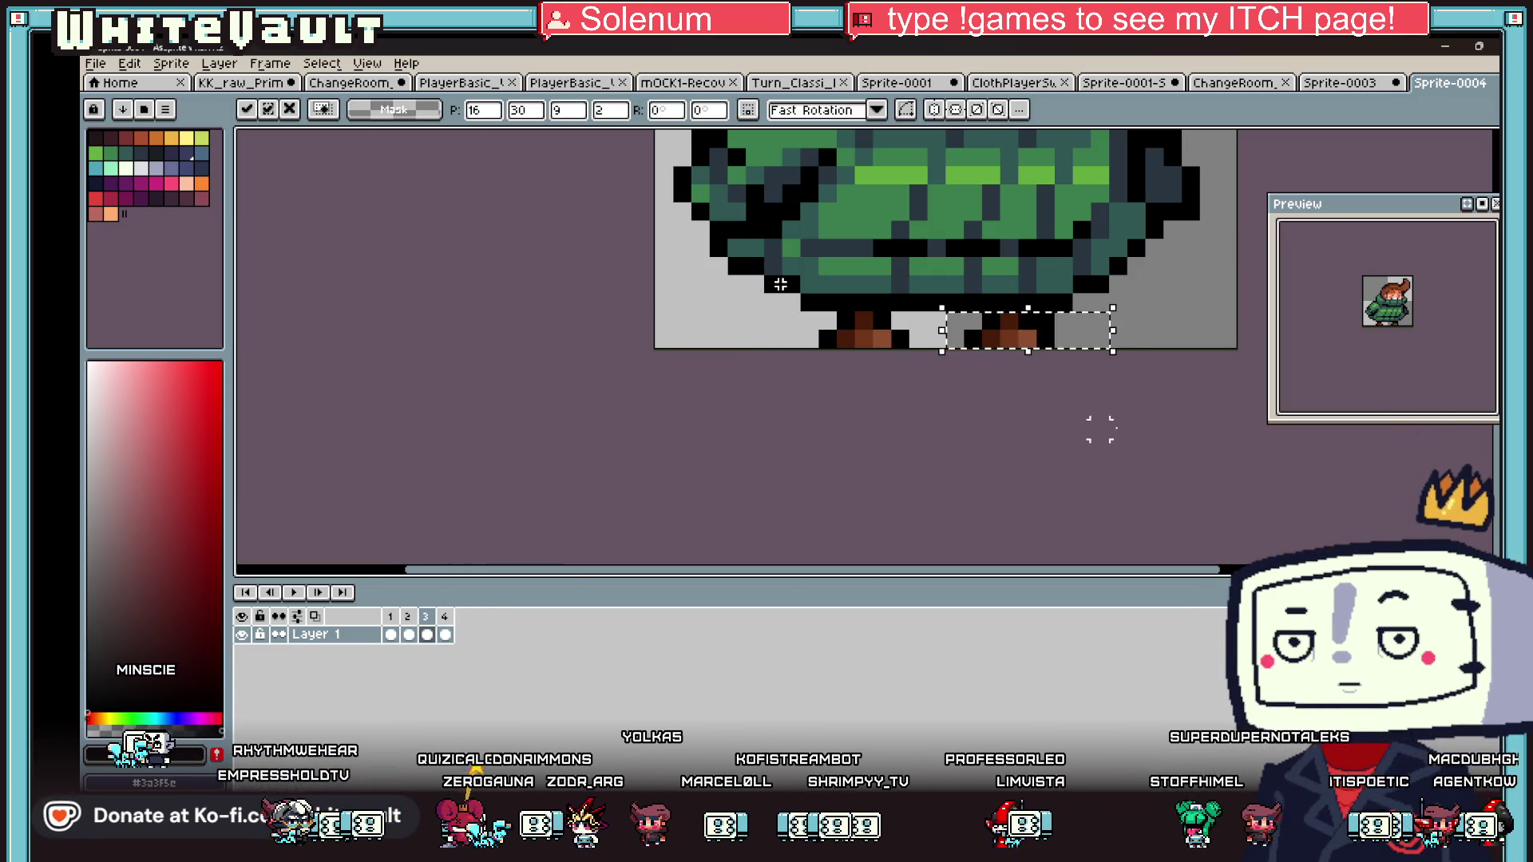
{"action": "left_click", "coordinate": [425, 636]}
{"action": "left_click", "coordinate": [1101, 376]}
{"action": "left_click_drag", "start_coordinate": [954, 336], "coordinate": [1062, 351]}
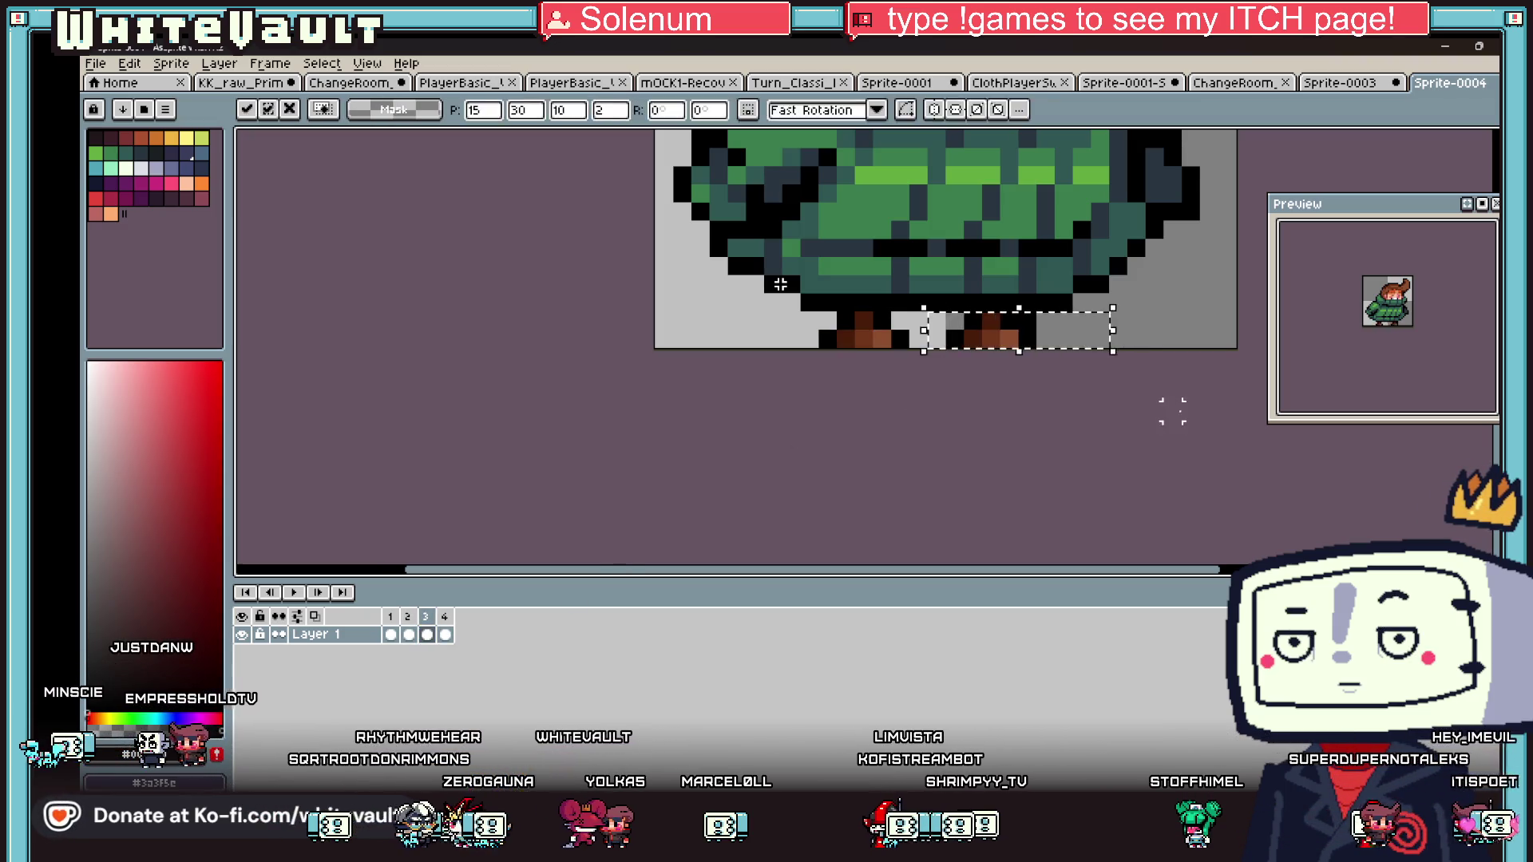
- Flip through frames 1–4 to compare boot positions across the walk cycle
{"action": "left_click", "coordinate": [445, 635]}
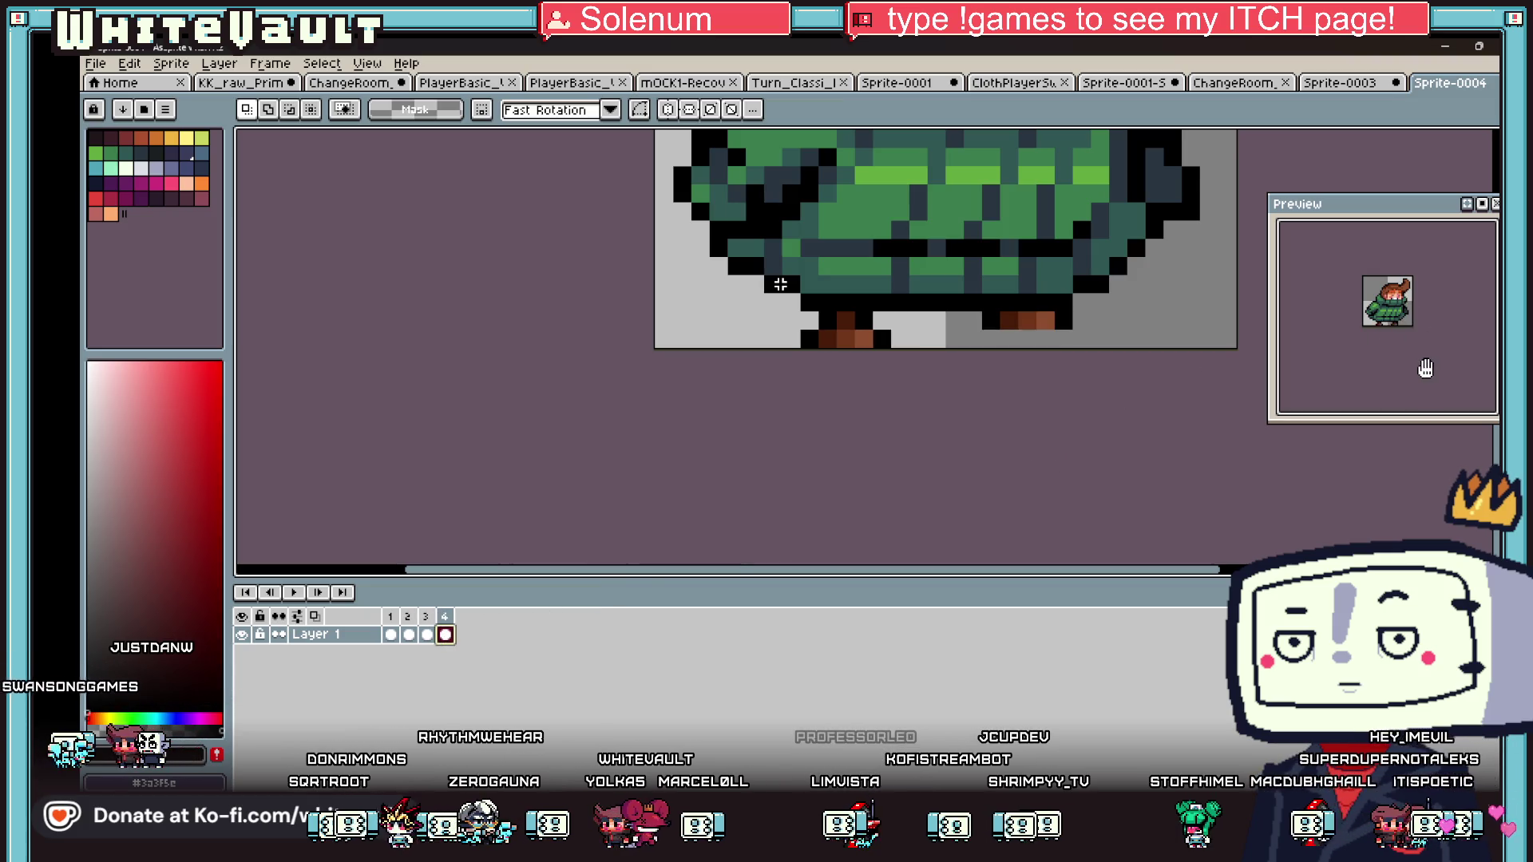
{"action": "scroll", "coordinate": [1395, 347], "scroll_direction": "up", "scroll_amount": 1}
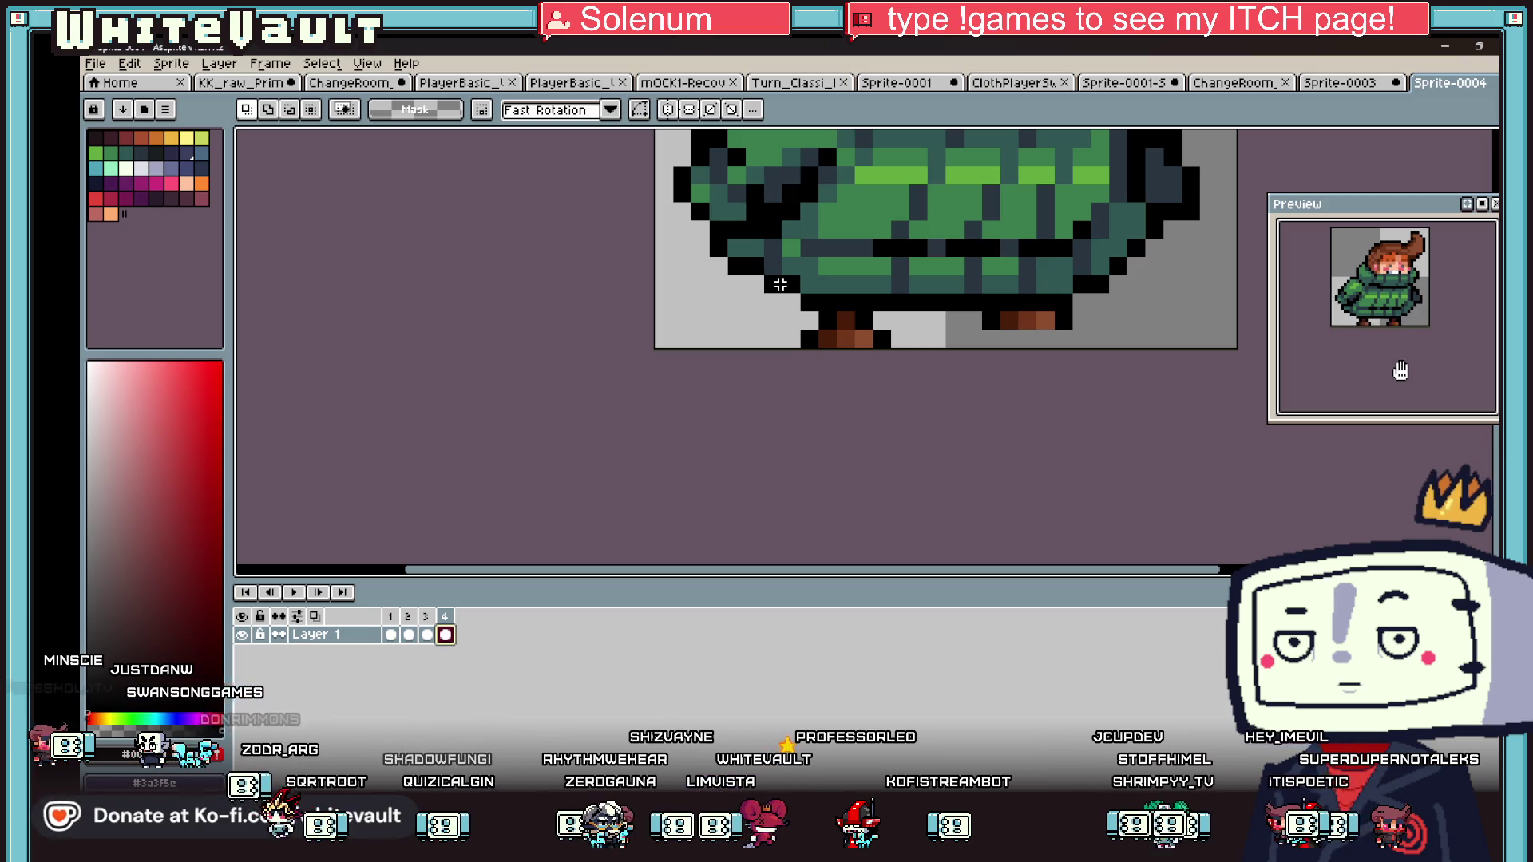
{"action": "left_click", "coordinate": [410, 637]}
{"action": "left_click", "coordinate": [429, 635]}
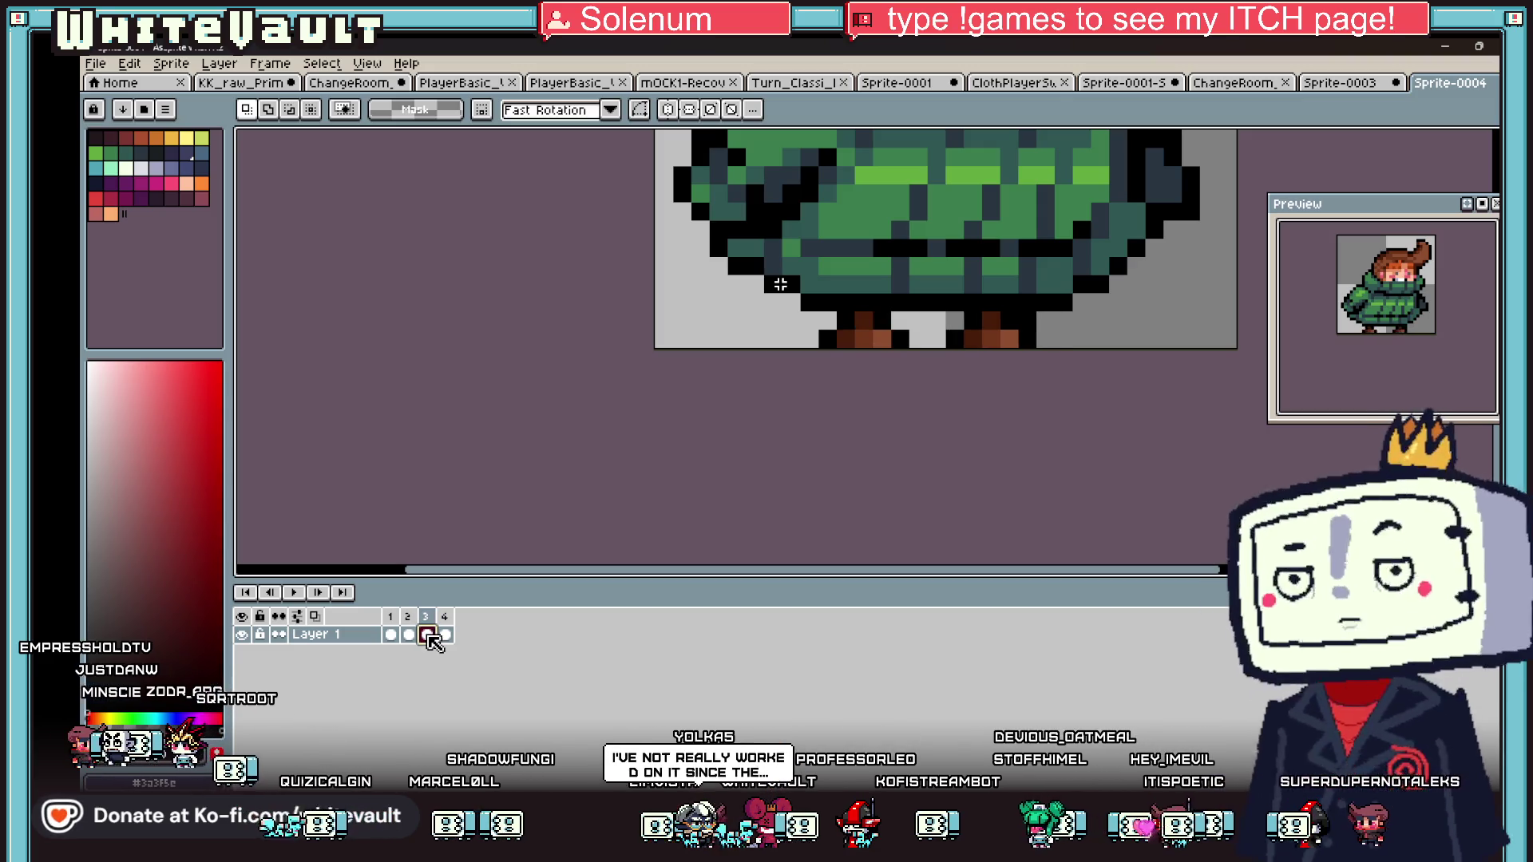
{"action": "left_click", "coordinate": [446, 636]}
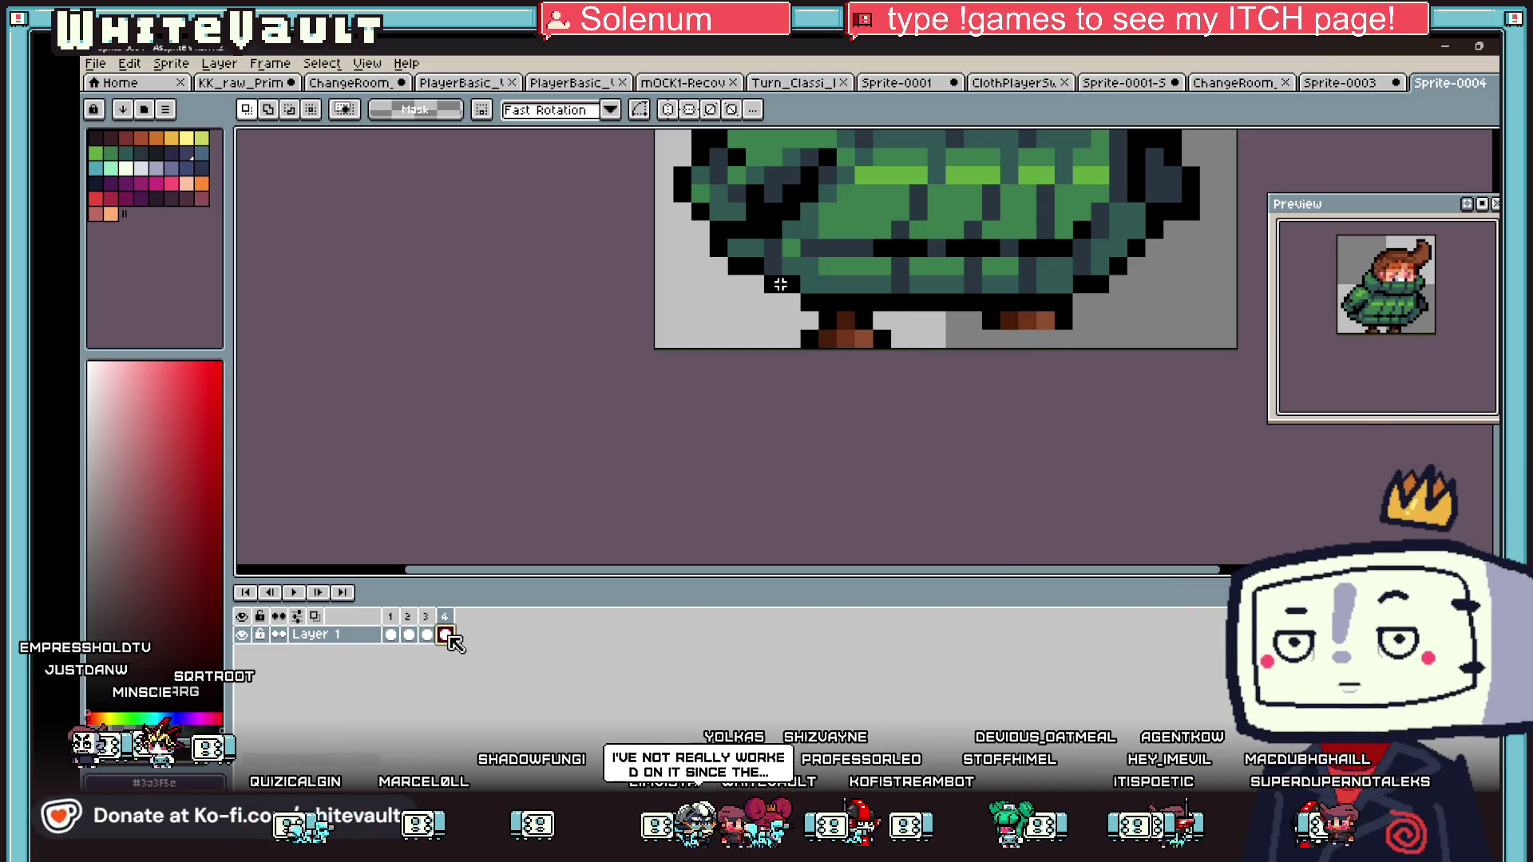
{"action": "left_click", "coordinate": [391, 636]}
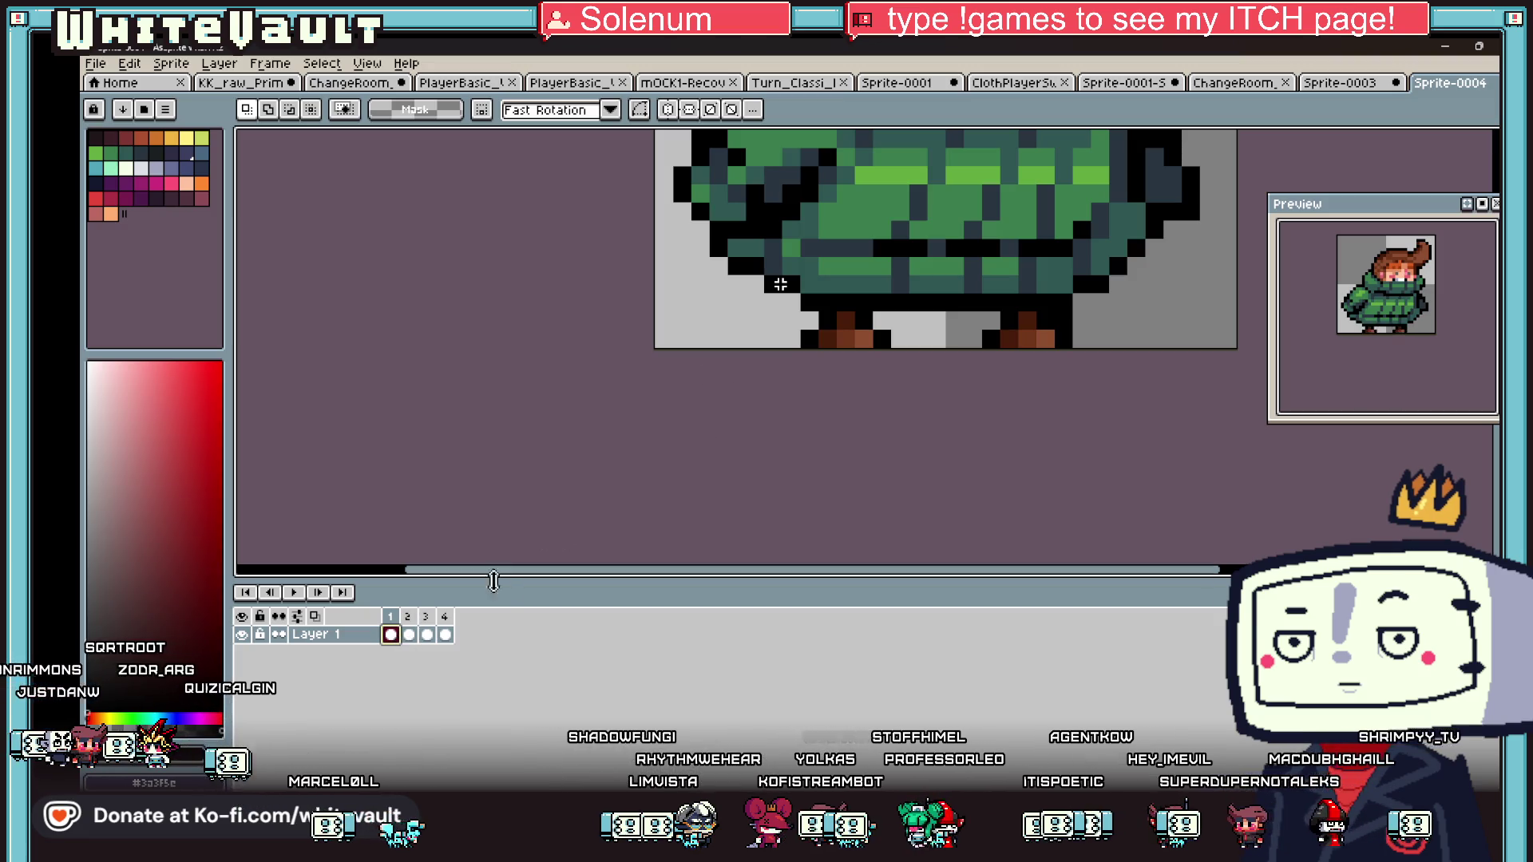
{"action": "left_click", "coordinate": [446, 636]}
{"action": "left_click", "coordinate": [427, 636]}
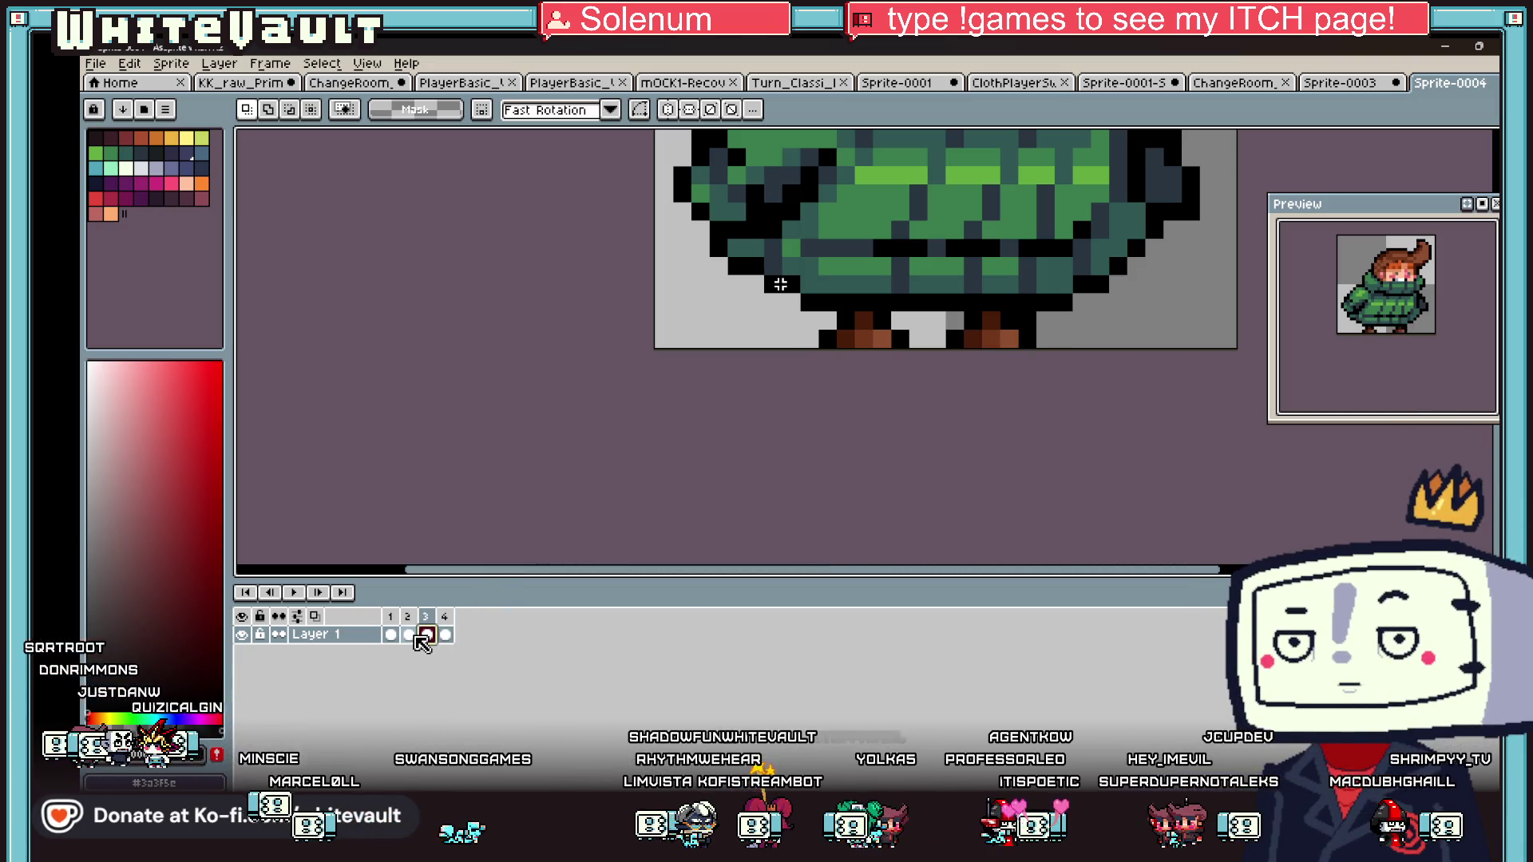
{"action": "left_click", "coordinate": [392, 636]}
{"action": "left_click", "coordinate": [409, 636]}
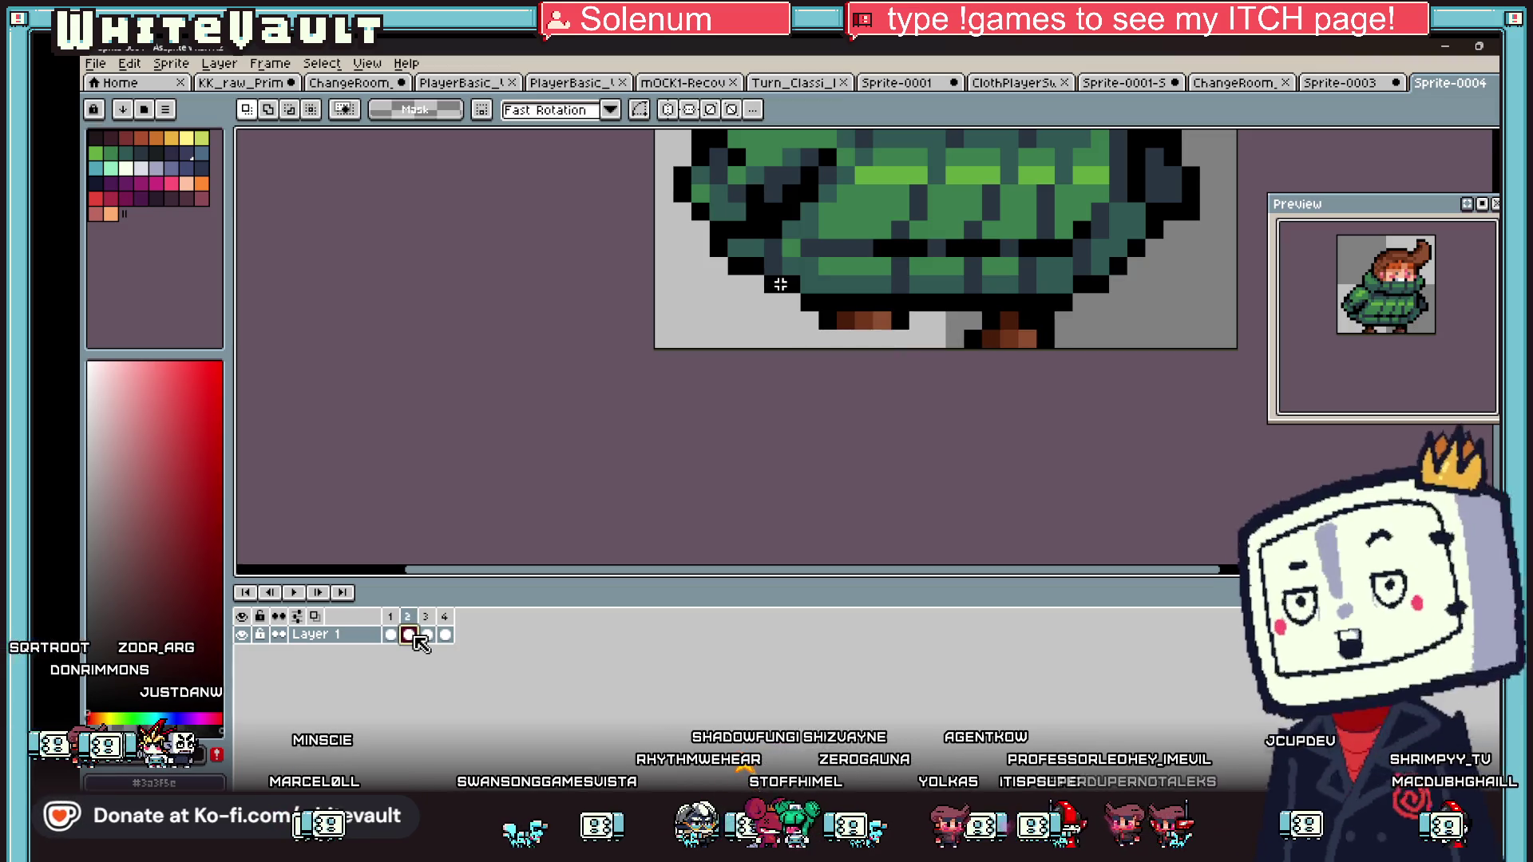
{"action": "left_click", "coordinate": [427, 635]}
{"action": "left_click", "coordinate": [446, 636]}
{"action": "left_click", "coordinate": [427, 636]}
{"action": "left_click", "coordinate": [446, 636]}
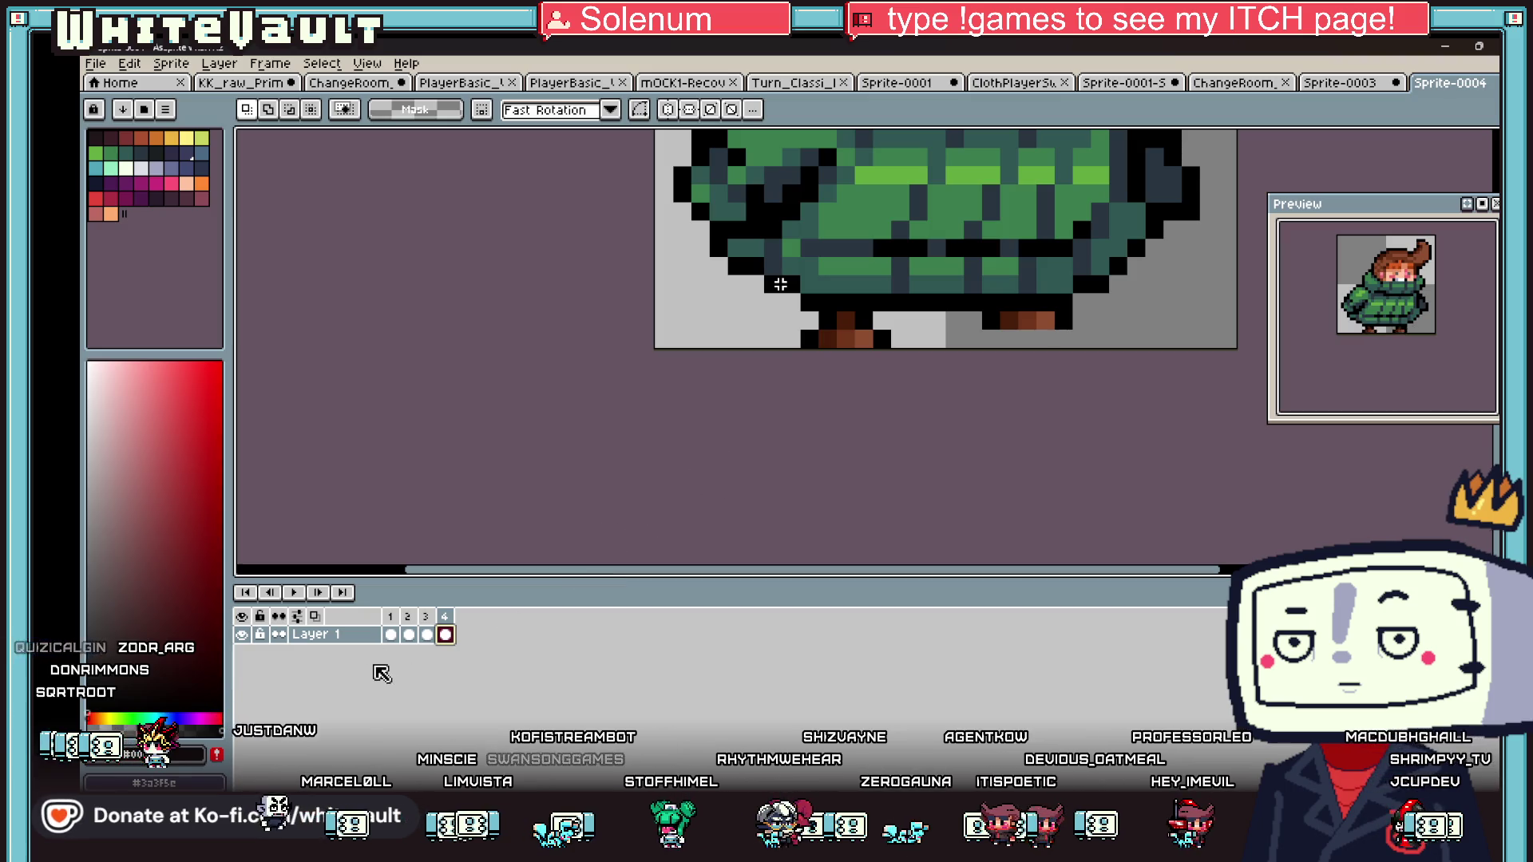
- Shift frame 1's left boot one pixel left and zoom out to the whole sprite
{"action": "left_click", "coordinate": [391, 635]}
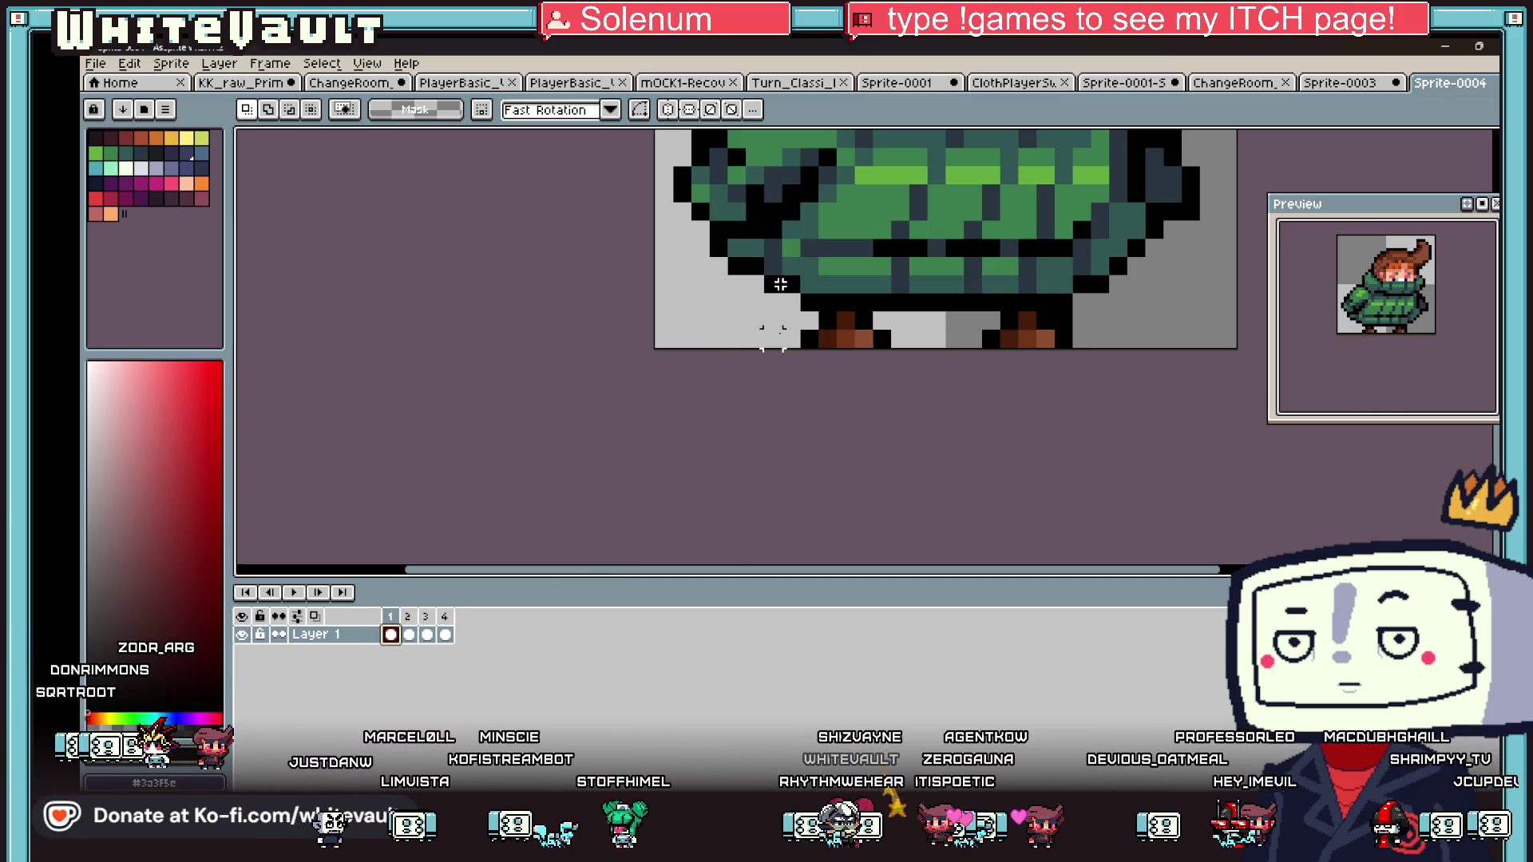
{"action": "left_click_drag", "start_coordinate": [790, 321], "coordinate": [772, 321]}
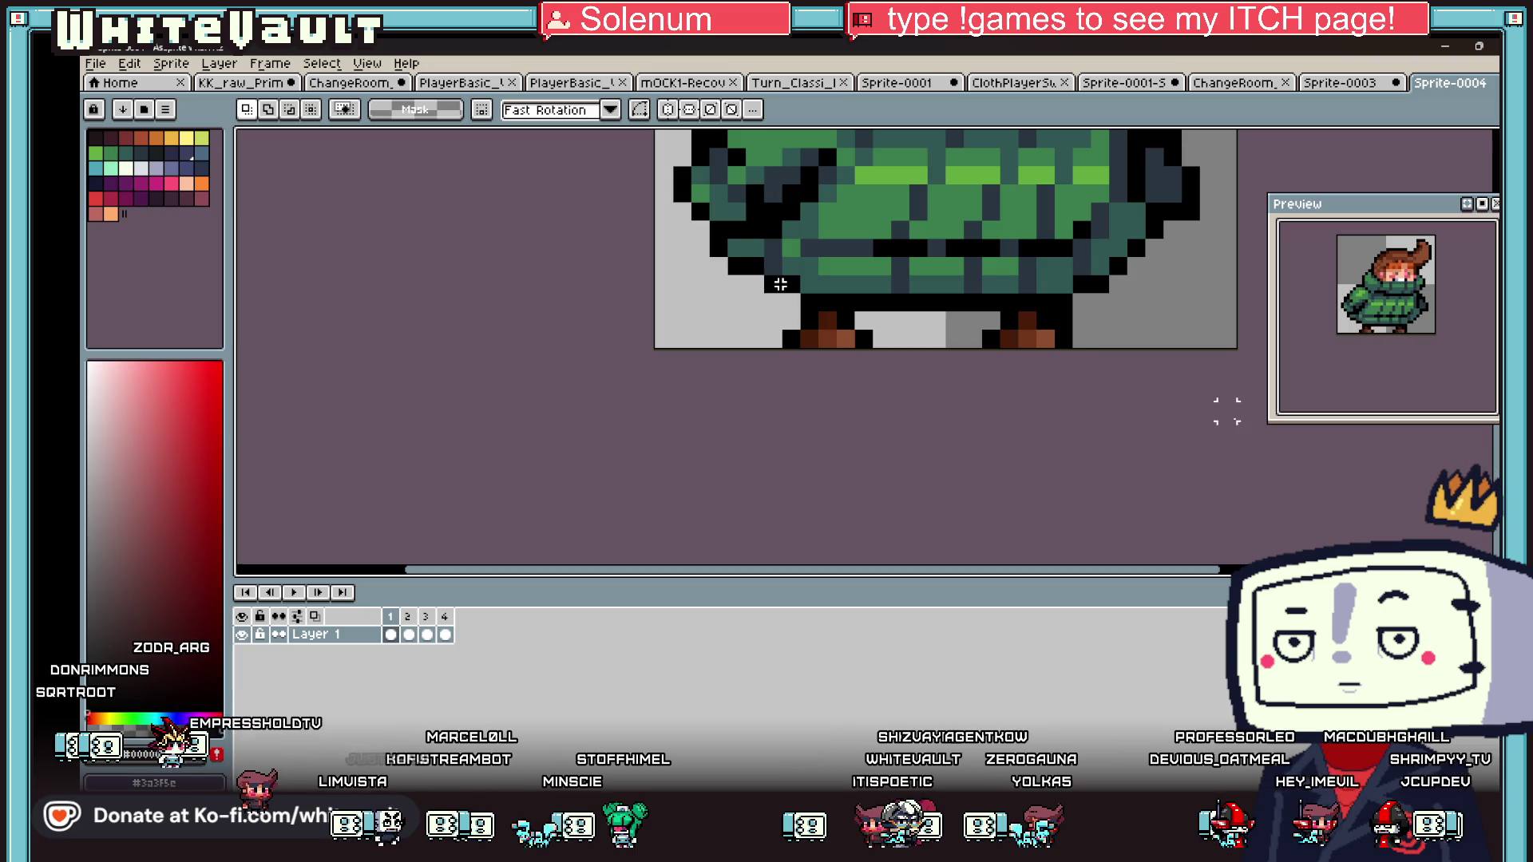
{"action": "key", "text": "minus"}
{"action": "key", "text": "minus"}
{"action": "key", "text": "minus"}
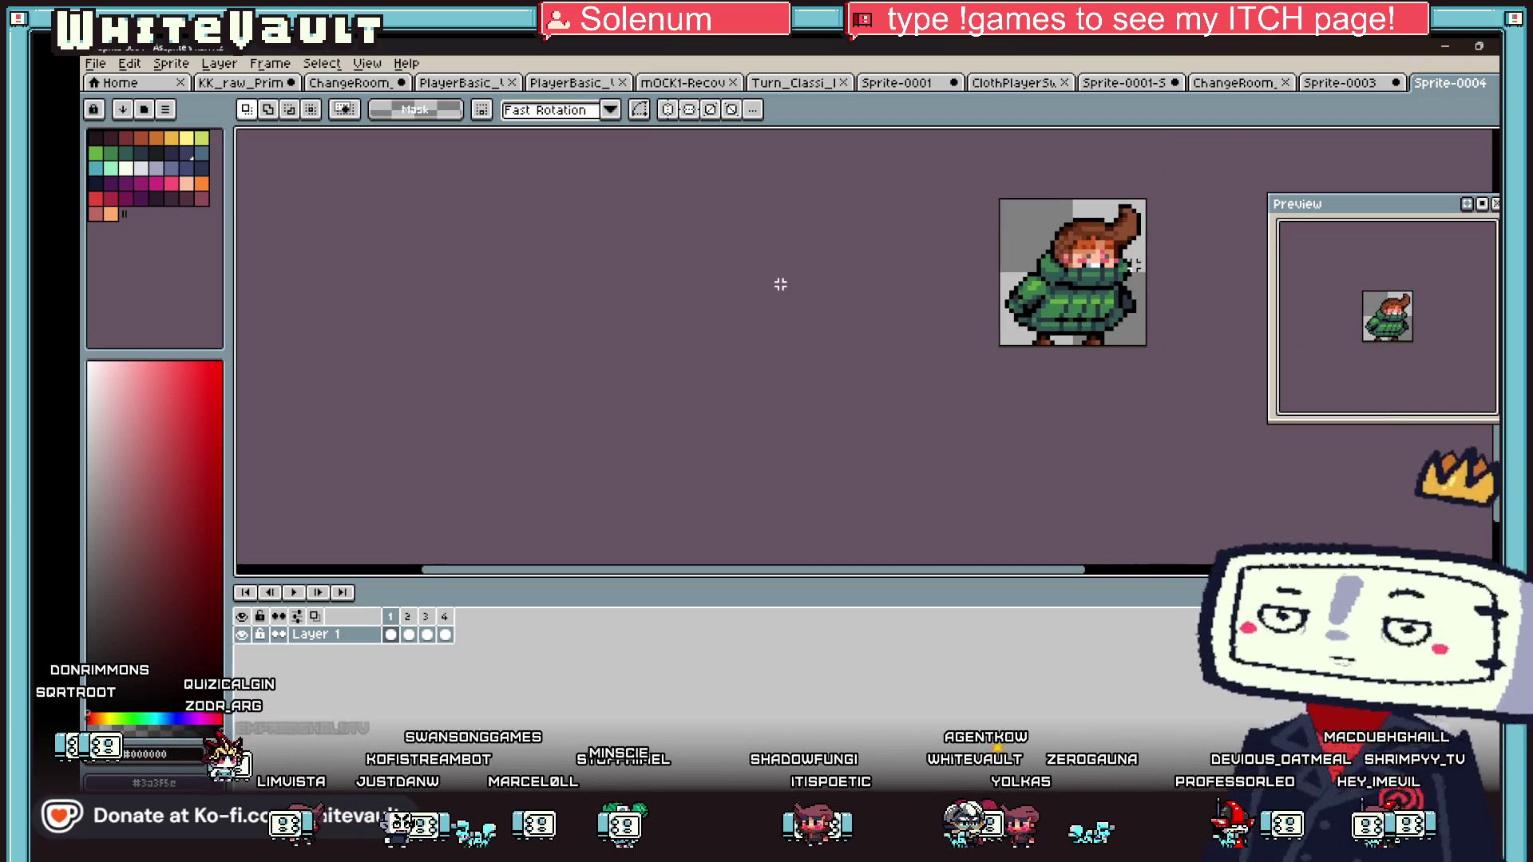
- On frame 3, nudge the lower part of the coat one pixel left
{"action": "left_click", "coordinate": [409, 635]}
{"action": "scroll", "coordinate": [1147, 268], "scroll_direction": "up", "scroll_amount": 1}
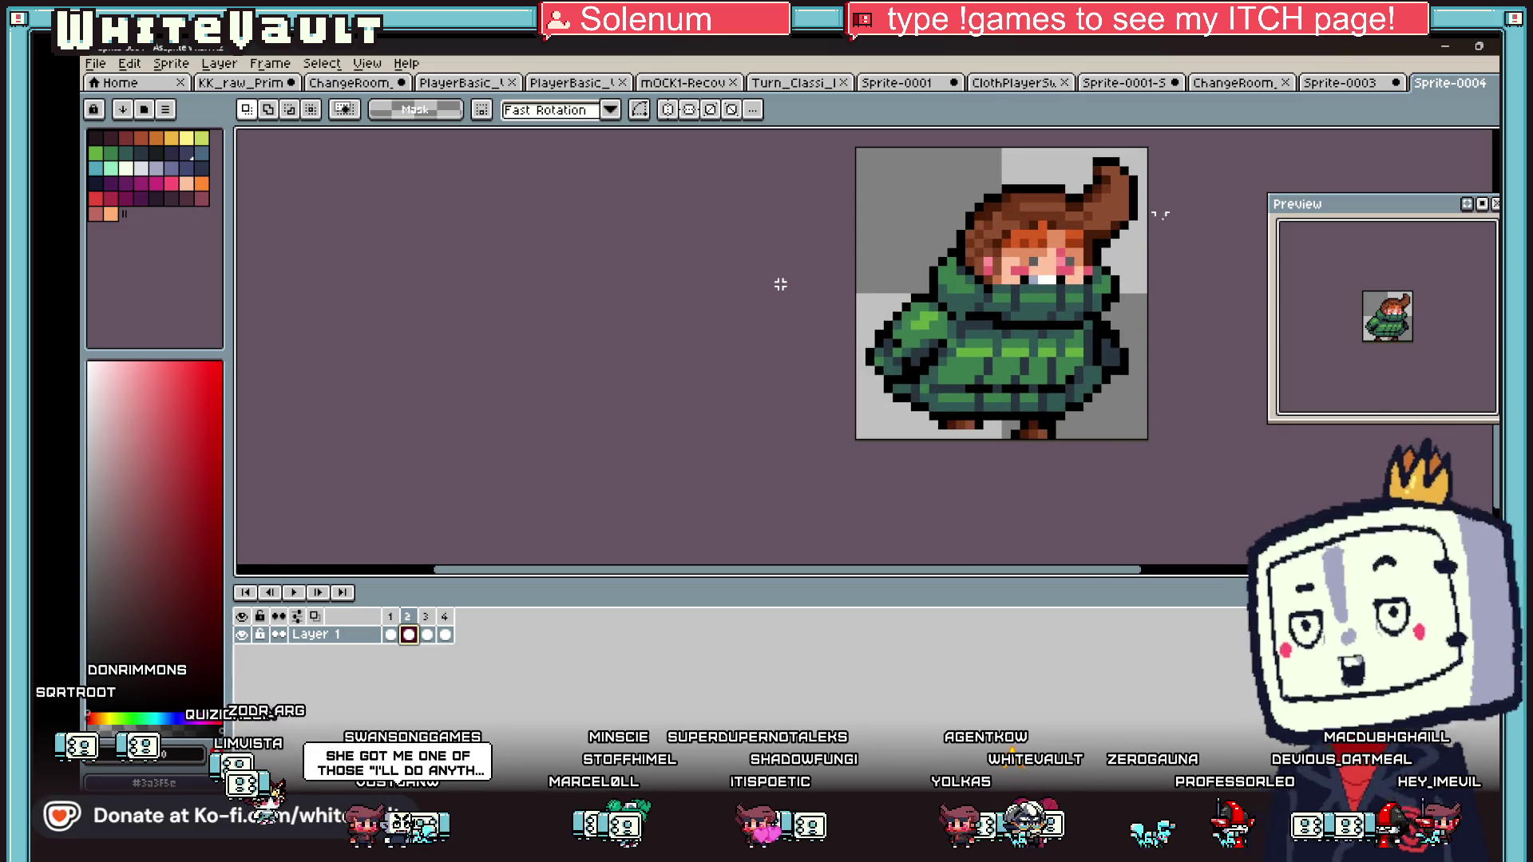
{"action": "mouse_move", "coordinate": [1147, 159]}
{"action": "left_mouse_down"}
{"action": "mouse_move", "coordinate": [970, 289]}
{"action": "mouse_move", "coordinate": [1086, 324]}
{"action": "mouse_move", "coordinate": [1035, 296]}
{"action": "left_mouse_up"}
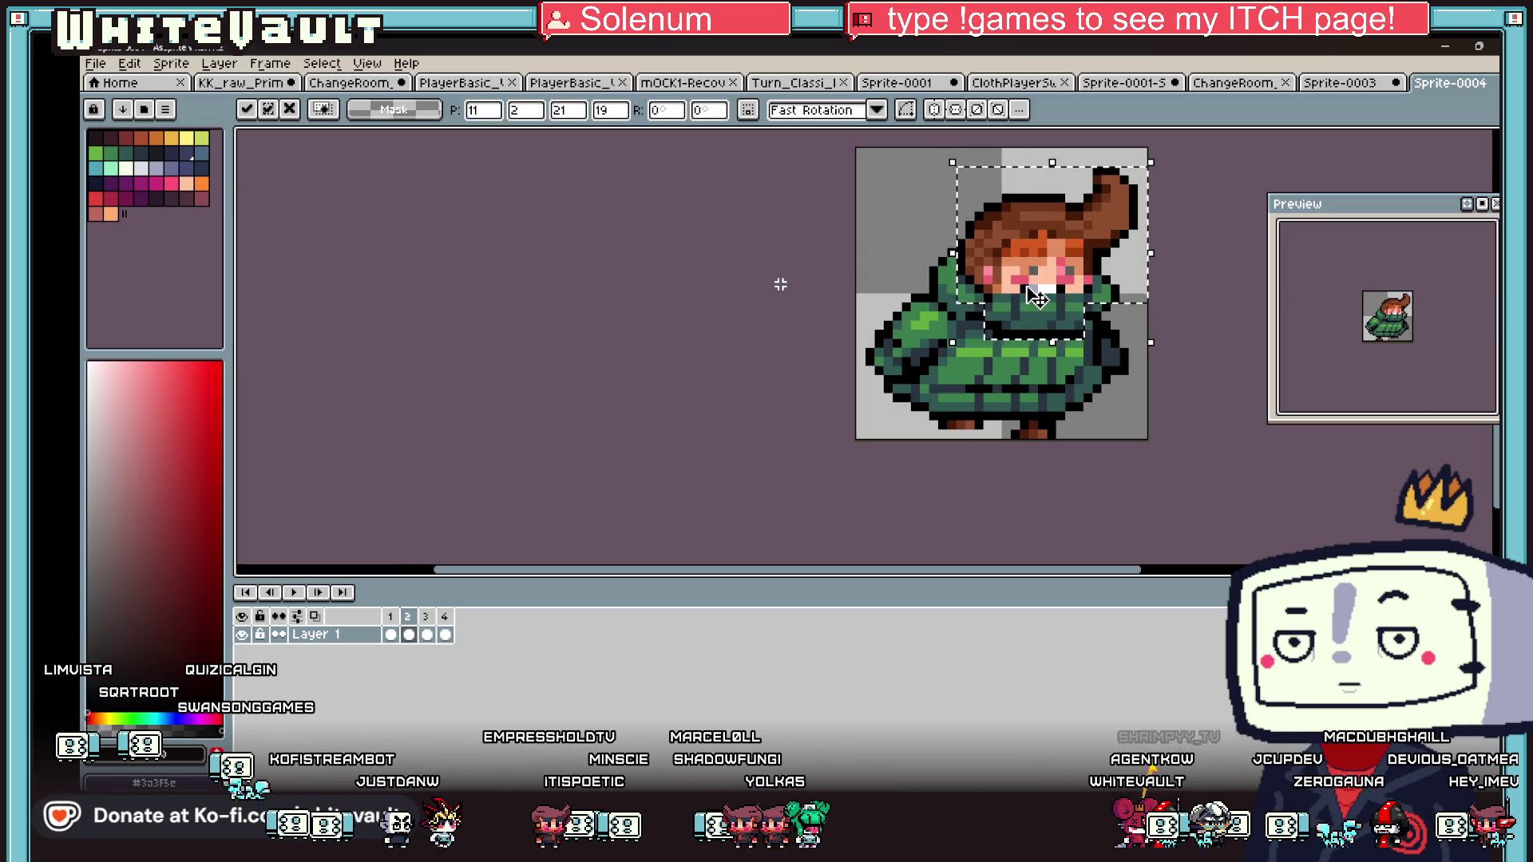
{"action": "key", "text": "ctrl+d"}
{"action": "scroll", "coordinate": [1054, 334], "scroll_direction": "down", "scroll_amount": 1}
{"action": "left_click", "coordinate": [426, 634]}
{"action": "scroll", "coordinate": [958, 353], "scroll_direction": "up", "scroll_amount": 3}
{"action": "left_click_drag", "start_coordinate": [891, 284], "coordinate": [1038, 445]}
{"action": "scroll", "coordinate": [1054, 402], "scroll_direction": "down", "scroll_amount": 3}
{"action": "mouse_move", "coordinate": [1011, 377]}
{"action": "left_mouse_down"}
{"action": "mouse_move", "coordinate": [1138, 439]}
{"action": "mouse_move", "coordinate": [1195, 425]}
{"action": "left_mouse_up"}
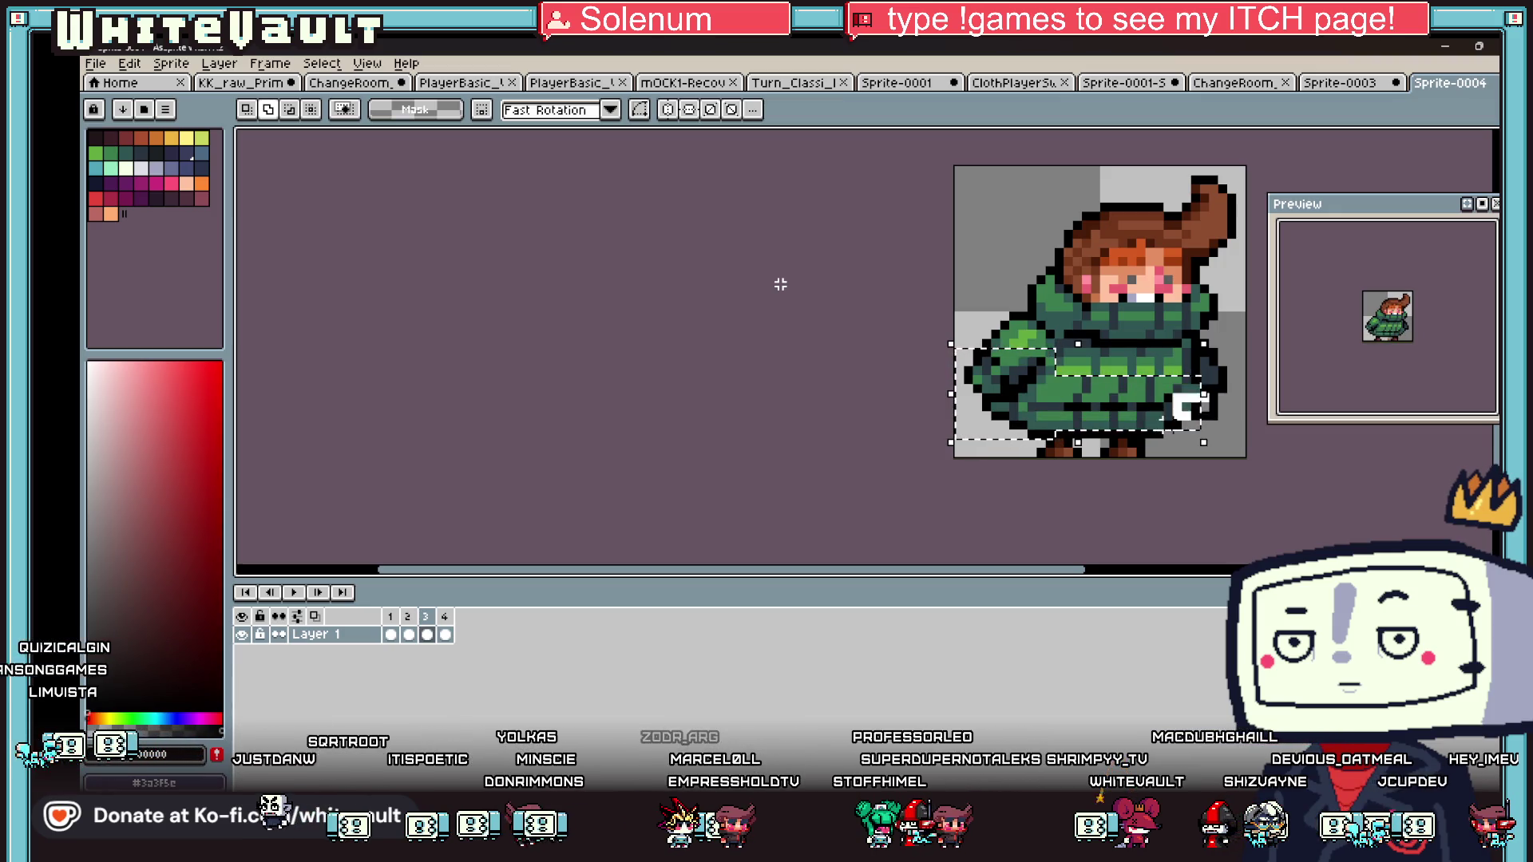
{"action": "key", "text": "Left"}
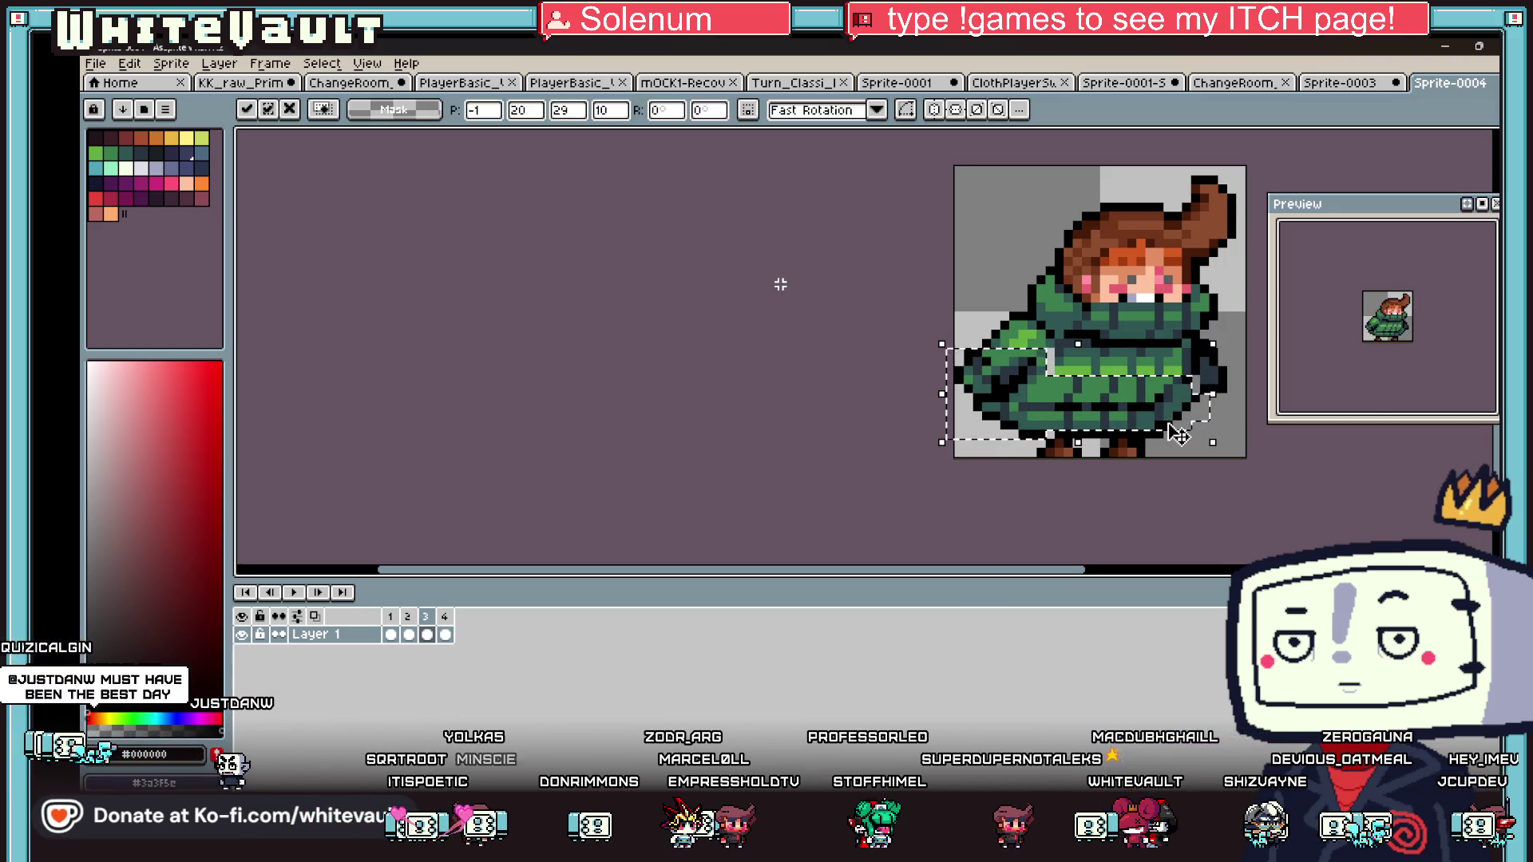
{"action": "key", "text": "Return"}
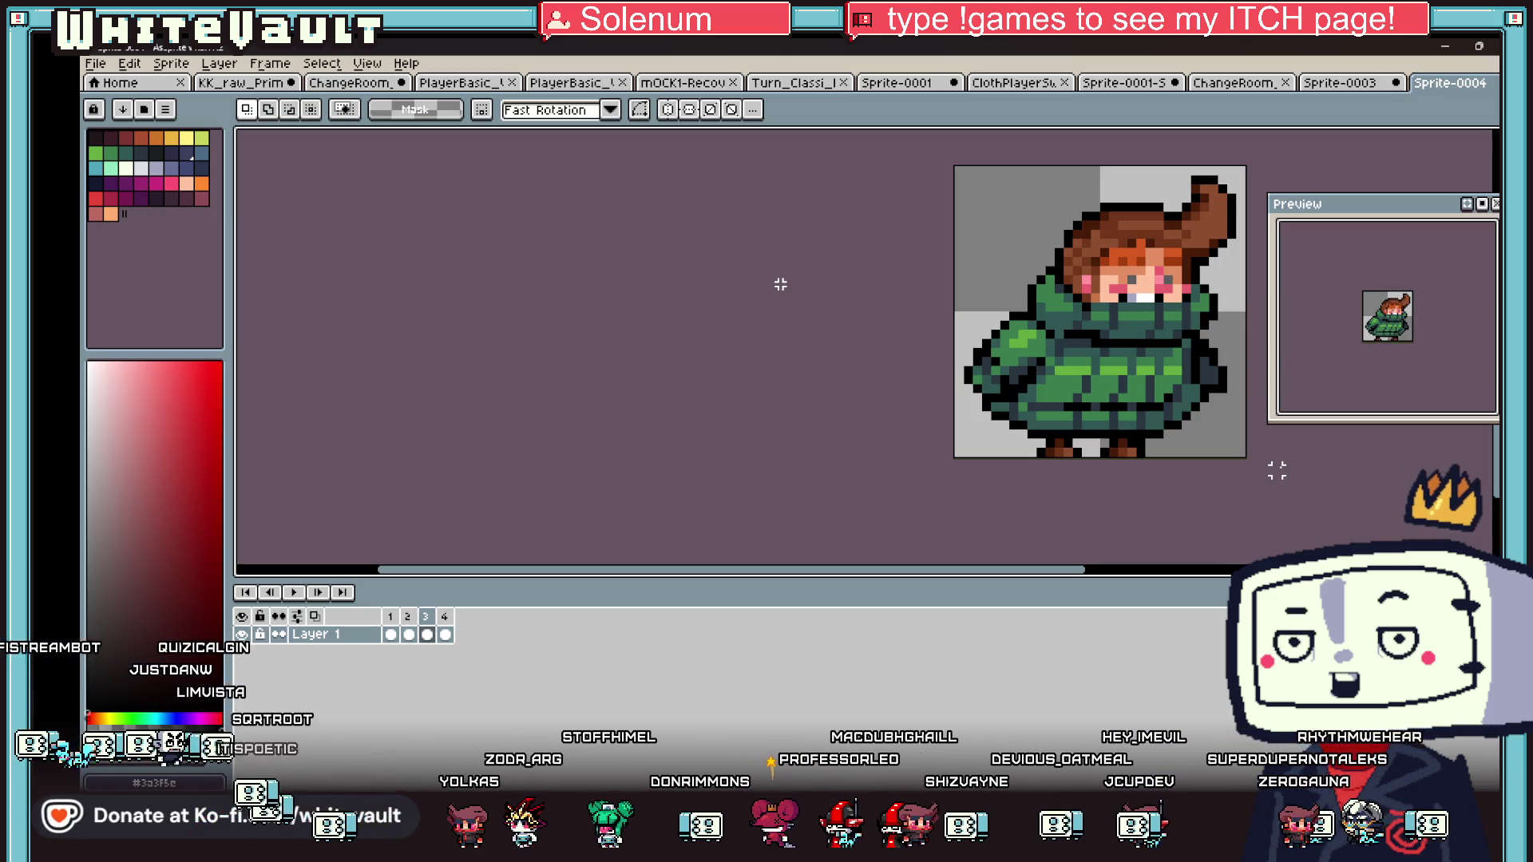
- On frame 2, shift the dark pixels on the coat's right edge one pixel right
{"action": "scroll", "coordinate": [1245, 296], "scroll_direction": "down", "scroll_amount": 3}
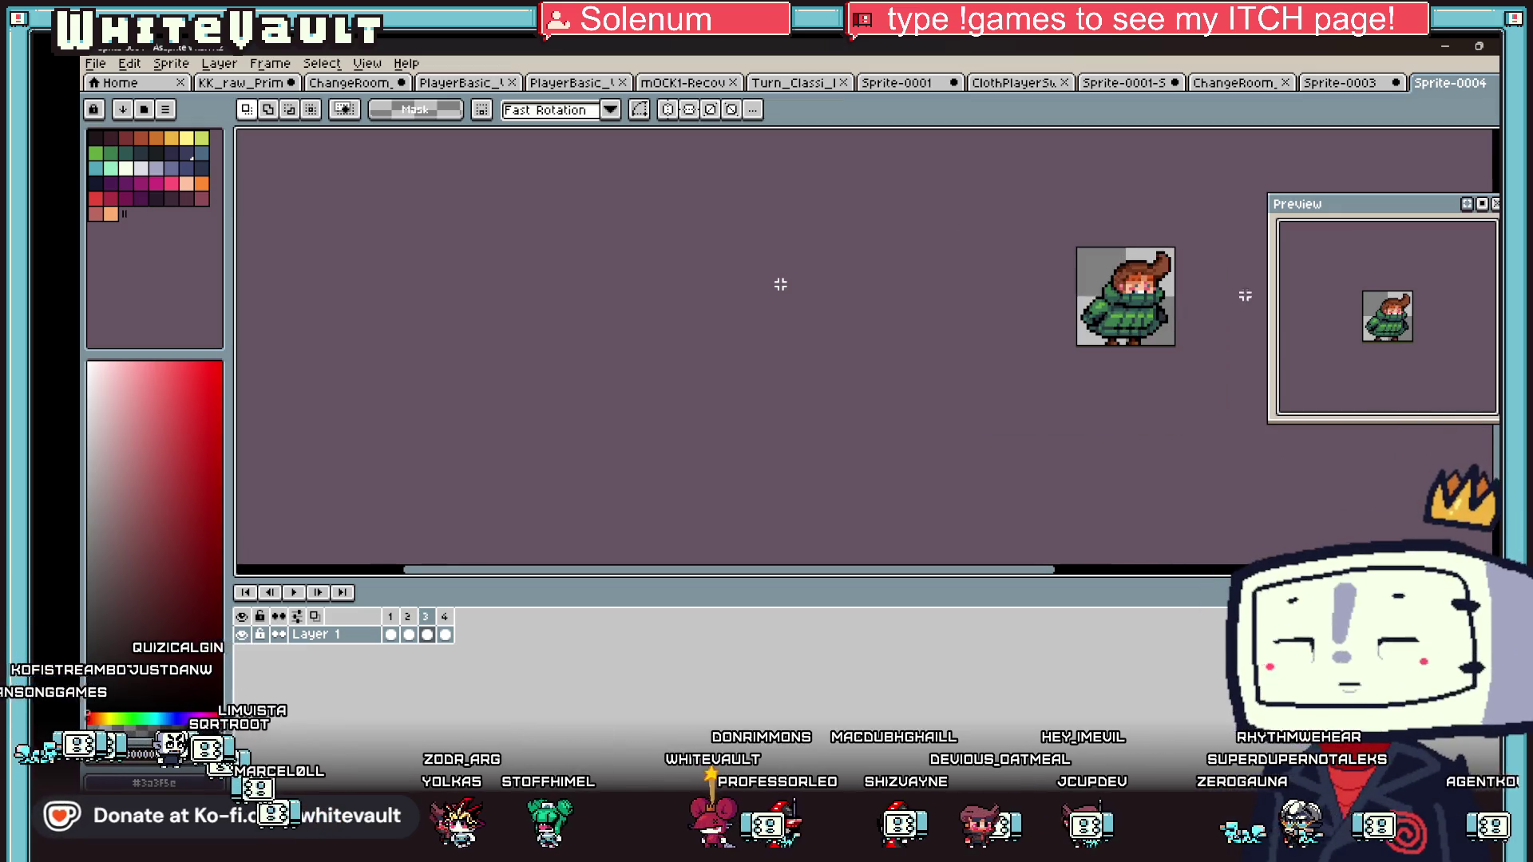
{"action": "scroll", "coordinate": [1245, 296], "scroll_direction": "up", "scroll_amount": 3}
{"action": "left_click", "coordinate": [390, 634]}
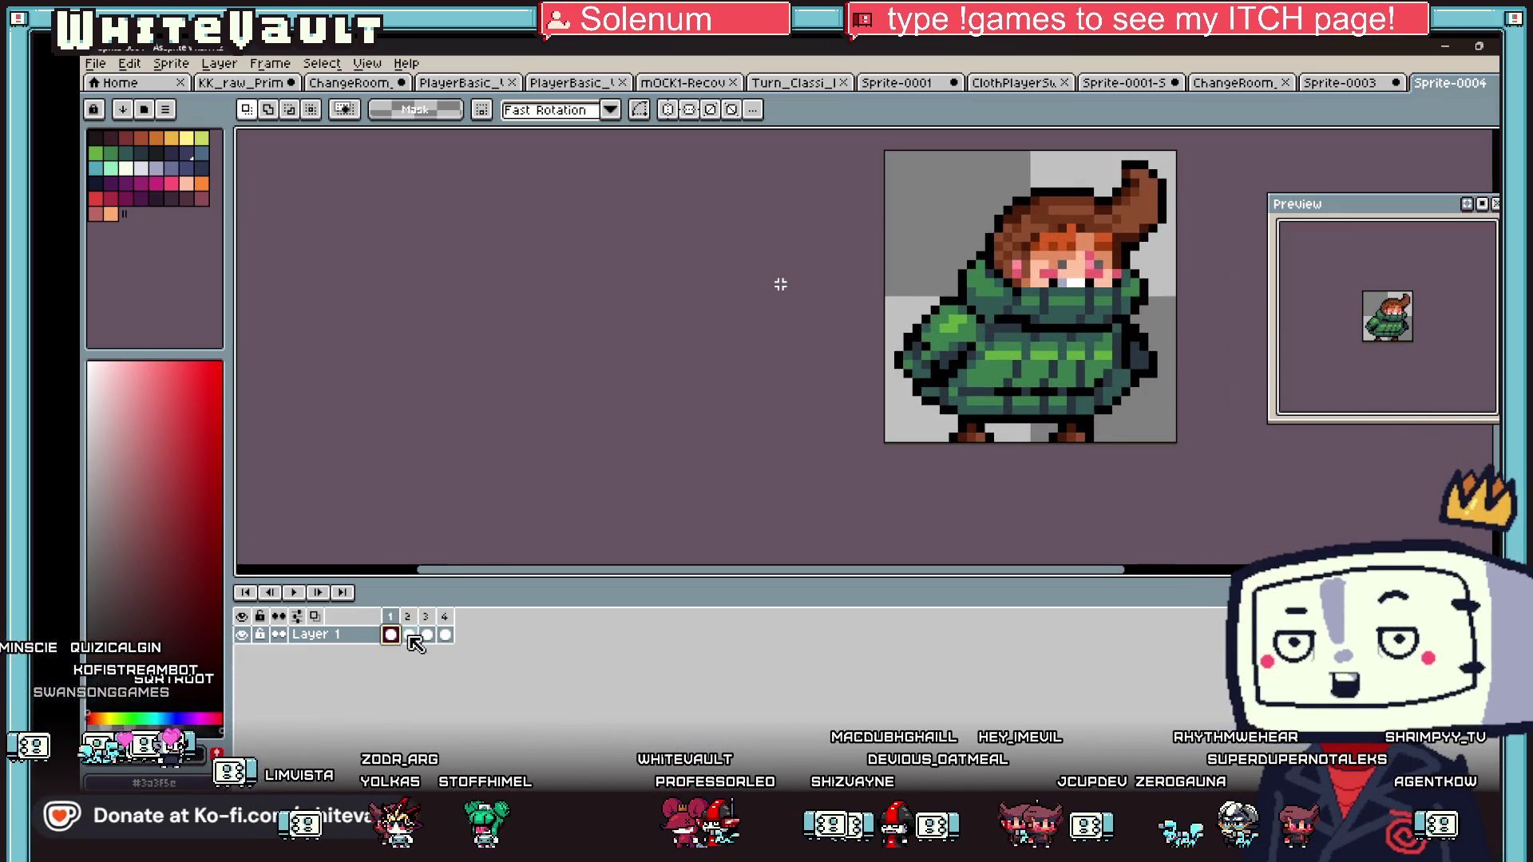
{"action": "left_click", "coordinate": [409, 635]}
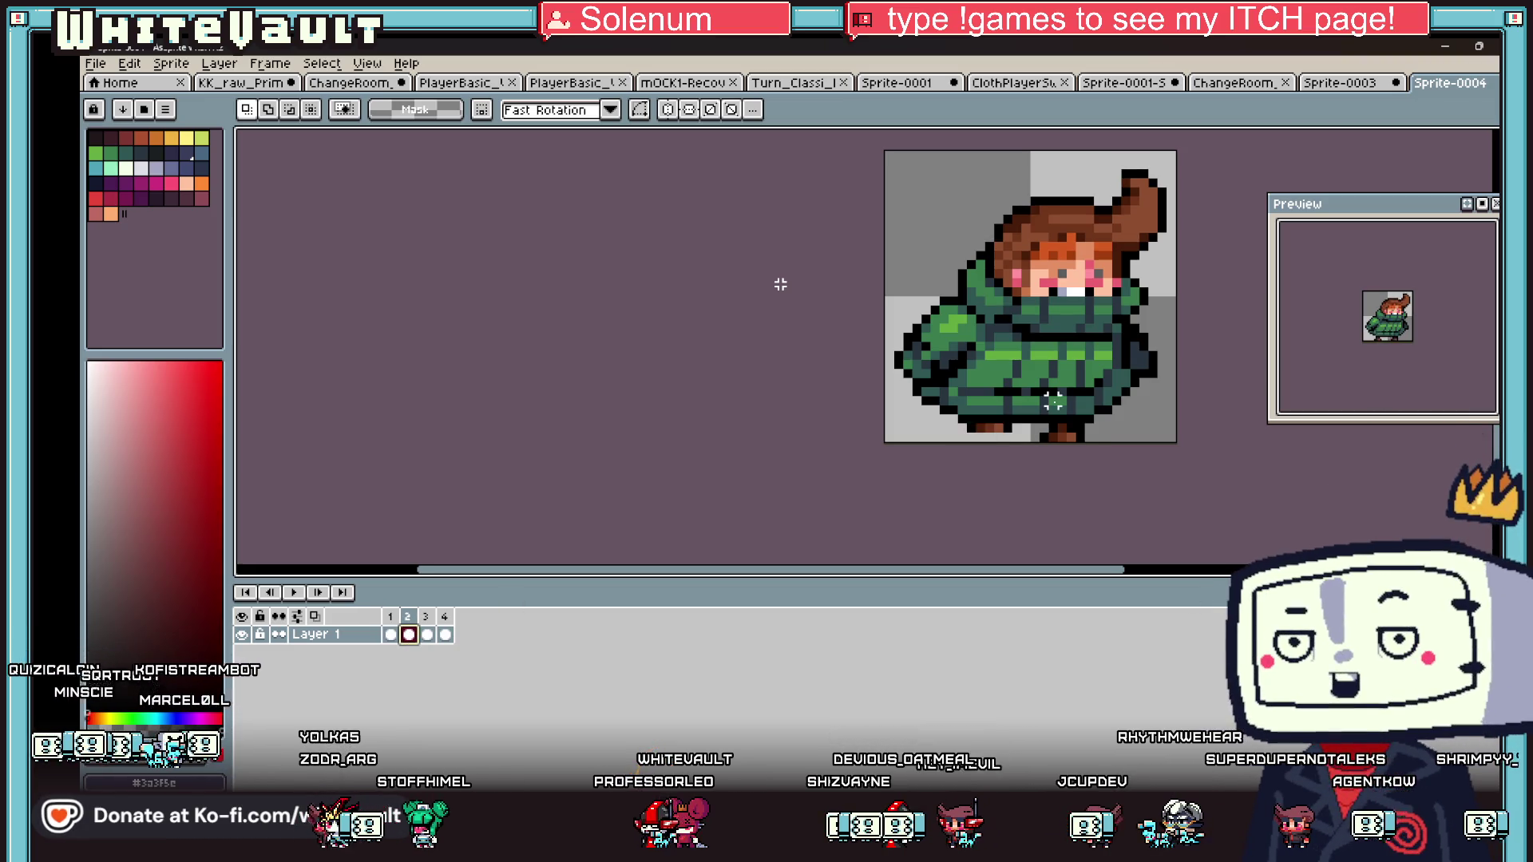
{"action": "scroll", "coordinate": [780, 285], "scroll_direction": "up", "scroll_amount": 1}
{"action": "scroll", "coordinate": [780, 284], "scroll_direction": "down", "scroll_amount": 2}
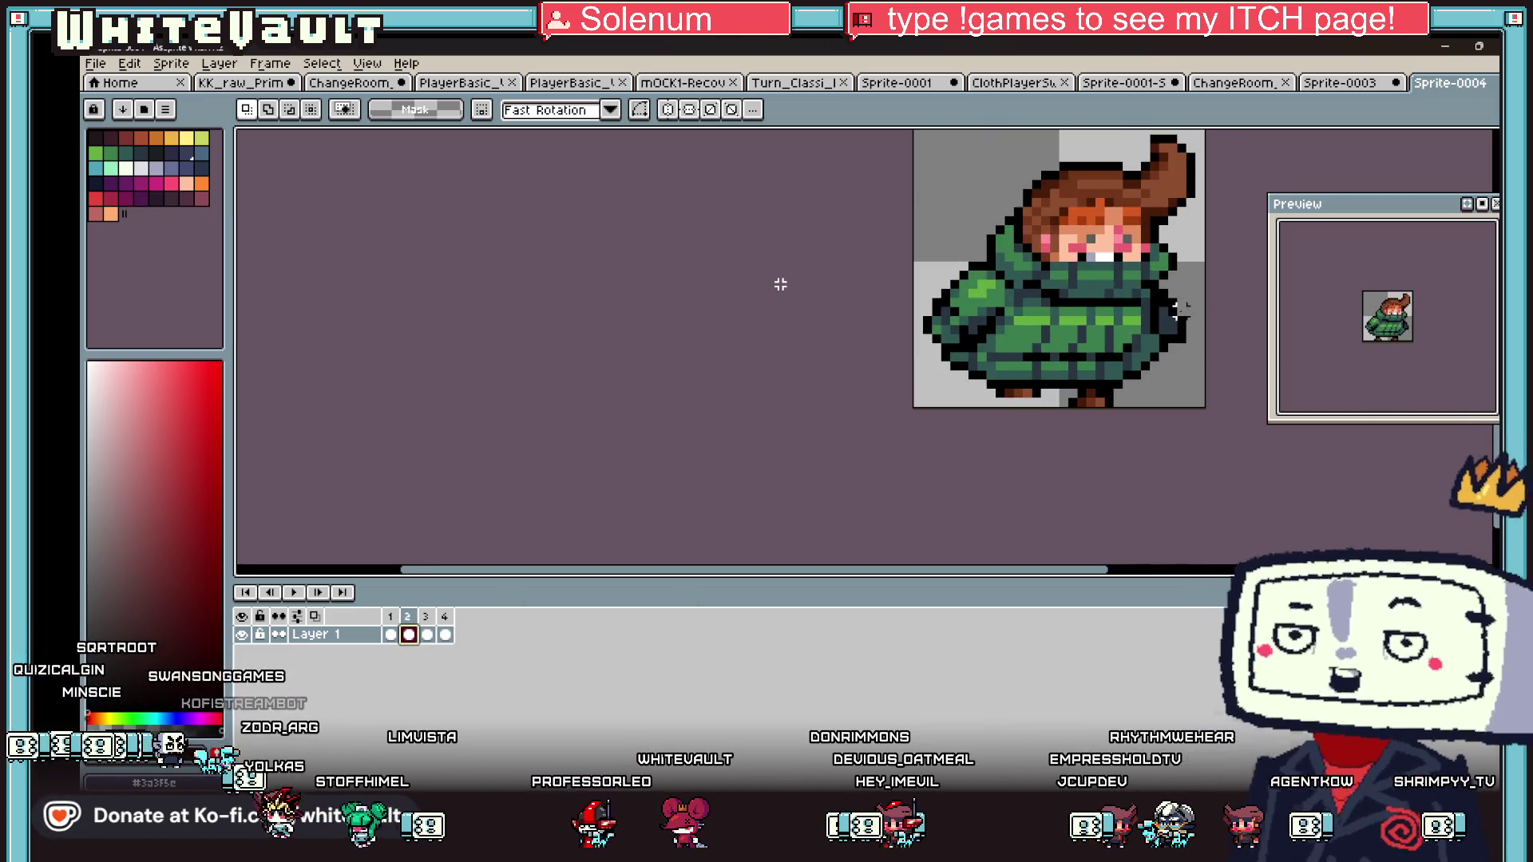
{"action": "scroll", "coordinate": [780, 284], "scroll_direction": "up", "scroll_amount": 2}
{"action": "scroll", "coordinate": [780, 284], "scroll_direction": "down", "scroll_amount": 1}
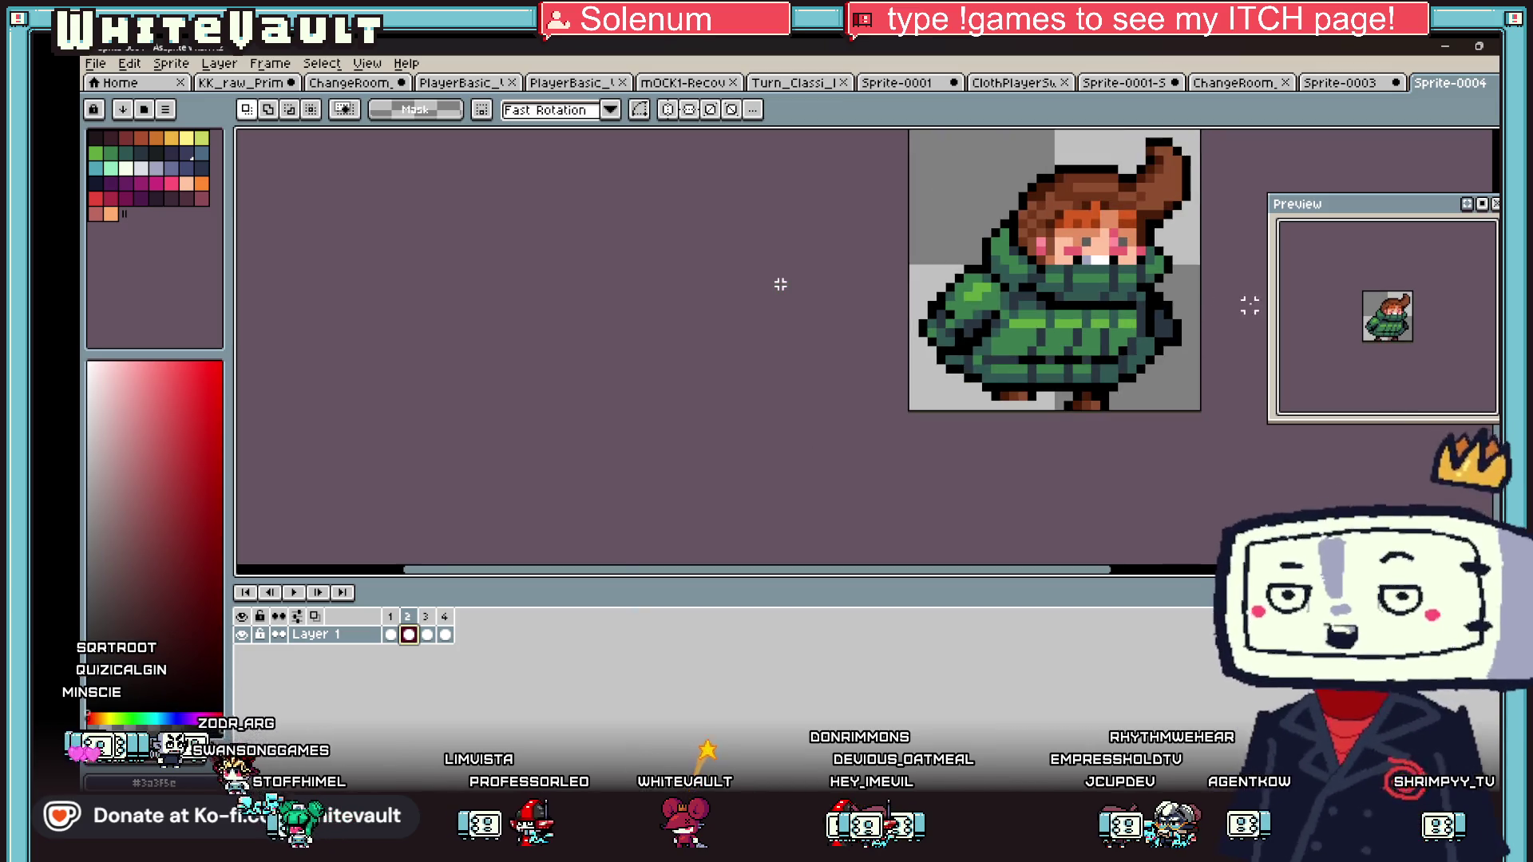
{"action": "scroll", "coordinate": [781, 285], "scroll_direction": "up", "scroll_amount": 2}
{"action": "mouse_move", "coordinate": [1058, 345]}
{"action": "left_mouse_down"}
{"action": "mouse_move", "coordinate": [1090, 418]}
{"action": "mouse_move", "coordinate": [1060, 468]}
{"action": "left_mouse_up"}
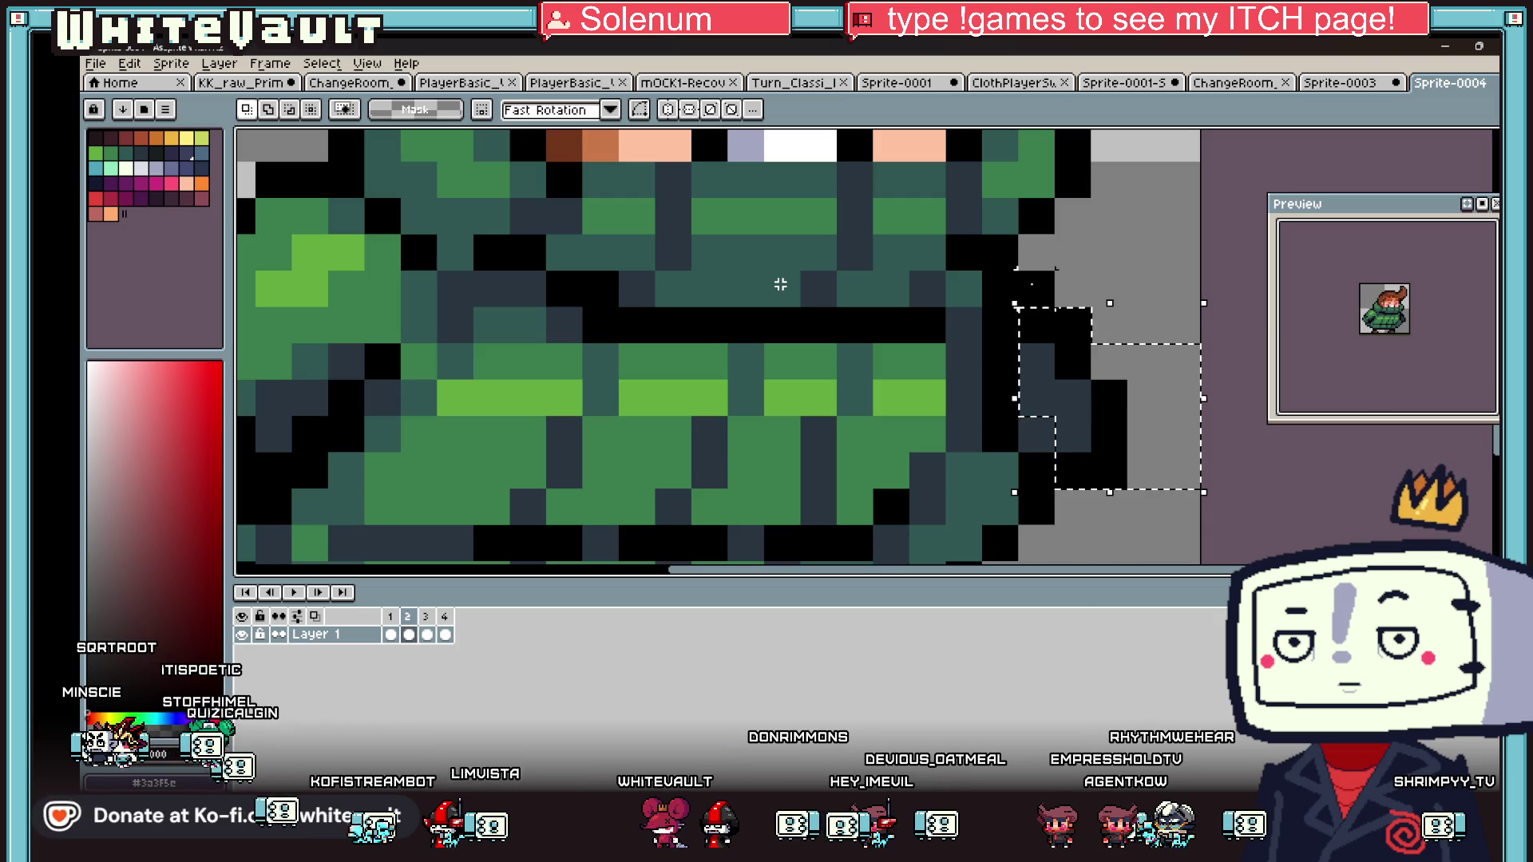
{"action": "key", "text": "Right"}
{"action": "left_click", "coordinate": [1073, 471]}
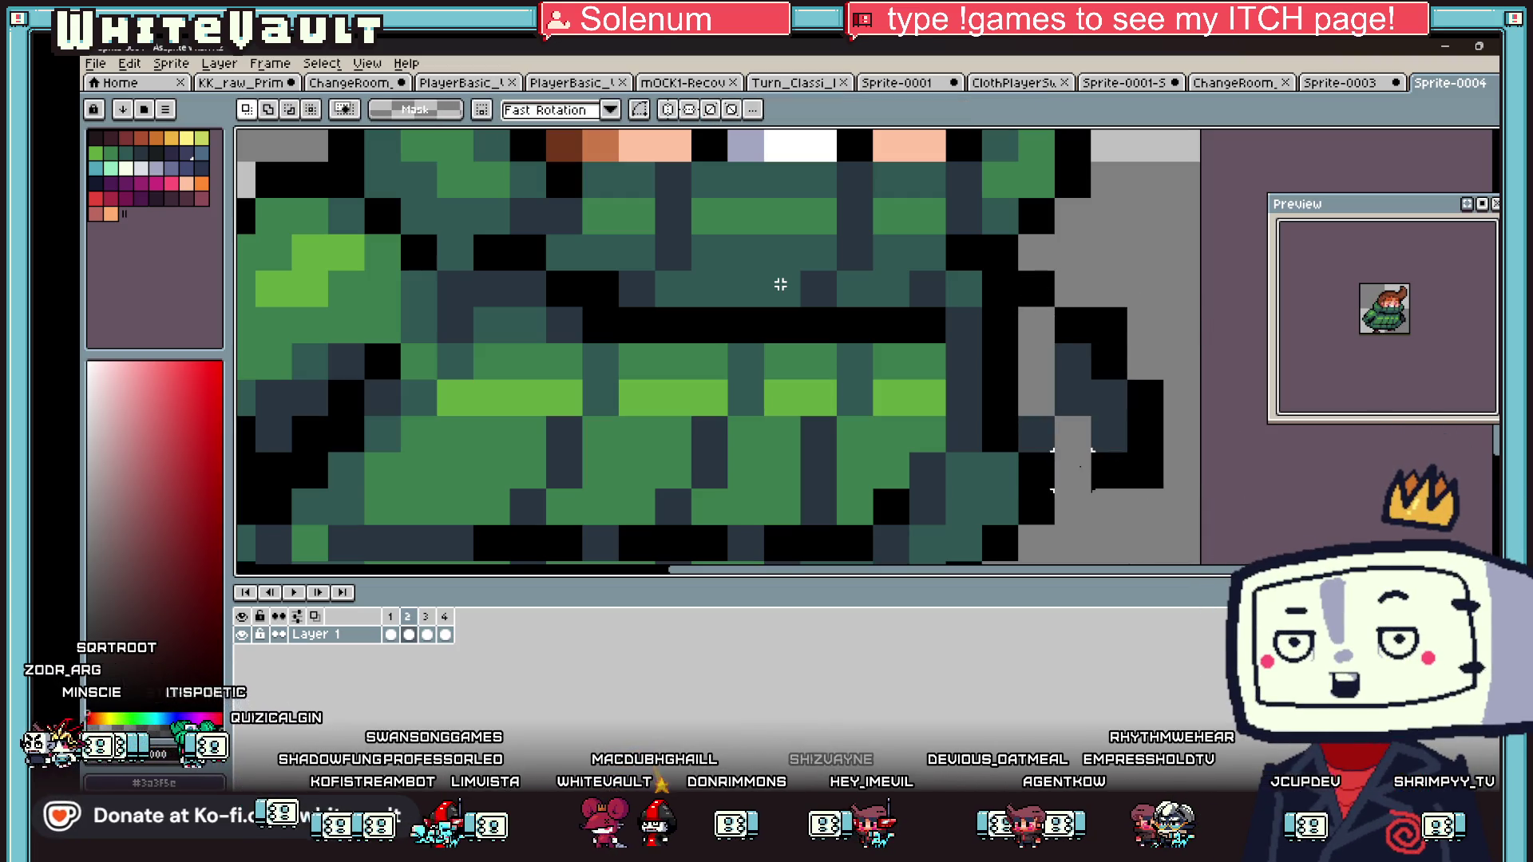
- Paint the grey gap beside frame 2's coat dark navy with the Pencil
{"action": "key", "text": "b"}
{"action": "left_click", "coordinate": [1094, 421], "text": "alt"}
{"action": "left_click_drag", "start_coordinate": [1038, 403], "coordinate": [1038, 353]}
{"action": "scroll", "coordinate": [1063, 397], "scroll_direction": "down", "scroll_amount": 8}
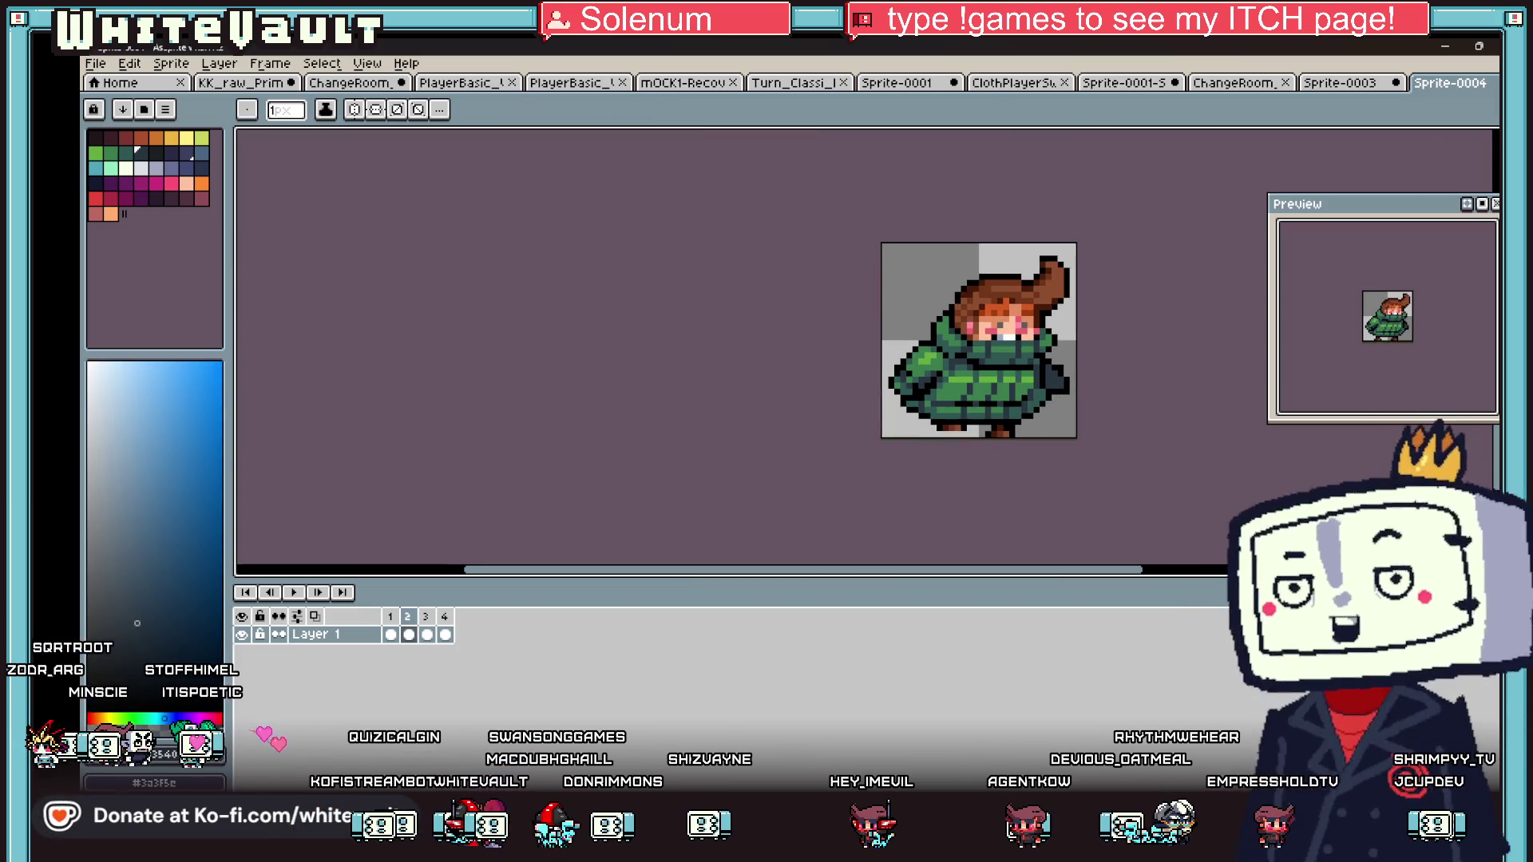
- Nudge frame 2's left coat sleeve one pixel left
{"action": "key", "text": "m"}
{"action": "scroll", "coordinate": [780, 285], "scroll_direction": "up", "scroll_amount": 2}
{"action": "mouse_move", "coordinate": [850, 351]}
{"action": "left_mouse_down"}
{"action": "mouse_move", "coordinate": [940, 428]}
{"action": "mouse_move", "coordinate": [976, 411]}
{"action": "left_mouse_up"}
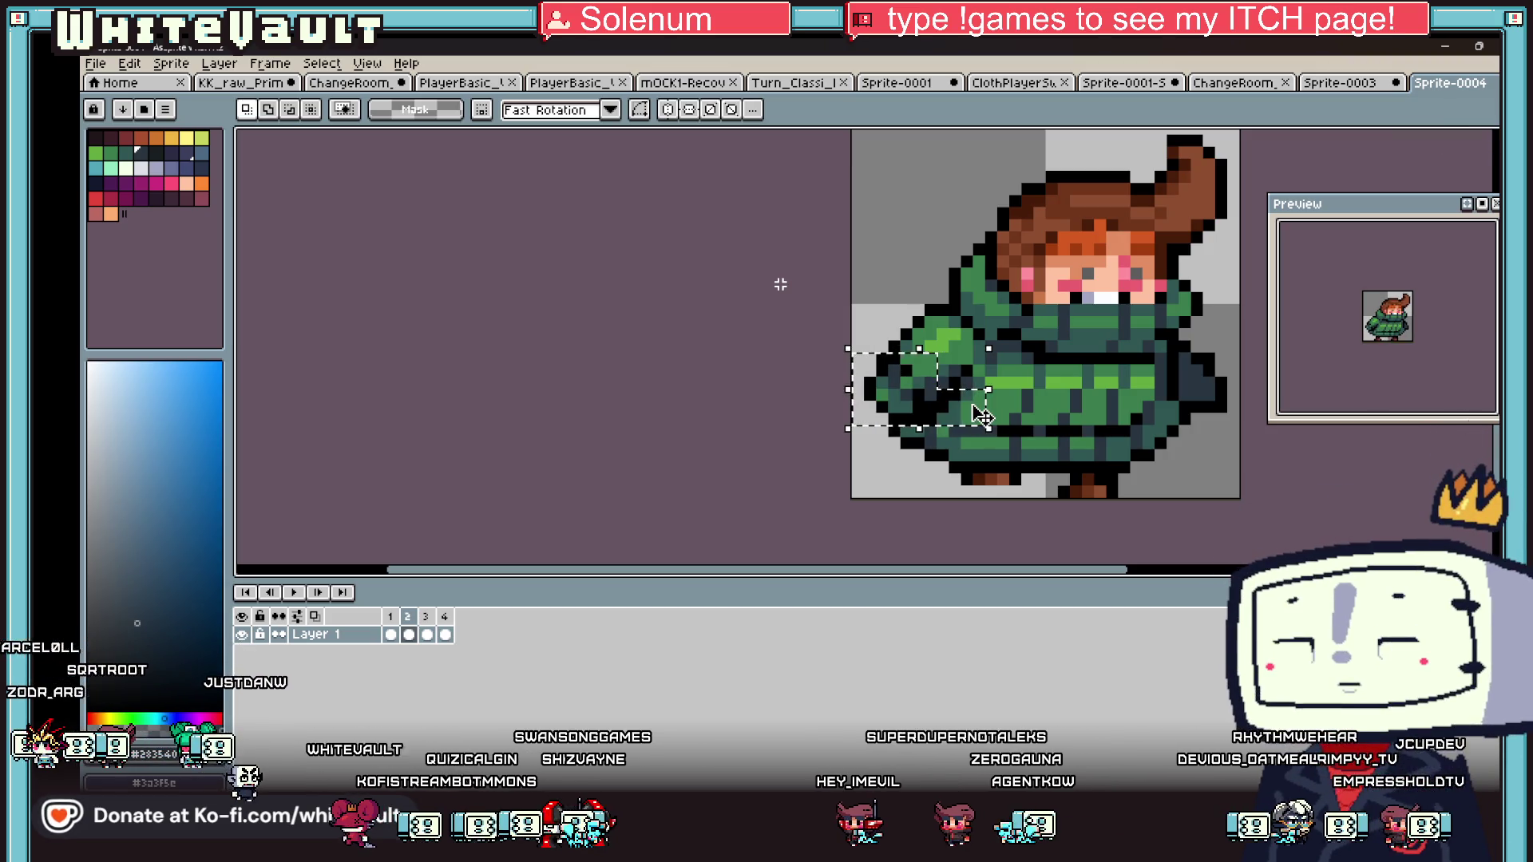
{"action": "key", "text": "Left"}
{"action": "scroll", "coordinate": [956, 405], "scroll_direction": "up", "scroll_amount": 2}
- Sample the coat's green shade with the Eyedropper and return to the Pencil
{"action": "key", "text": "i"}
{"action": "left_click", "coordinate": [989, 388]}
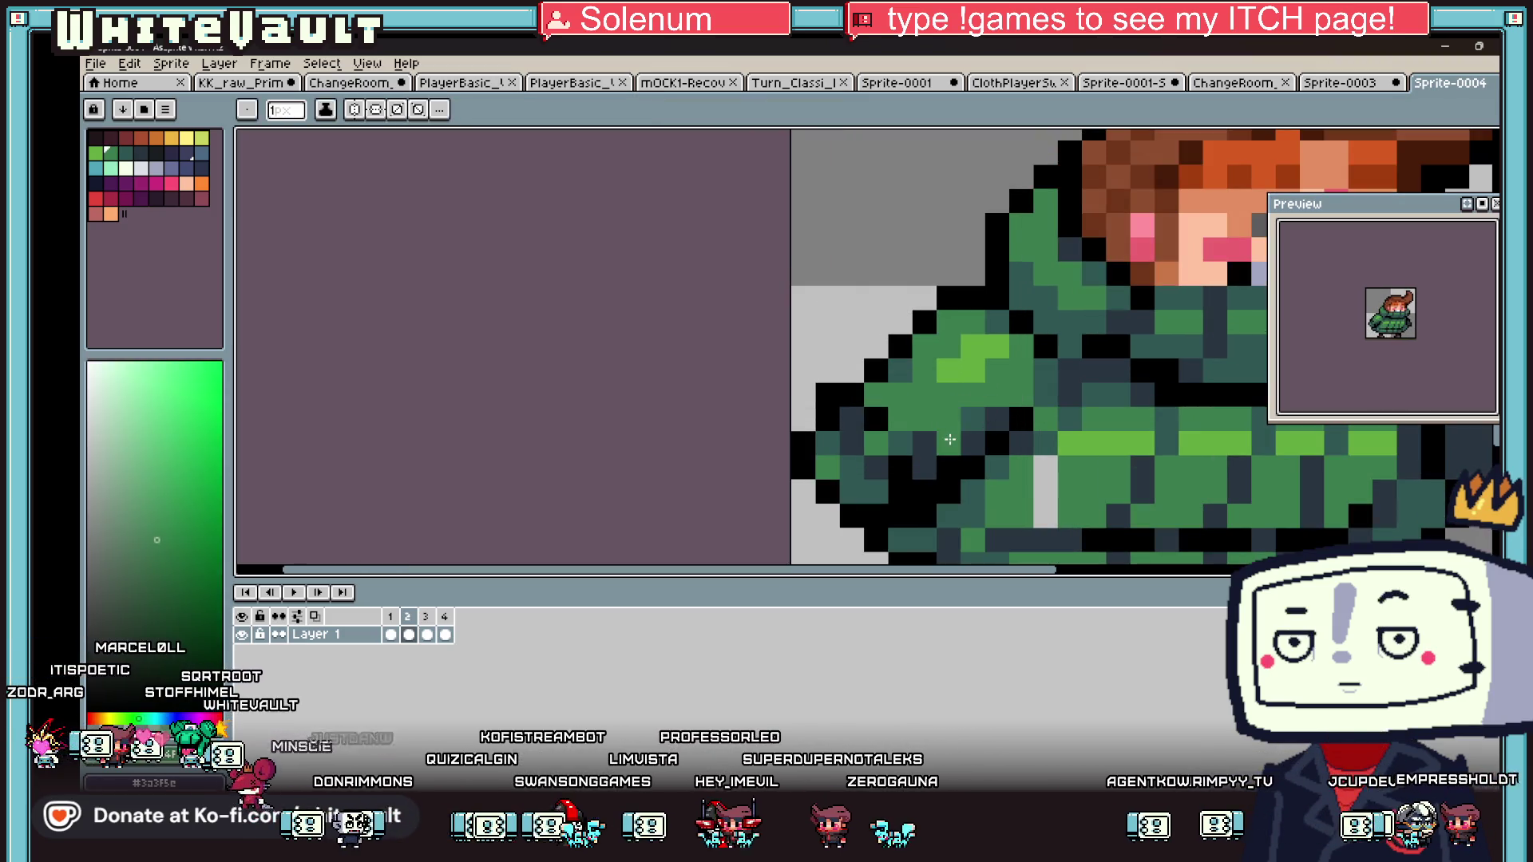
{"action": "scroll", "coordinate": [994, 407], "scroll_direction": "down", "scroll_amount": 4}
{"action": "scroll", "coordinate": [1003, 430], "scroll_direction": "up", "scroll_amount": 3}
{"action": "left_click", "coordinate": [1004, 429]}
{"action": "key", "text": "b"}
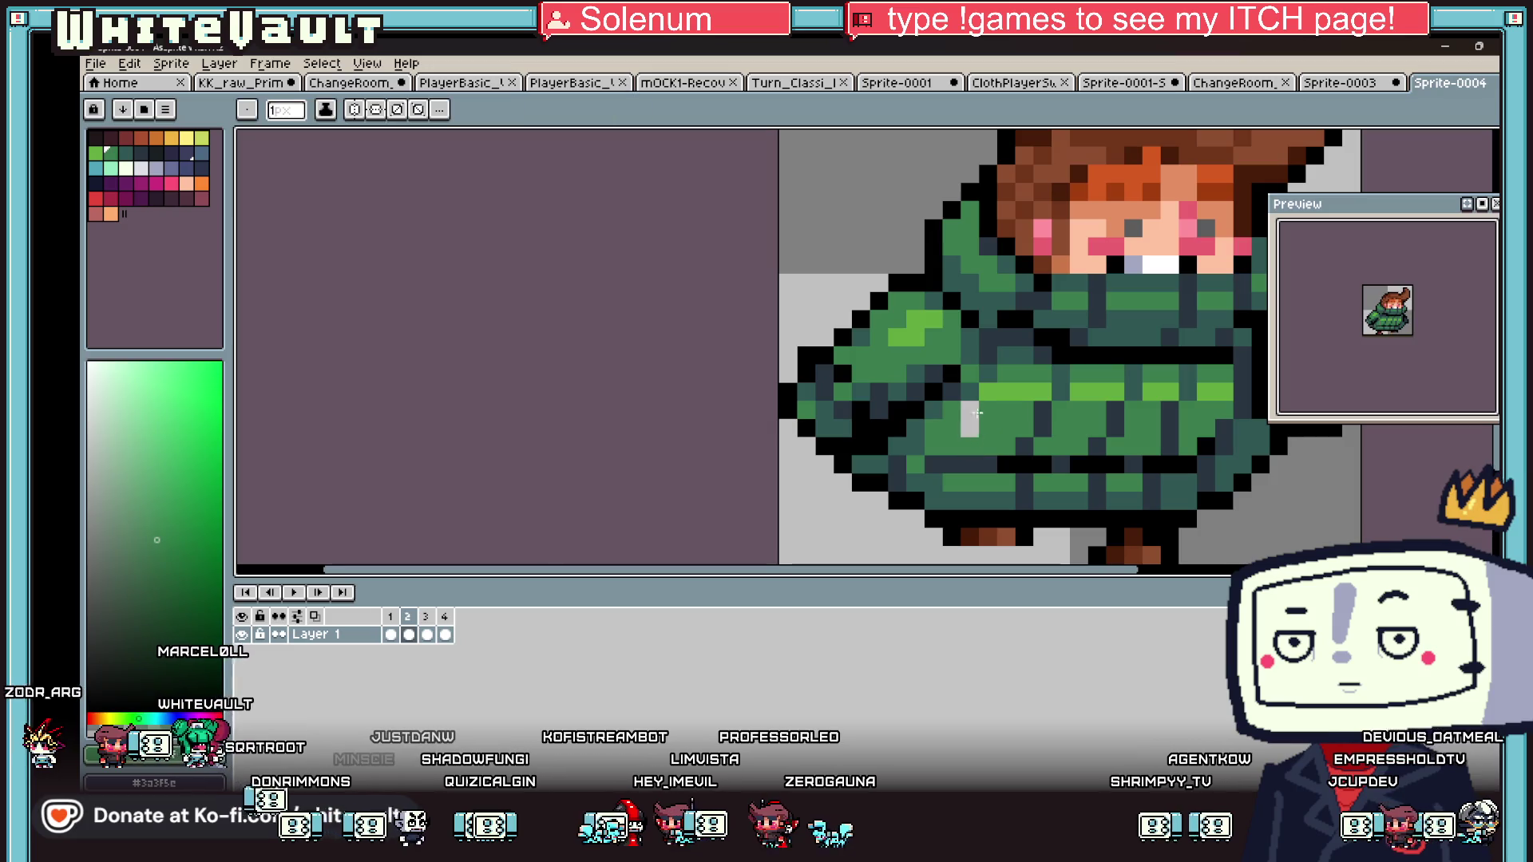
{"action": "scroll", "coordinate": [968, 444], "scroll_direction": "down", "scroll_amount": 3}
{"action": "left_click", "coordinate": [427, 635]}
{"action": "left_click", "coordinate": [446, 635]}
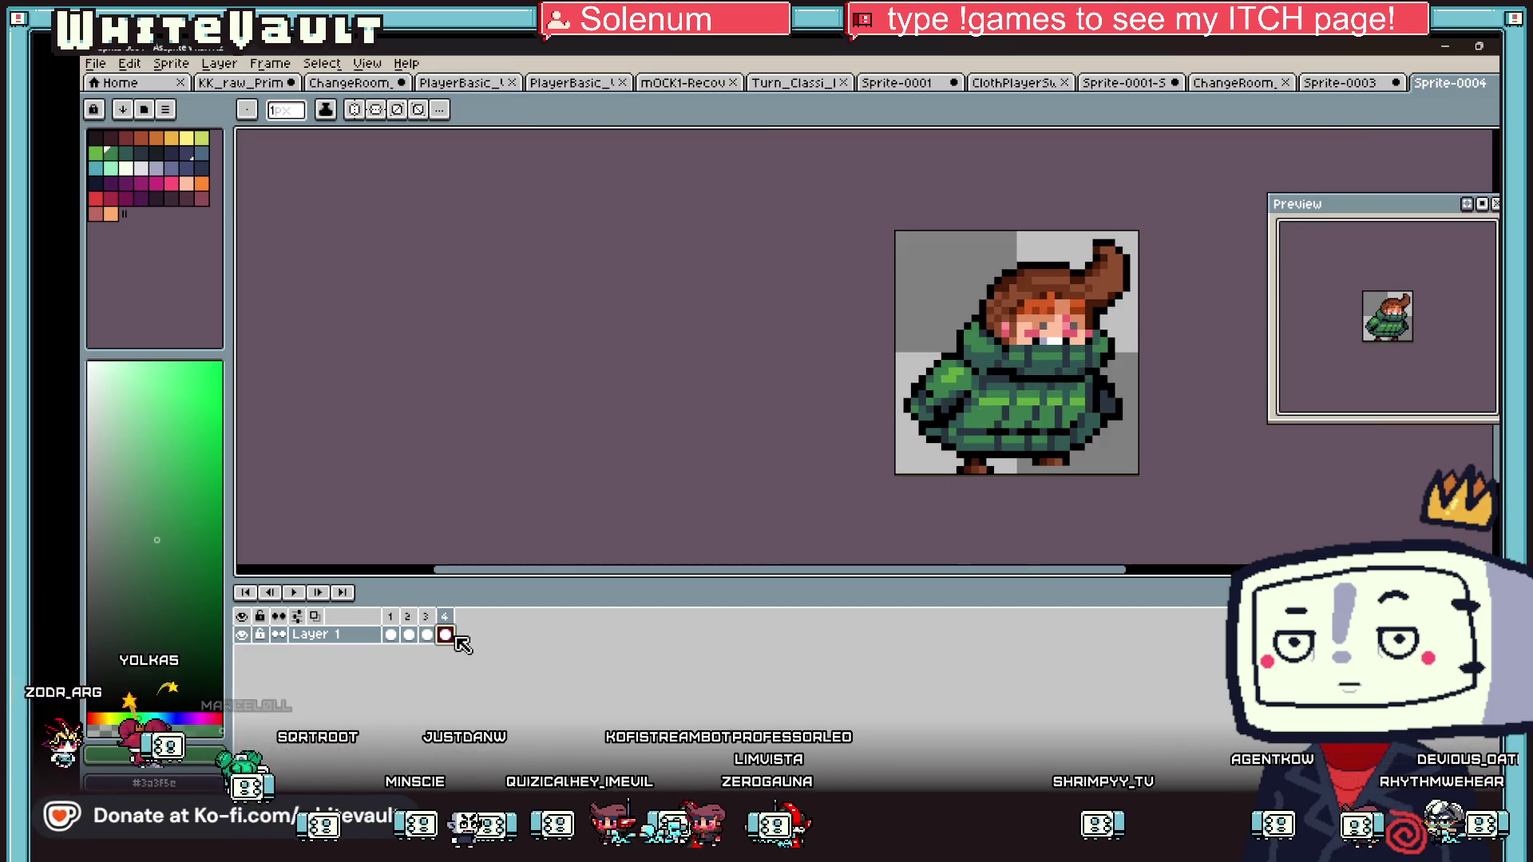
- On frame 4, nudge the coat's left sleeve one pixel left
{"action": "key", "text": "m"}
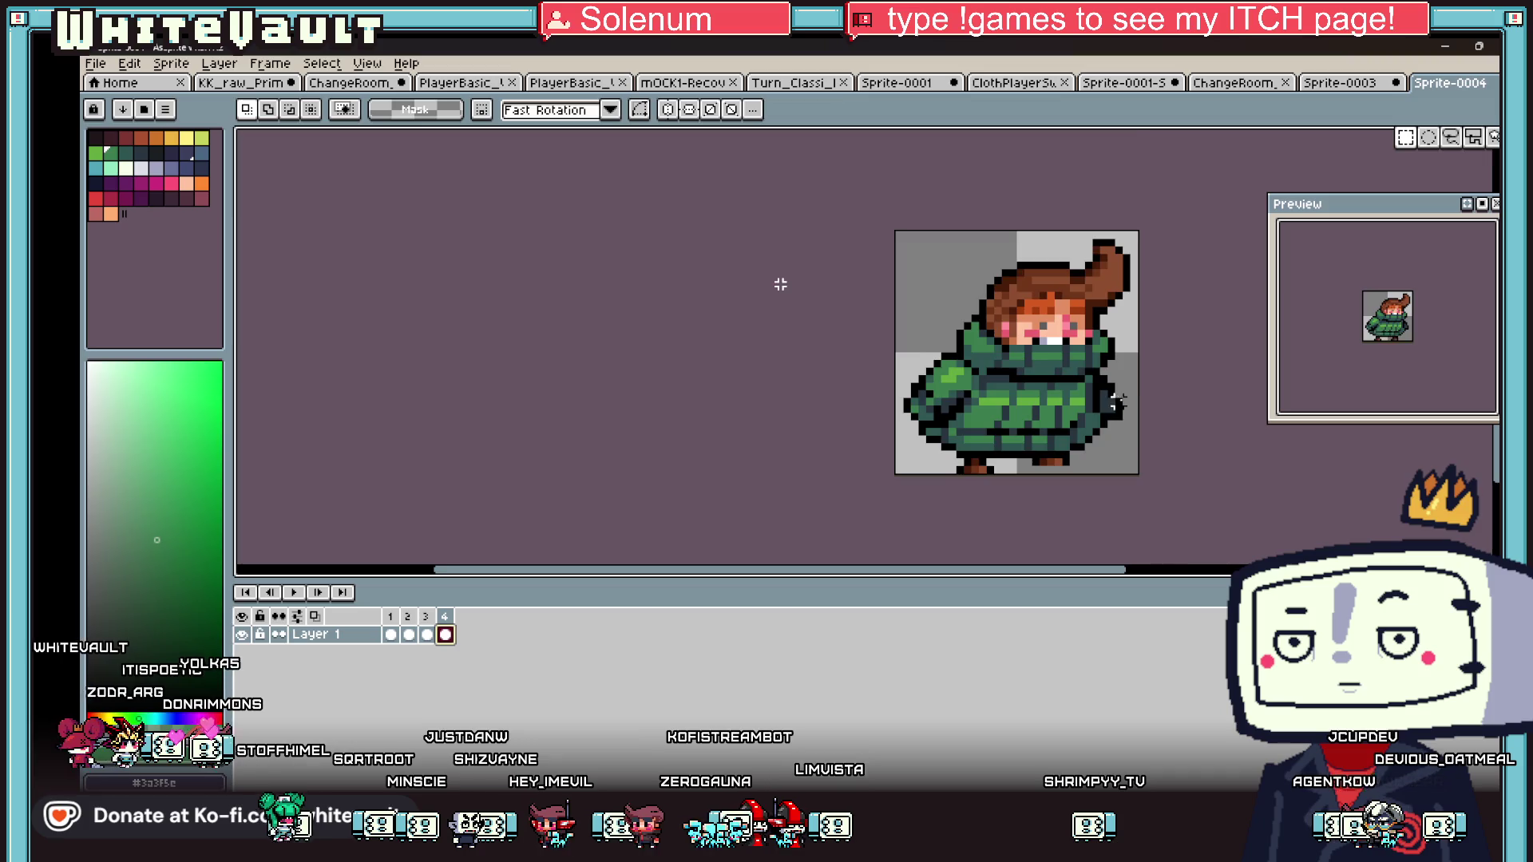
{"action": "scroll", "coordinate": [1116, 403], "scroll_direction": "up", "scroll_amount": 1}
{"action": "left_click_drag", "start_coordinate": [1143, 357], "coordinate": [1088, 449]}
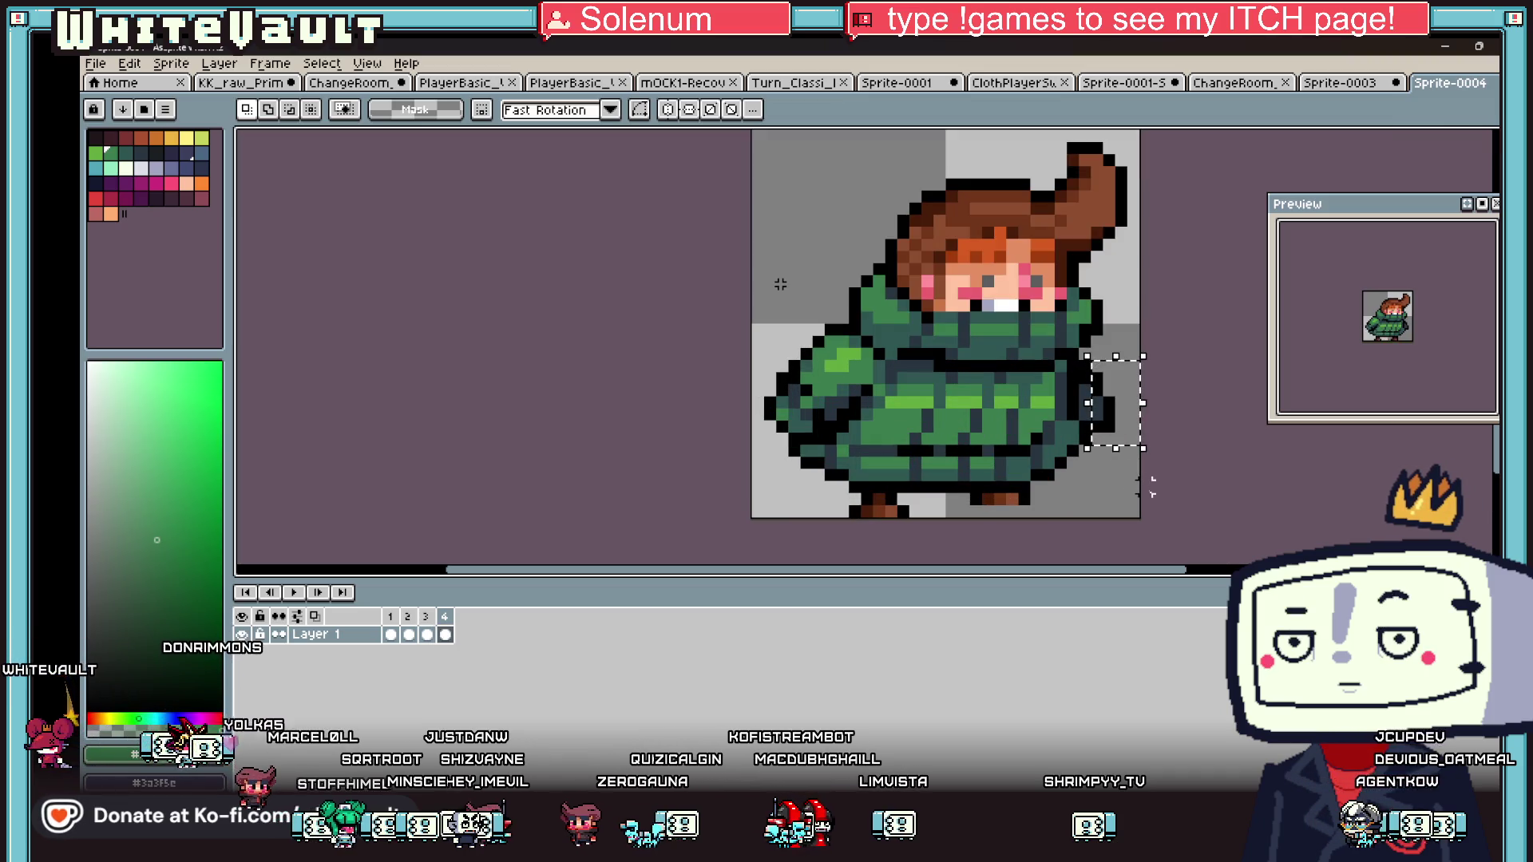
{"action": "mouse_move", "coordinate": [751, 369]}
{"action": "left_mouse_down"}
{"action": "mouse_move", "coordinate": [840, 448]}
{"action": "mouse_move", "coordinate": [864, 421]}
{"action": "mouse_move", "coordinate": [843, 447]}
{"action": "left_mouse_up"}
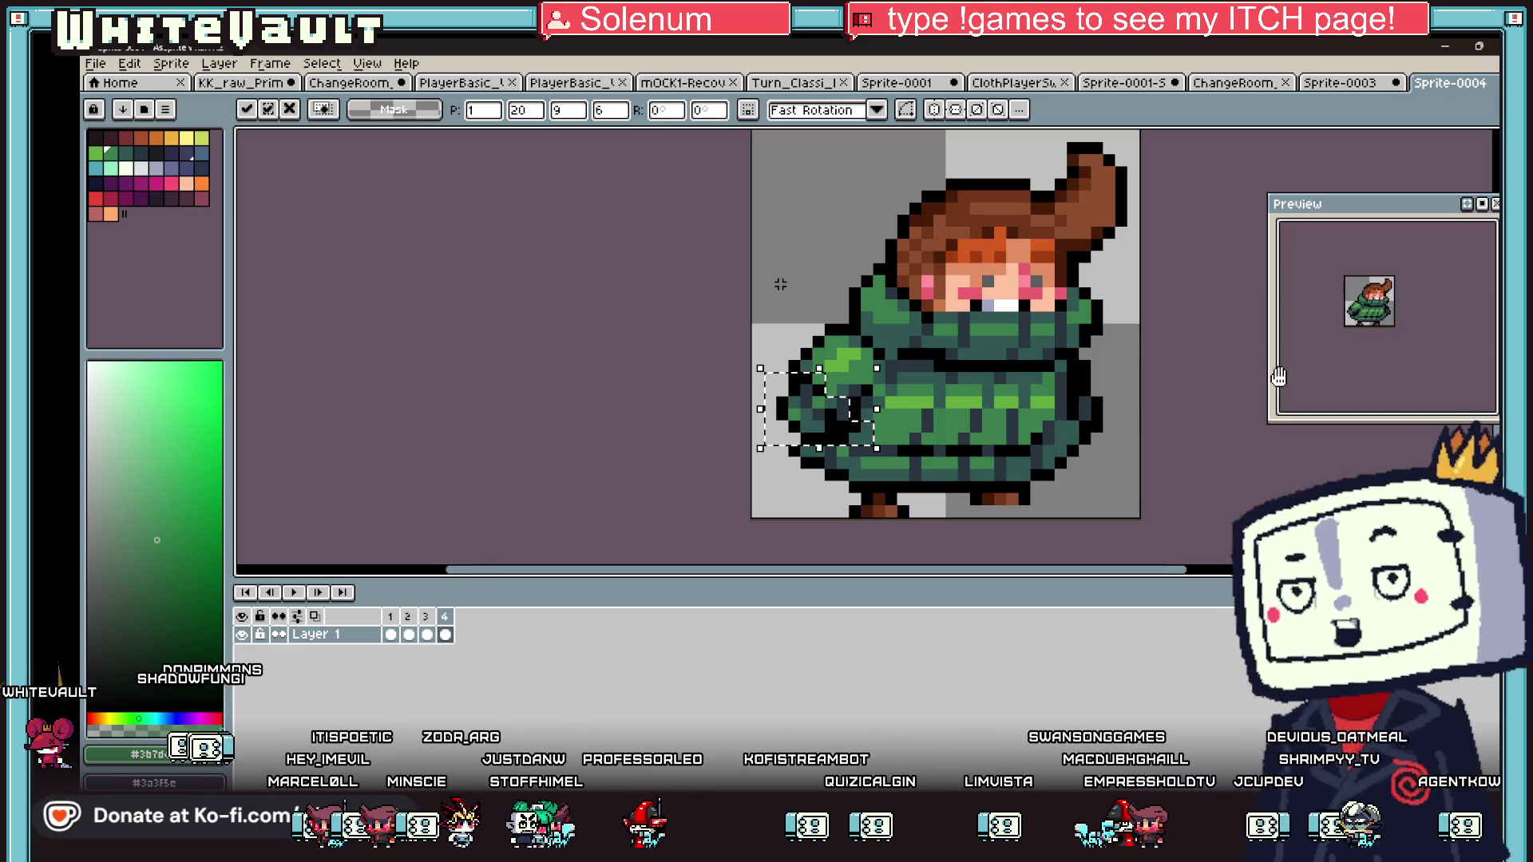
{"action": "key", "text": "Left"}
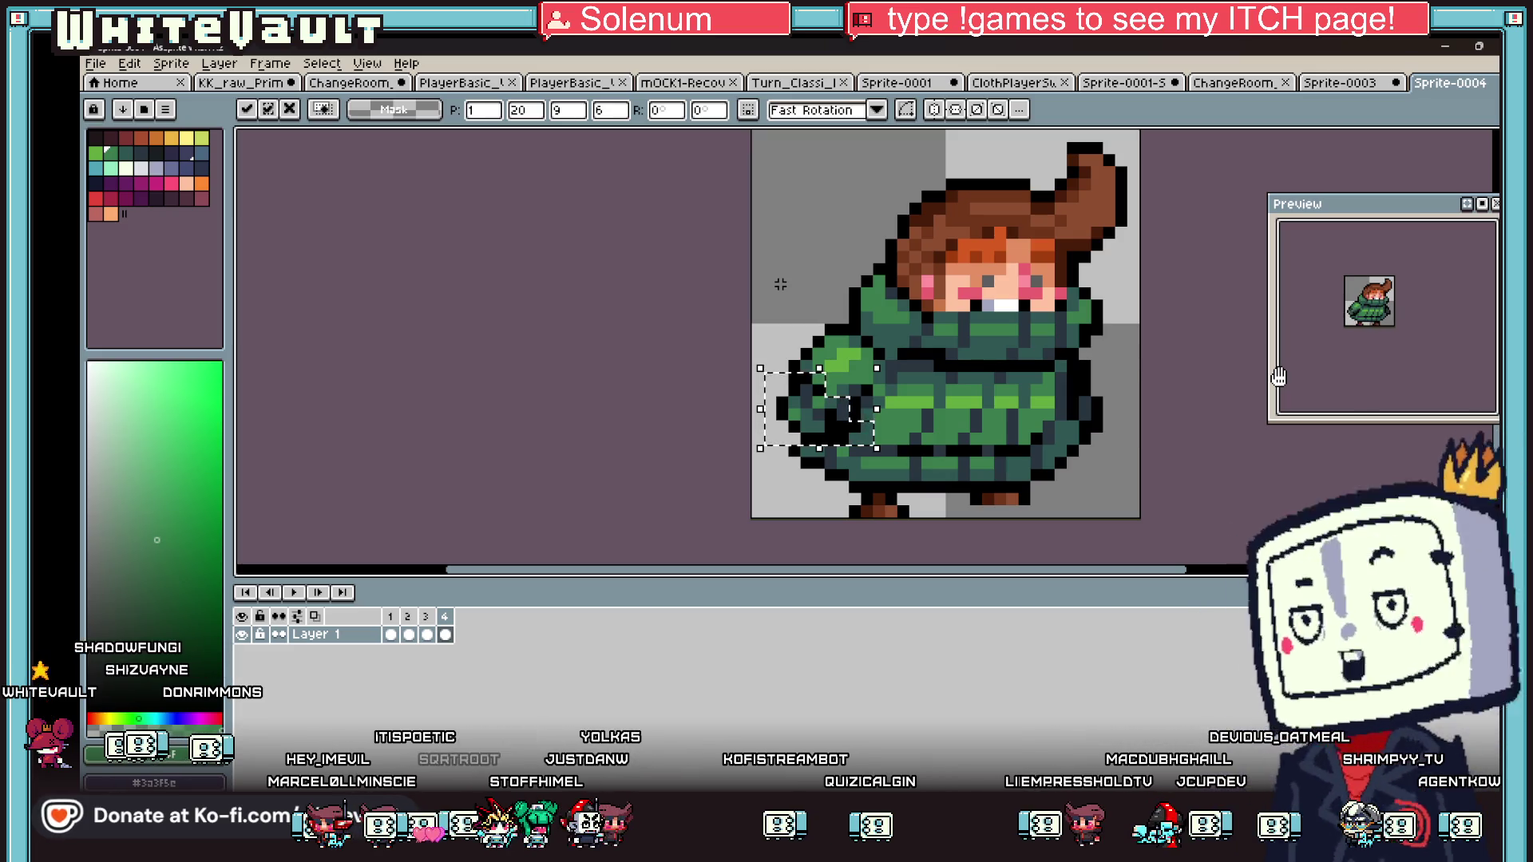
{"action": "key", "text": "Return"}
- Rework the selection over frame 4's right sleeve area, undo it, and view frame 1
{"action": "left_click_drag", "start_coordinate": [1086, 357], "coordinate": [1144, 448]}
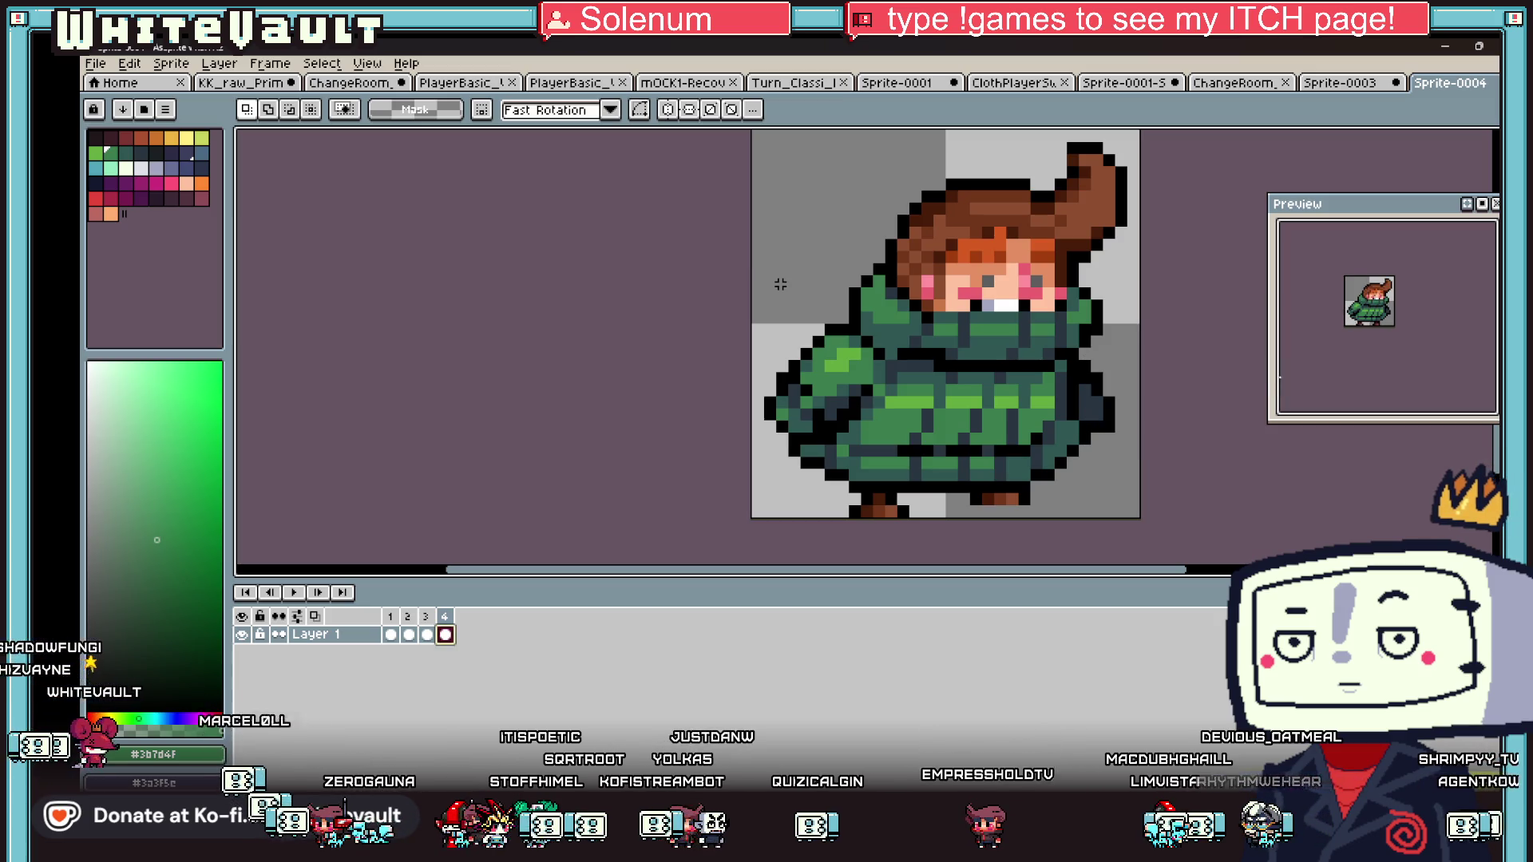
{"action": "key", "text": "Return"}
{"action": "key", "text": "ctrl+shift+d"}
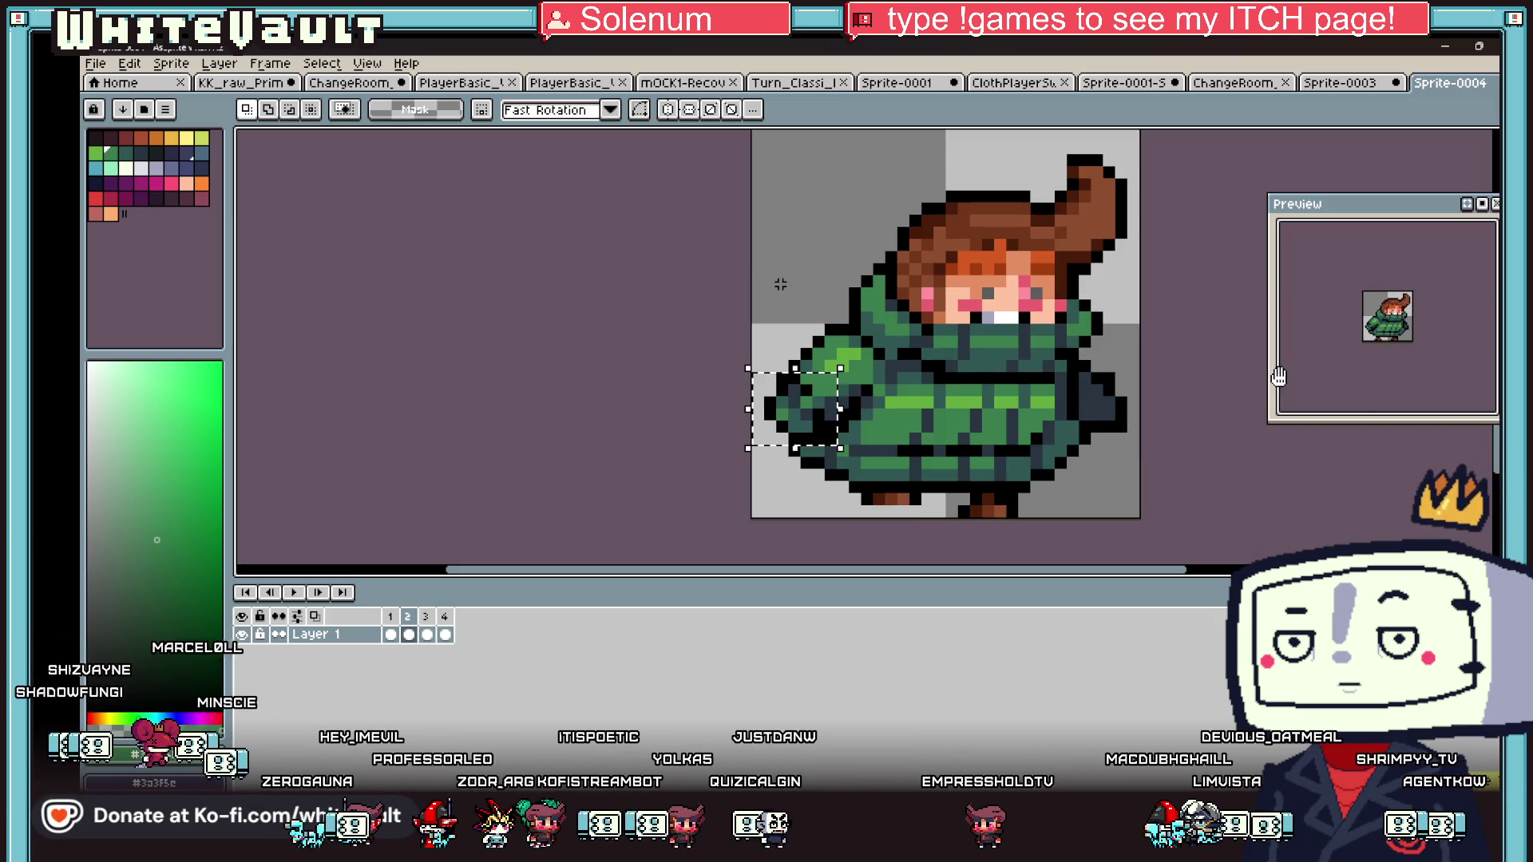
{"action": "key", "text": "ctrl+z"}
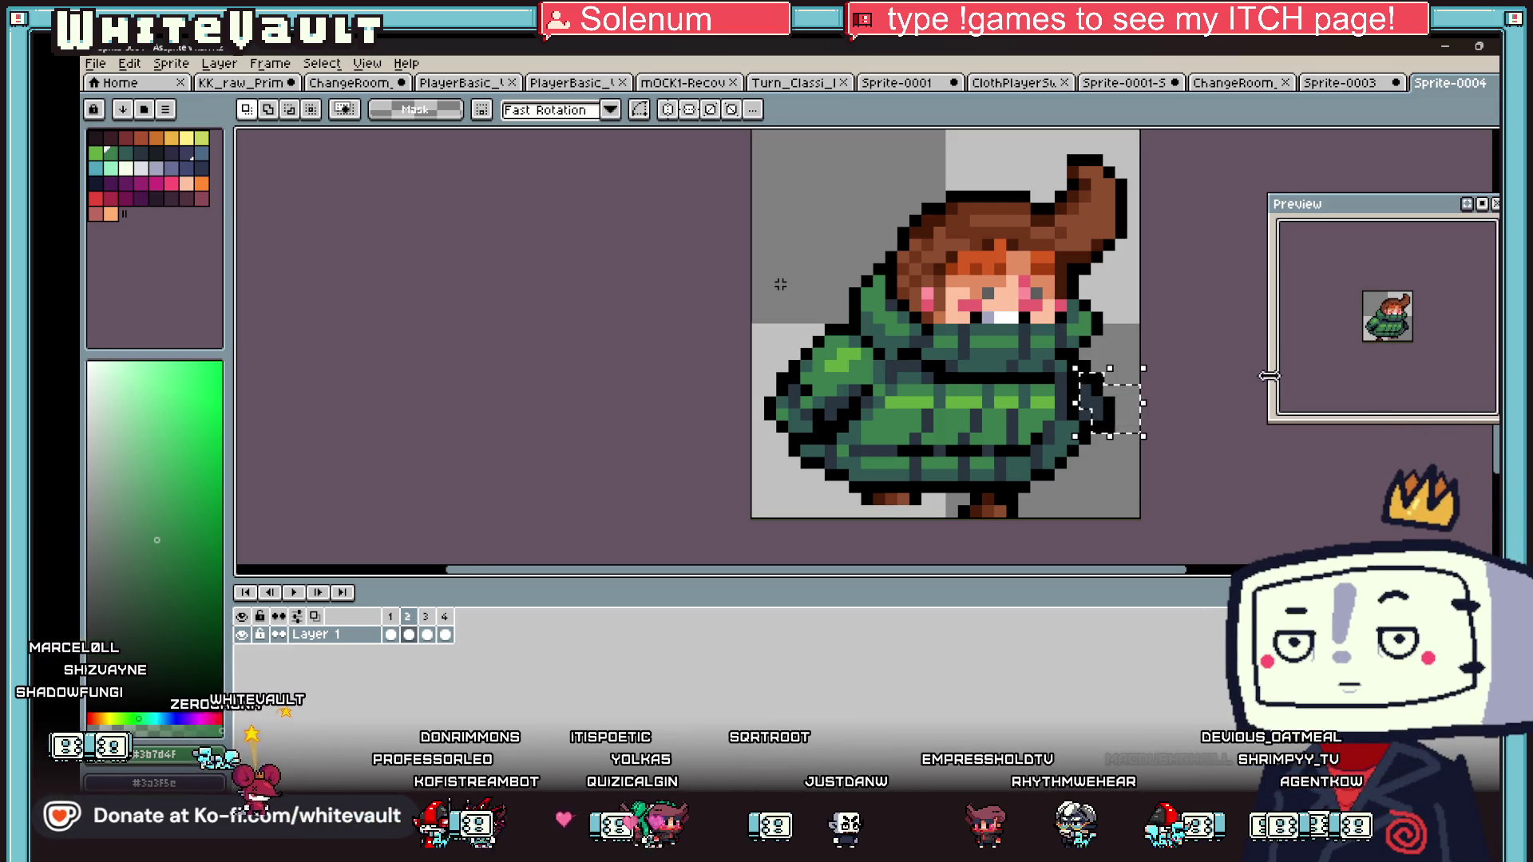
{"action": "scroll", "coordinate": [1146, 380], "scroll_direction": "down", "scroll_amount": 1}
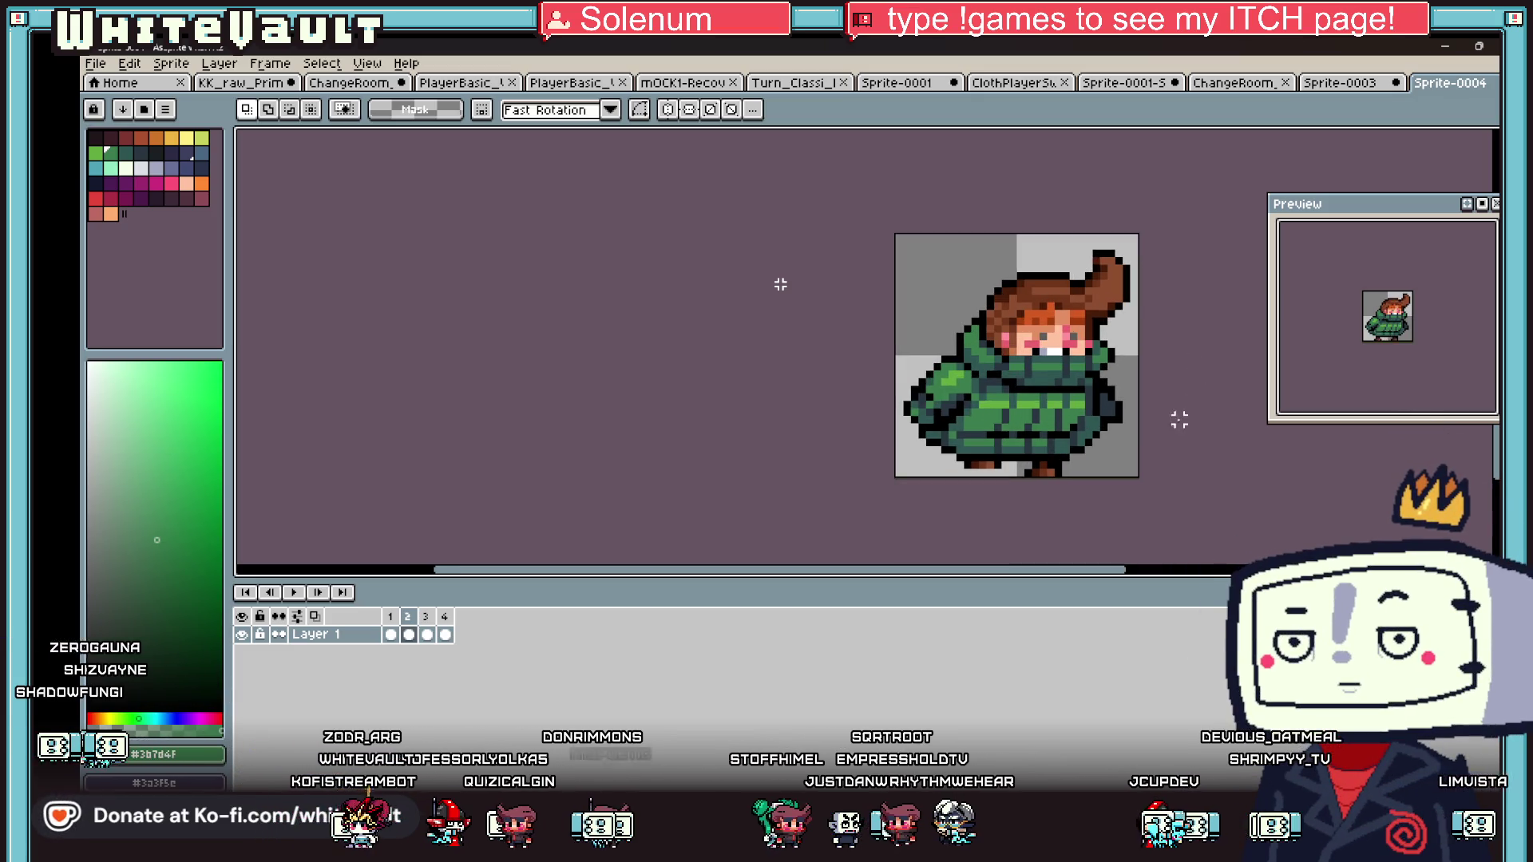
{"action": "left_click", "coordinate": [391, 635]}
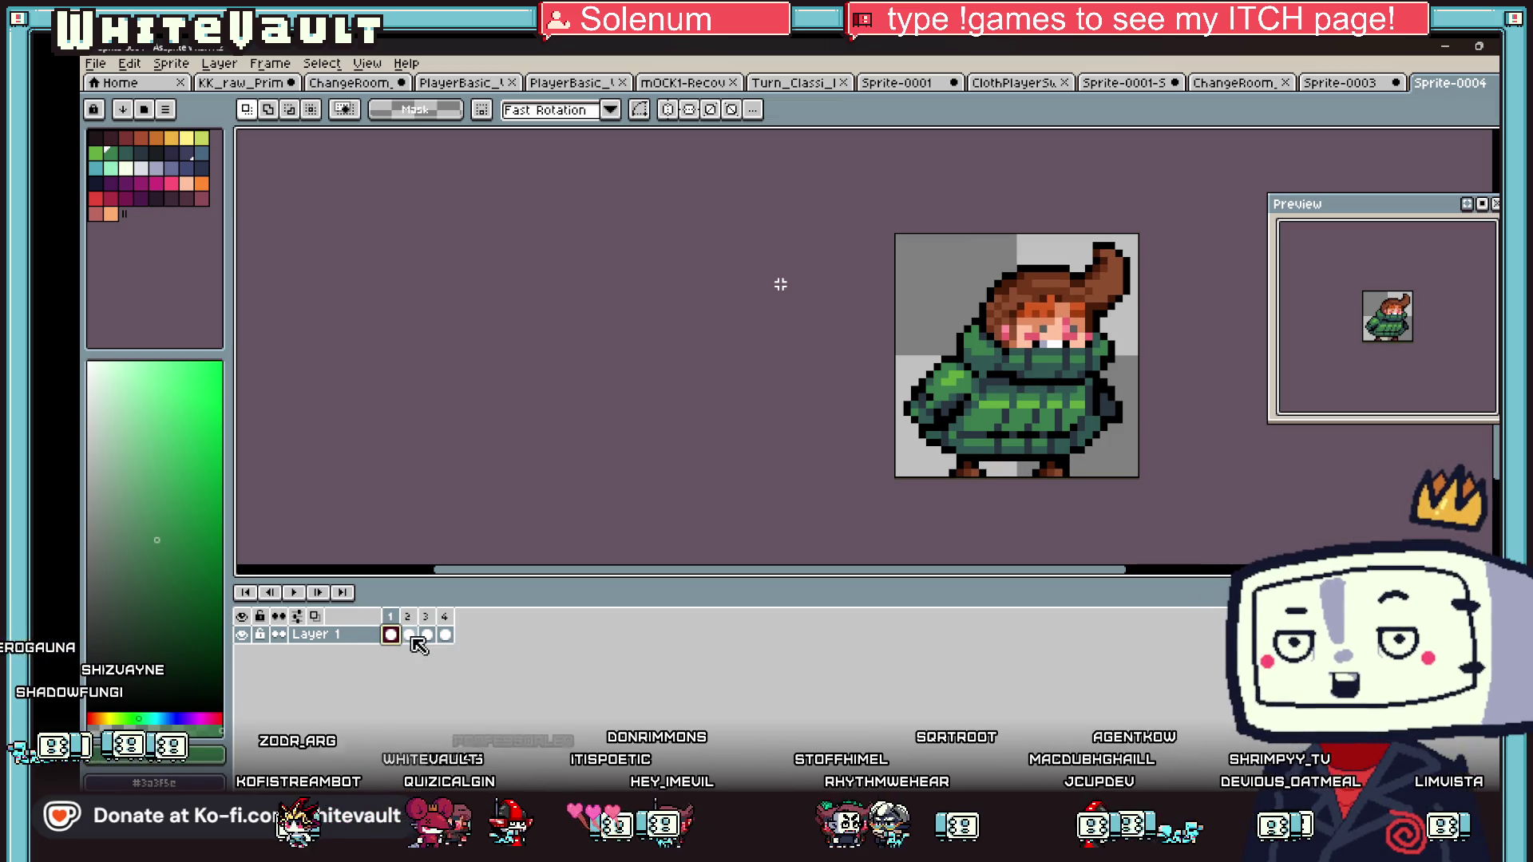
- Move the whole sprite up one pixel on frames 2 and 4
{"action": "left_click", "coordinate": [410, 635]}
{"action": "key", "text": "ctrl+a"}
{"action": "key", "text": "Up"}
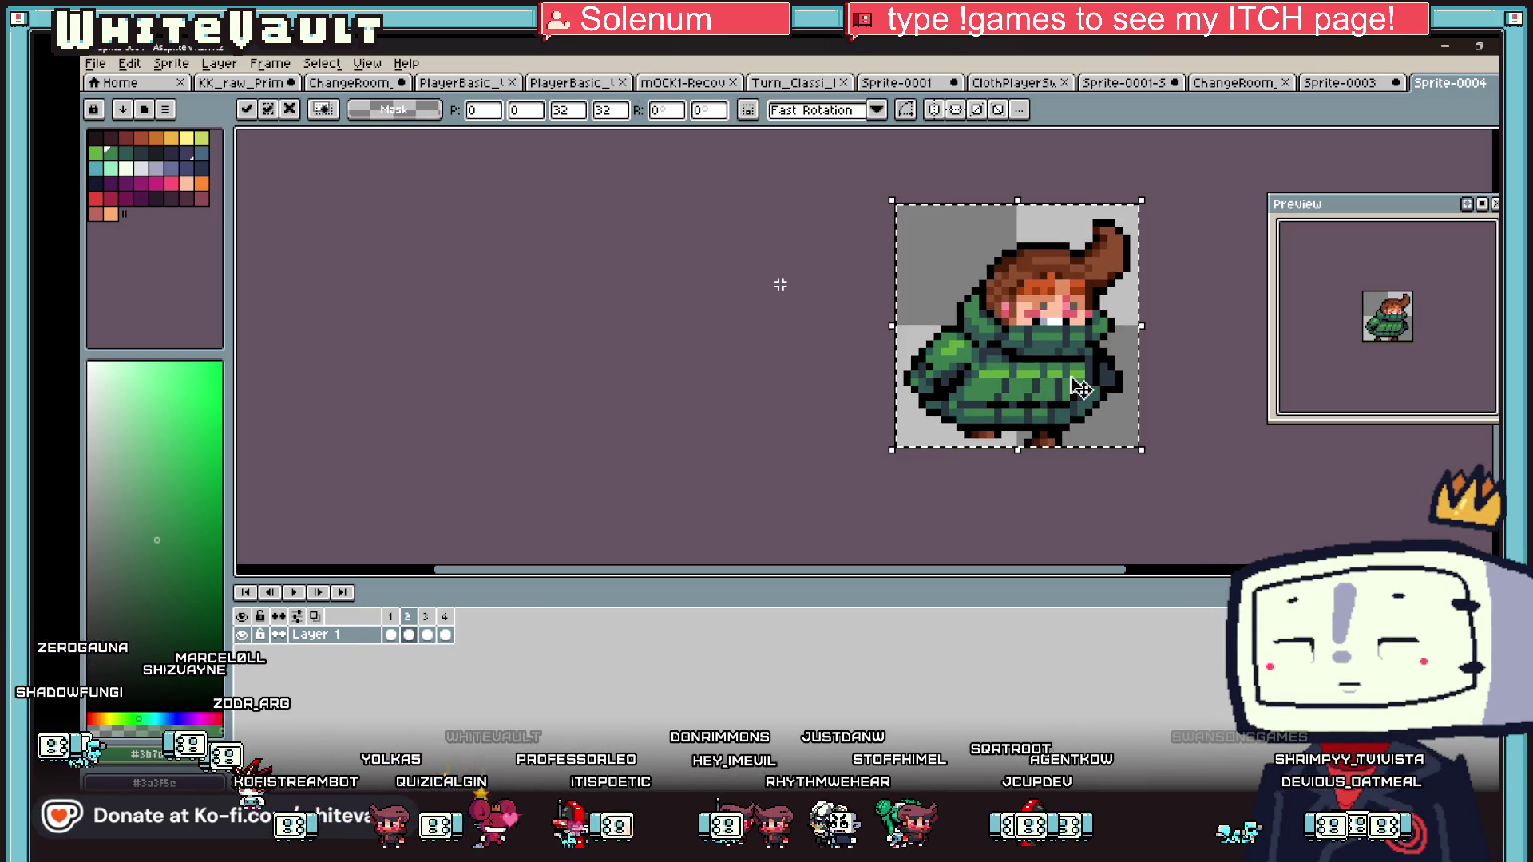
{"action": "left_click", "coordinate": [445, 635]}
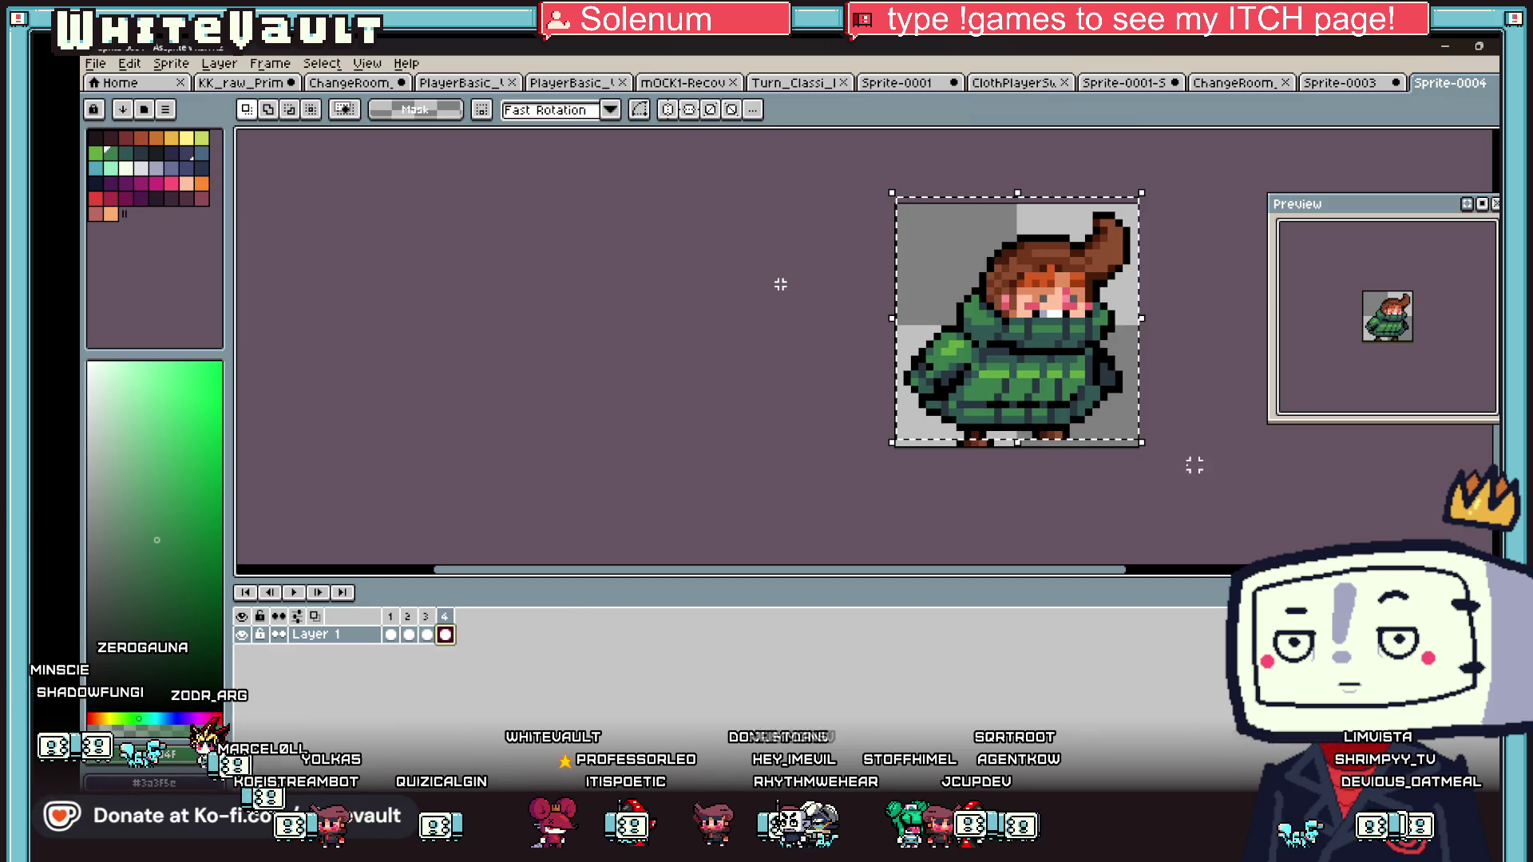
{"action": "key", "text": "ctrl+a"}
{"action": "left_click", "coordinate": [1099, 411]}
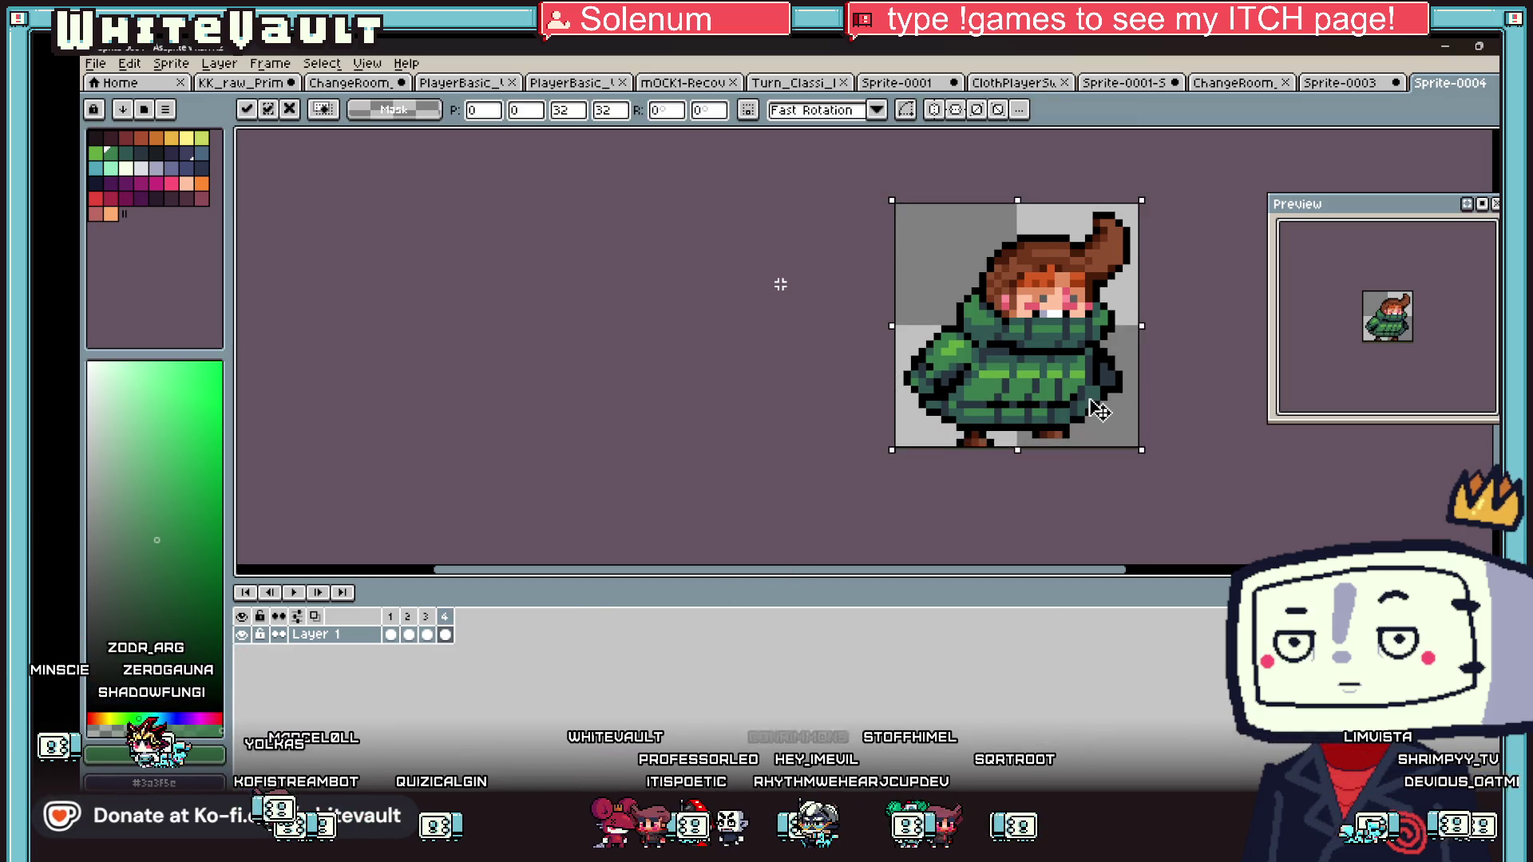
{"action": "key", "text": "Up"}
{"action": "left_click", "coordinate": [1165, 479]}
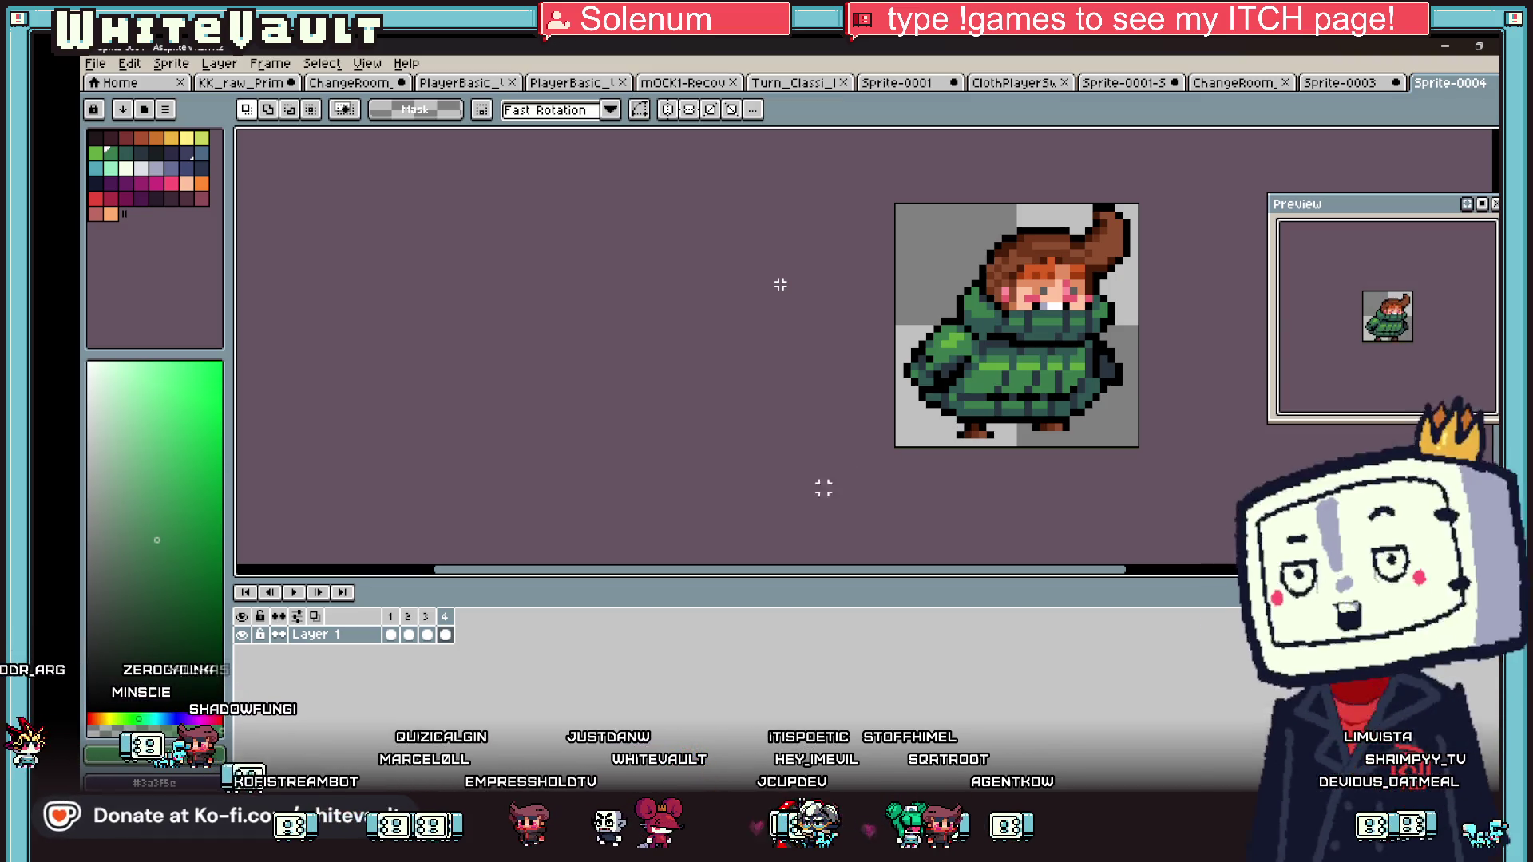
- Lower frame 3's head one pixel into the coat collar
{"action": "left_click", "coordinate": [392, 635]}
{"action": "left_click", "coordinate": [407, 635]}
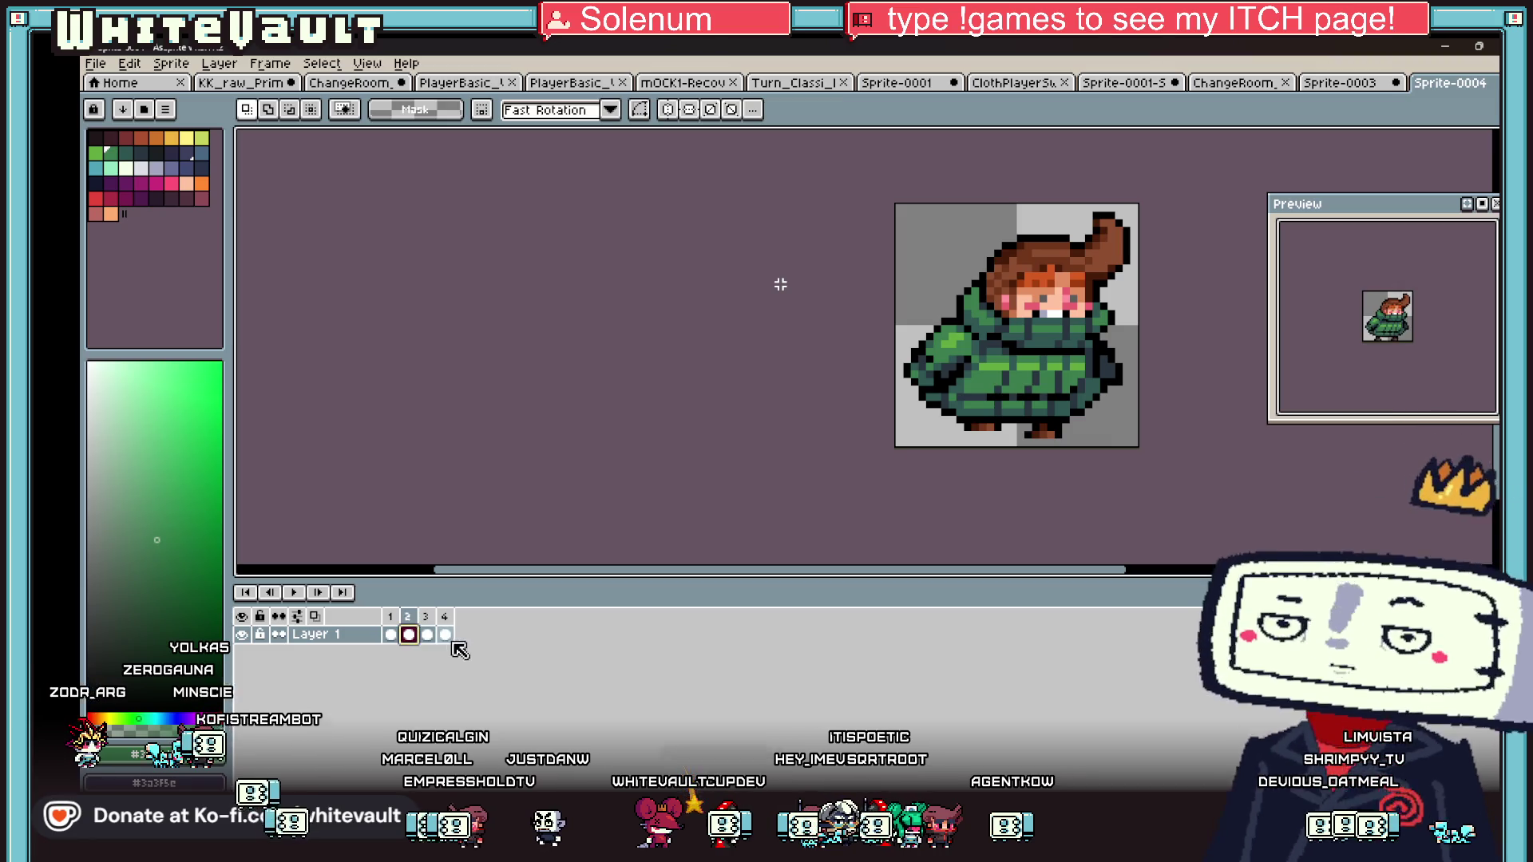
{"action": "left_click", "coordinate": [428, 635]}
{"action": "key", "text": "plus"}
{"action": "left_click_drag", "start_coordinate": [962, 336], "coordinate": [953, 341]}
{"action": "key", "text": "Down"}
{"action": "key", "text": "Down"}
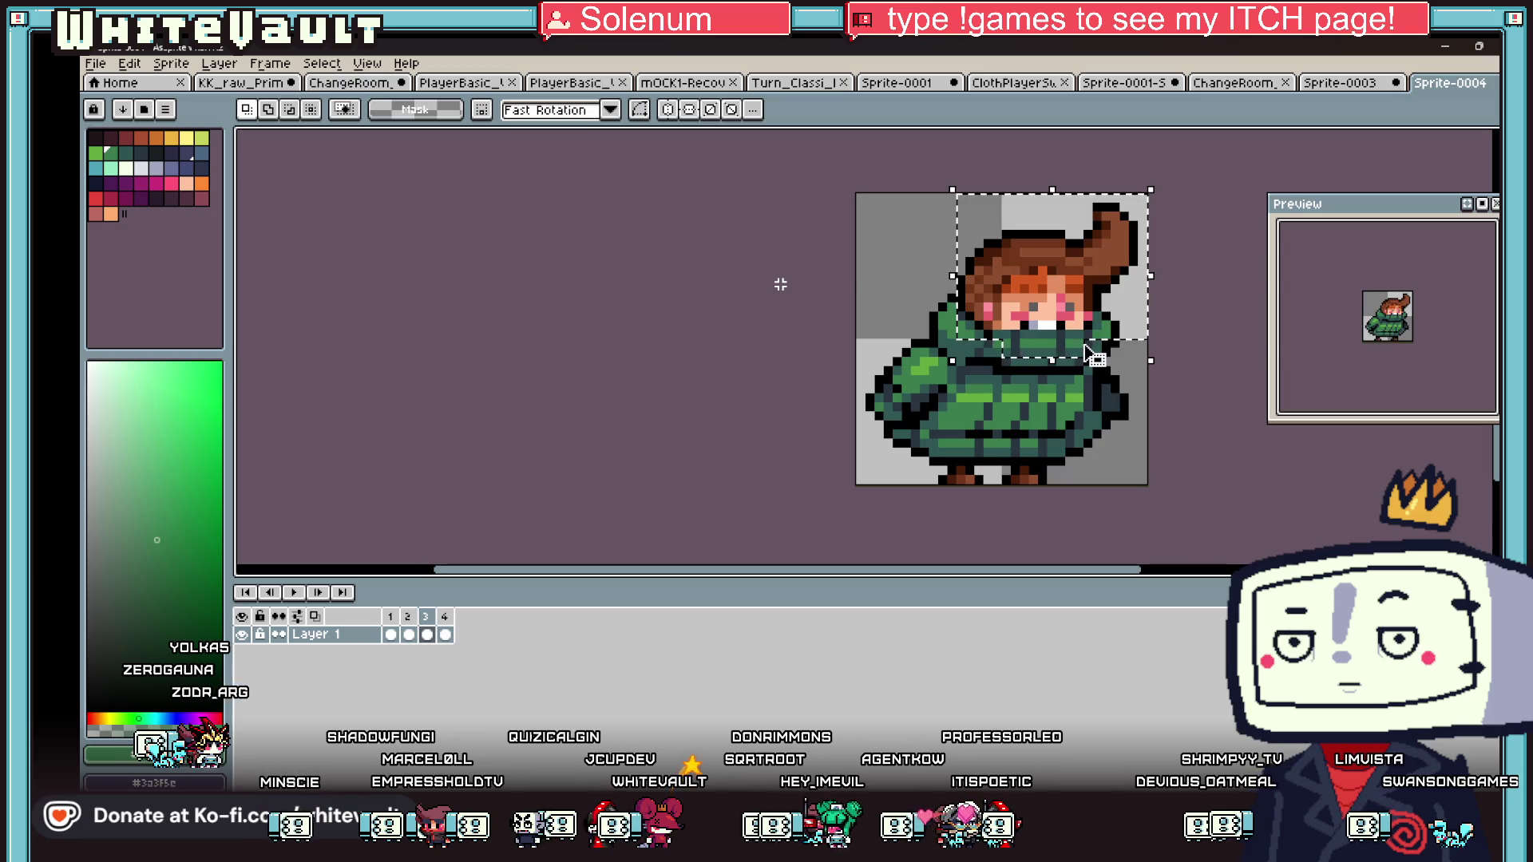
{"action": "key", "text": "ctrl+d"}
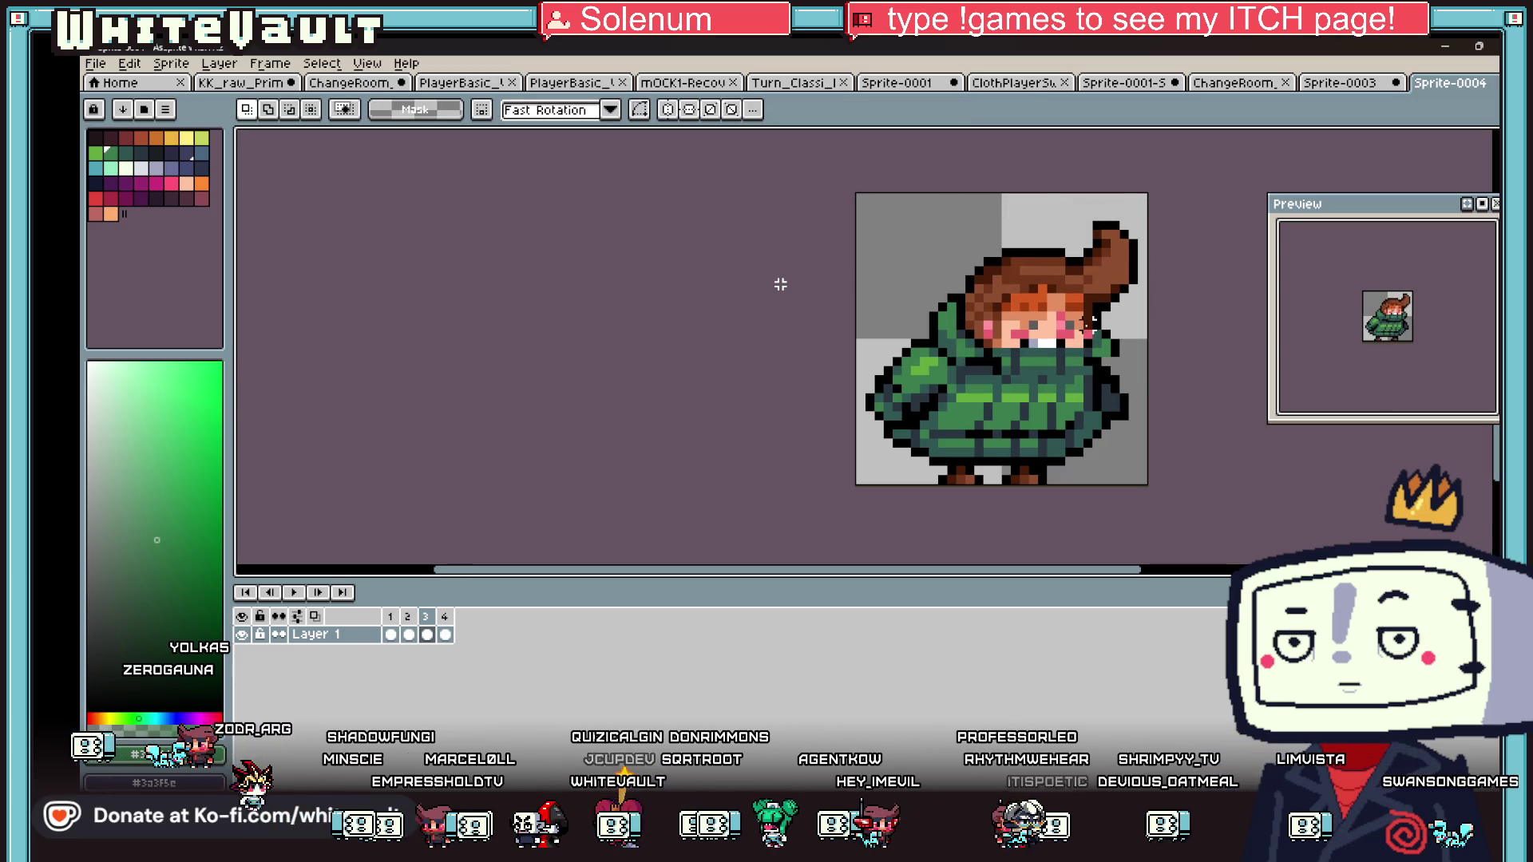
{"action": "key", "text": "ctrl+z"}
{"action": "key", "text": "ctrl+z"}
{"action": "key", "text": "ctrl+d"}
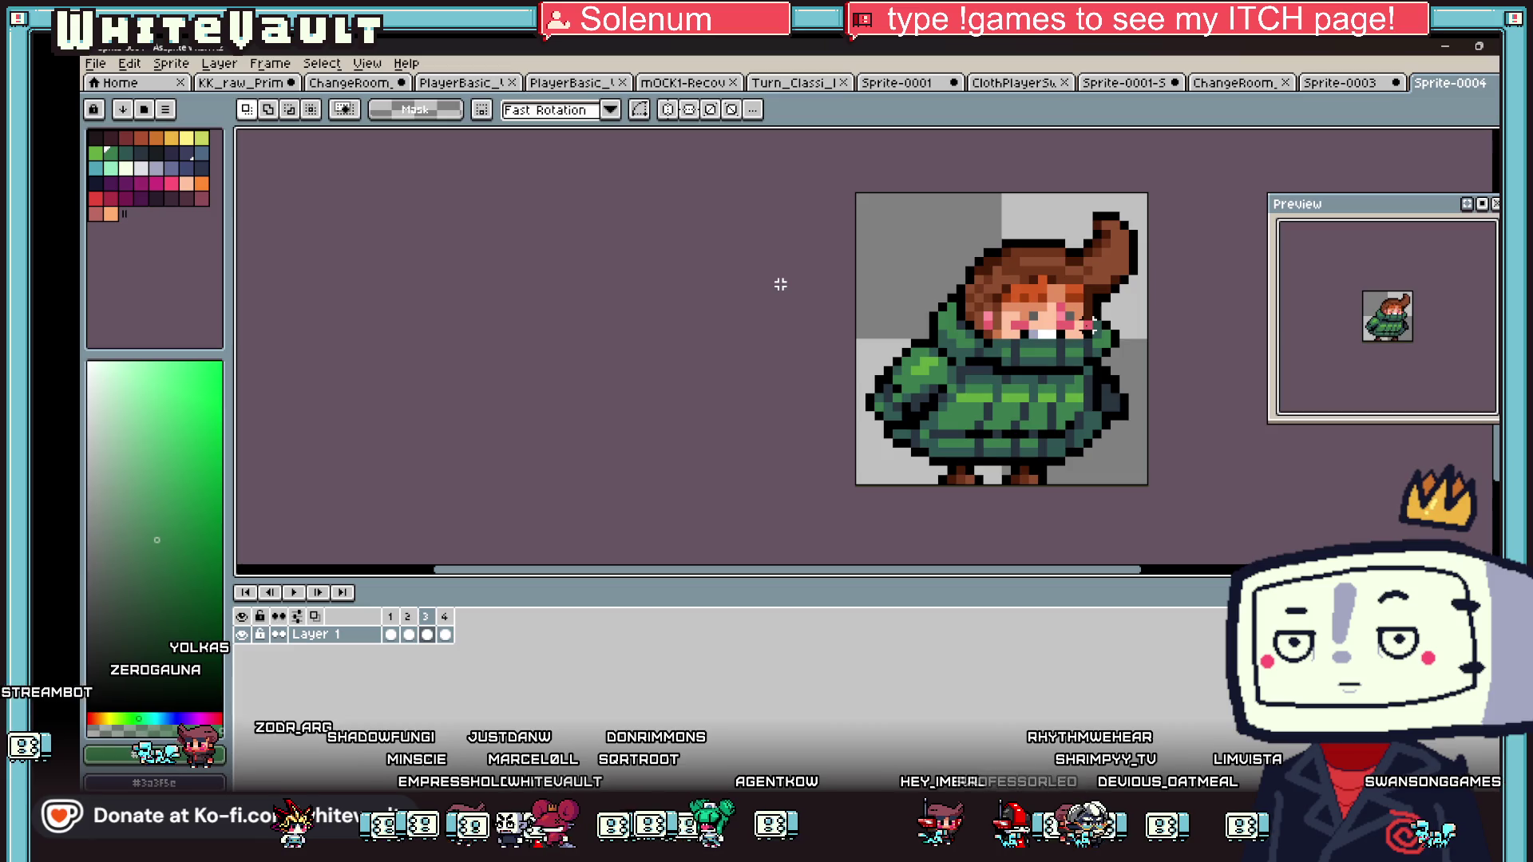
{"action": "key", "text": "ctrl+z"}
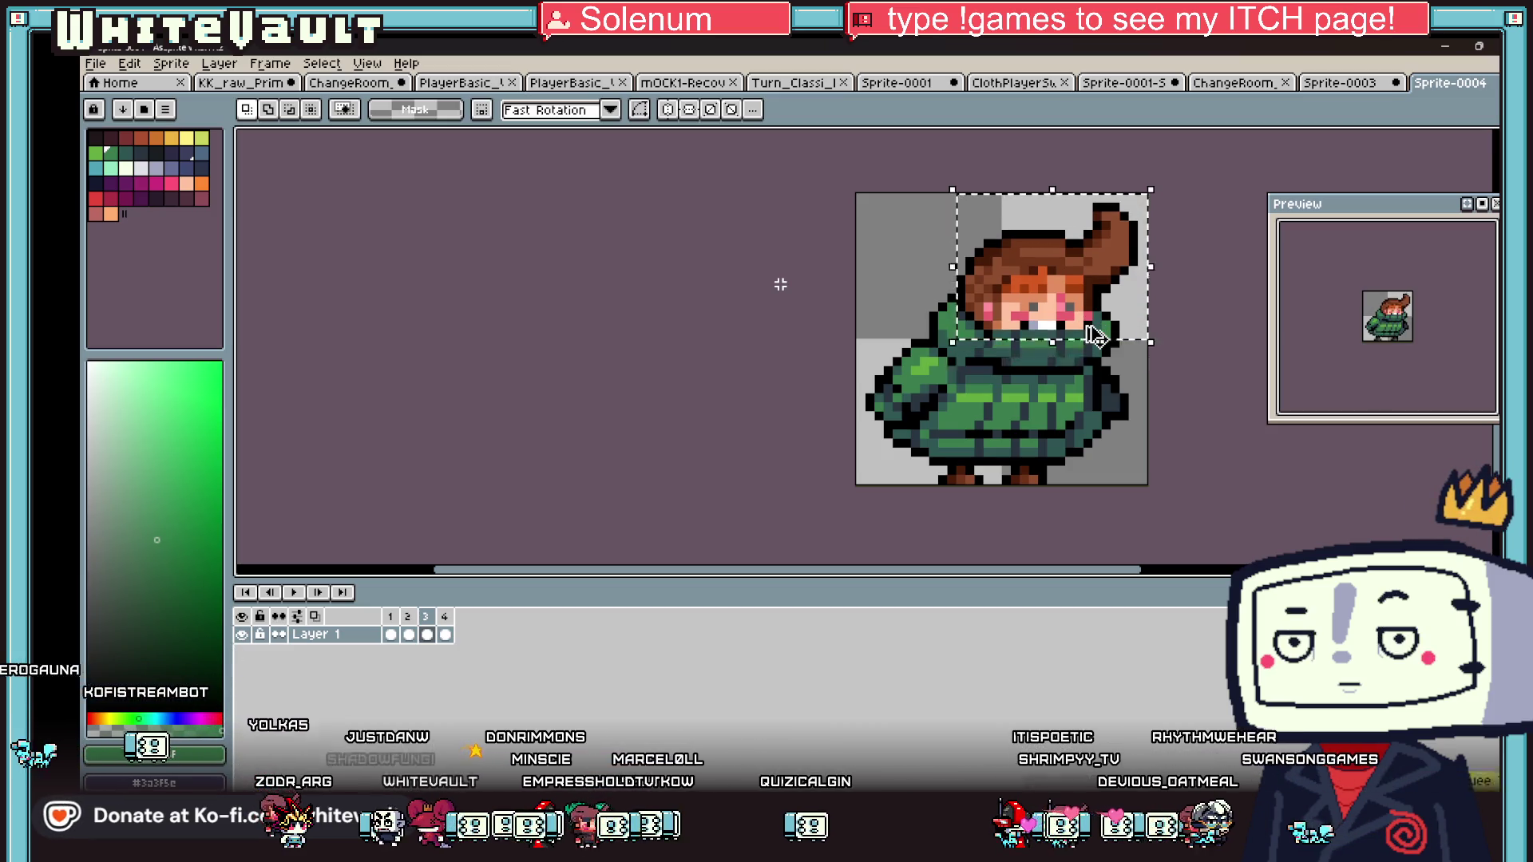
- Move frame 4's sprite down one pixel and clear the selection
{"action": "key", "text": "ctrl+z"}
{"action": "key", "text": "Down"}
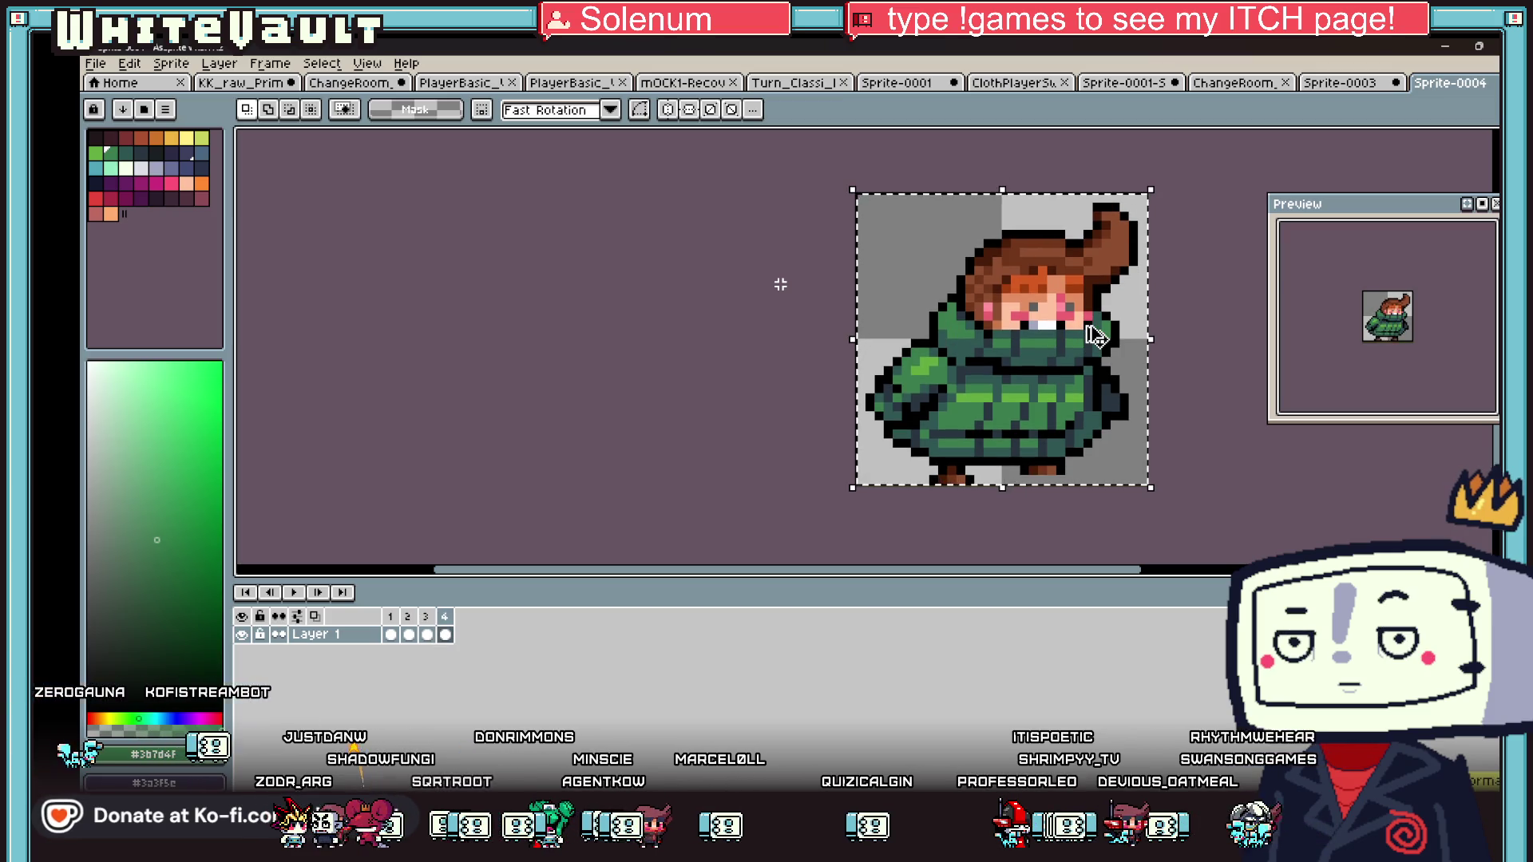
{"action": "key", "text": "ctrl+z"}
{"action": "key", "text": "ctrl+z"}
{"action": "key", "text": "ctrl+d"}
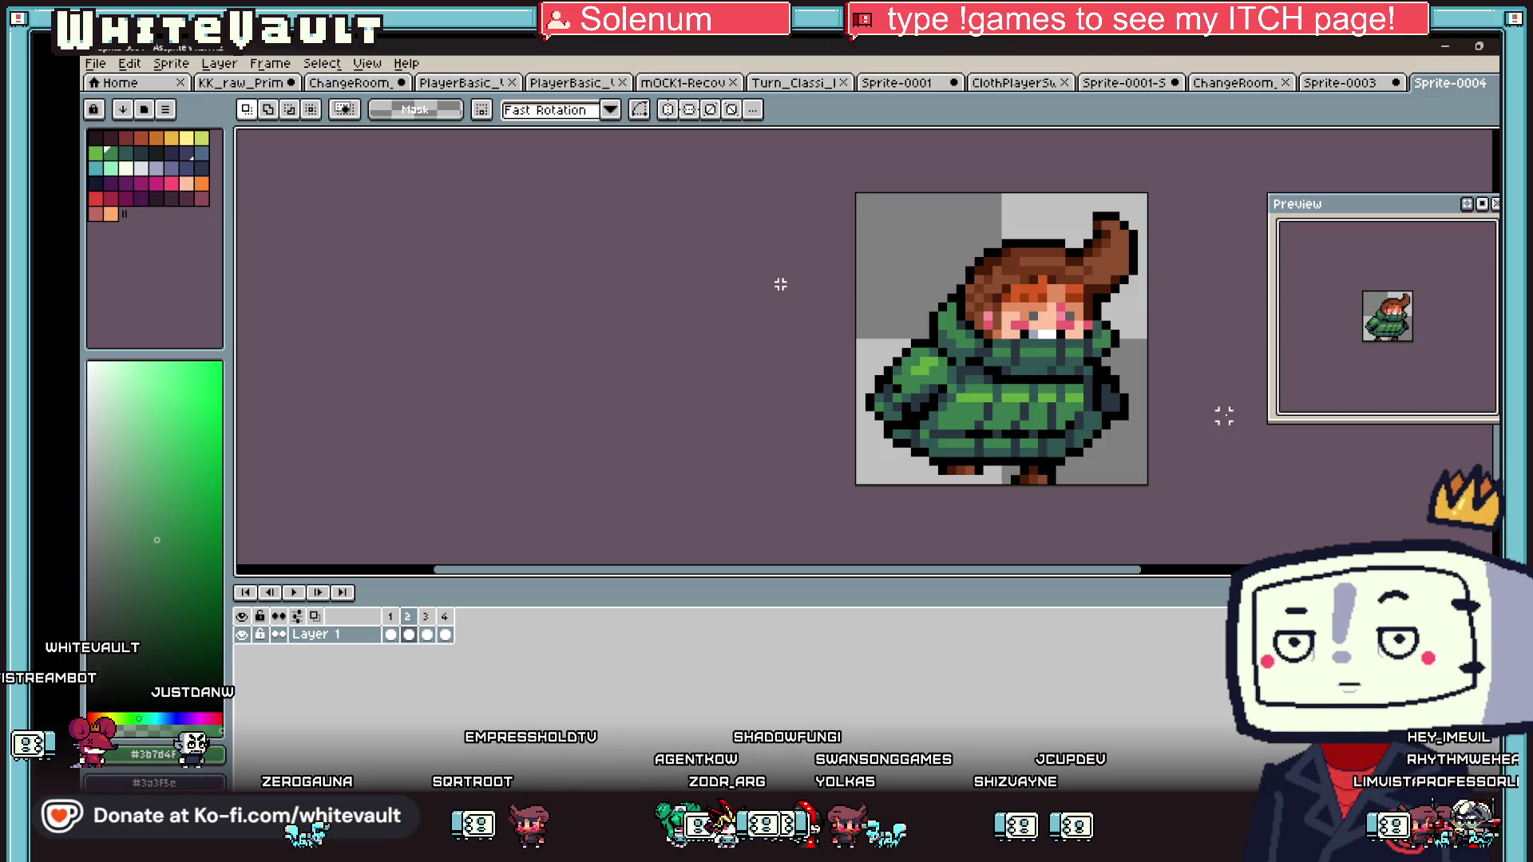
{"action": "scroll", "coordinate": [1193, 320], "scroll_direction": "down", "scroll_amount": 2}
{"action": "scroll", "coordinate": [1193, 316], "scroll_direction": "up", "scroll_amount": 1}
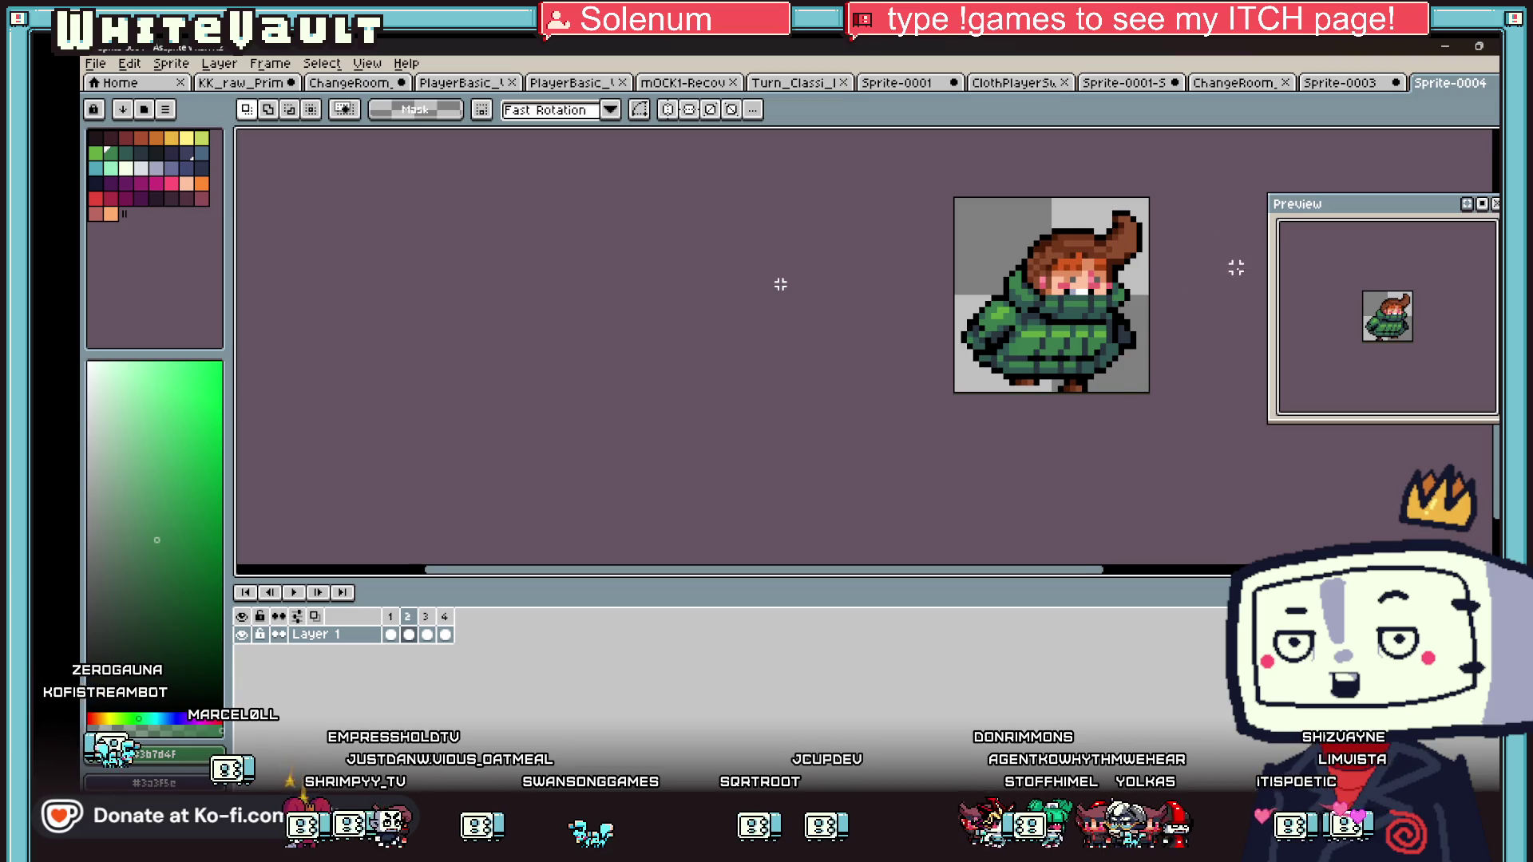
{"action": "scroll", "coordinate": [1205, 274], "scroll_direction": "up", "scroll_amount": 3}
{"action": "left_click", "coordinate": [394, 636]}
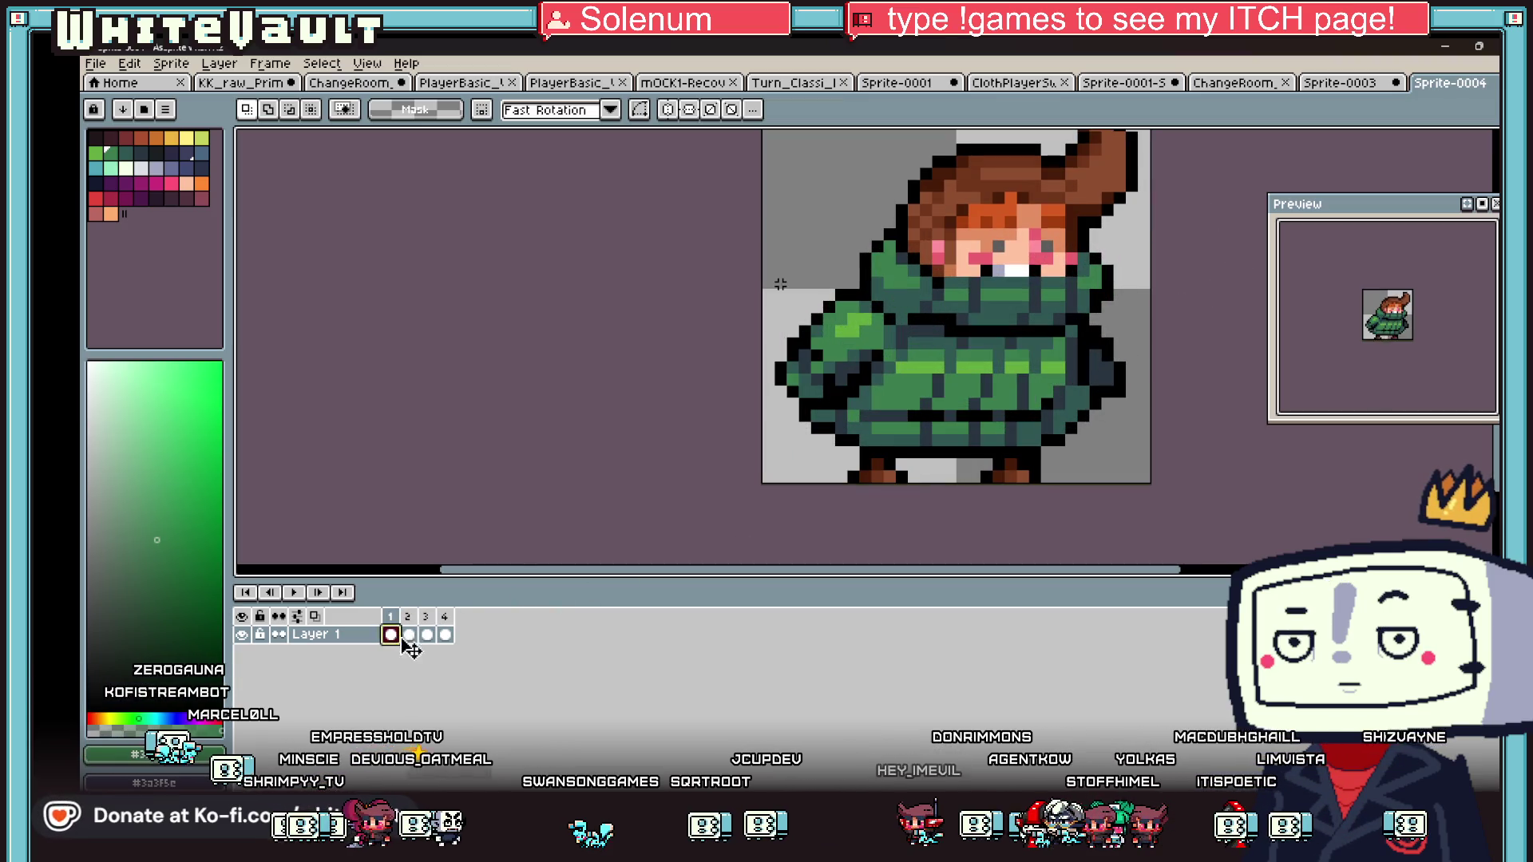
- Adjust the lower coat and right hem pixels on frame 2
{"action": "left_click", "coordinate": [411, 637]}
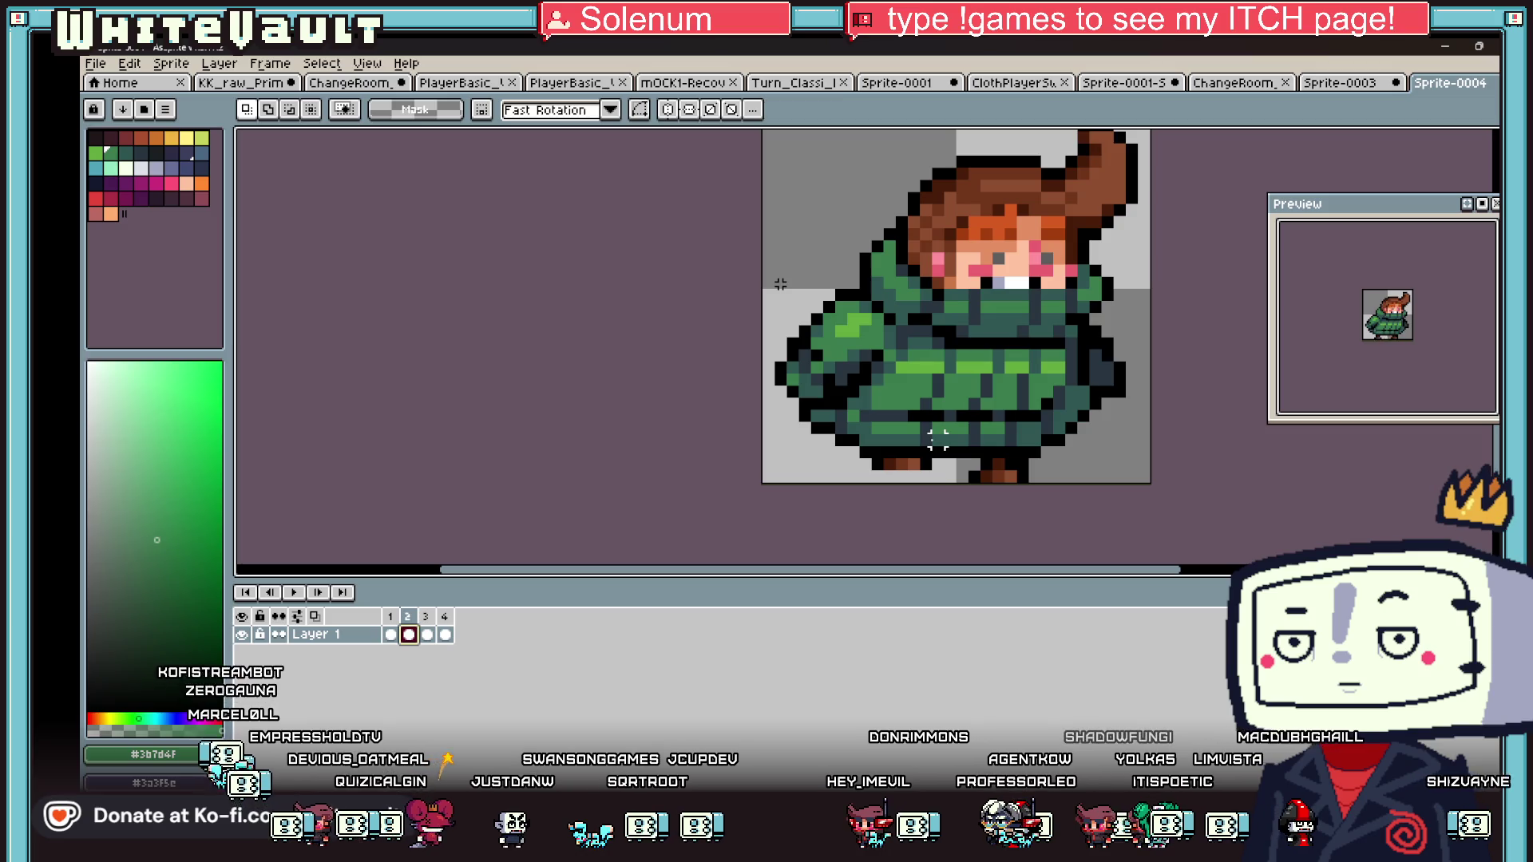
{"action": "left_click_drag", "start_coordinate": [783, 405], "coordinate": [972, 461]}
{"action": "mouse_move", "coordinate": [909, 388]}
{"action": "left_mouse_down"}
{"action": "mouse_move", "coordinate": [1100, 449]}
{"action": "mouse_move", "coordinate": [1084, 445]}
{"action": "left_mouse_up"}
{"action": "left_click", "coordinate": [1180, 477]}
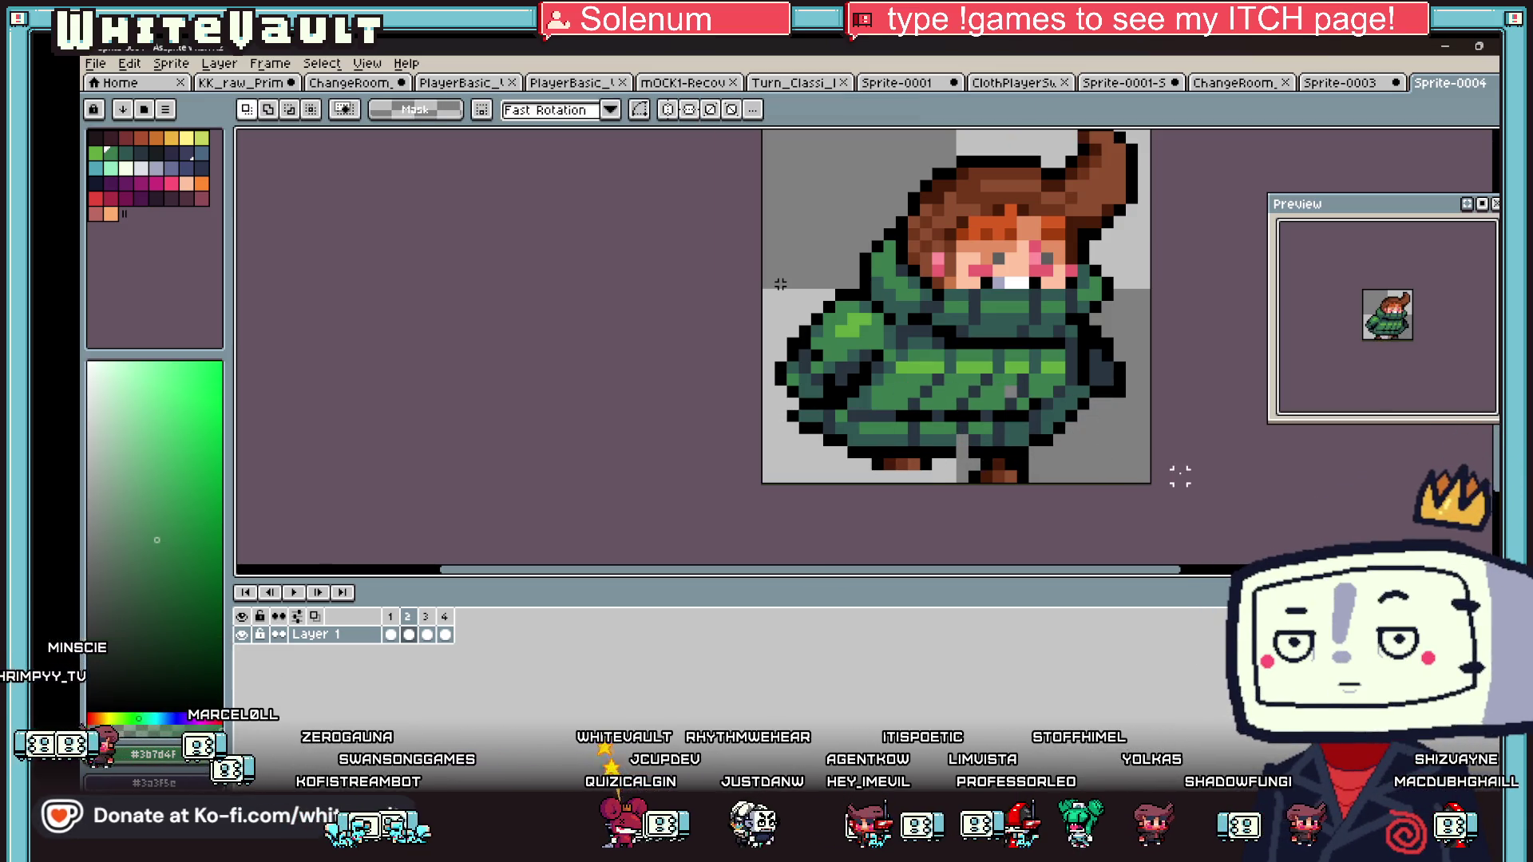
- Shift frame 3's lower coat hem band one pixel right
{"action": "left_click", "coordinate": [428, 636]}
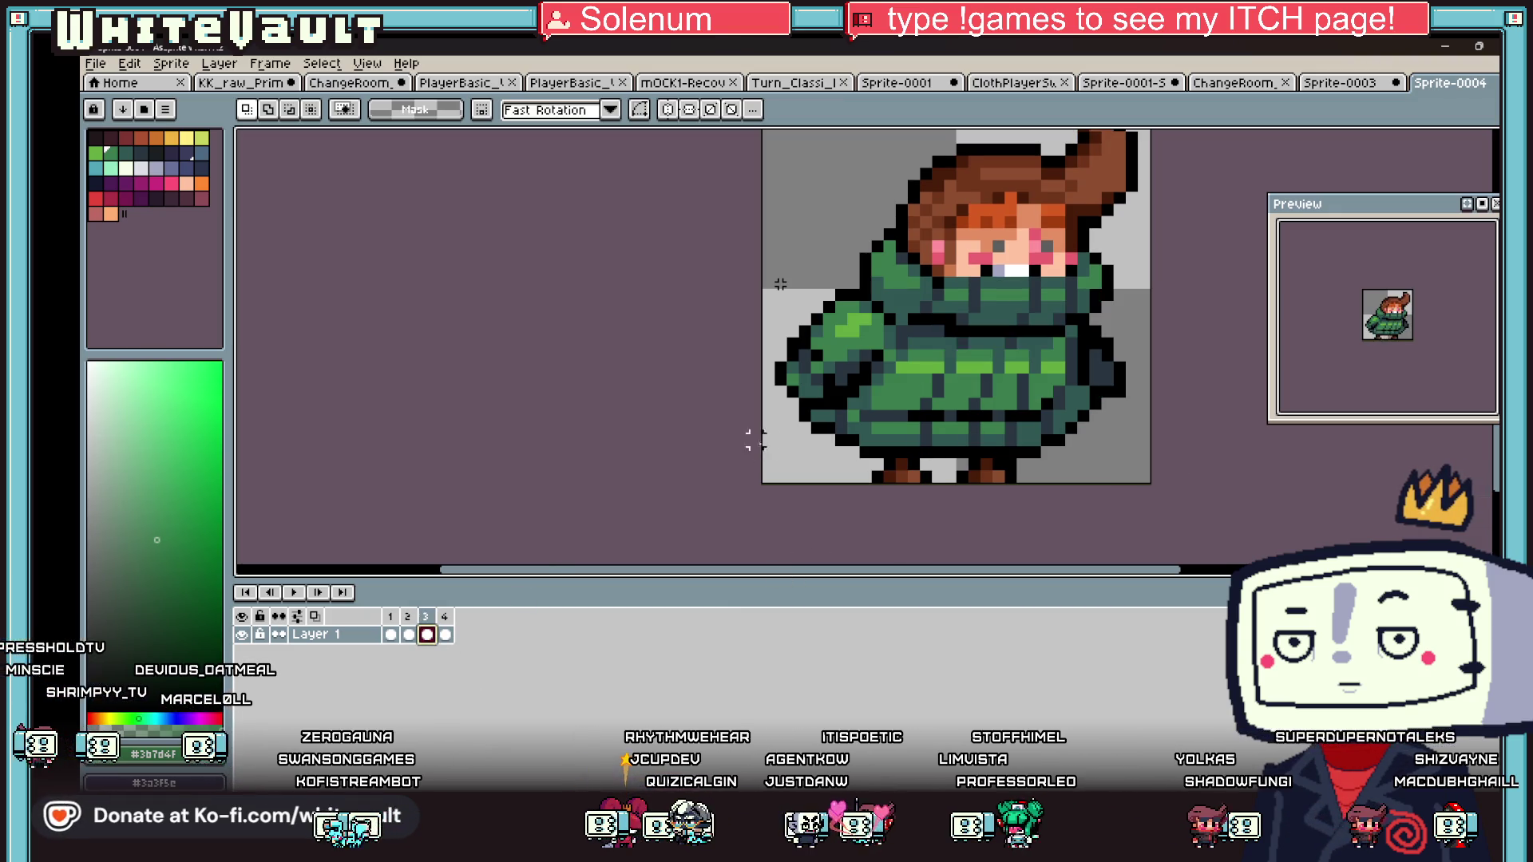
{"action": "left_click_drag", "start_coordinate": [793, 416], "coordinate": [1103, 449]}
{"action": "left_click", "coordinate": [1193, 451]}
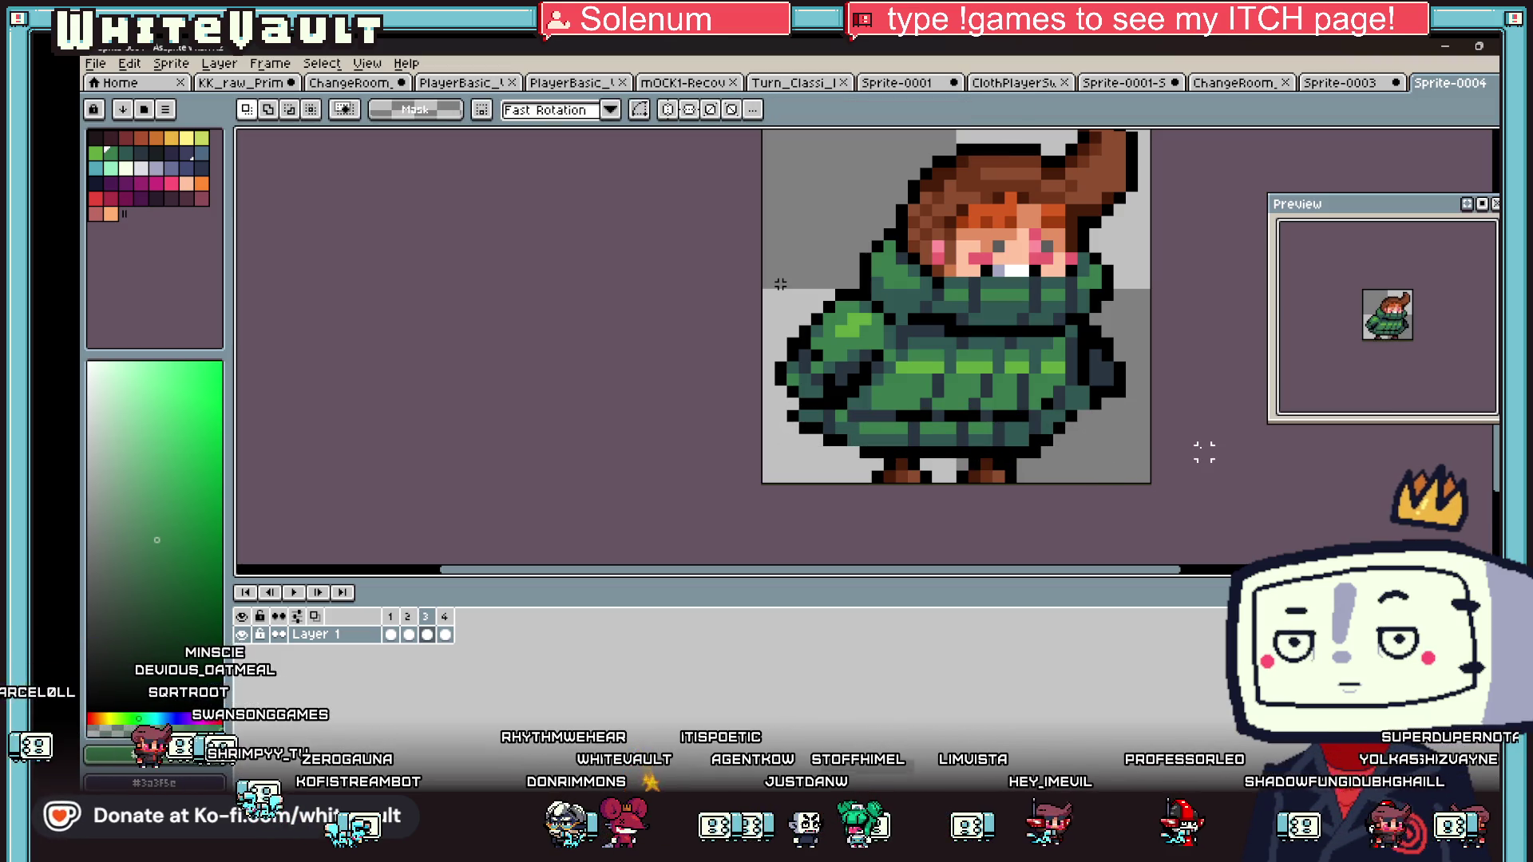
{"action": "scroll", "coordinate": [1165, 445], "scroll_direction": "up", "scroll_amount": 1}
{"action": "scroll", "coordinate": [1140, 456], "scroll_direction": "down", "scroll_amount": 3}
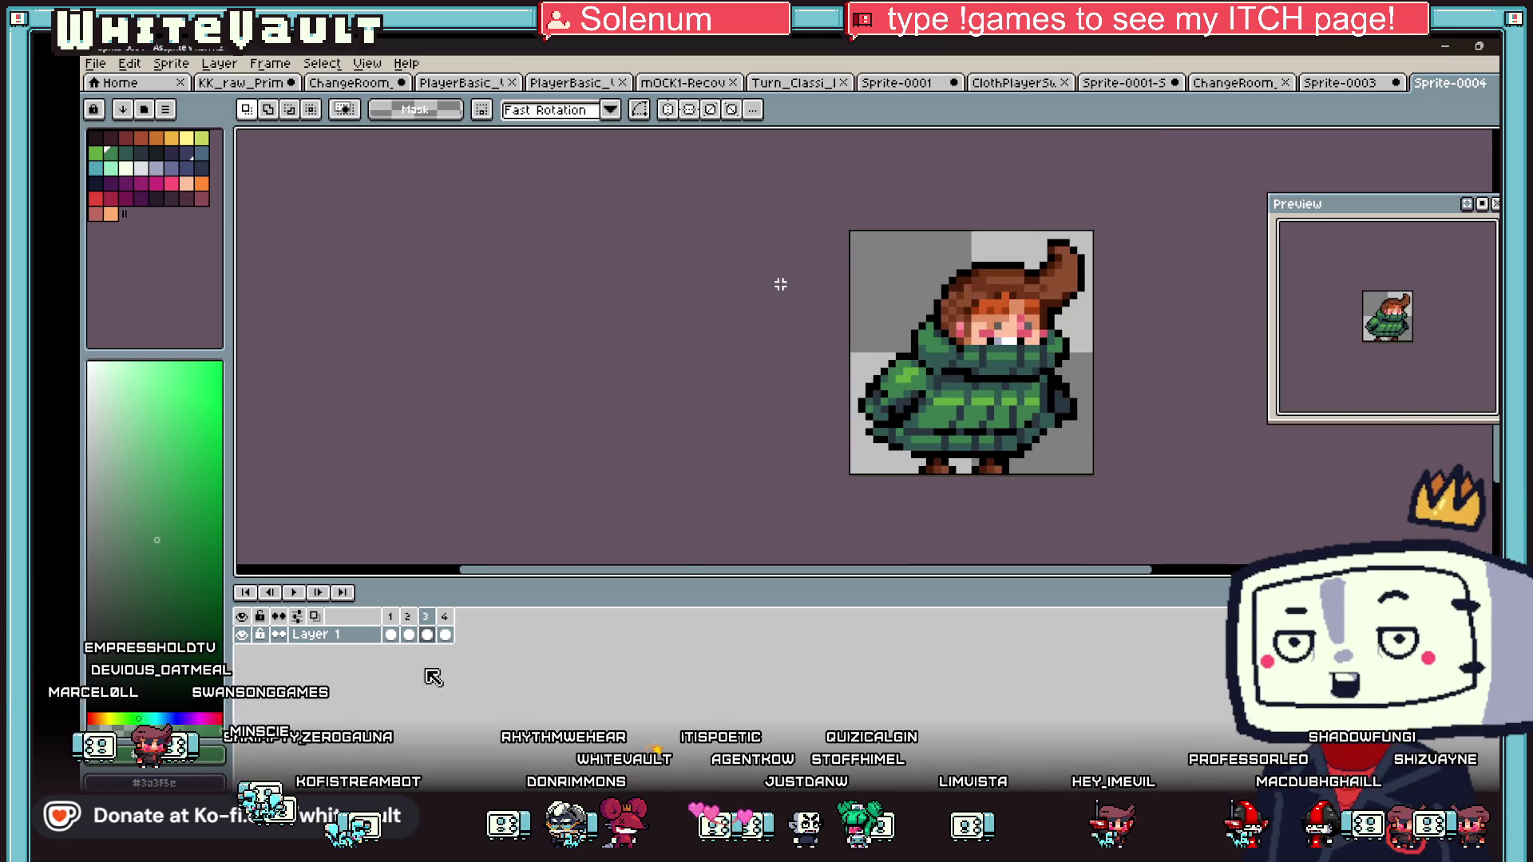
- On frame 2, pick the coat's dark teal as the drawing colour
{"action": "left_click", "coordinate": [408, 634]}
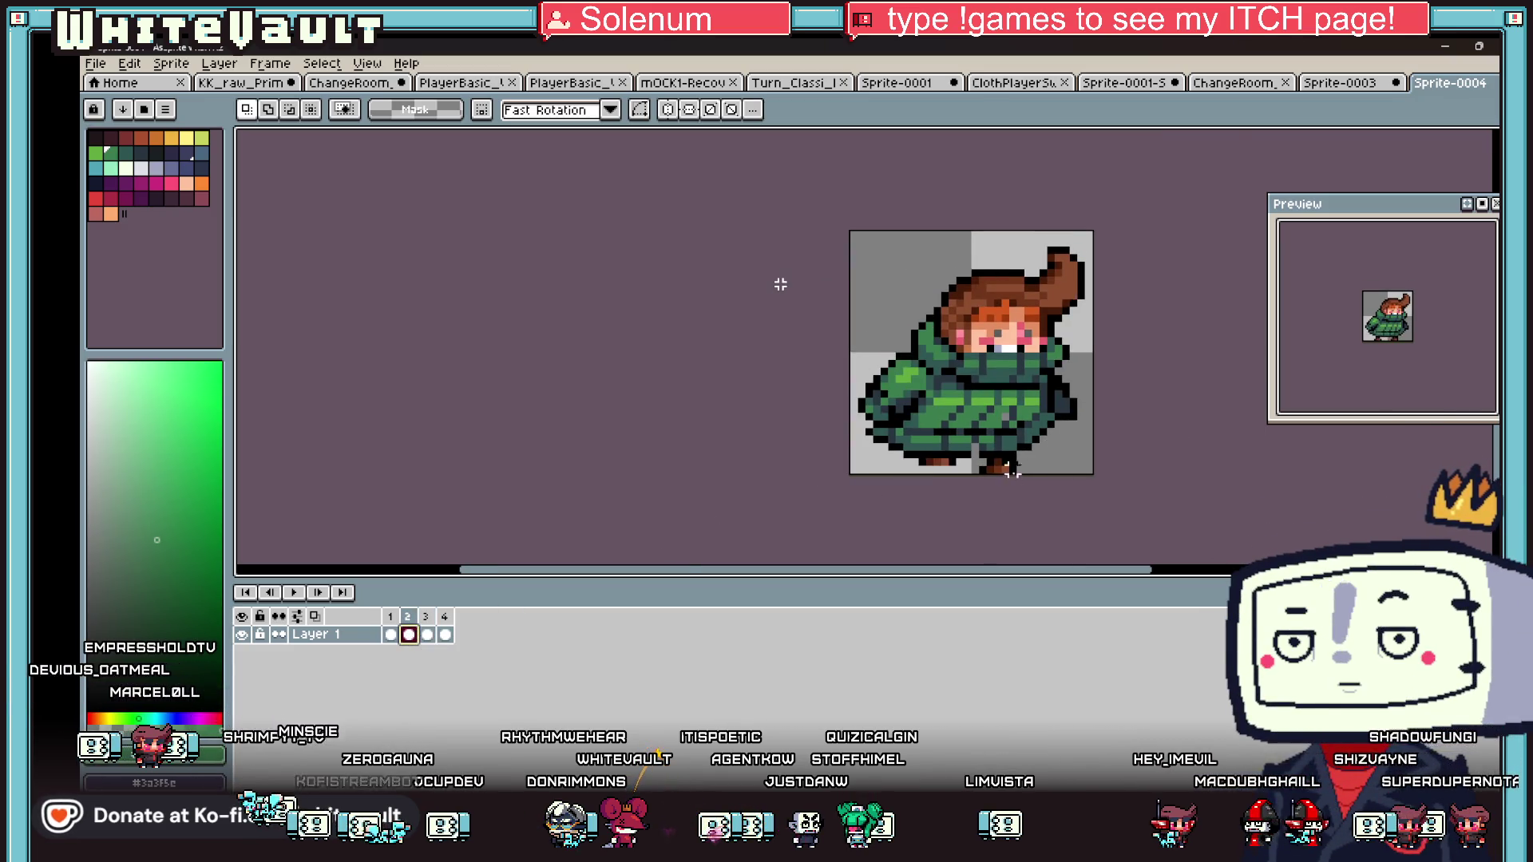
{"action": "scroll", "coordinate": [1012, 469], "scroll_direction": "up", "scroll_amount": 4}
{"action": "left_click", "coordinate": [981, 426], "text": "alt"}
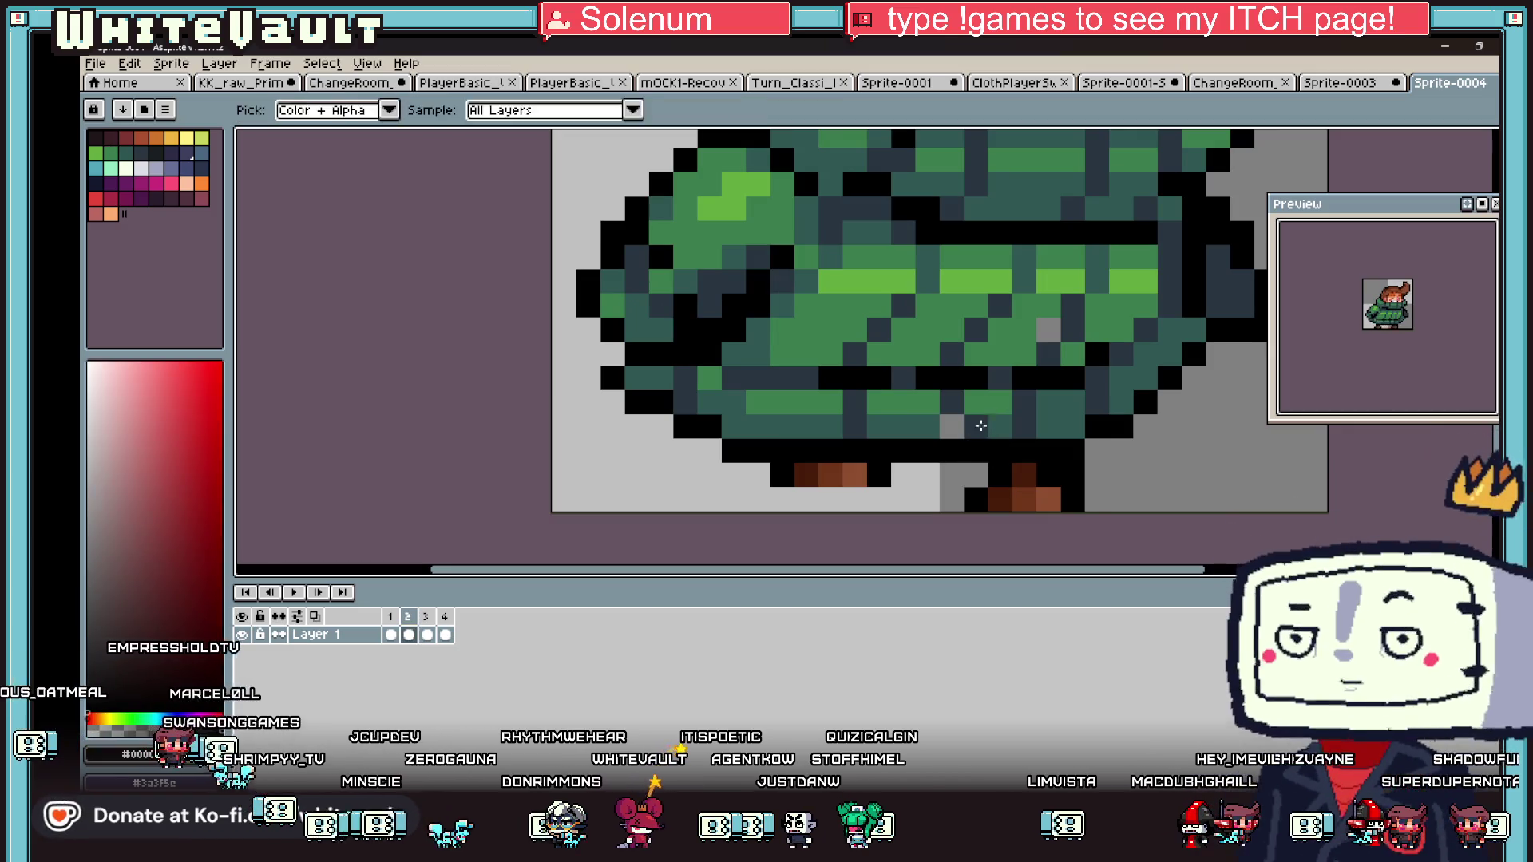
{"action": "left_click", "coordinate": [980, 425], "text": "alt"}
{"action": "left_click", "coordinate": [991, 421], "text": "alt"}
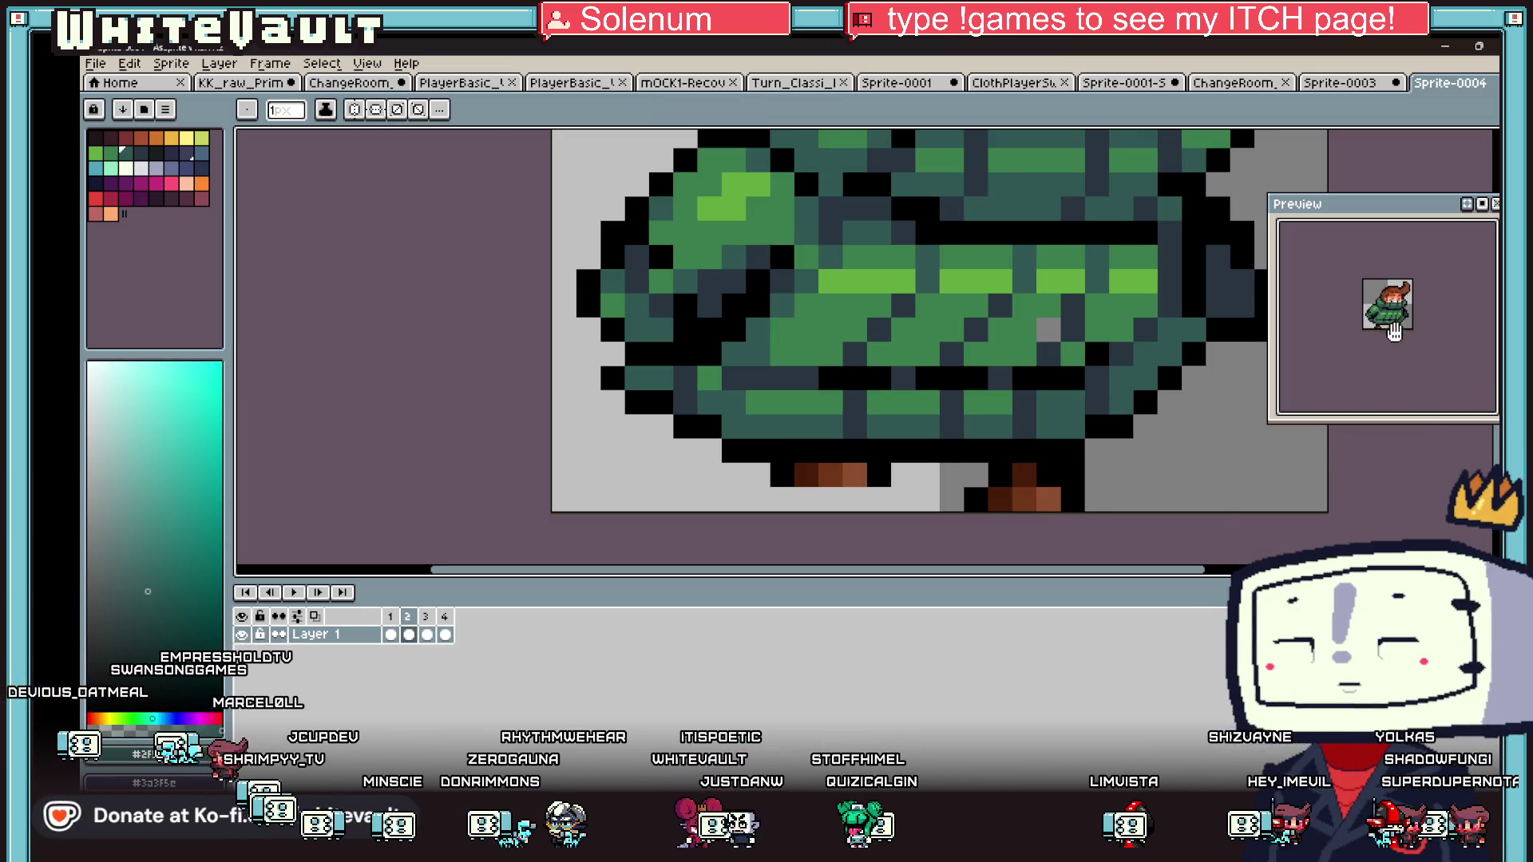
{"action": "scroll", "coordinate": [1022, 365], "scroll_direction": "down", "scroll_amount": 2}
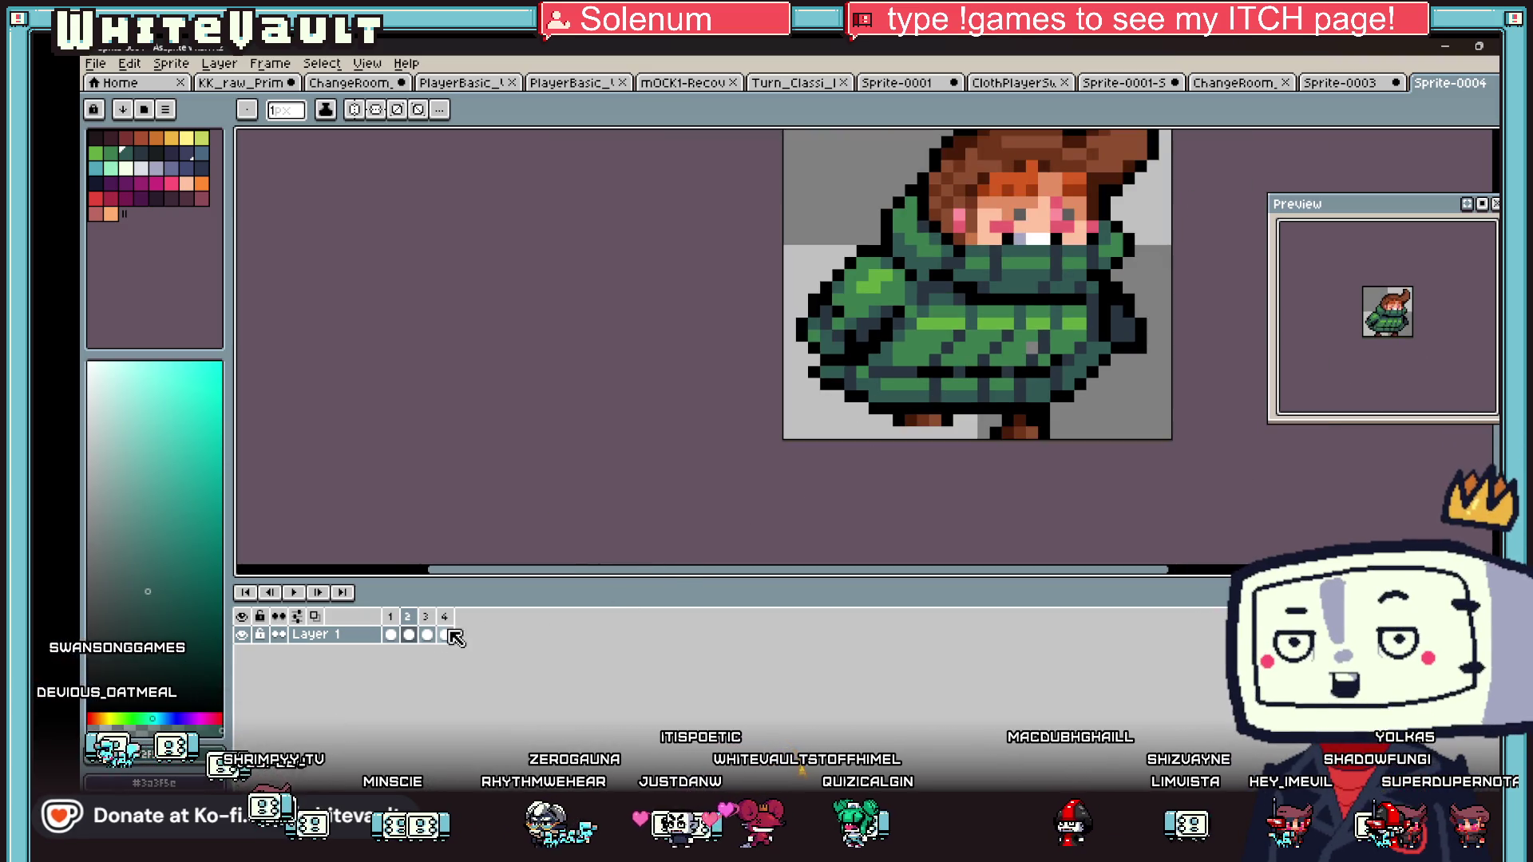
- Fix the stray pixels on the right of frame 2's coat
{"action": "left_click", "coordinate": [390, 635]}
{"action": "left_click", "coordinate": [410, 635]}
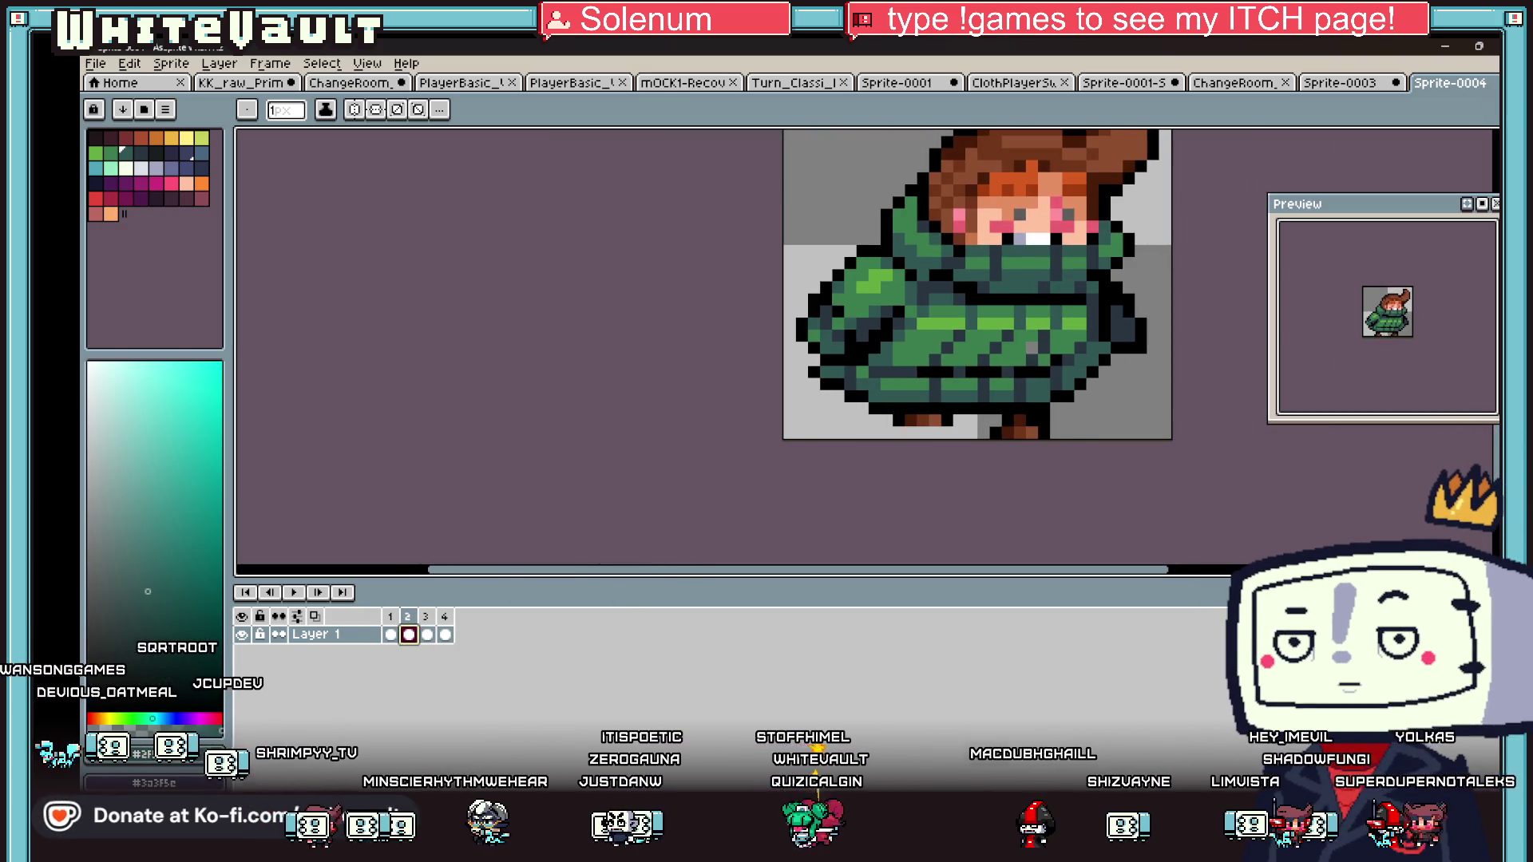
{"action": "key", "text": "w"}
{"action": "scroll", "coordinate": [1105, 333], "scroll_direction": "up", "scroll_amount": 1}
{"action": "left_click_drag", "start_coordinate": [1214, 392], "coordinate": [1116, 327]}
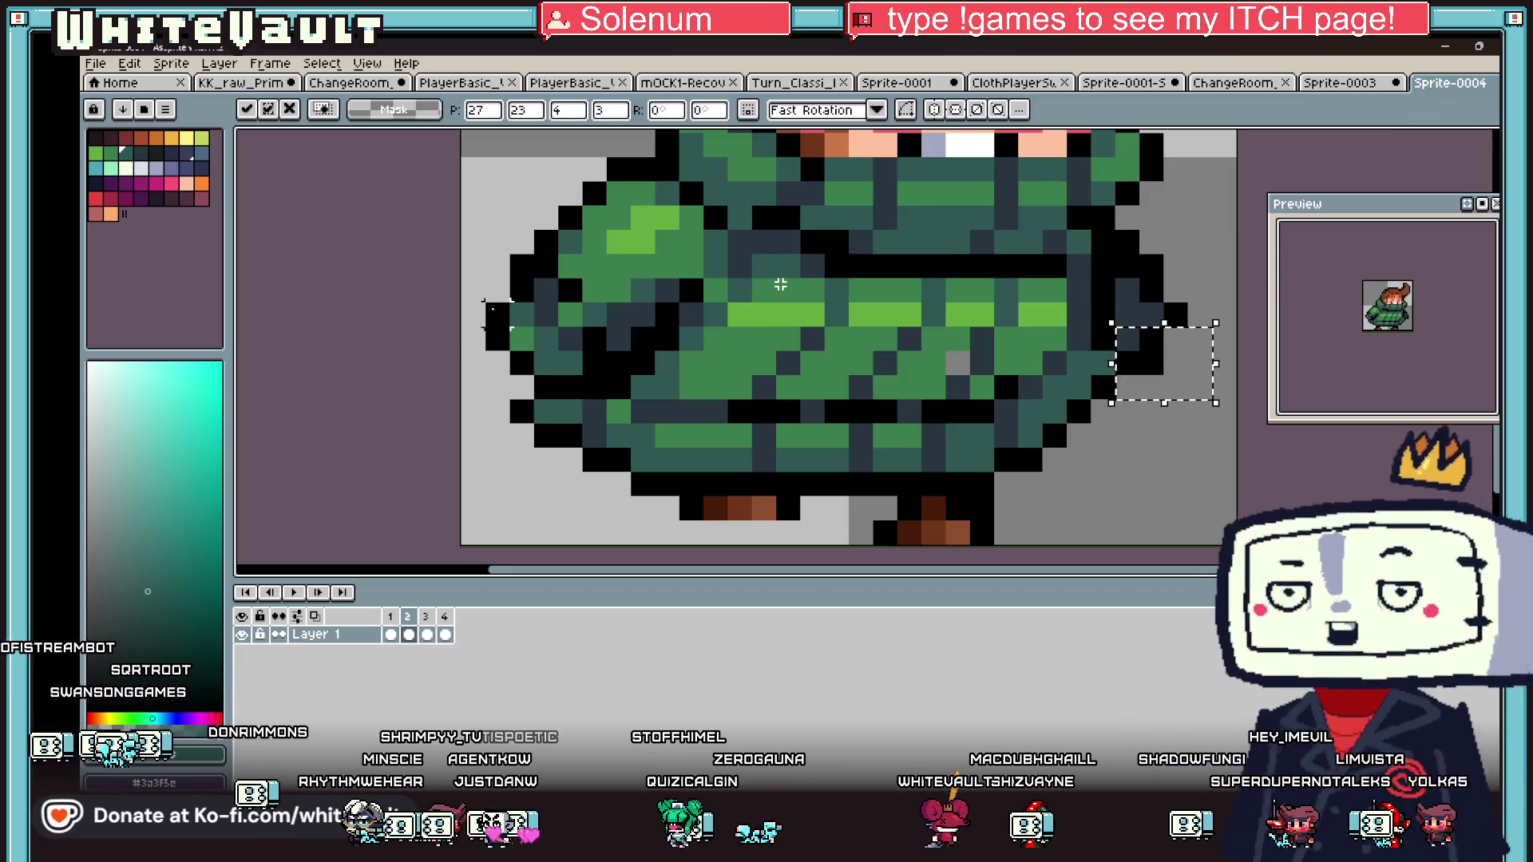
{"action": "key", "text": "Return"}
- Nudge the coat's left sleeve one pixel left on frames 2 and 3
{"action": "mouse_move", "coordinate": [484, 278]}
{"action": "left_mouse_down"}
{"action": "mouse_move", "coordinate": [559, 375]}
{"action": "mouse_move", "coordinate": [611, 404]}
{"action": "mouse_move", "coordinate": [732, 403]}
{"action": "left_mouse_up"}
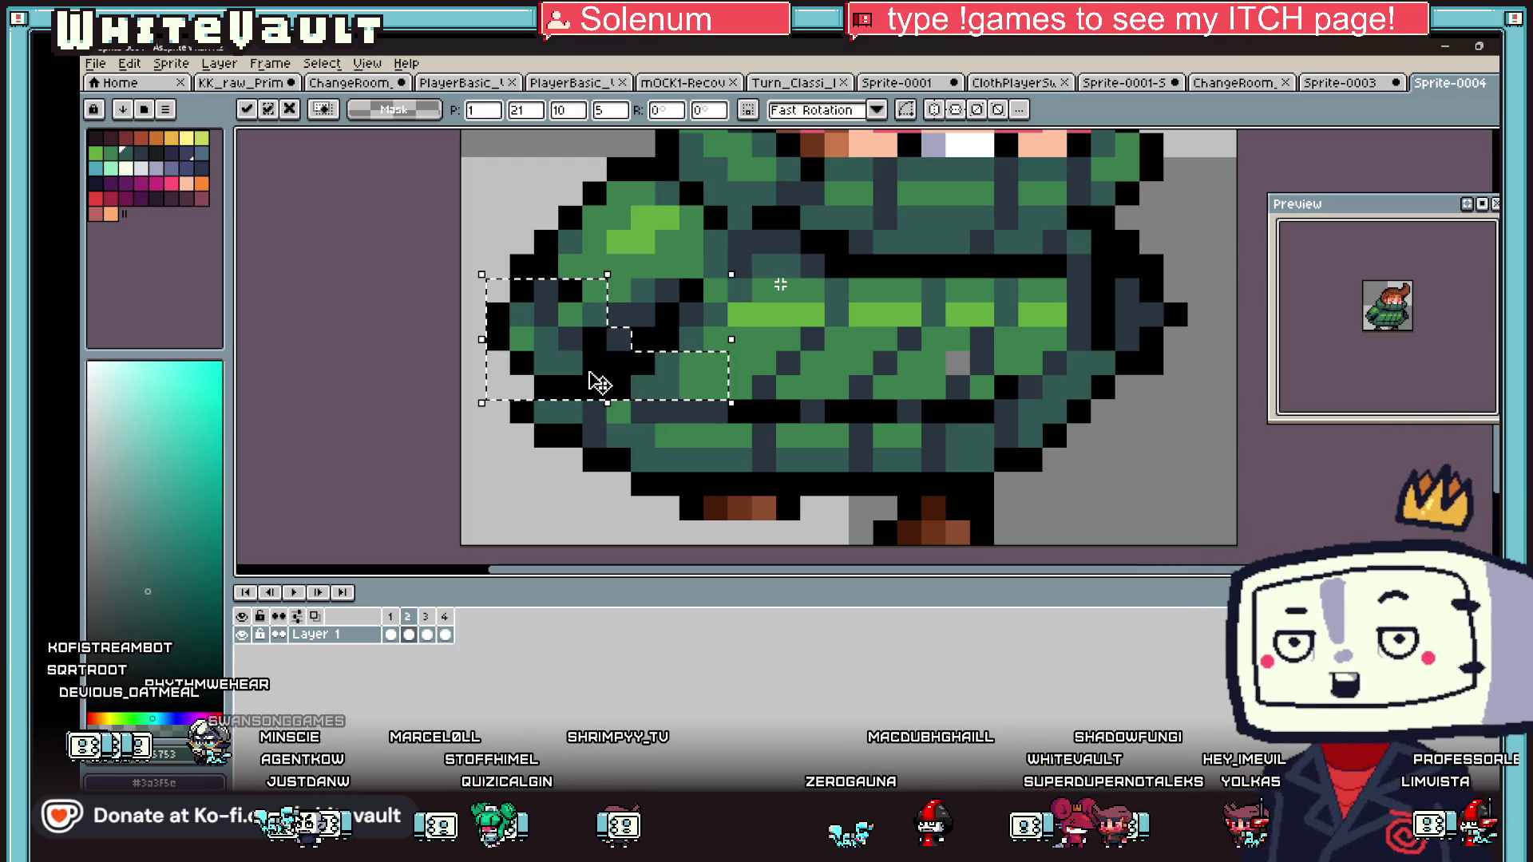
{"action": "key", "text": "Left"}
{"action": "key", "text": "ctrl+d"}
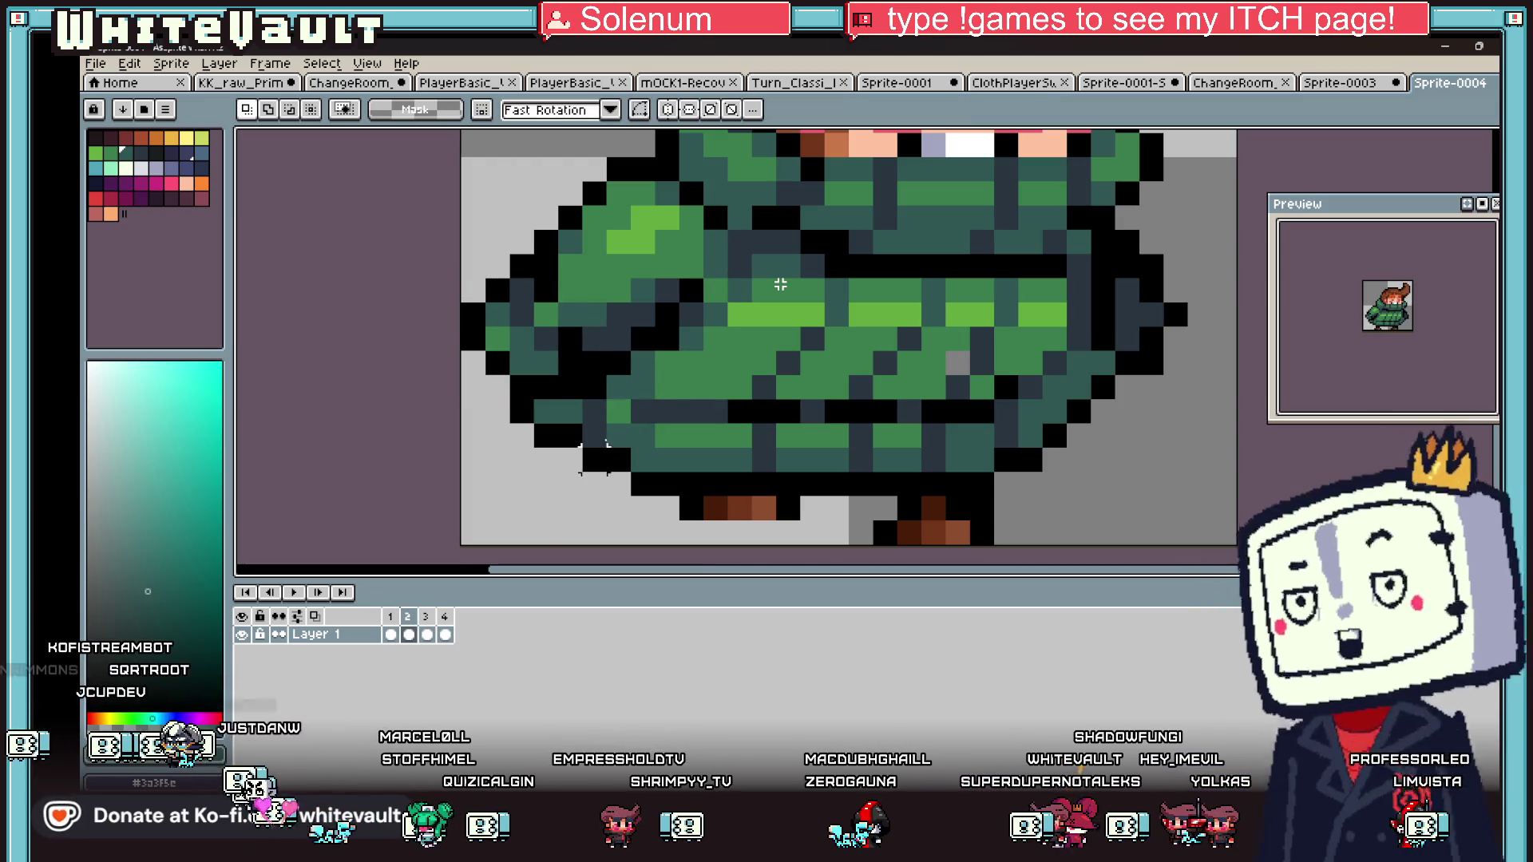
{"action": "left_click", "coordinate": [426, 617]}
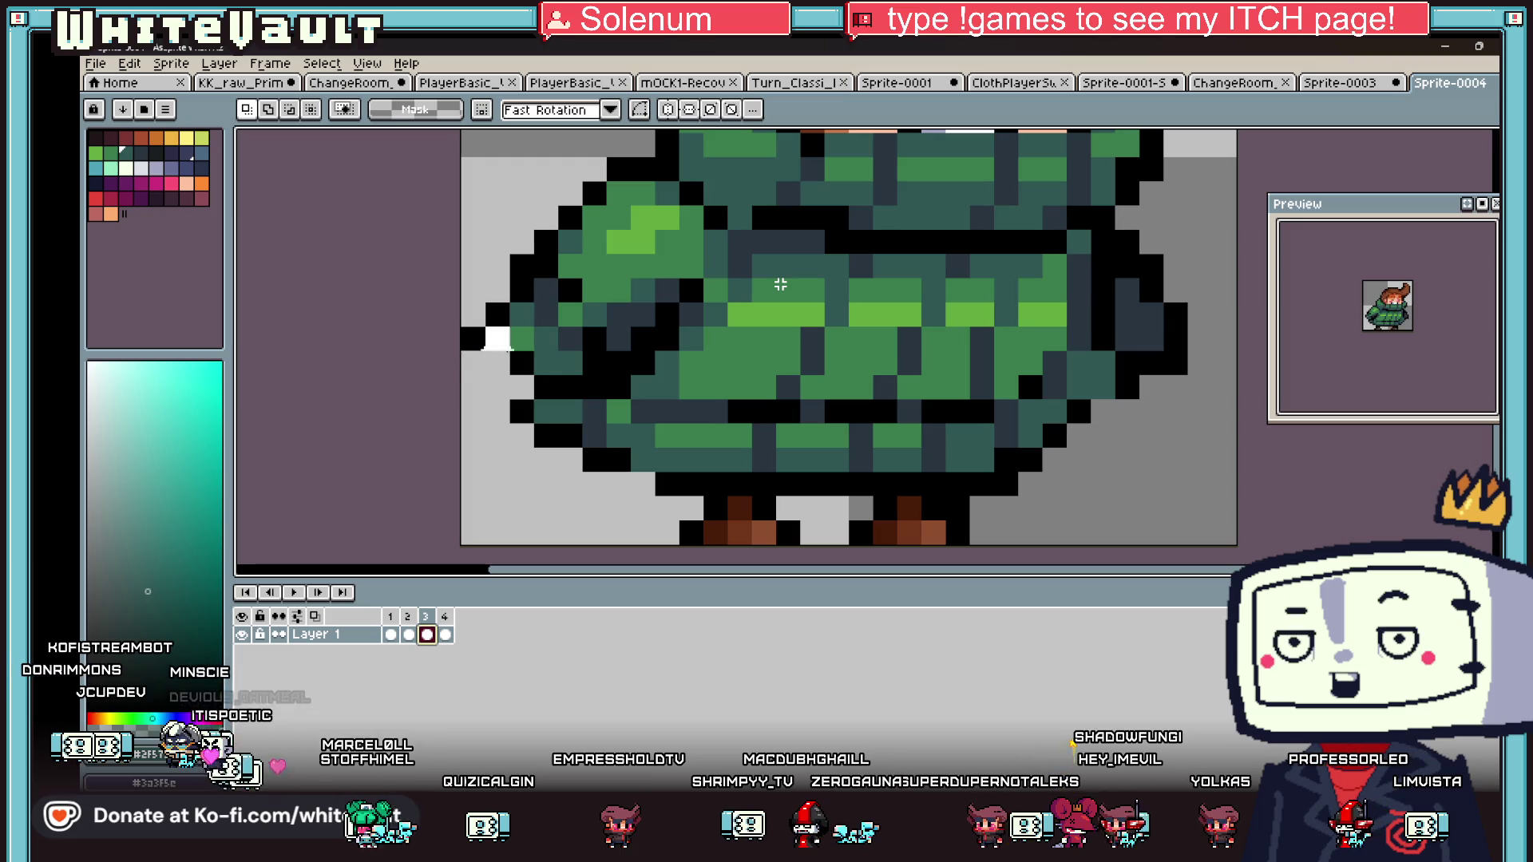
{"action": "left_click_drag", "start_coordinate": [457, 324], "coordinate": [561, 378]}
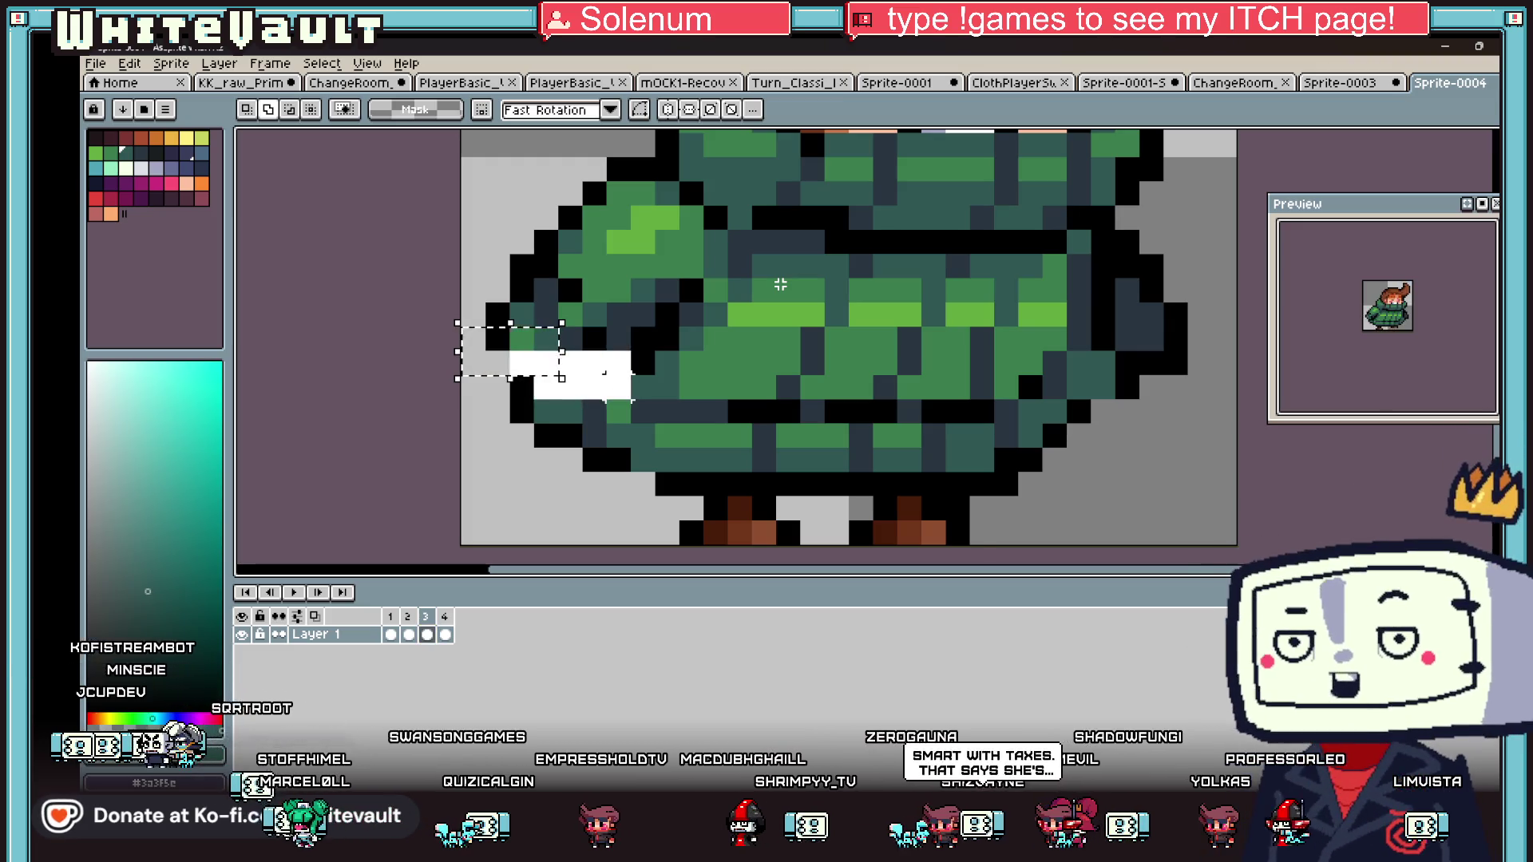
{"action": "key", "text": "Left"}
{"action": "key", "text": "ctrl+d"}
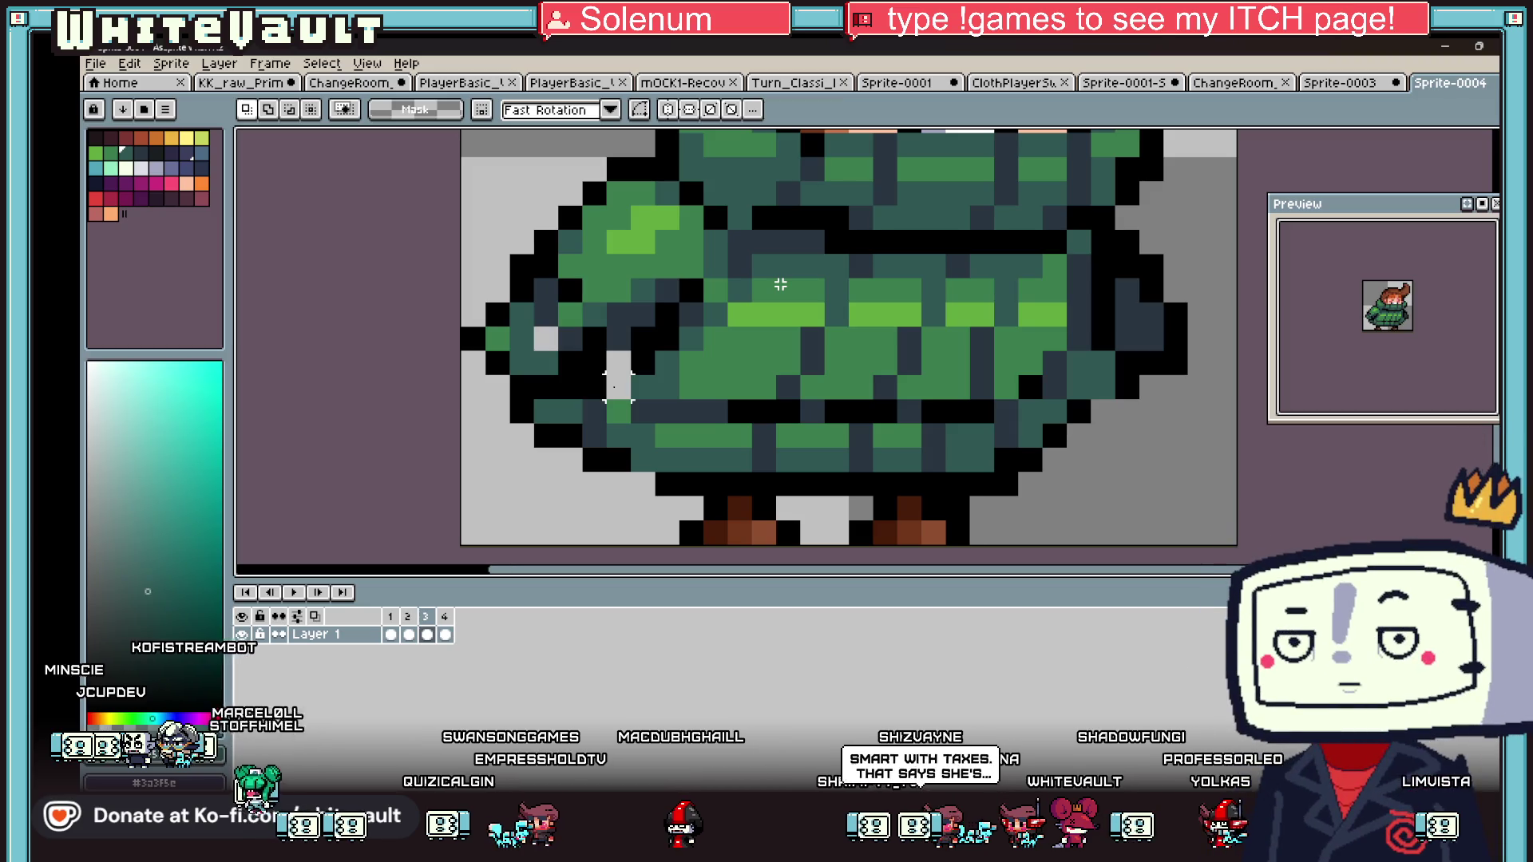
- Patch the gaps beside frame 3's sleeve with teal and black outline pixels
{"action": "scroll", "coordinate": [601, 384], "scroll_direction": "up", "scroll_amount": 1}
{"action": "key", "text": "i"}
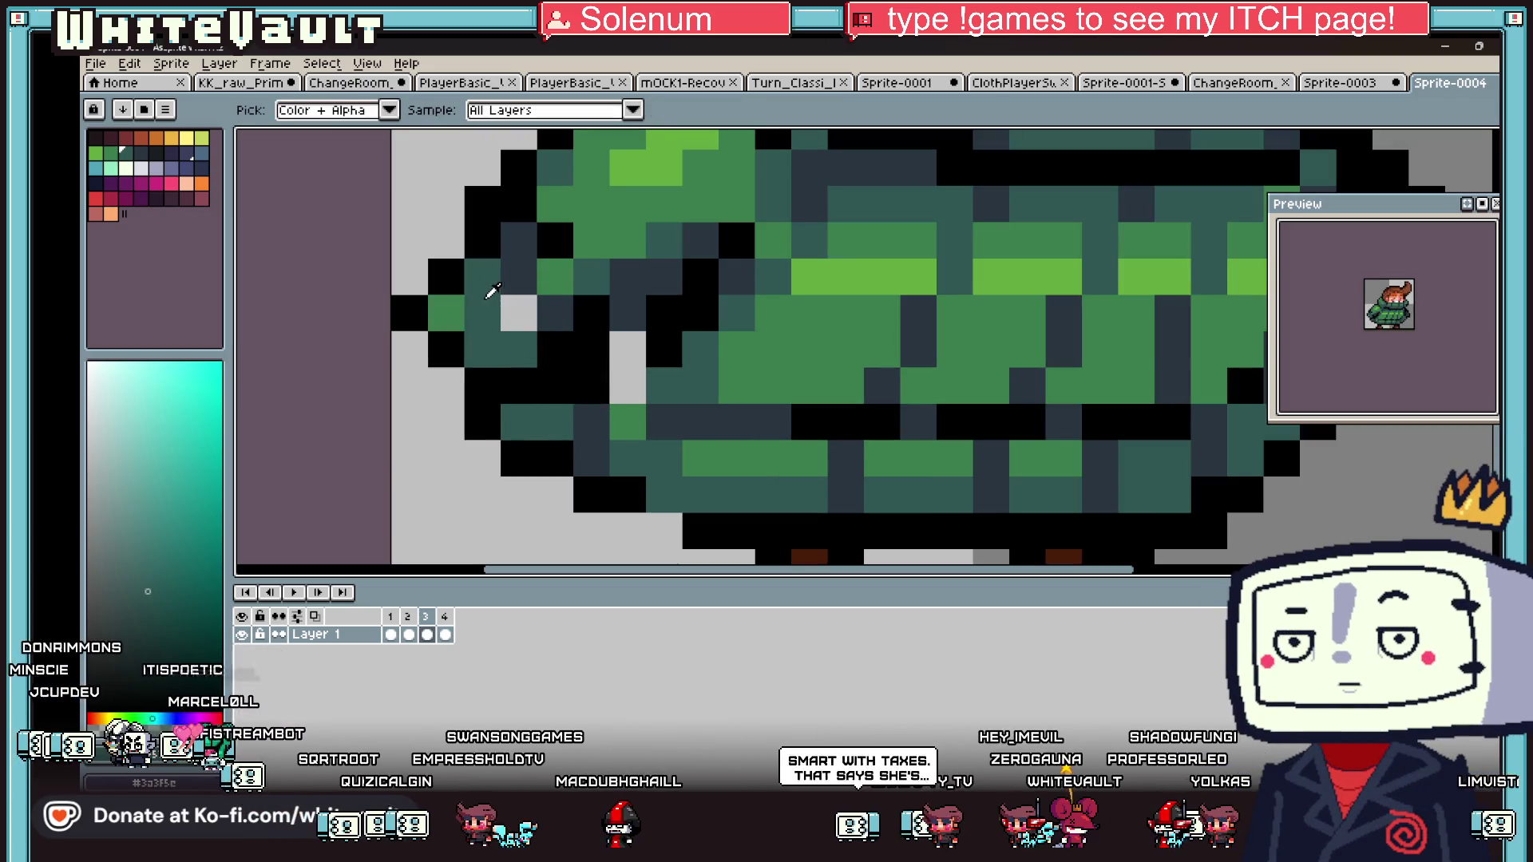
{"action": "key", "text": "b"}
{"action": "left_click", "coordinate": [511, 307]}
{"action": "right_click", "coordinate": [627, 349]}
{"action": "left_click", "coordinate": [634, 352], "text": "alt"}
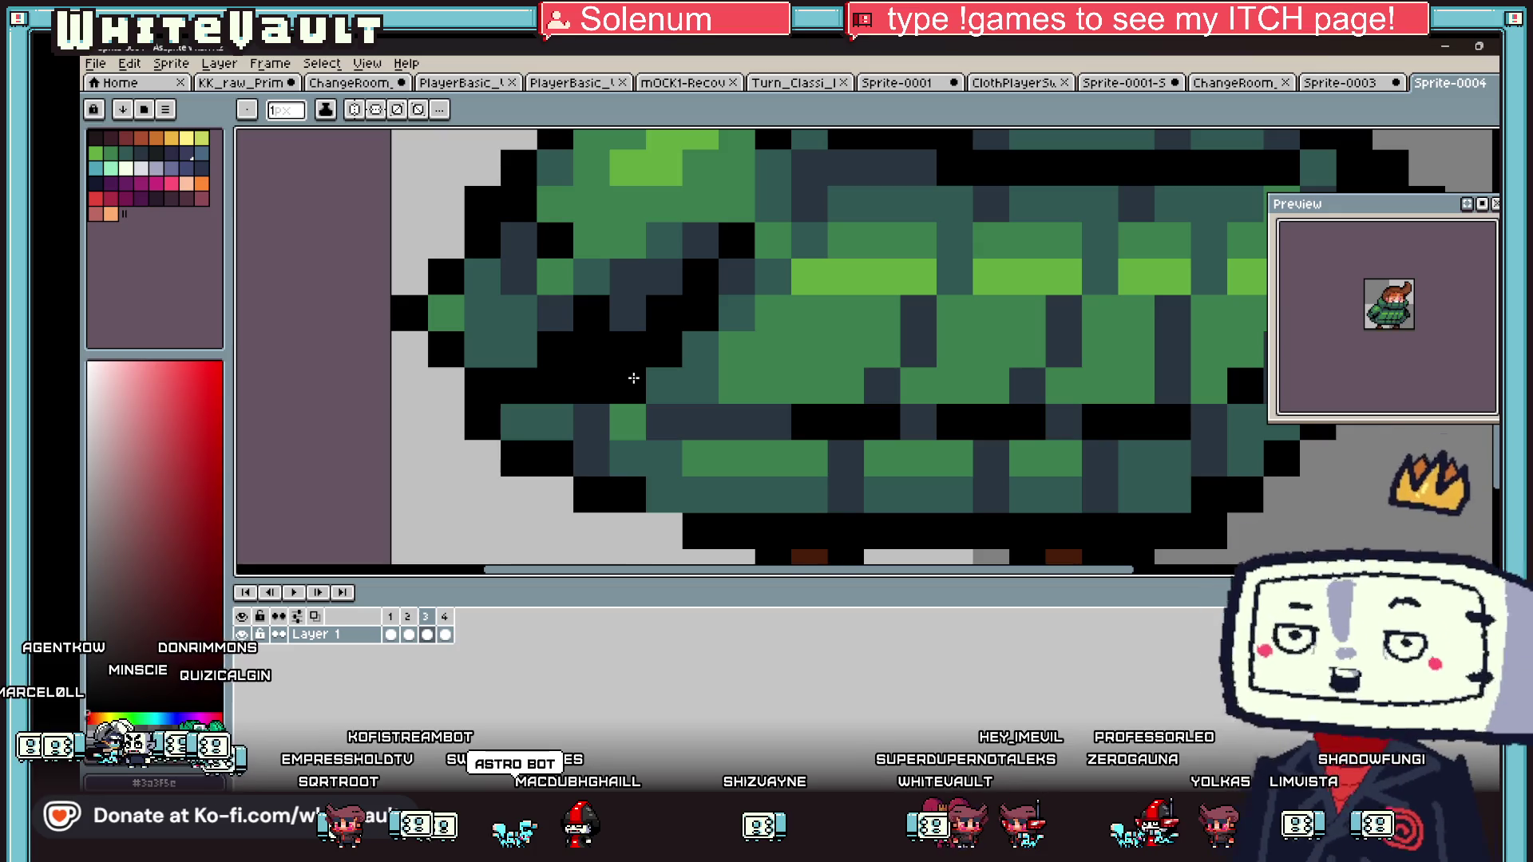
{"action": "scroll", "coordinate": [633, 378], "scroll_direction": "down", "scroll_amount": 4}
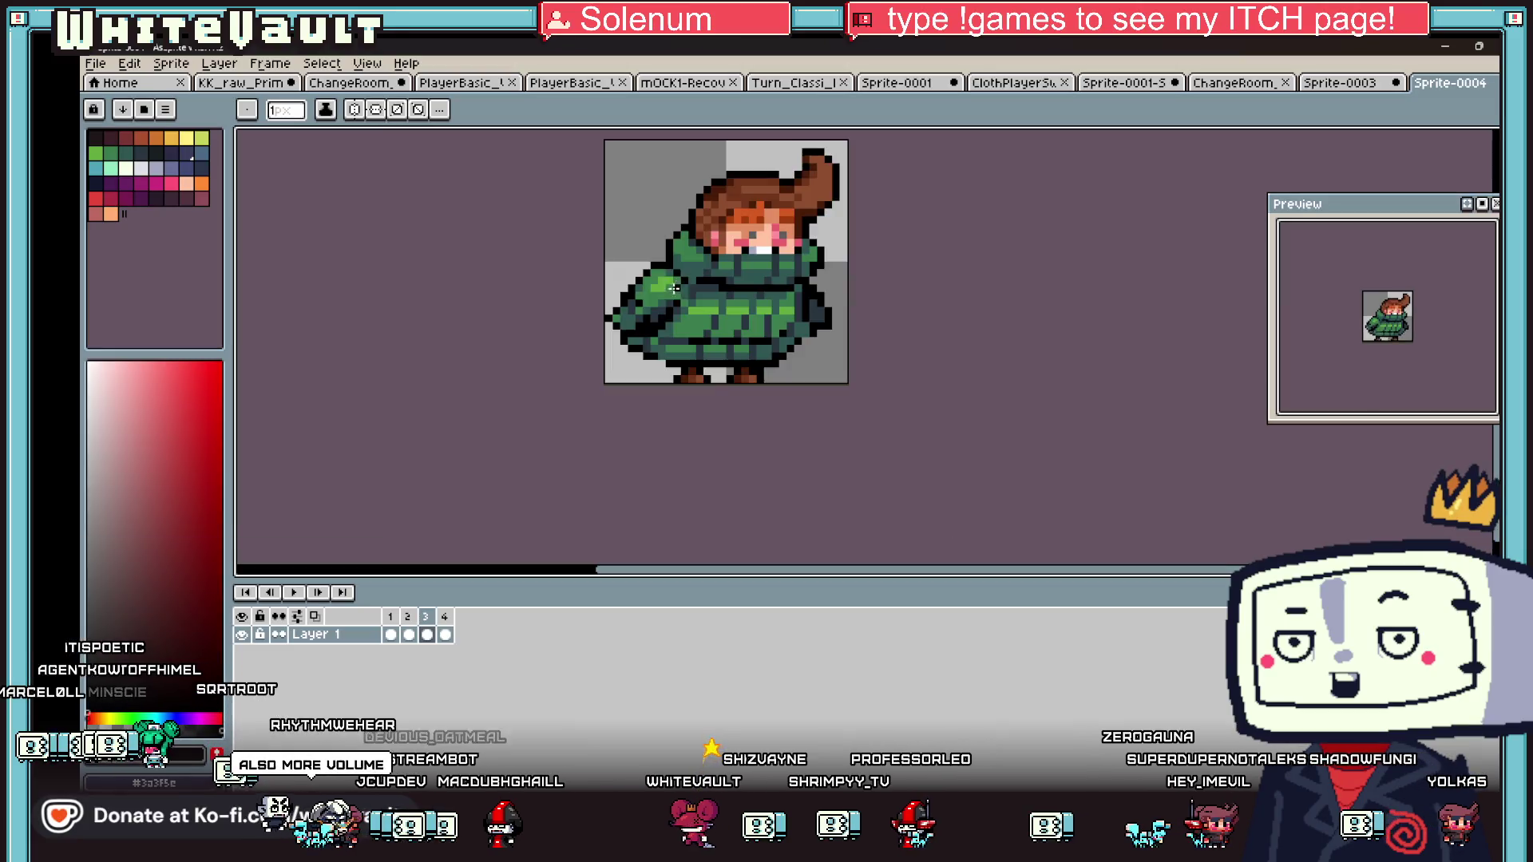
{"action": "scroll", "coordinate": [676, 319], "scroll_direction": "up", "scroll_amount": 2}
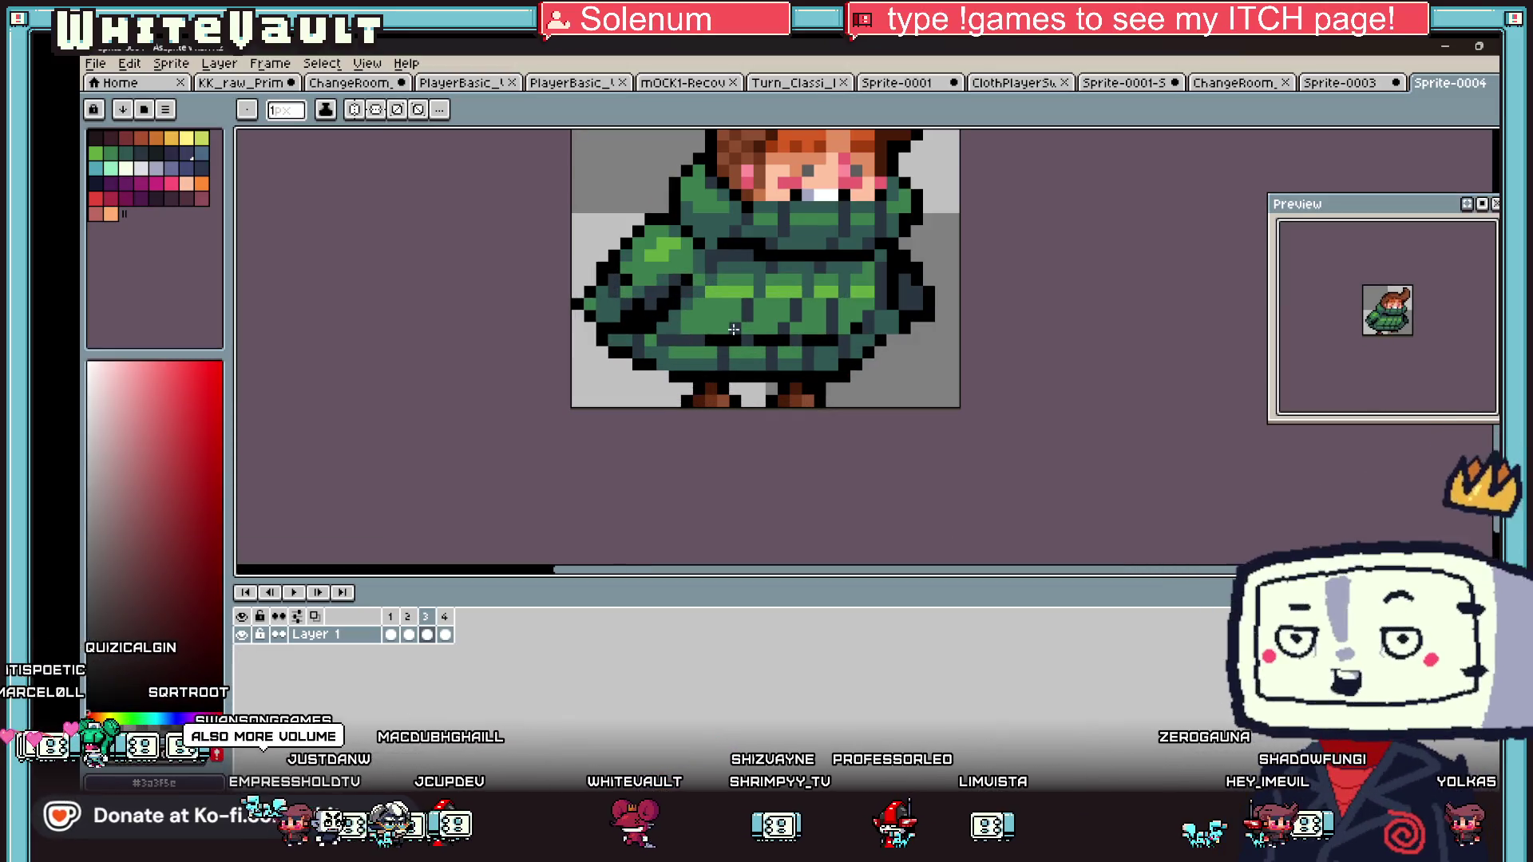
{"action": "scroll", "coordinate": [676, 319], "scroll_direction": "down", "scroll_amount": 1}
{"action": "scroll", "coordinate": [832, 310], "scroll_direction": "up", "scroll_amount": 2}
{"action": "scroll", "coordinate": [831, 309], "scroll_direction": "up", "scroll_amount": 2}
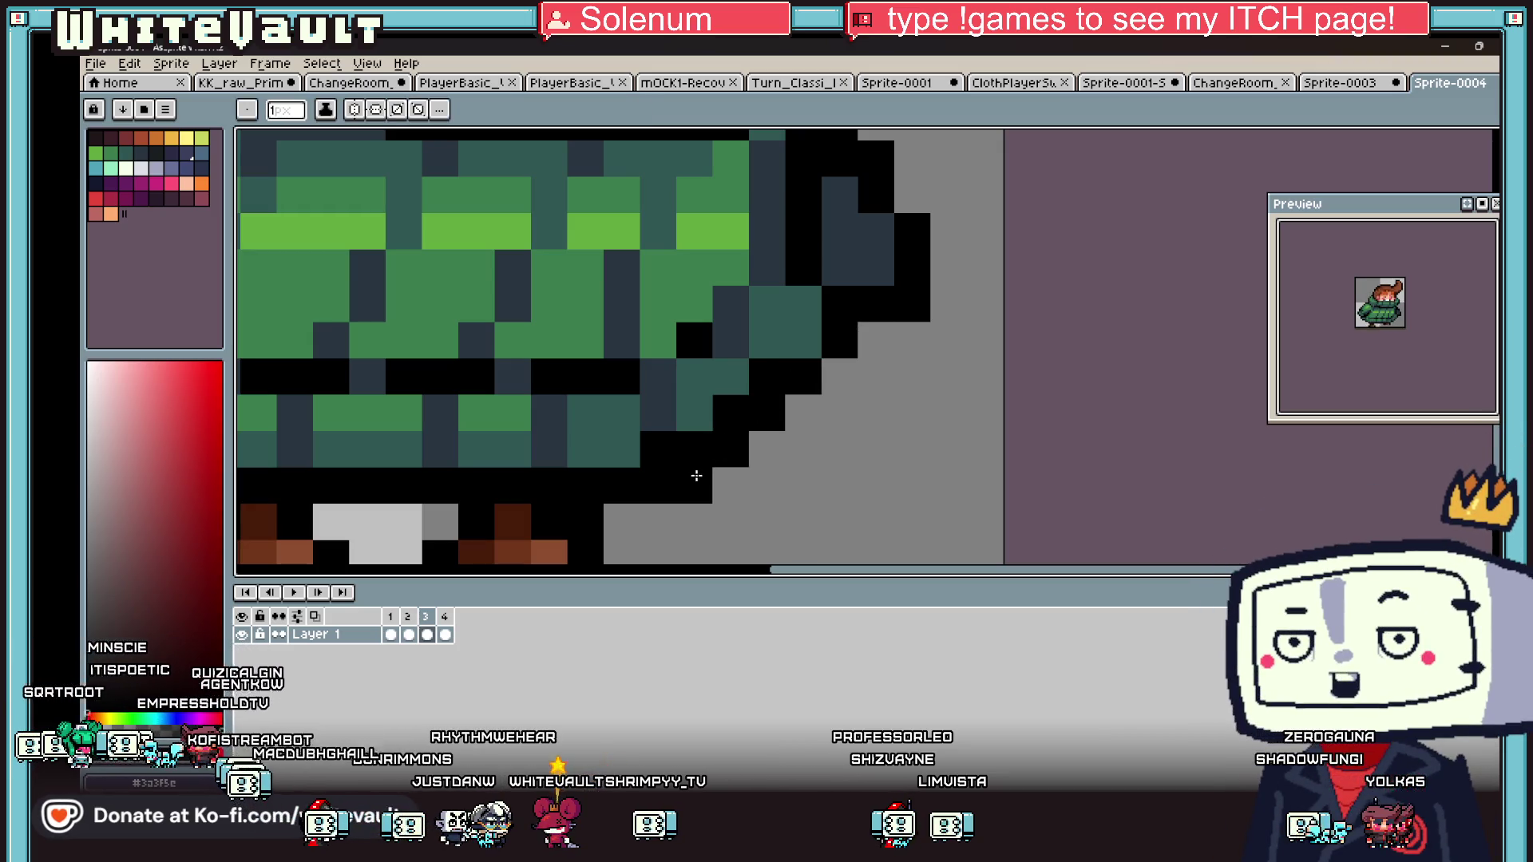
{"action": "scroll", "coordinate": [803, 450], "scroll_direction": "down", "scroll_amount": 4}
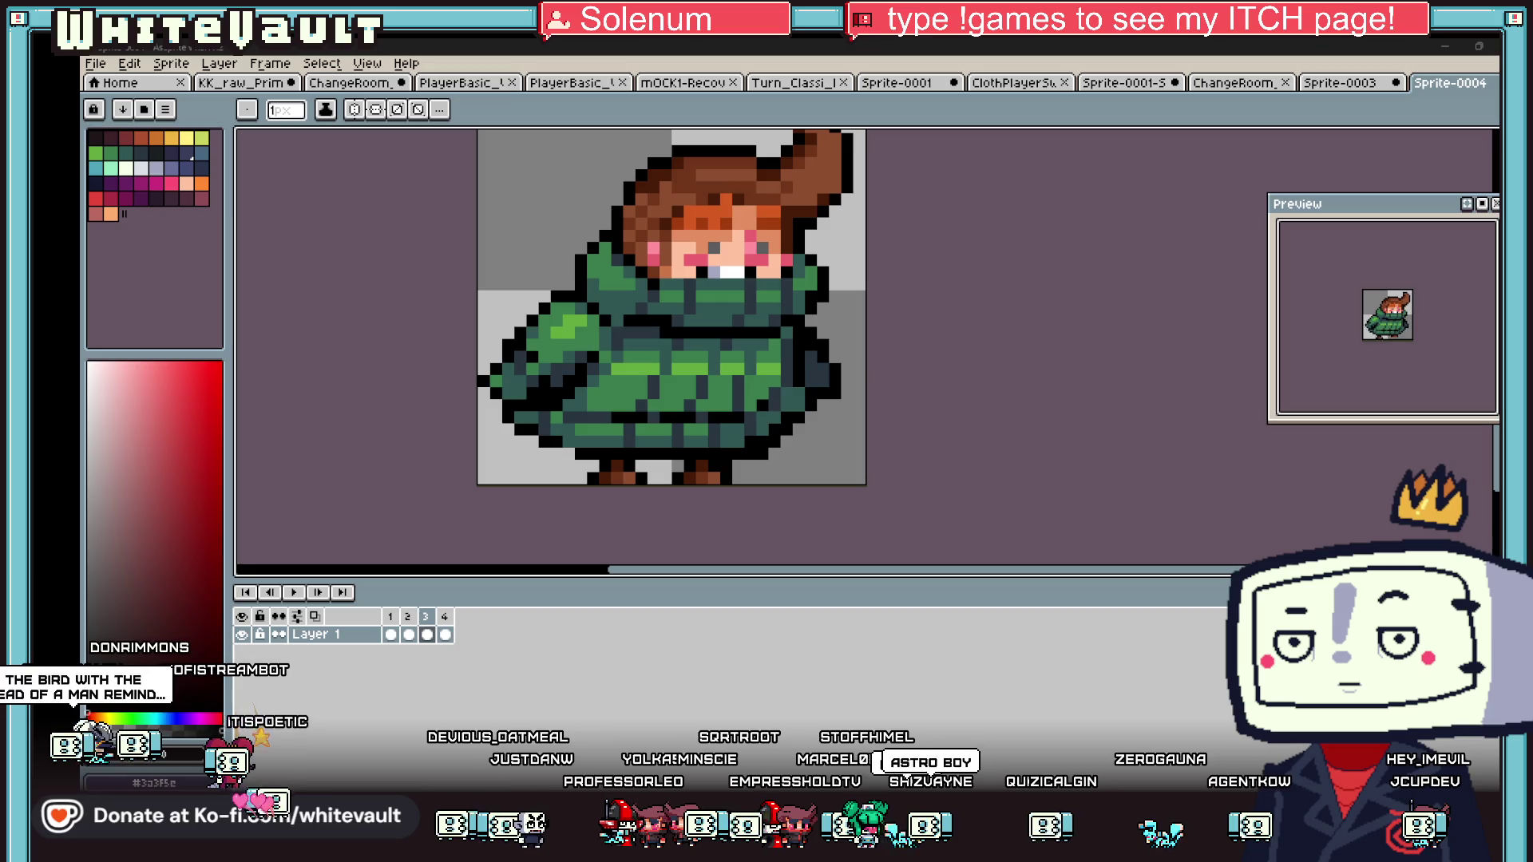
{"action": "key", "text": "super+d"}
{"action": "key", "text": "super+d"}
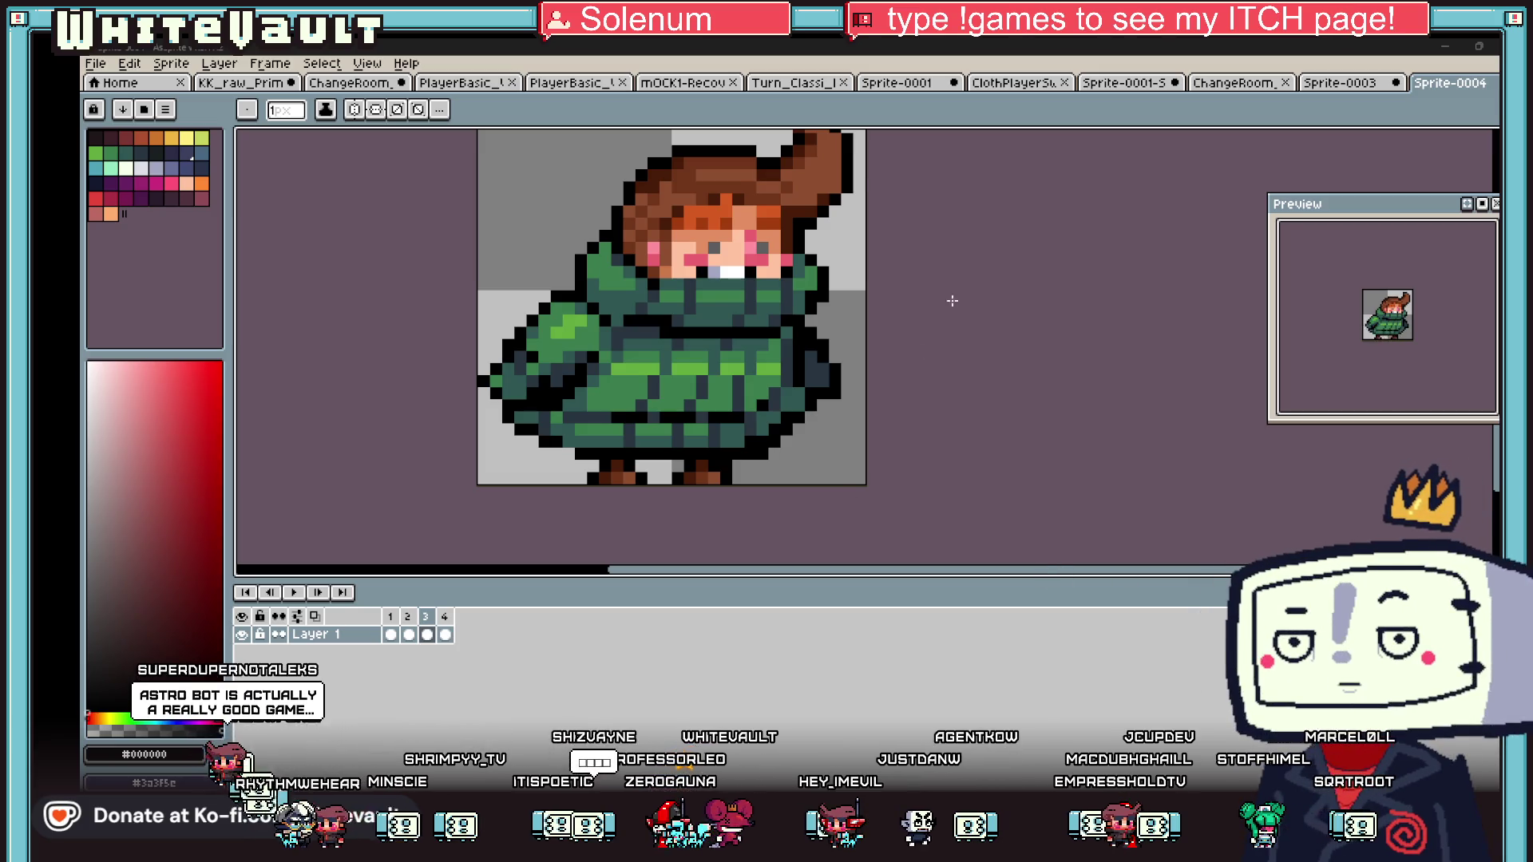
{"action": "scroll", "coordinate": [953, 300], "scroll_direction": "down", "scroll_amount": 5}
{"action": "scroll", "coordinate": [958, 257], "scroll_direction": "up", "scroll_amount": 2}
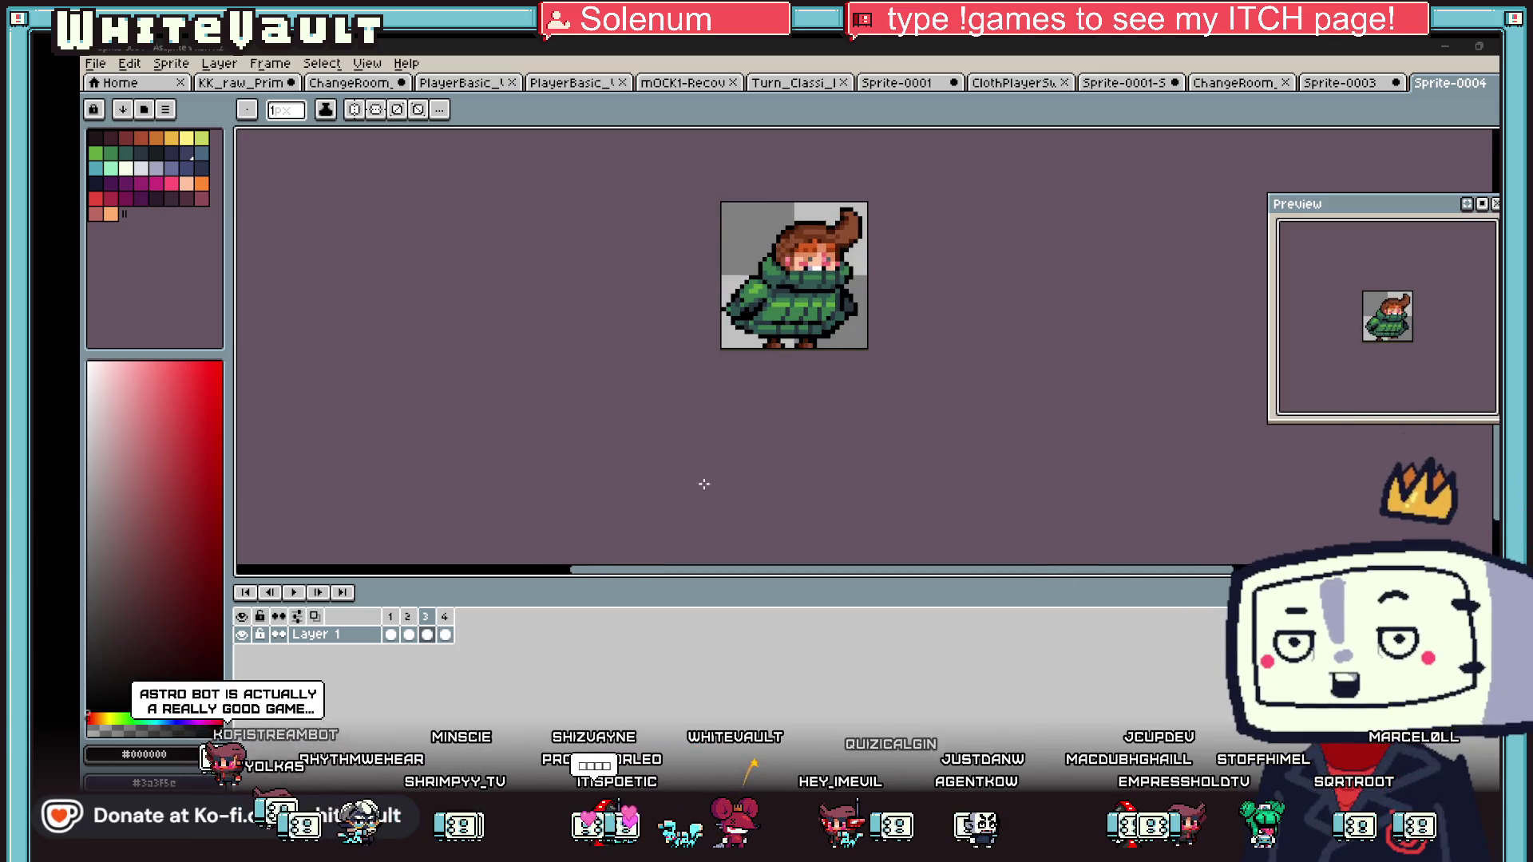
- Sample the coat's green on frame 2
{"action": "left_click", "coordinate": [409, 634]}
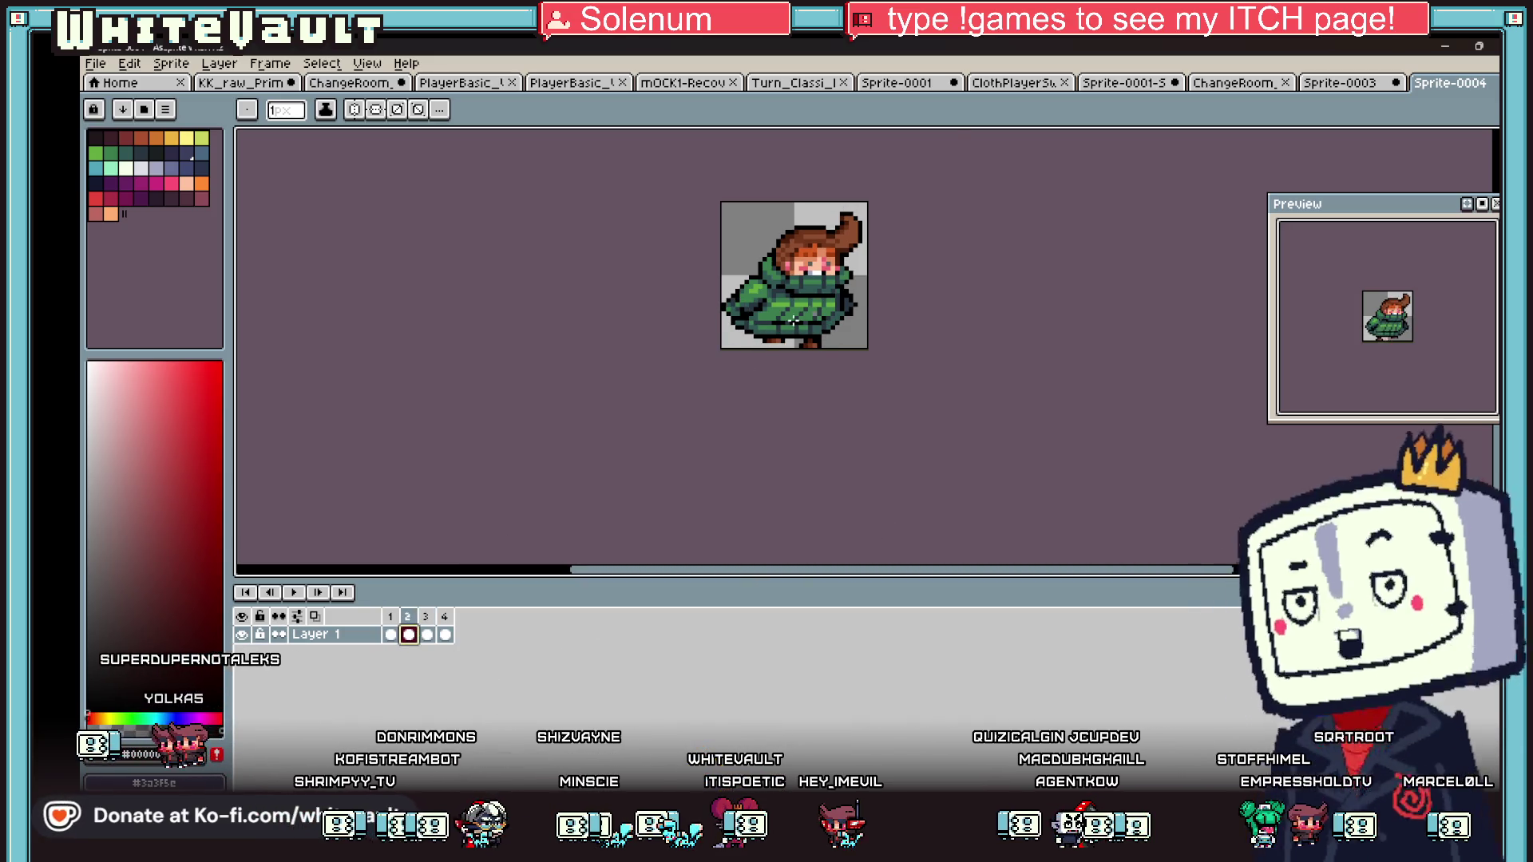
{"action": "scroll", "coordinate": [837, 322], "scroll_direction": "up", "scroll_amount": 4}
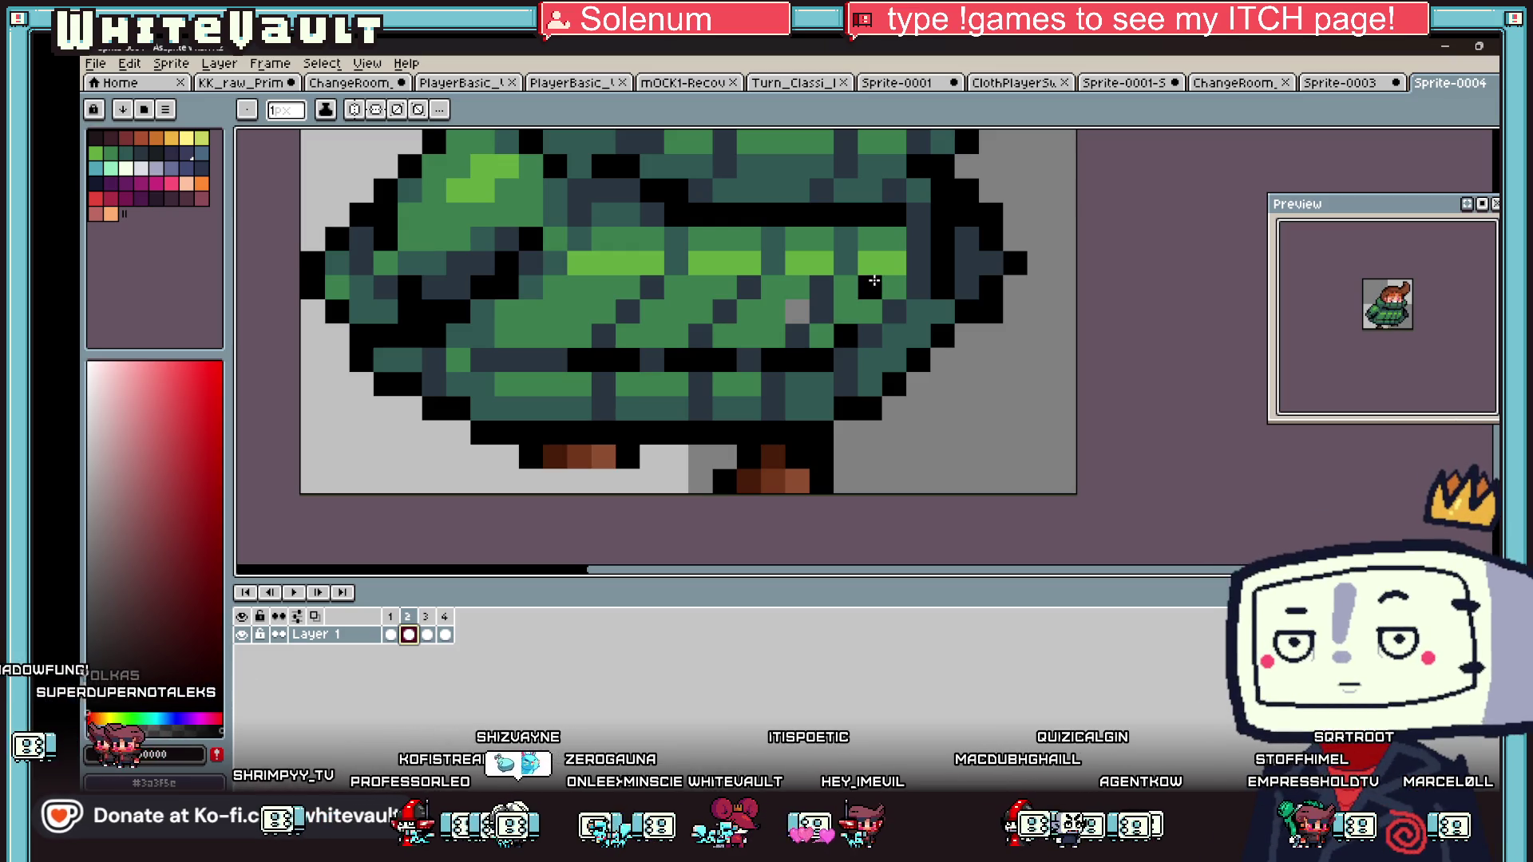
{"action": "left_click", "coordinate": [822, 335], "text": "alt"}
{"action": "scroll", "coordinate": [838, 321], "scroll_direction": "down", "scroll_amount": 4}
{"action": "left_click", "coordinate": [427, 635]}
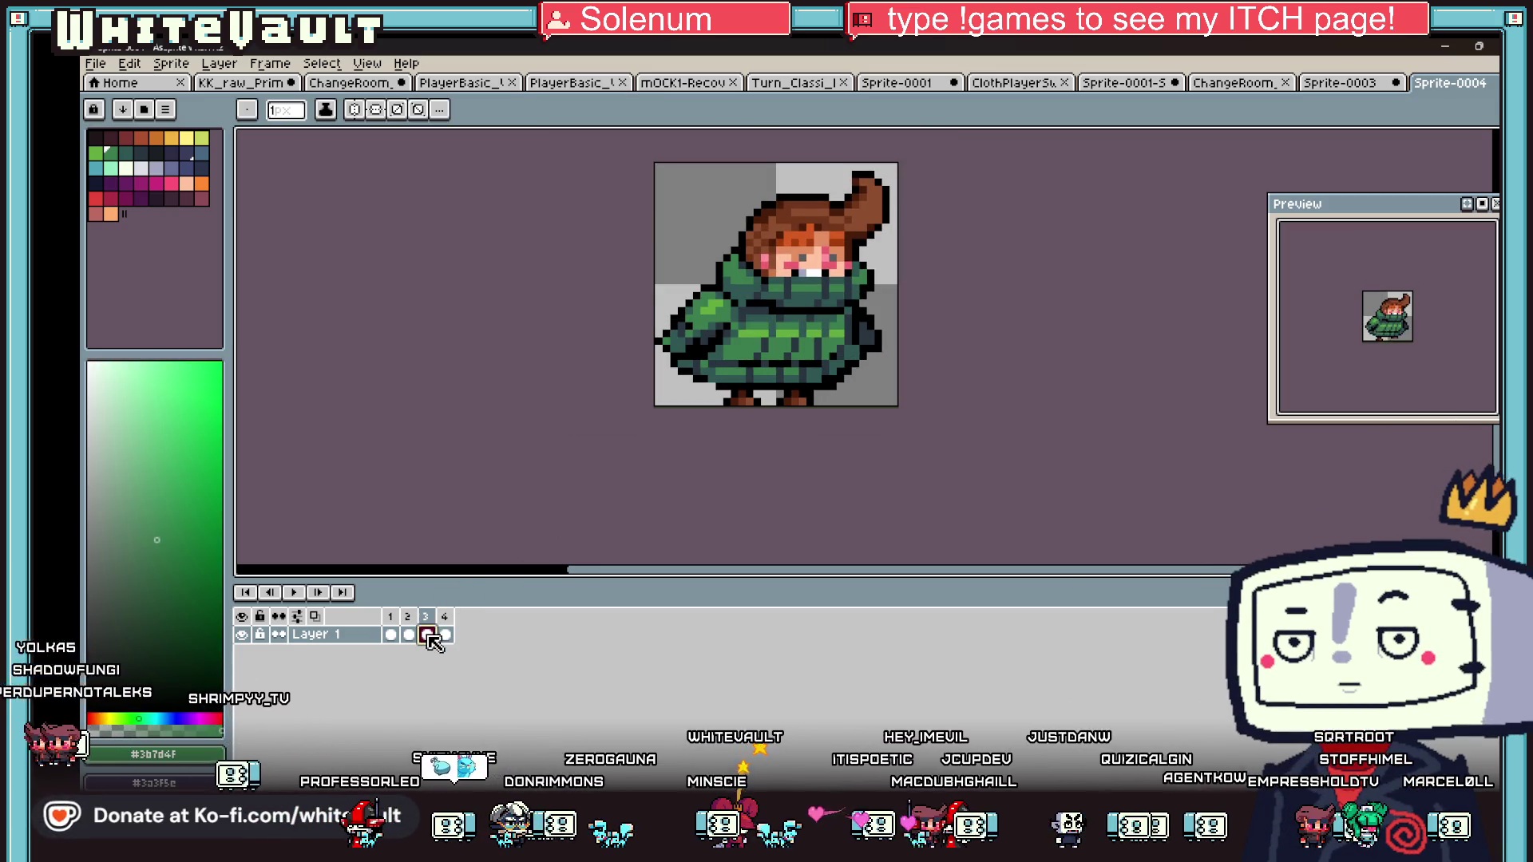
- Play back the four-frame walk animation and step through its frames
{"action": "key", "text": "m"}
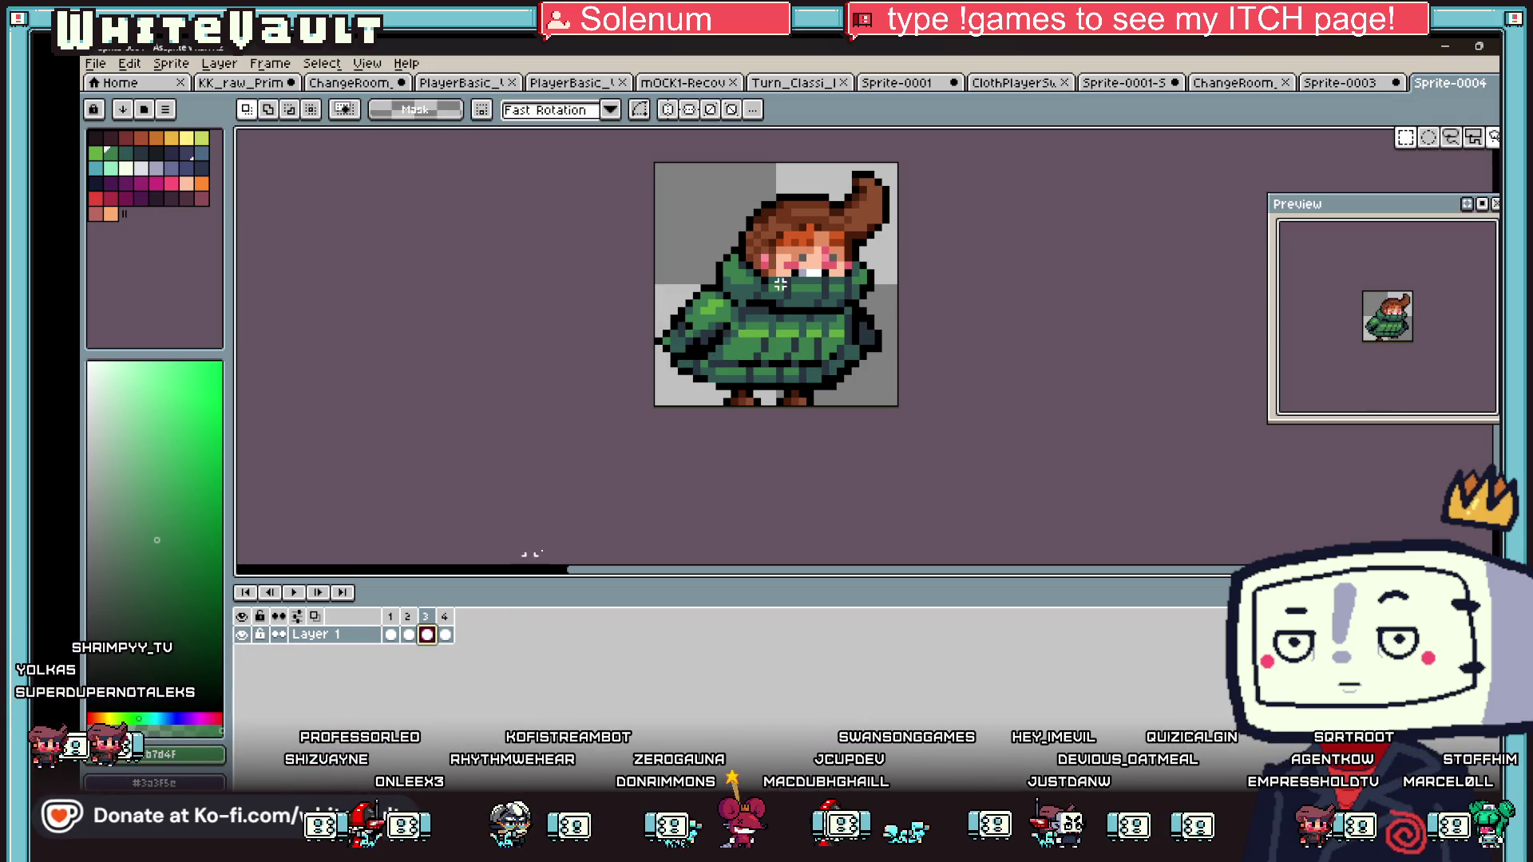
{"action": "left_click", "coordinate": [409, 636]}
{"action": "key", "text": "Return"}
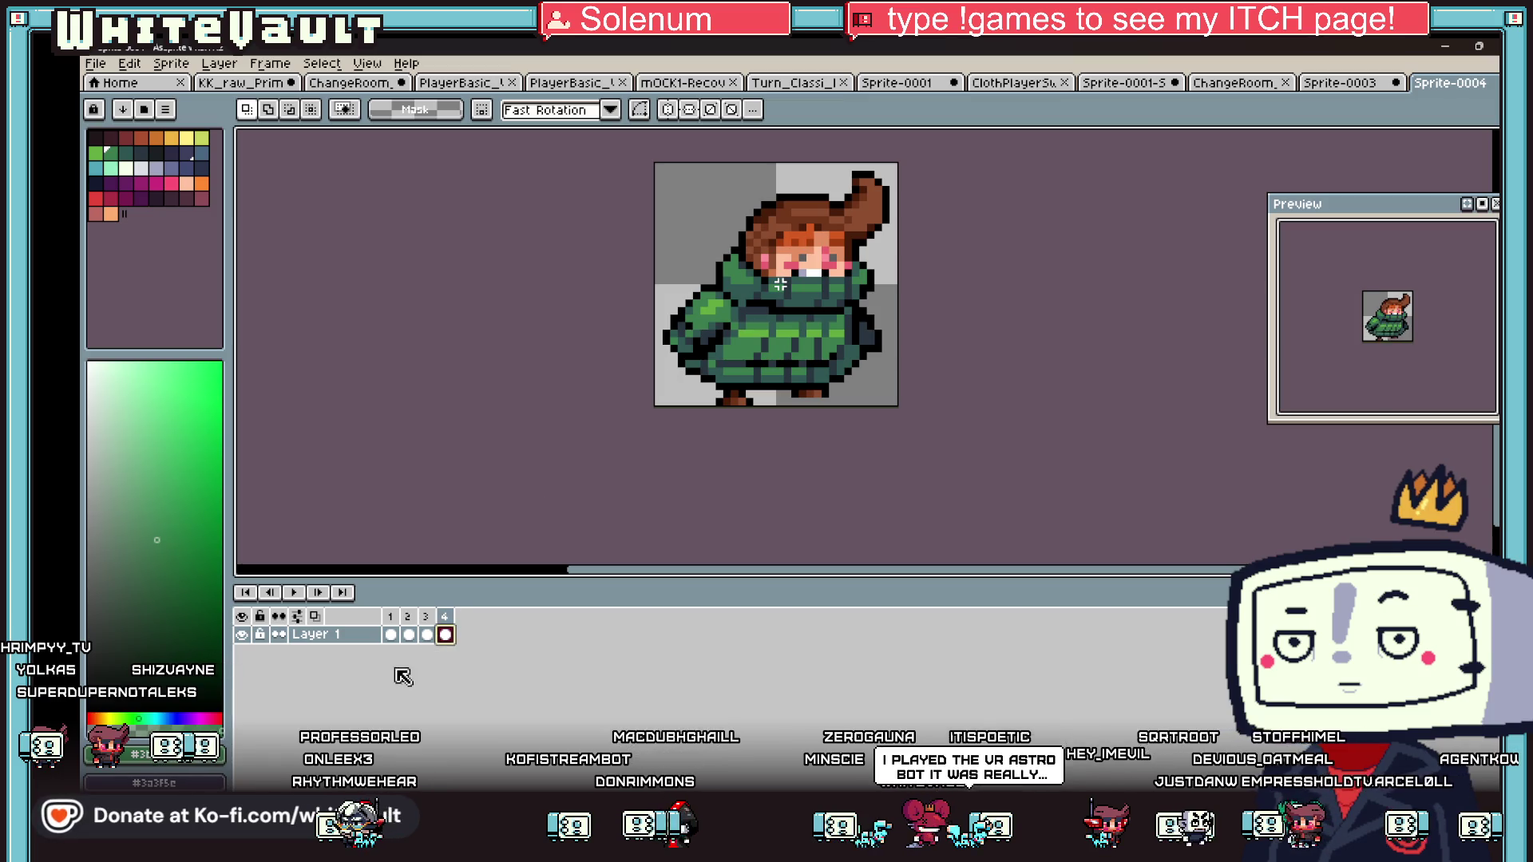
{"action": "left_click", "coordinate": [427, 636]}
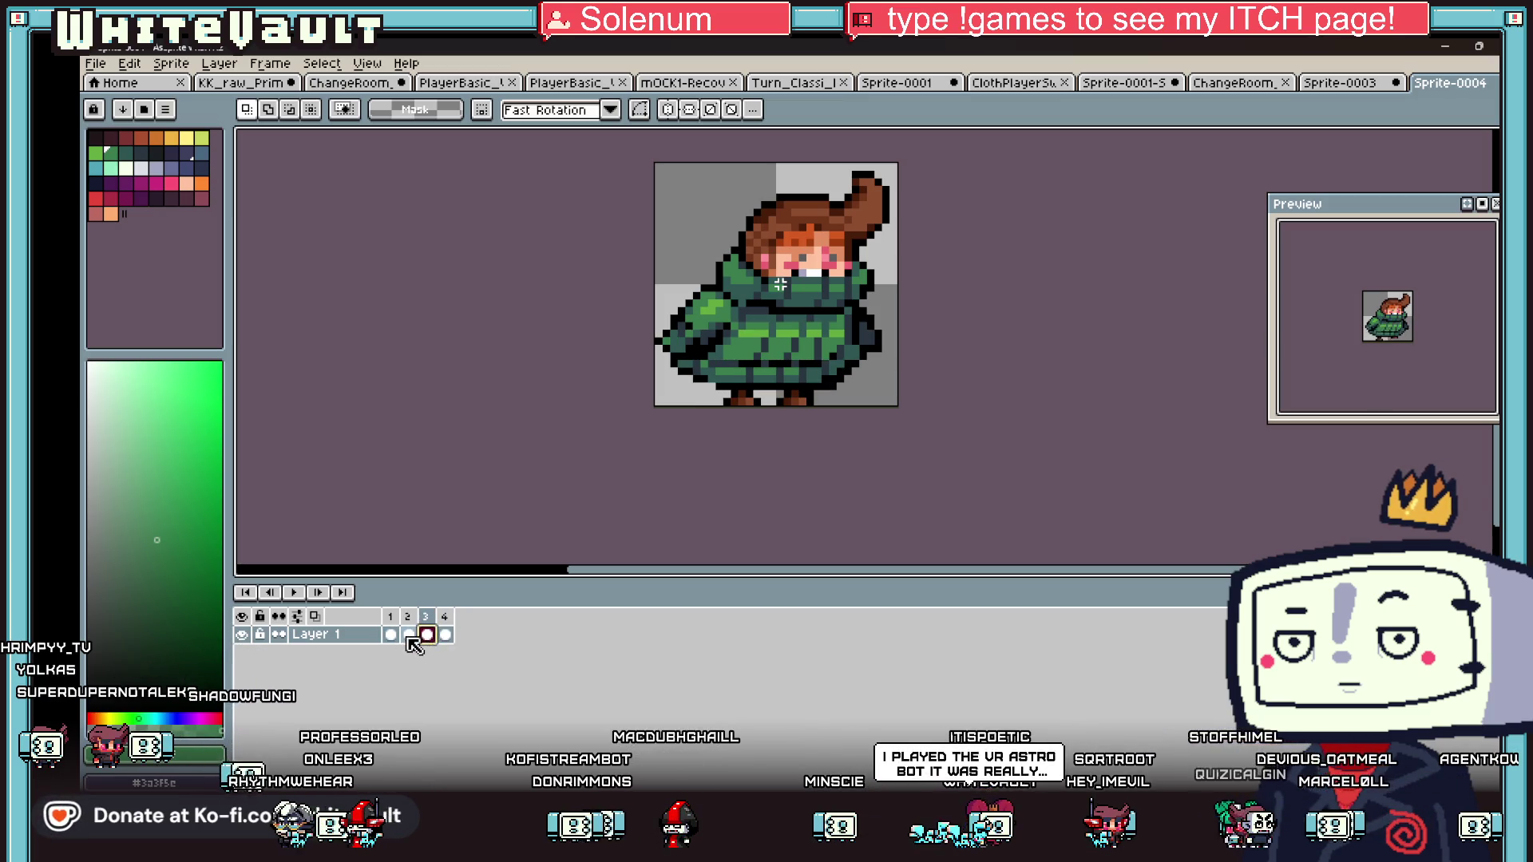
{"action": "left_click", "coordinate": [445, 636]}
- Trial-stretch frame 4's upper body downward, then undo the stretch
{"action": "mouse_move", "coordinate": [692, 163]}
{"action": "left_mouse_down"}
{"action": "mouse_move", "coordinate": [975, 271]}
{"action": "mouse_move", "coordinate": [899, 285]}
{"action": "left_mouse_up"}
{"action": "left_click_drag", "start_coordinate": [751, 280], "coordinate": [751, 296]}
{"action": "key", "text": "Return"}
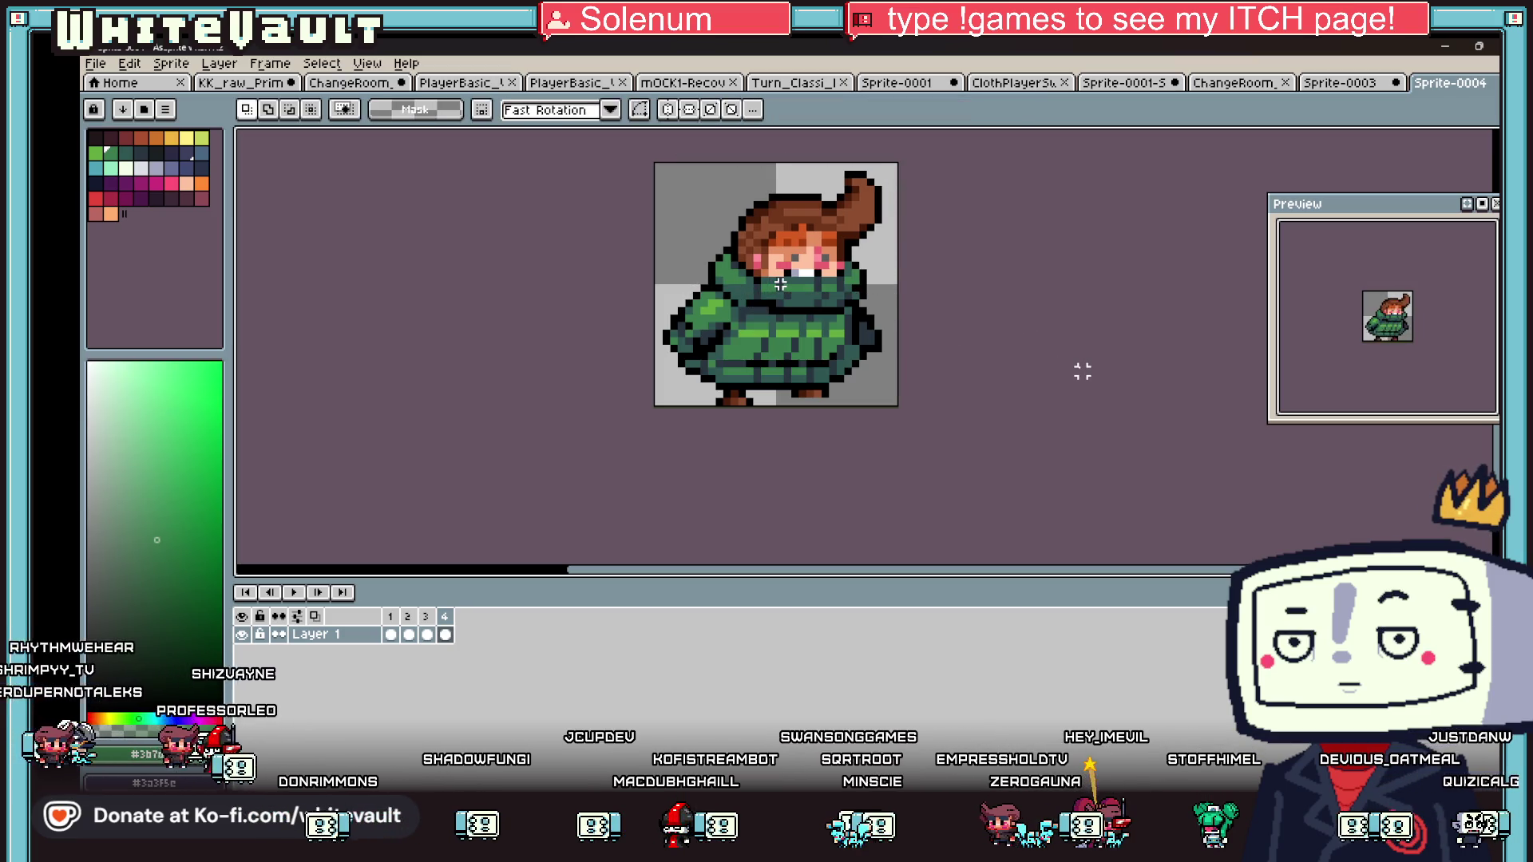
{"action": "key", "text": "ctrl+z"}
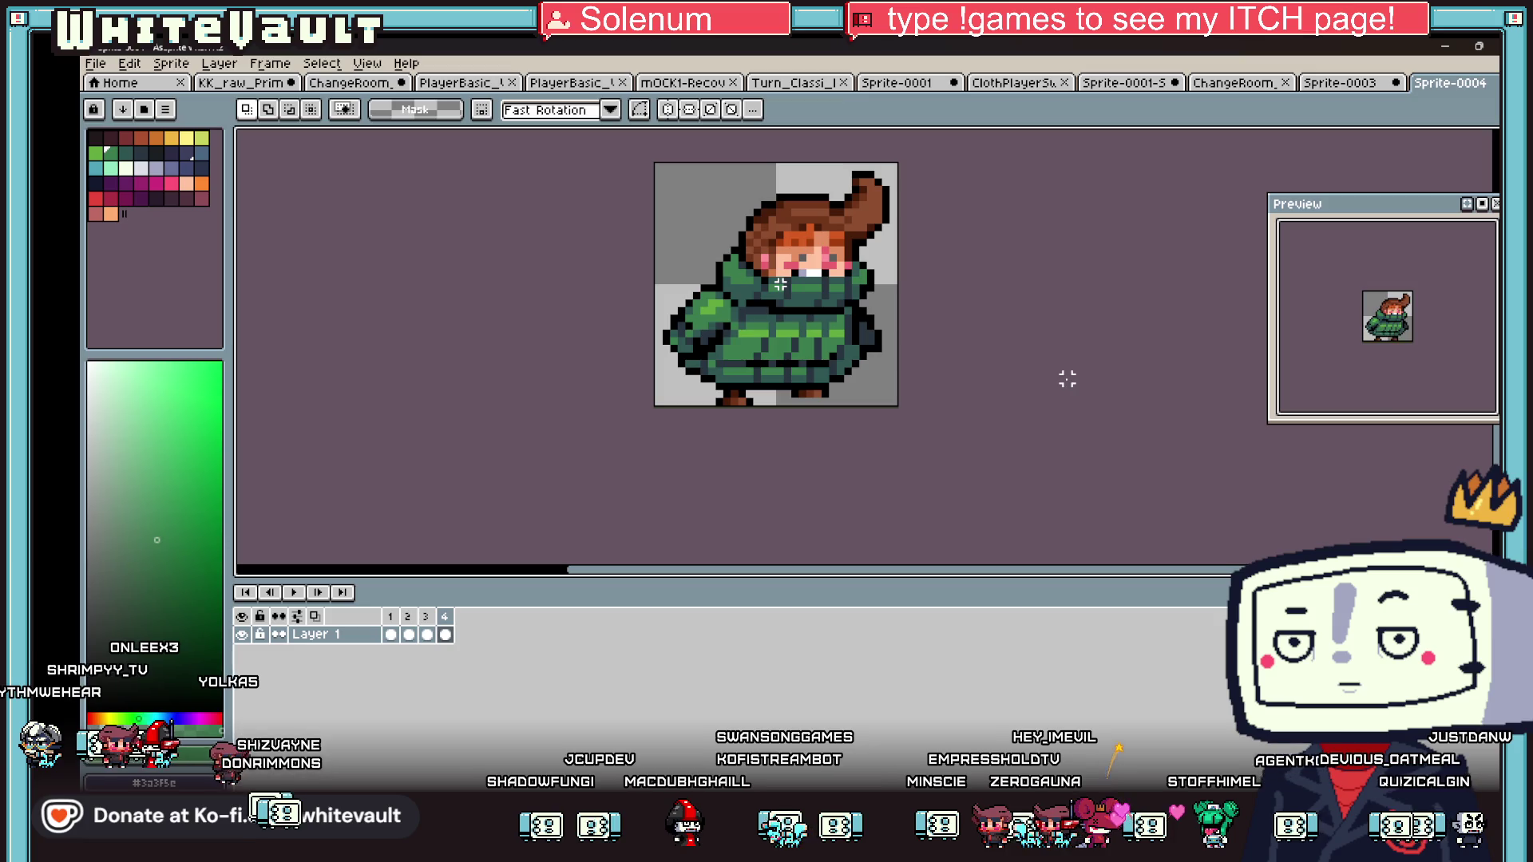
{"action": "left_click", "coordinate": [409, 635]}
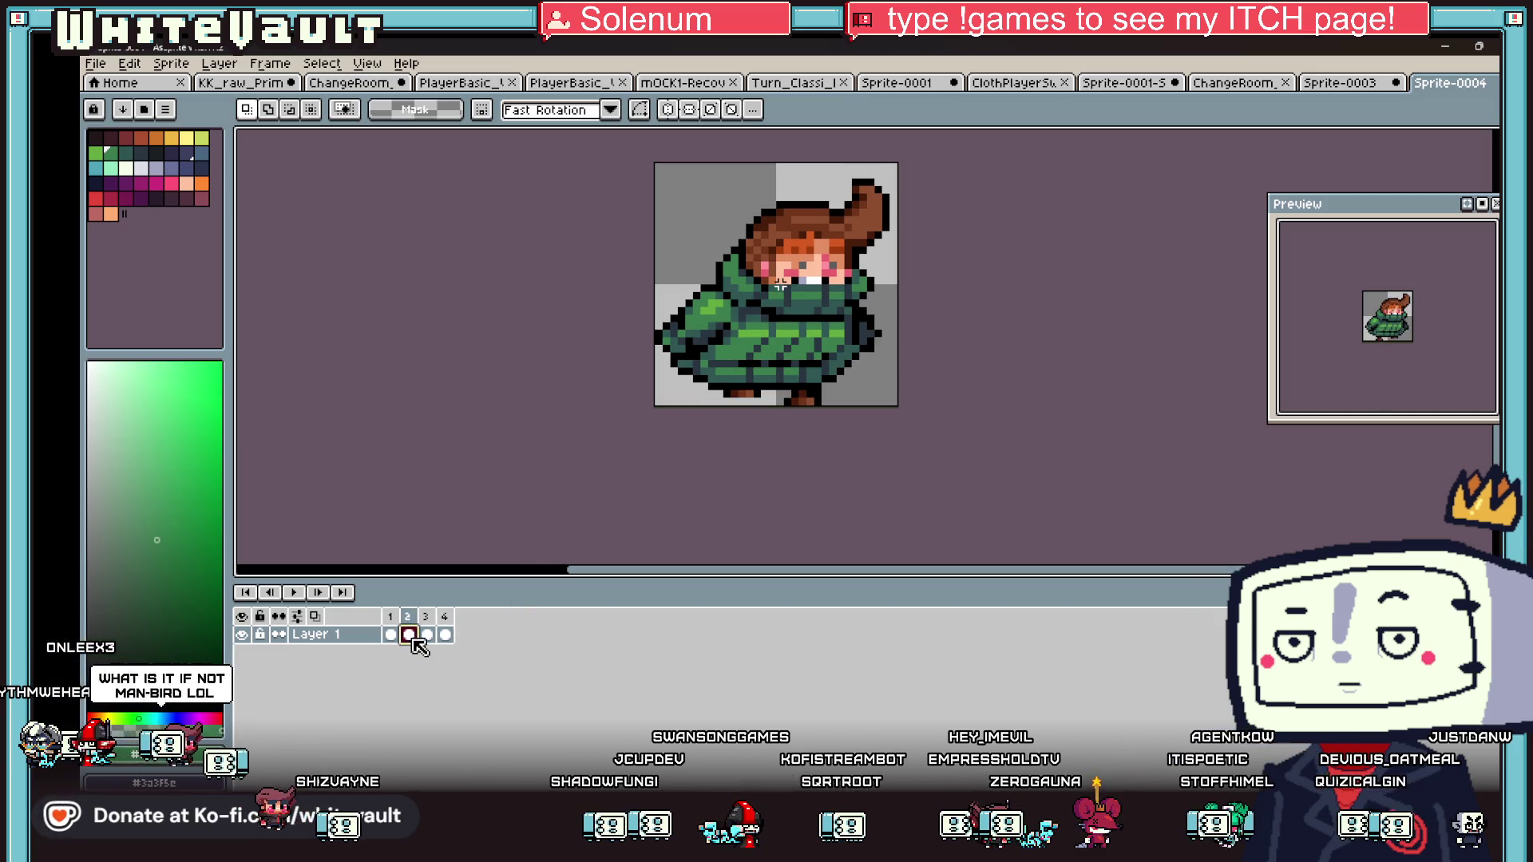
- On frame 3, undo a trial collar move and draw a black mouth line under the teeth
{"action": "left_click", "coordinate": [427, 635]}
{"action": "scroll", "coordinate": [780, 285], "scroll_direction": "up", "scroll_amount": 3}
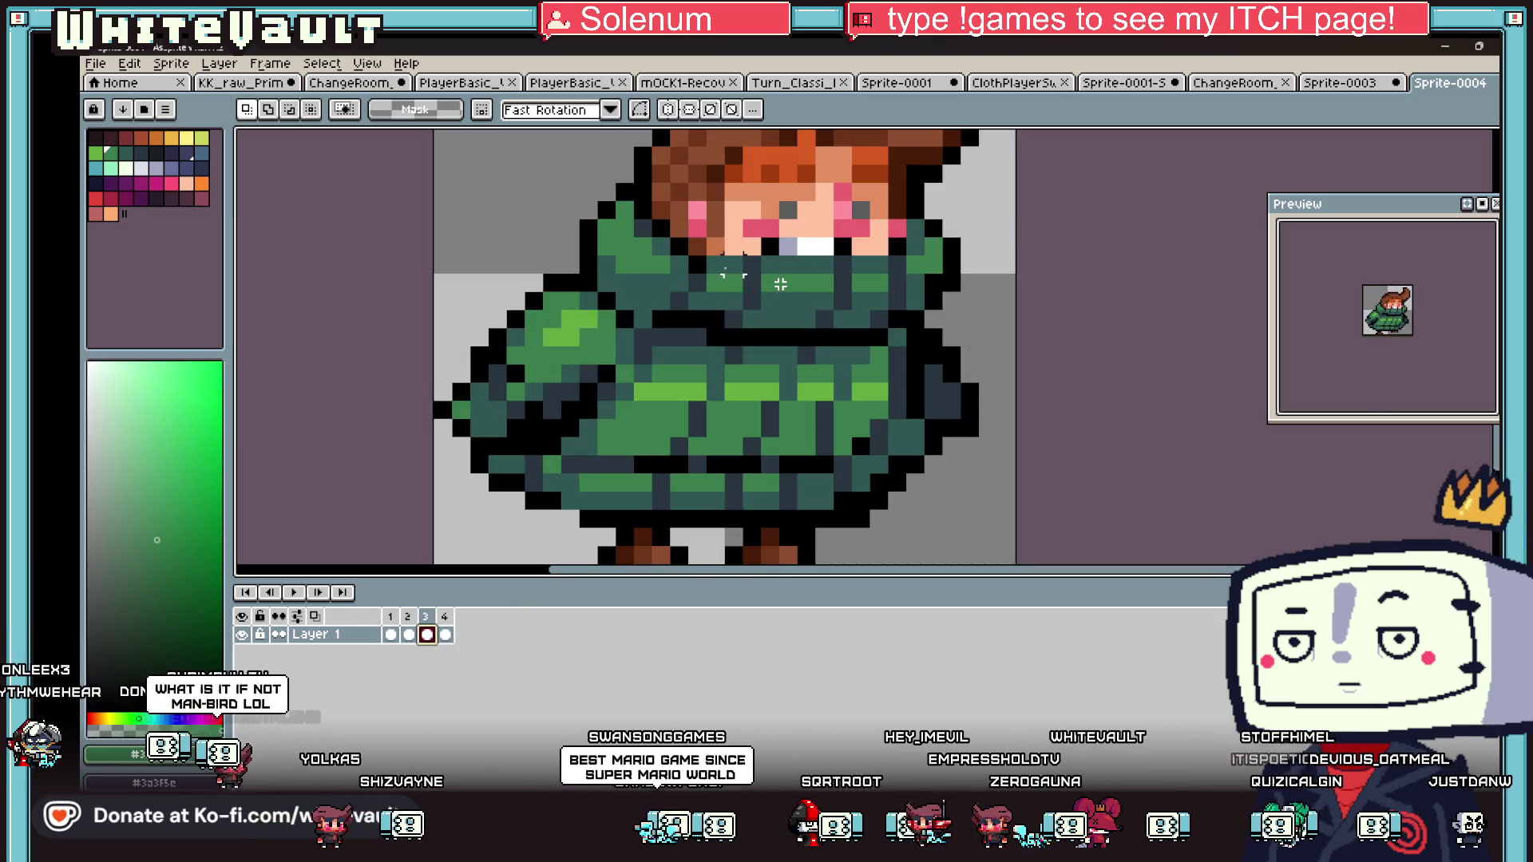
{"action": "mouse_move", "coordinate": [721, 252]}
{"action": "left_mouse_down"}
{"action": "mouse_move", "coordinate": [878, 351]}
{"action": "mouse_move", "coordinate": [842, 331]}
{"action": "left_mouse_up"}
{"action": "key", "text": "ctrl+z"}
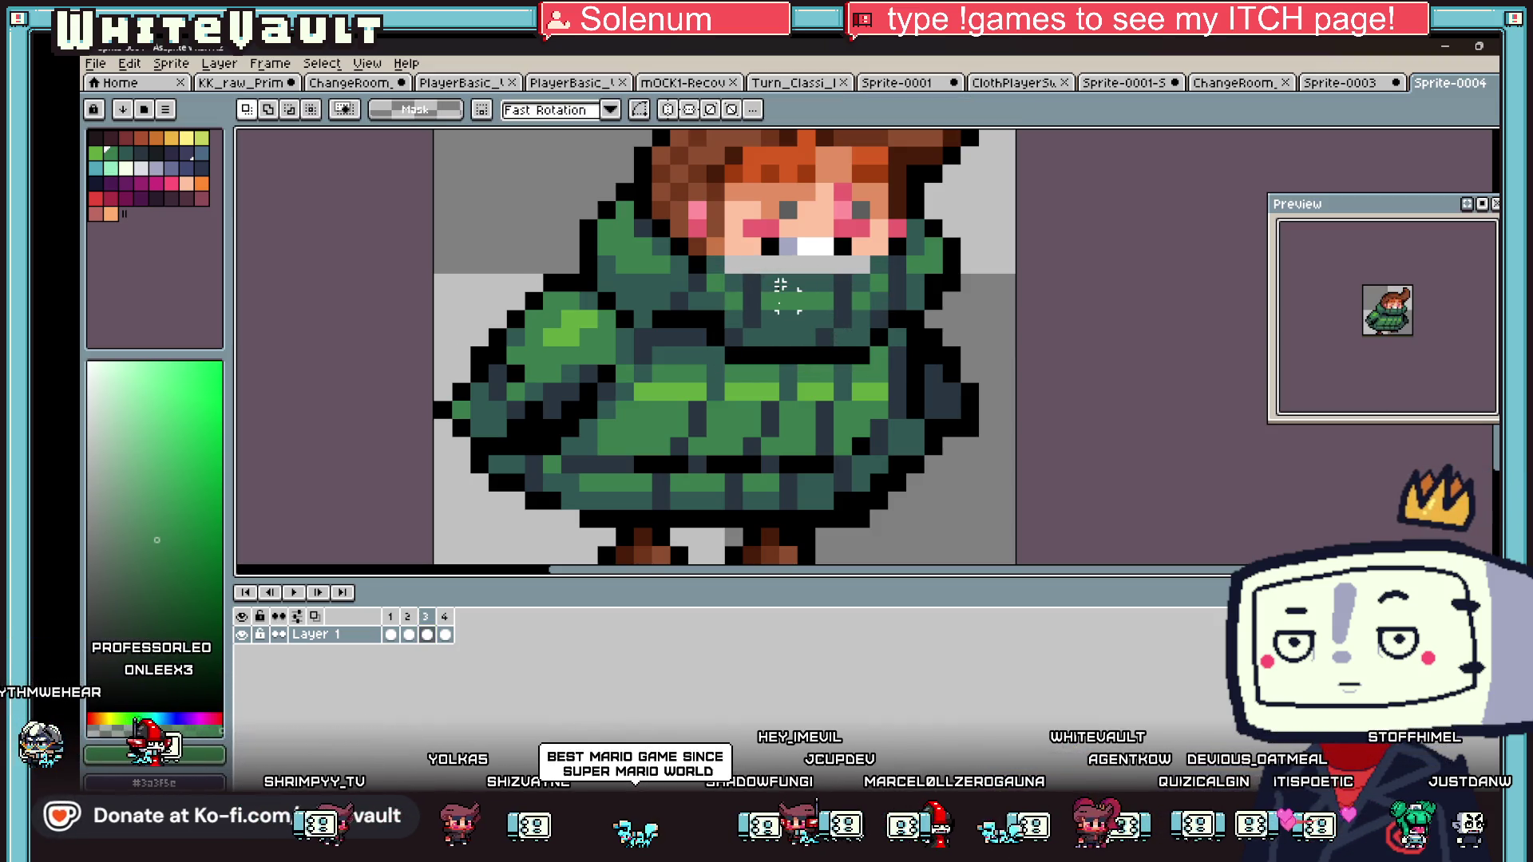
{"action": "key", "text": "b"}
{"action": "left_click", "coordinate": [740, 262], "text": "alt"}
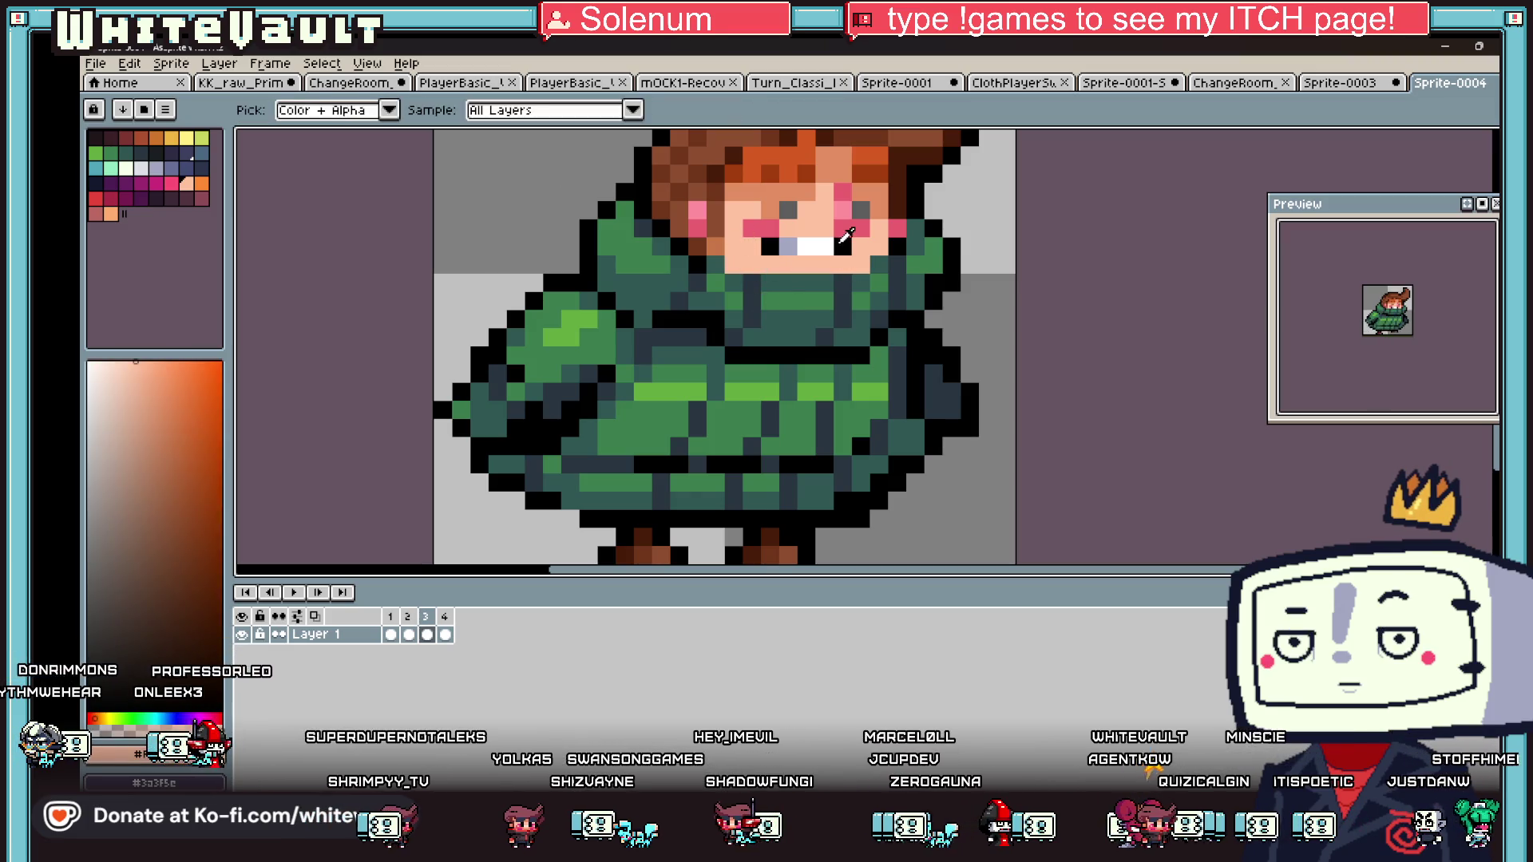
{"action": "left_click", "coordinate": [842, 248], "text": "alt"}
{"action": "left_click_drag", "start_coordinate": [842, 263], "coordinate": [797, 263]}
{"action": "key", "text": "alt"}
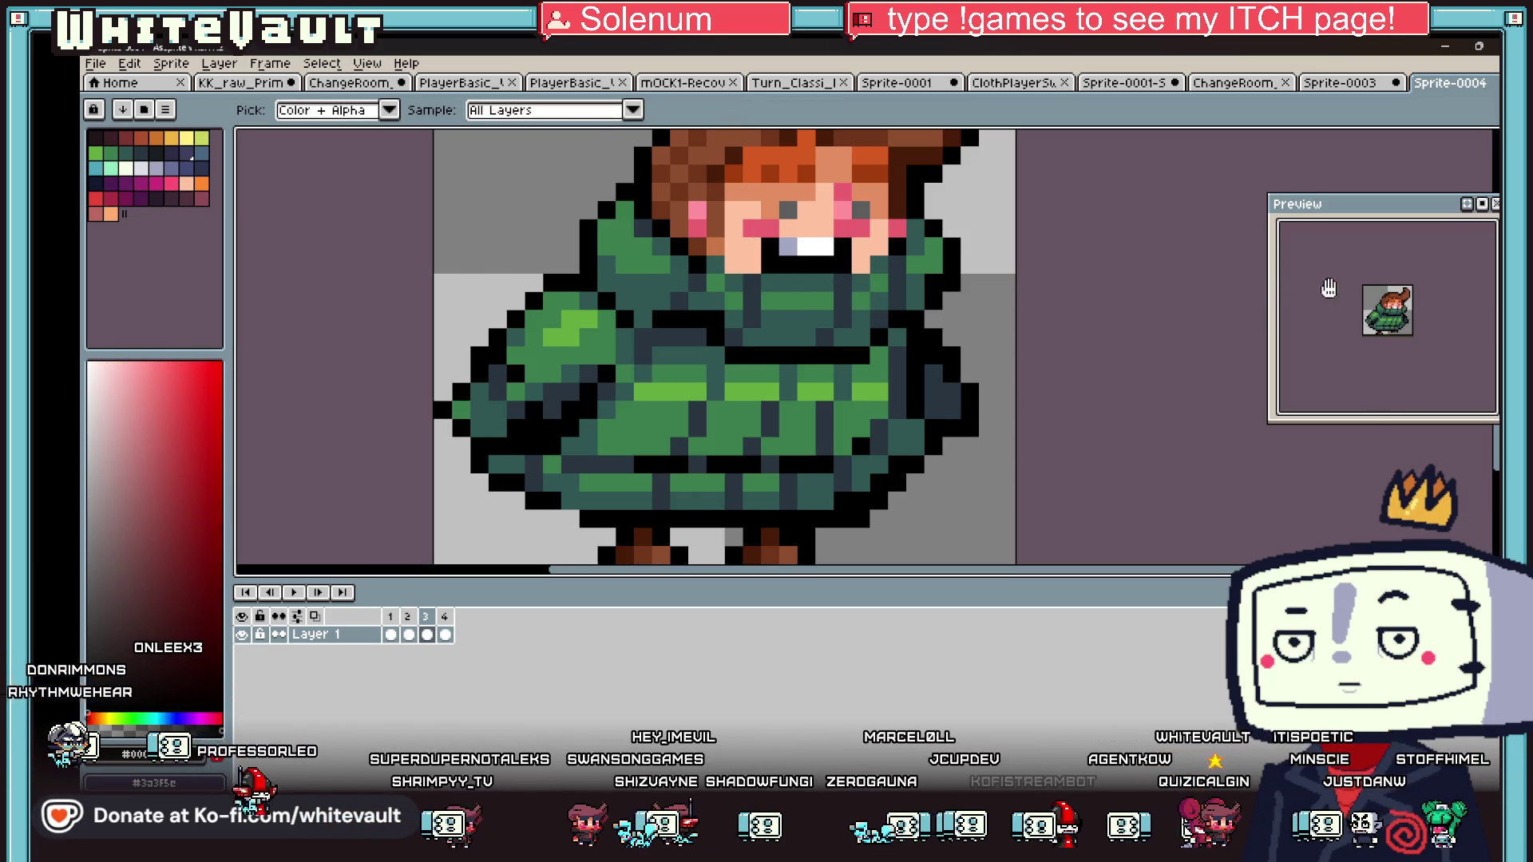
{"action": "scroll", "coordinate": [1329, 288], "scroll_direction": "up", "scroll_amount": 3}
{"action": "scroll", "coordinate": [826, 310], "scroll_direction": "down", "scroll_amount": 1}
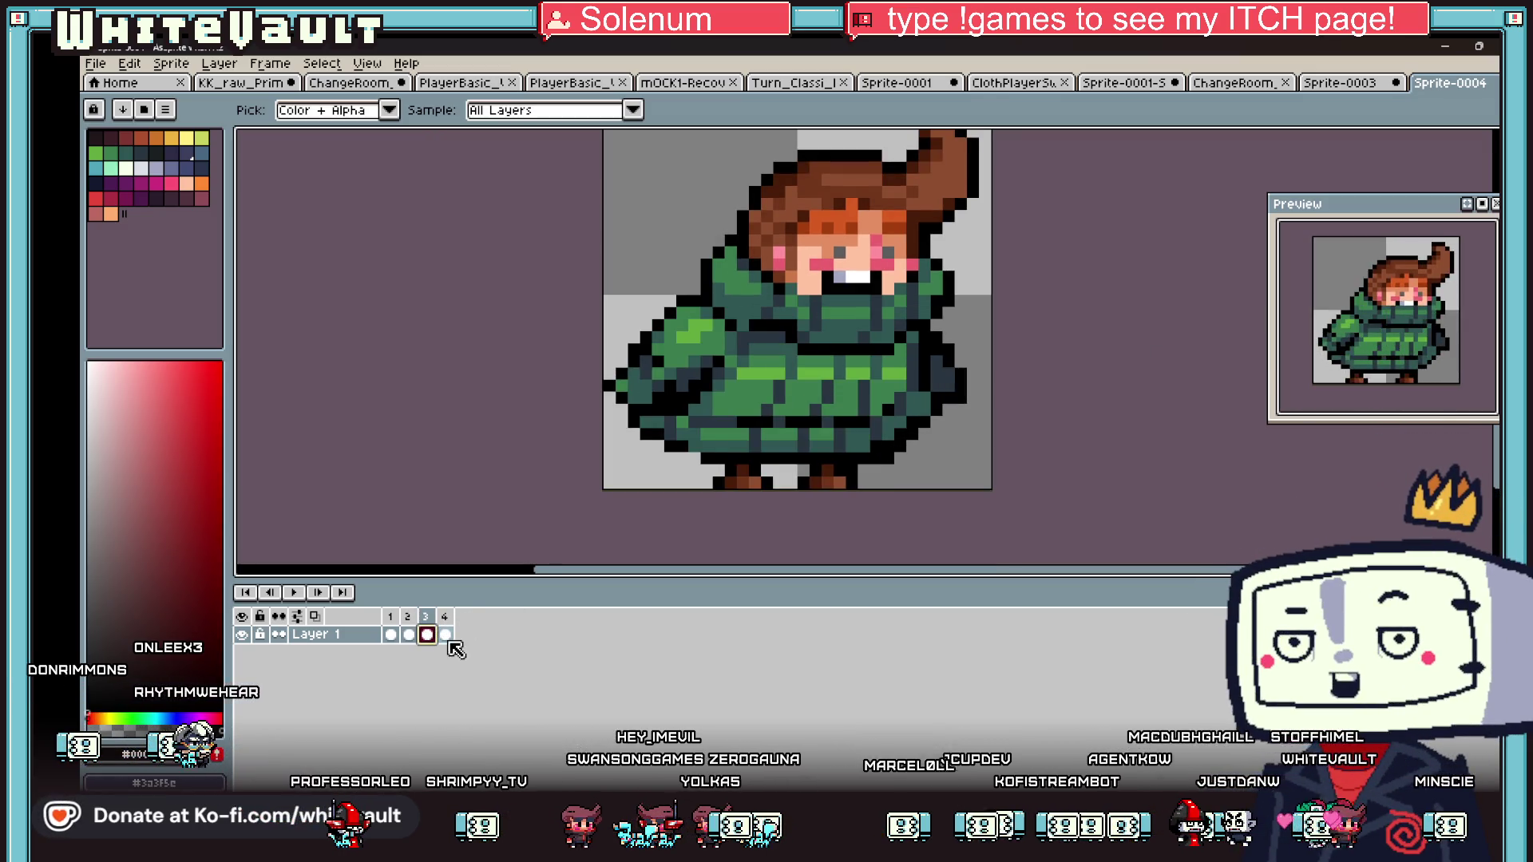
- Repaint frame 1's grey collar band in darker greens picked from the coat
{"action": "left_click", "coordinate": [450, 637]}
{"action": "left_click", "coordinate": [391, 635]}
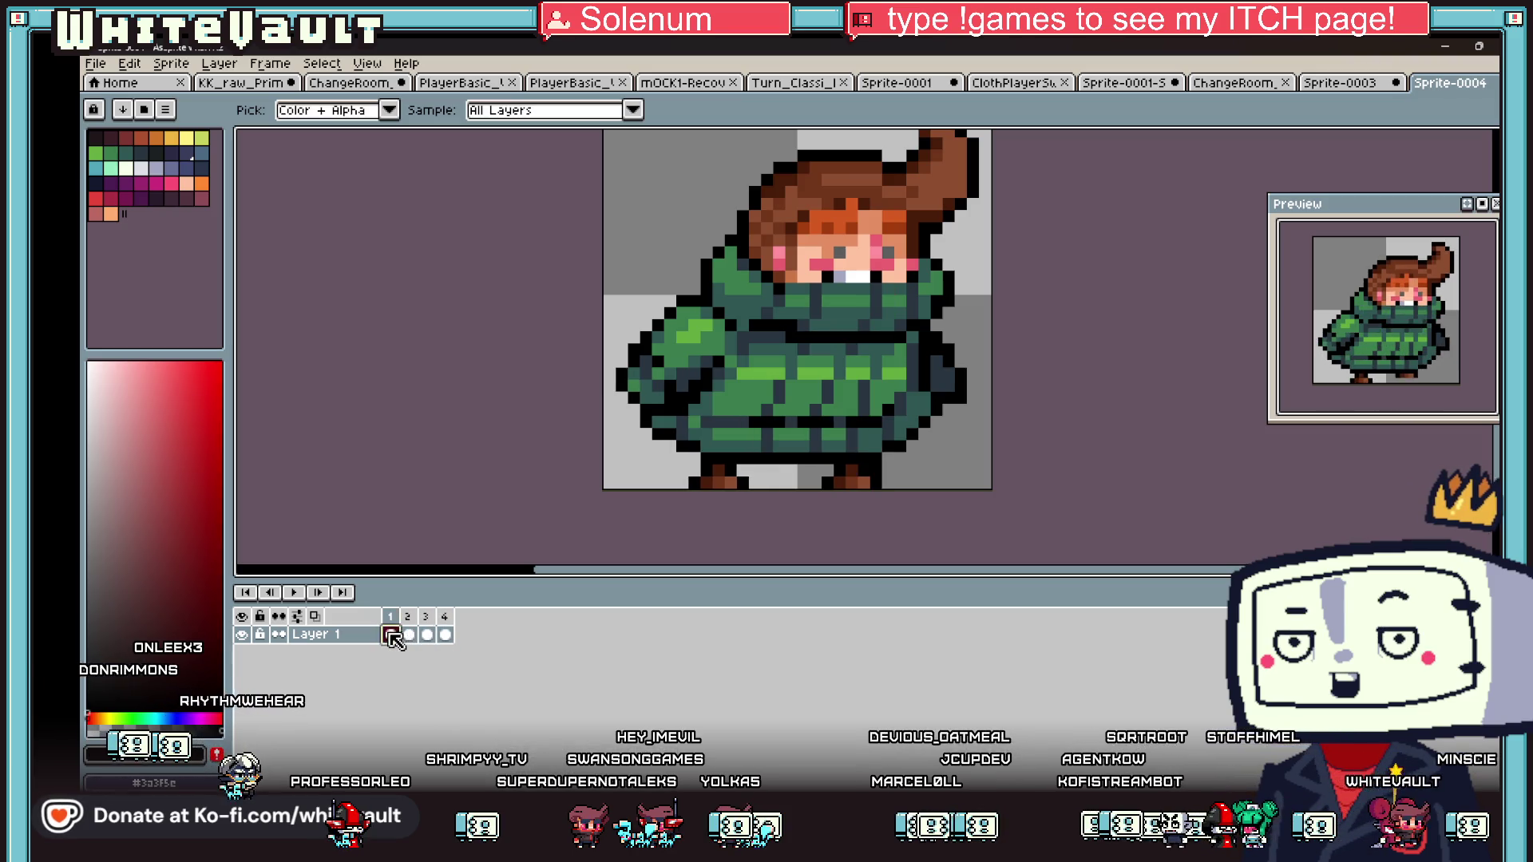
{"action": "key", "text": "w"}
{"action": "scroll", "coordinate": [806, 352], "scroll_direction": "up", "scroll_amount": 1}
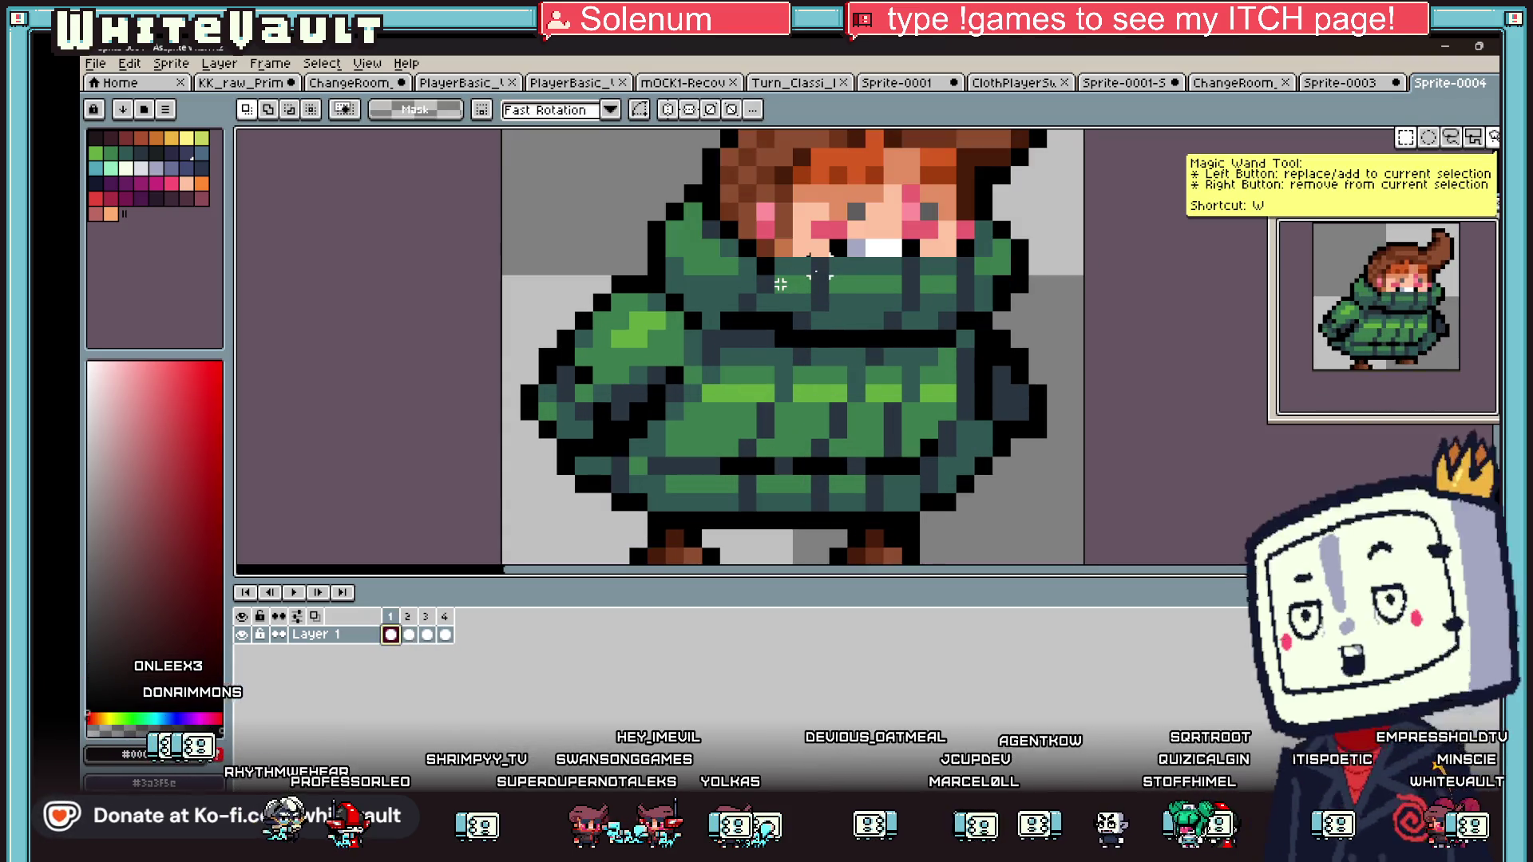
{"action": "key", "text": "ctrl+z"}
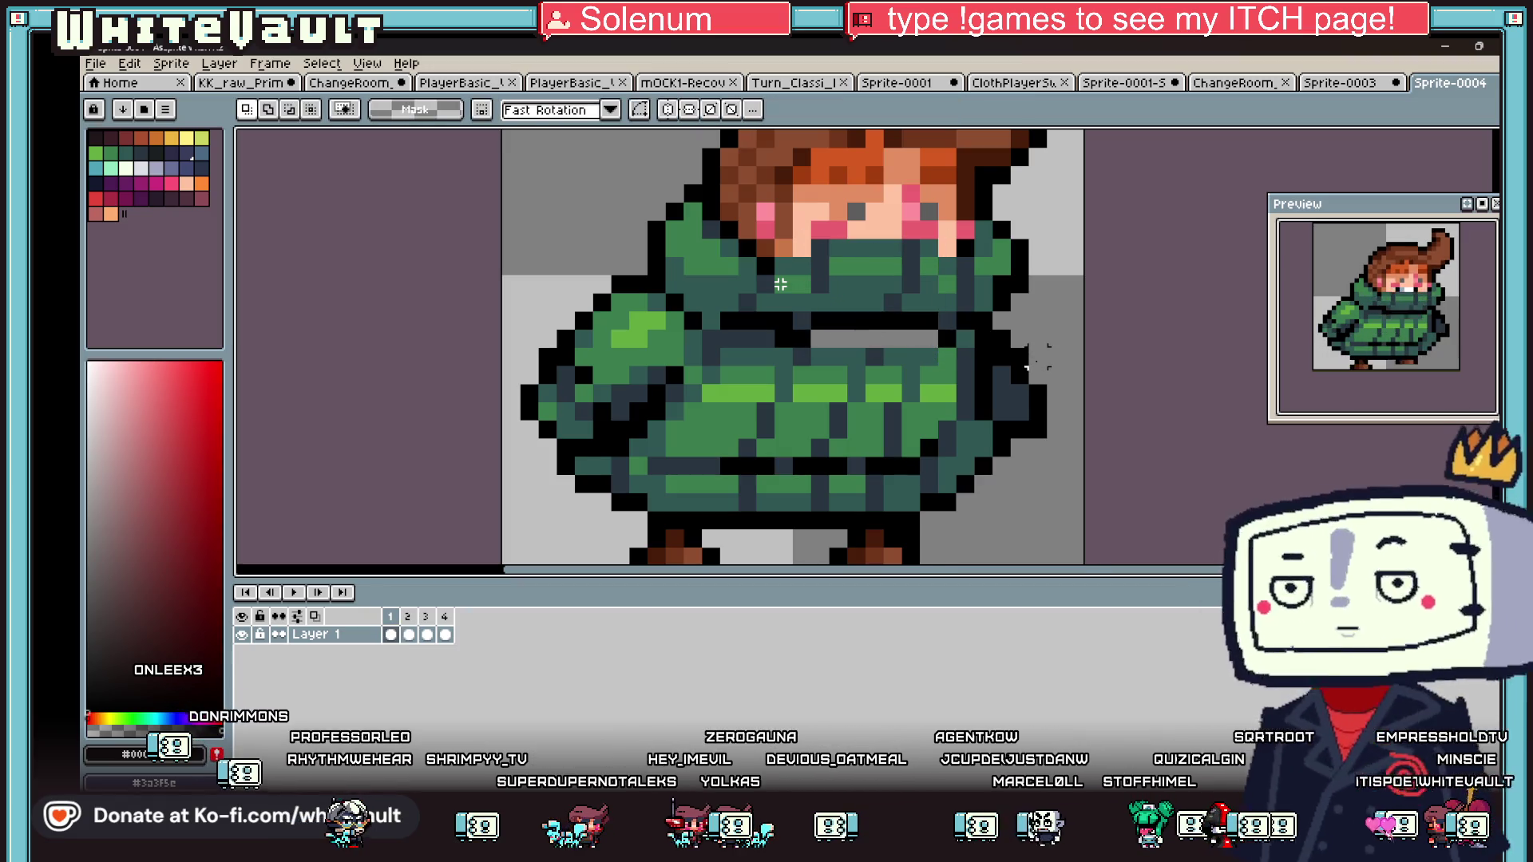
{"action": "scroll", "coordinate": [780, 285], "scroll_direction": "up", "scroll_amount": 1}
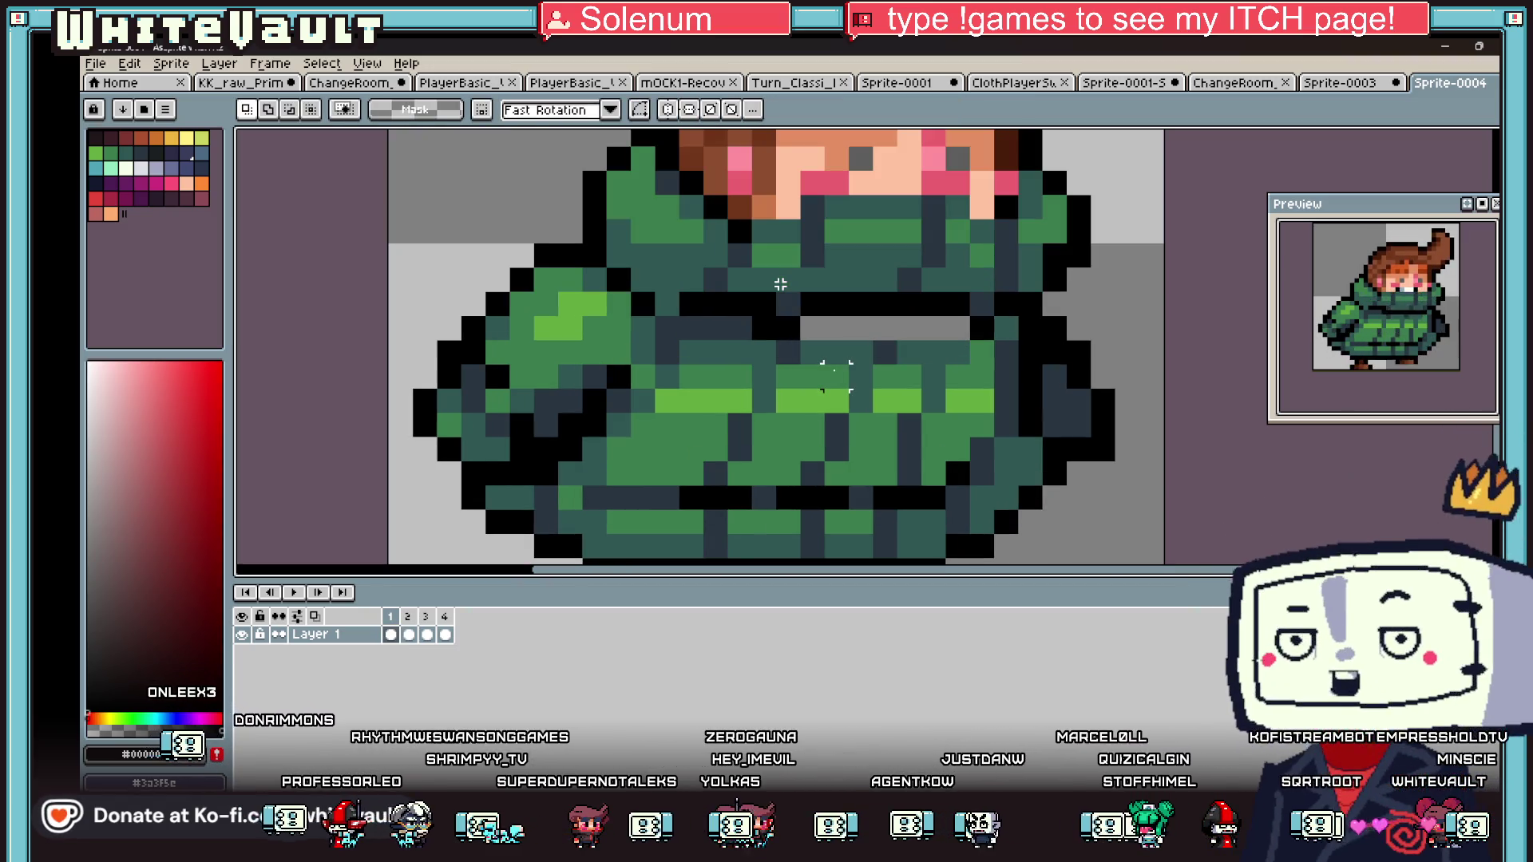
{"action": "key", "text": "b"}
{"action": "left_click", "coordinate": [825, 329]}
{"action": "left_click_drag", "start_coordinate": [826, 329], "coordinate": [947, 329]}
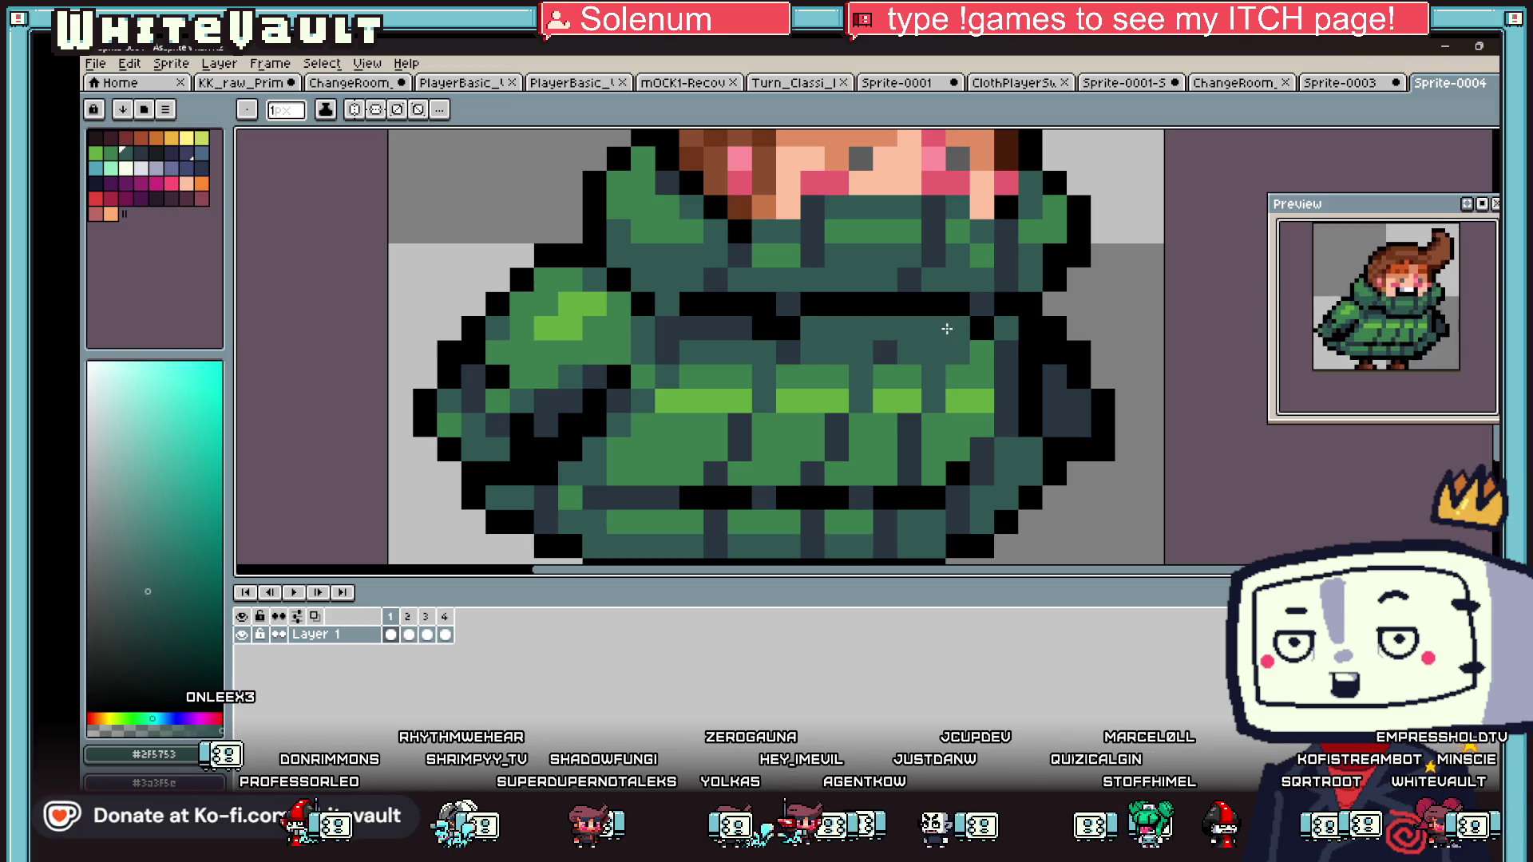
{"action": "left_click", "coordinate": [896, 346], "text": "alt"}
{"action": "left_click_drag", "start_coordinate": [830, 328], "coordinate": [935, 324]}
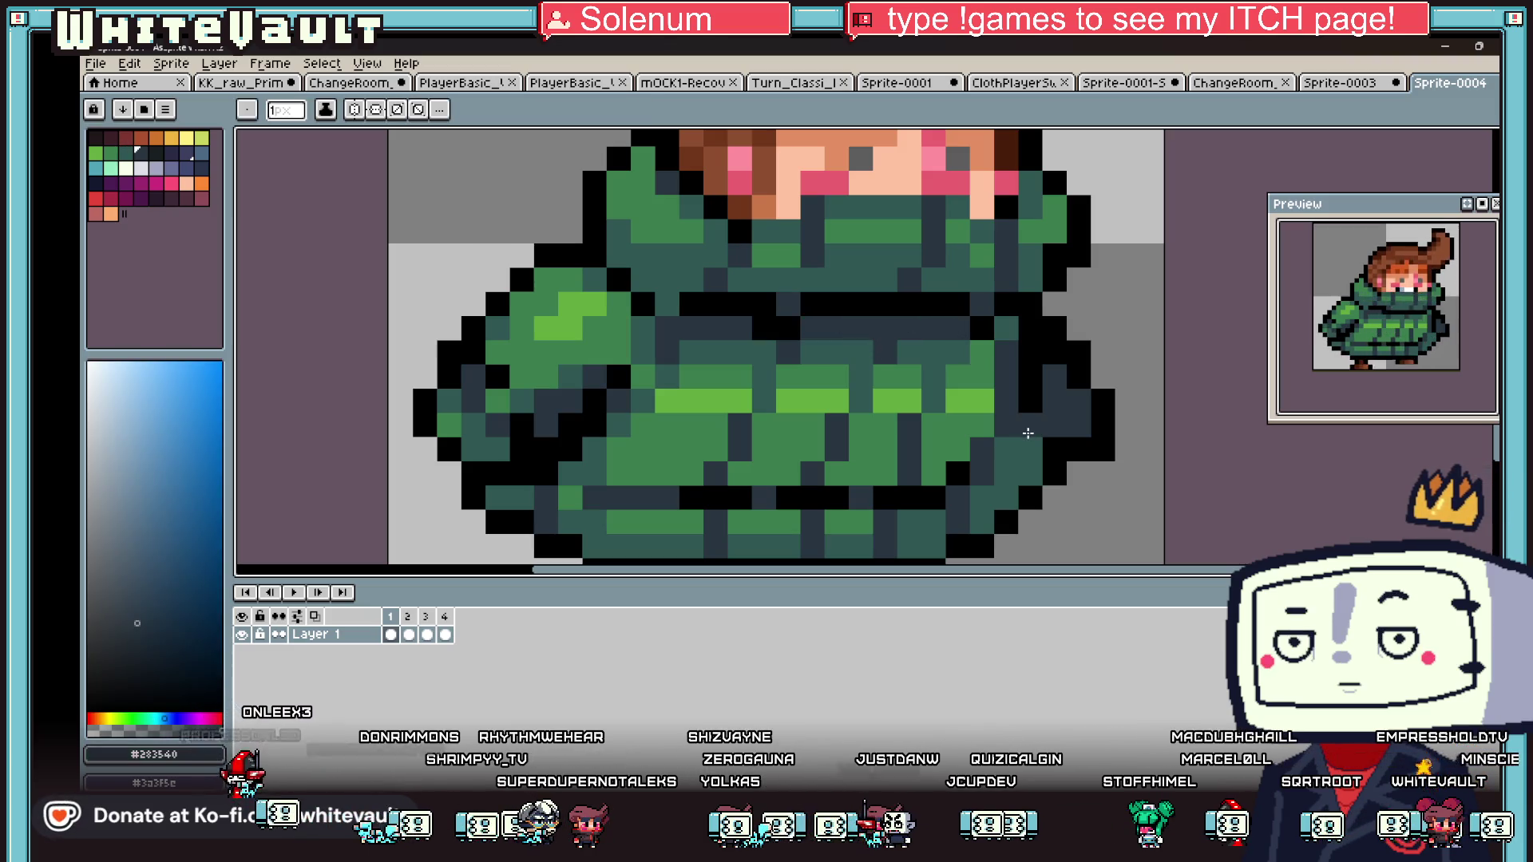
{"action": "scroll", "coordinate": [1038, 399], "scroll_direction": "down", "scroll_amount": 3}
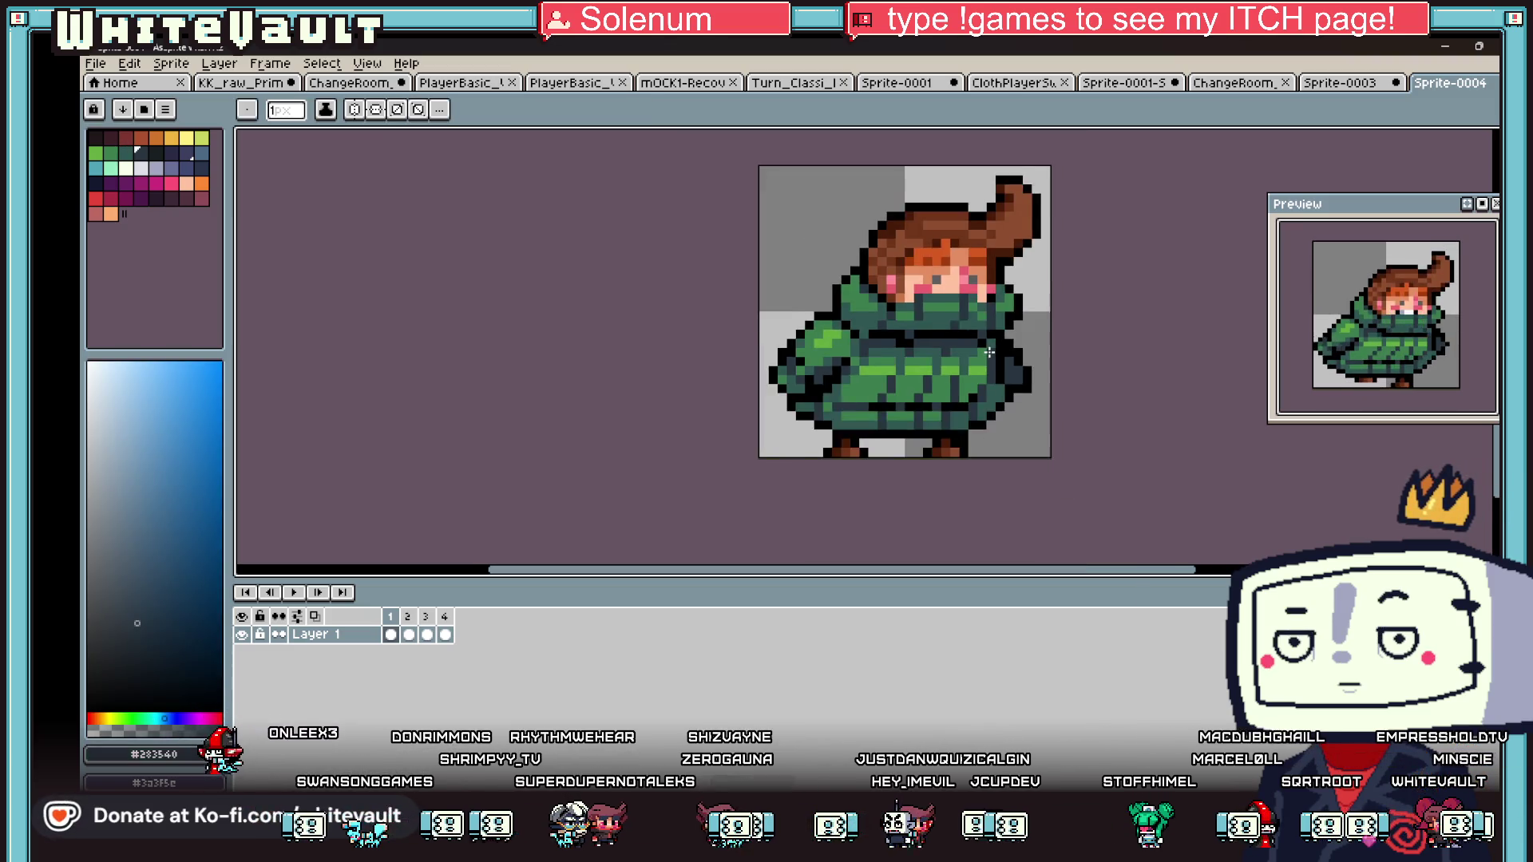
- On frame 2, scale the neck area and widen the collar pixels to the right
{"action": "left_click", "coordinate": [408, 635]}
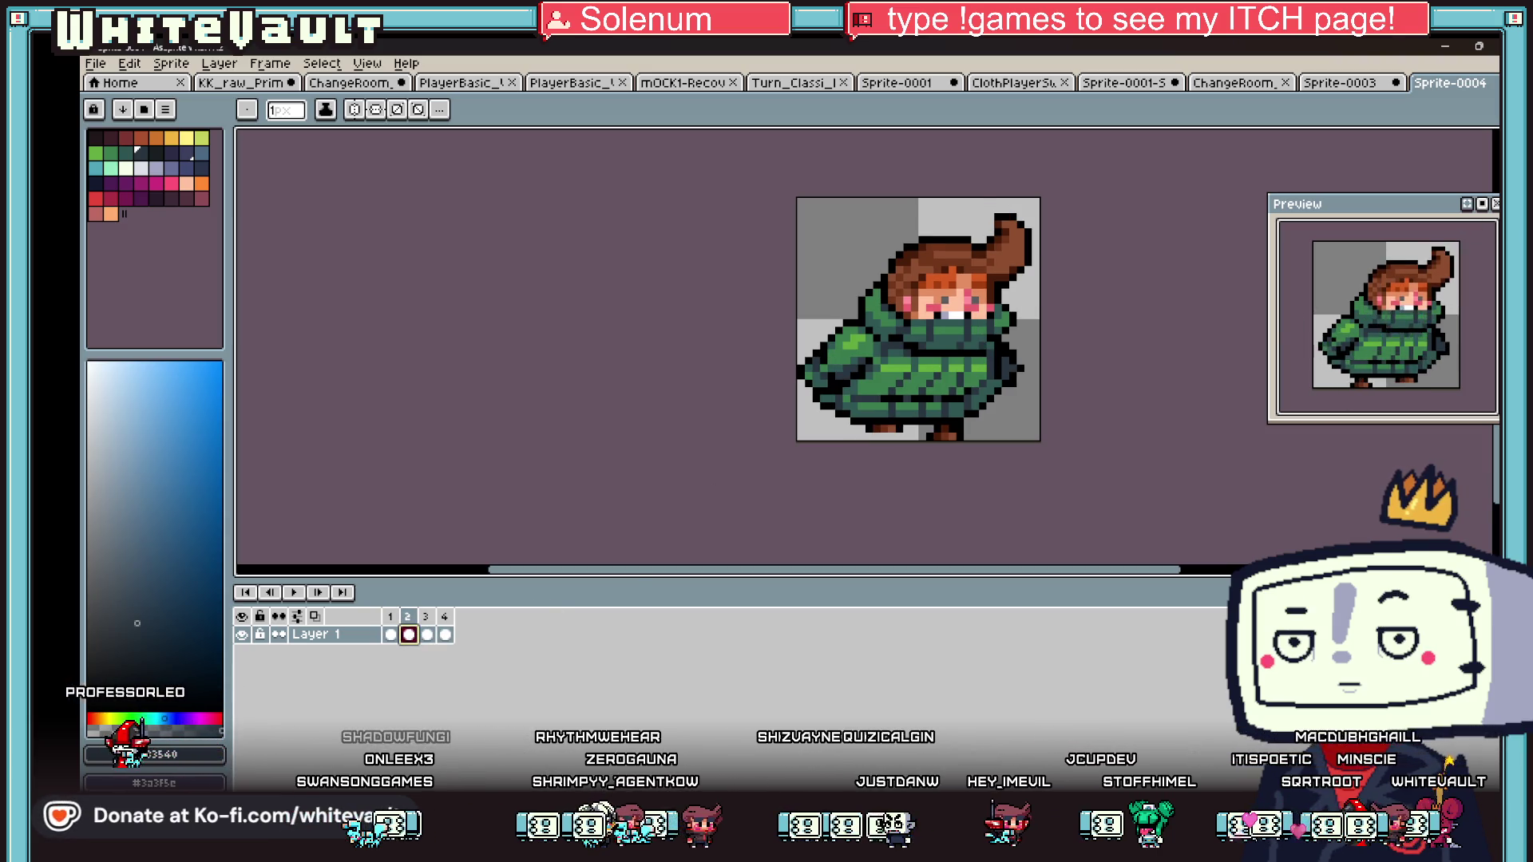
{"action": "scroll", "coordinate": [929, 322], "scroll_direction": "up", "scroll_amount": 2}
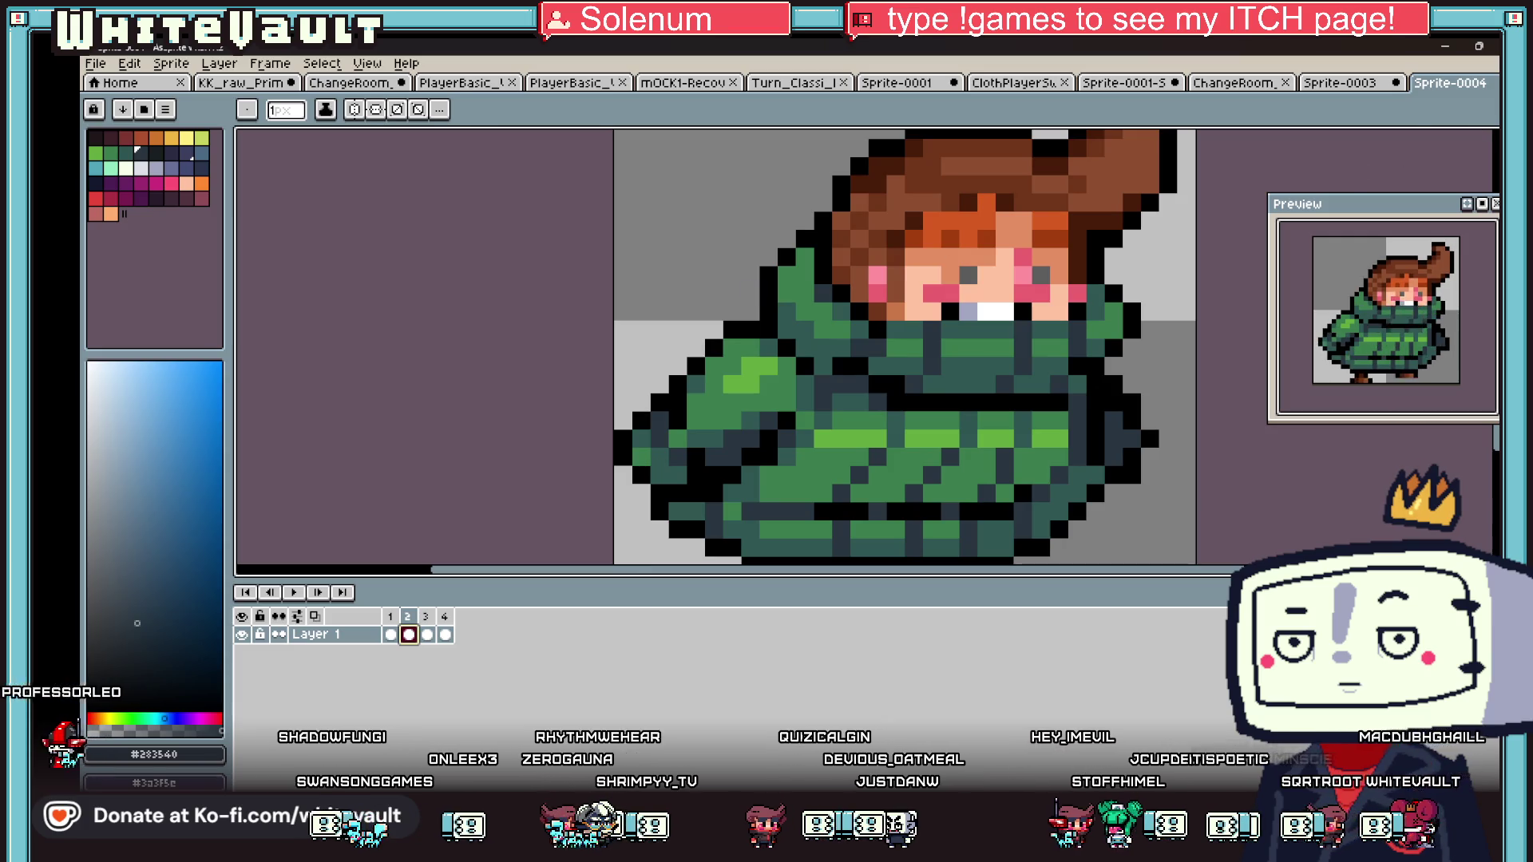
{"action": "key", "text": "m"}
{"action": "left_click_drag", "start_coordinate": [738, 281], "coordinate": [836, 341]}
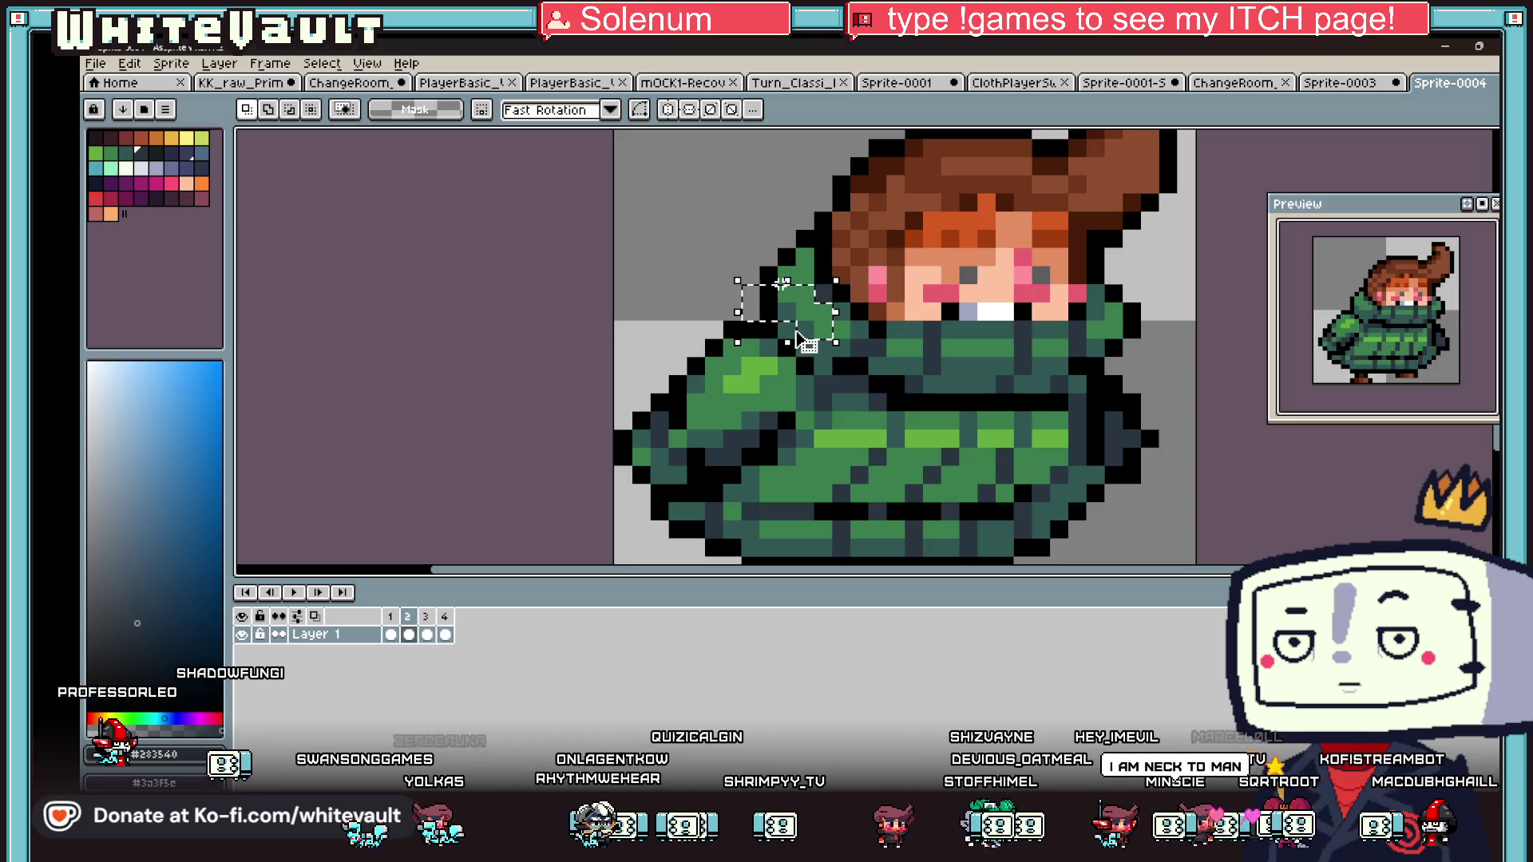
{"action": "key", "text": "Return"}
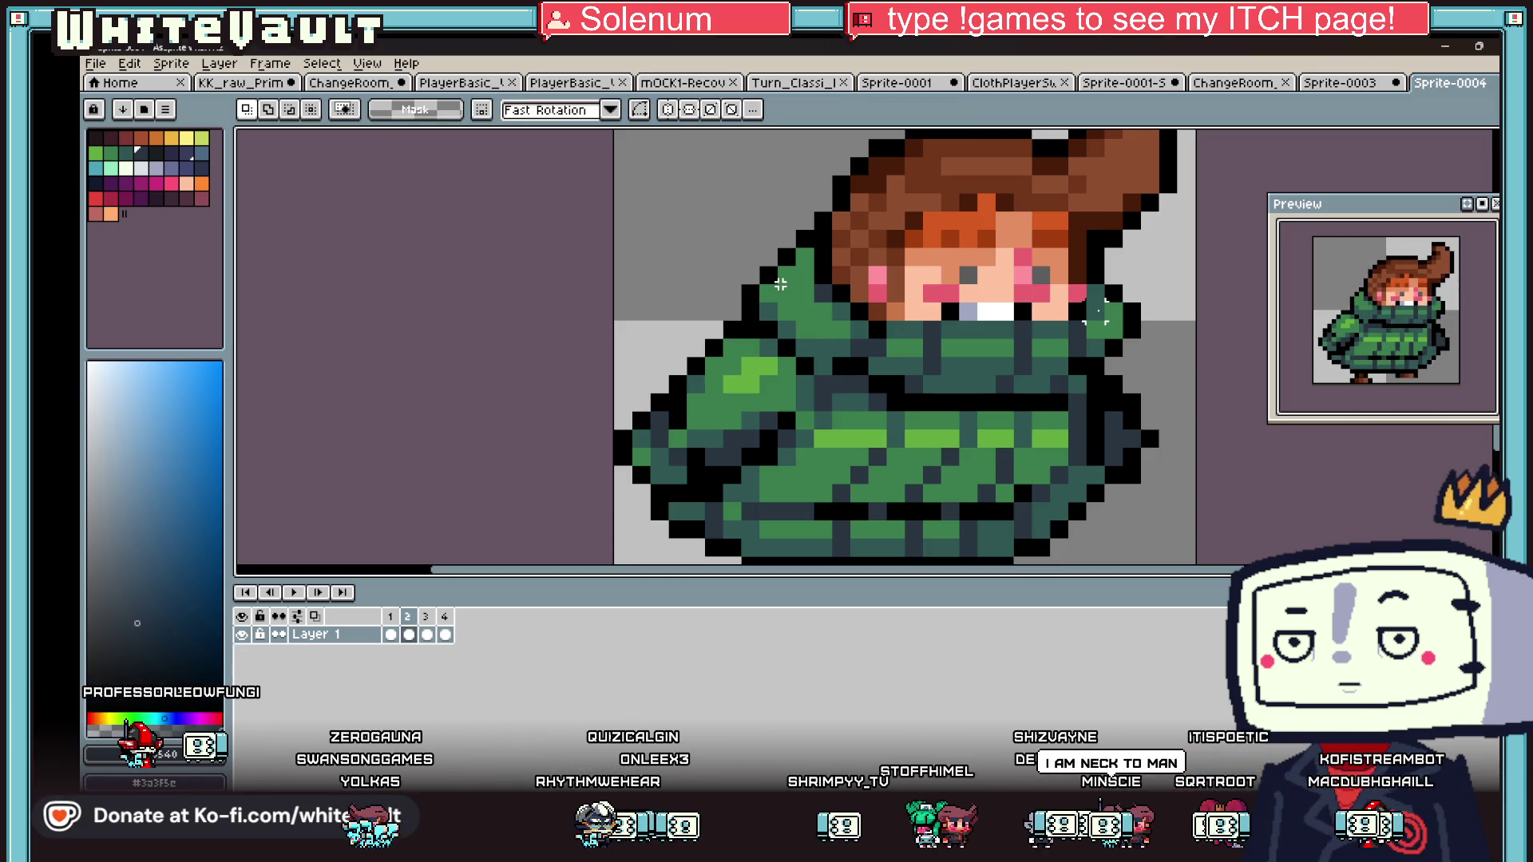
{"action": "left_click_drag", "start_coordinate": [1086, 302], "coordinate": [1150, 372]}
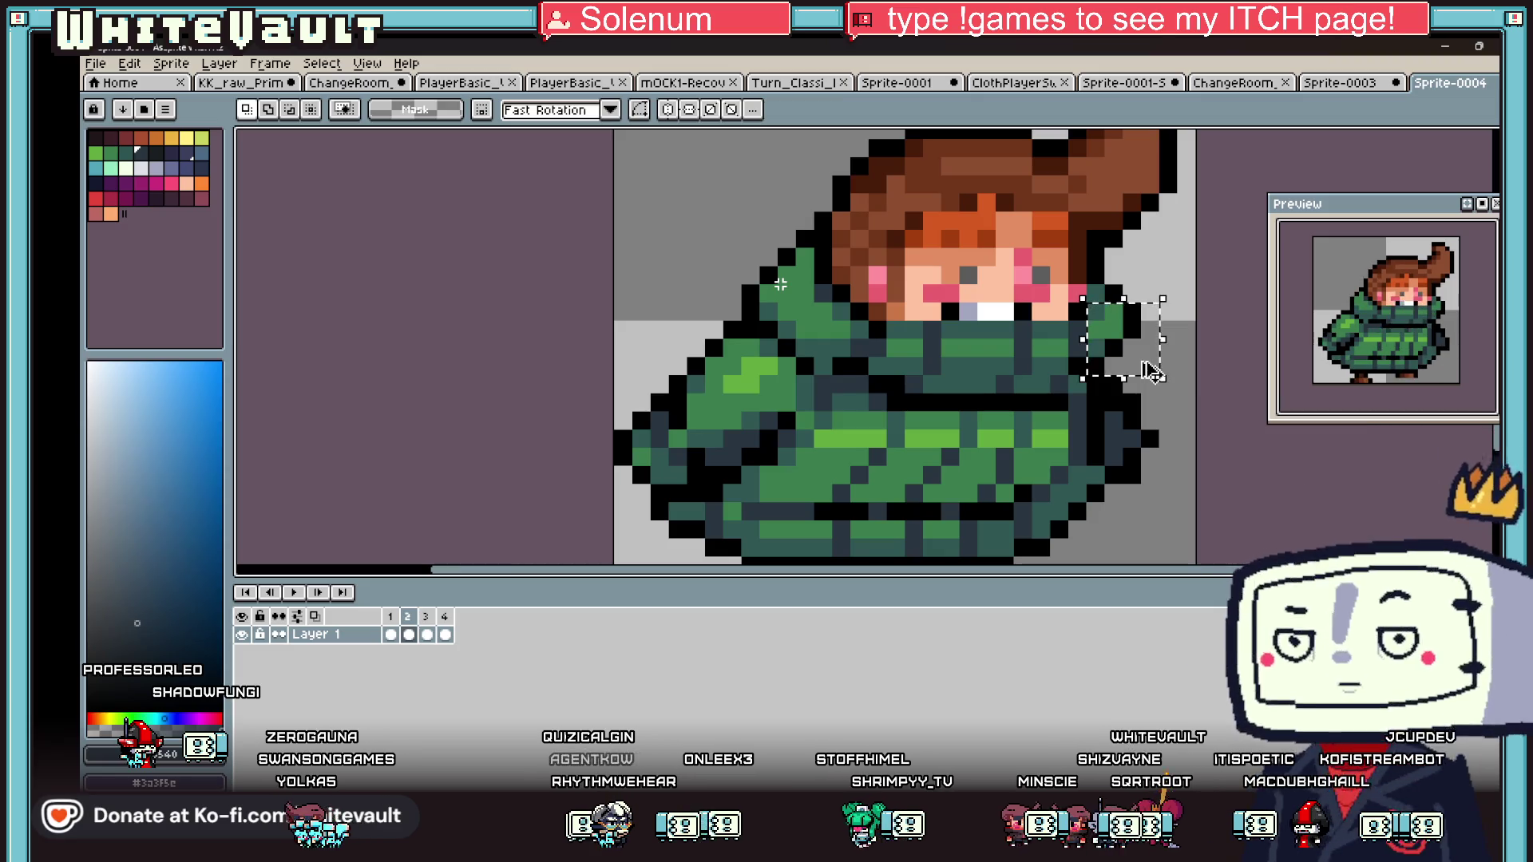
{"action": "key", "text": "Return"}
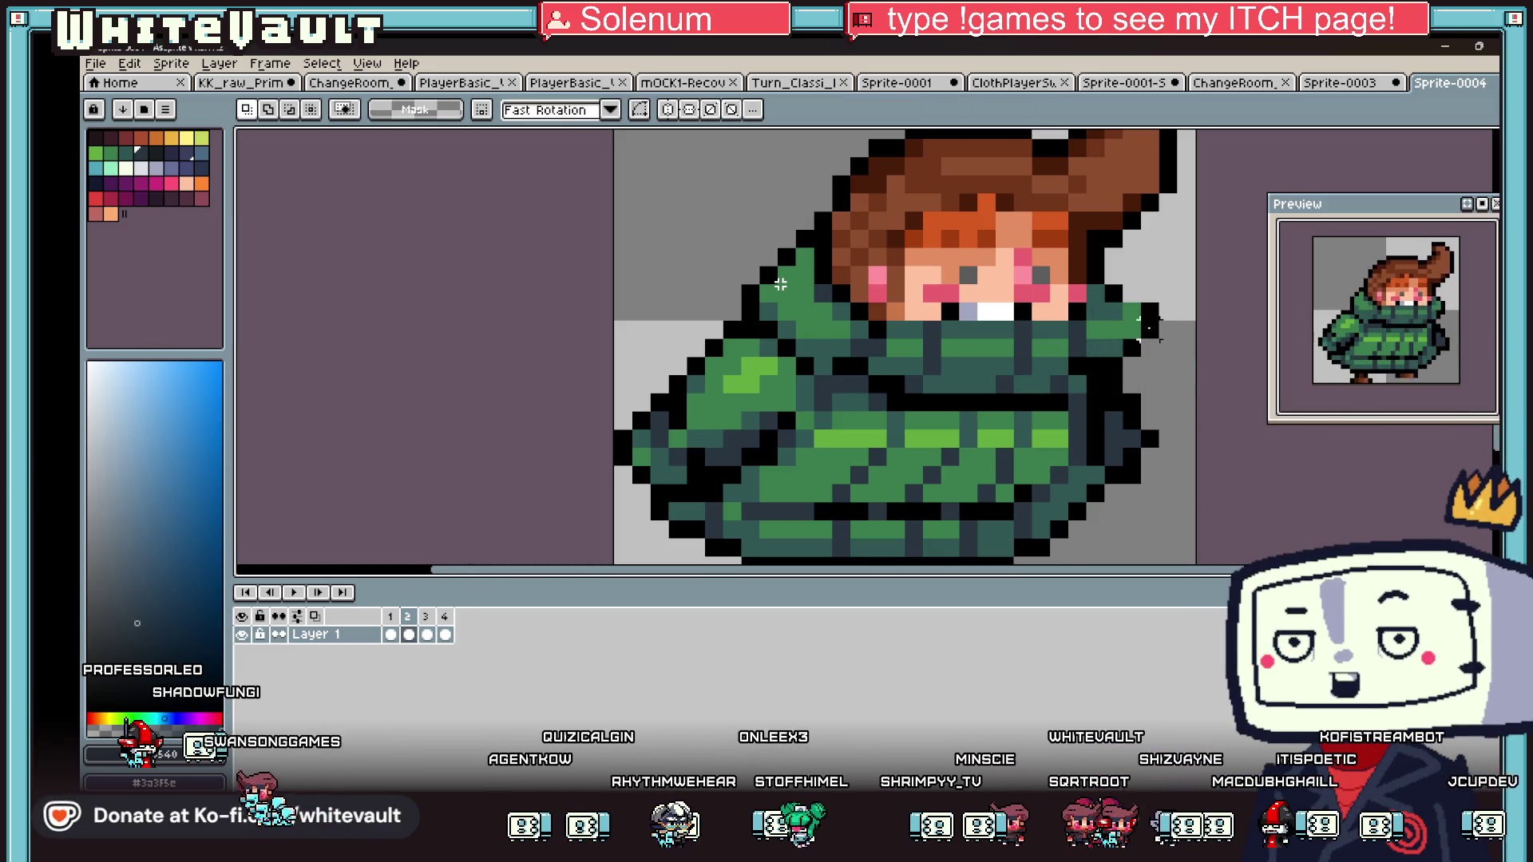
{"action": "key", "text": "i"}
{"action": "left_click", "coordinate": [1116, 294]}
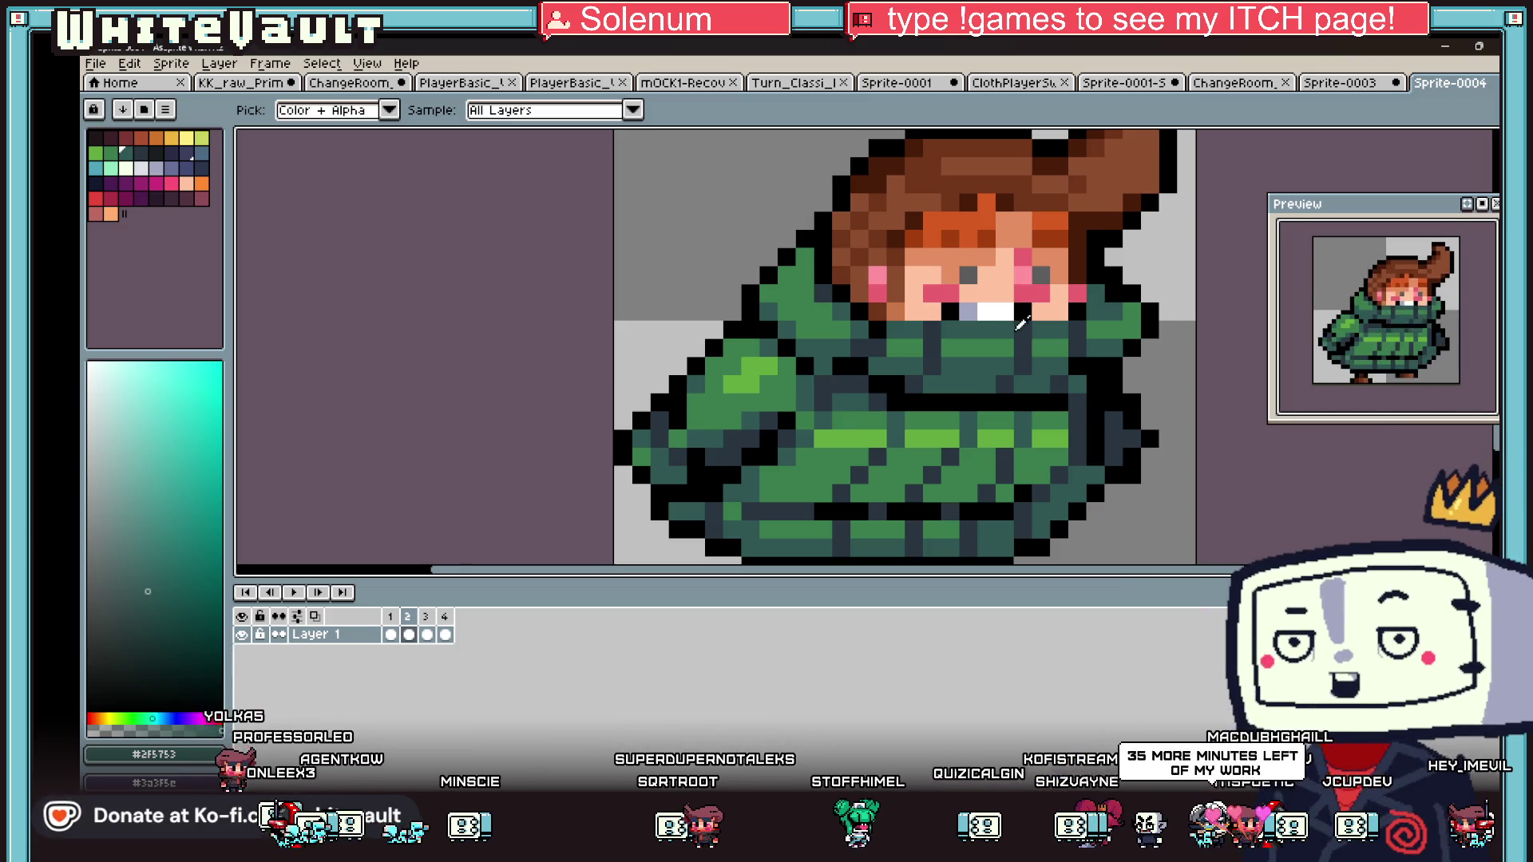
{"action": "scroll", "coordinate": [1020, 323], "scroll_direction": "down", "scroll_amount": 5}
- Repeat the last sprite sheet export with the updated walk frames
{"action": "left_click", "coordinate": [95, 64]}
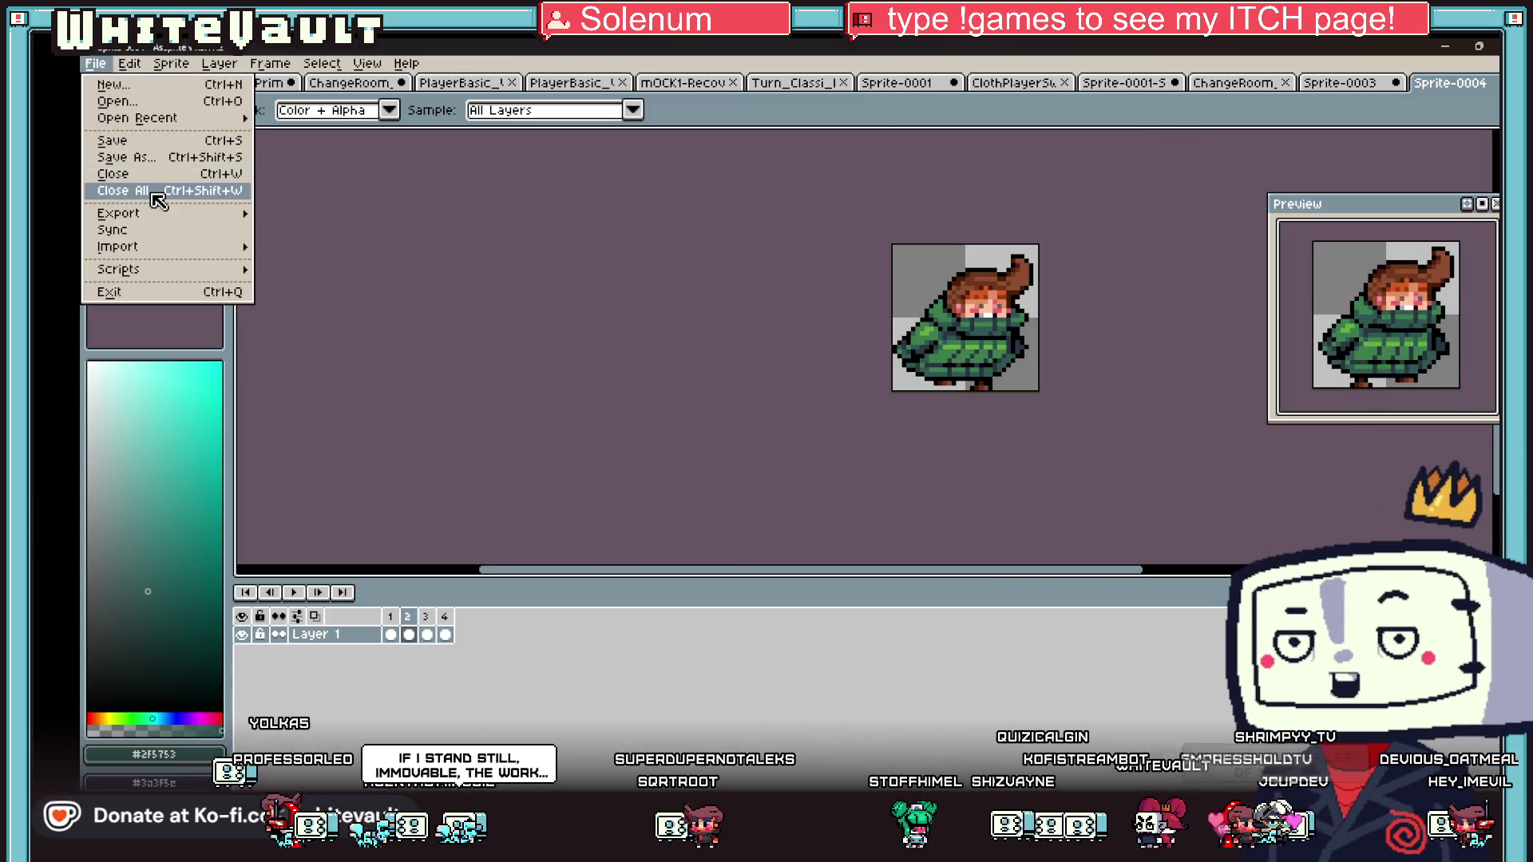
{"action": "mouse_move", "coordinate": [169, 214]}
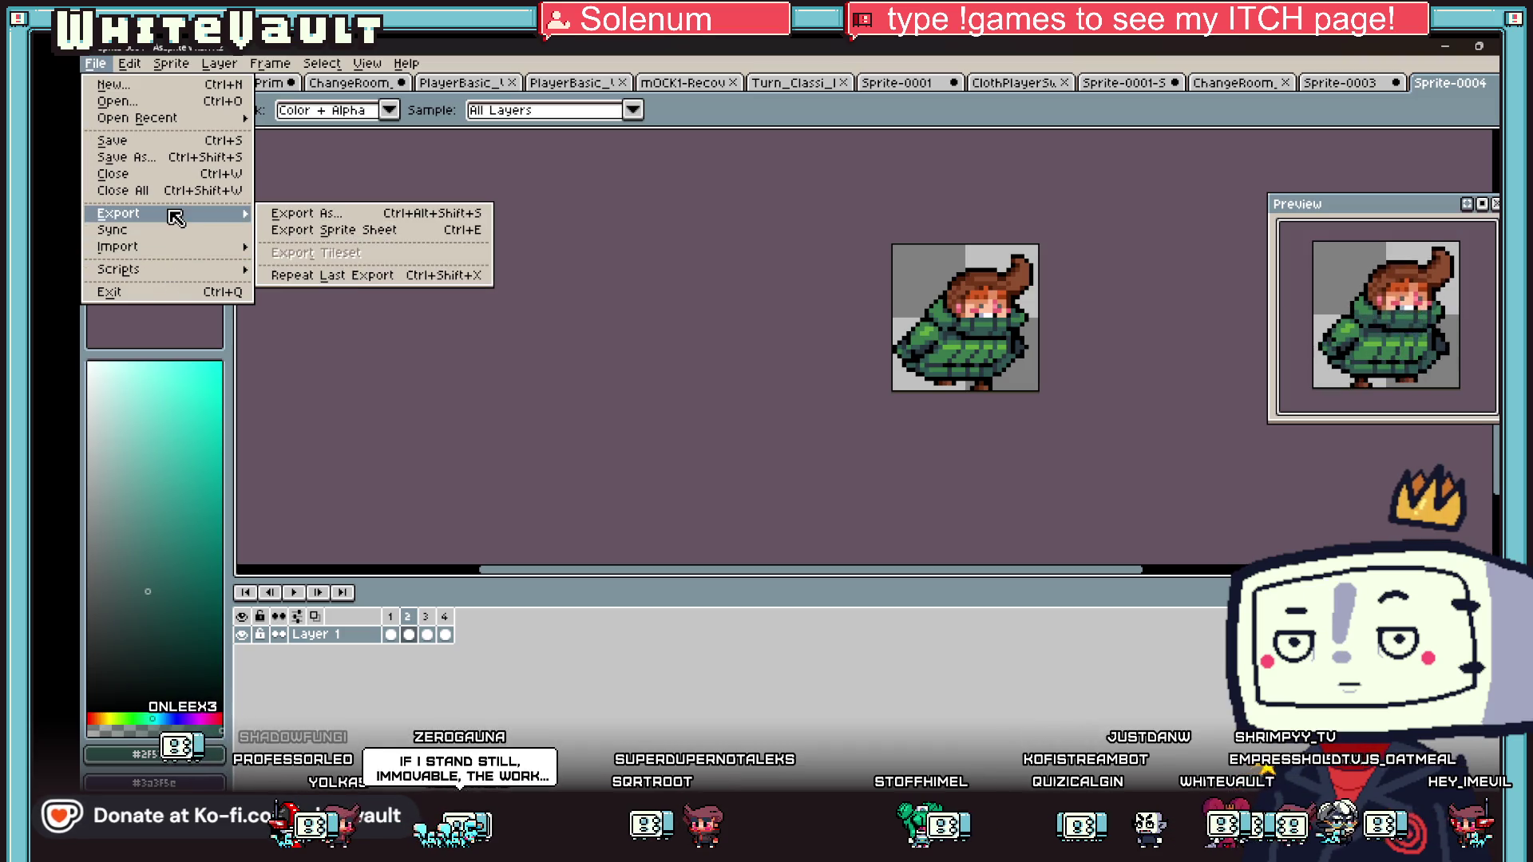
{"action": "left_click", "coordinate": [351, 272]}
{"action": "left_click", "coordinate": [718, 592]}
{"action": "key", "text": "m"}
{"action": "key", "text": "ctrl+a"}
- Review the open documents, including the exported four-frame strip, and return to Sprite-0004
{"action": "left_click", "coordinate": [1353, 83]}
{"action": "left_click", "coordinate": [1229, 83]}
{"action": "left_click", "coordinate": [1141, 86]}
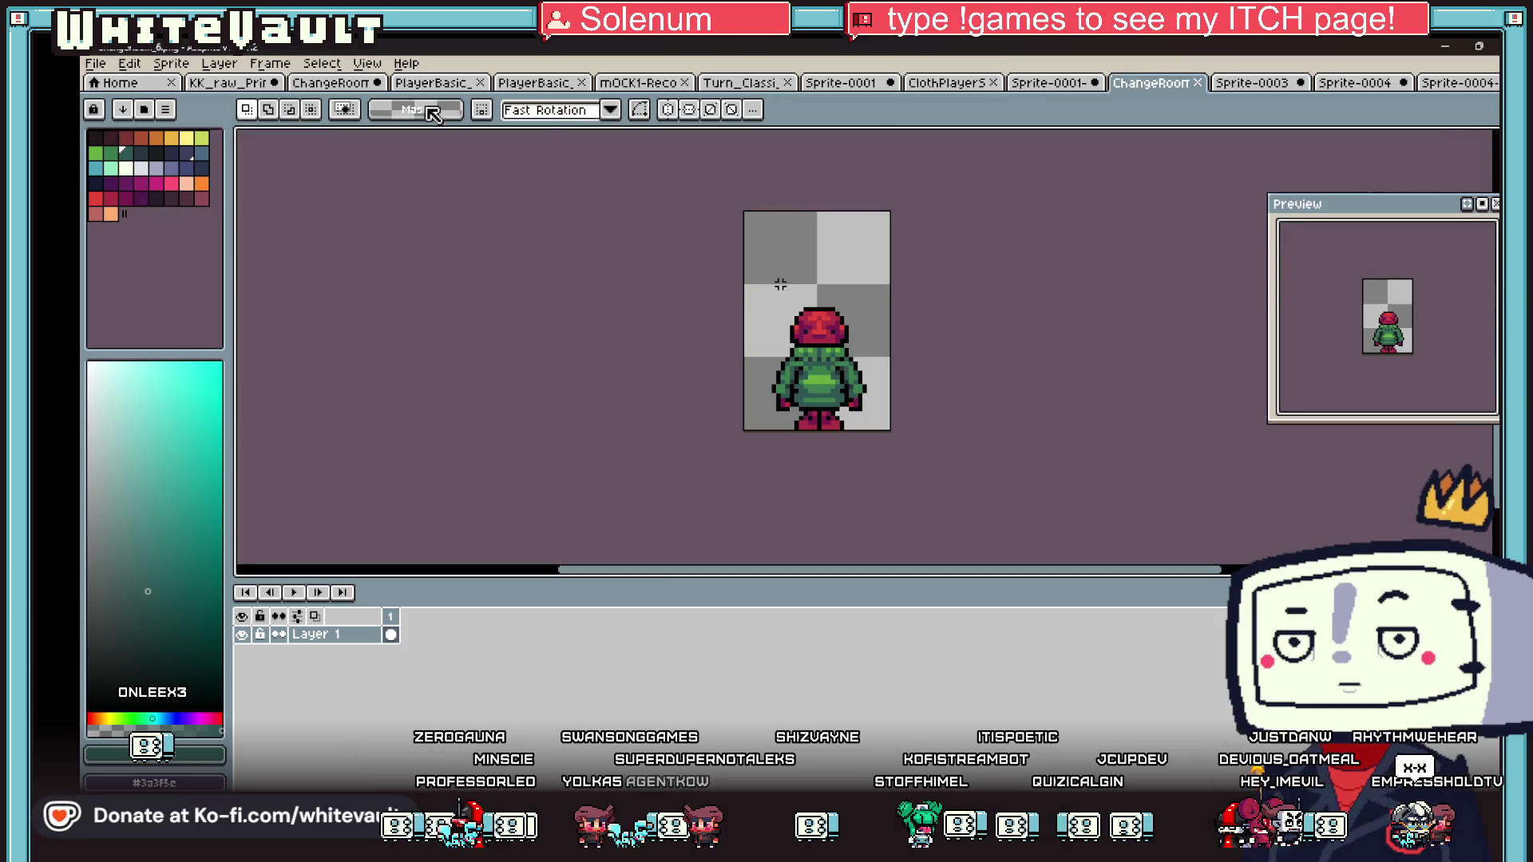
{"action": "left_click", "coordinate": [1412, 84]}
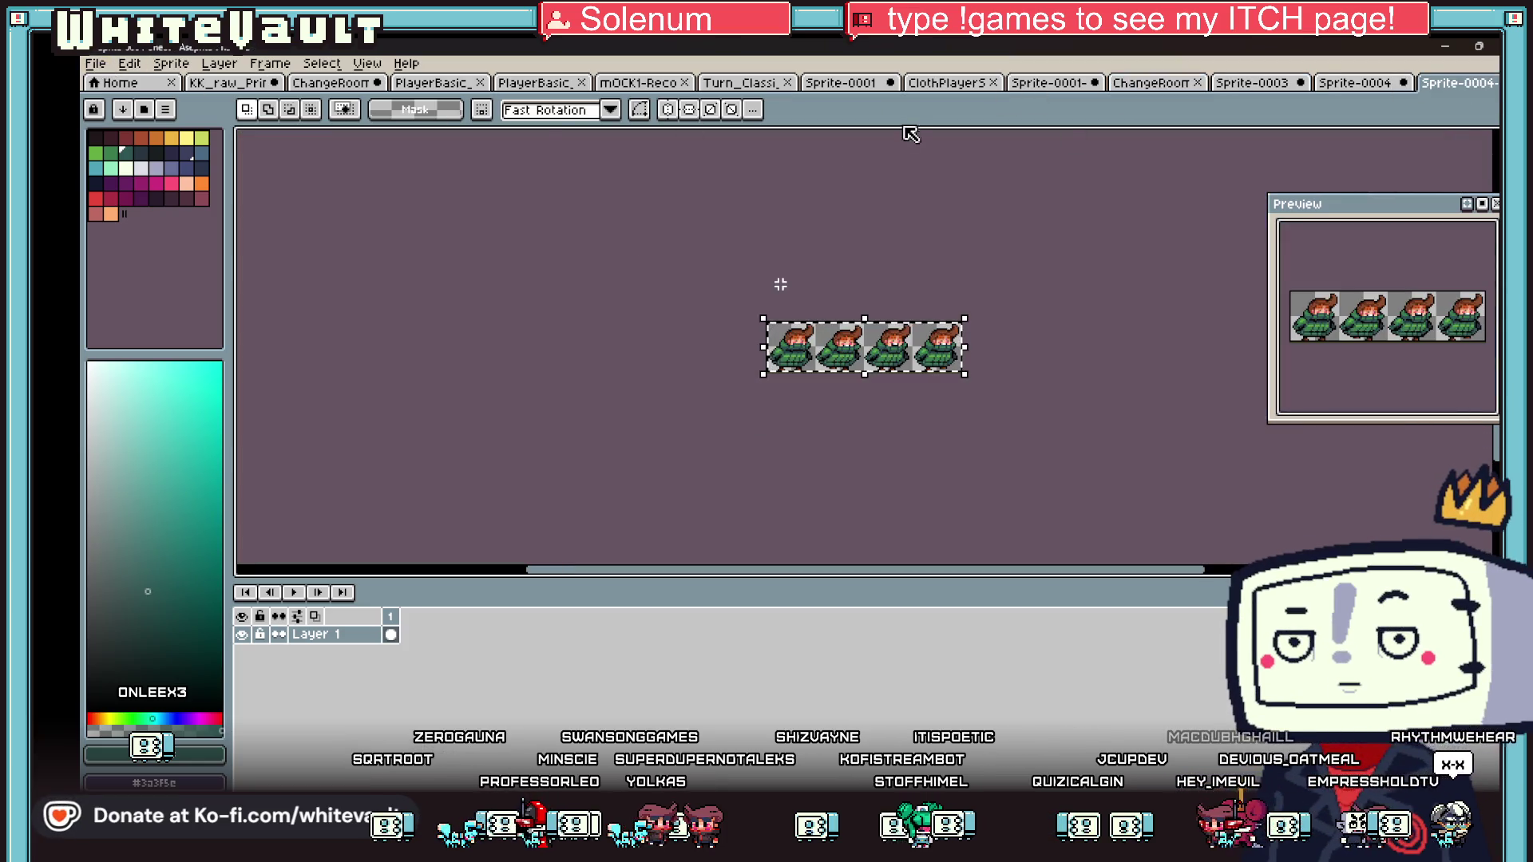
{"action": "left_click", "coordinate": [934, 83]}
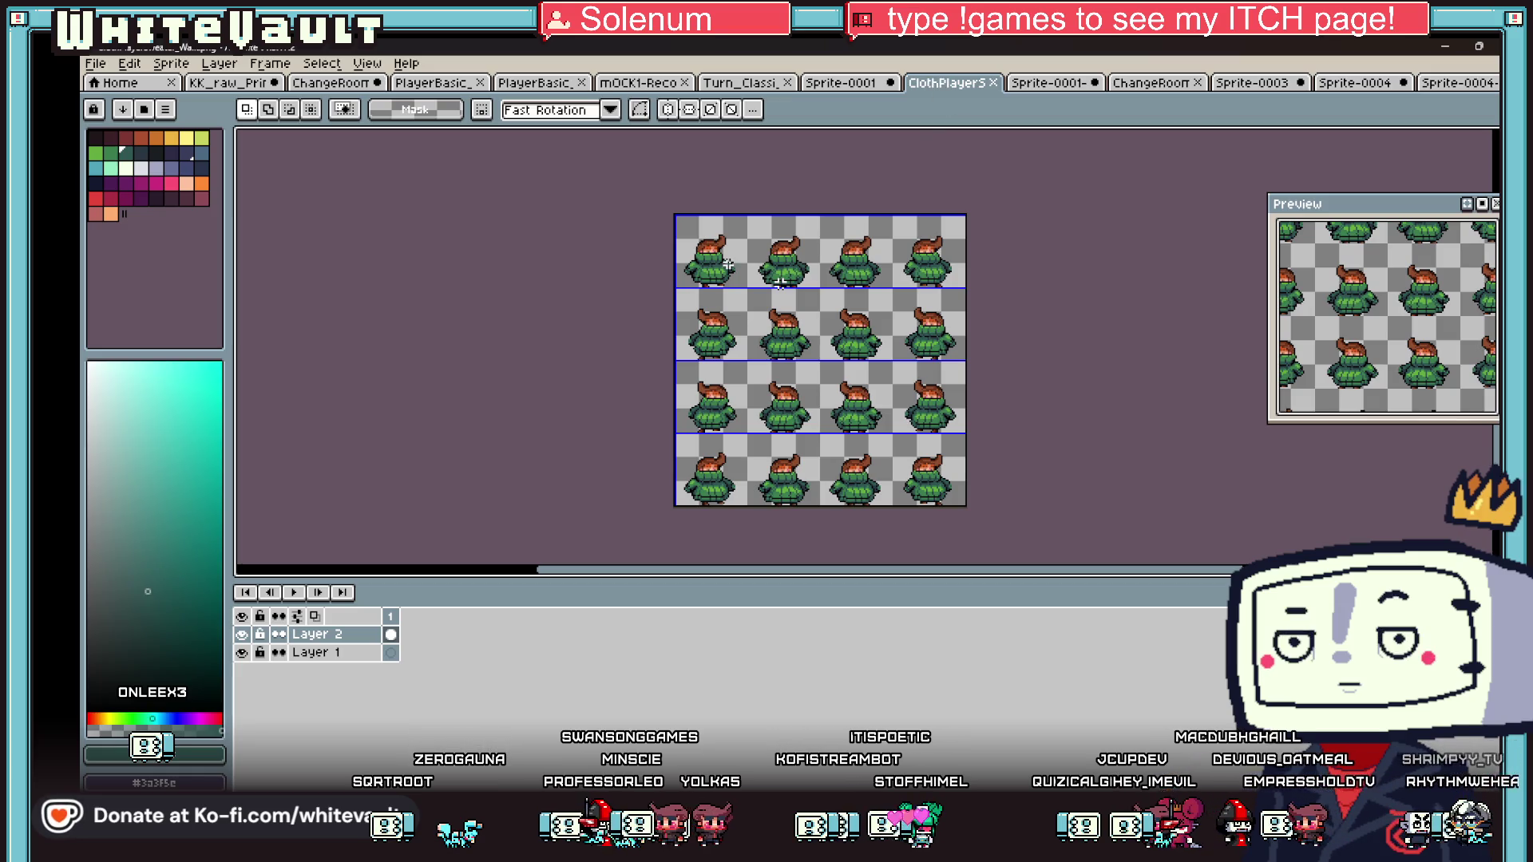
{"action": "key", "text": "ctrl+shift+Tab"}
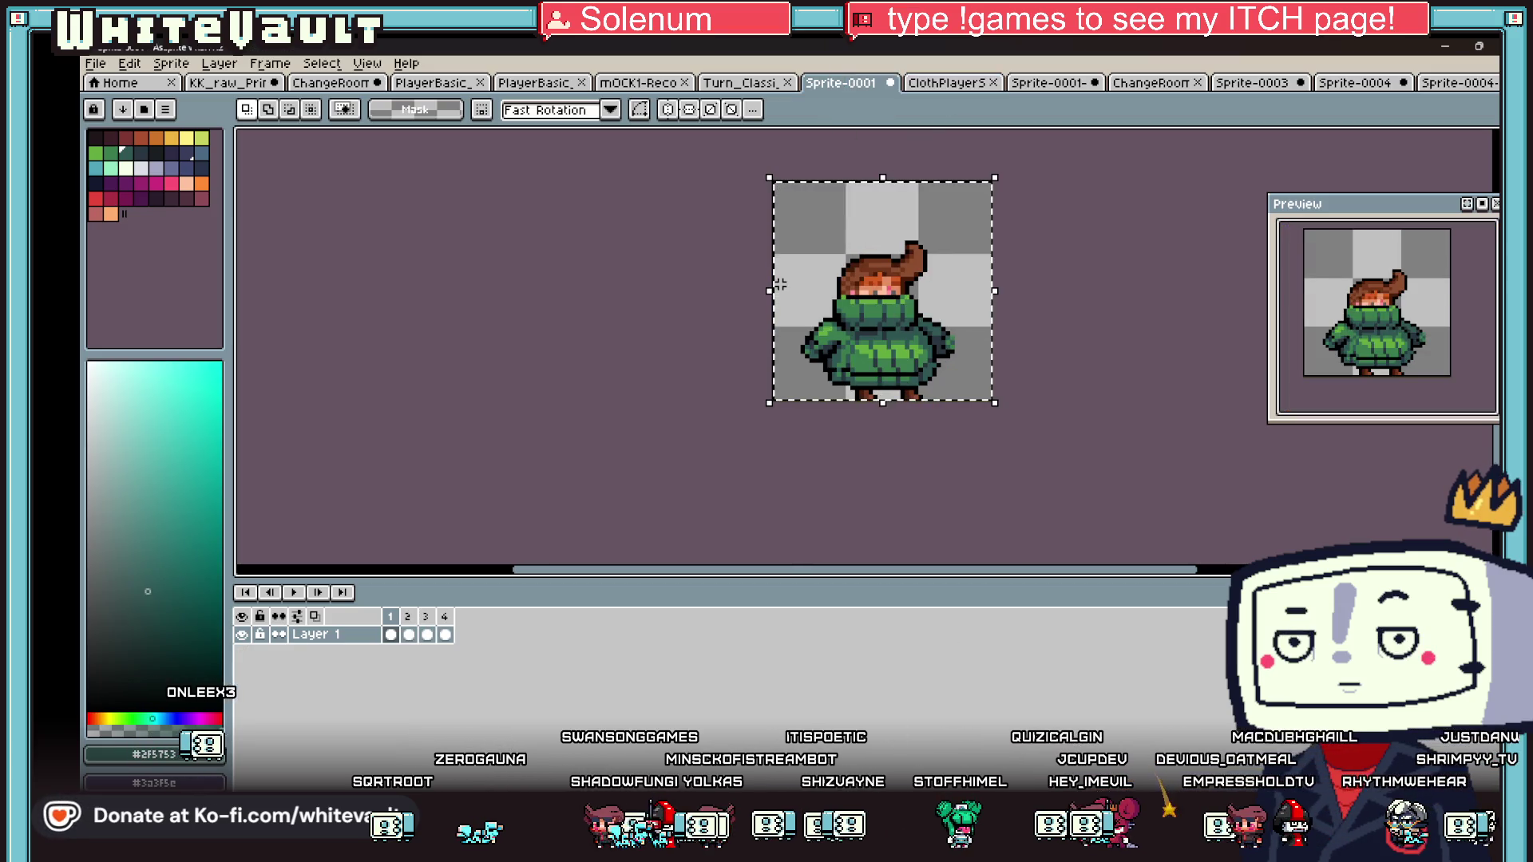
{"action": "key", "text": "ctrl+Tab"}
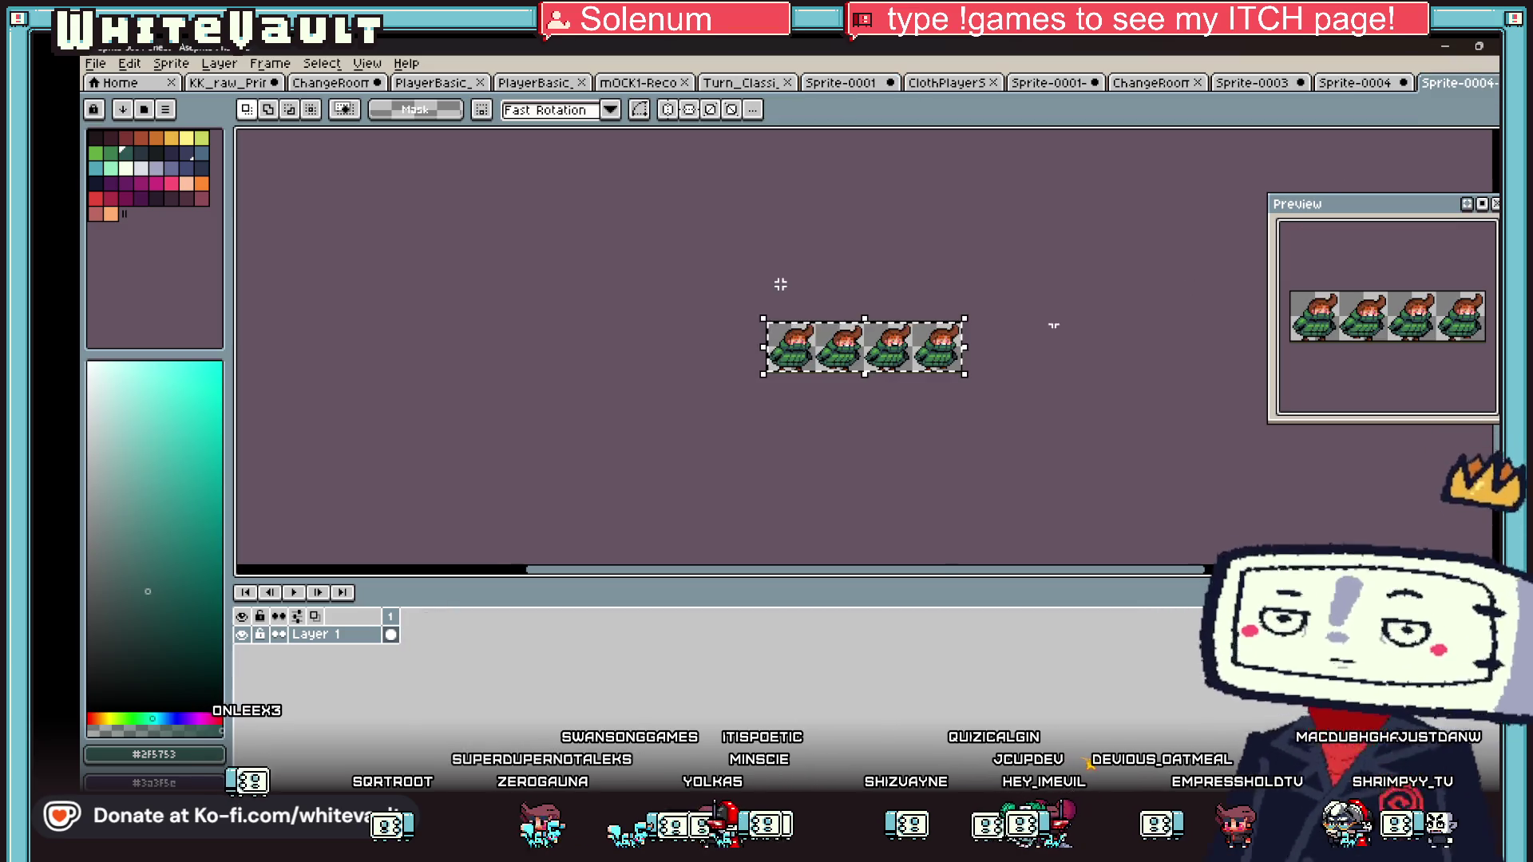
{"action": "left_click", "coordinate": [1324, 83]}
{"action": "left_click", "coordinate": [171, 63]}
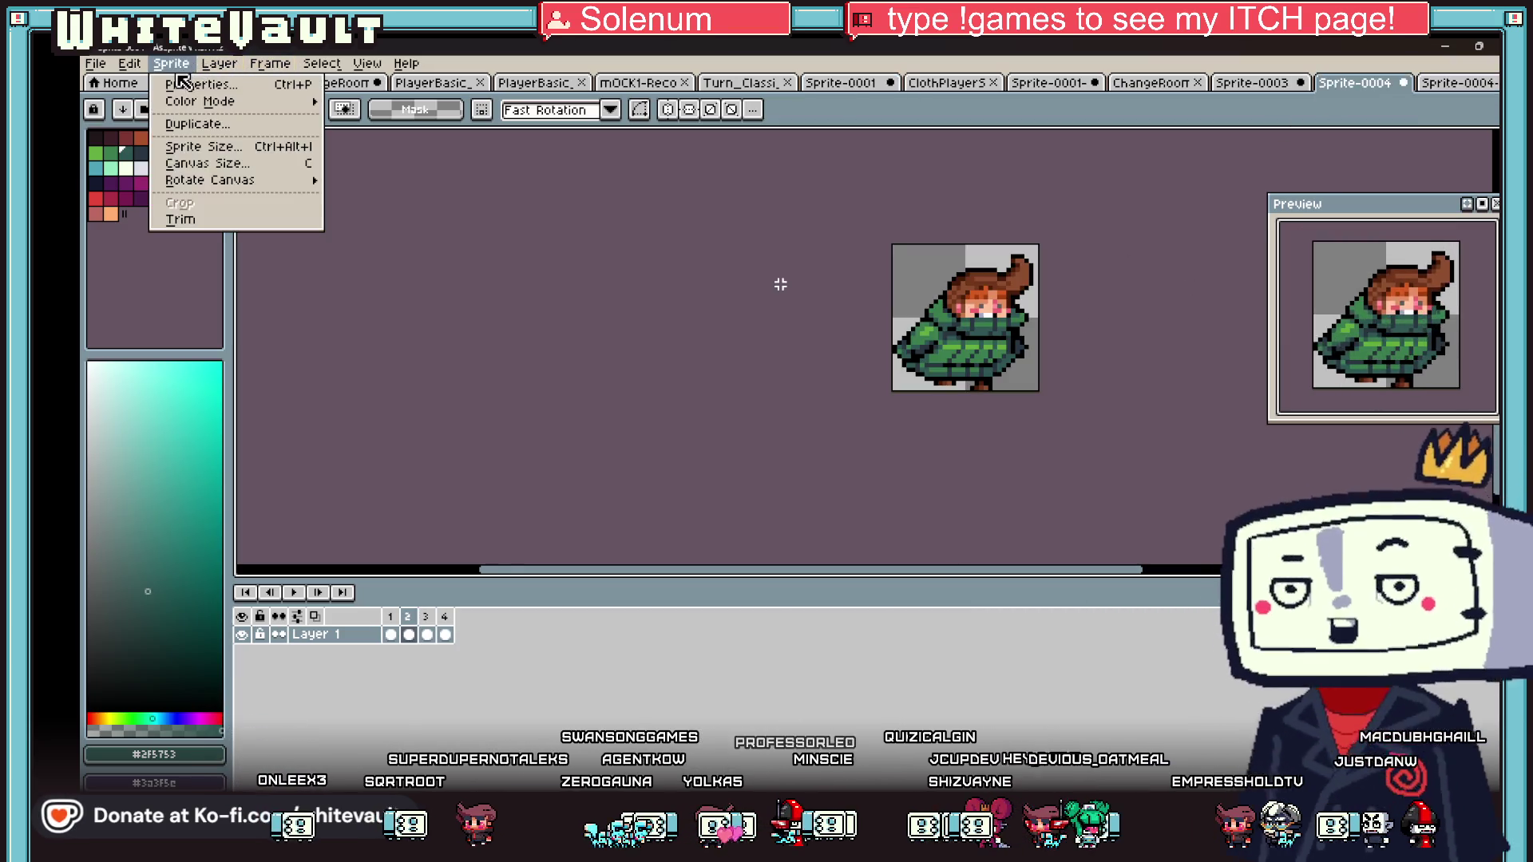
- Set the canvas Width and Height to 48 in Canvas Size and apply
{"action": "left_click", "coordinate": [220, 165]}
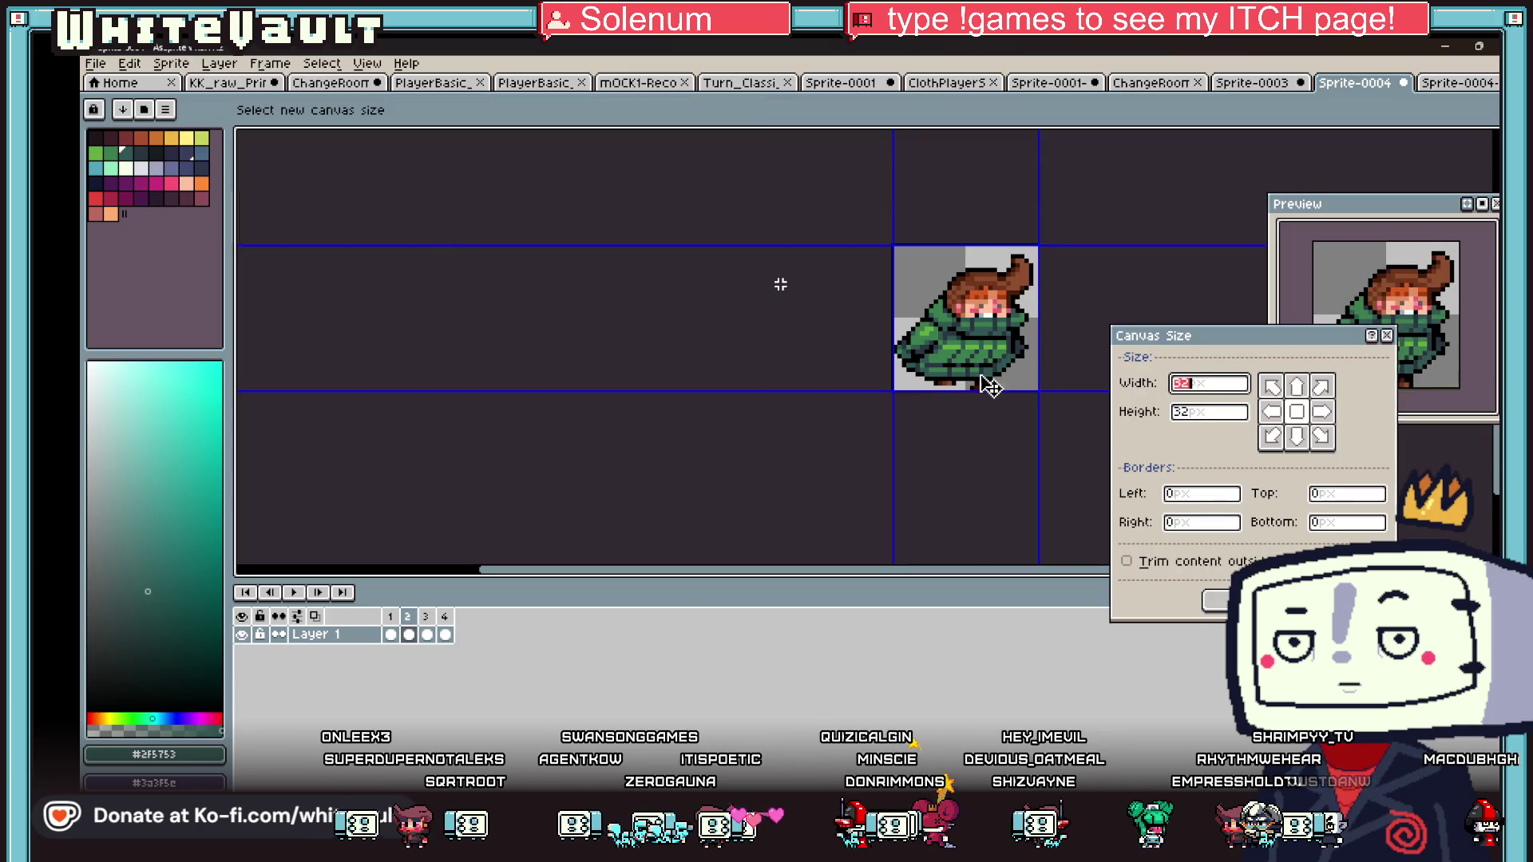
{"action": "type", "text": "48"}
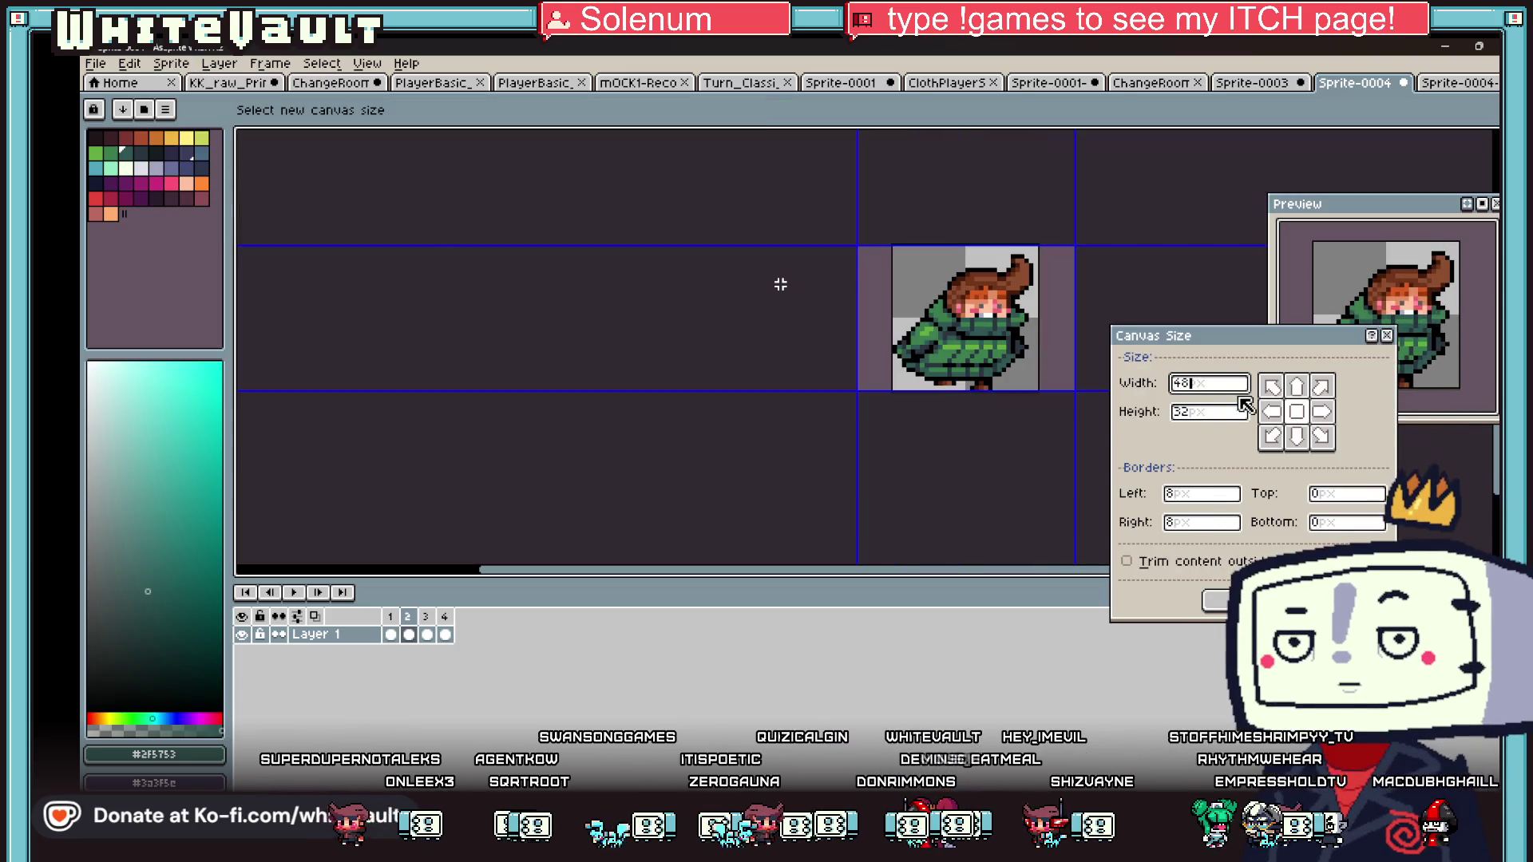
{"action": "key", "text": "Tab"}
{"action": "type", "text": "48"}
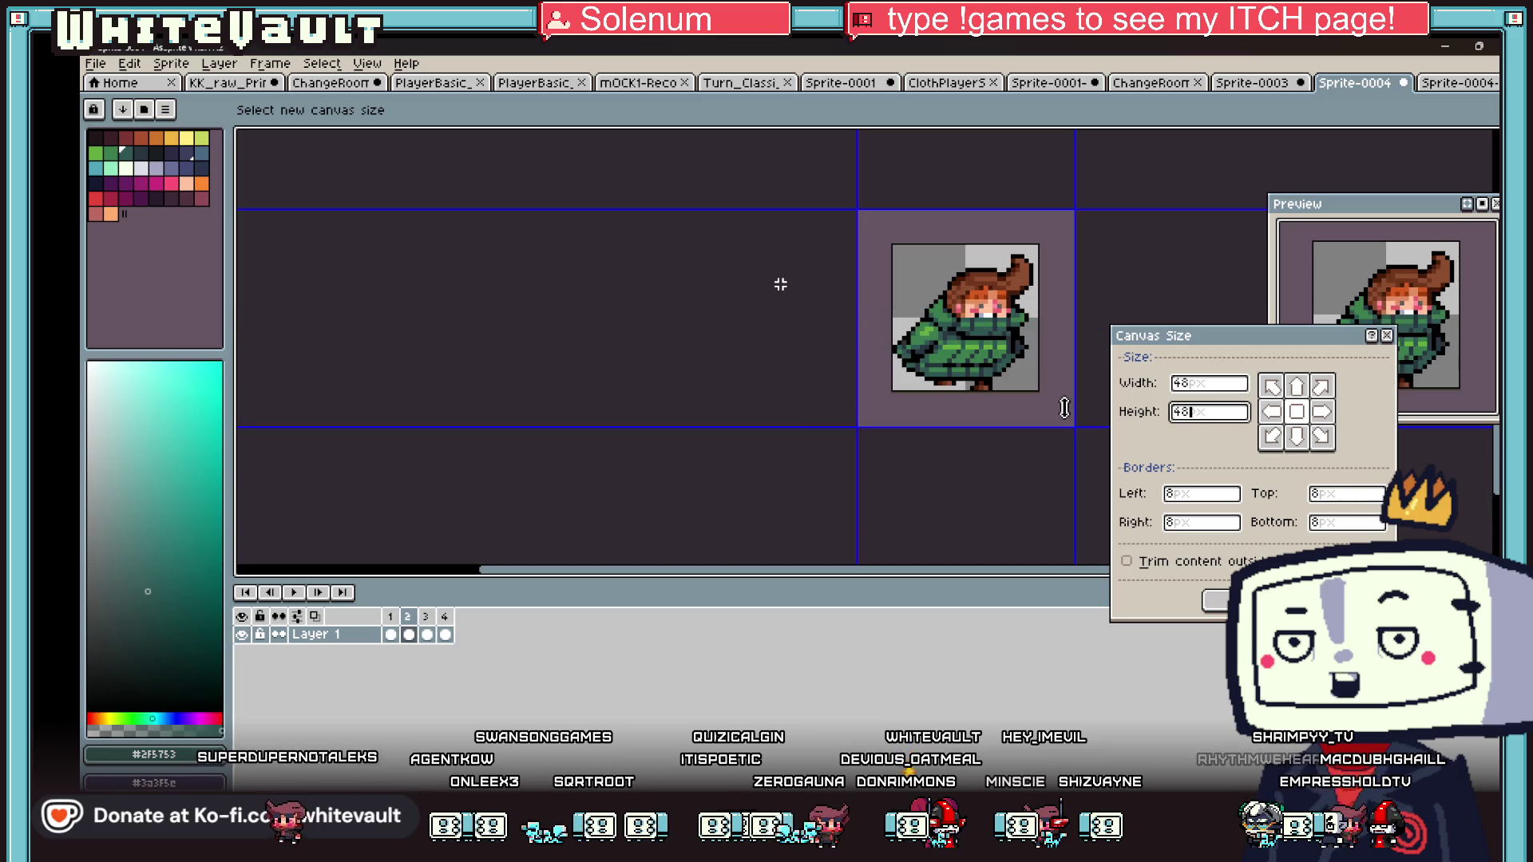
{"action": "key", "text": "Return"}
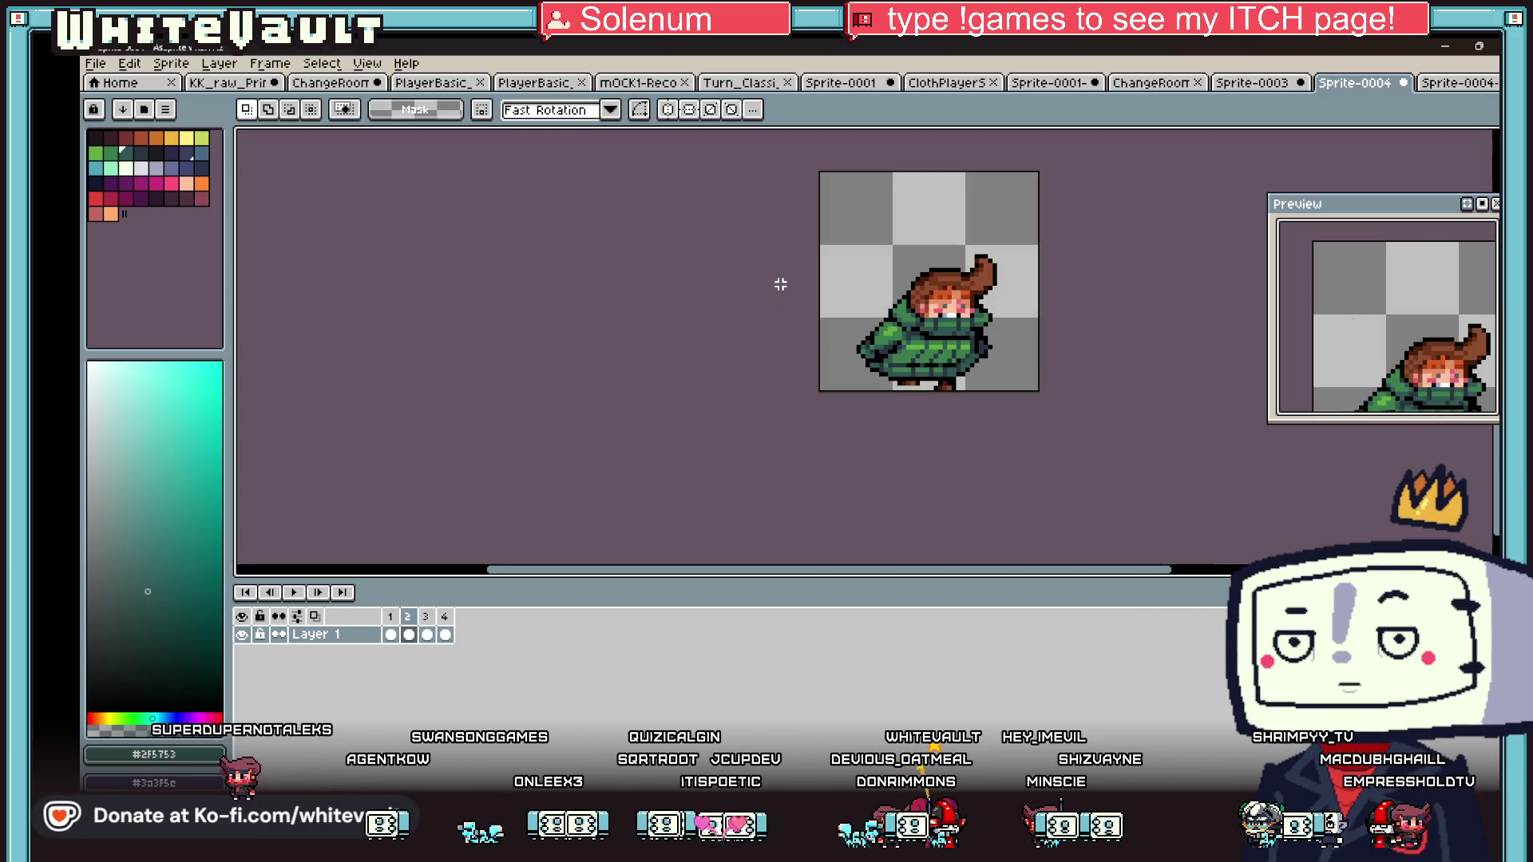
{"action": "left_click", "coordinate": [95, 64]}
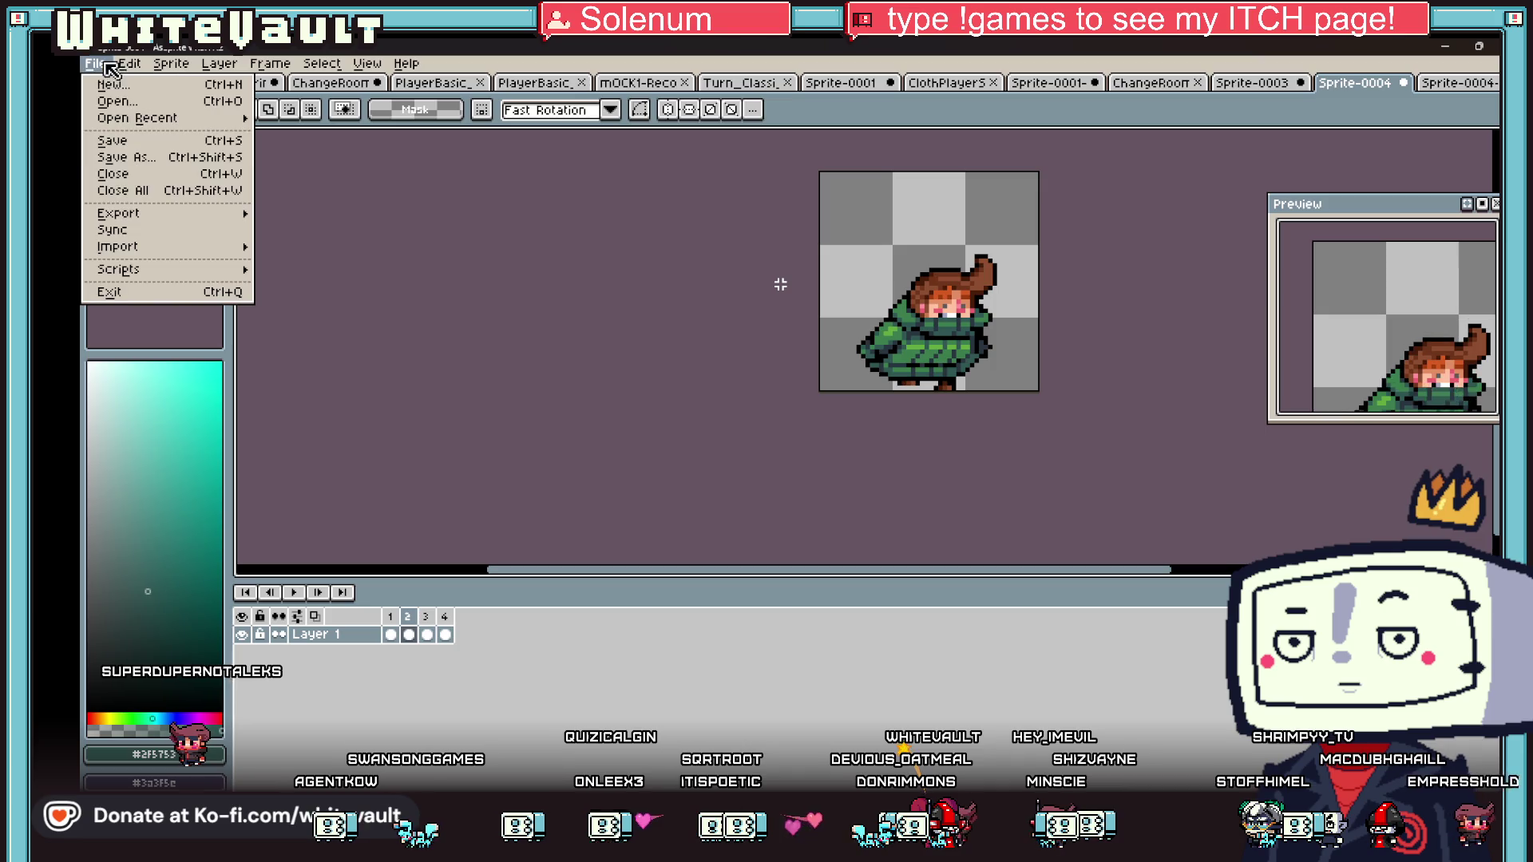
- Re-export the 48×48 walk as a strip, select all of it, and switch to ClothPlayer
{"action": "mouse_move", "coordinate": [236, 219]}
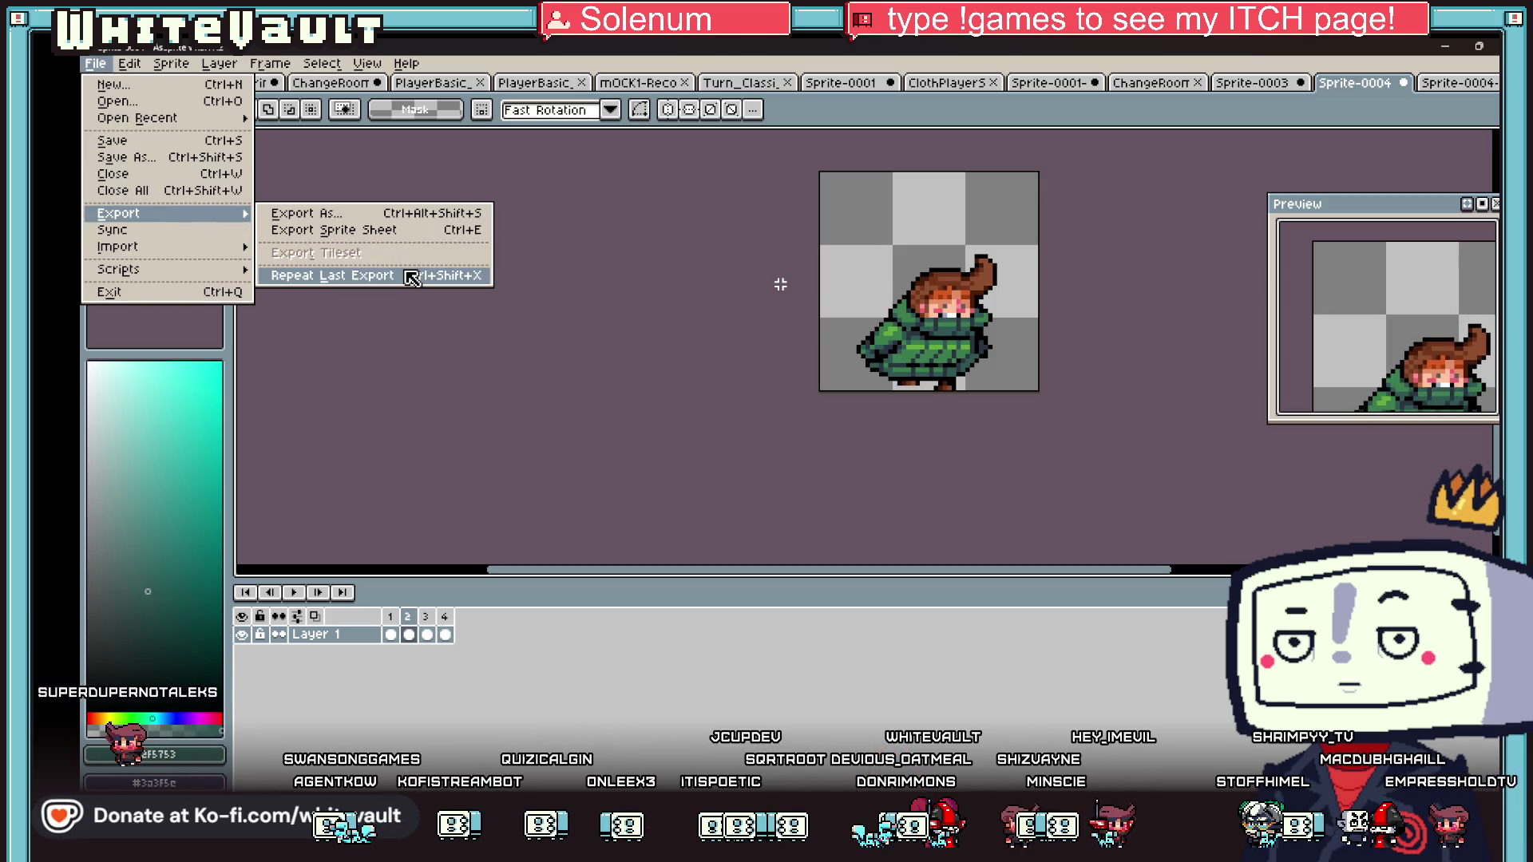
{"action": "left_click", "coordinate": [407, 275]}
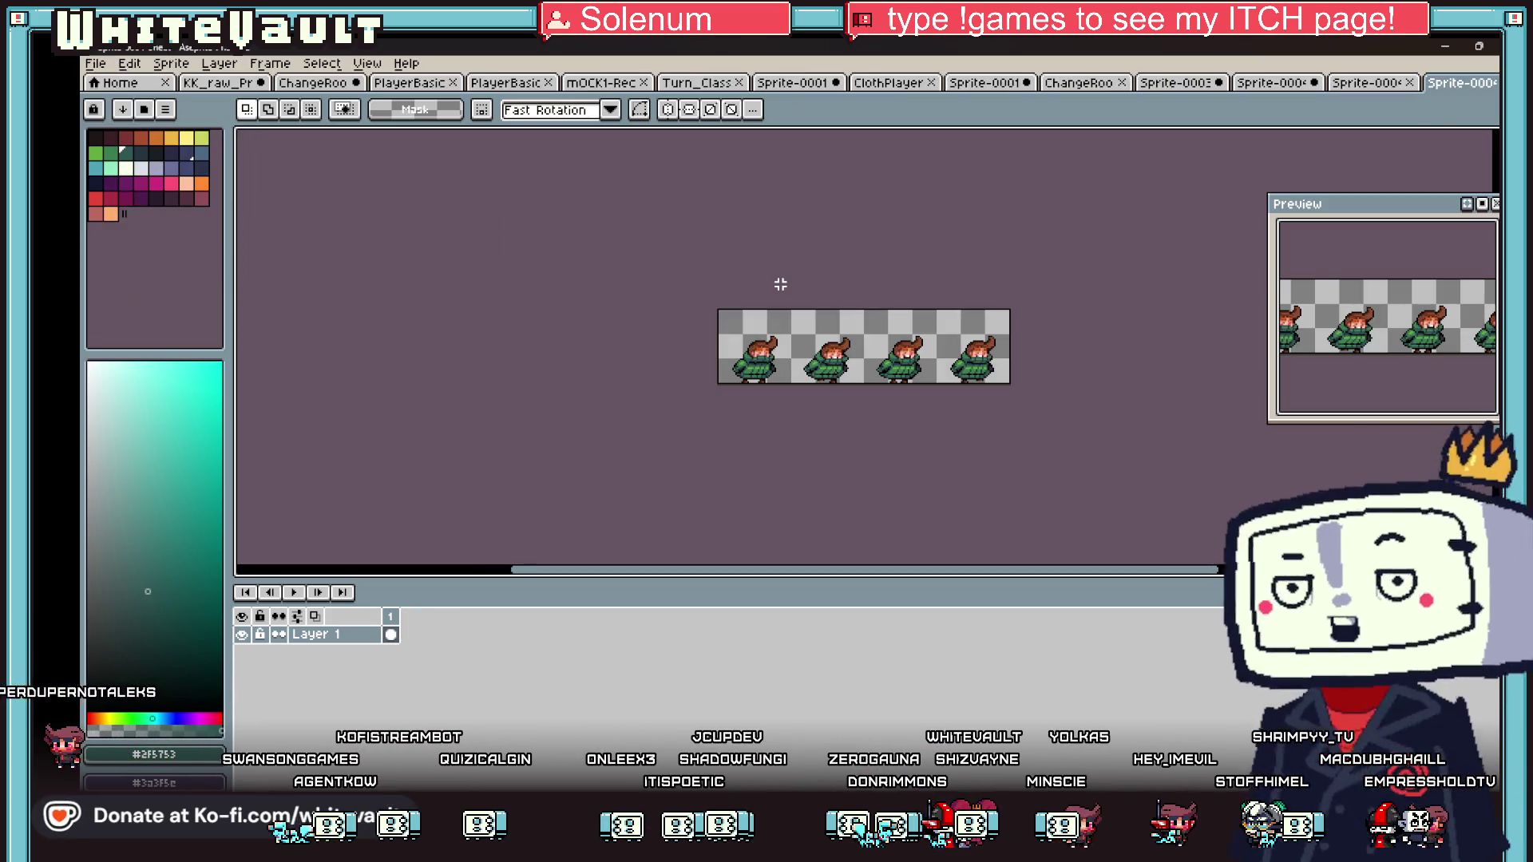
{"action": "key", "text": "ctrl+a"}
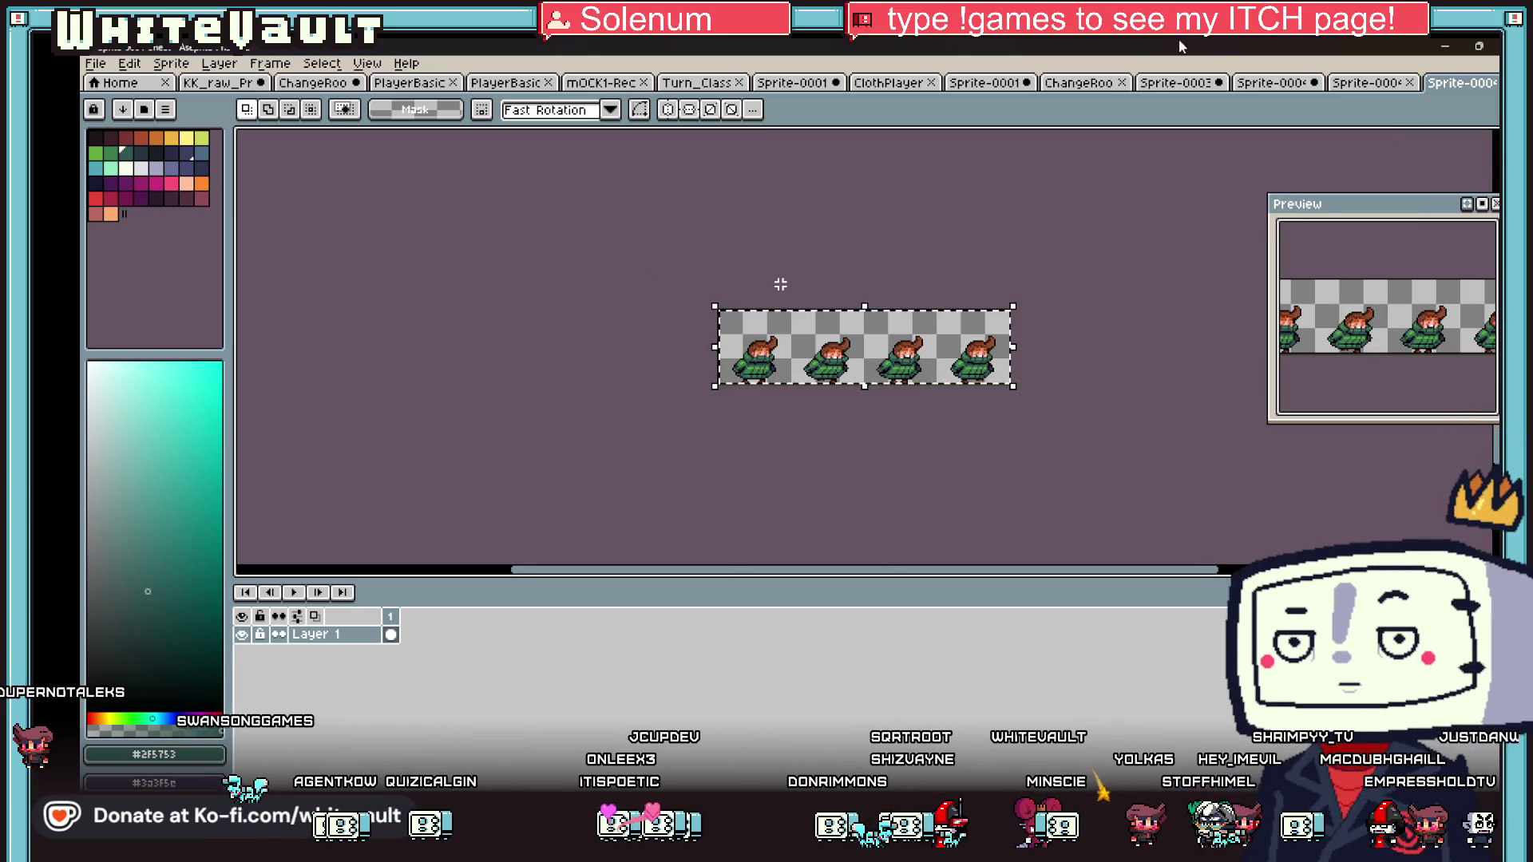
{"action": "left_click", "coordinate": [1078, 83]}
{"action": "left_click", "coordinate": [990, 83]}
{"action": "left_click", "coordinate": [882, 83]}
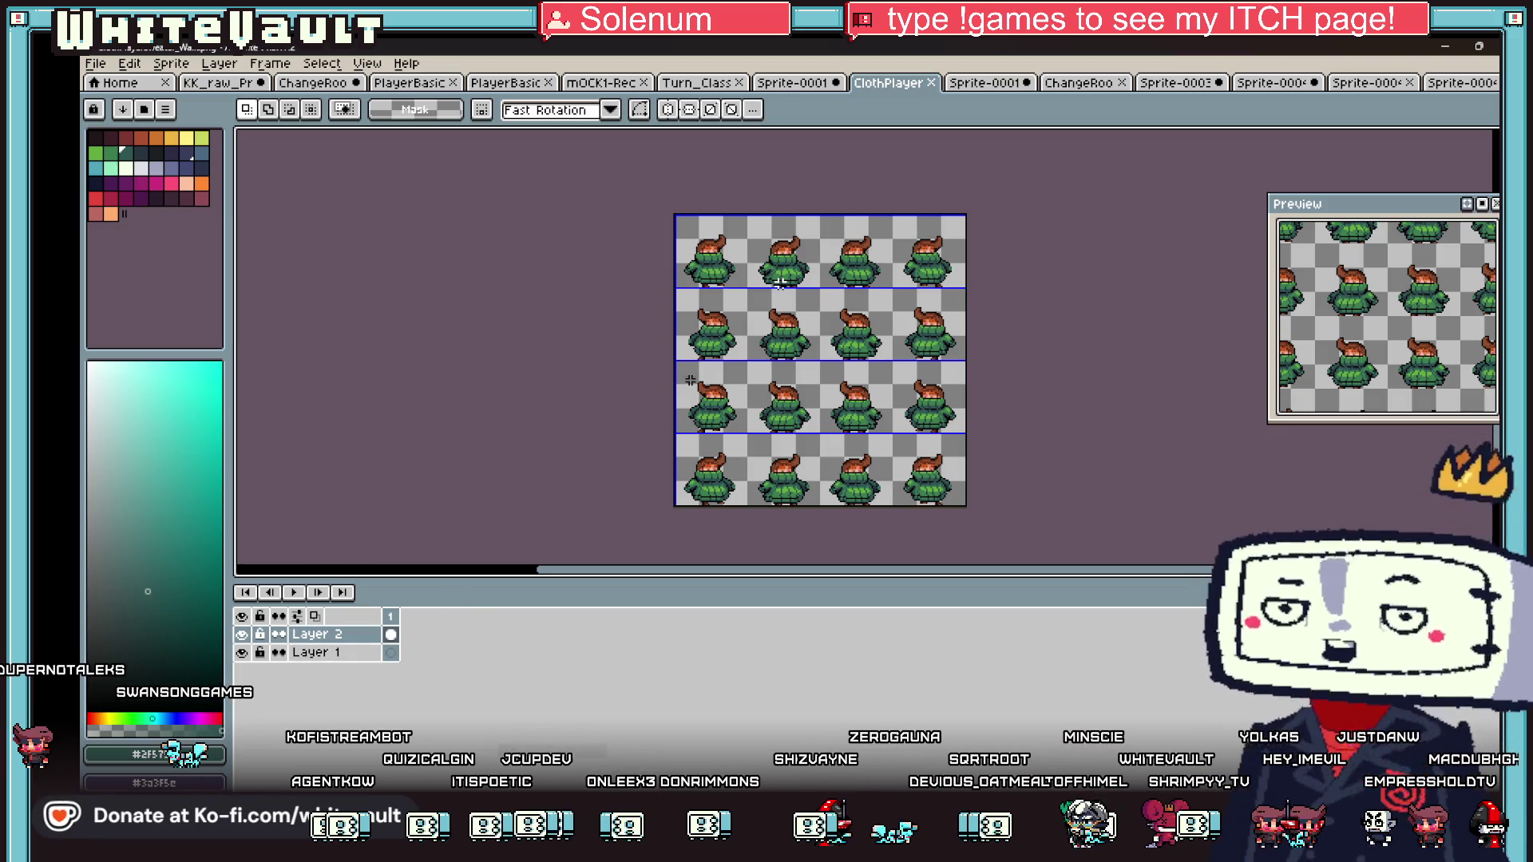
- Add a new Layer 3 and paste the walk strip onto it
{"action": "right_click", "coordinate": [331, 634]}
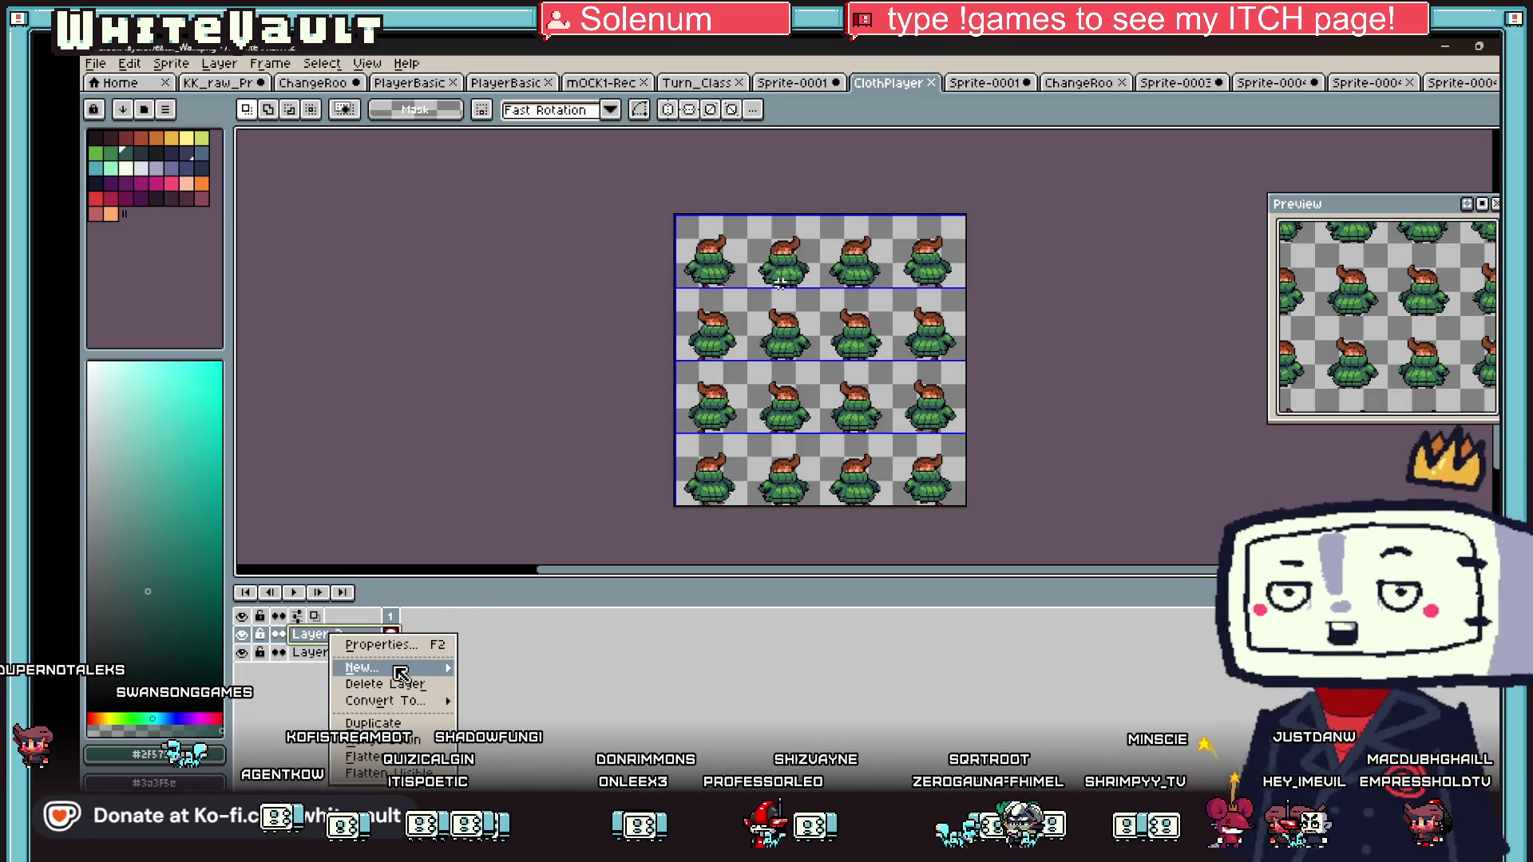
{"action": "mouse_move", "coordinate": [401, 675]}
{"action": "left_click", "coordinate": [503, 667]}
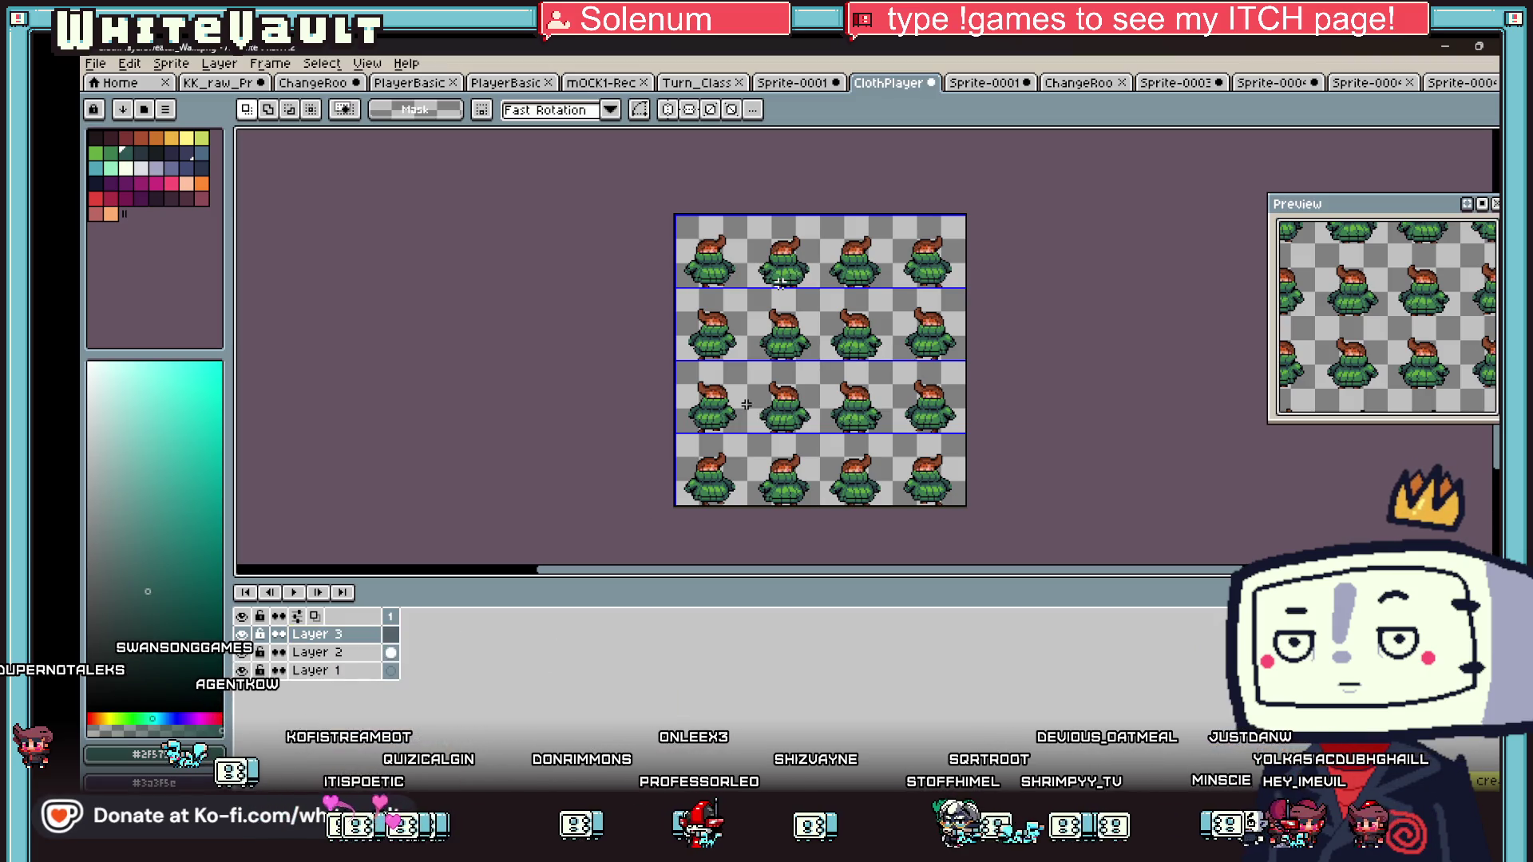
{"action": "key", "text": "ctrl+v"}
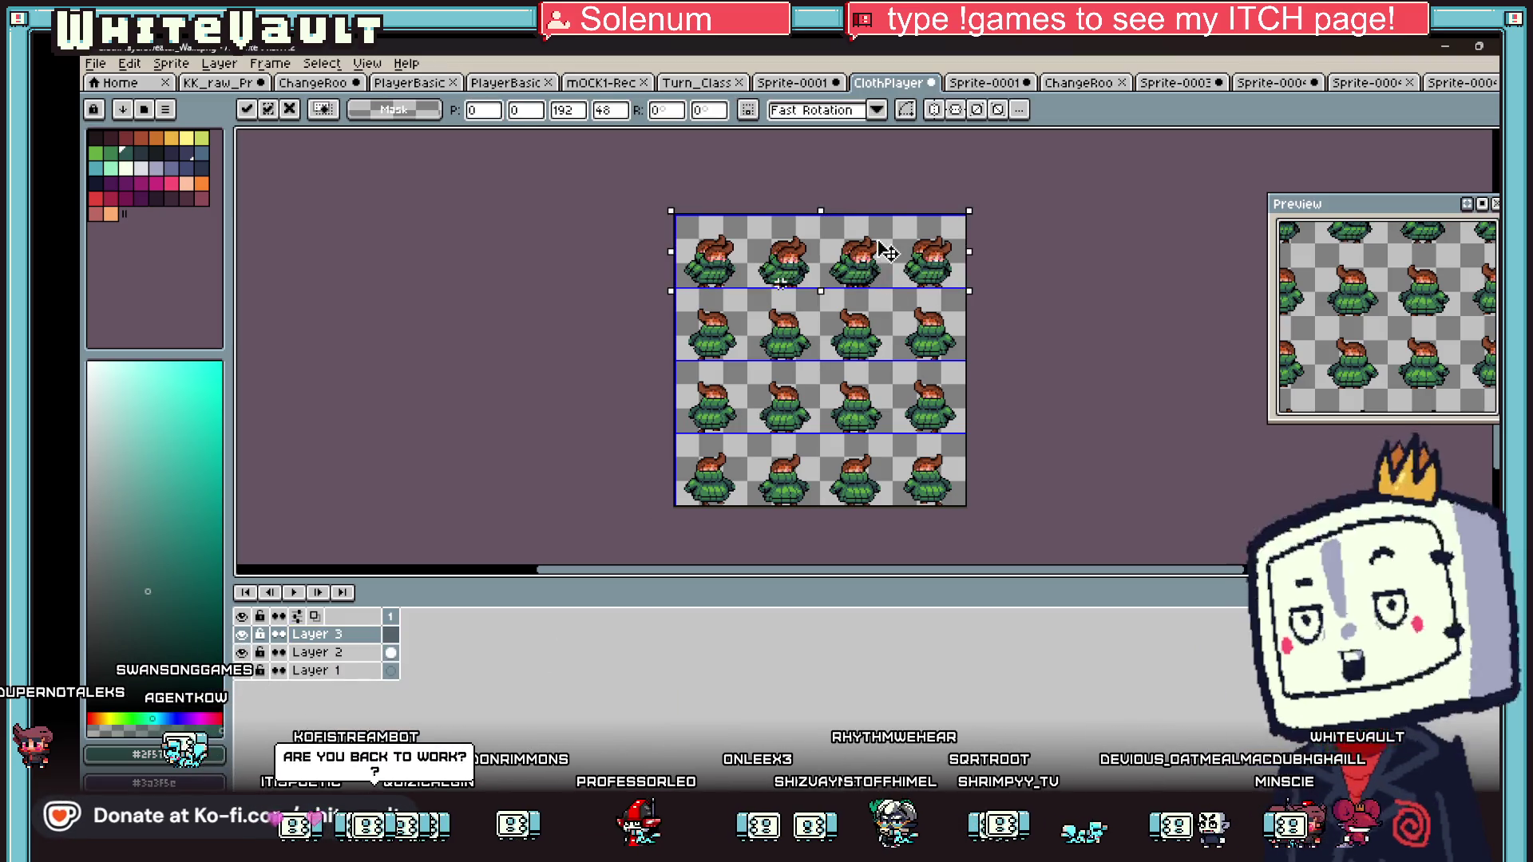
- Place the pasted strip in the sheet's second row, commit it, and hide Layer 2
{"action": "left_click_drag", "start_coordinate": [911, 284], "coordinate": [916, 289]}
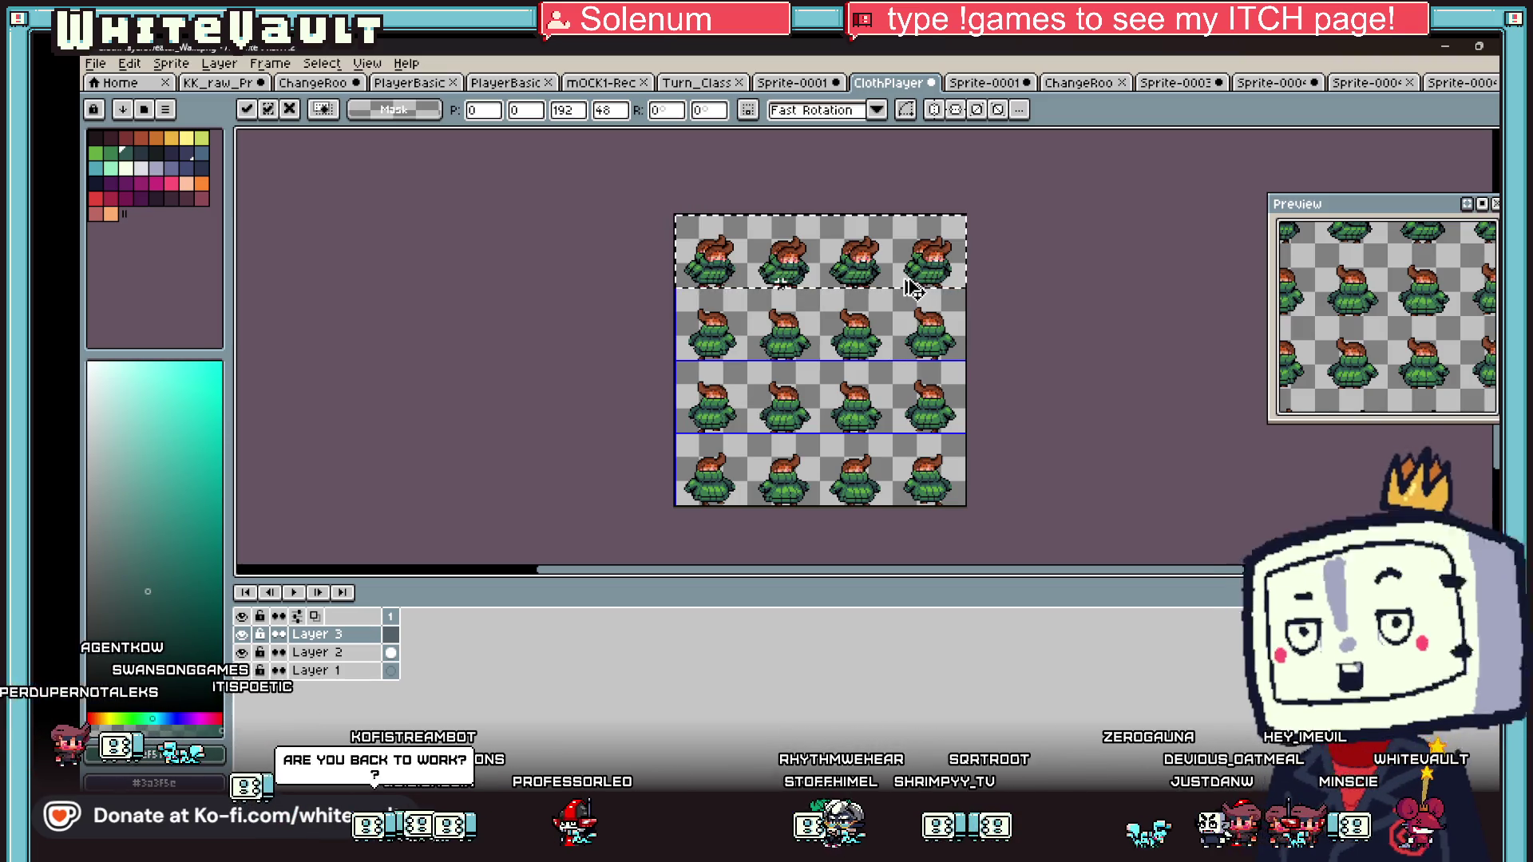
{"action": "mouse_move", "coordinate": [883, 273]}
{"action": "left_mouse_down"}
{"action": "mouse_move", "coordinate": [917, 400]}
{"action": "mouse_move", "coordinate": [907, 332]}
{"action": "mouse_move", "coordinate": [911, 489]}
{"action": "left_mouse_up"}
{"action": "key", "text": "ctrl+z"}
{"action": "left_click_drag", "start_coordinate": [903, 276], "coordinate": [910, 344]}
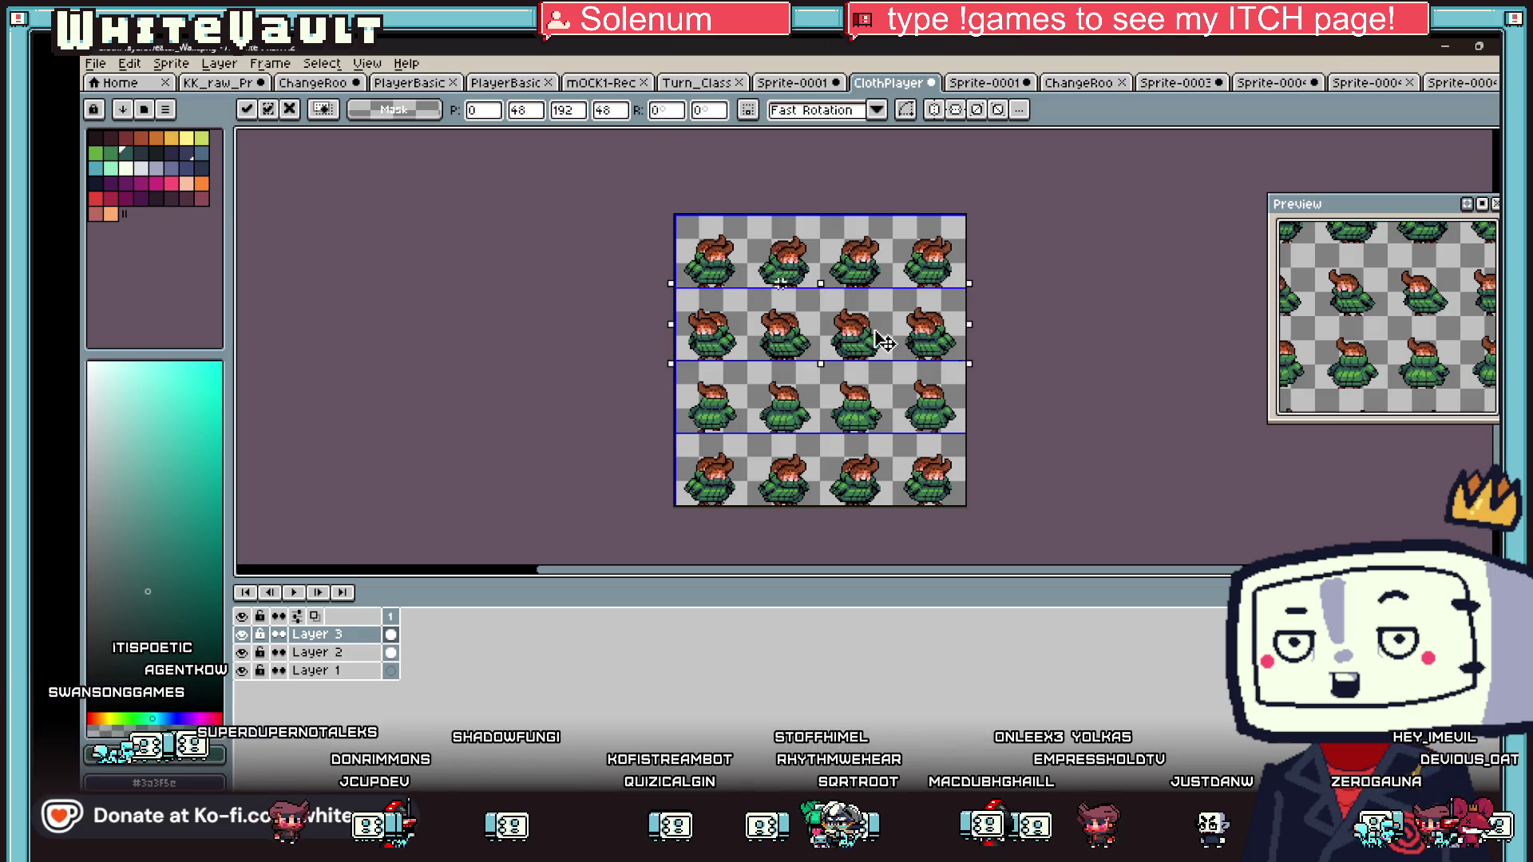
{"action": "left_click", "coordinate": [1088, 424]}
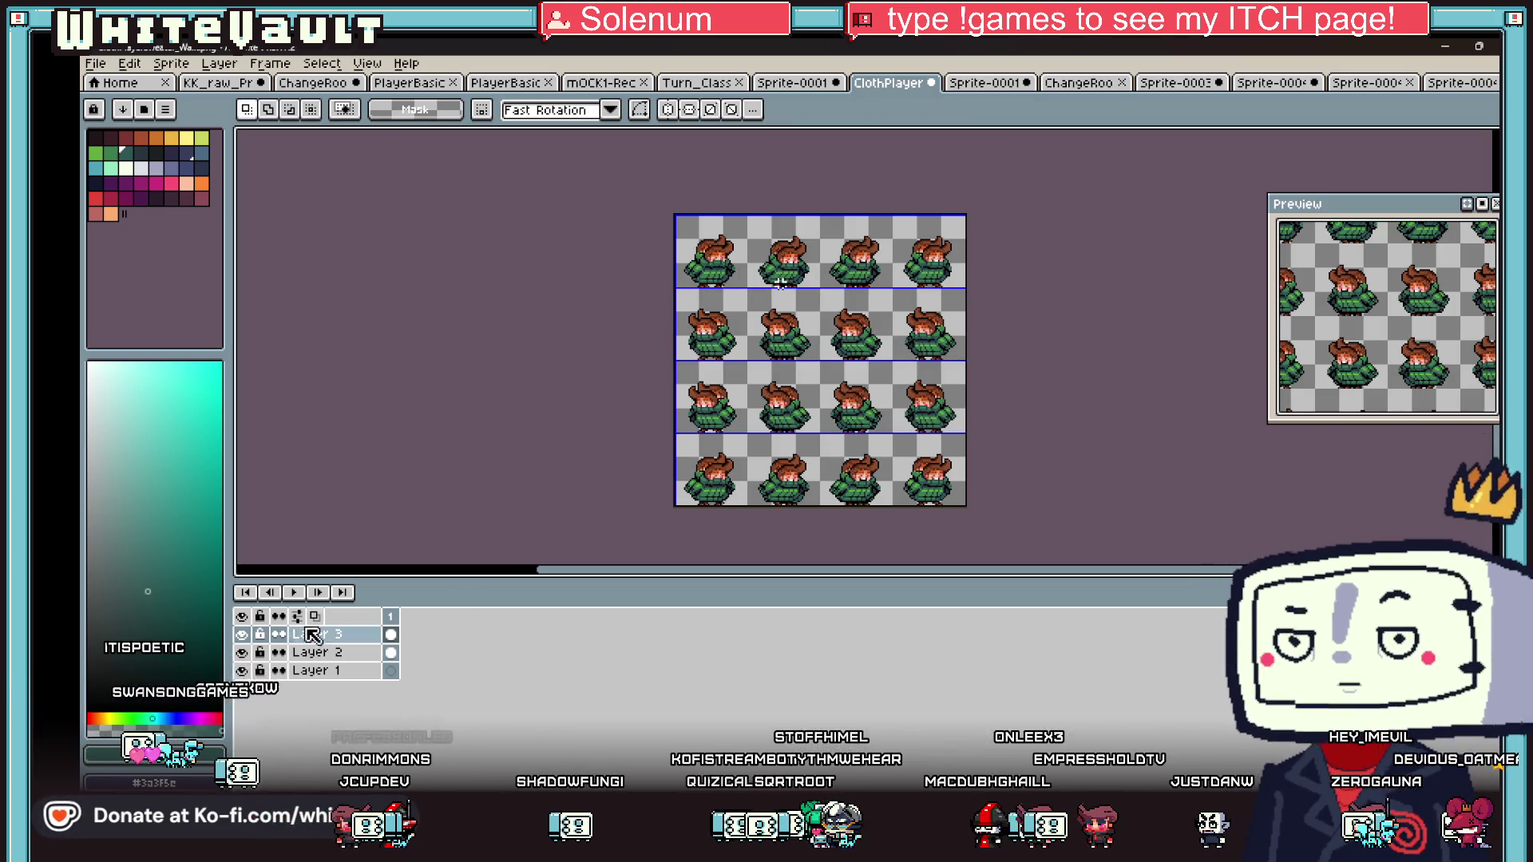
{"action": "left_click", "coordinate": [243, 652]}
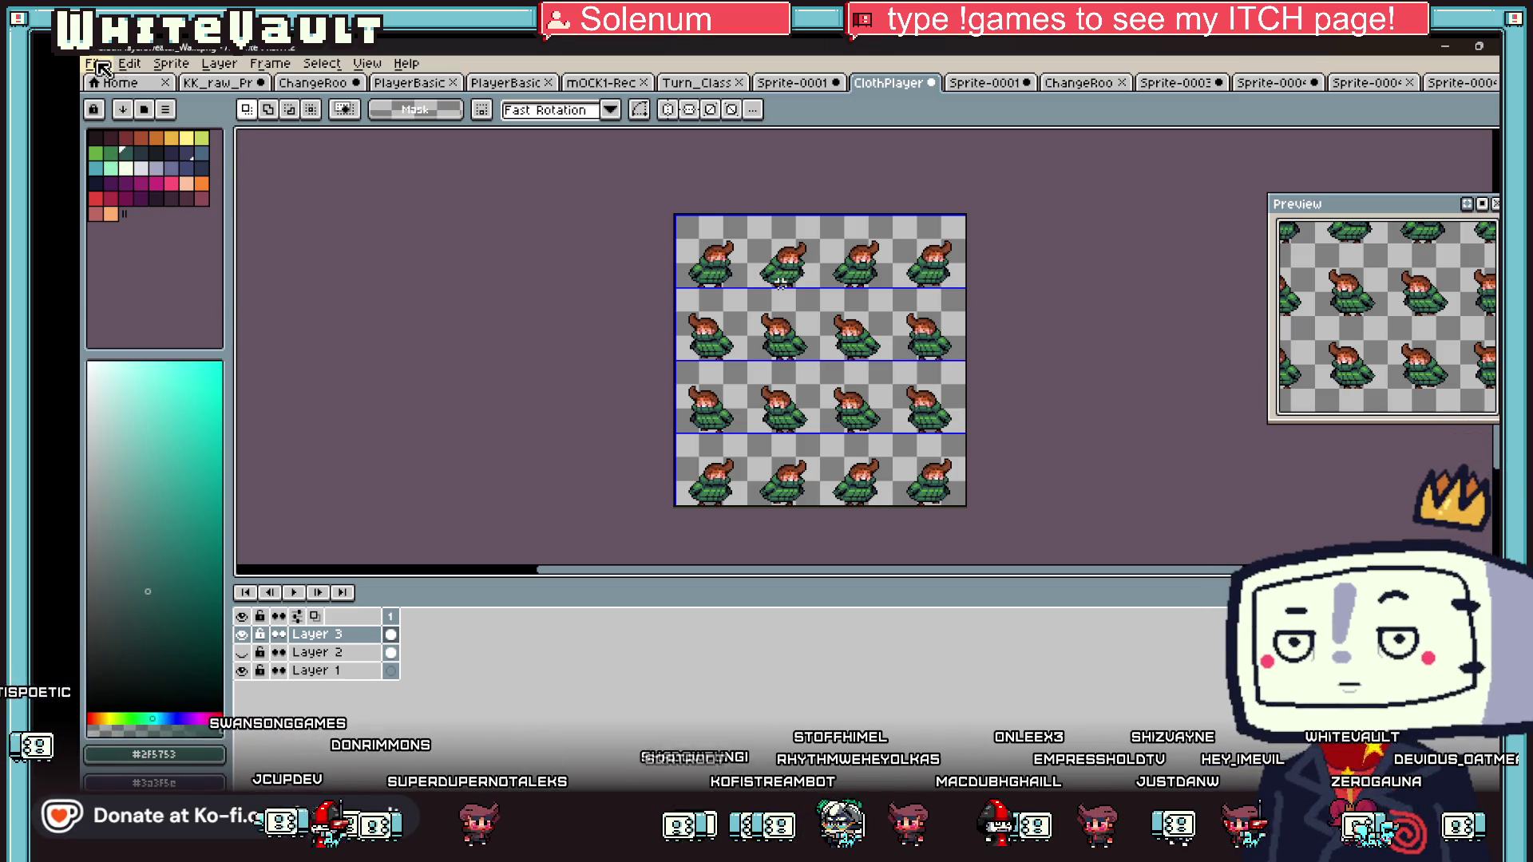
- Save the sheet over ClothPlayerSweater_Walk.png, confirming the replace, and minimise Aseprite
{"action": "left_click", "coordinate": [97, 64]}
{"action": "left_click", "coordinate": [126, 157]}
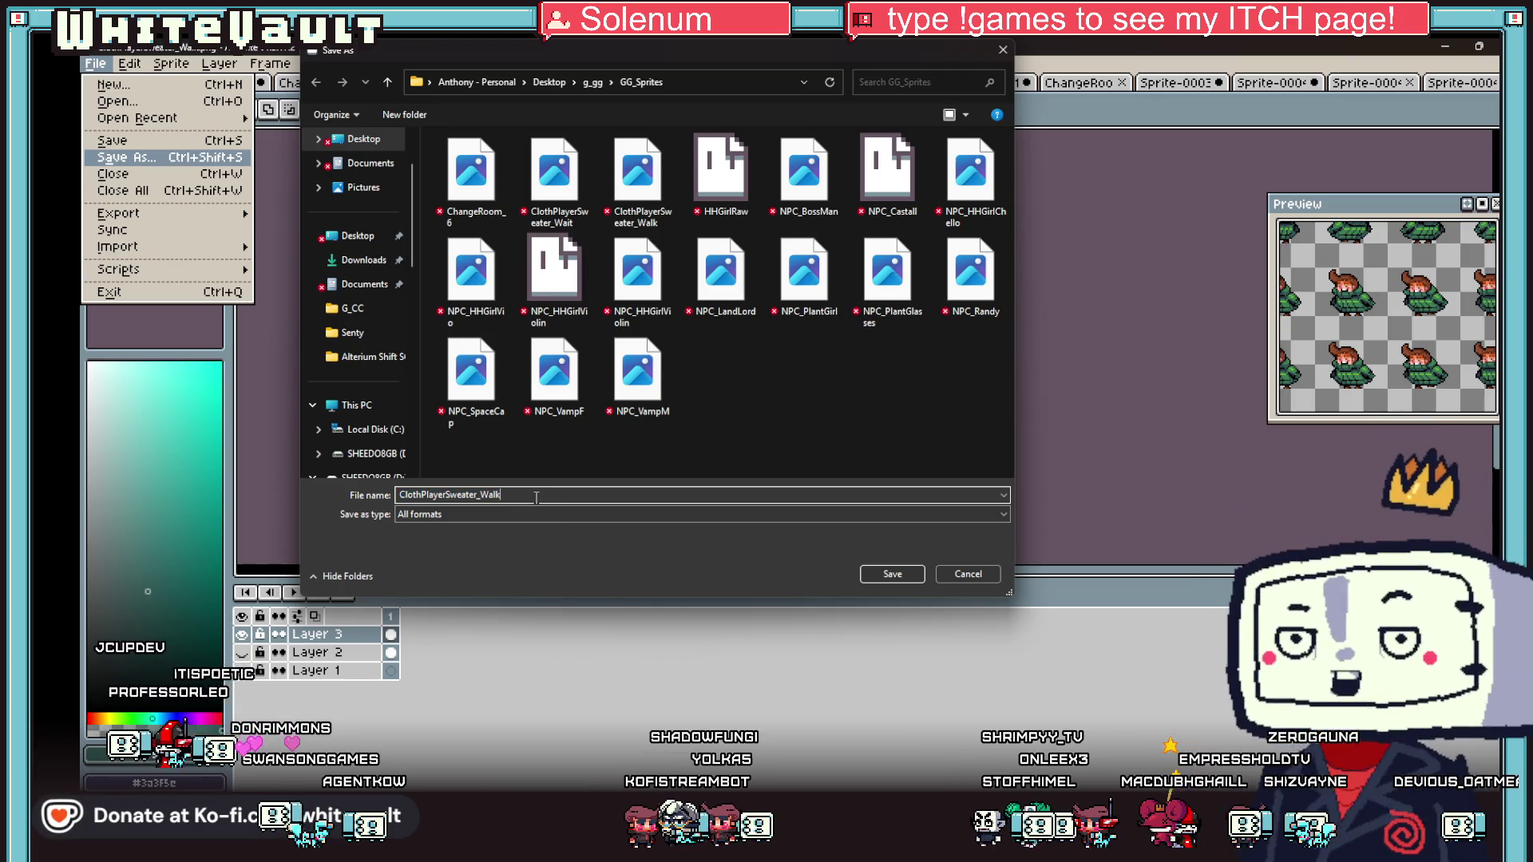
{"action": "type", "text": ".png"}
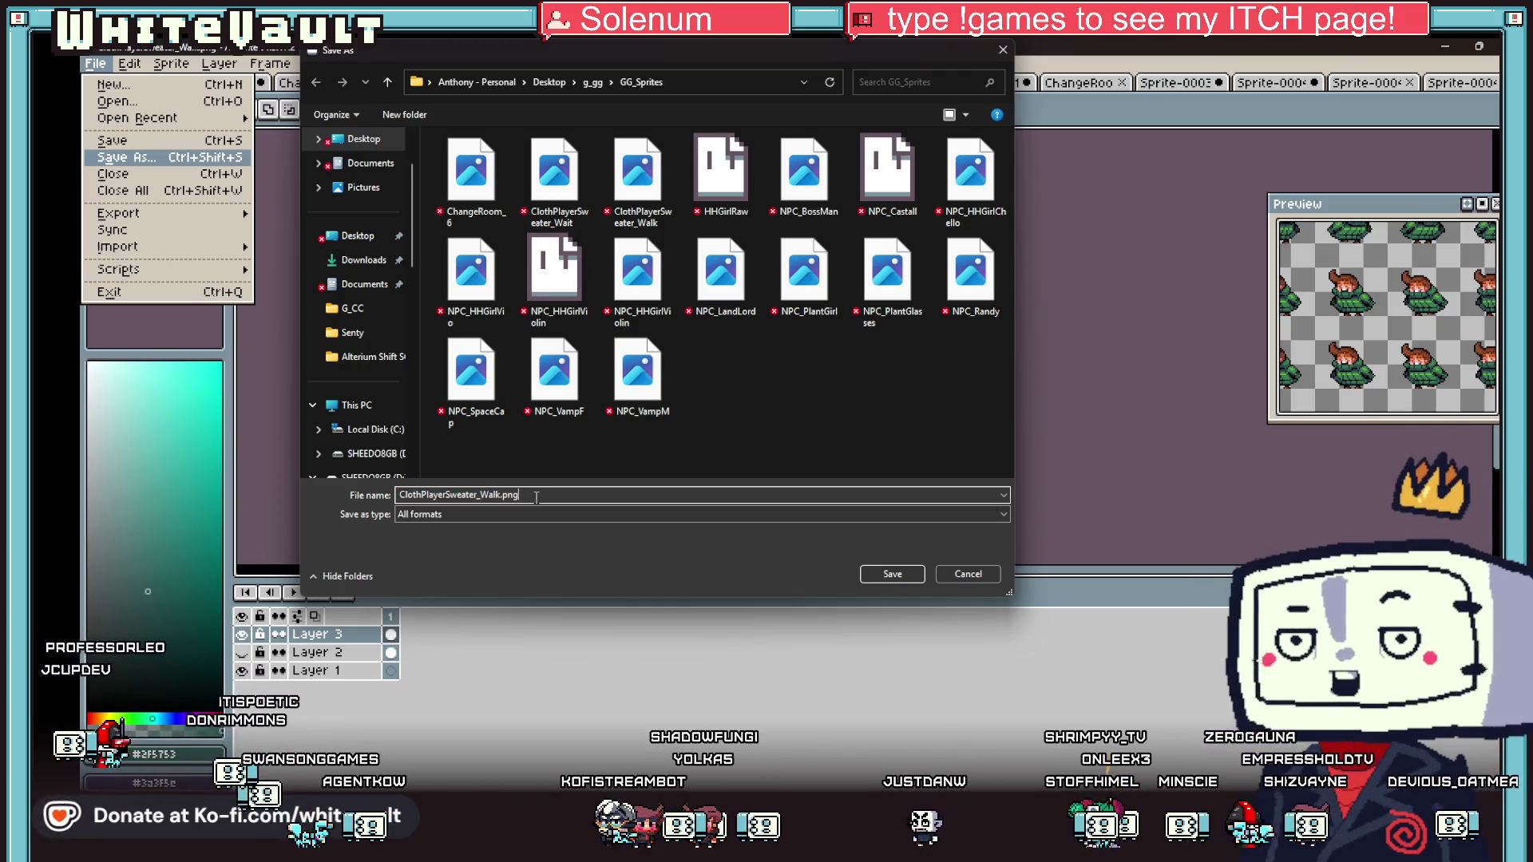
{"action": "left_click", "coordinate": [893, 574]}
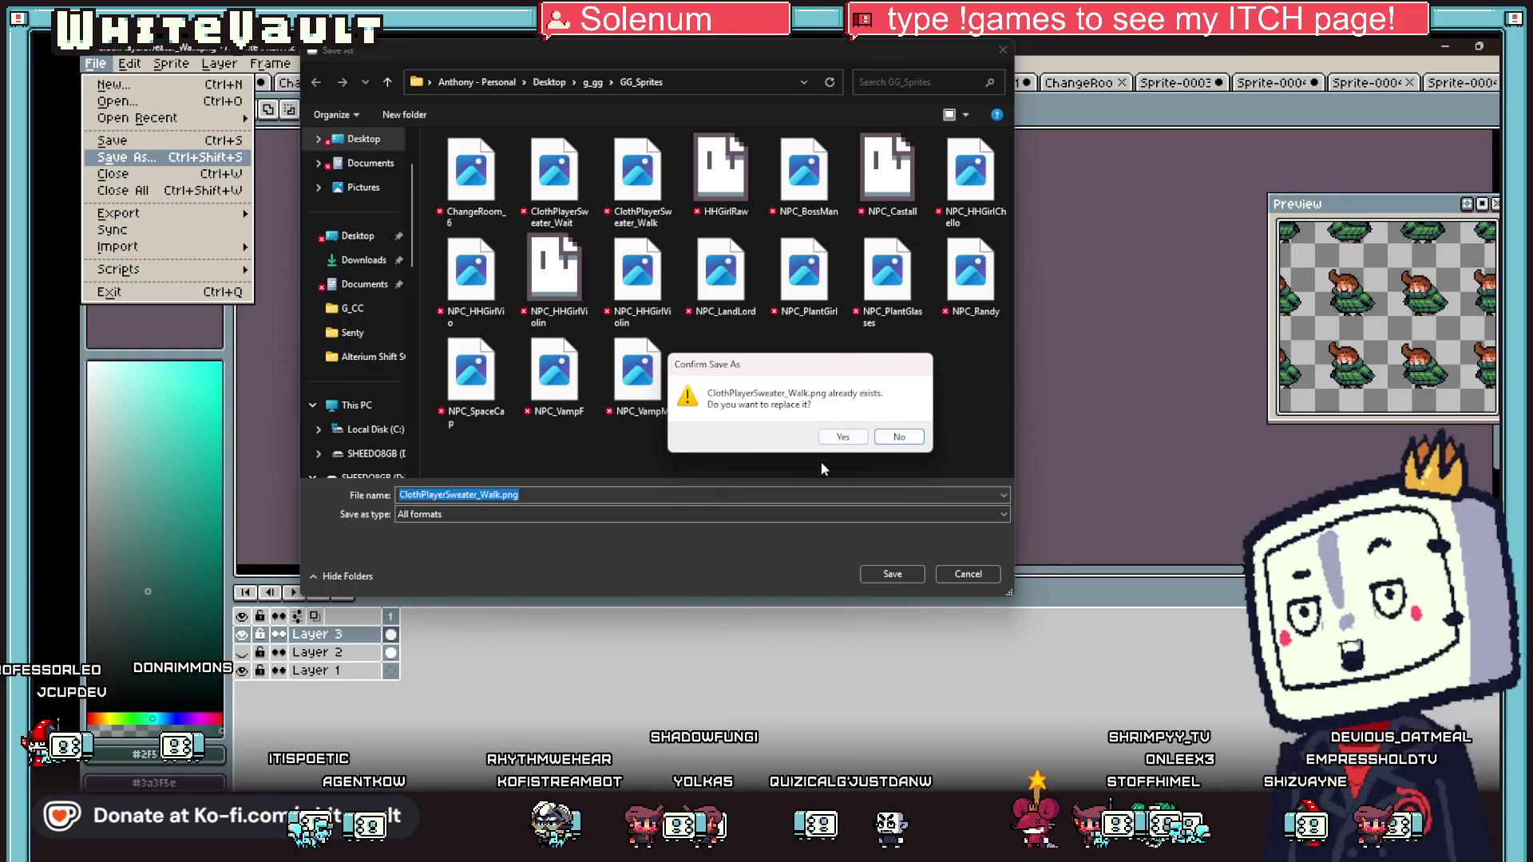
{"action": "left_click", "coordinate": [844, 438]}
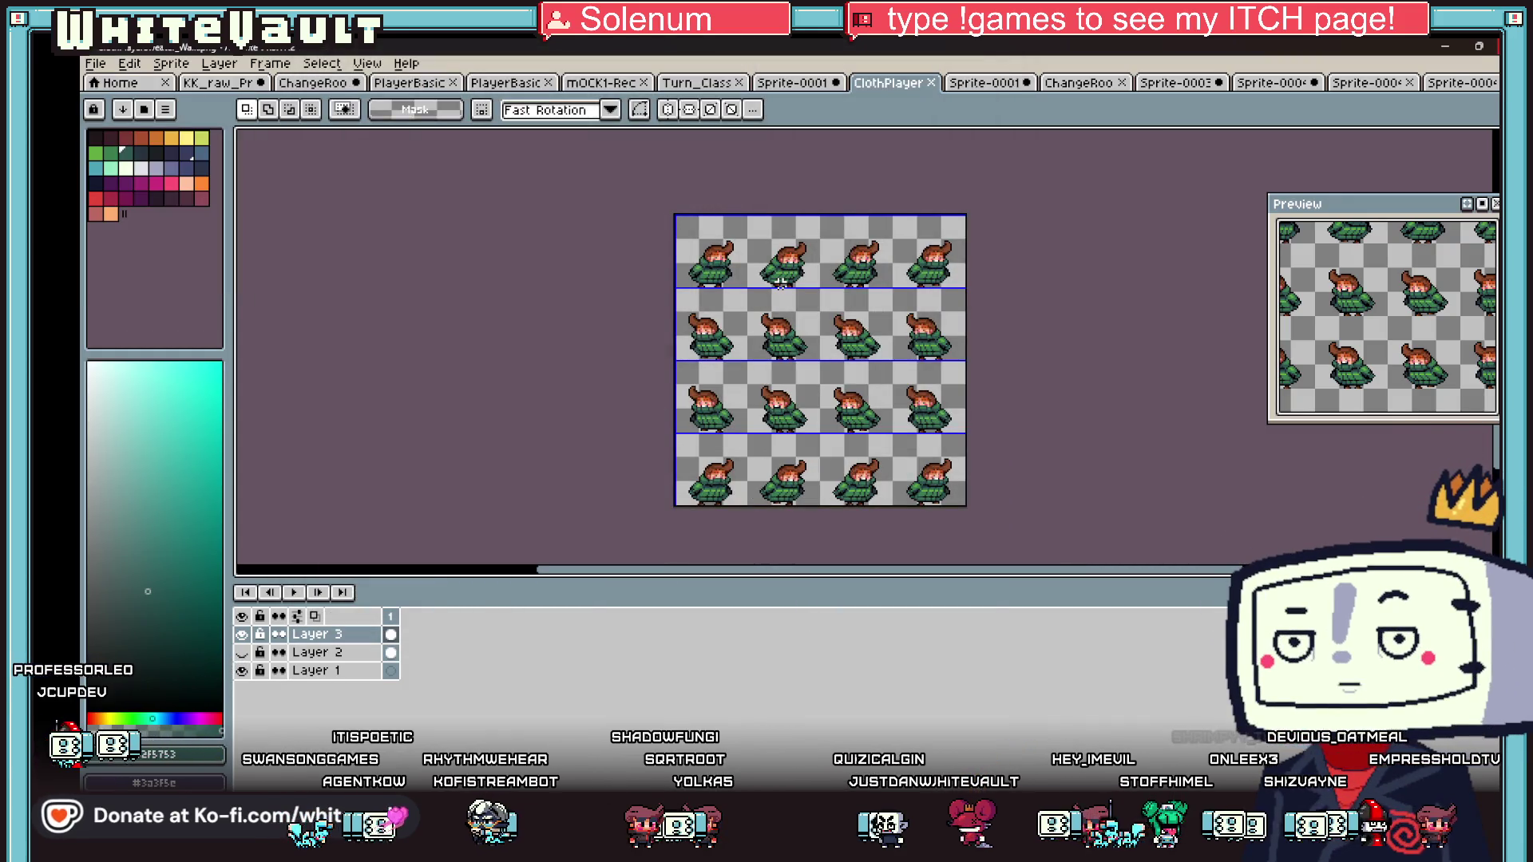
{"action": "left_click", "coordinate": [1442, 47]}
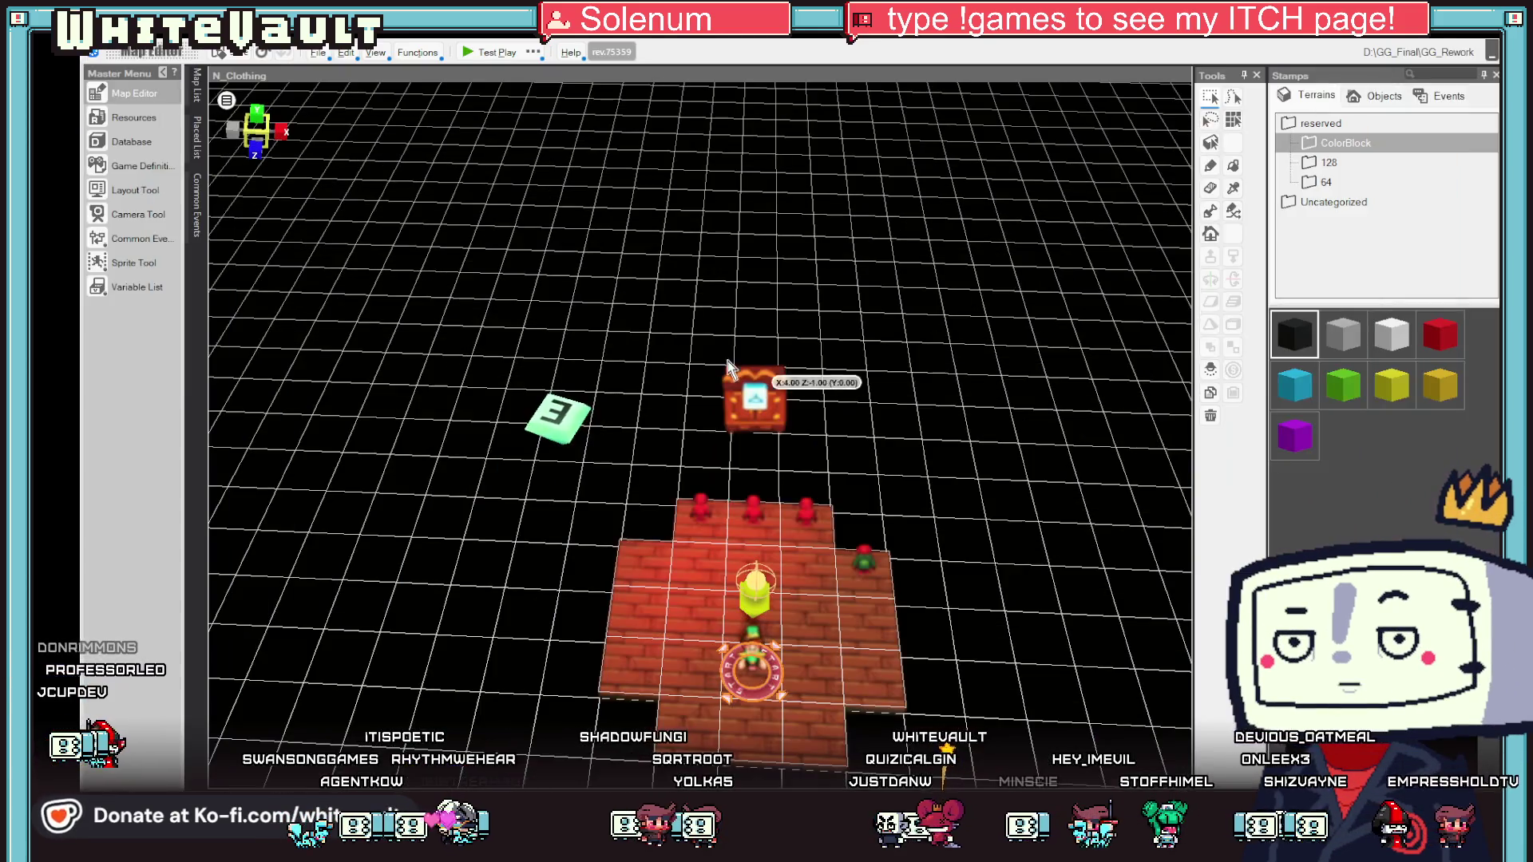
- Update the ClothPlayerSweater_Walk image resource from the saved file and start a test play
{"action": "left_click", "coordinate": [132, 125]}
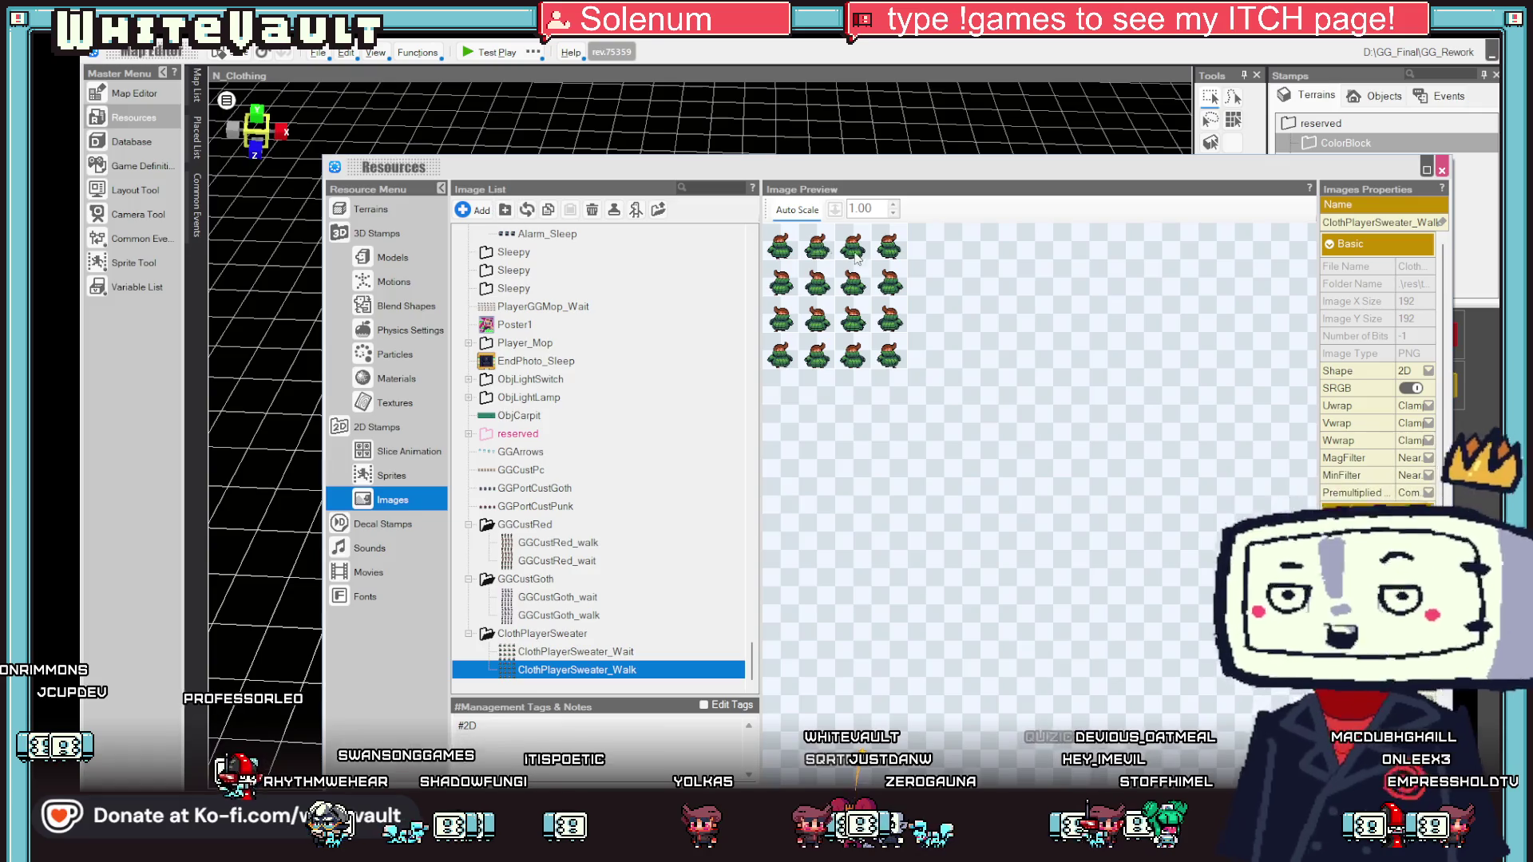
{"action": "left_click", "coordinate": [529, 207]}
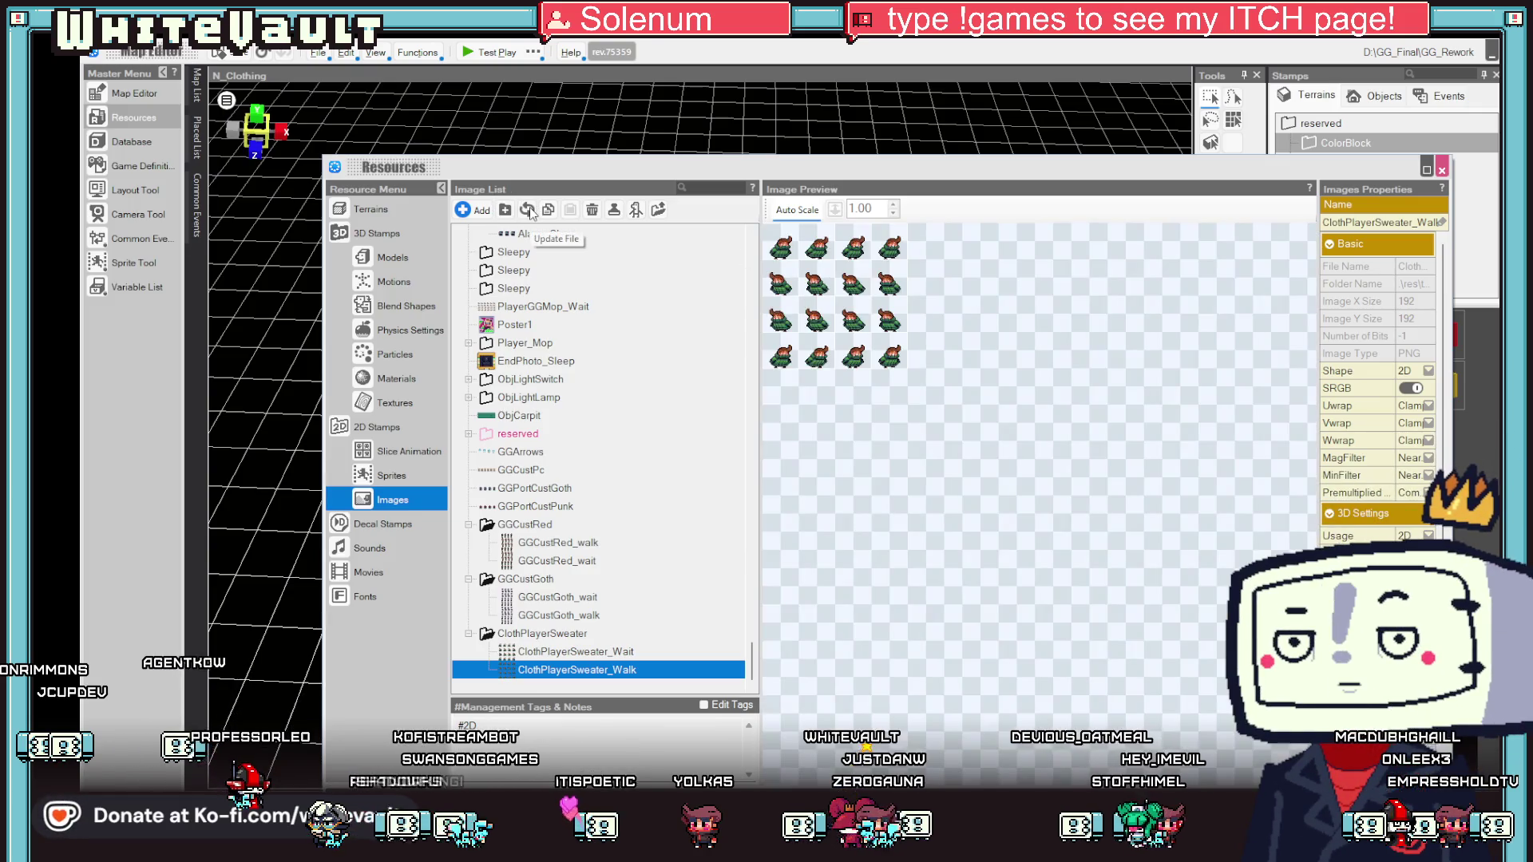
{"action": "left_click", "coordinate": [132, 94]}
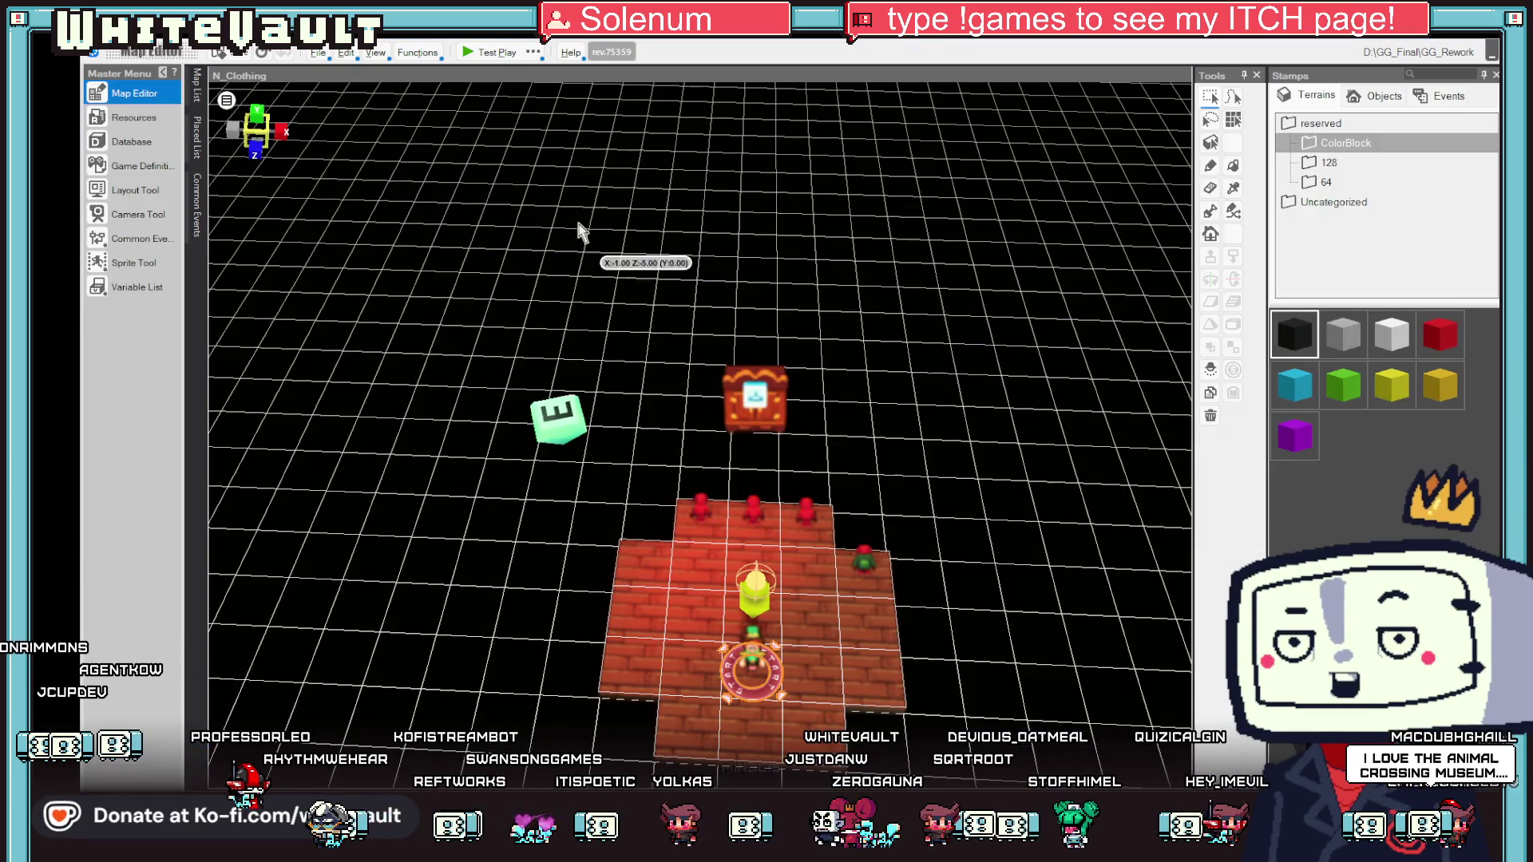
{"action": "left_click", "coordinate": [483, 52]}
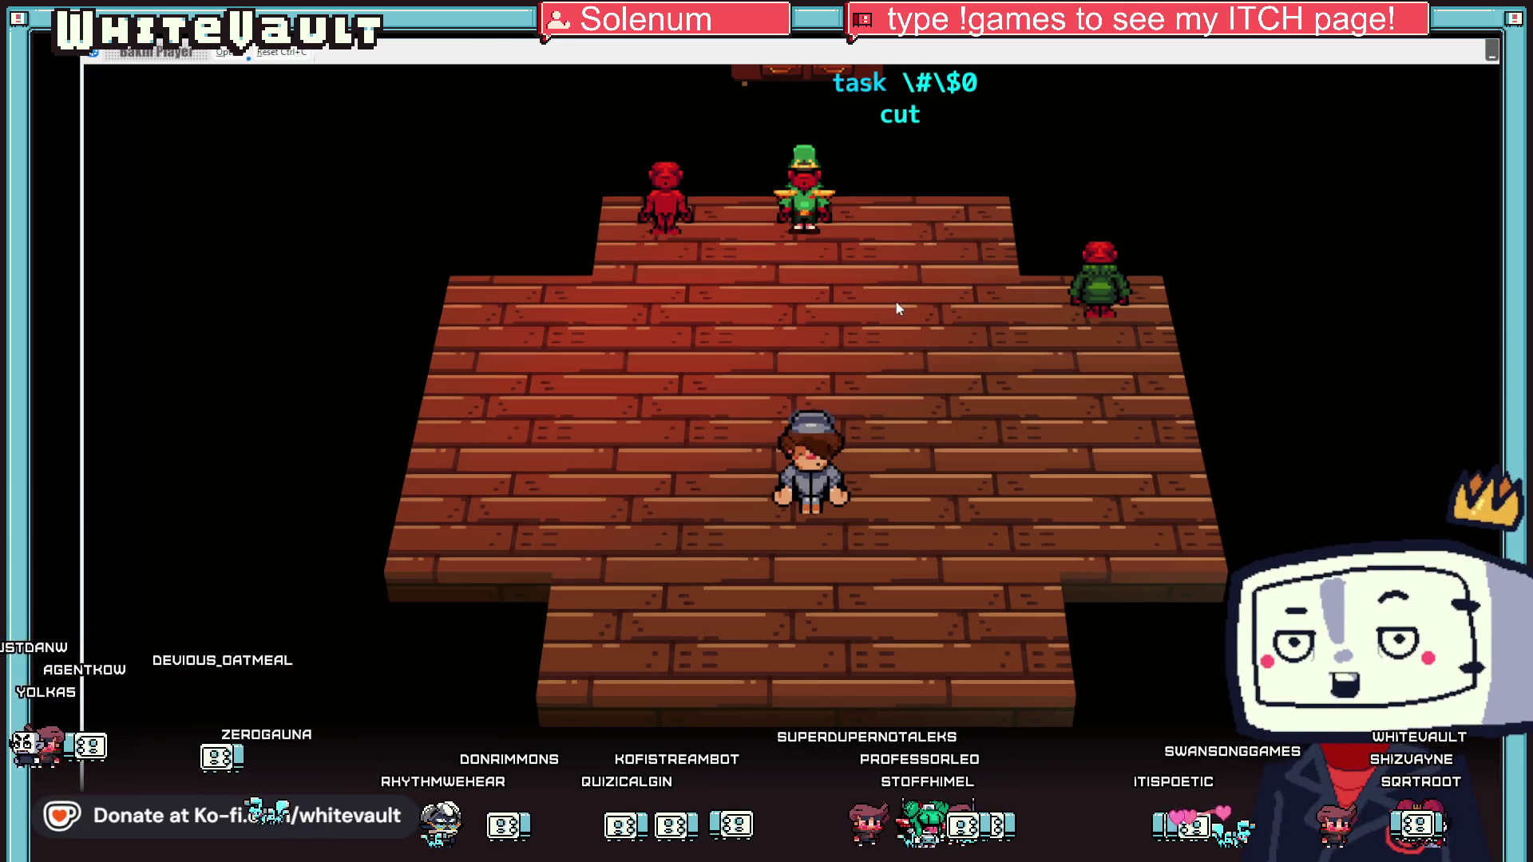
- Walk to the green NPC by the wardrobe and accept changing into the COZY SWEATER
{"action": "key", "text": "Up"}
{"action": "key", "text": "Right"}
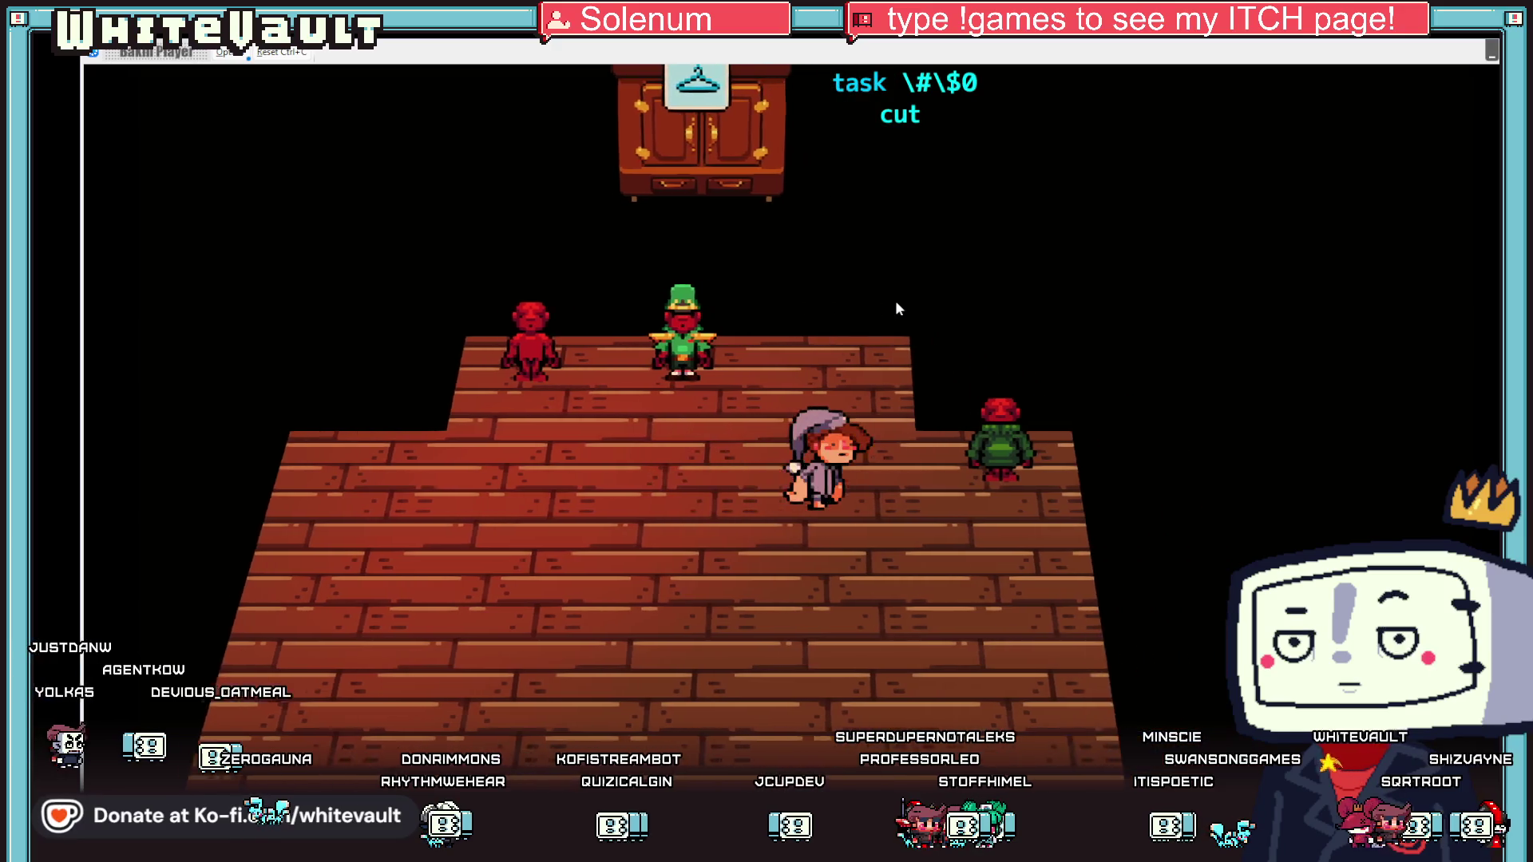
{"action": "key", "text": "Up"}
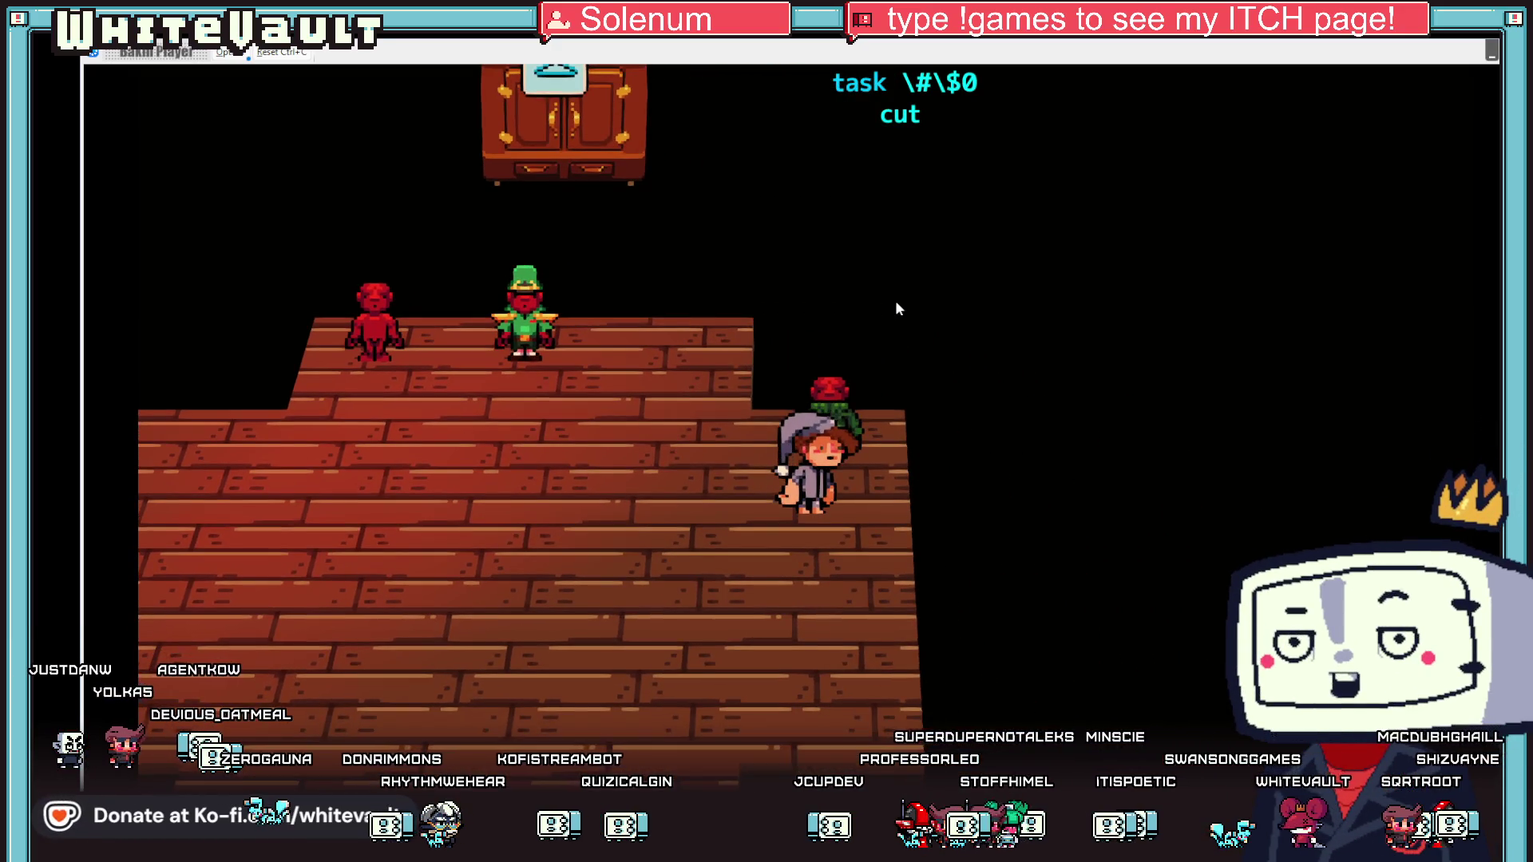
{"action": "key", "text": "Right"}
{"action": "key", "text": "z"}
{"action": "key", "text": "z"}
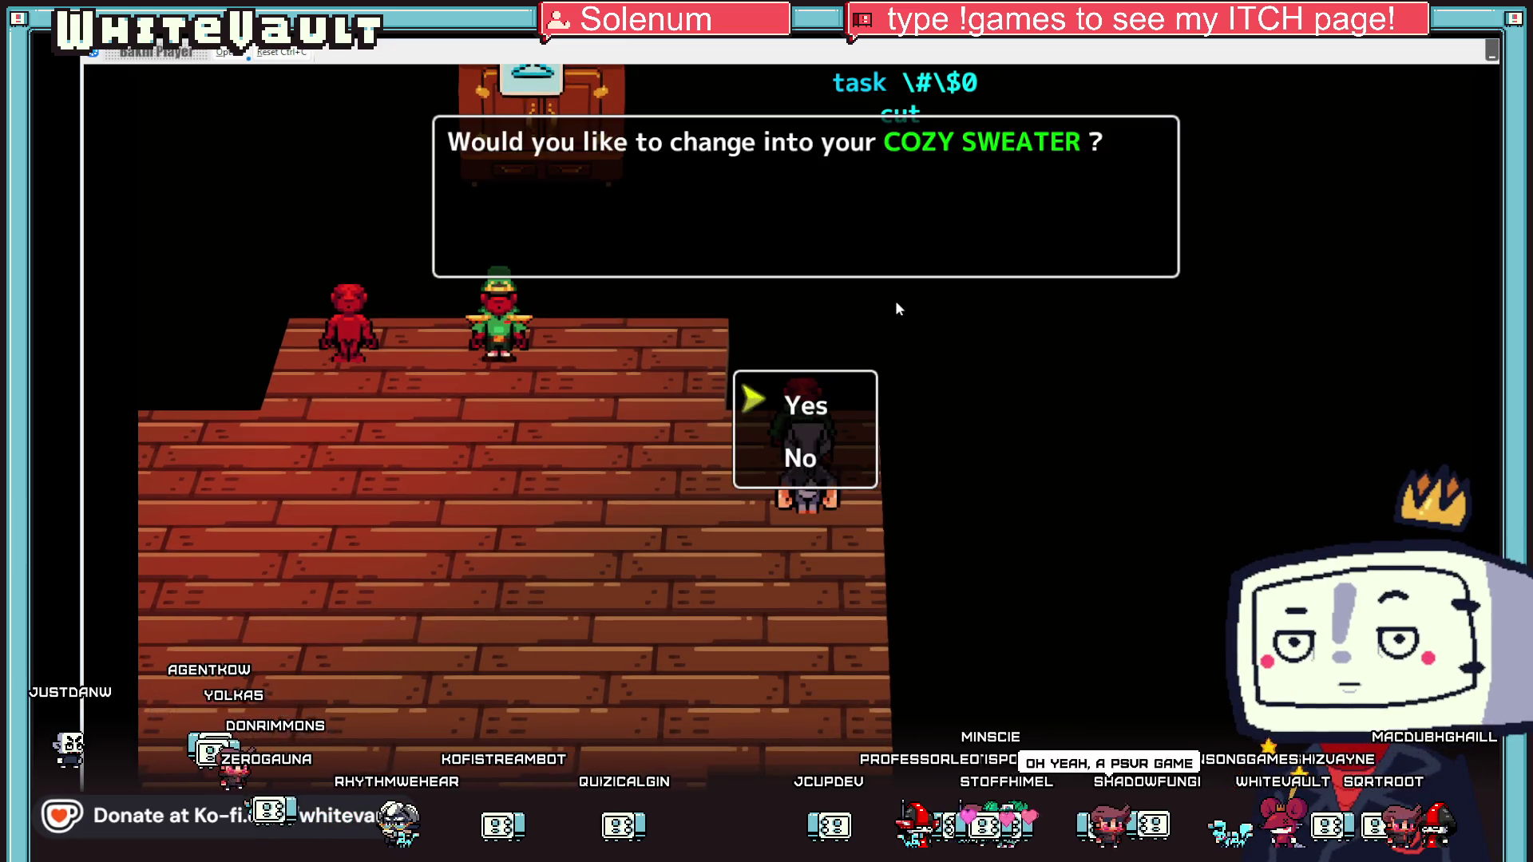
{"action": "key", "text": "z"}
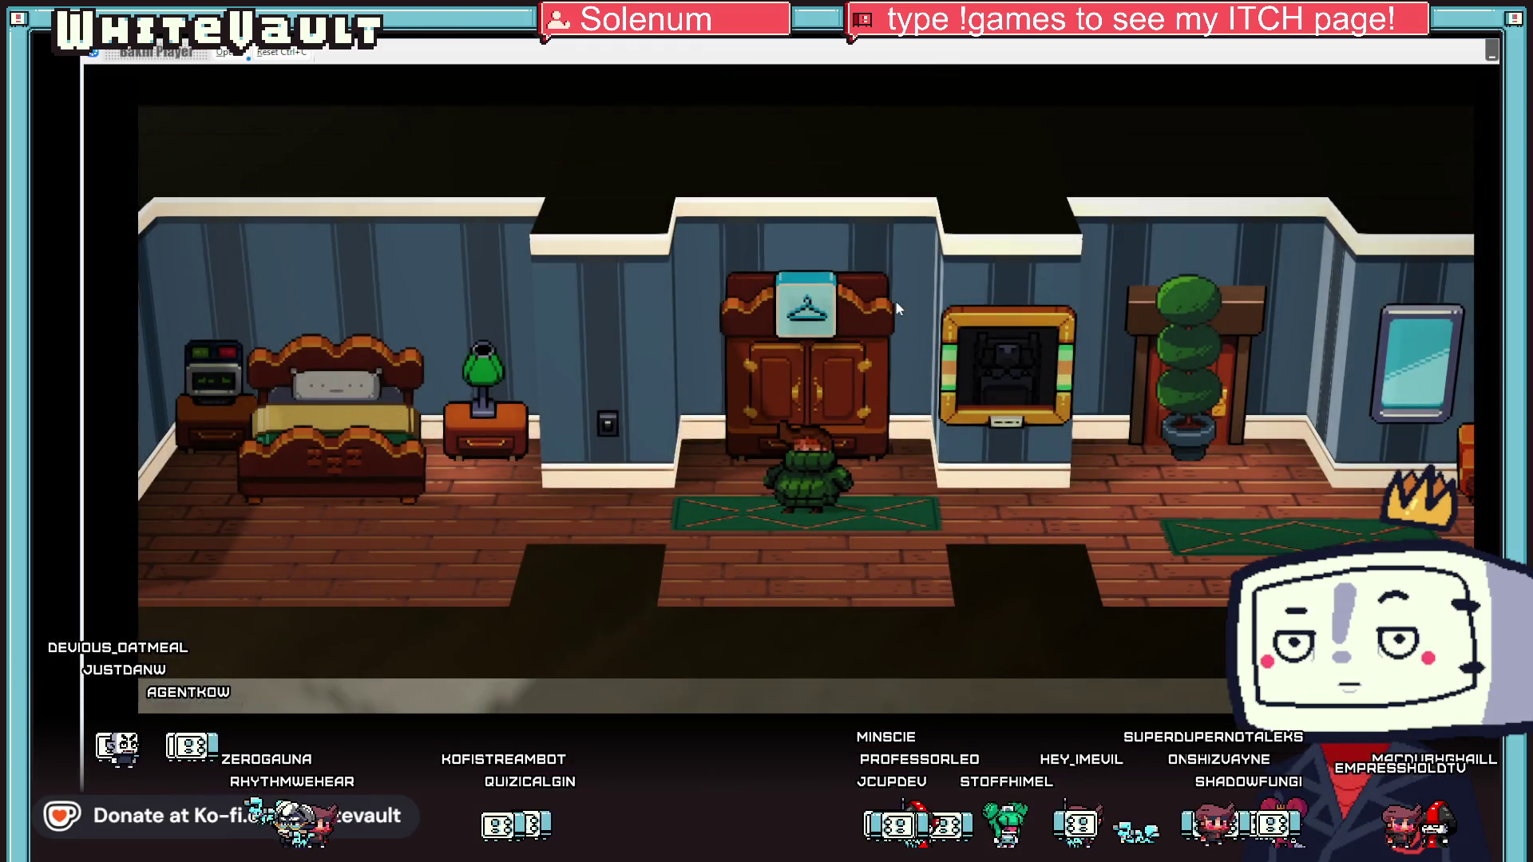
- Walk the green-coated player back and forth along the hallway
{"action": "key", "text": "Right"}
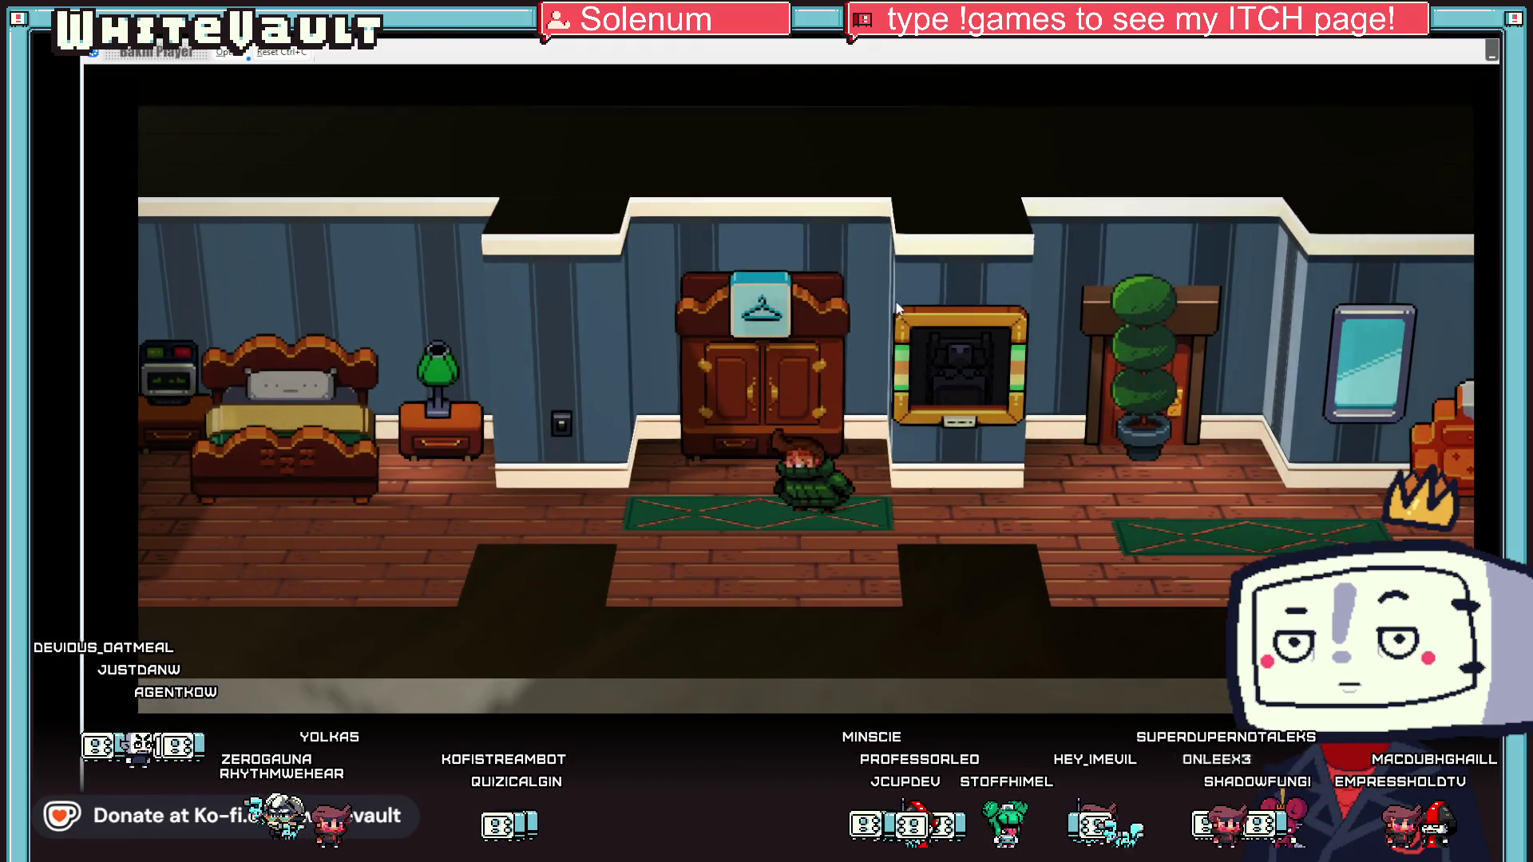
{"action": "key", "text": "Right"}
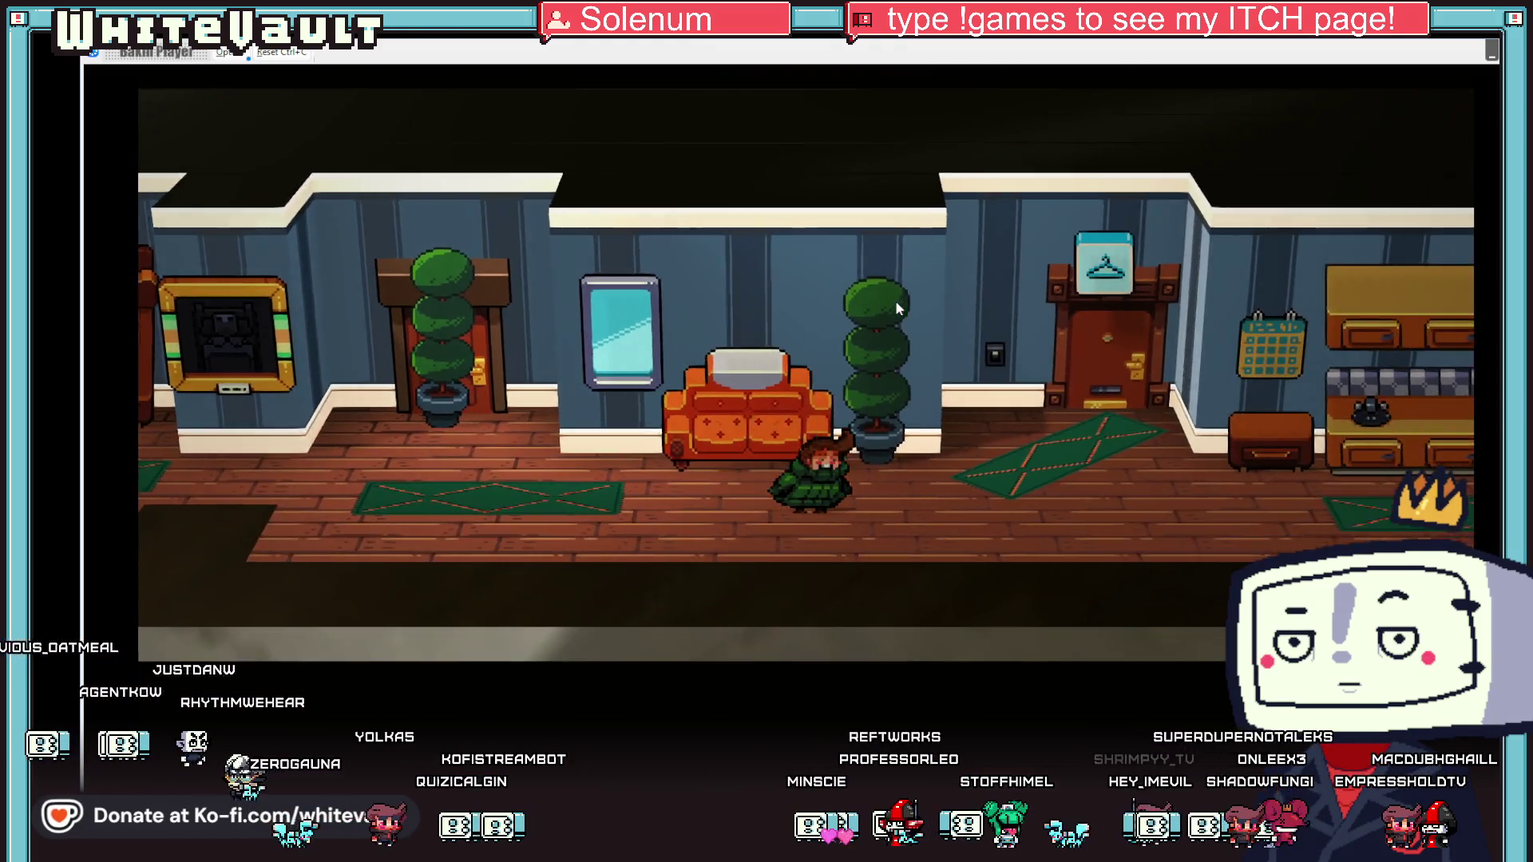
{"action": "key", "text": "Left"}
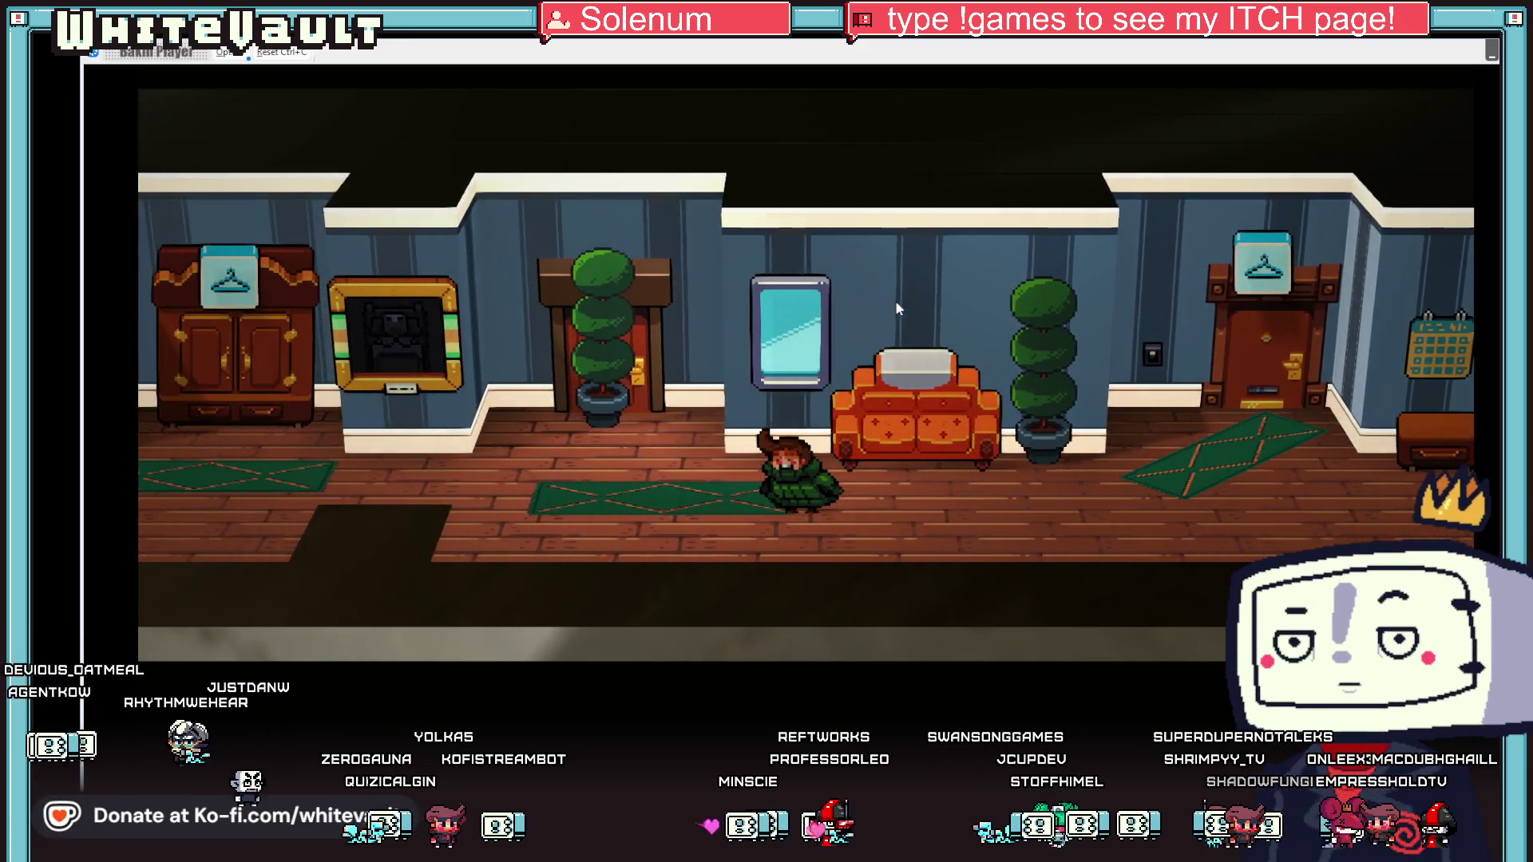
{"action": "key", "text": "Left"}
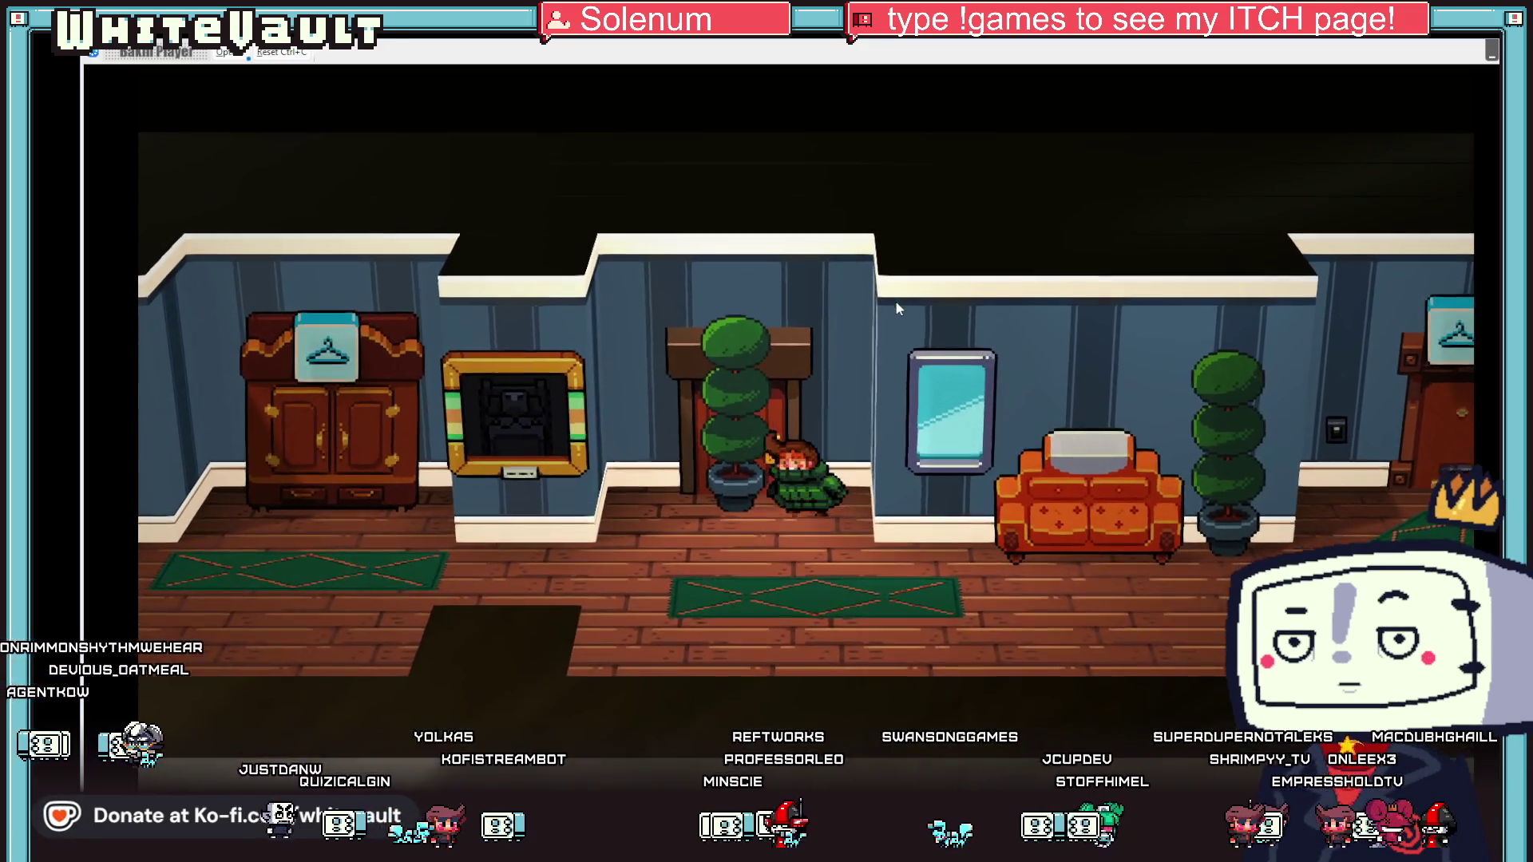
{"action": "key", "text": "Right"}
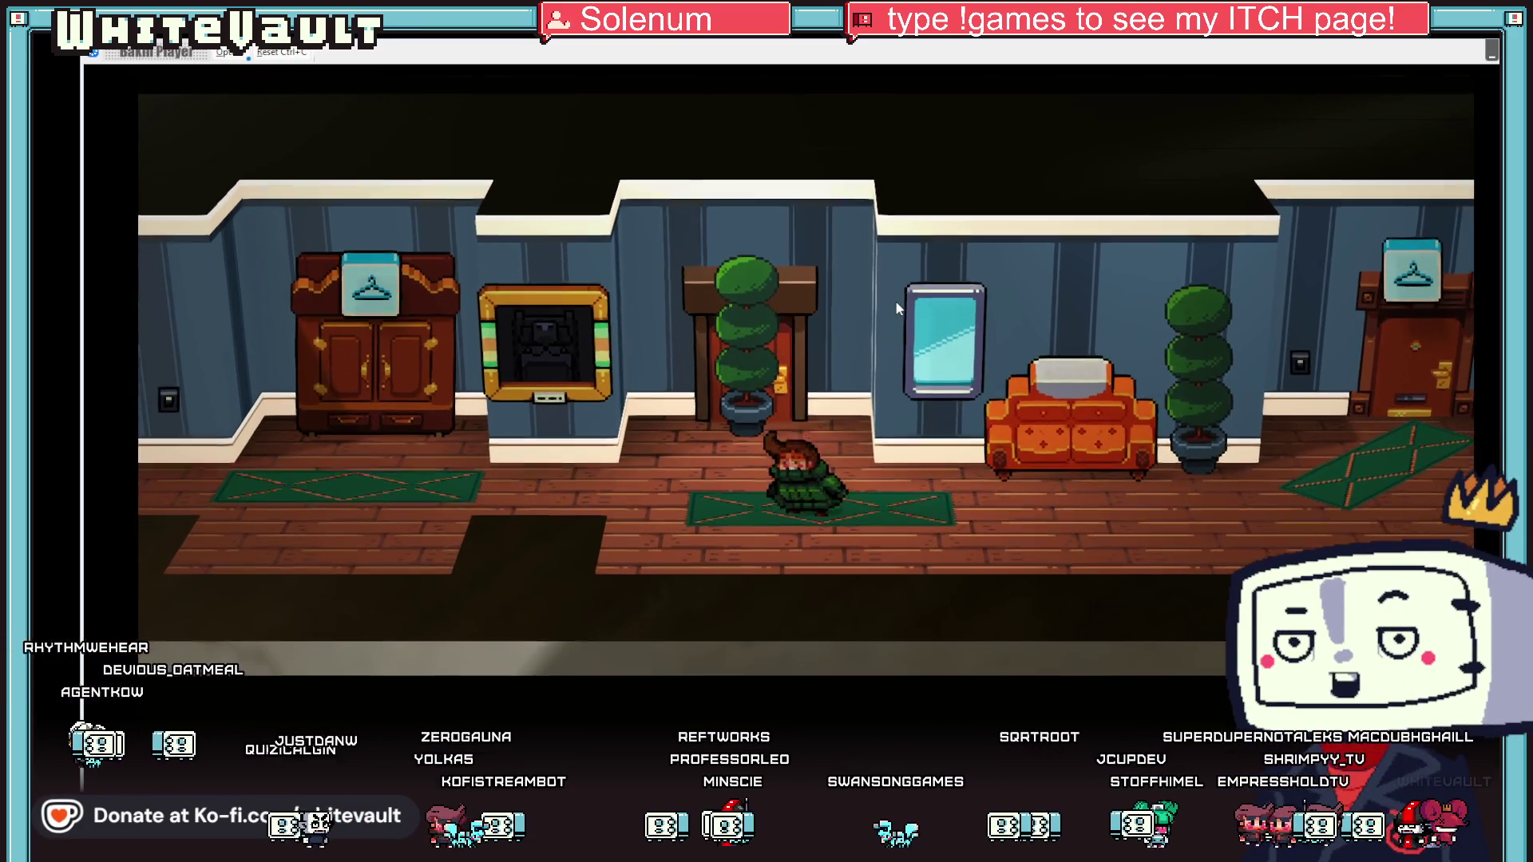
{"action": "key", "text": "Right"}
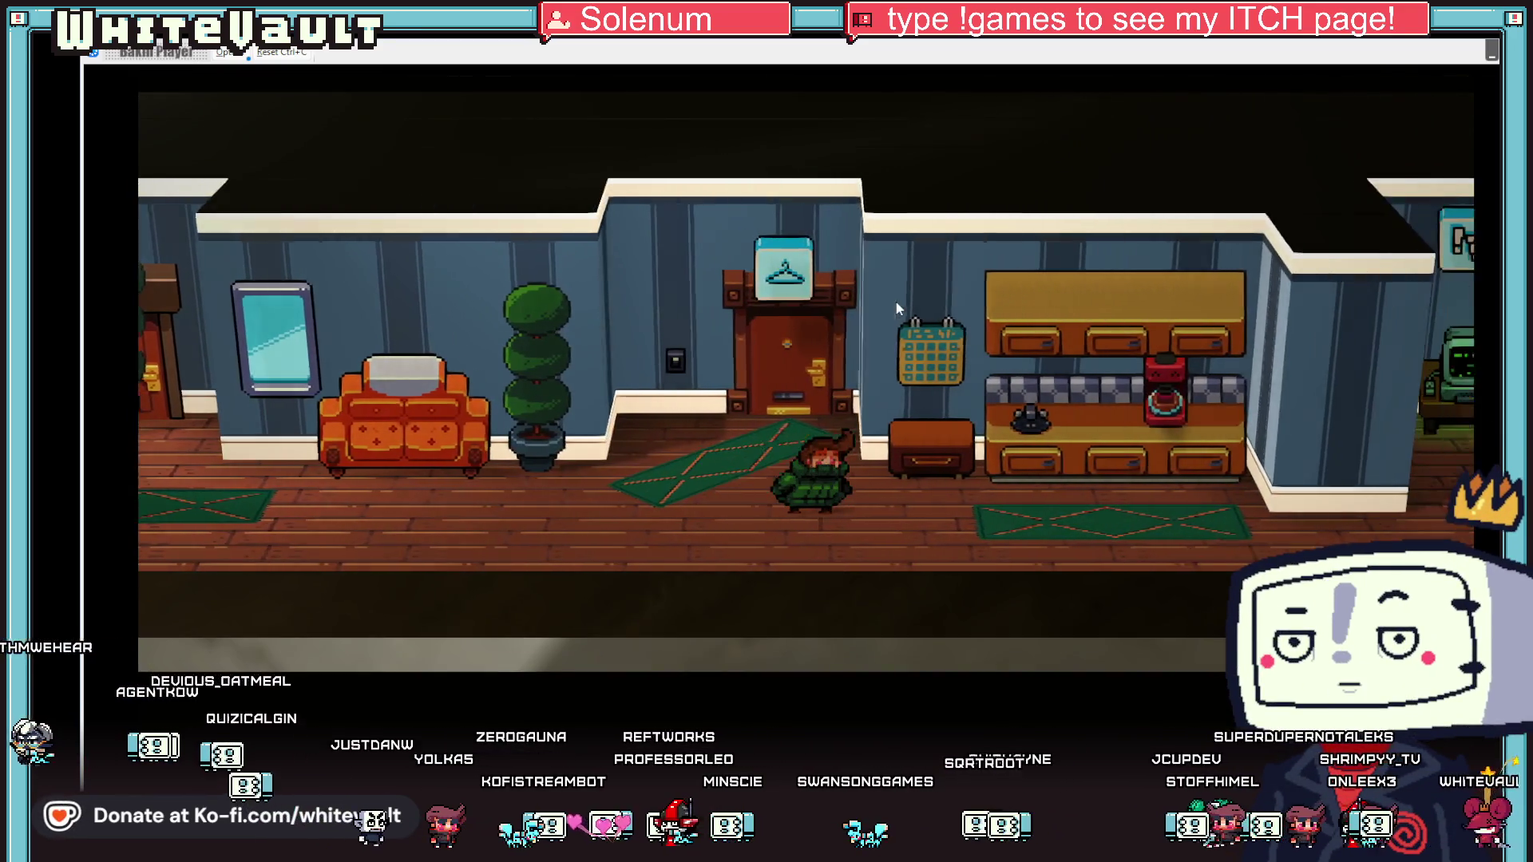
{"action": "key", "text": "Left"}
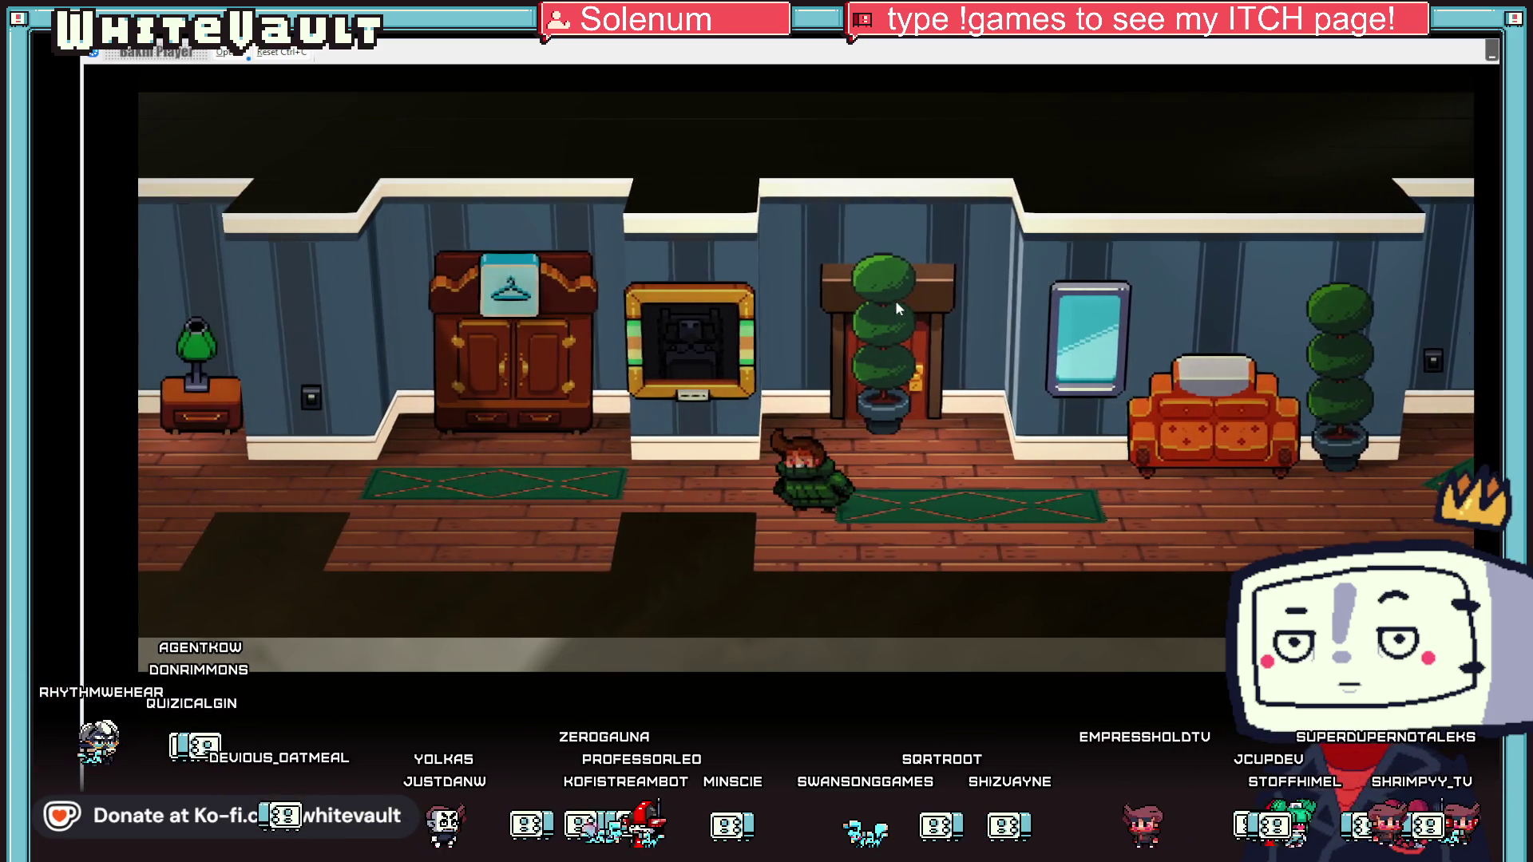
{"action": "key", "text": "Right"}
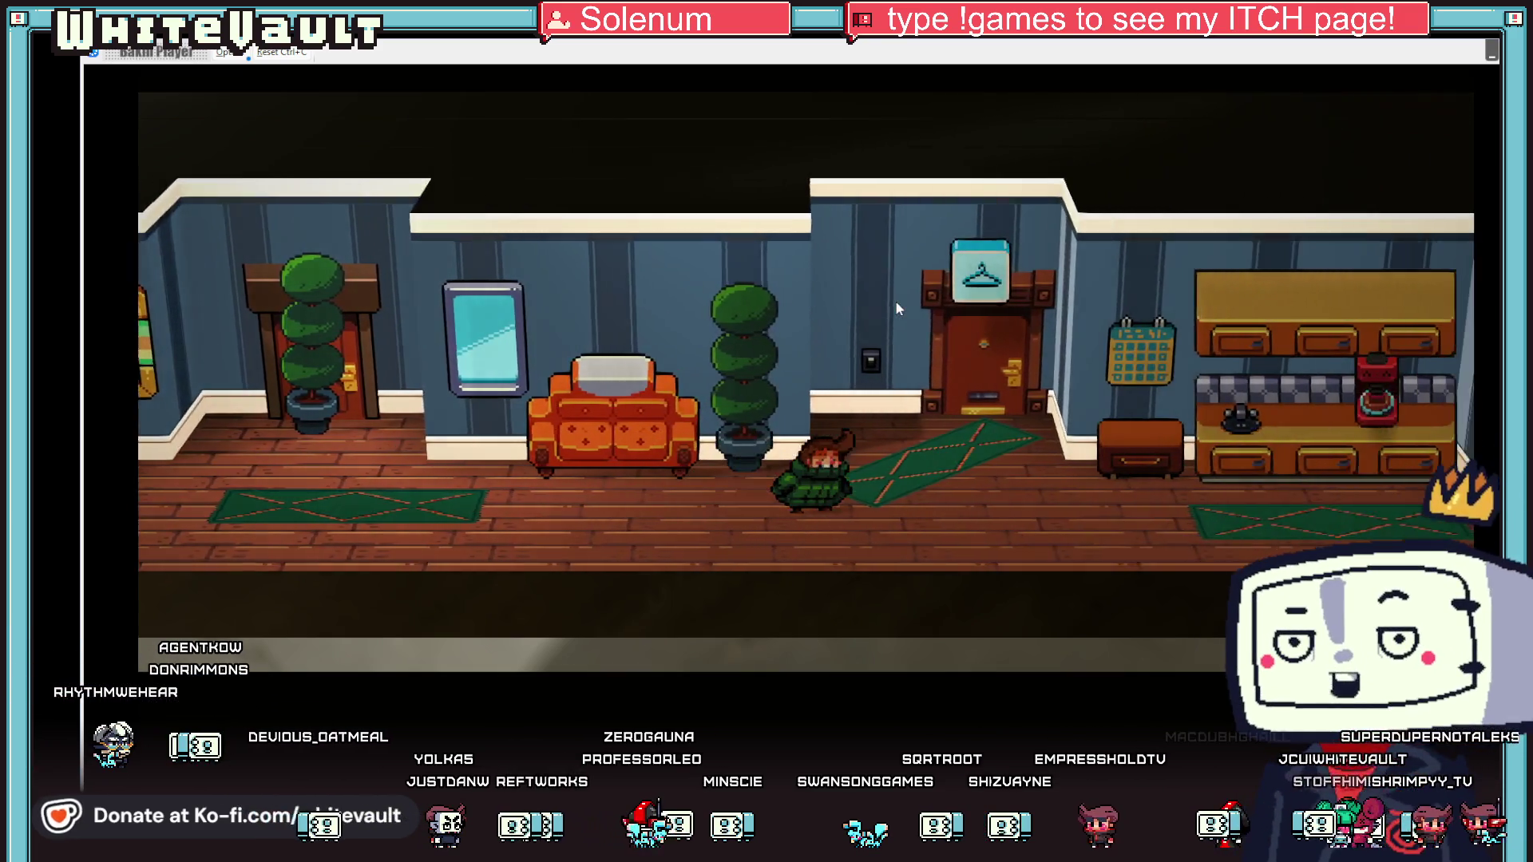
- Continue right into the computer room, sit at the desk, and bring up the computer's site menu
{"action": "key", "text": "Right"}
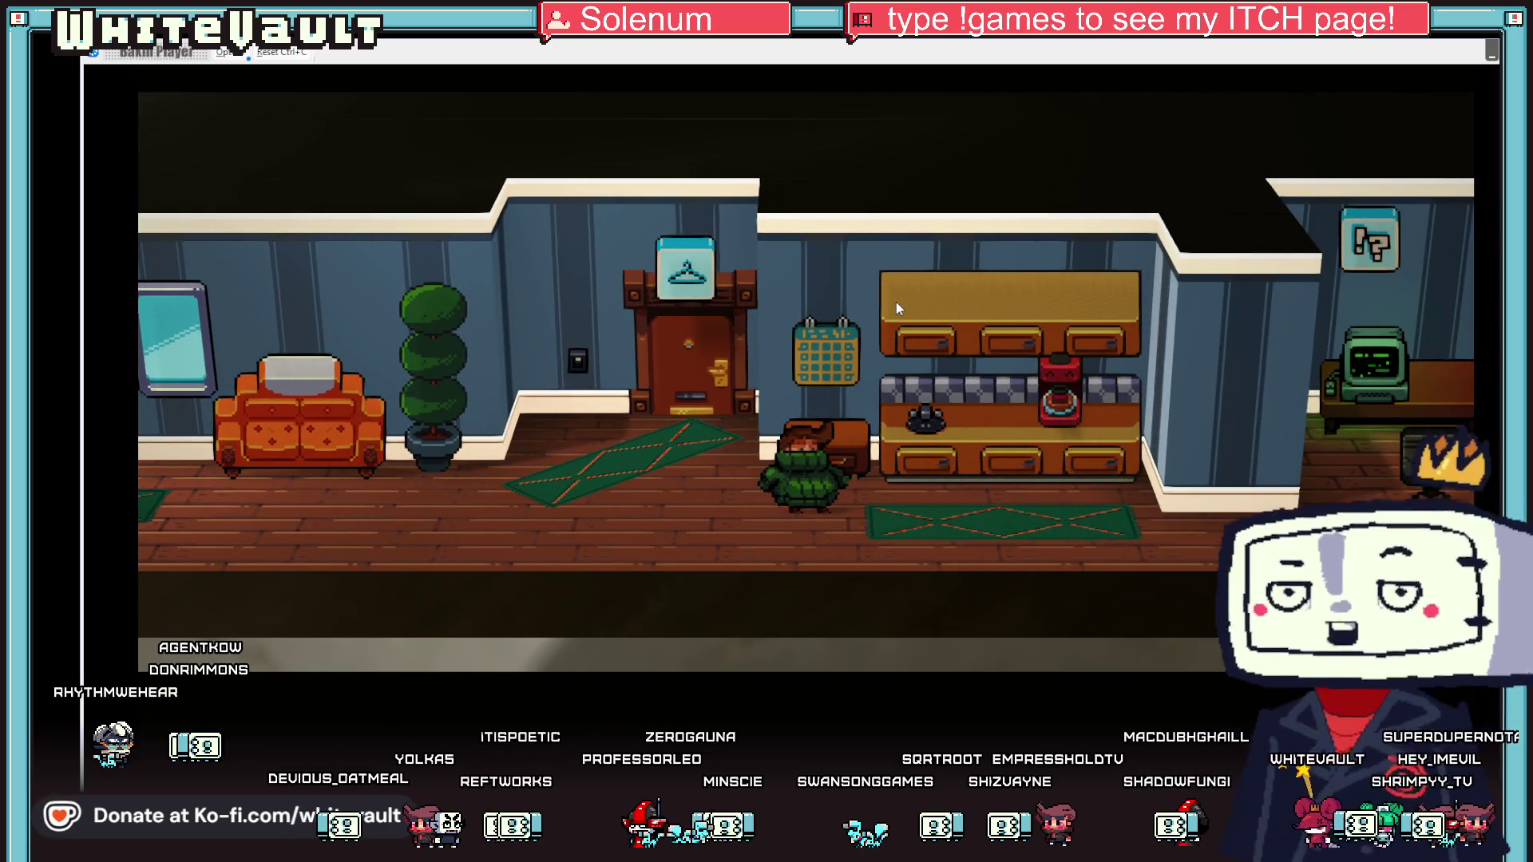
{"action": "key", "text": "Right"}
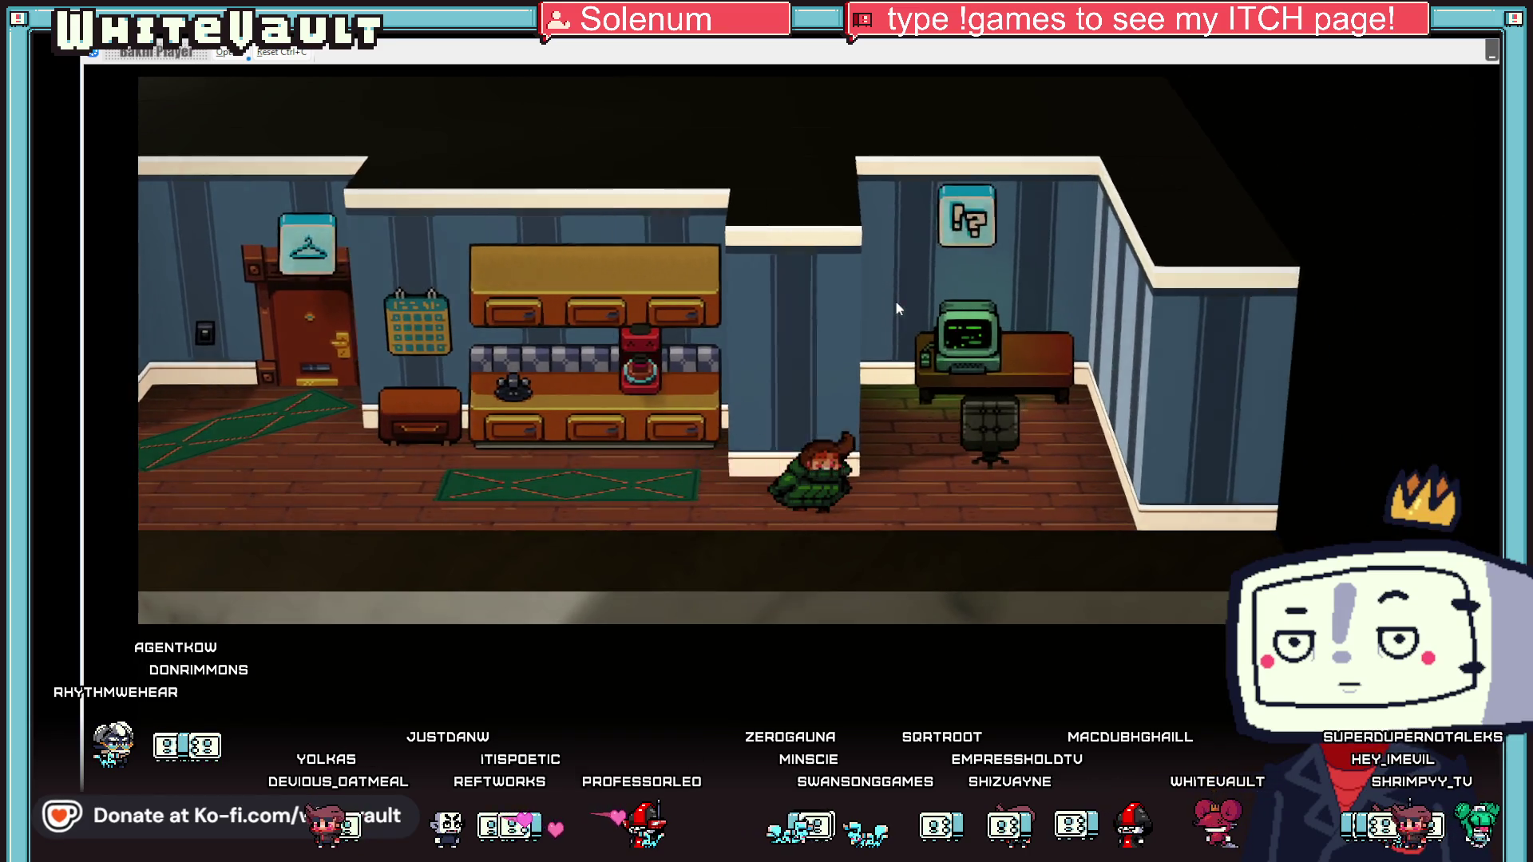
{"action": "key", "text": "Up"}
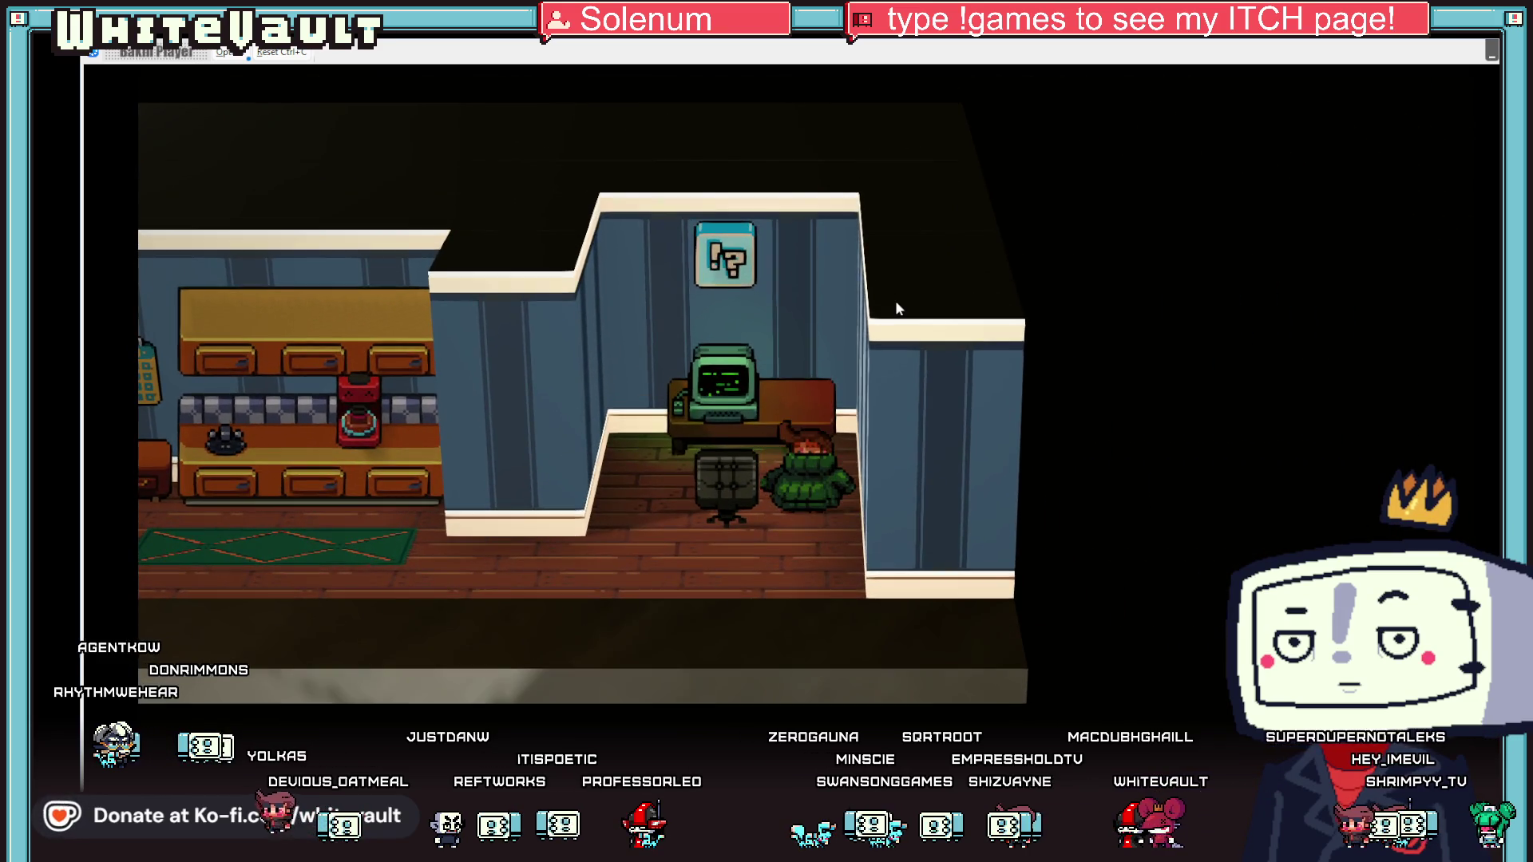
{"action": "key", "text": "Return"}
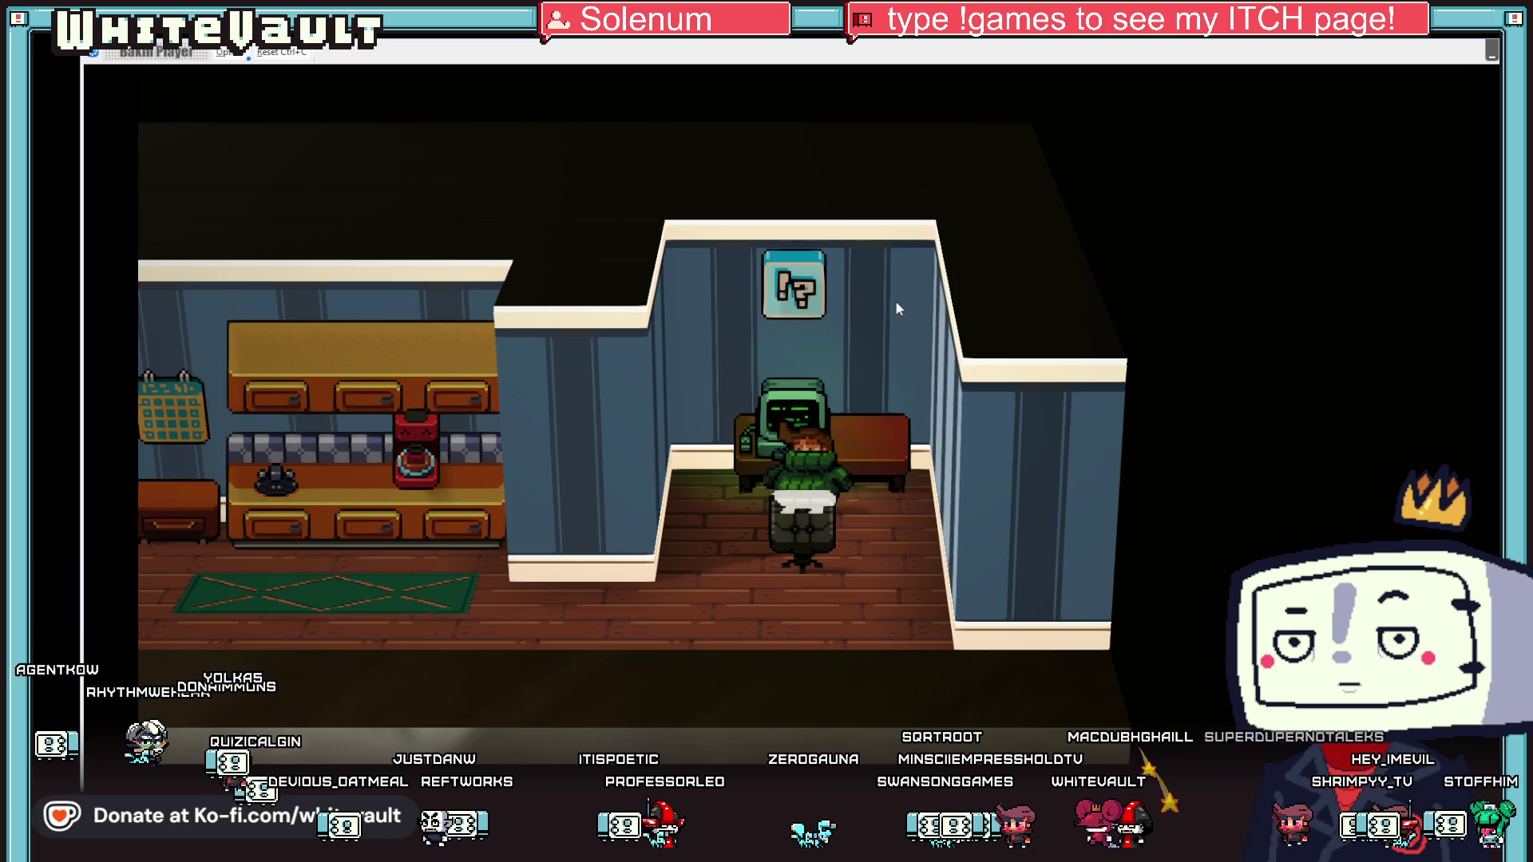
{"action": "key", "text": "Return"}
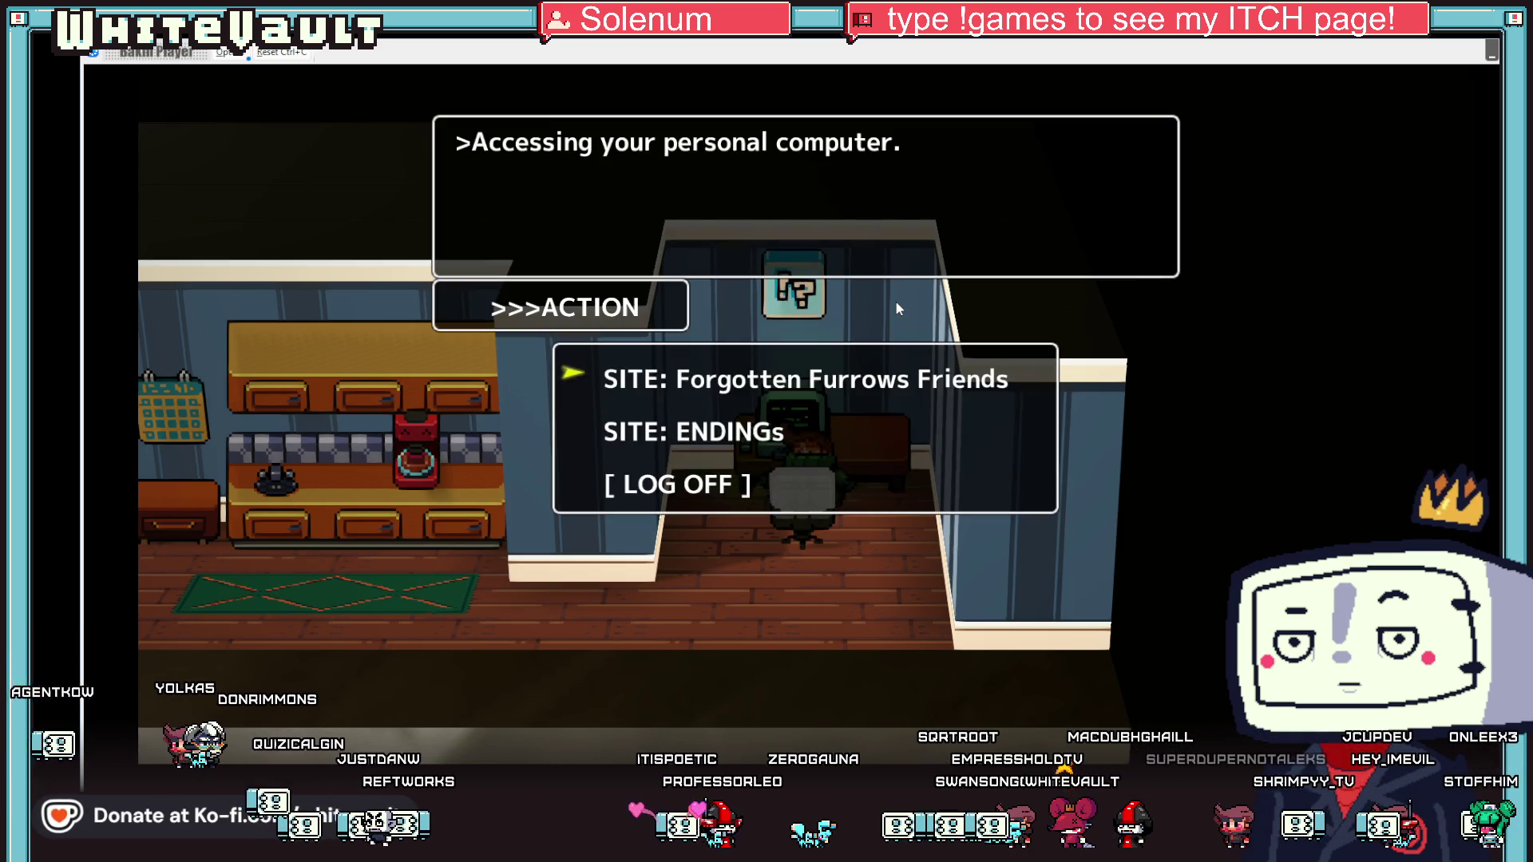
- Choose SITE: Forgotten Furrows Friends from the computer menu
{"action": "key", "text": "Return"}
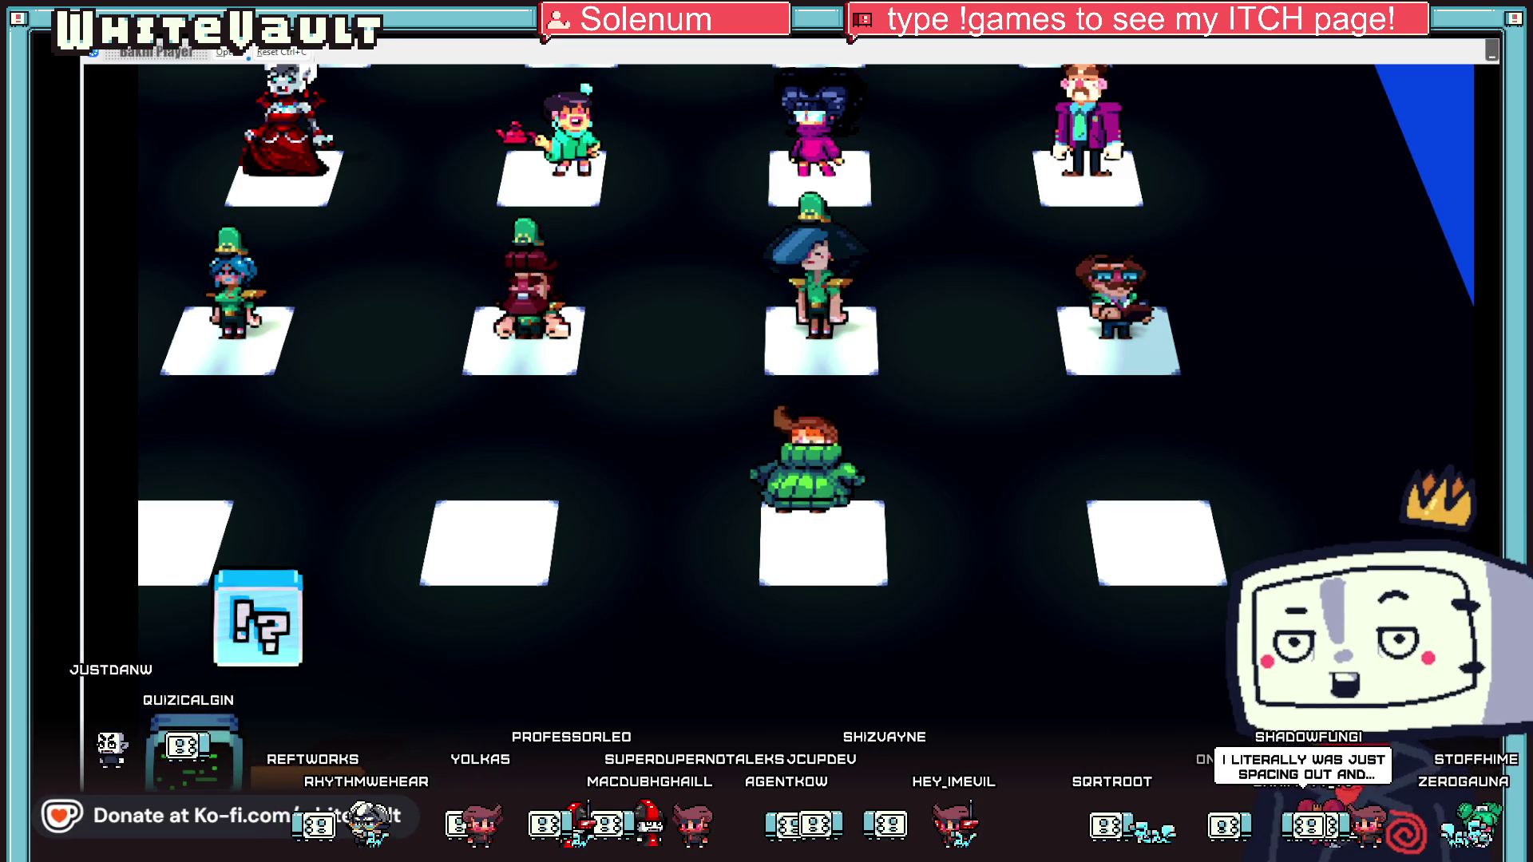
- End the current test play and open the N_FreFind map from the map list
{"action": "key", "text": "Escape"}
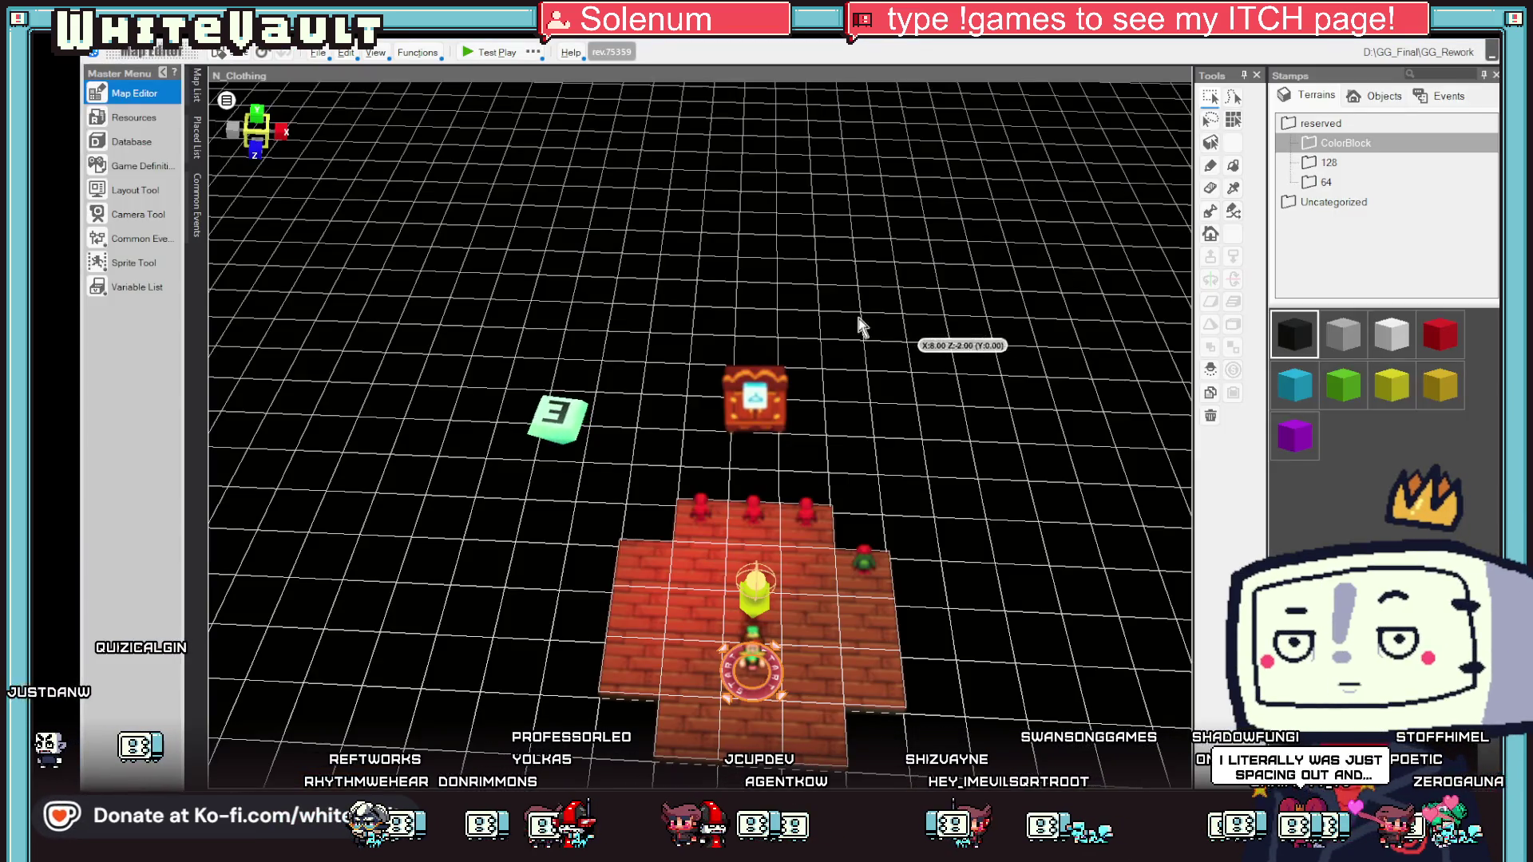
{"action": "left_click", "coordinate": [197, 84]}
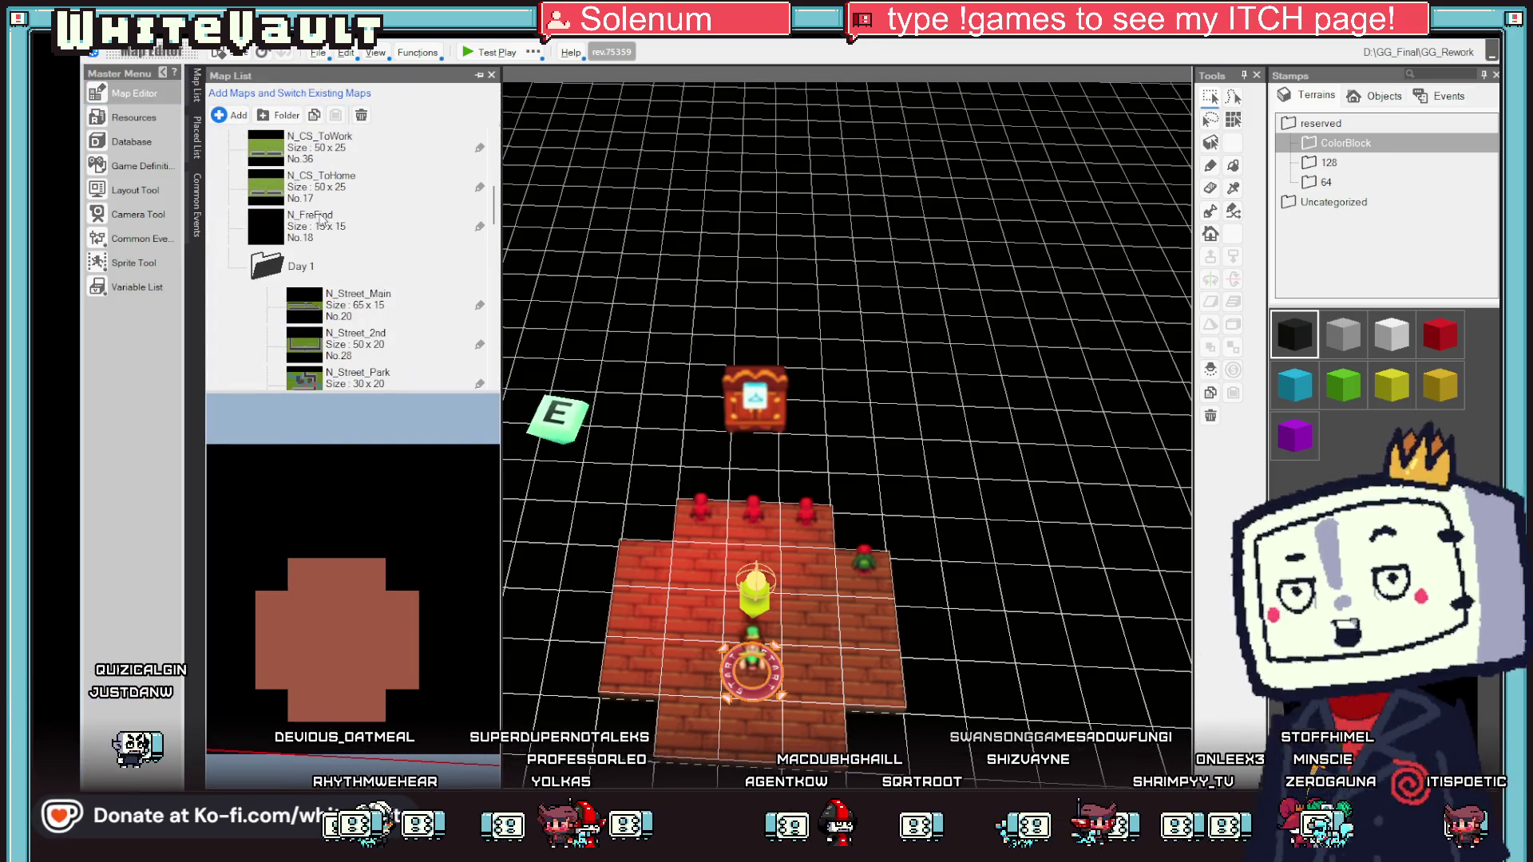
{"action": "double_click", "coordinate": [321, 227]}
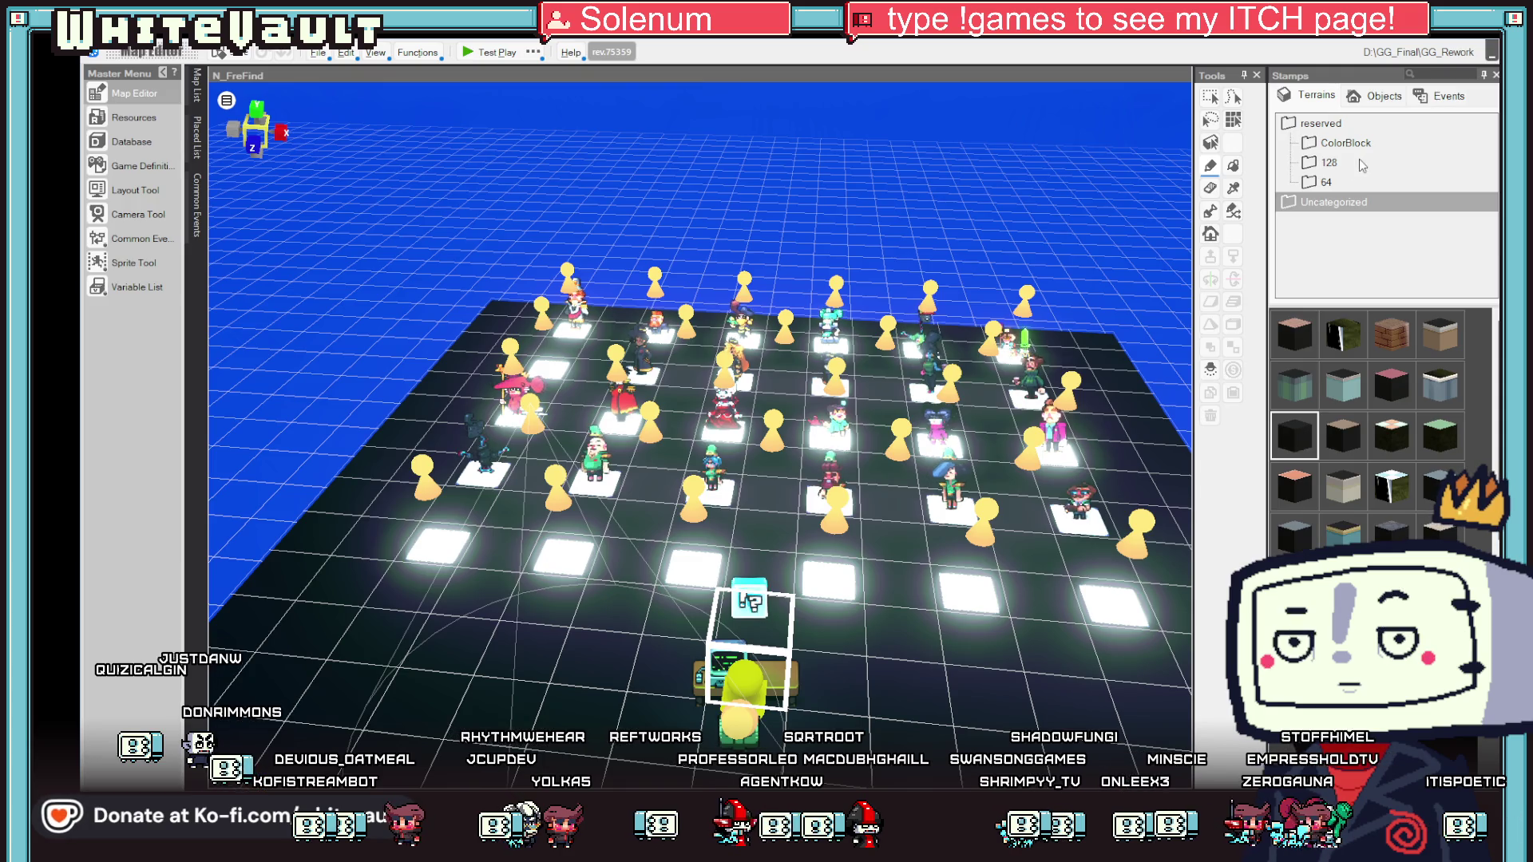
- Pick a ColorBlock terrain stamp and start a fresh test play
{"action": "left_click", "coordinate": [1338, 144]}
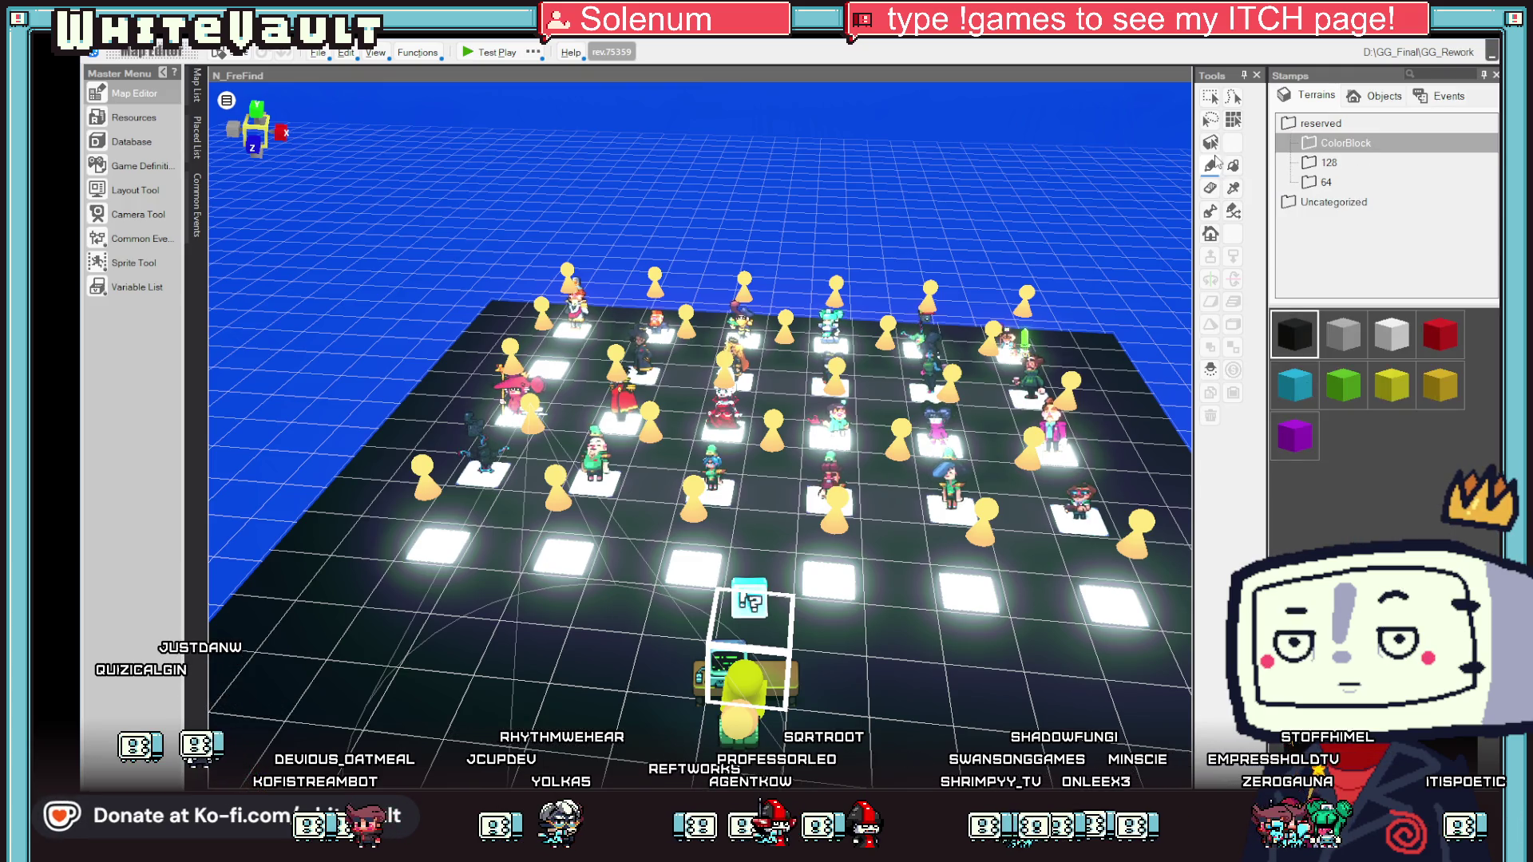
{"action": "left_click", "coordinate": [1234, 165]}
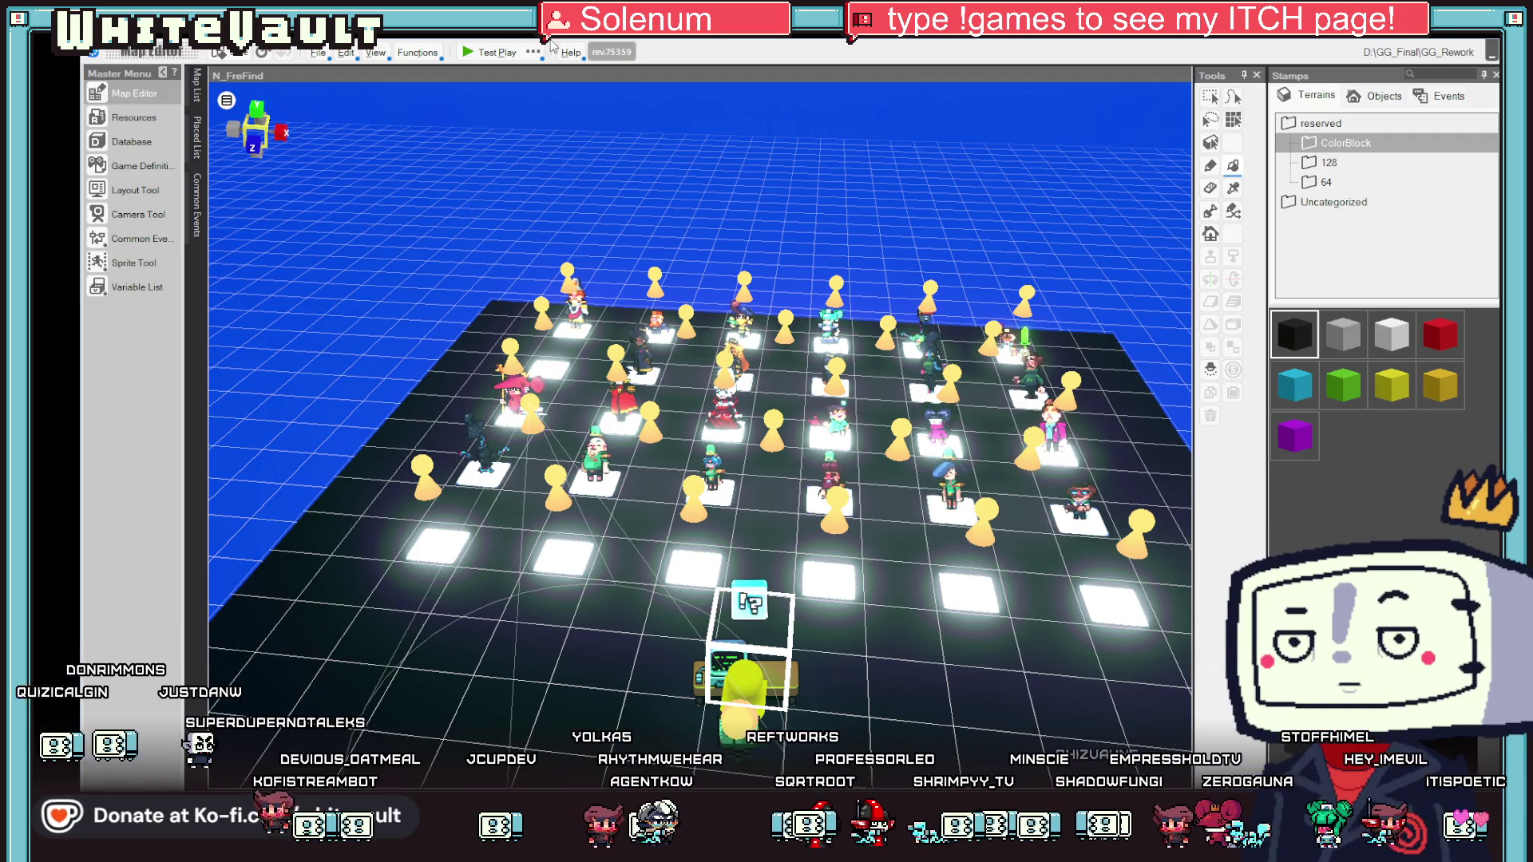
{"action": "left_click", "coordinate": [490, 52]}
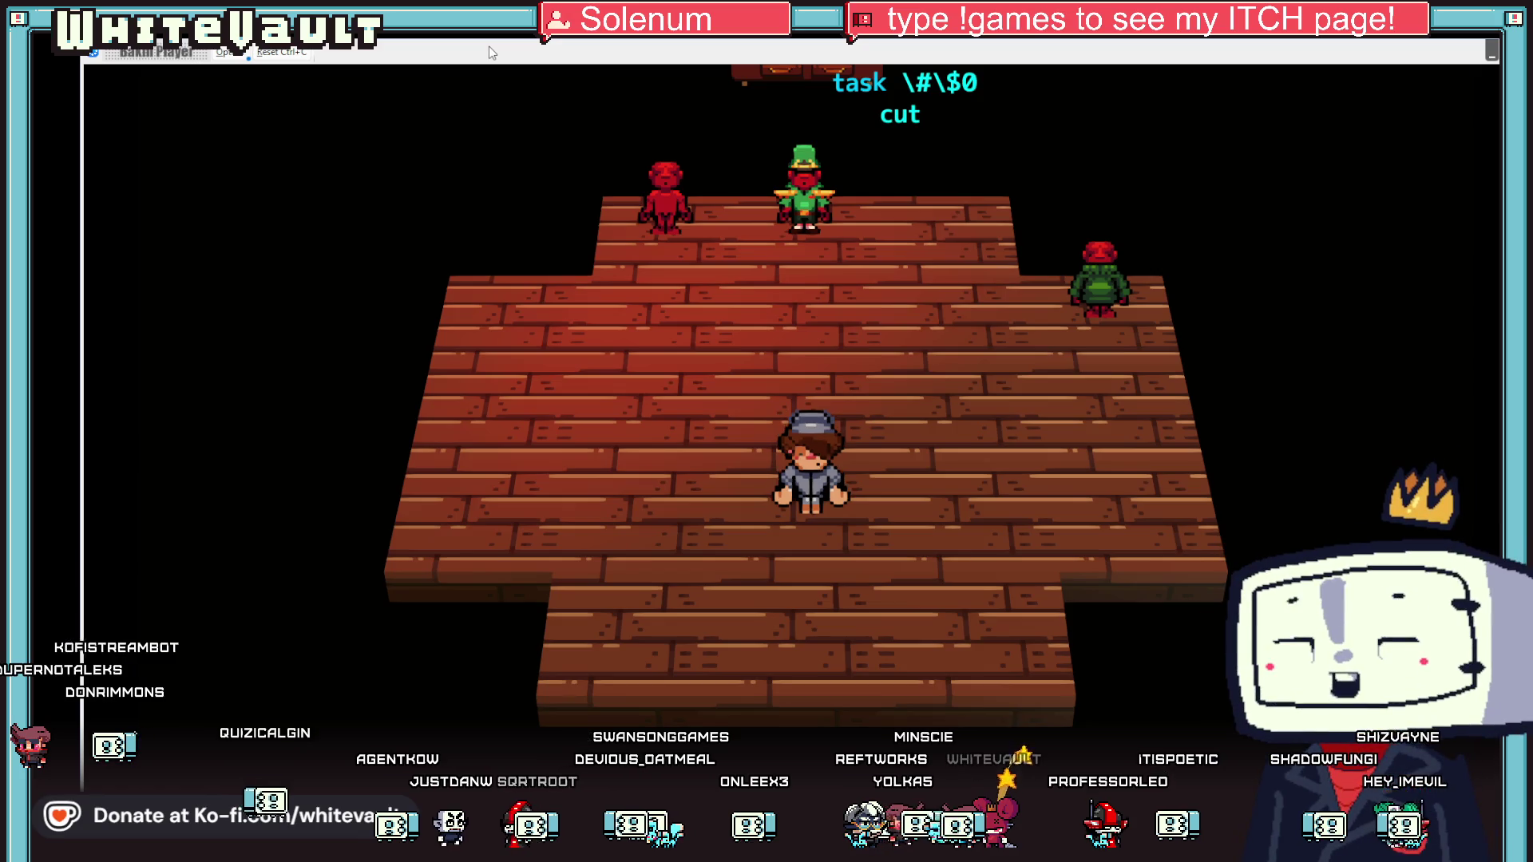
- Walk up and right to the wardrobe and change into the COZY SWEATER
{"action": "key", "text": "Up"}
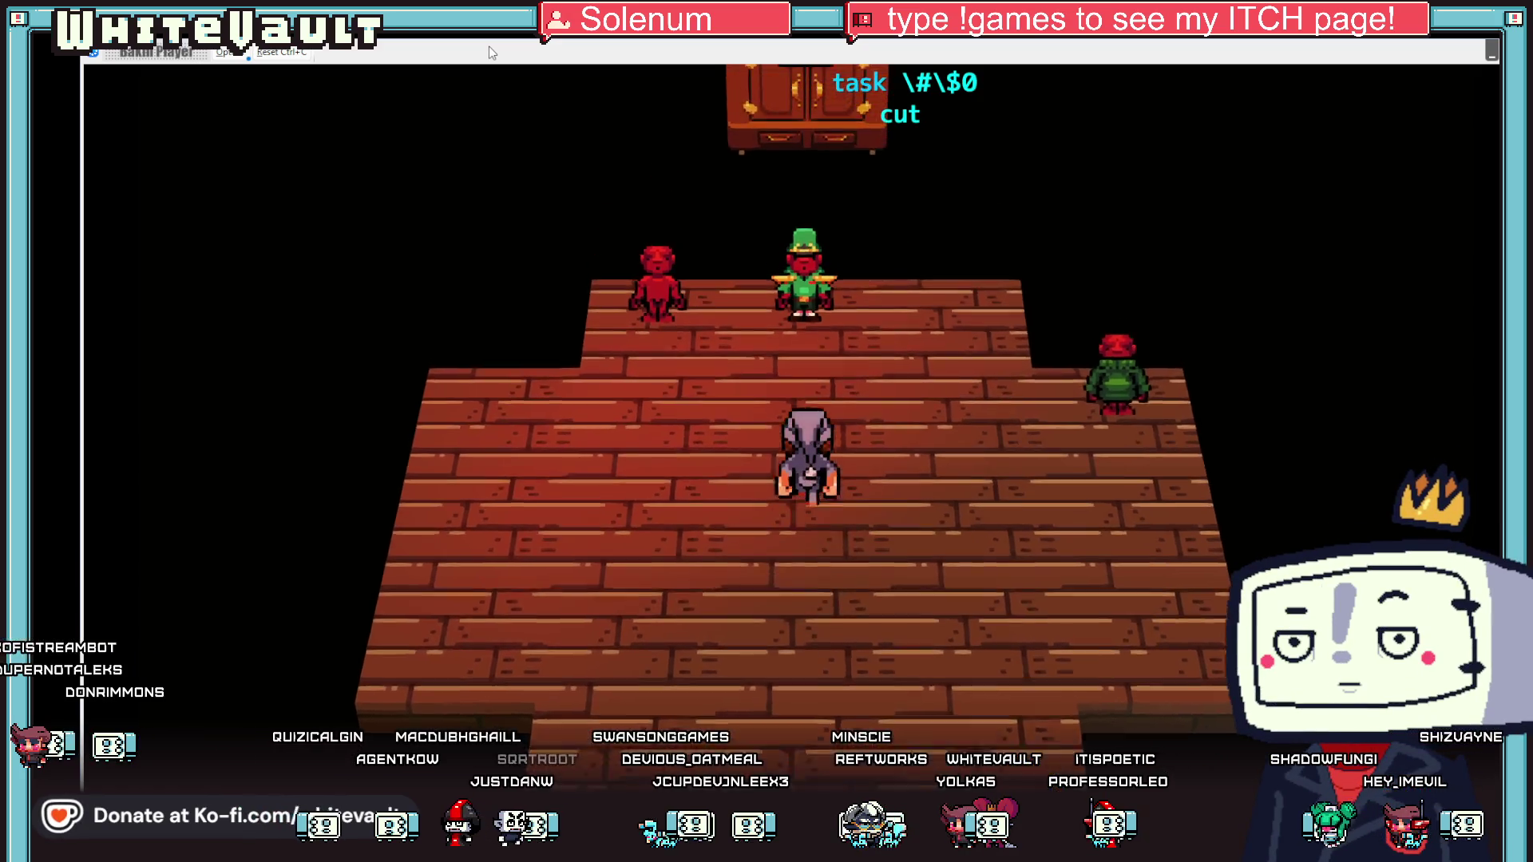
{"action": "key", "text": "Right"}
{"action": "key", "text": "z"}
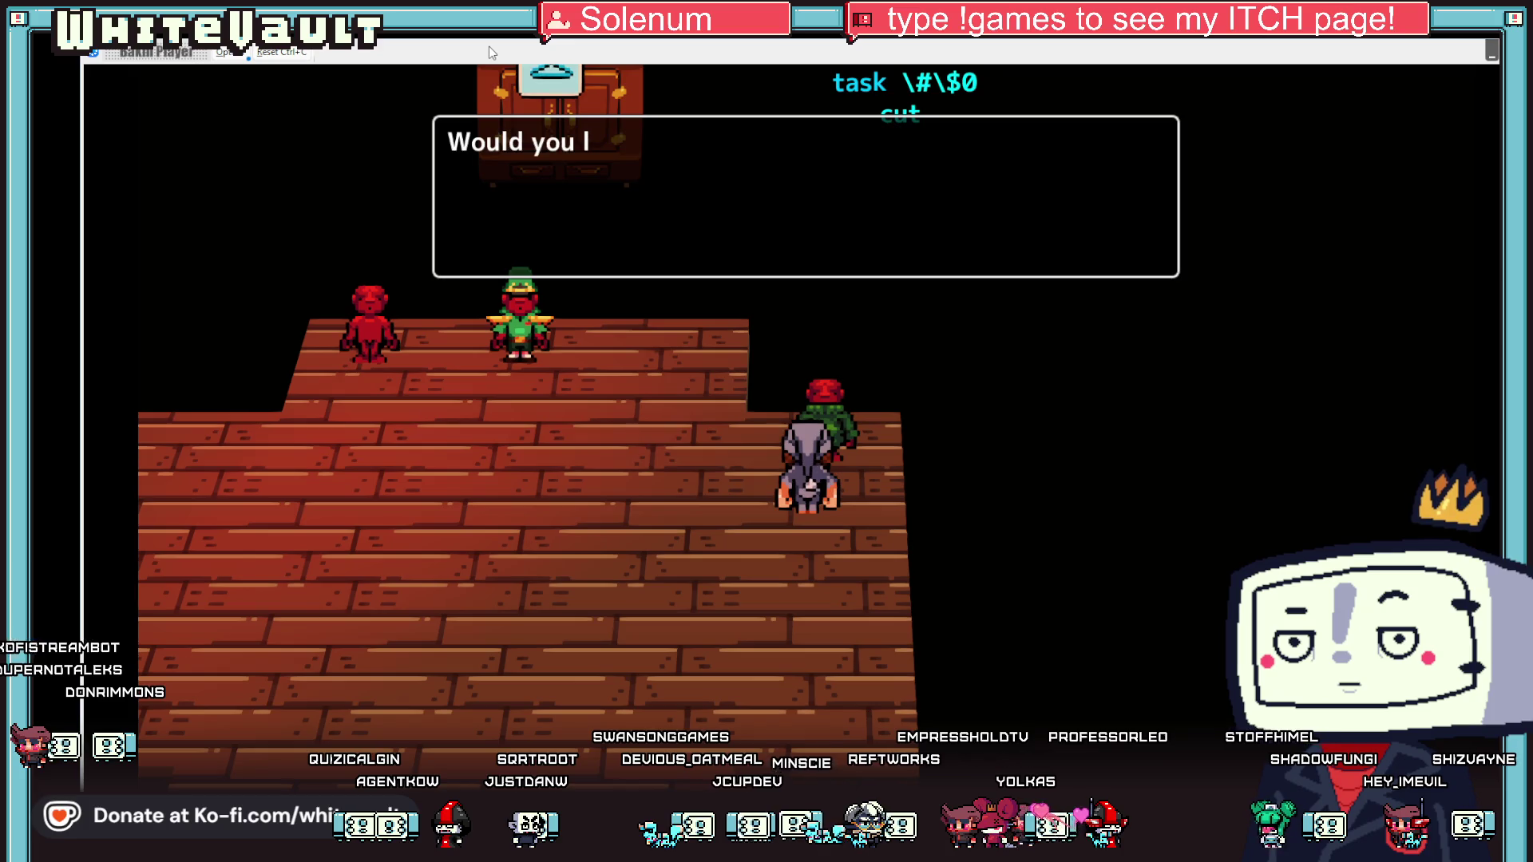
{"action": "key", "text": "z"}
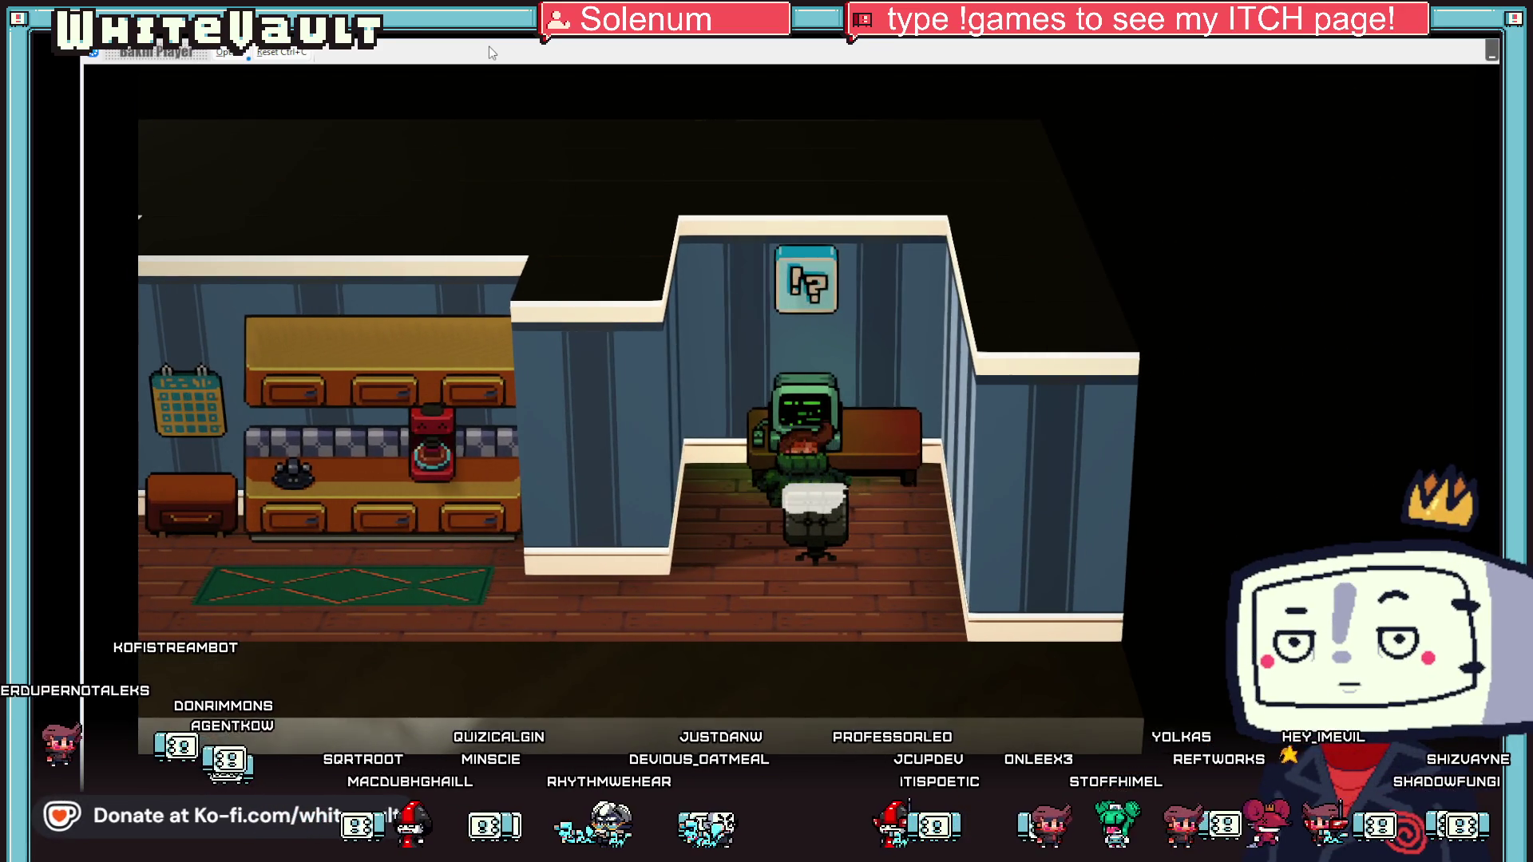
{"action": "key", "text": "Return"}
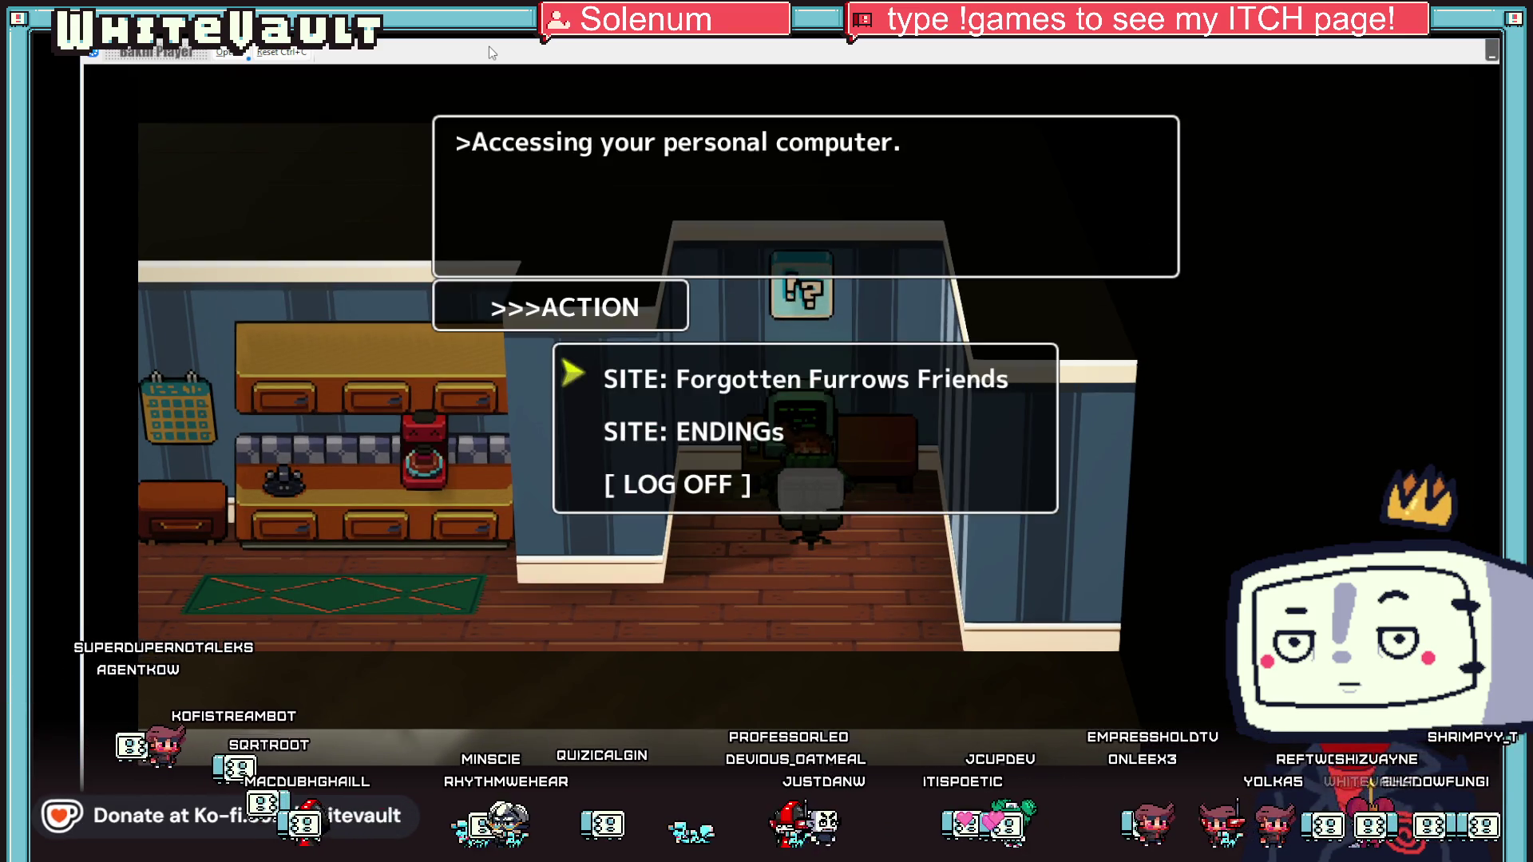
{"action": "key", "text": "Return"}
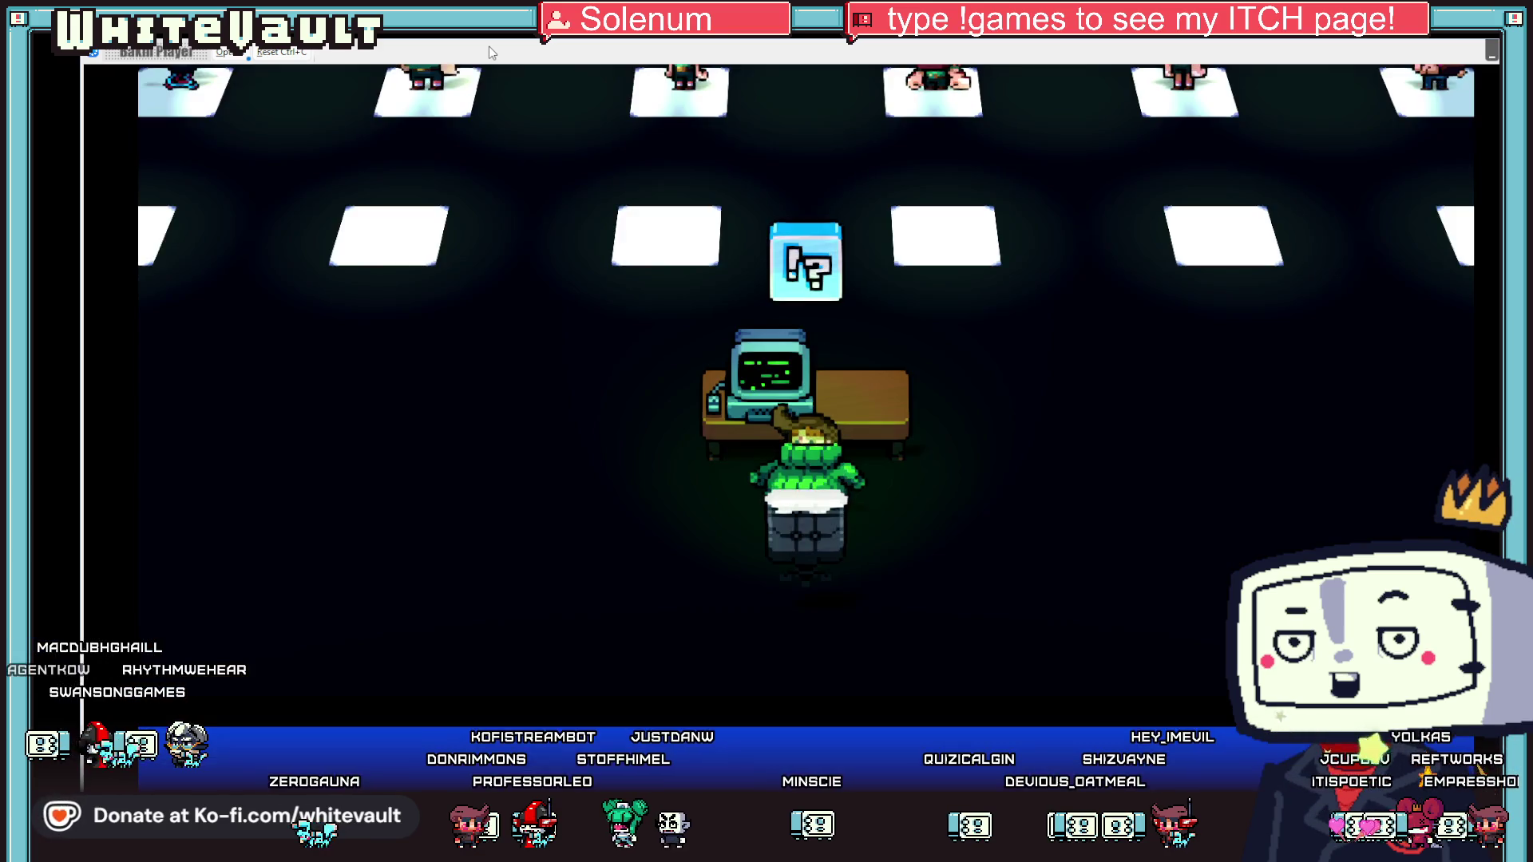
{"action": "key", "text": "Right"}
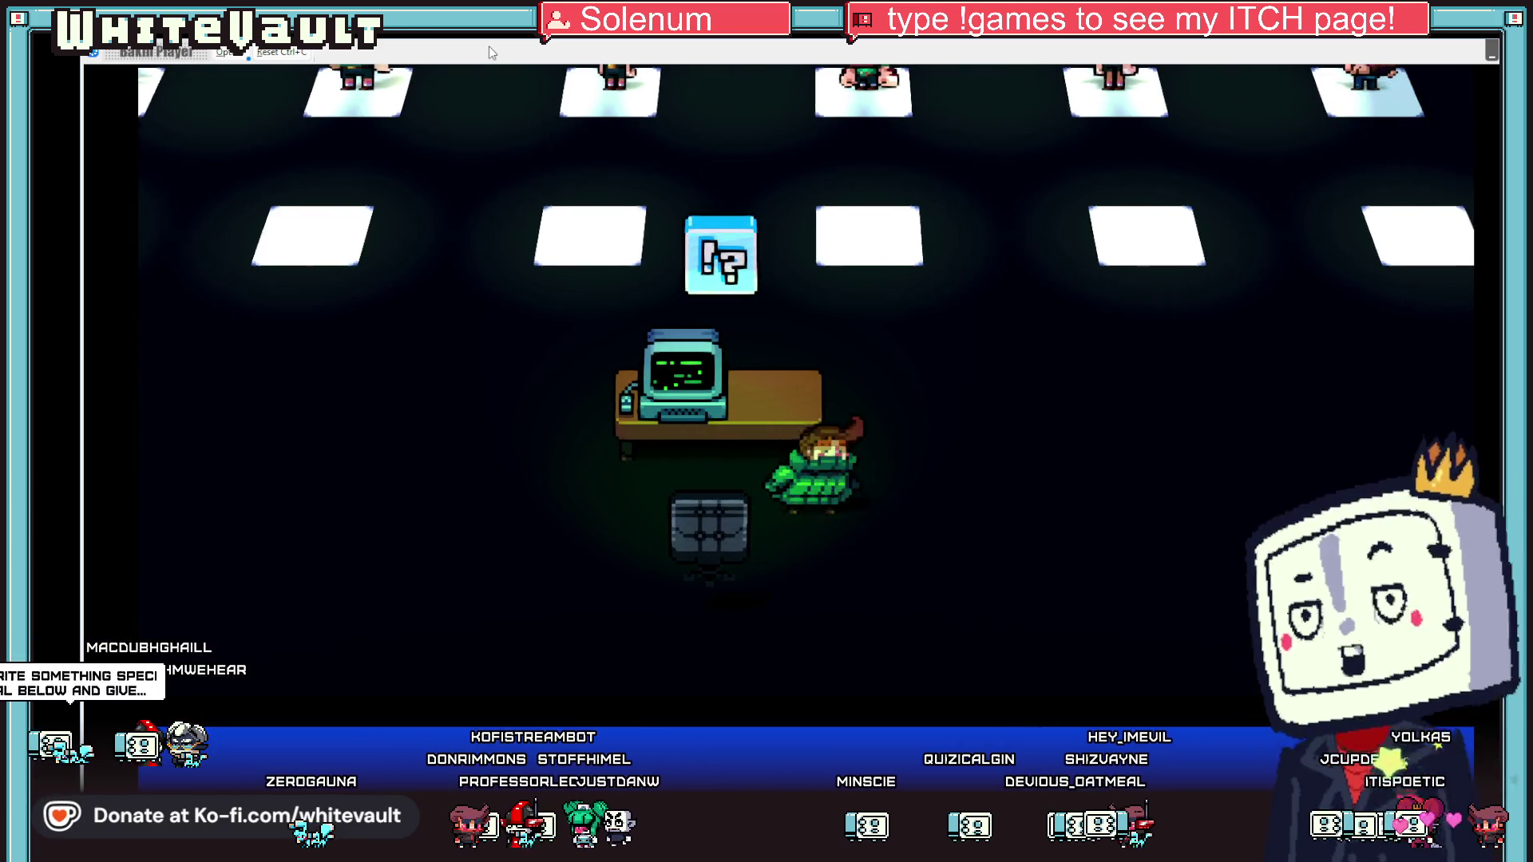
{"action": "key", "text": "Up"}
{"action": "key", "text": "Up"}
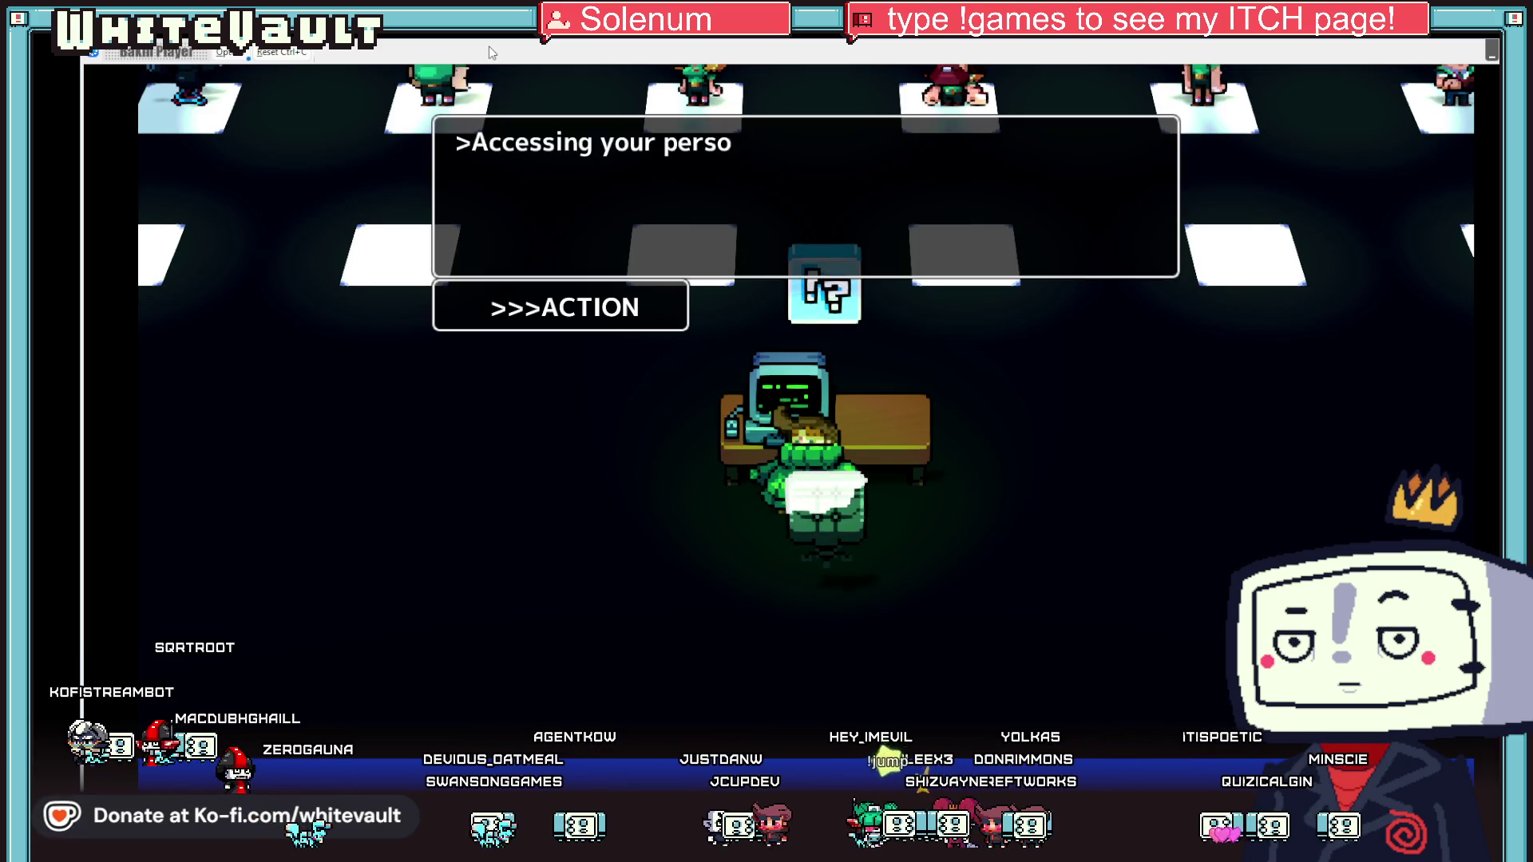
{"action": "key", "text": "Return"}
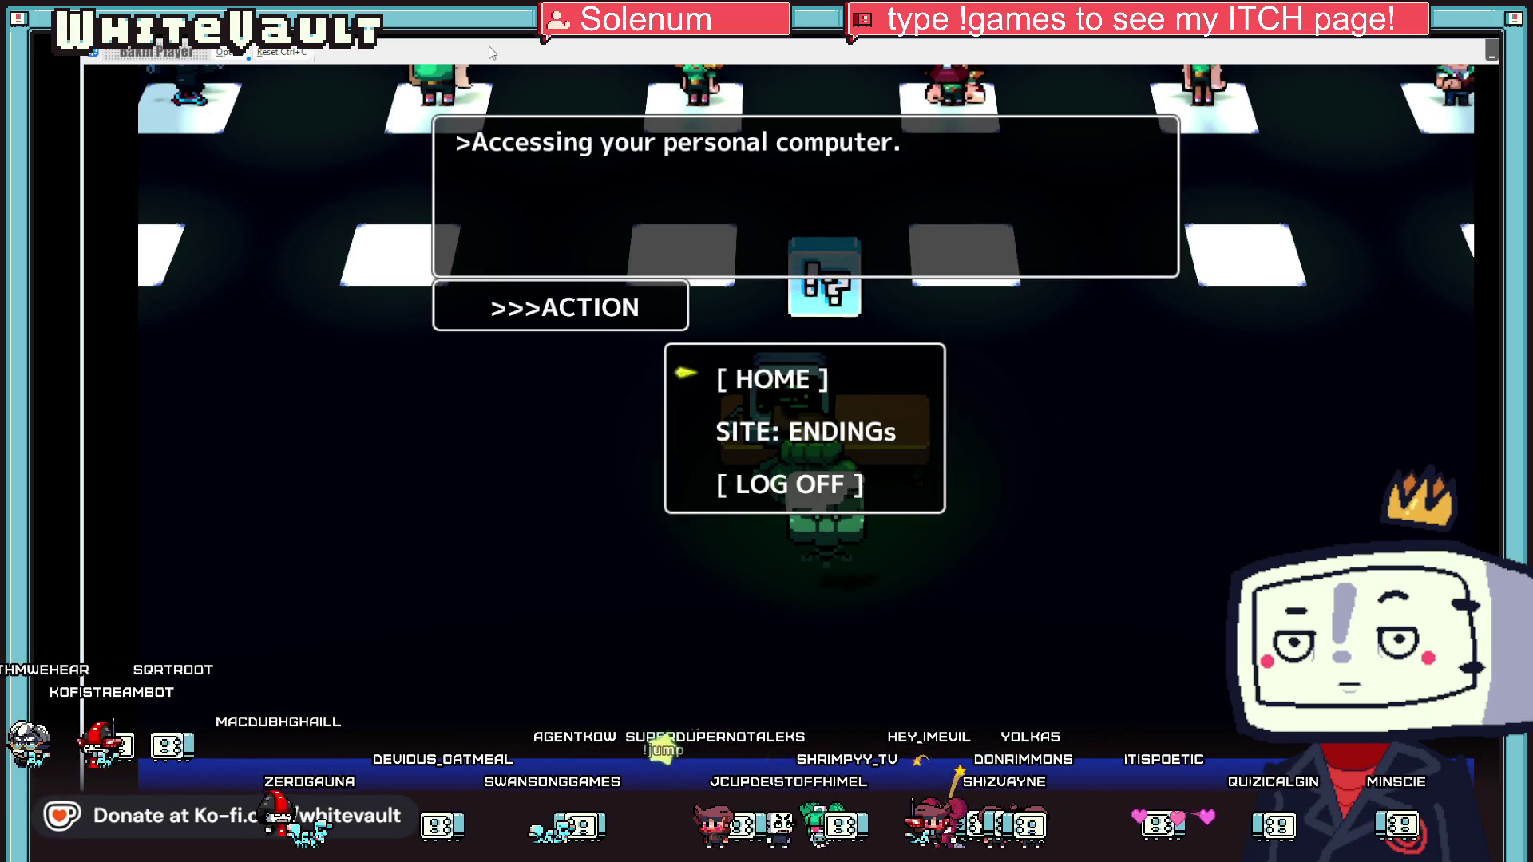
{"action": "key", "text": "Escape"}
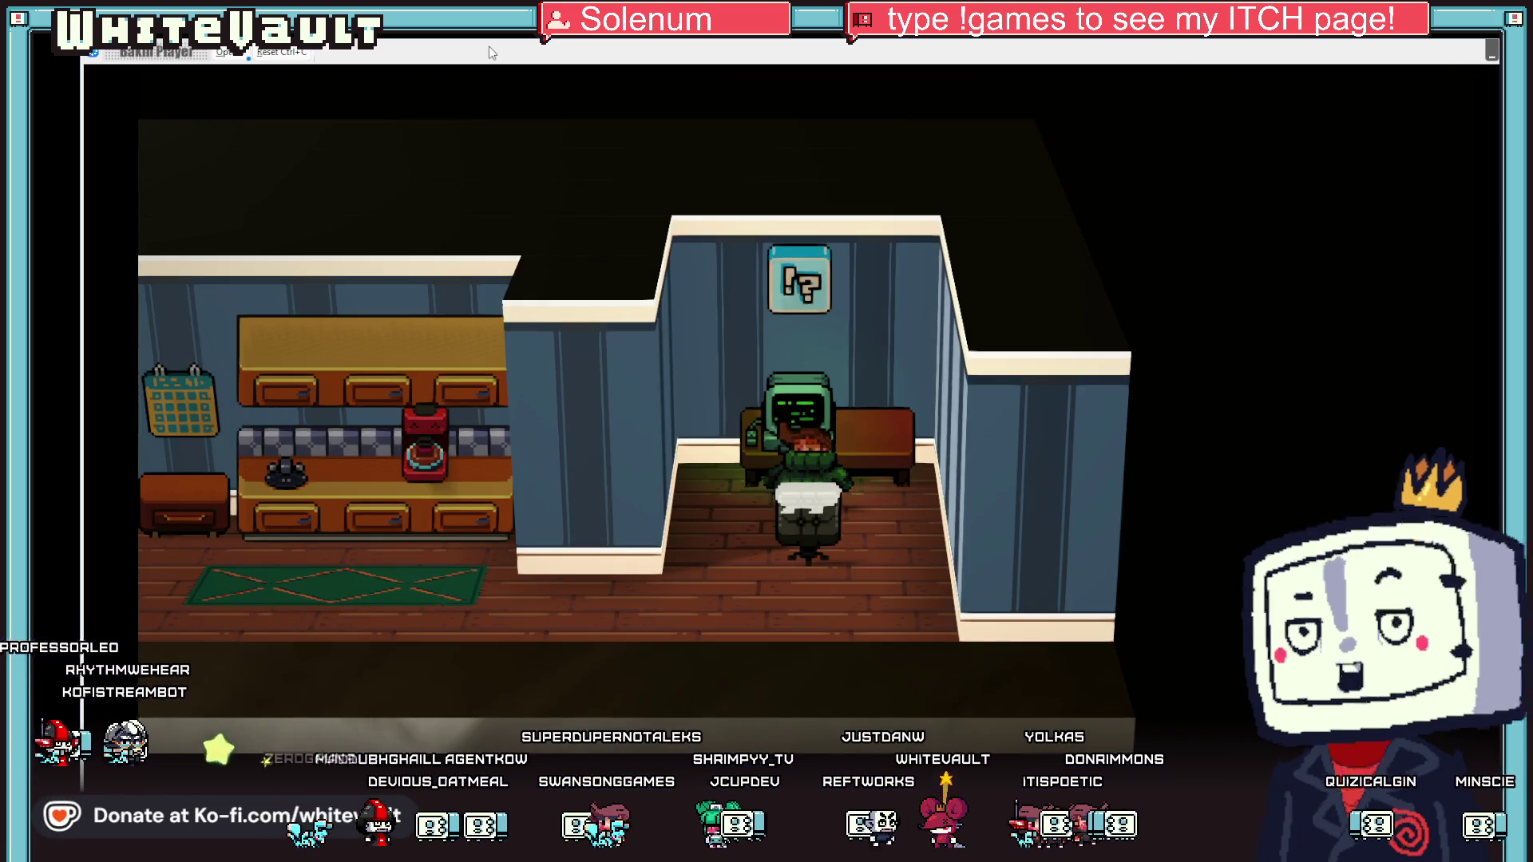
- Leave the computer chair and walk left along the hallway toward the bedroom wardrobe
{"action": "key", "text": "Left"}
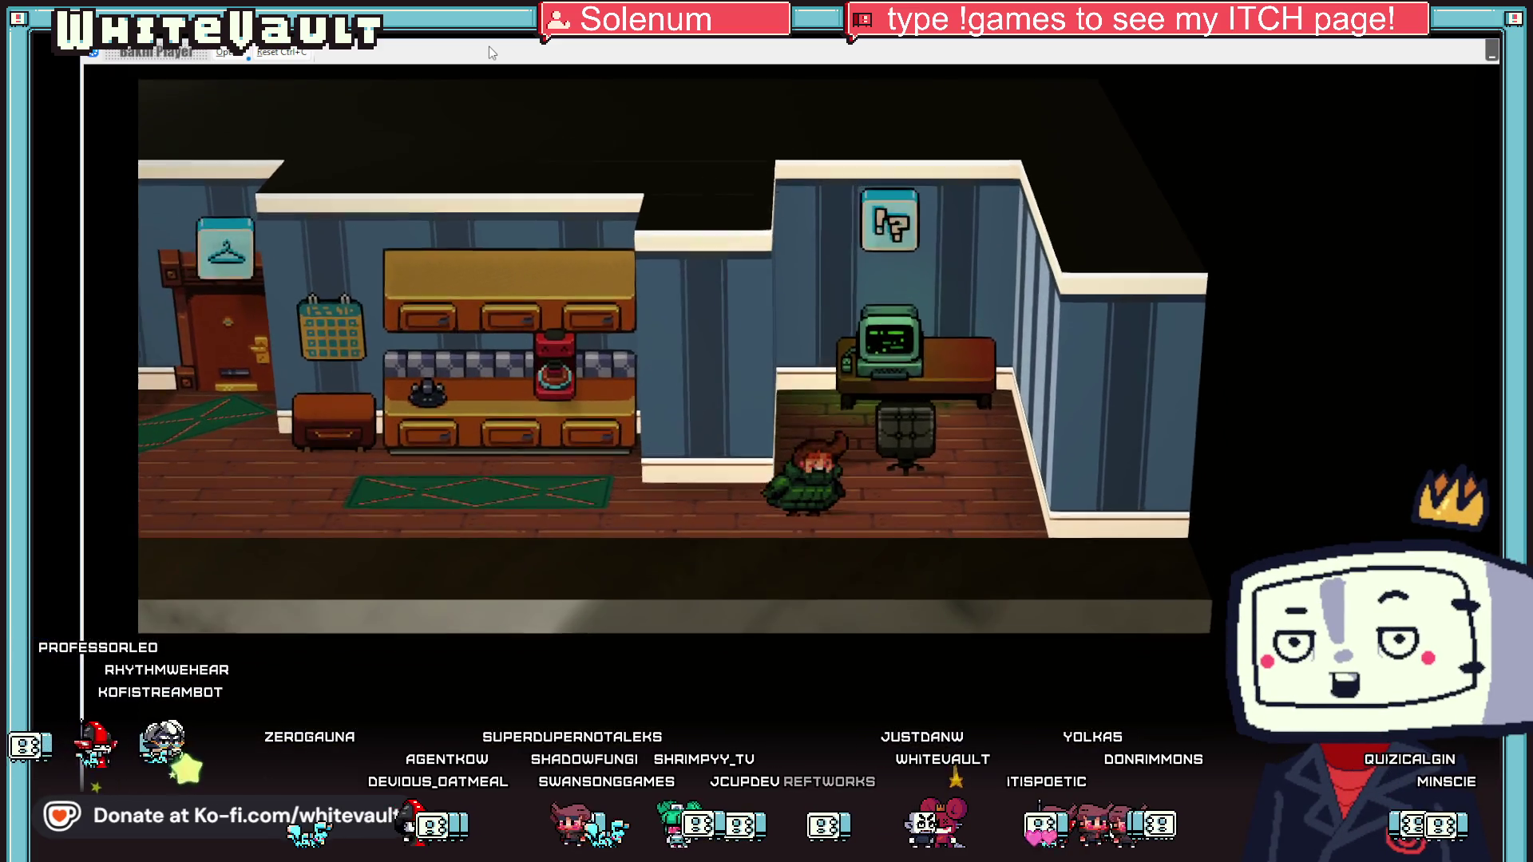
{"action": "key", "text": "Left"}
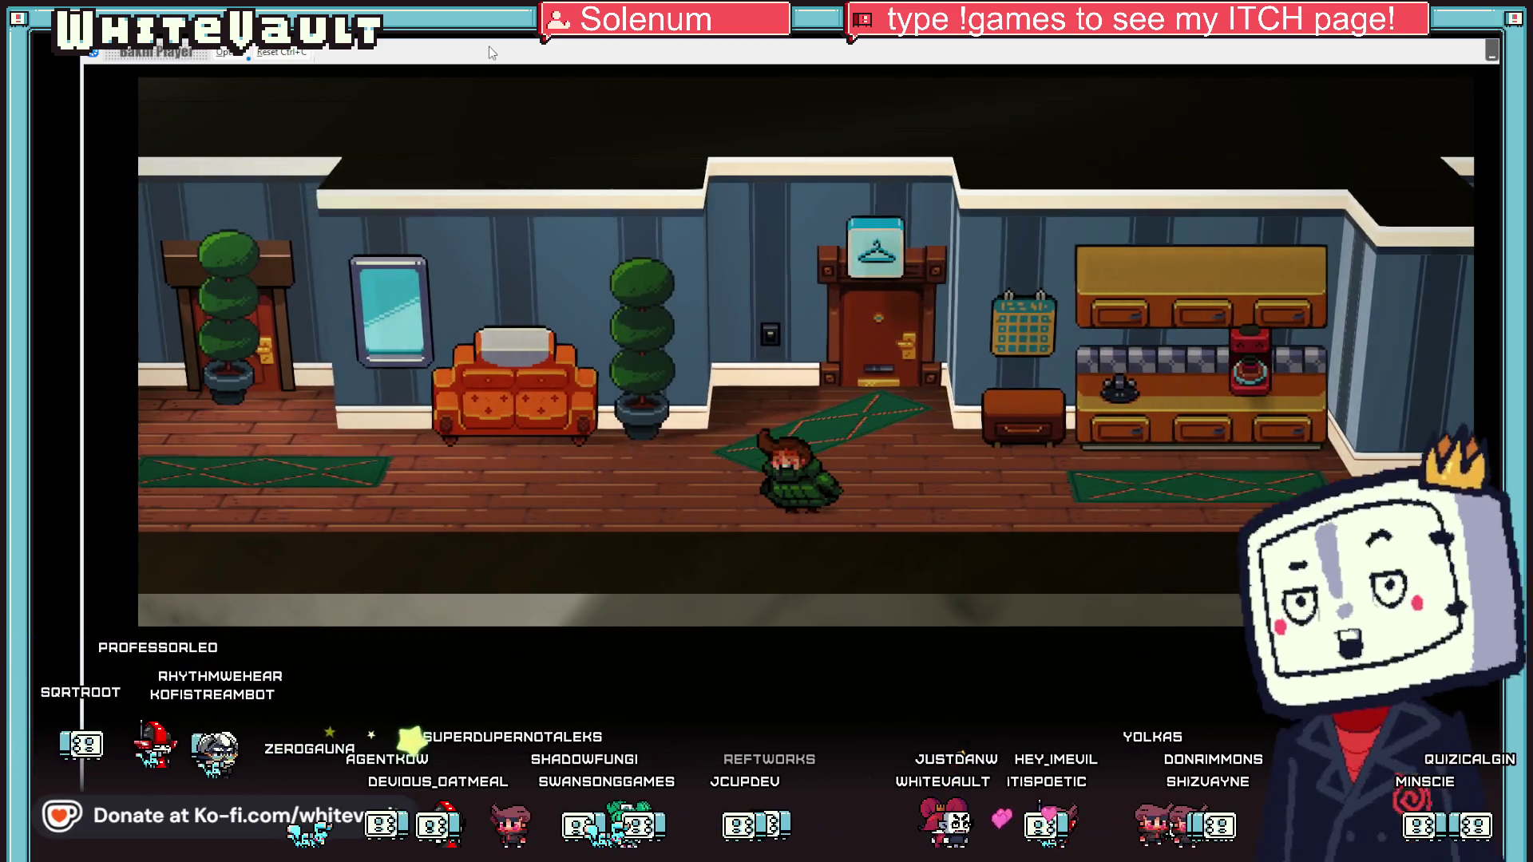
{"action": "key", "text": "Left"}
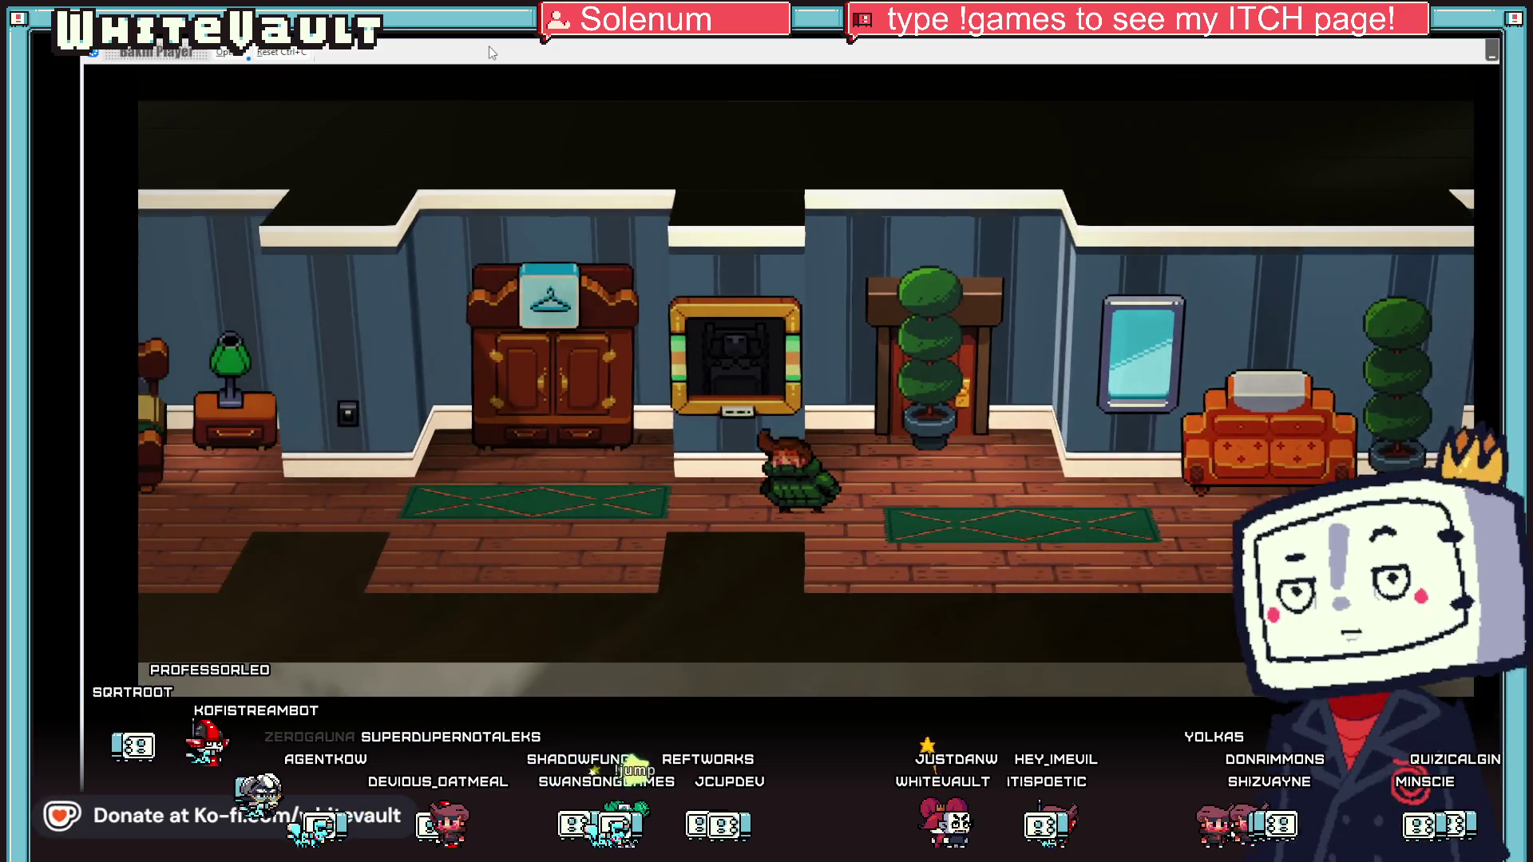
{"action": "key", "text": "Left"}
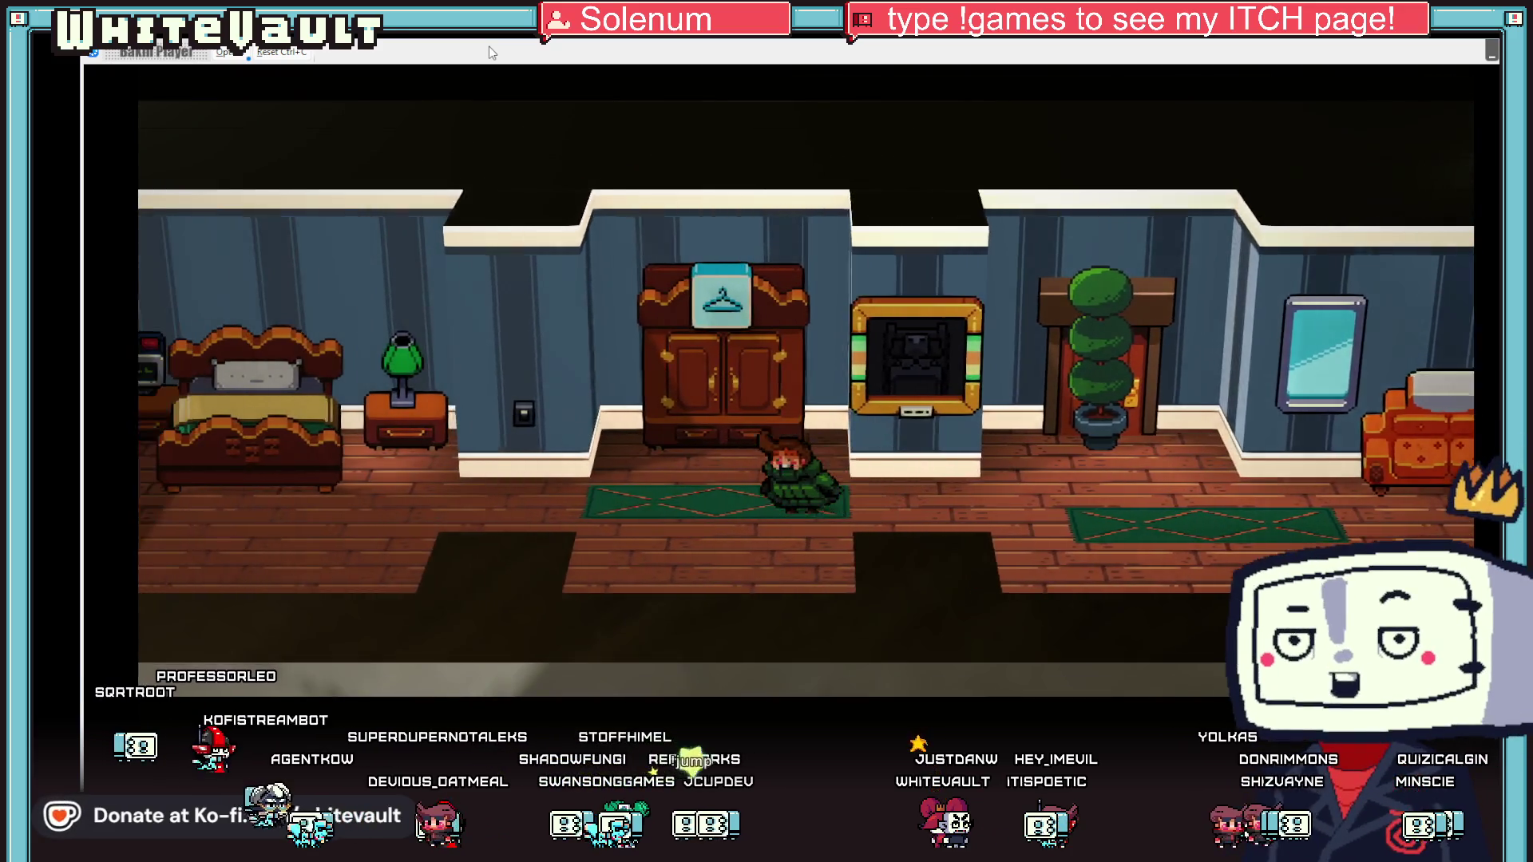
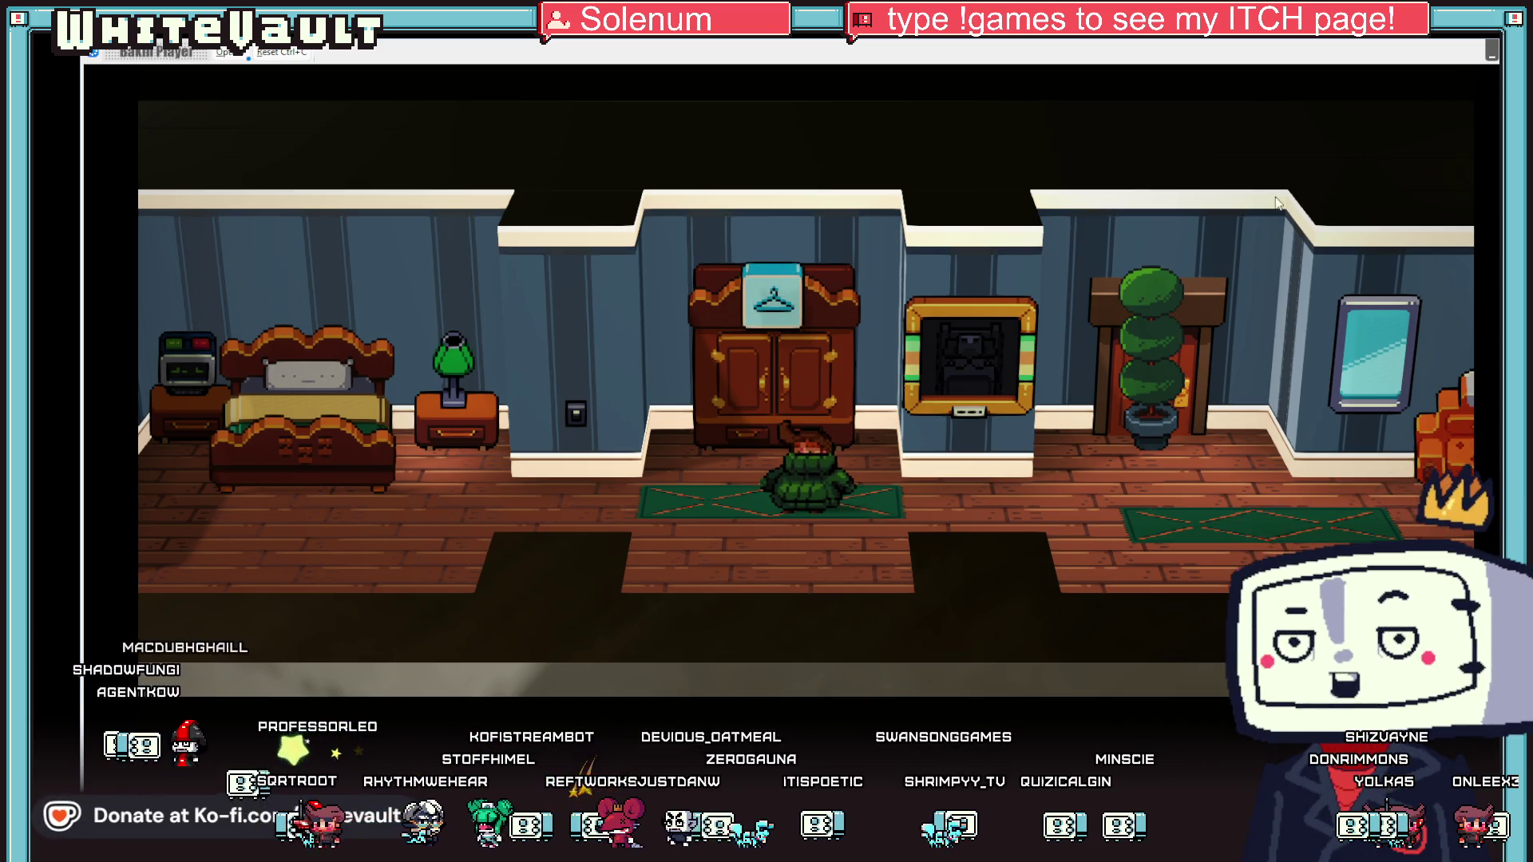
- Close the Bakin test play, switch to Aseprite, and close the ClothPlayer sprite sheet
{"action": "key", "text": "alt+F4"}
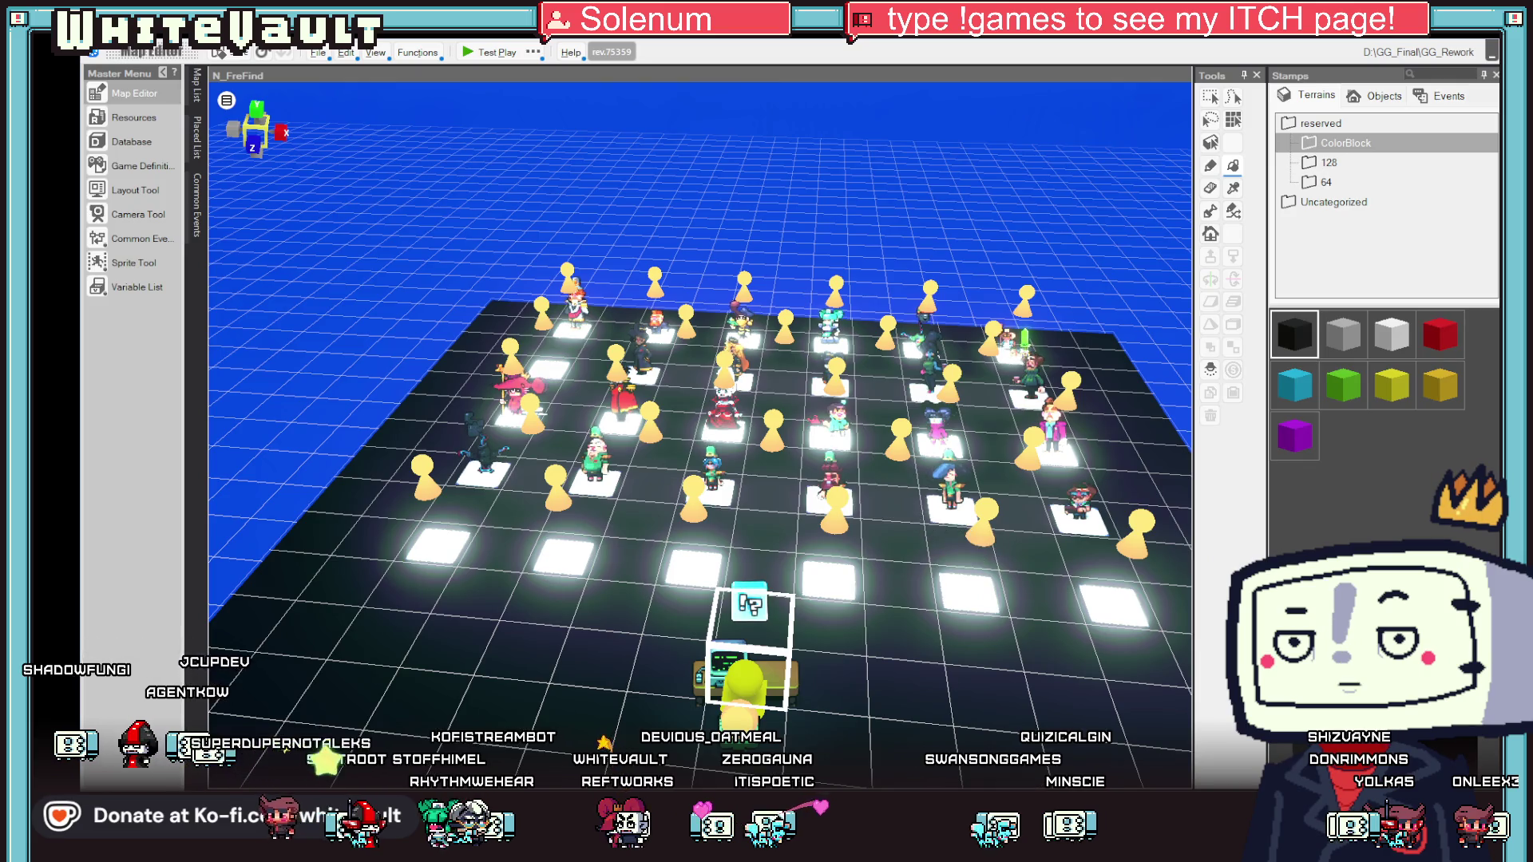
{"action": "key", "text": "alt+Tab"}
{"action": "scroll", "coordinate": [886, 431], "scroll_direction": "down", "scroll_amount": 2}
{"action": "left_click", "coordinate": [931, 82]}
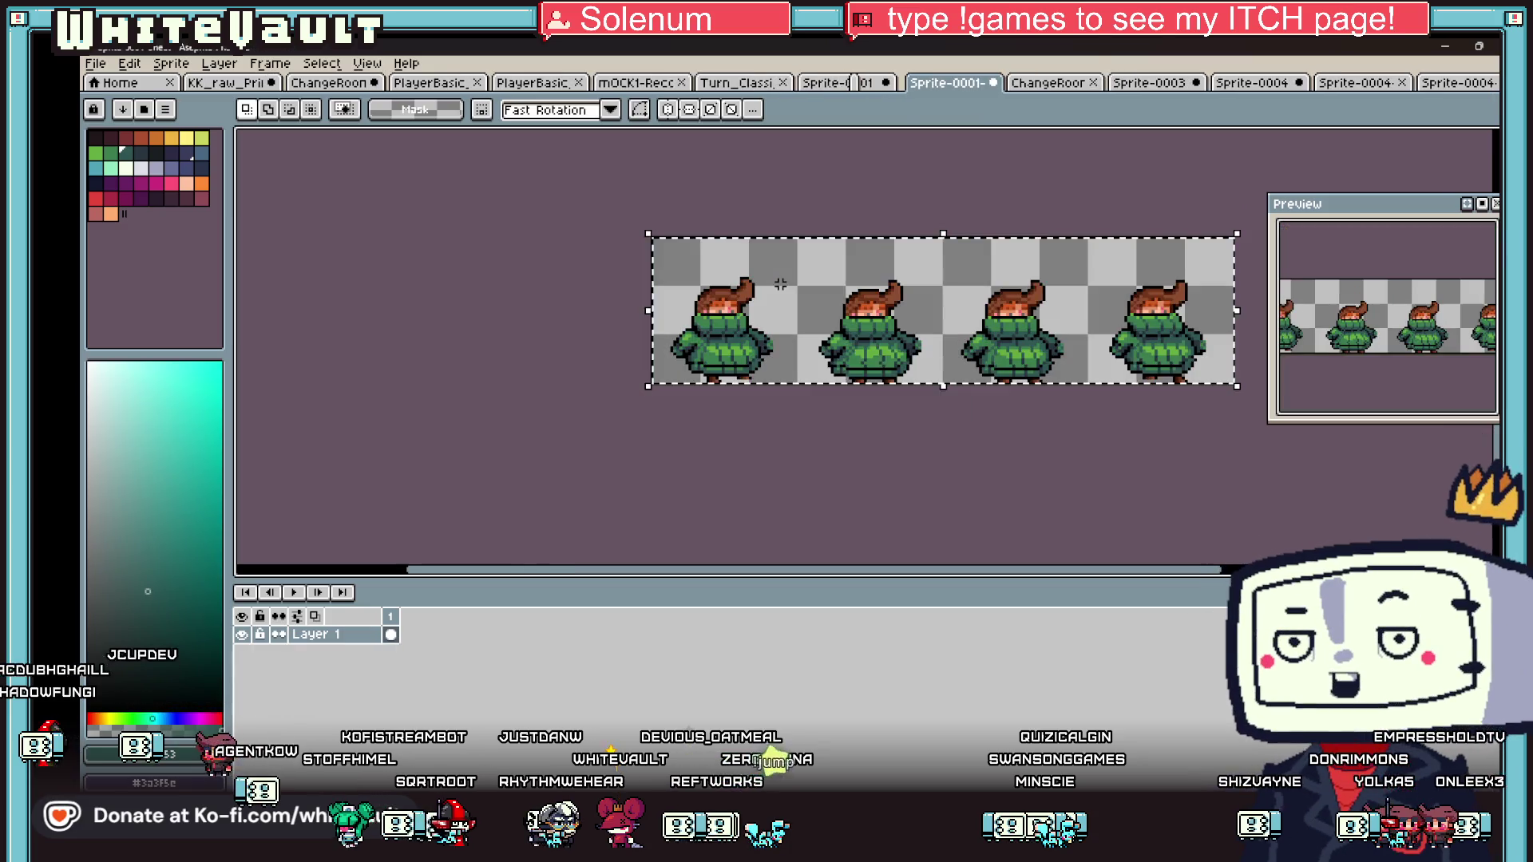
- Close the Sprite-0001 strip without saving and switch through the open sprites to KK_raw_Prim
{"action": "left_click", "coordinate": [993, 82]}
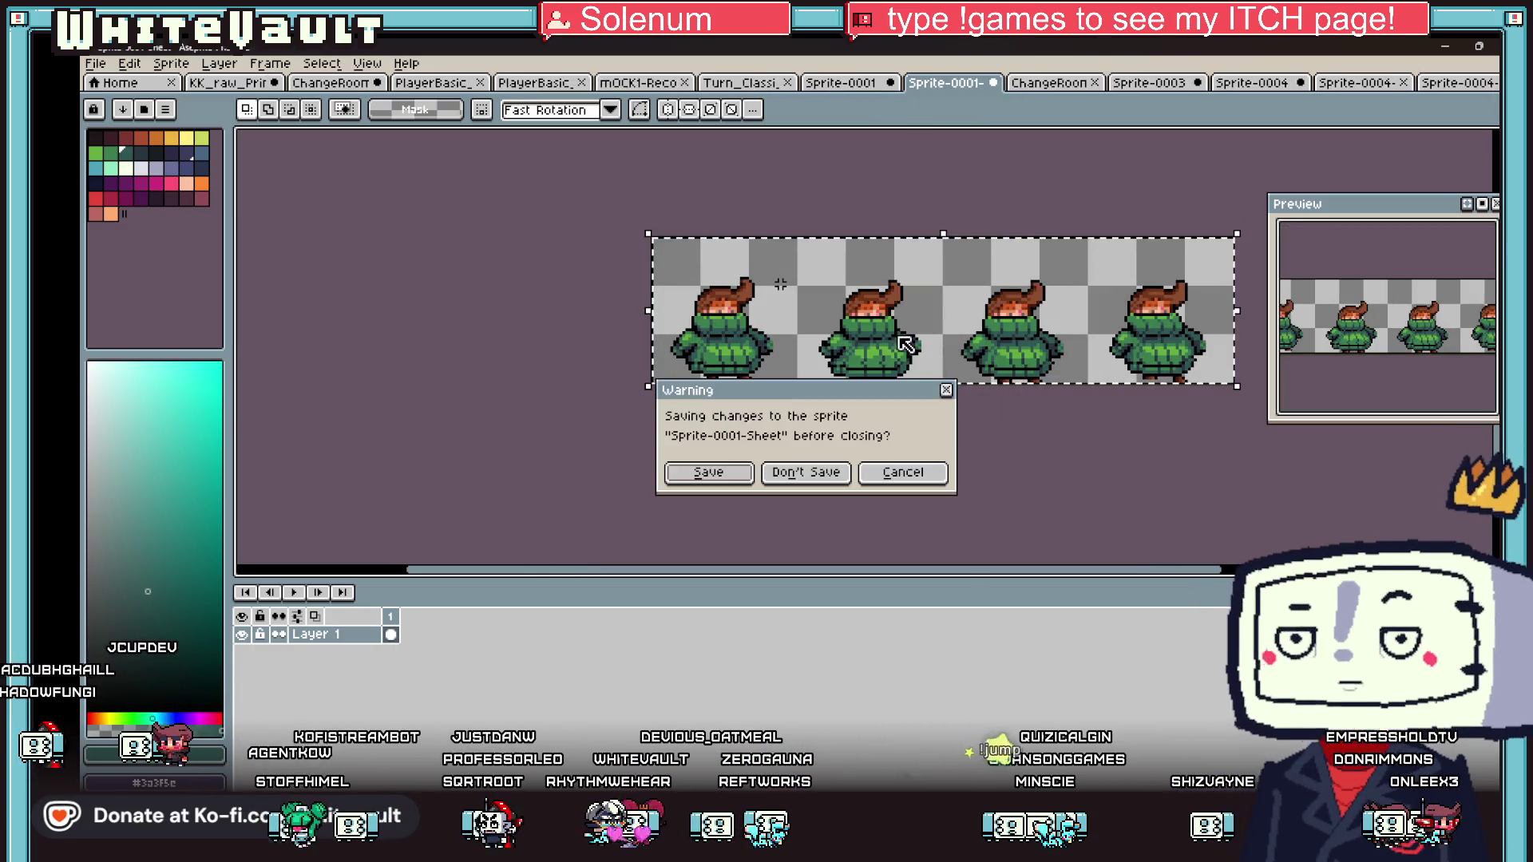
{"action": "left_click", "coordinate": [806, 475]}
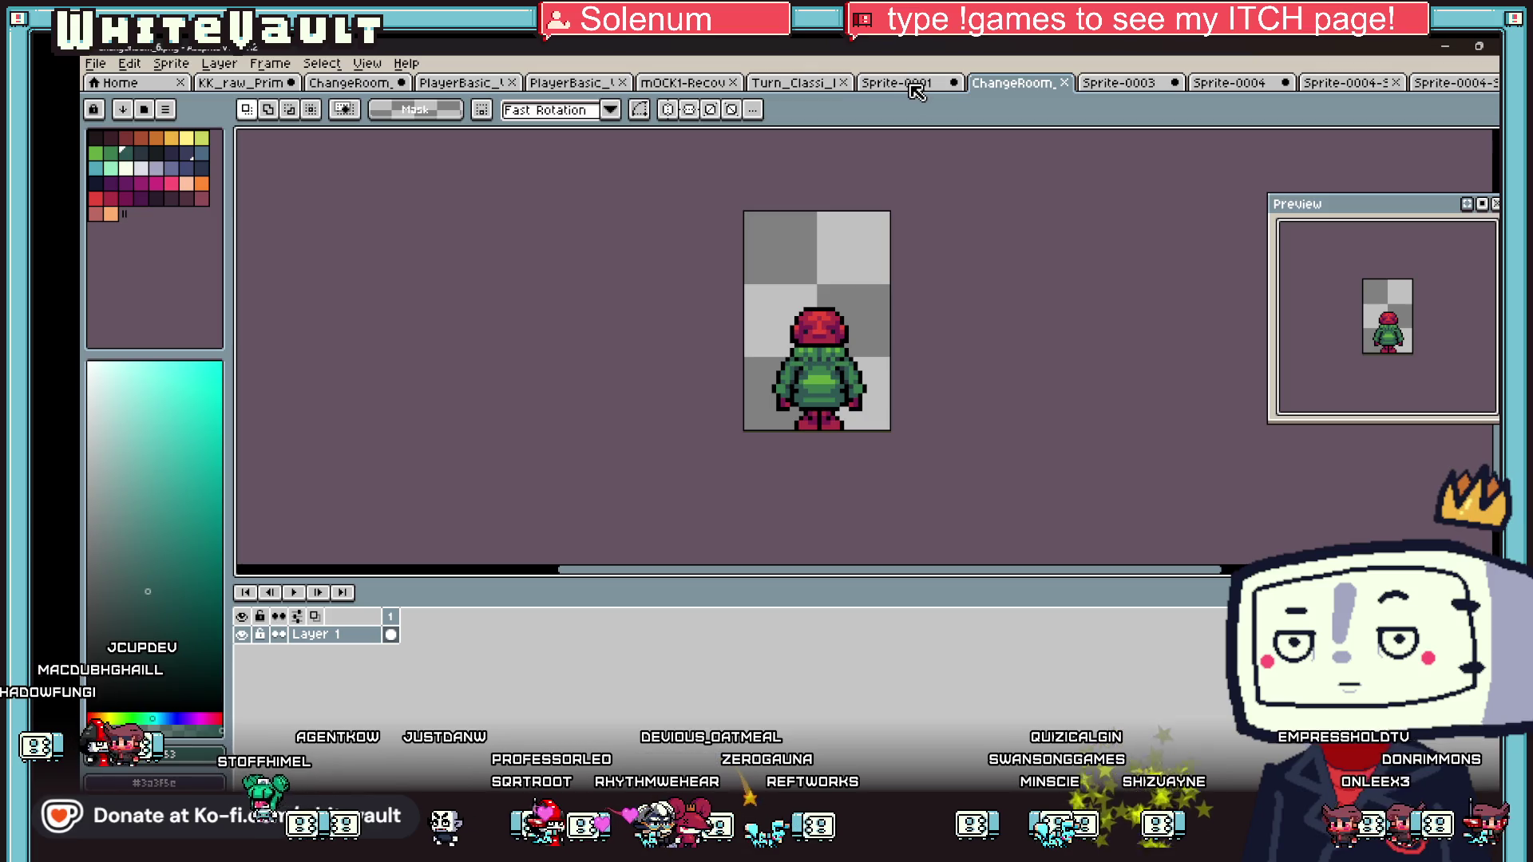
{"action": "left_click", "coordinate": [799, 82]}
{"action": "left_click", "coordinate": [683, 82]}
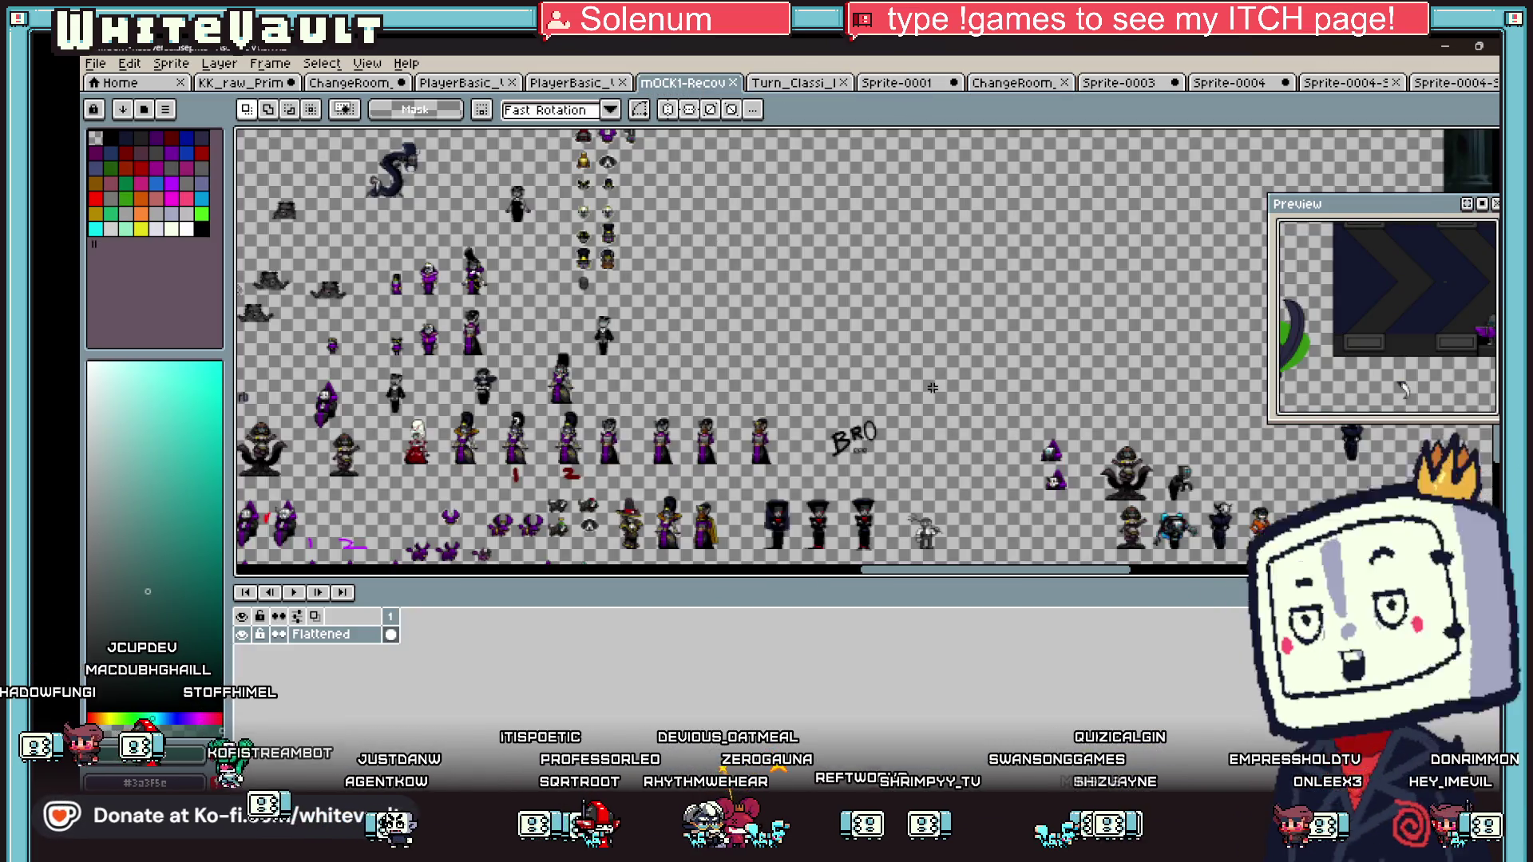
{"action": "scroll", "coordinate": [933, 388], "scroll_direction": "down", "scroll_amount": 3}
{"action": "left_click", "coordinate": [448, 82]}
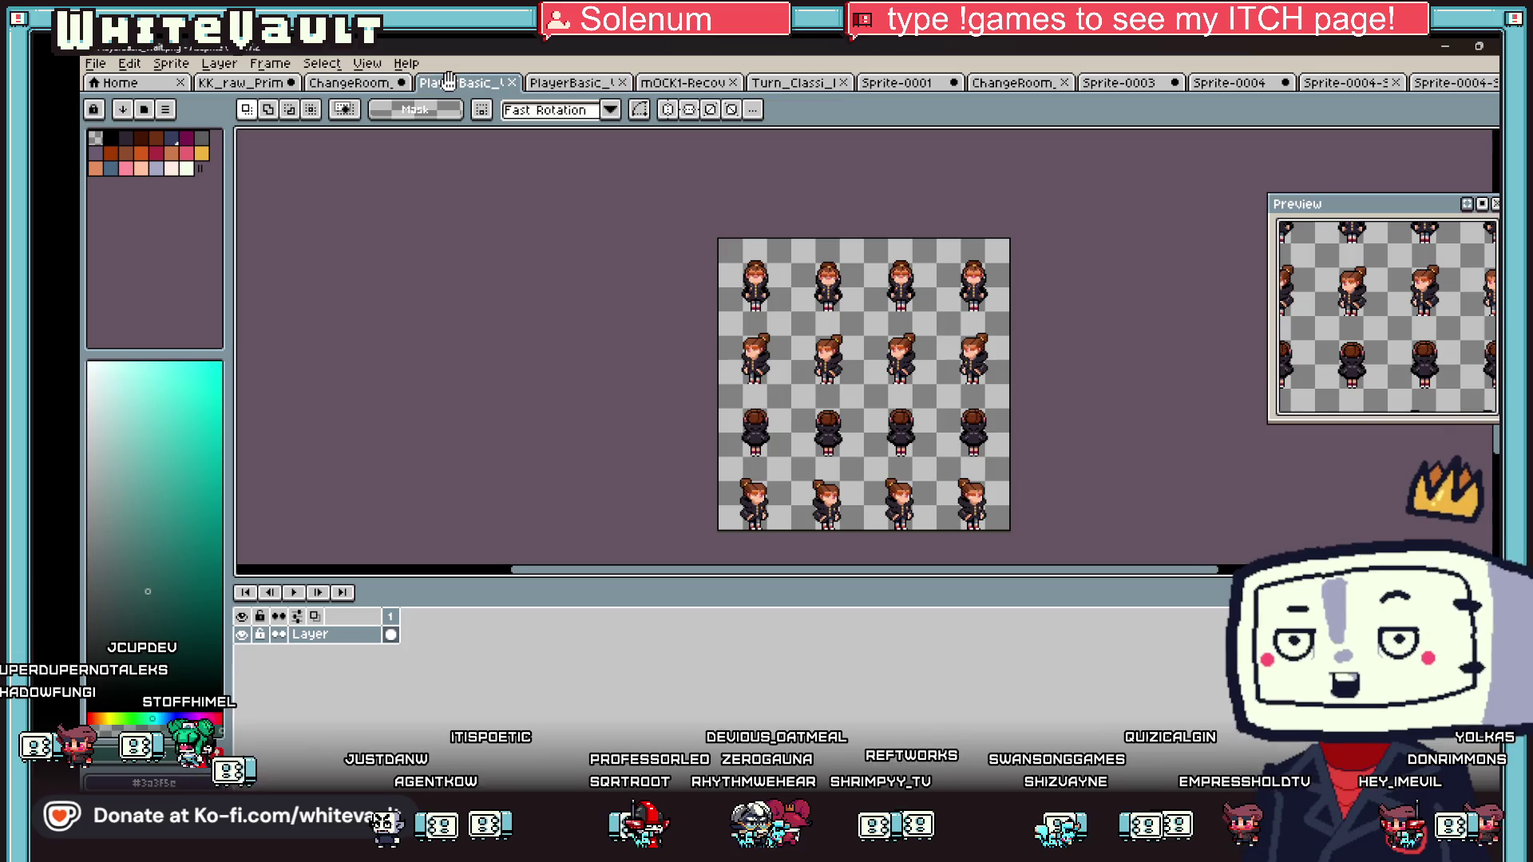
{"action": "left_click", "coordinate": [289, 83]}
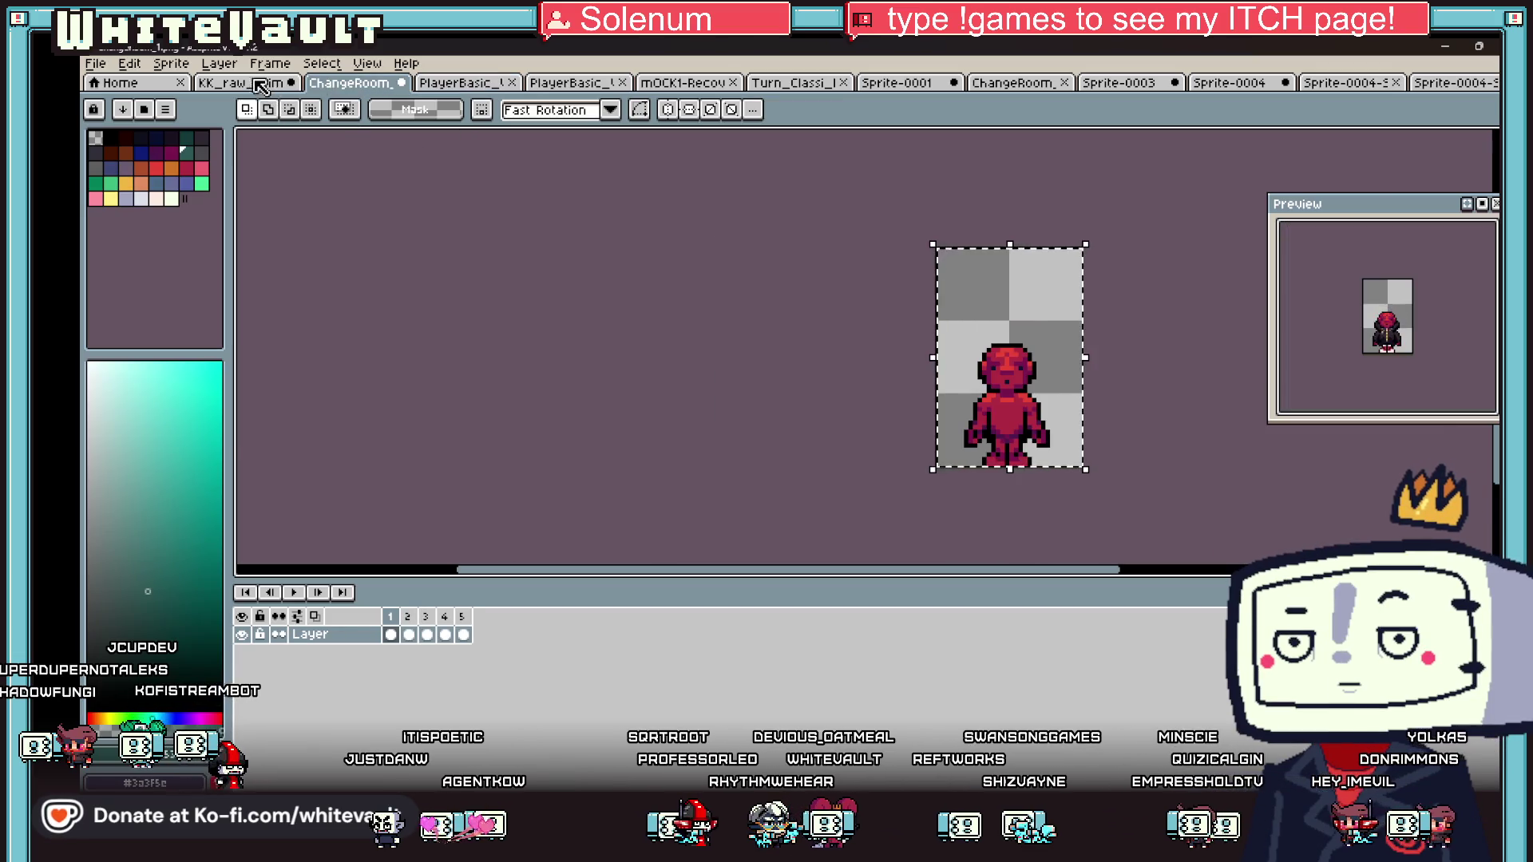
{"action": "scroll", "coordinate": [970, 355], "scroll_direction": "down", "scroll_amount": 3}
{"action": "scroll", "coordinate": [1006, 340], "scroll_direction": "up", "scroll_amount": 1}
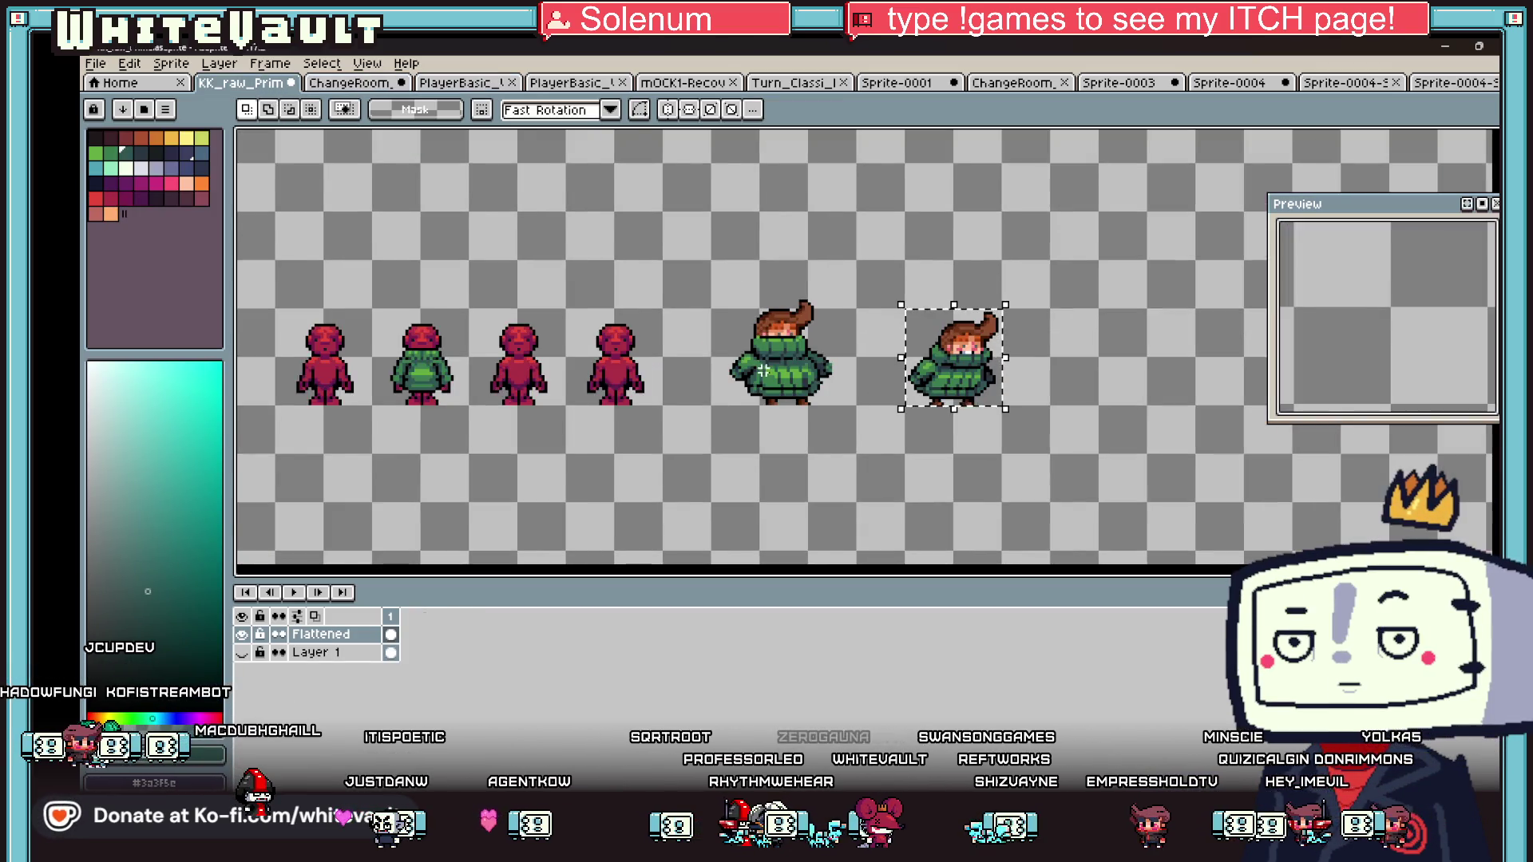
{"action": "scroll", "coordinate": [562, 419], "scroll_direction": "down", "scroll_amount": 3}
{"action": "scroll", "coordinate": [581, 435], "scroll_direction": "up", "scroll_amount": 2}
{"action": "scroll", "coordinate": [799, 347], "scroll_direction": "down", "scroll_amount": 2}
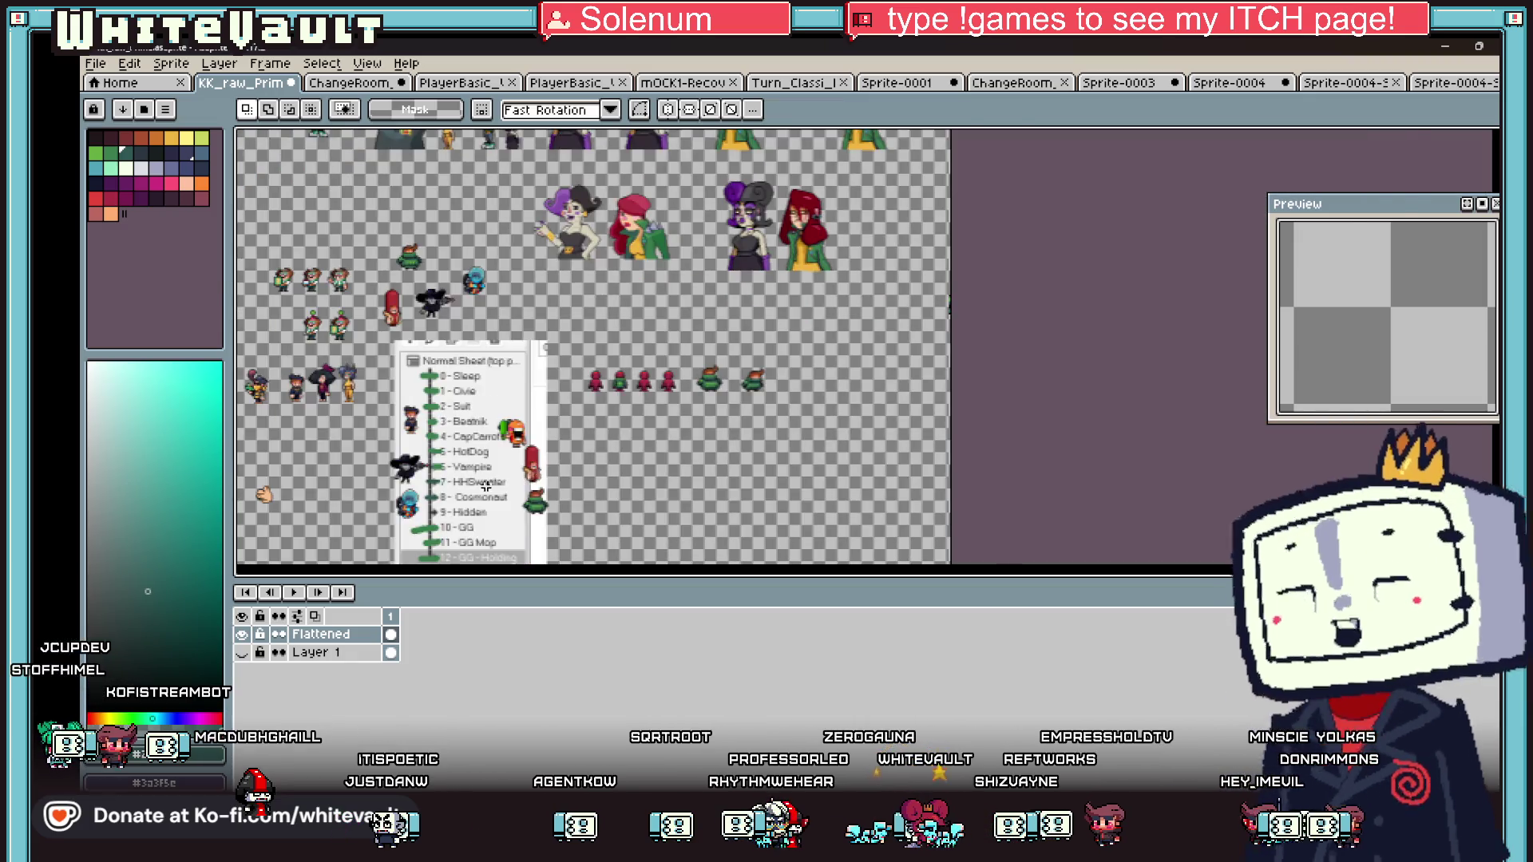
{"action": "scroll", "coordinate": [799, 347], "scroll_direction": "up", "scroll_amount": 2}
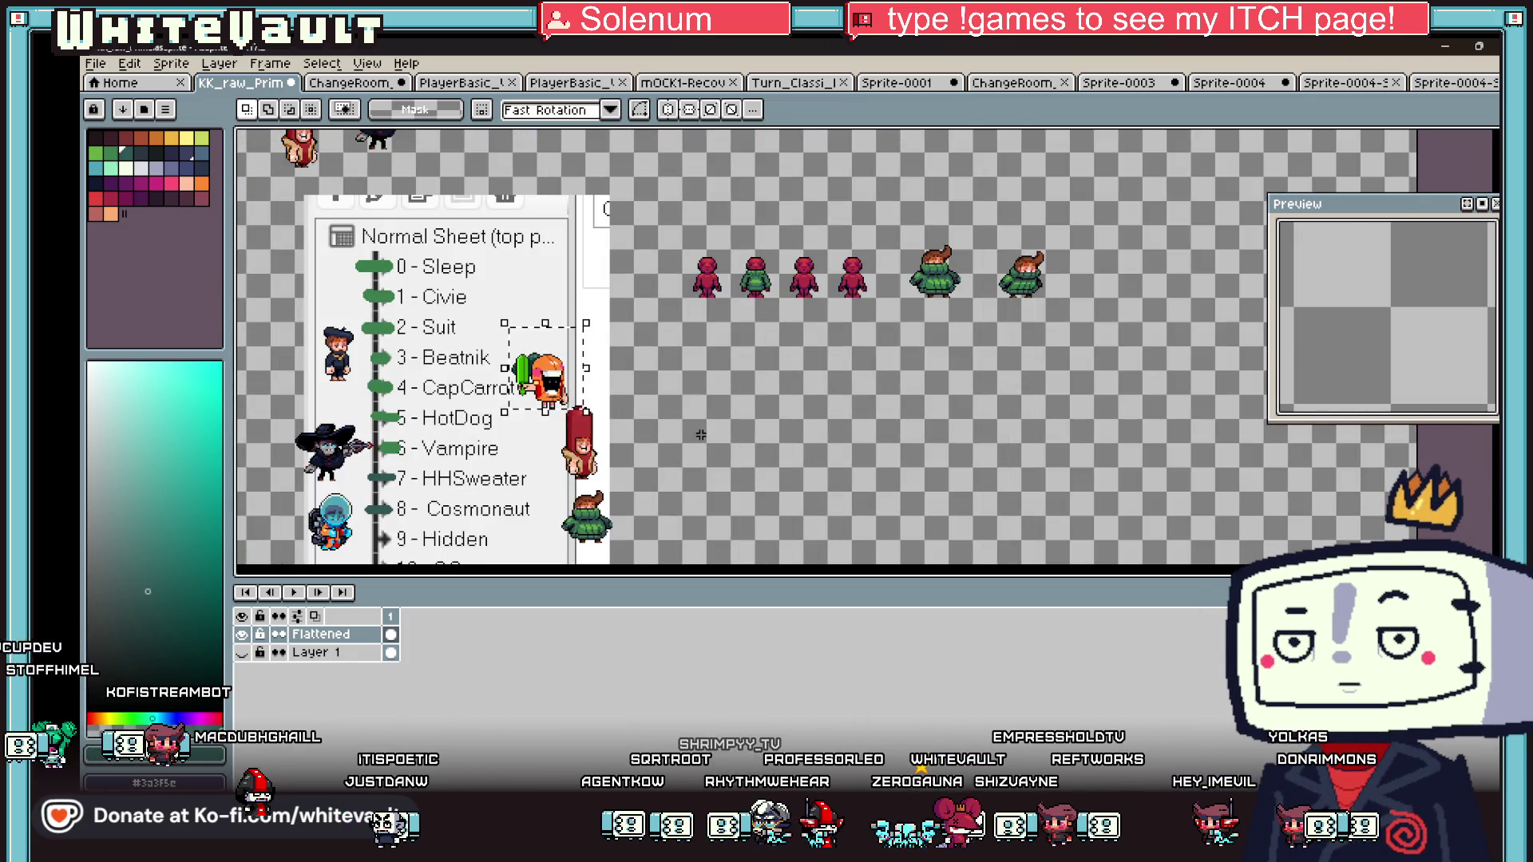
{"action": "scroll", "coordinate": [573, 423], "scroll_direction": "down", "scroll_amount": 2}
{"action": "scroll", "coordinate": [538, 427], "scroll_direction": "up", "scroll_amount": 2}
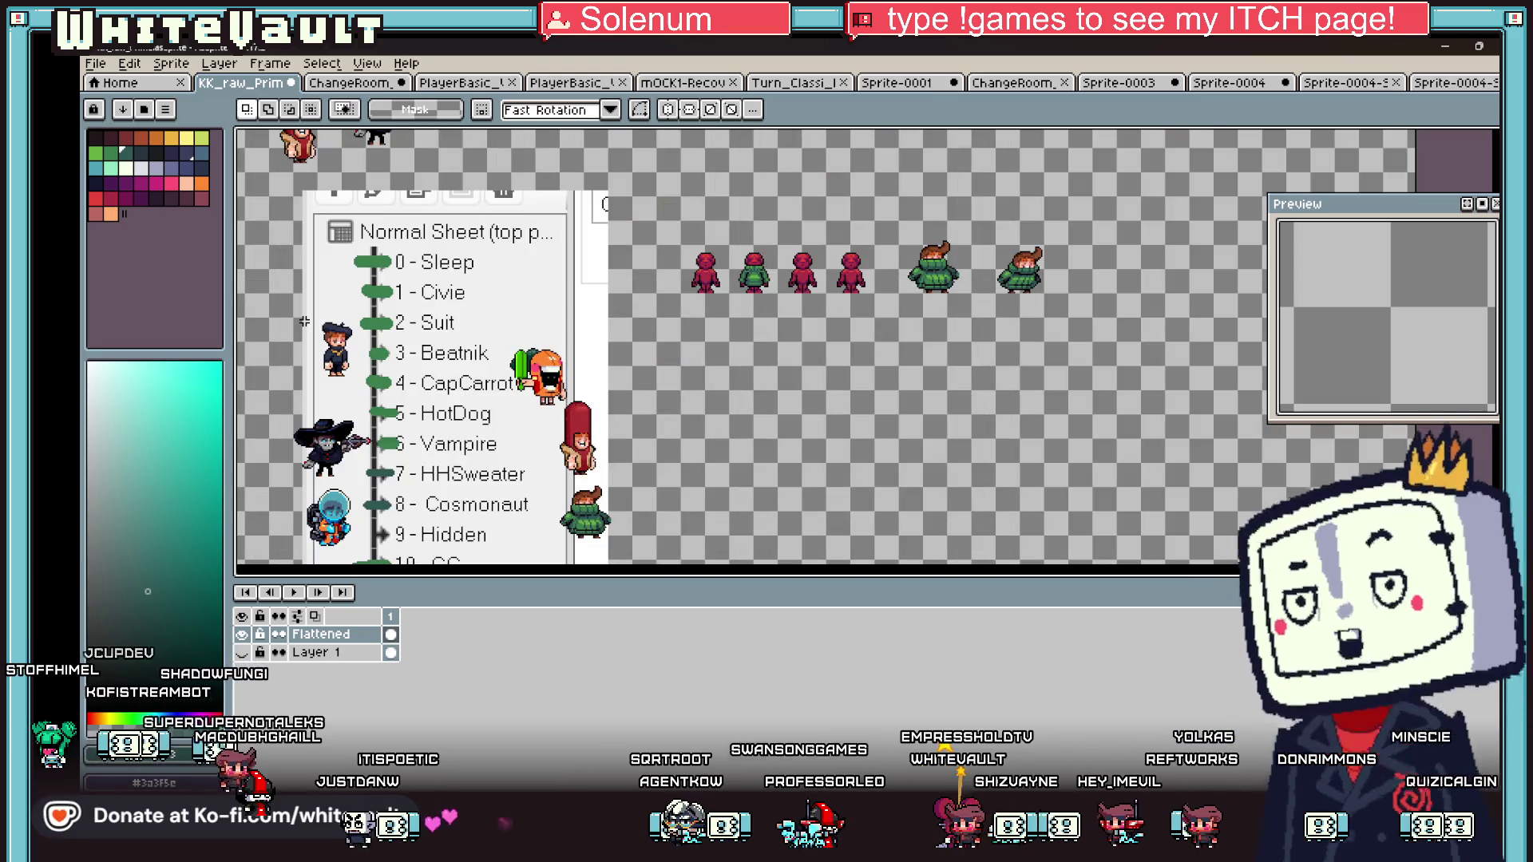
{"action": "scroll", "coordinate": [434, 452], "scroll_direction": "down", "scroll_amount": 2}
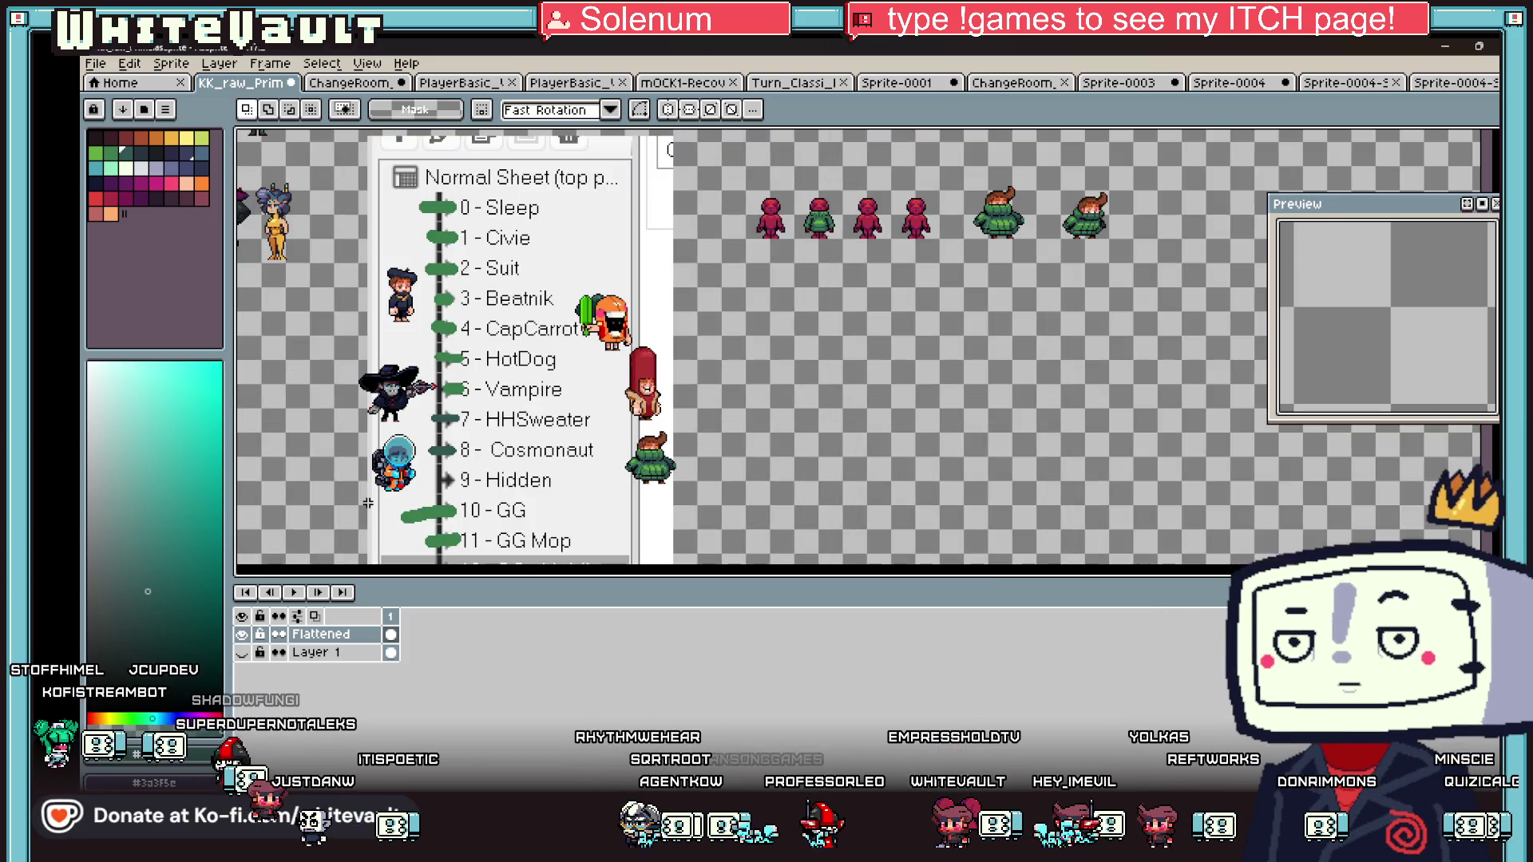
{"action": "scroll", "coordinate": [366, 501], "scroll_direction": "up", "scroll_amount": 2}
{"action": "left_click_drag", "start_coordinate": [354, 426], "coordinate": [440, 504]}
{"action": "key", "text": "ctrl+d"}
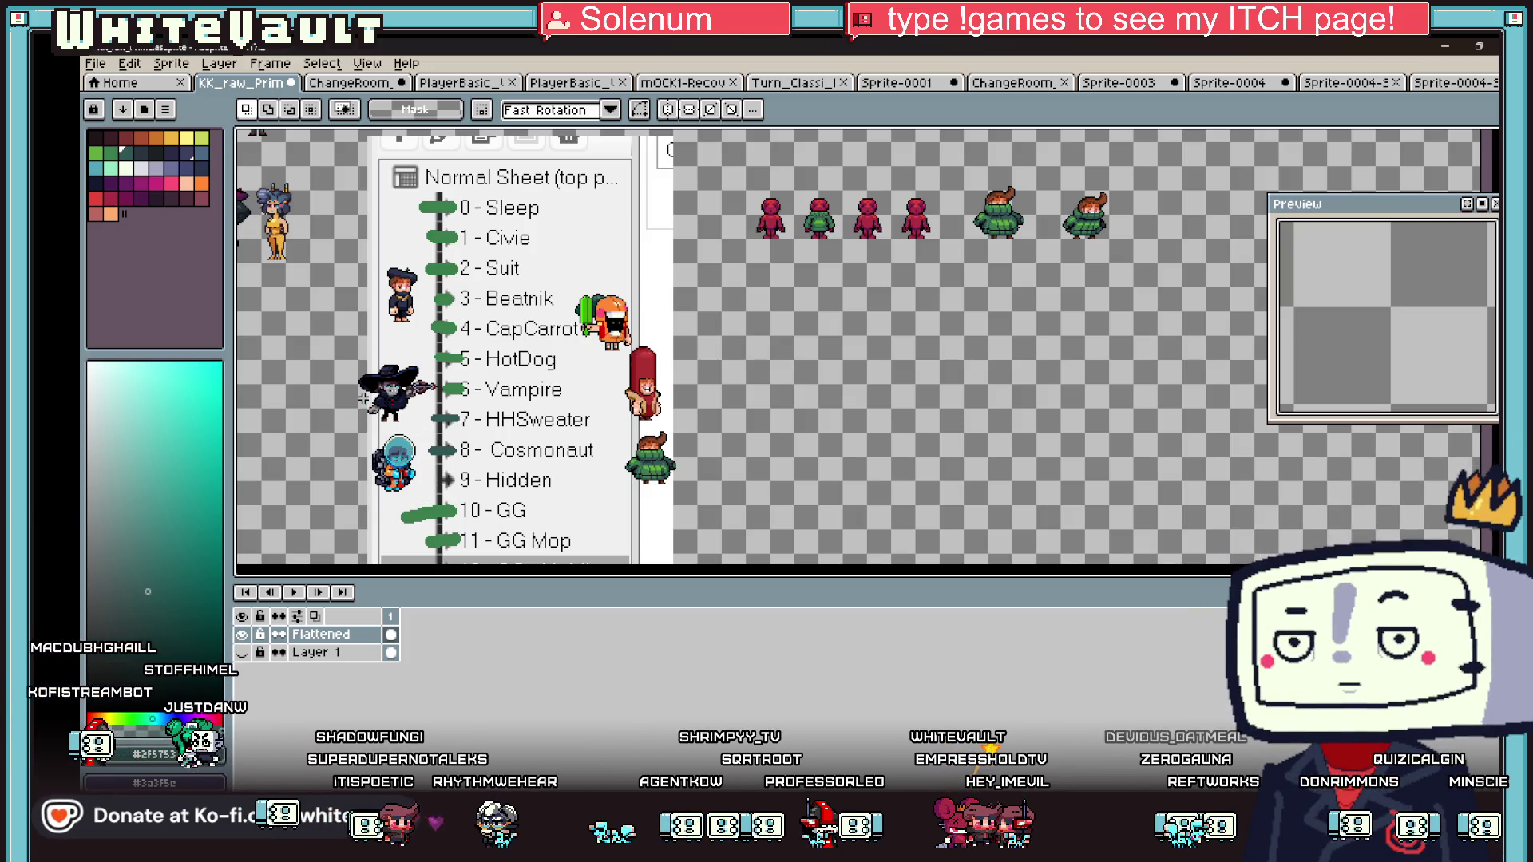
{"action": "left_click_drag", "start_coordinate": [353, 346], "coordinate": [461, 432]}
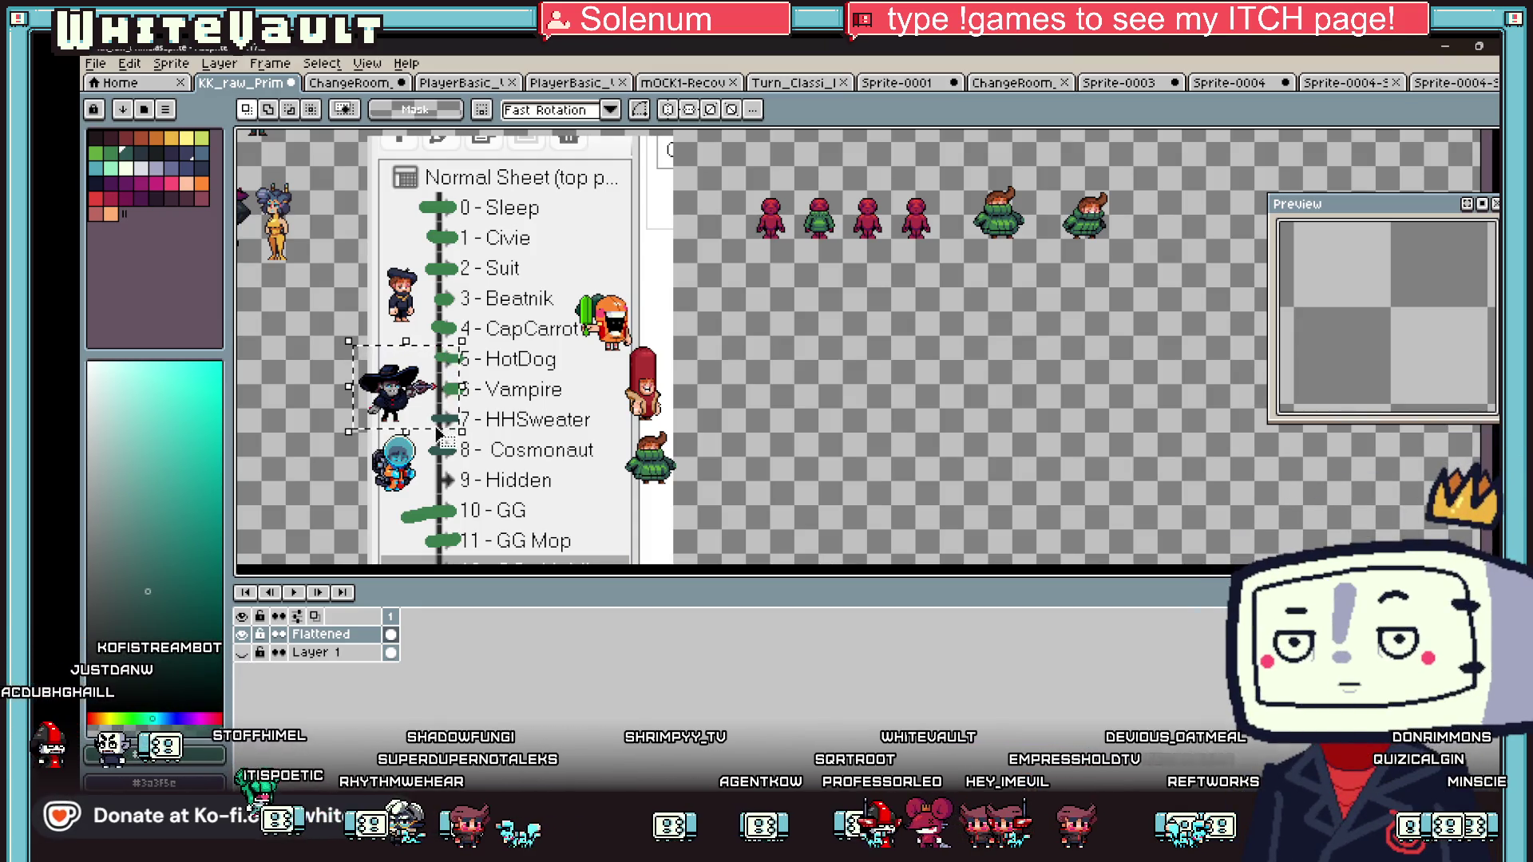
{"action": "scroll", "coordinate": [437, 433], "scroll_direction": "up", "scroll_amount": 1}
{"action": "scroll", "coordinate": [437, 434], "scroll_direction": "down", "scroll_amount": 4}
{"action": "scroll", "coordinate": [634, 353], "scroll_direction": "up", "scroll_amount": 2}
{"action": "scroll", "coordinate": [591, 345], "scroll_direction": "down", "scroll_amount": 2}
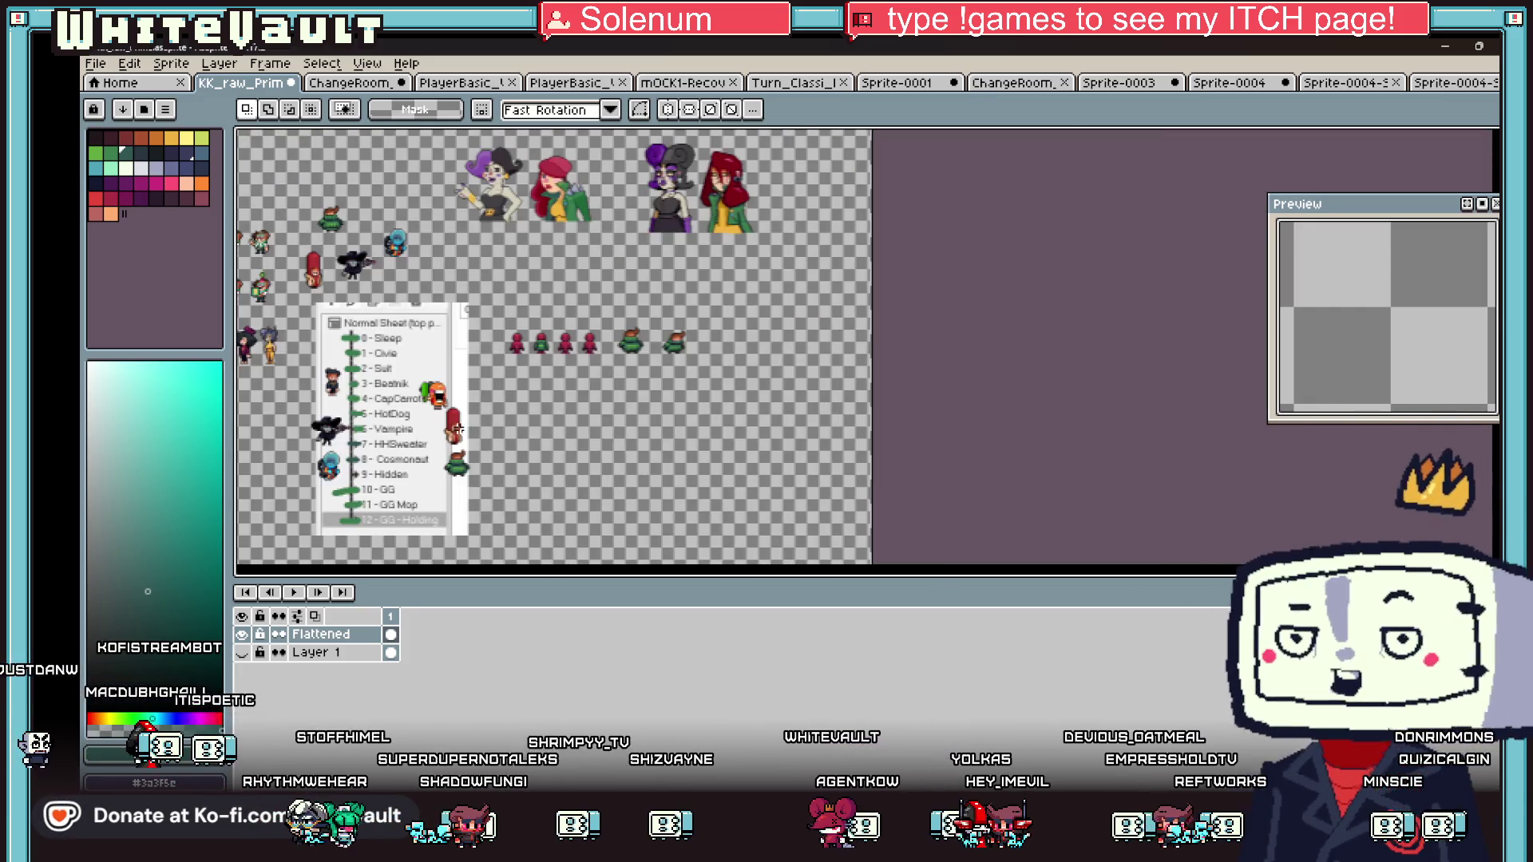
{"action": "scroll", "coordinate": [392, 439], "scroll_direction": "up", "scroll_amount": 1}
{"action": "scroll", "coordinate": [391, 438], "scroll_direction": "down", "scroll_amount": 1}
{"action": "scroll", "coordinate": [382, 508], "scroll_direction": "up", "scroll_amount": 1}
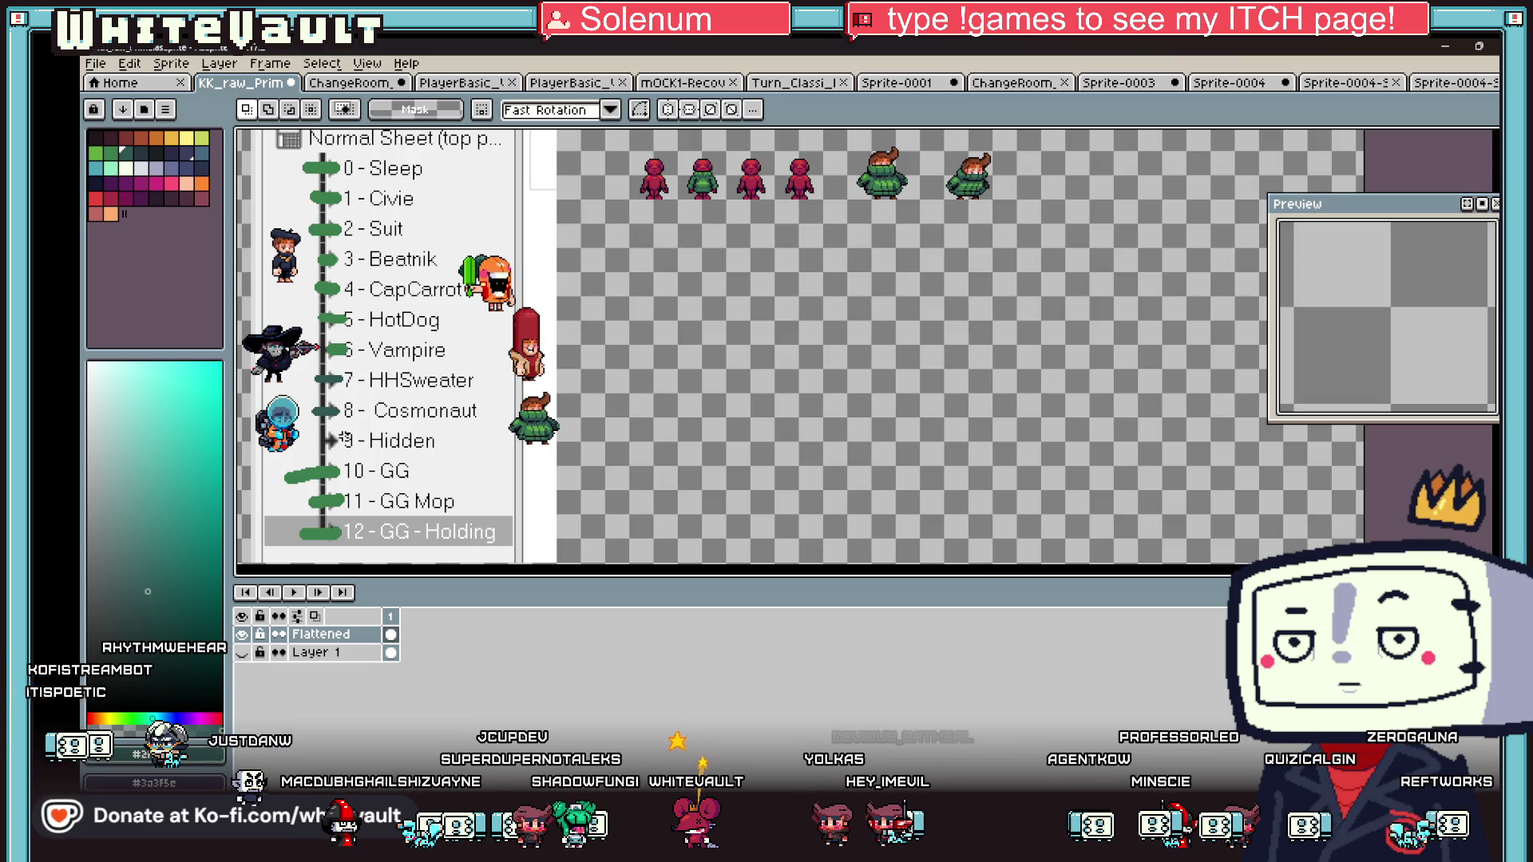
{"action": "left_click_drag", "start_coordinate": [324, 427], "coordinate": [466, 455]}
{"action": "scroll", "coordinate": [701, 455], "scroll_direction": "down", "scroll_amount": 2}
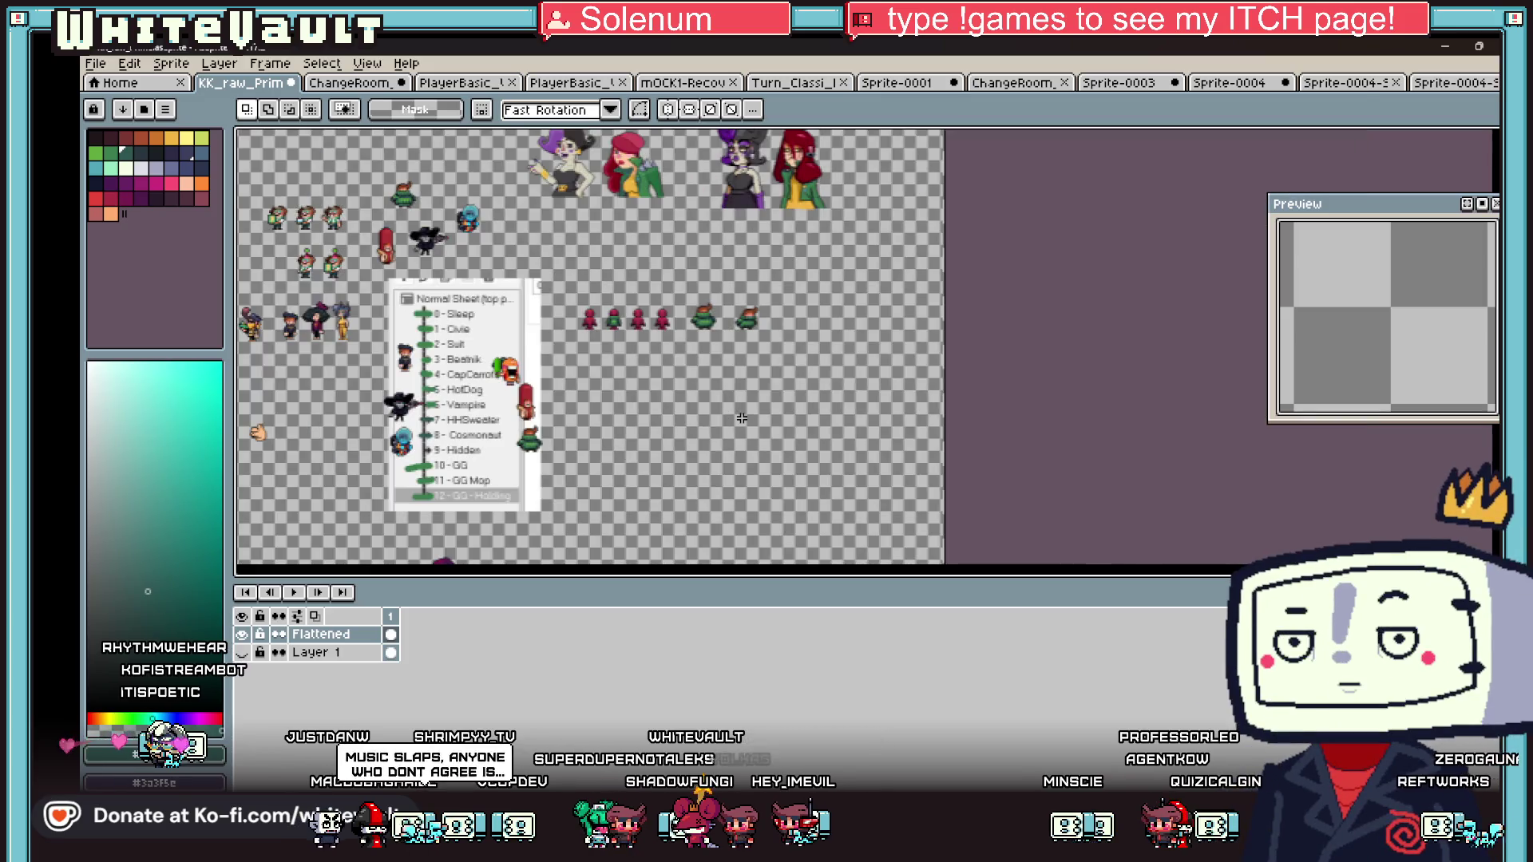
{"action": "scroll", "coordinate": [748, 330], "scroll_direction": "up", "scroll_amount": 2}
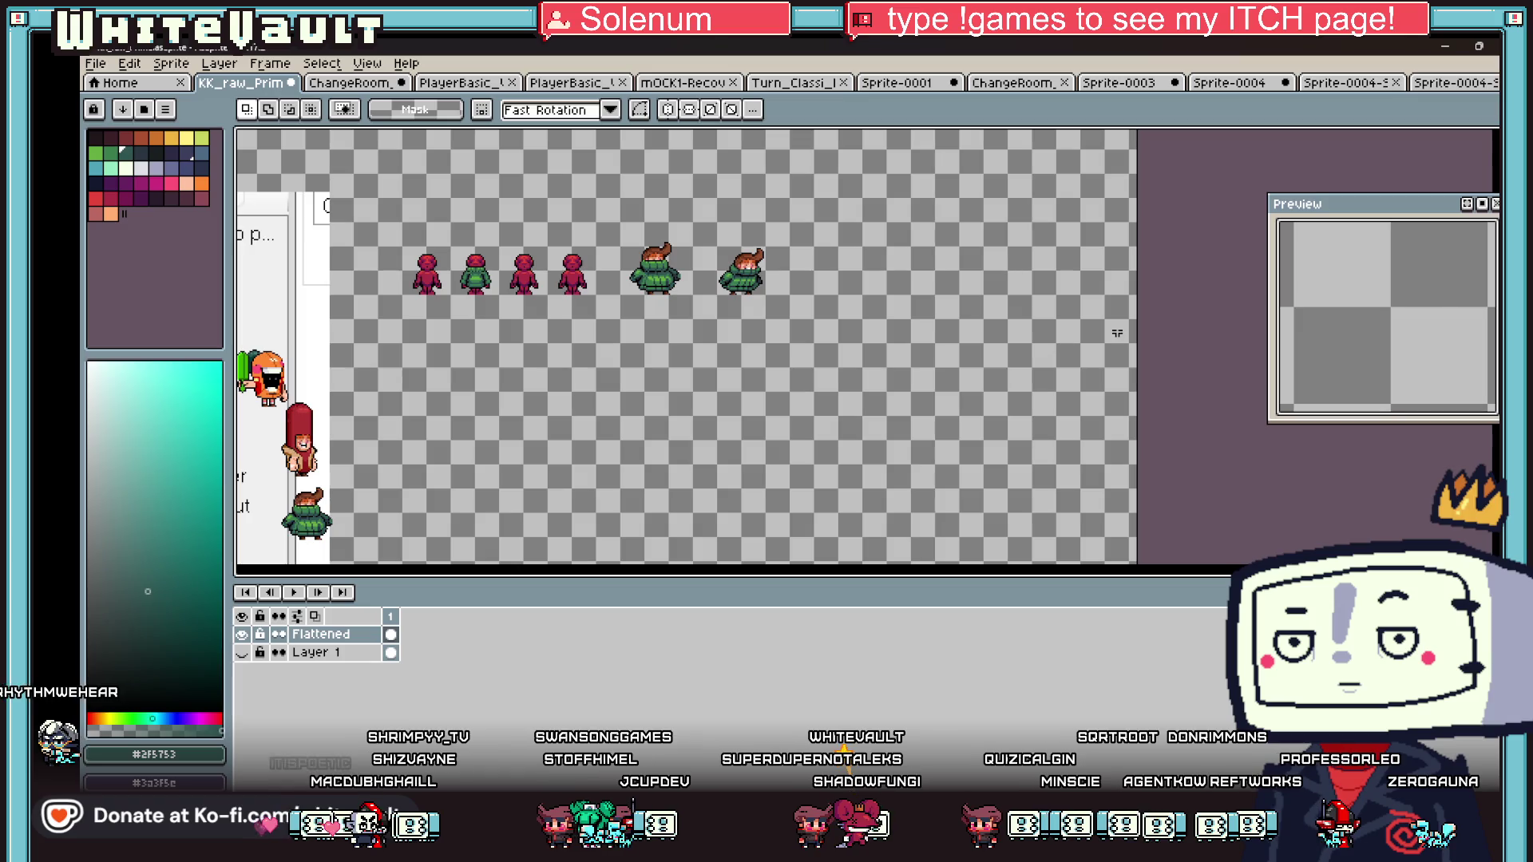
{"action": "scroll", "coordinate": [325, 438], "scroll_direction": "up", "scroll_amount": 1}
{"action": "scroll", "coordinate": [351, 435], "scroll_direction": "down", "scroll_amount": 1}
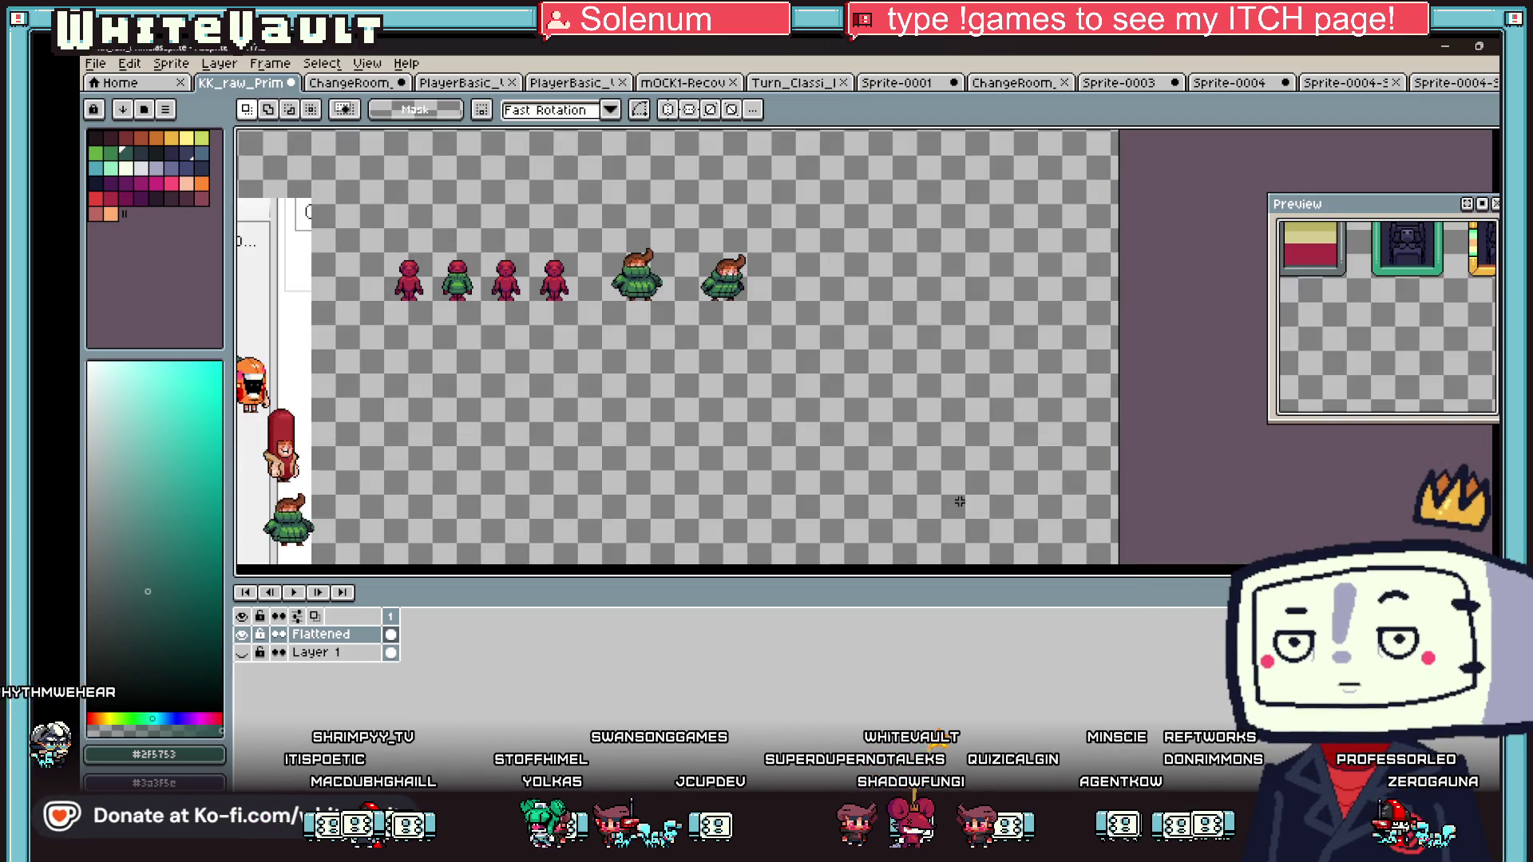
{"action": "scroll", "coordinate": [809, 283], "scroll_direction": "left", "scroll_amount": 3}
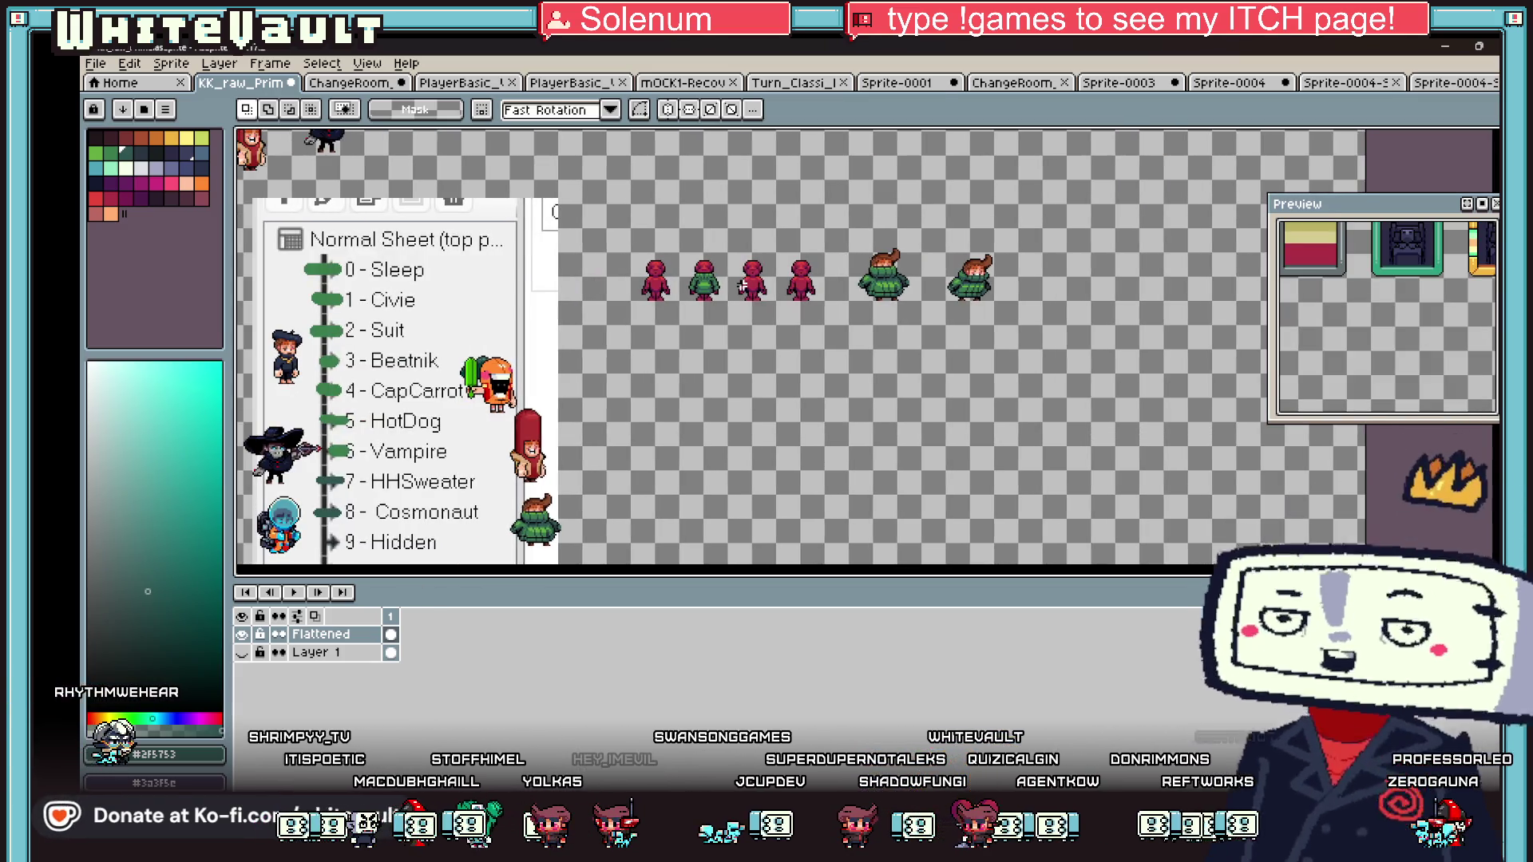
{"action": "scroll", "coordinate": [809, 282], "scroll_direction": "up", "scroll_amount": 1}
{"action": "scroll", "coordinate": [1303, 289], "scroll_direction": "down", "scroll_amount": 5}
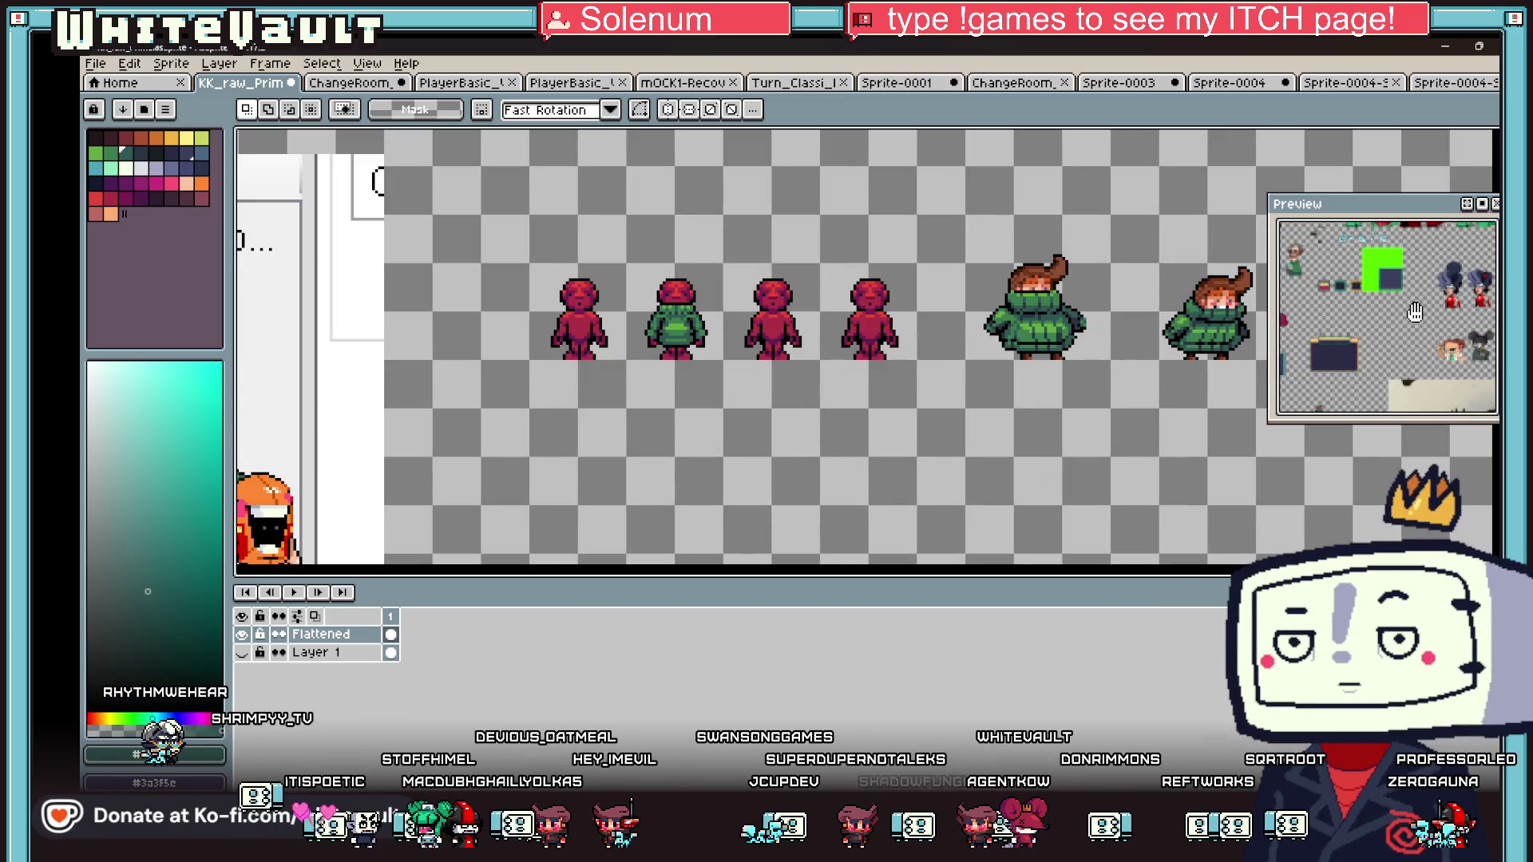
{"action": "scroll", "coordinate": [1413, 298], "scroll_direction": "down", "scroll_amount": 4}
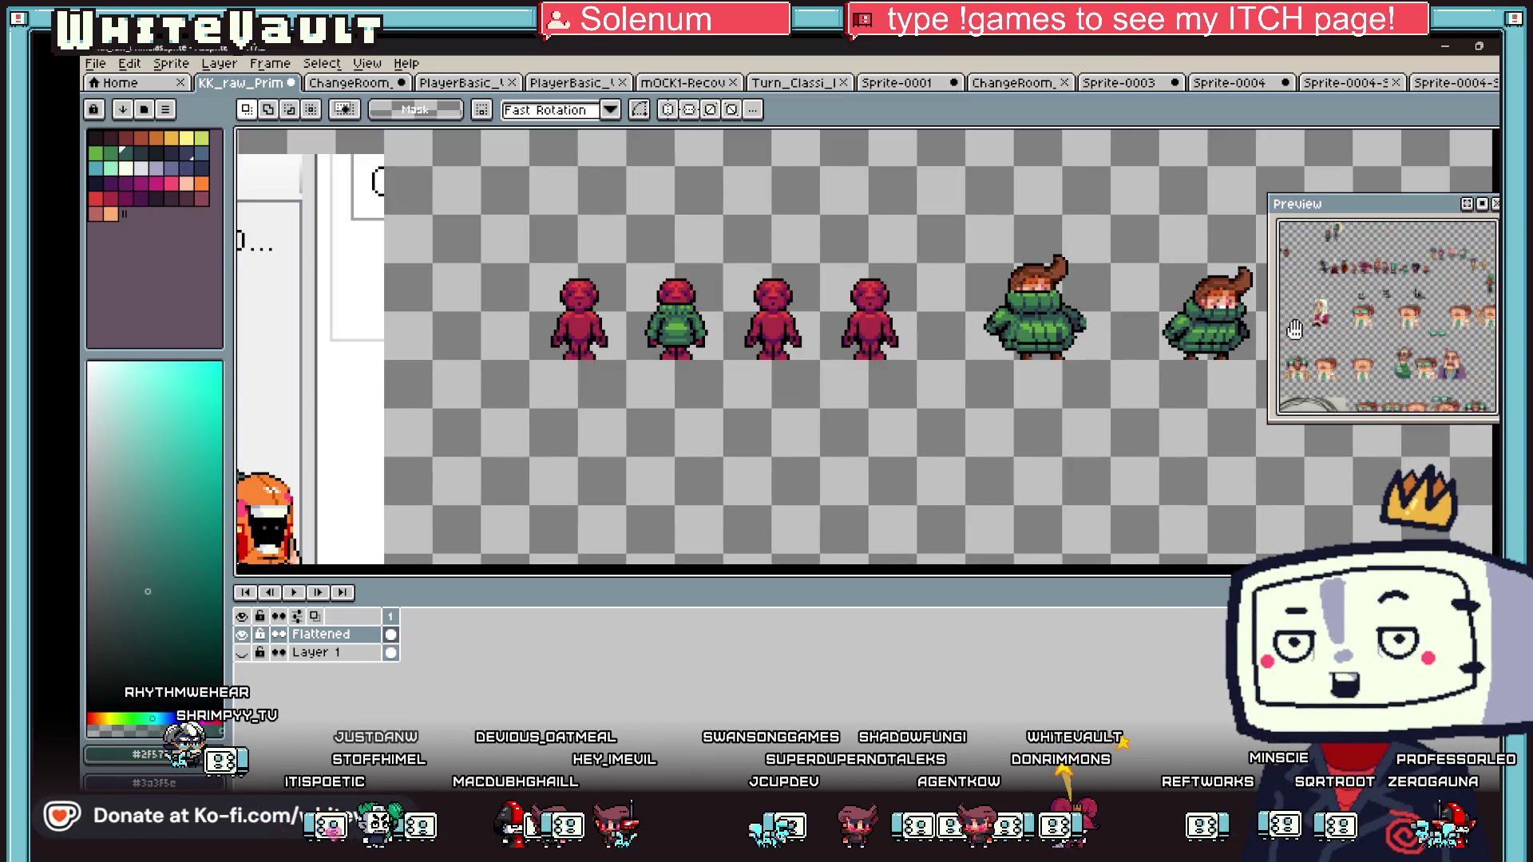
{"action": "scroll", "coordinate": [1441, 348], "scroll_direction": "down", "scroll_amount": 4}
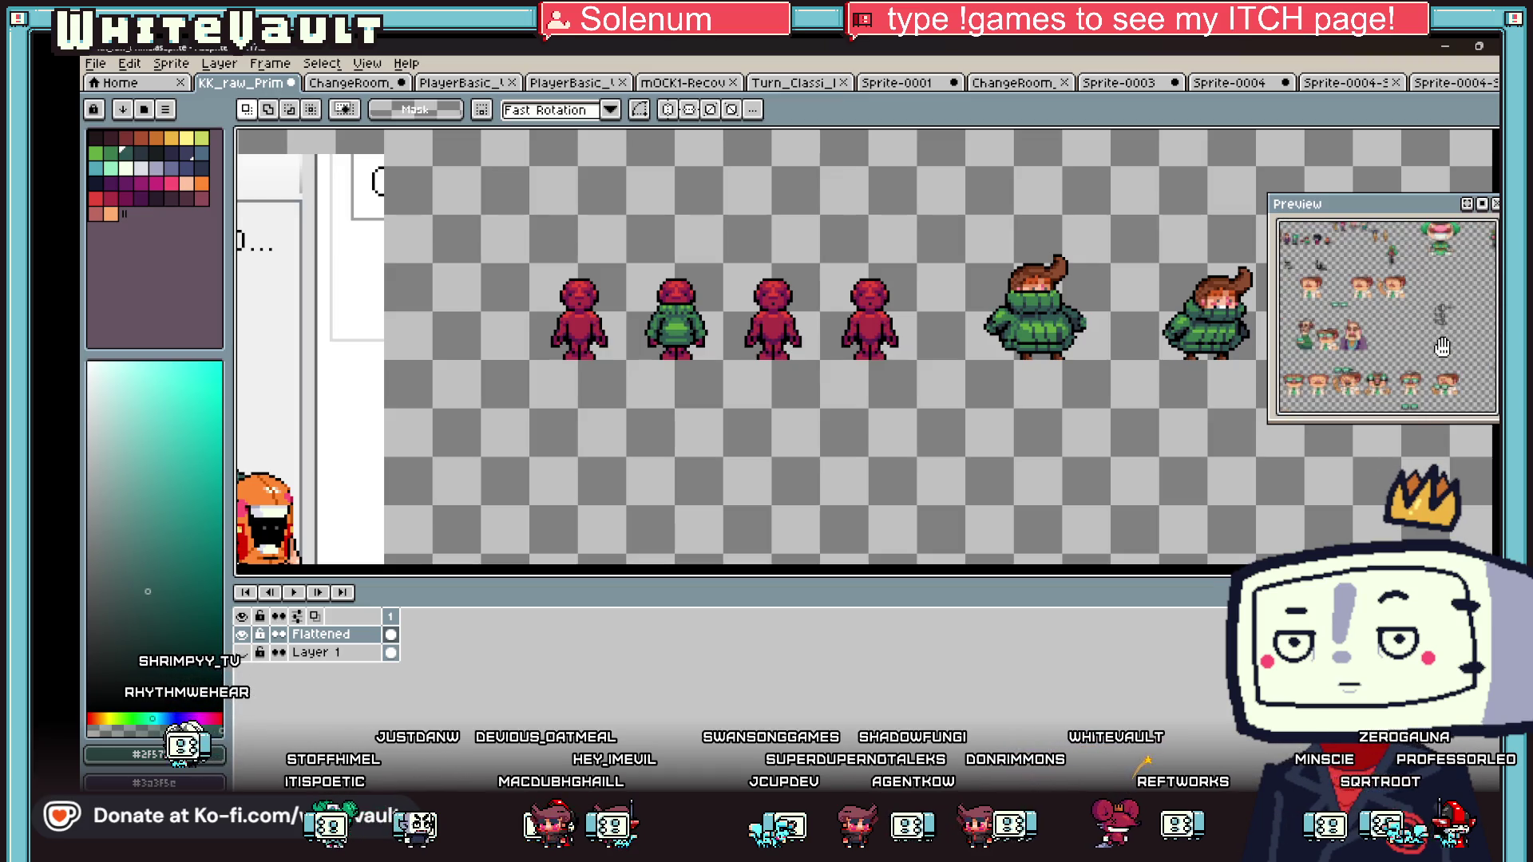
{"action": "scroll", "coordinate": [1457, 340], "scroll_direction": "up", "scroll_amount": 5}
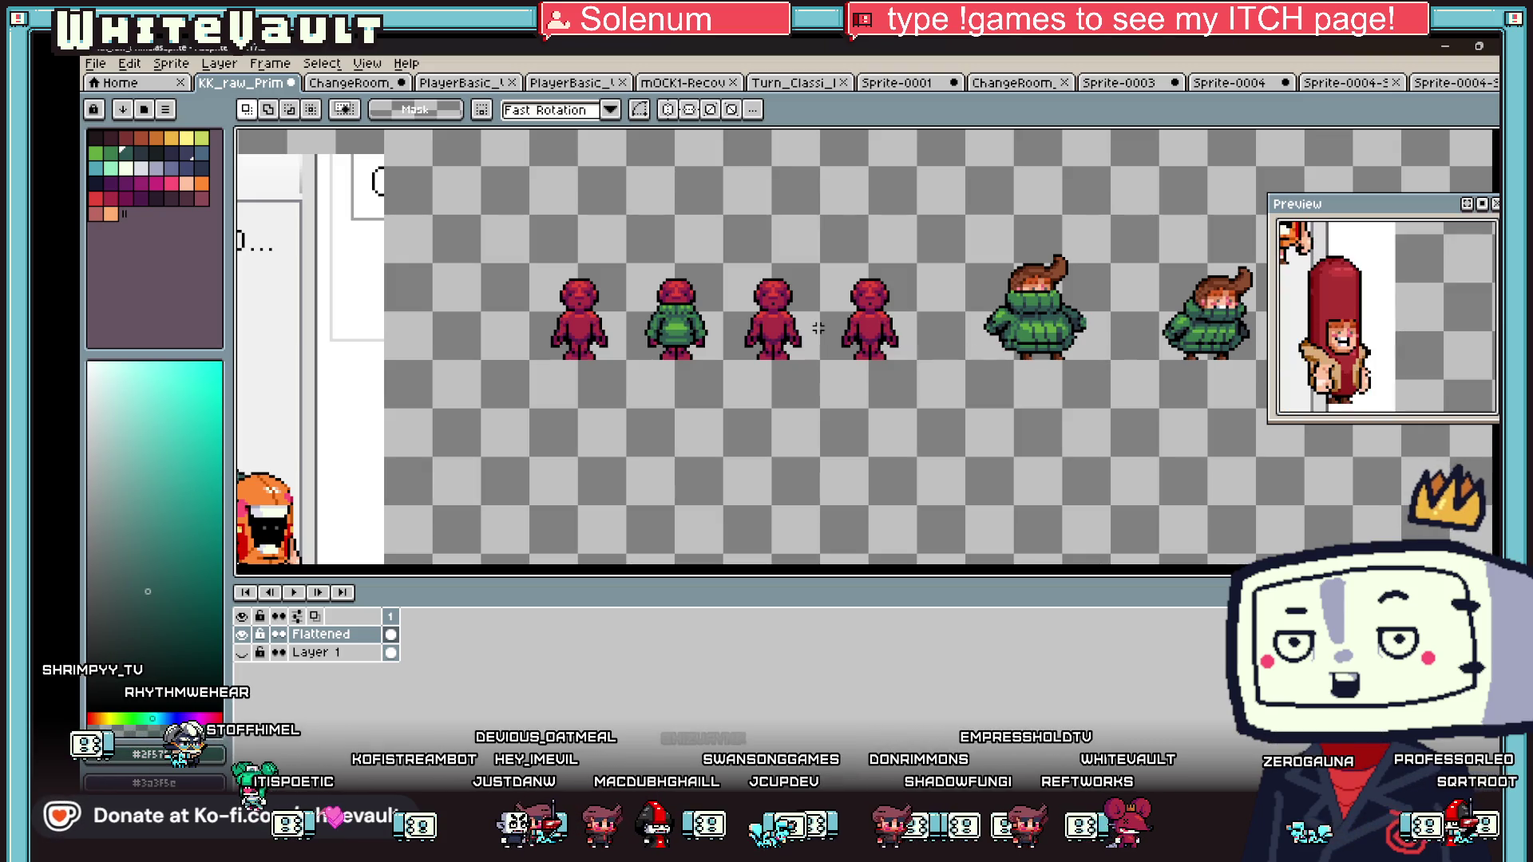
{"action": "scroll", "coordinate": [522, 415], "scroll_direction": "down", "scroll_amount": 1}
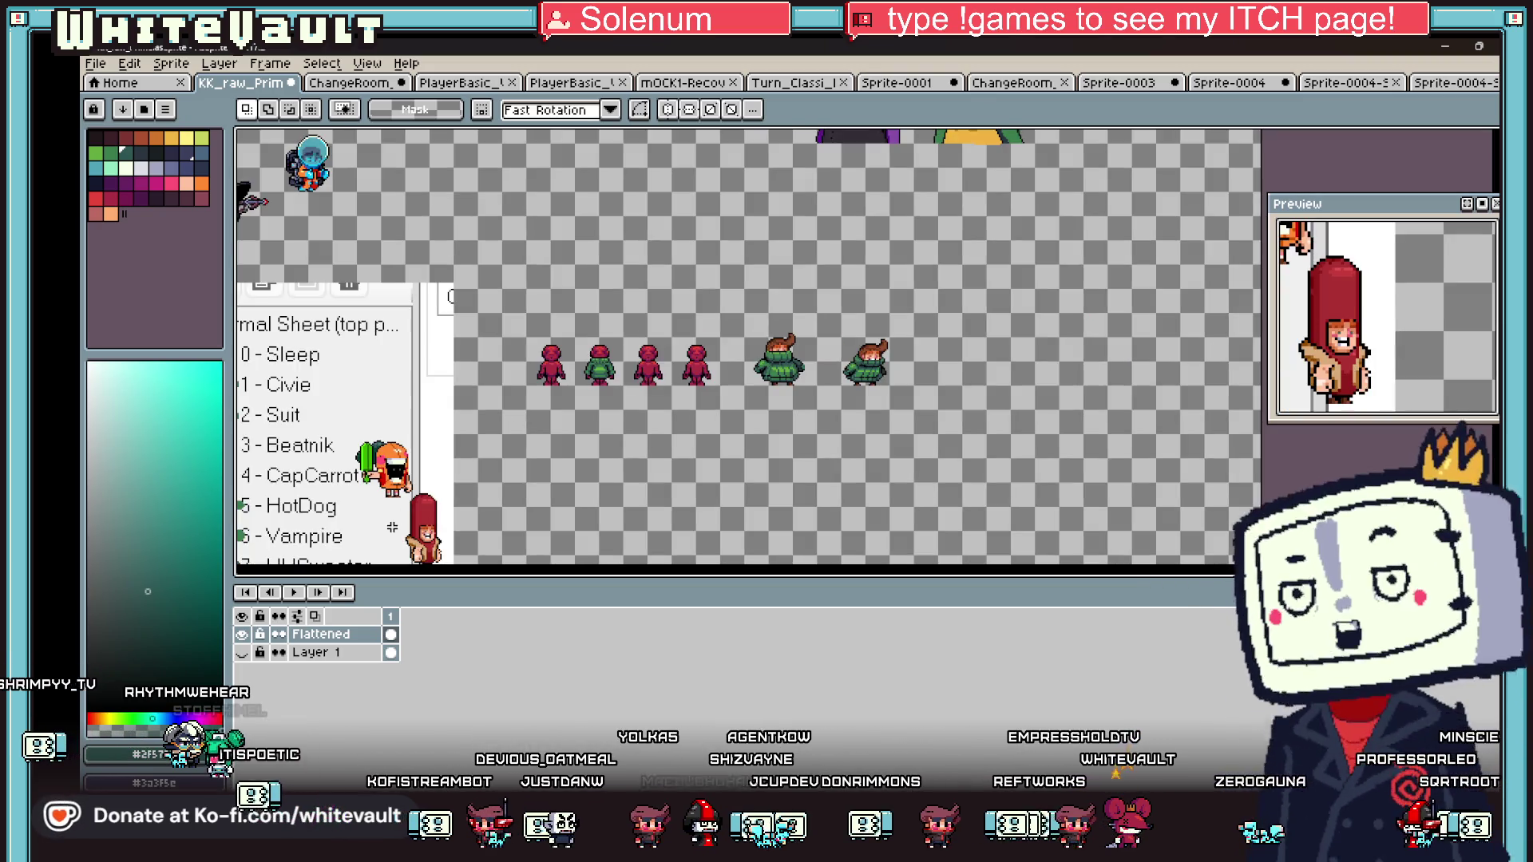
{"action": "scroll", "coordinate": [392, 527], "scroll_direction": "up", "scroll_amount": 1}
{"action": "scroll", "coordinate": [429, 451], "scroll_direction": "up", "scroll_amount": 1}
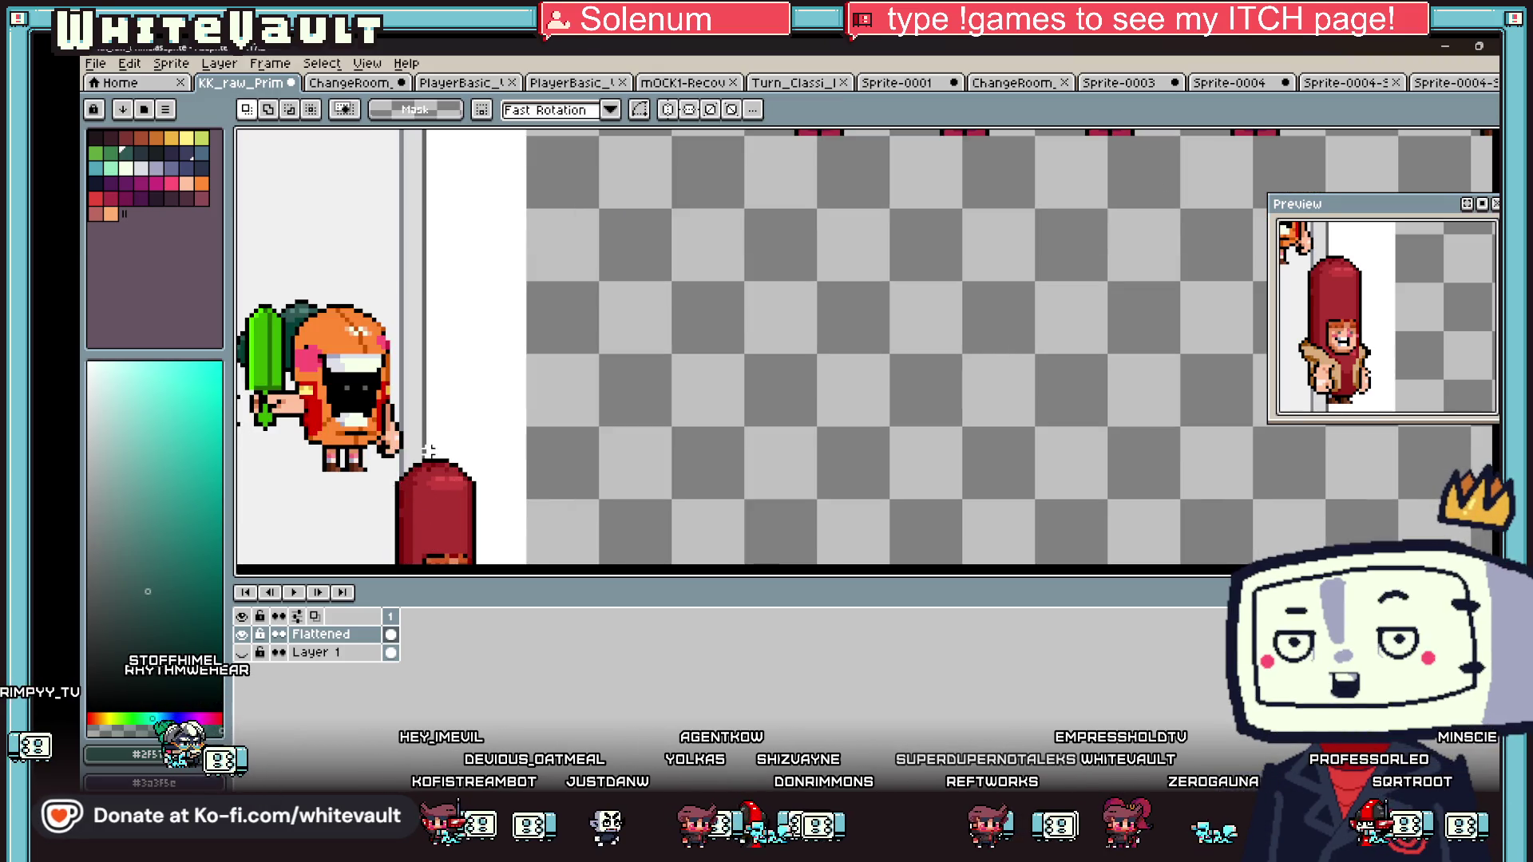
{"action": "mouse_move", "coordinate": [436, 442]}
{"action": "left_mouse_down"}
{"action": "mouse_move", "coordinate": [533, 547]}
{"action": "mouse_move", "coordinate": [513, 513]}
{"action": "mouse_move", "coordinate": [691, 411]}
{"action": "mouse_move", "coordinate": [929, 374]}
{"action": "mouse_move", "coordinate": [907, 435]}
{"action": "left_mouse_up"}
- Move the red hot-dog piece up onto the third mannequin's head and commit it
{"action": "scroll", "coordinate": [534, 551], "scroll_direction": "down", "scroll_amount": 1}
{"action": "scroll", "coordinate": [909, 438], "scroll_direction": "up", "scroll_amount": 1}
{"action": "key", "text": "w"}
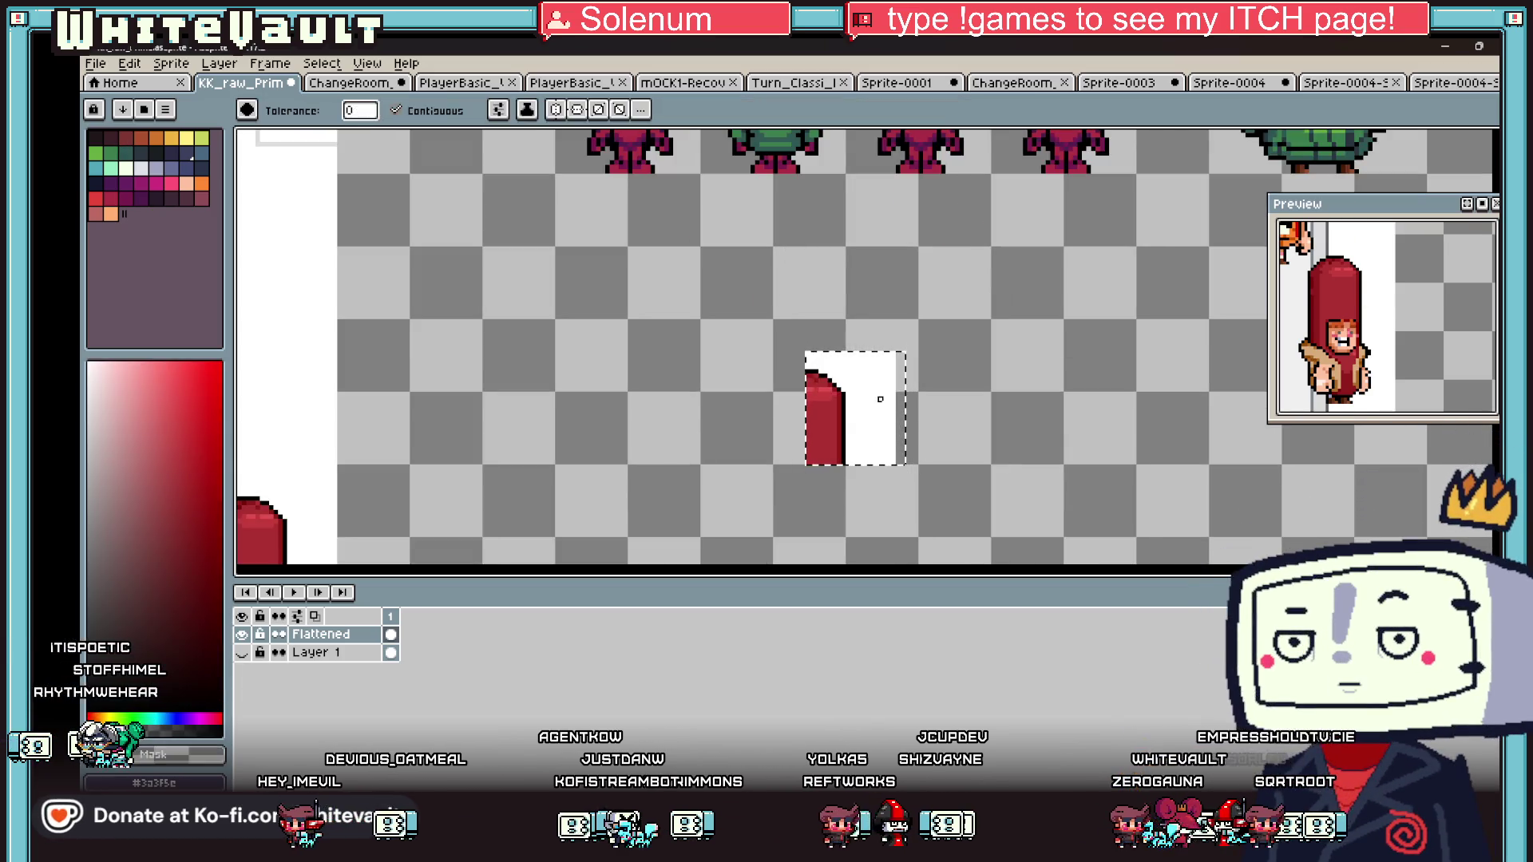
{"action": "scroll", "coordinate": [876, 400], "scroll_direction": "down", "scroll_amount": 1}
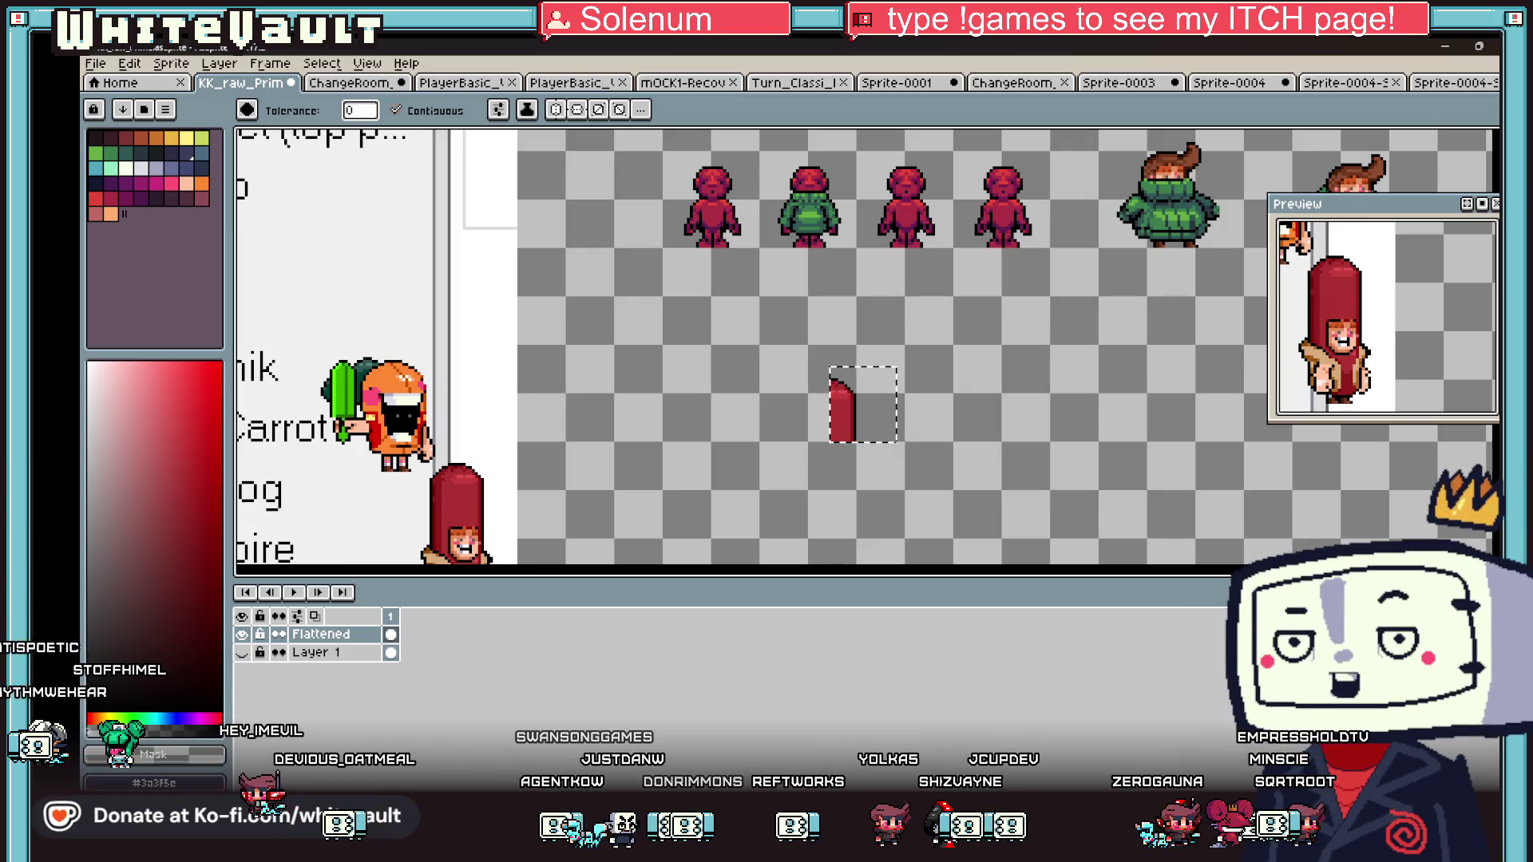
{"action": "mouse_move", "coordinate": [876, 417]}
{"action": "left_mouse_down"}
{"action": "mouse_move", "coordinate": [950, 141]}
{"action": "mouse_move", "coordinate": [945, 164]}
{"action": "left_mouse_up"}
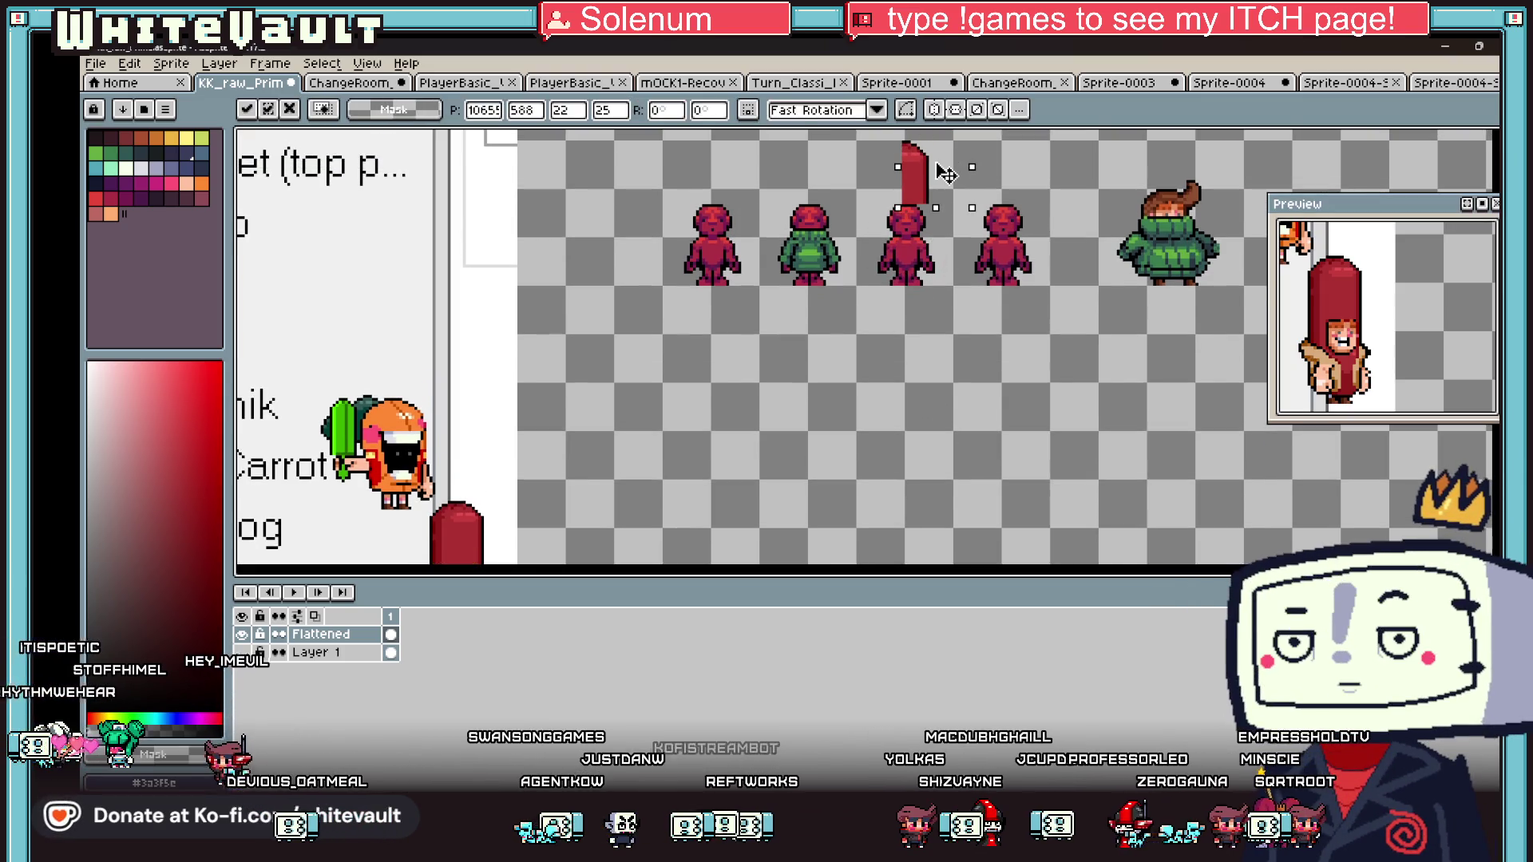
{"action": "scroll", "coordinate": [943, 172], "scroll_direction": "up", "scroll_amount": 1}
{"action": "scroll", "coordinate": [987, 224], "scroll_direction": "up", "scroll_amount": 1}
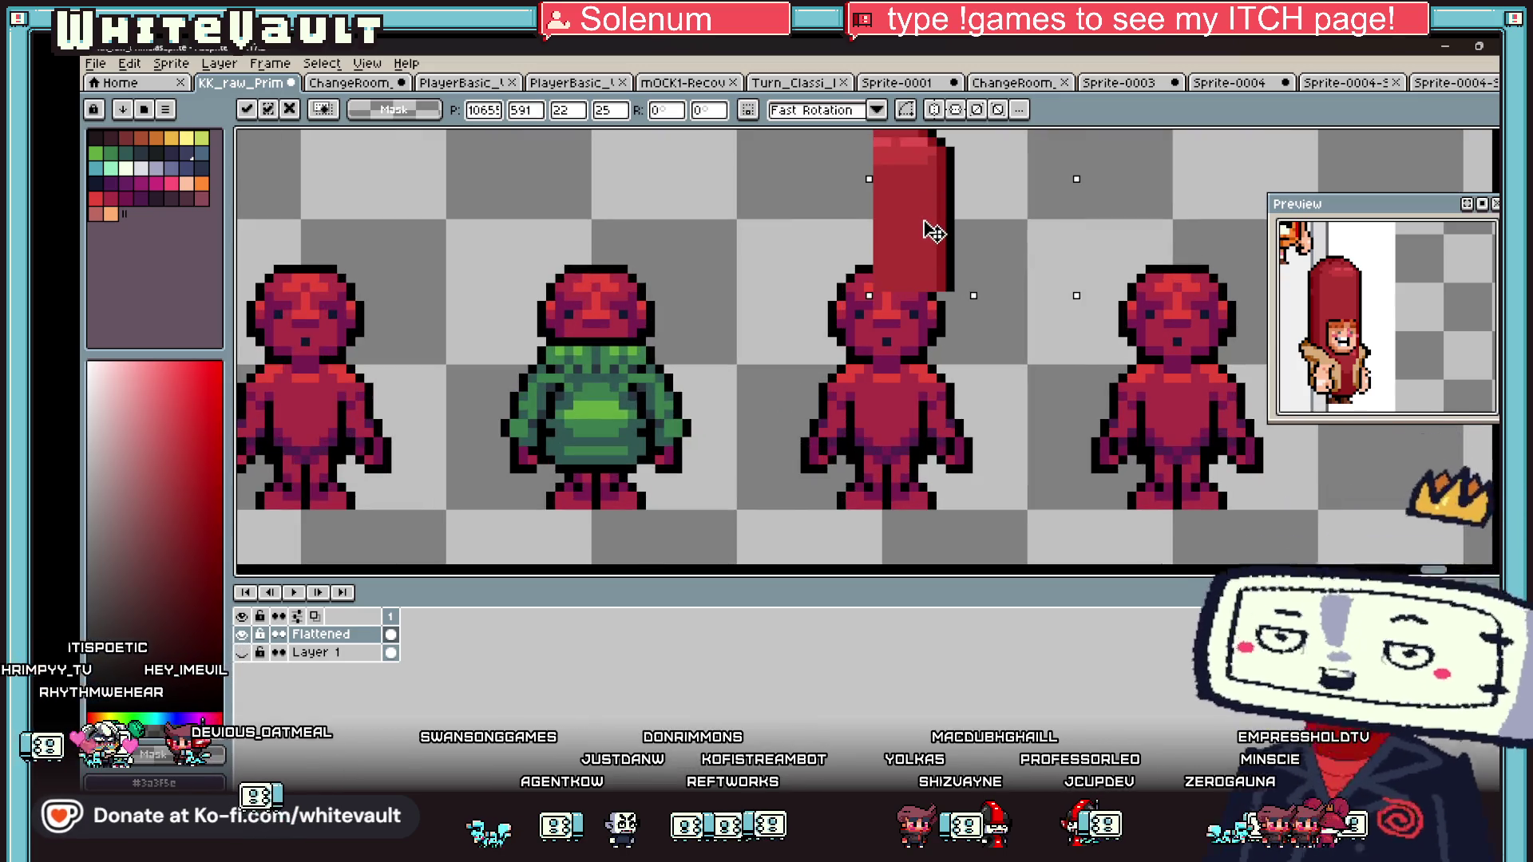
{"action": "left_click_drag", "start_coordinate": [931, 233], "coordinate": [939, 232]}
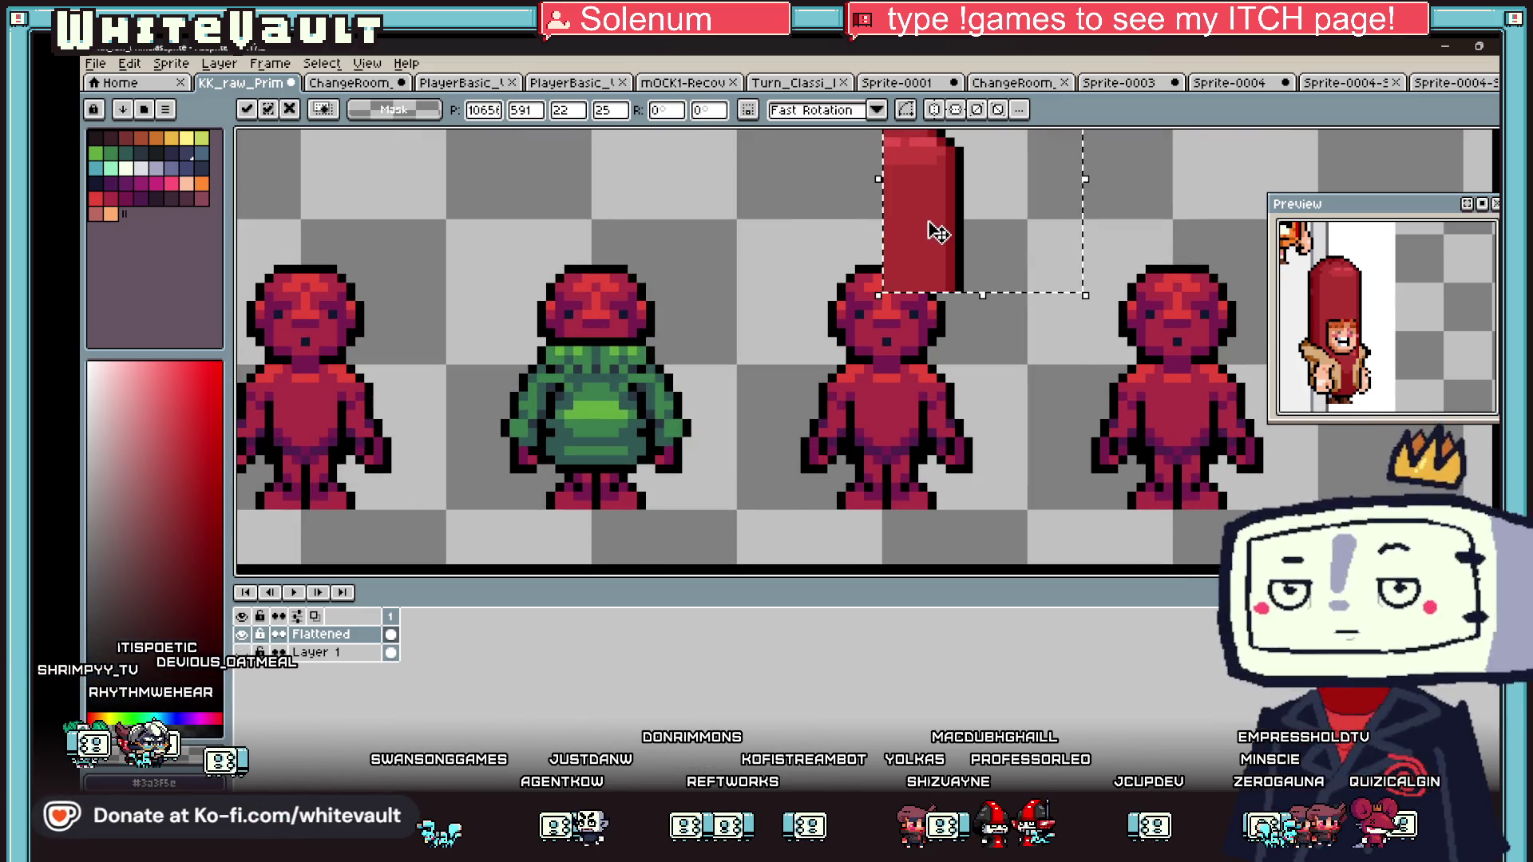
{"action": "scroll", "coordinate": [803, 170], "scroll_direction": "down", "scroll_amount": 2}
{"action": "key", "text": "Return"}
- Stretch the red hot-dog piece taller and reposition it on the third figure's head
{"action": "scroll", "coordinate": [803, 170], "scroll_direction": "up", "scroll_amount": 1}
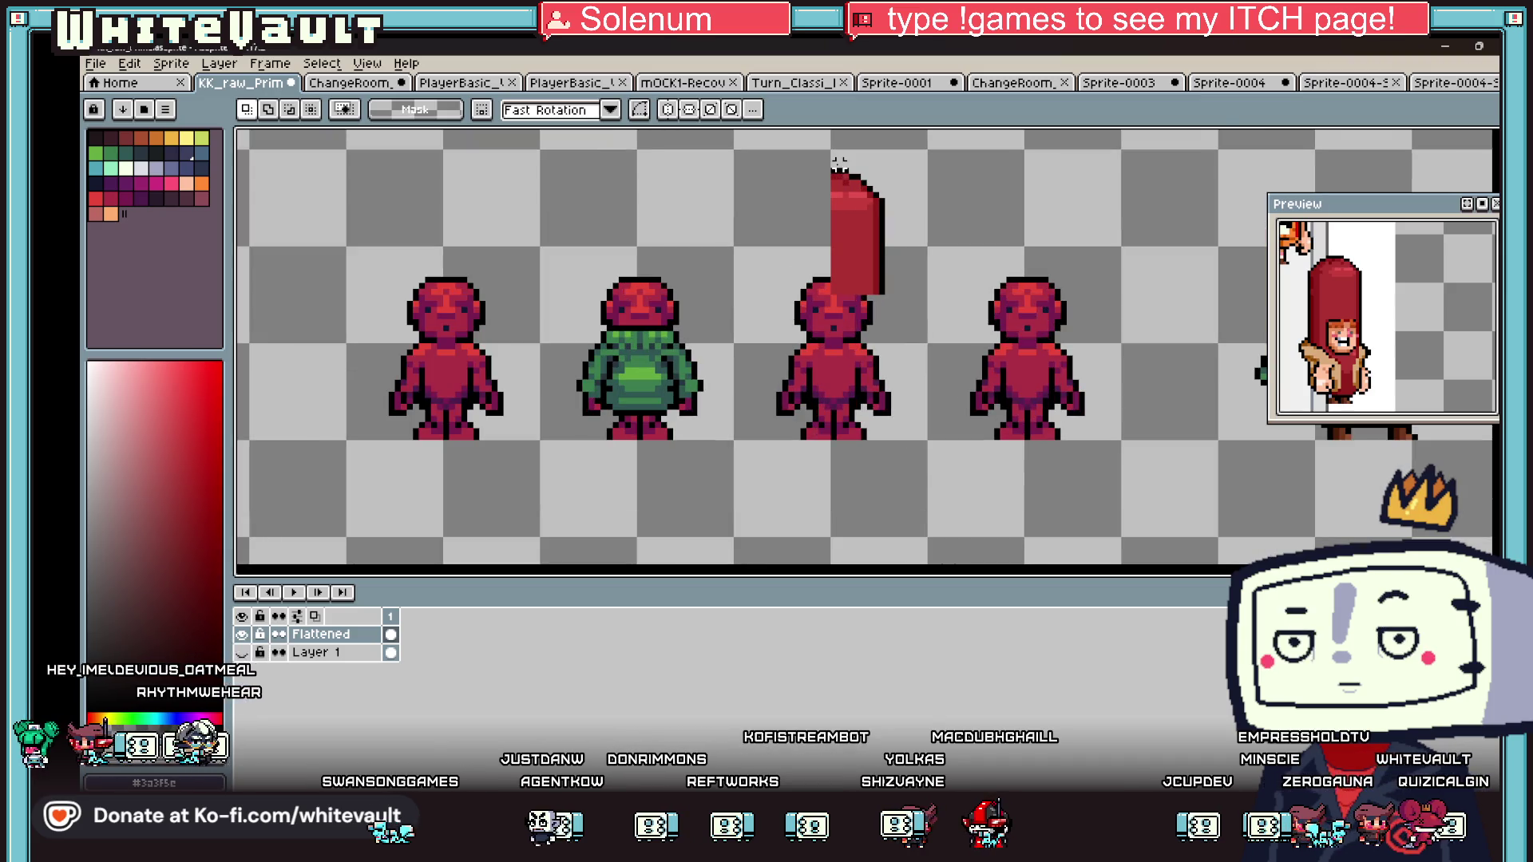
{"action": "left_click_drag", "start_coordinate": [896, 292], "coordinate": [896, 294]}
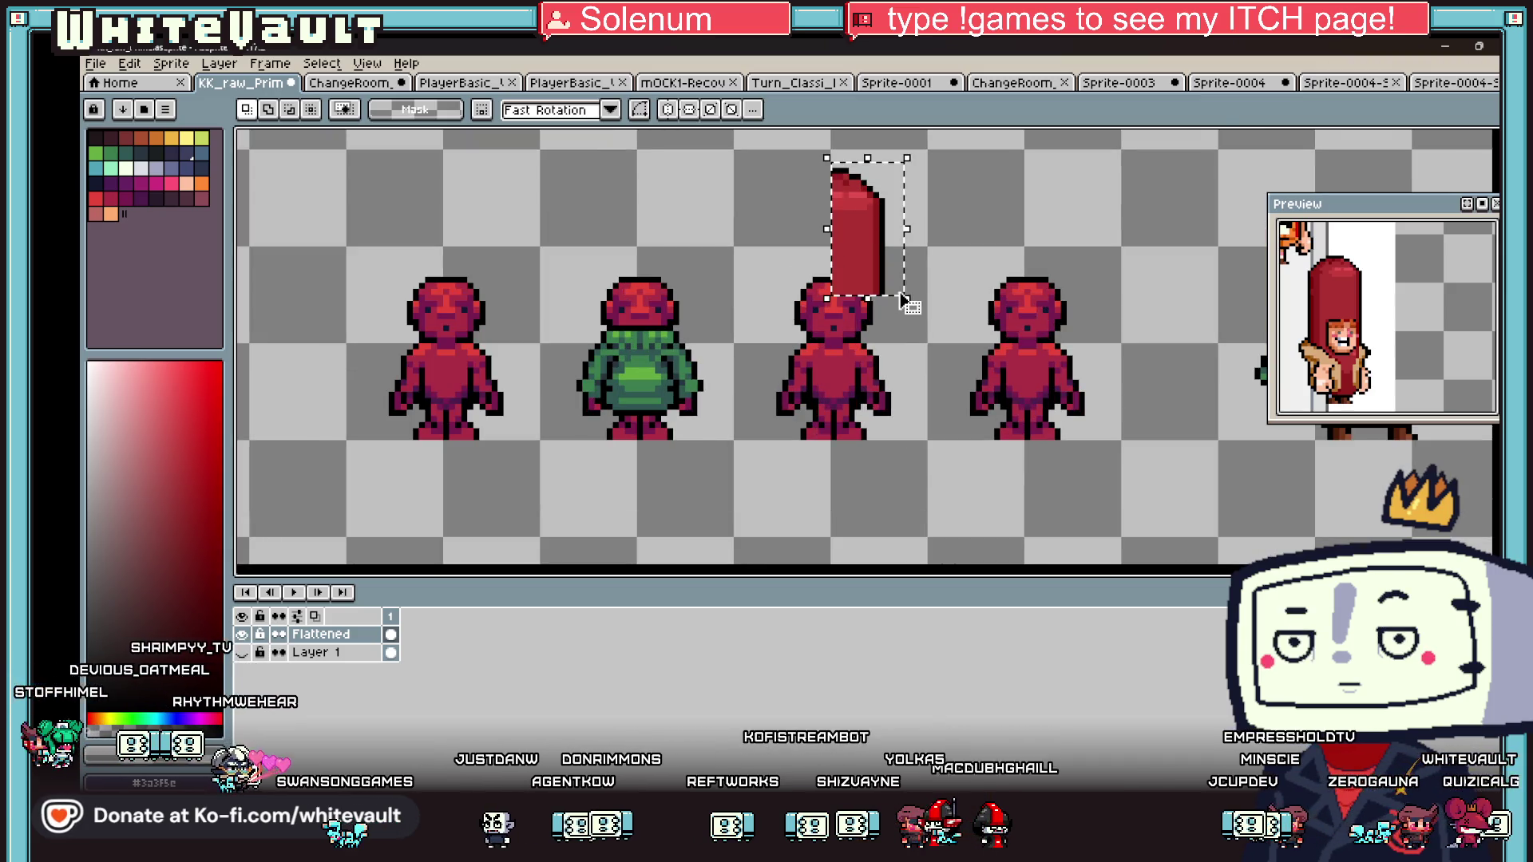
{"action": "scroll", "coordinate": [896, 294], "scroll_direction": "up", "scroll_amount": 1}
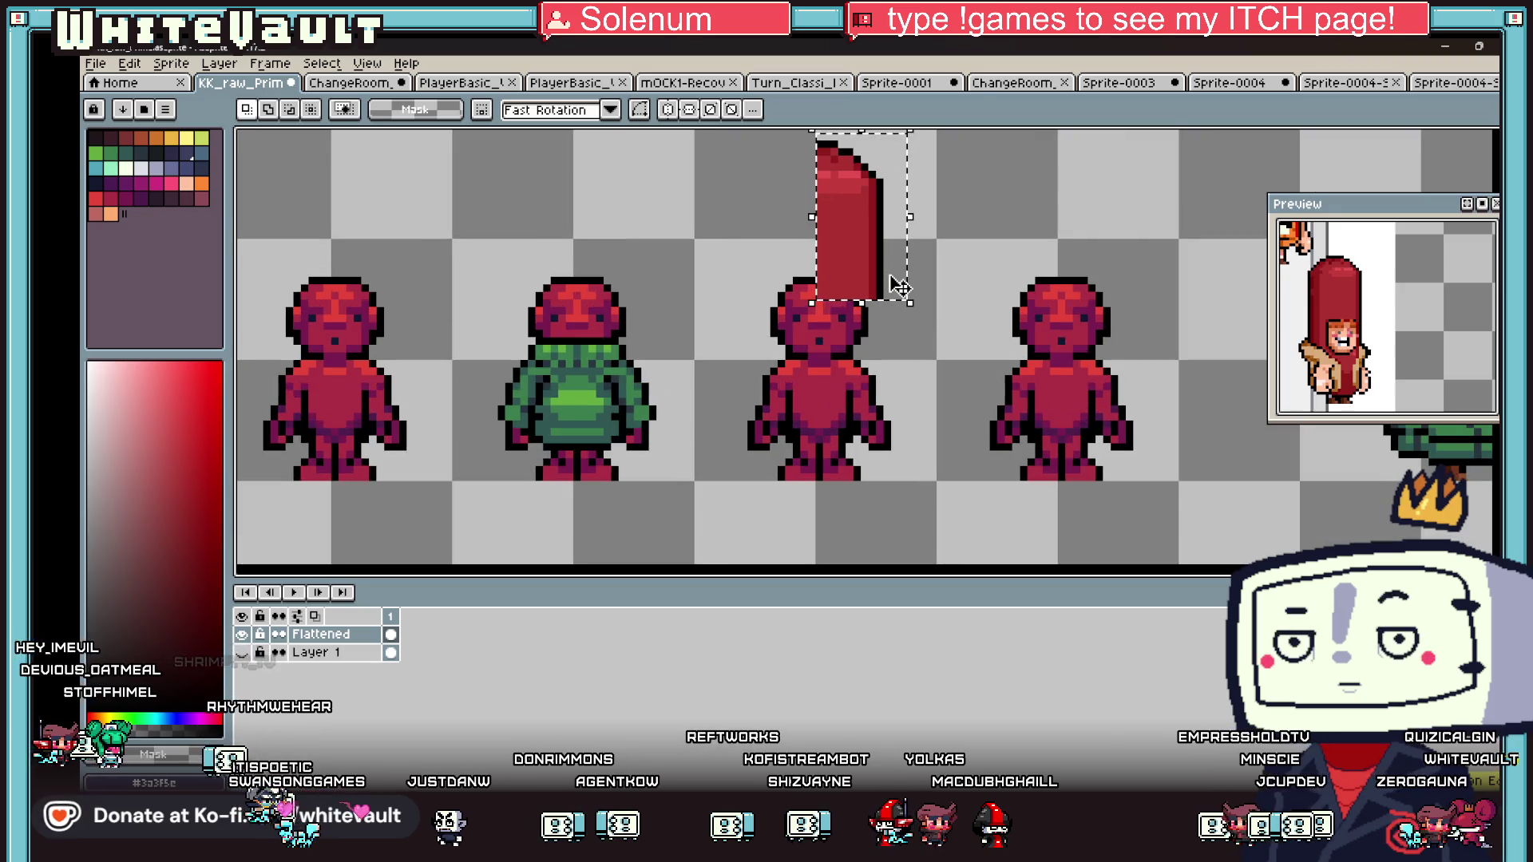
{"action": "mouse_move", "coordinate": [861, 304]}
{"action": "left_mouse_down"}
{"action": "mouse_move", "coordinate": [865, 342]}
{"action": "mouse_move", "coordinate": [869, 318]}
{"action": "left_mouse_up"}
{"action": "left_click_drag", "start_coordinate": [905, 261], "coordinate": [815, 256]}
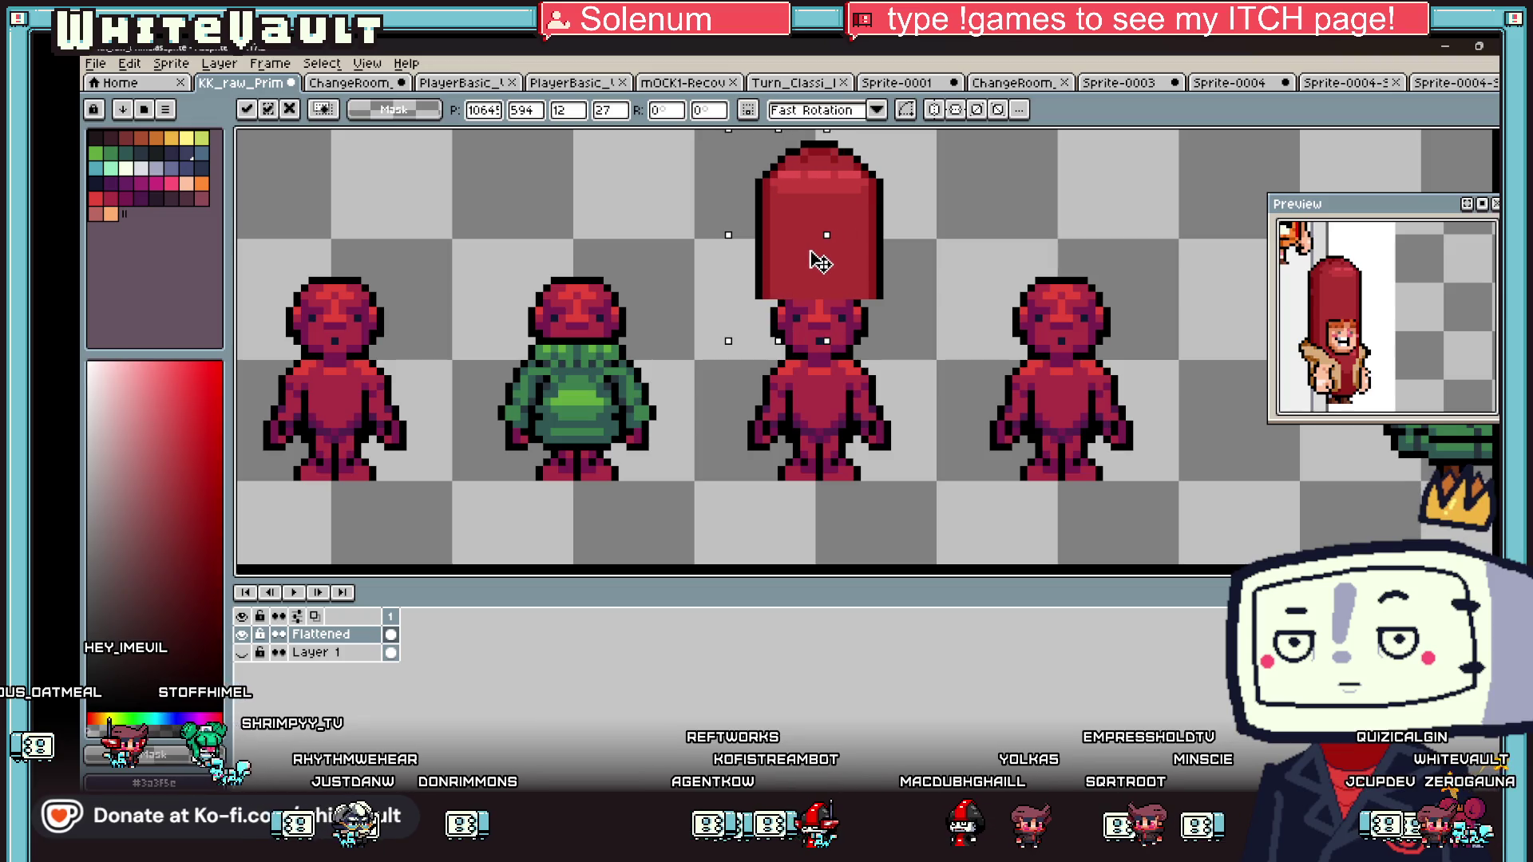
{"action": "scroll", "coordinate": [916, 257], "scroll_direction": "down", "scroll_amount": 1}
{"action": "key", "text": "Return"}
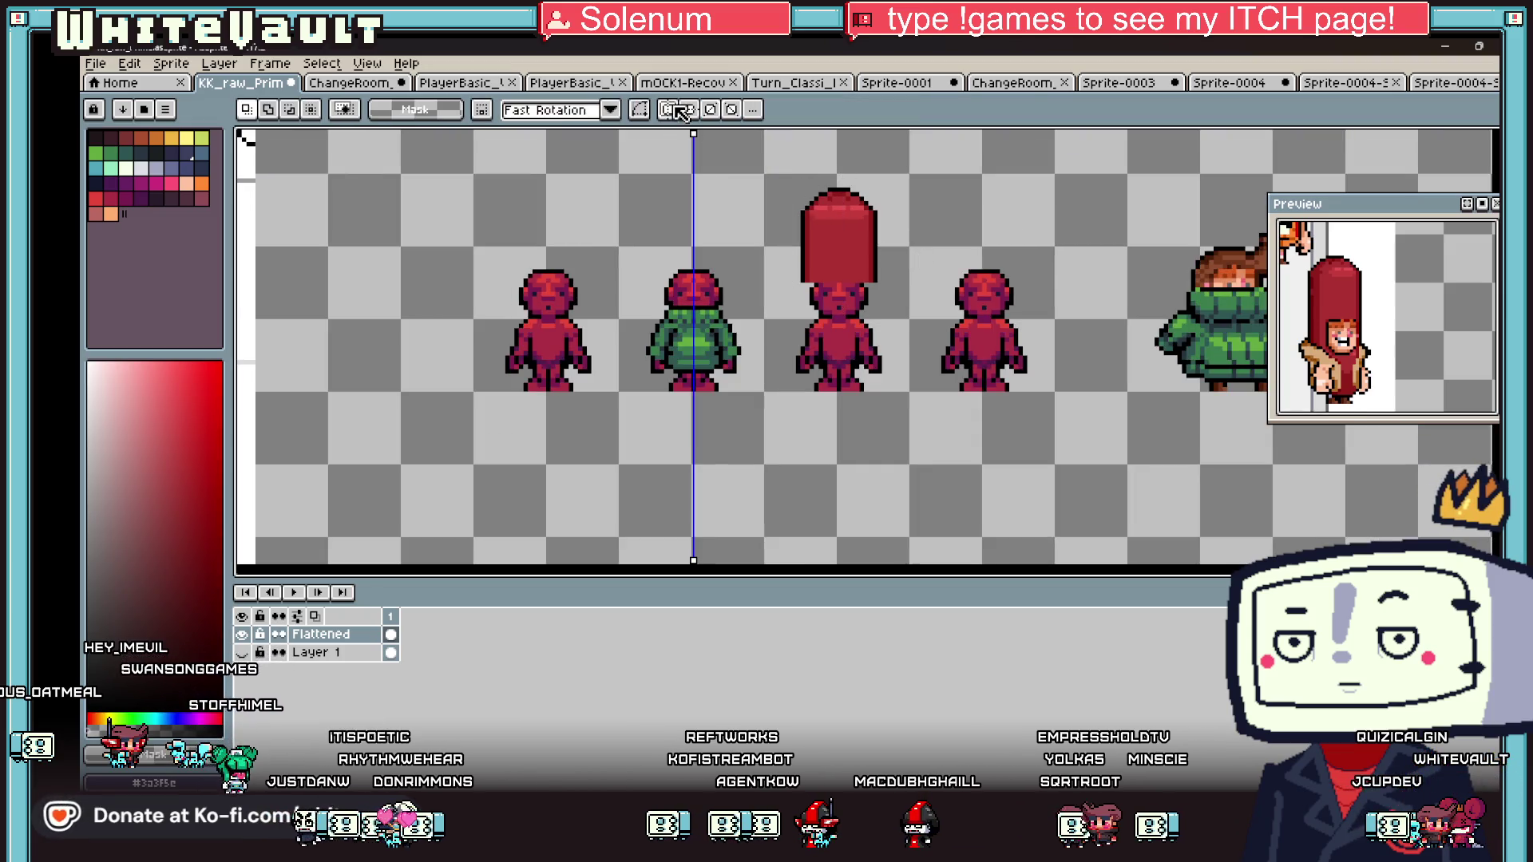
- Centre the symmetry line on the third figure and draw black eye slits and side outlines
{"action": "mouse_move", "coordinate": [693, 130]}
{"action": "left_mouse_down"}
{"action": "mouse_move", "coordinate": [802, 152]}
{"action": "mouse_move", "coordinate": [843, 180]}
{"action": "left_mouse_up"}
{"action": "scroll", "coordinate": [878, 295], "scroll_direction": "up", "scroll_amount": 2}
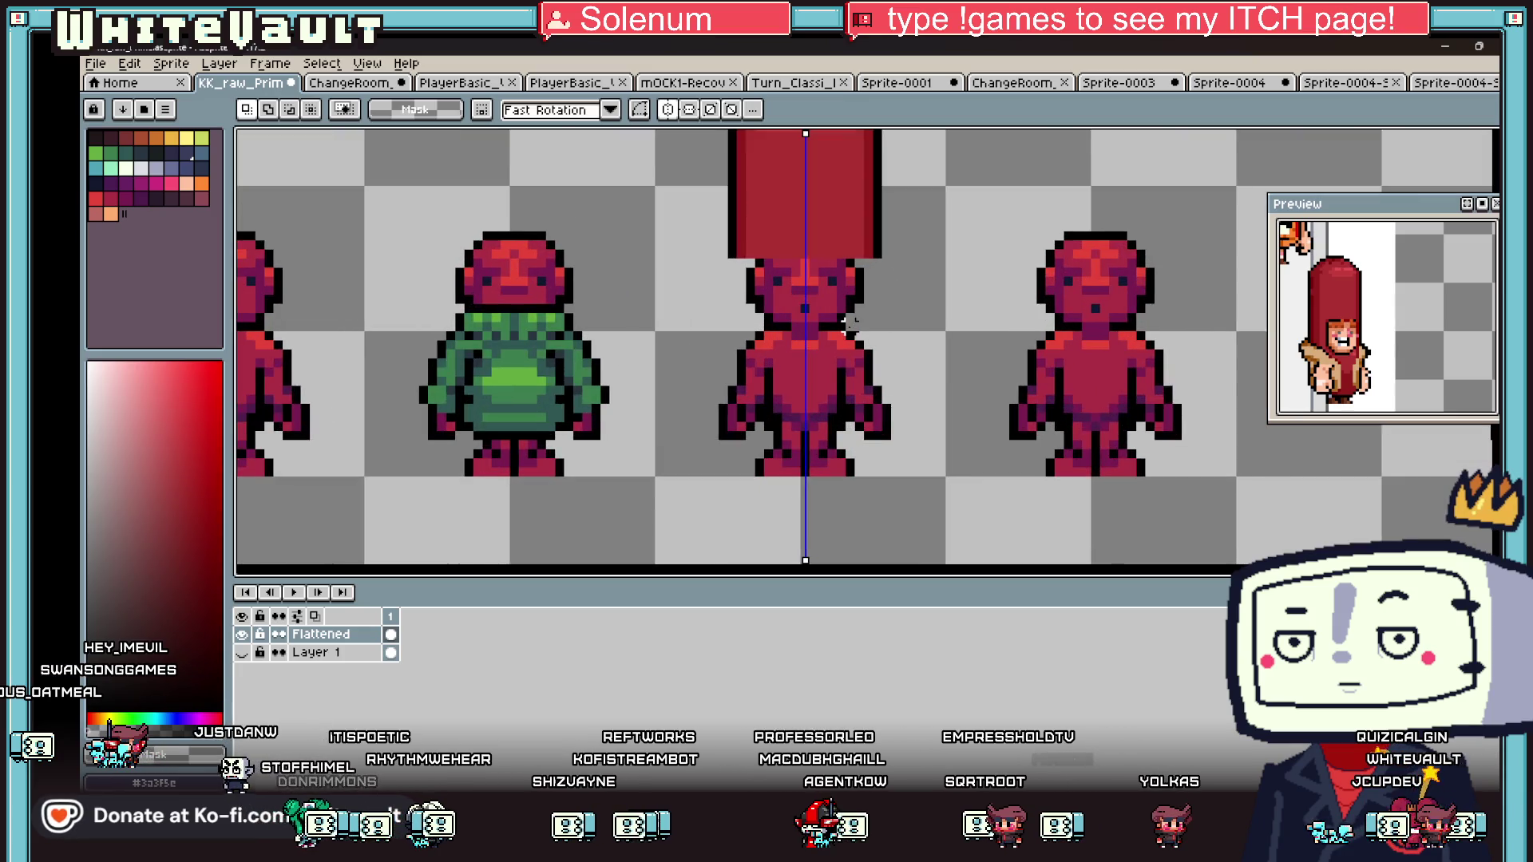
{"action": "key", "text": "i"}
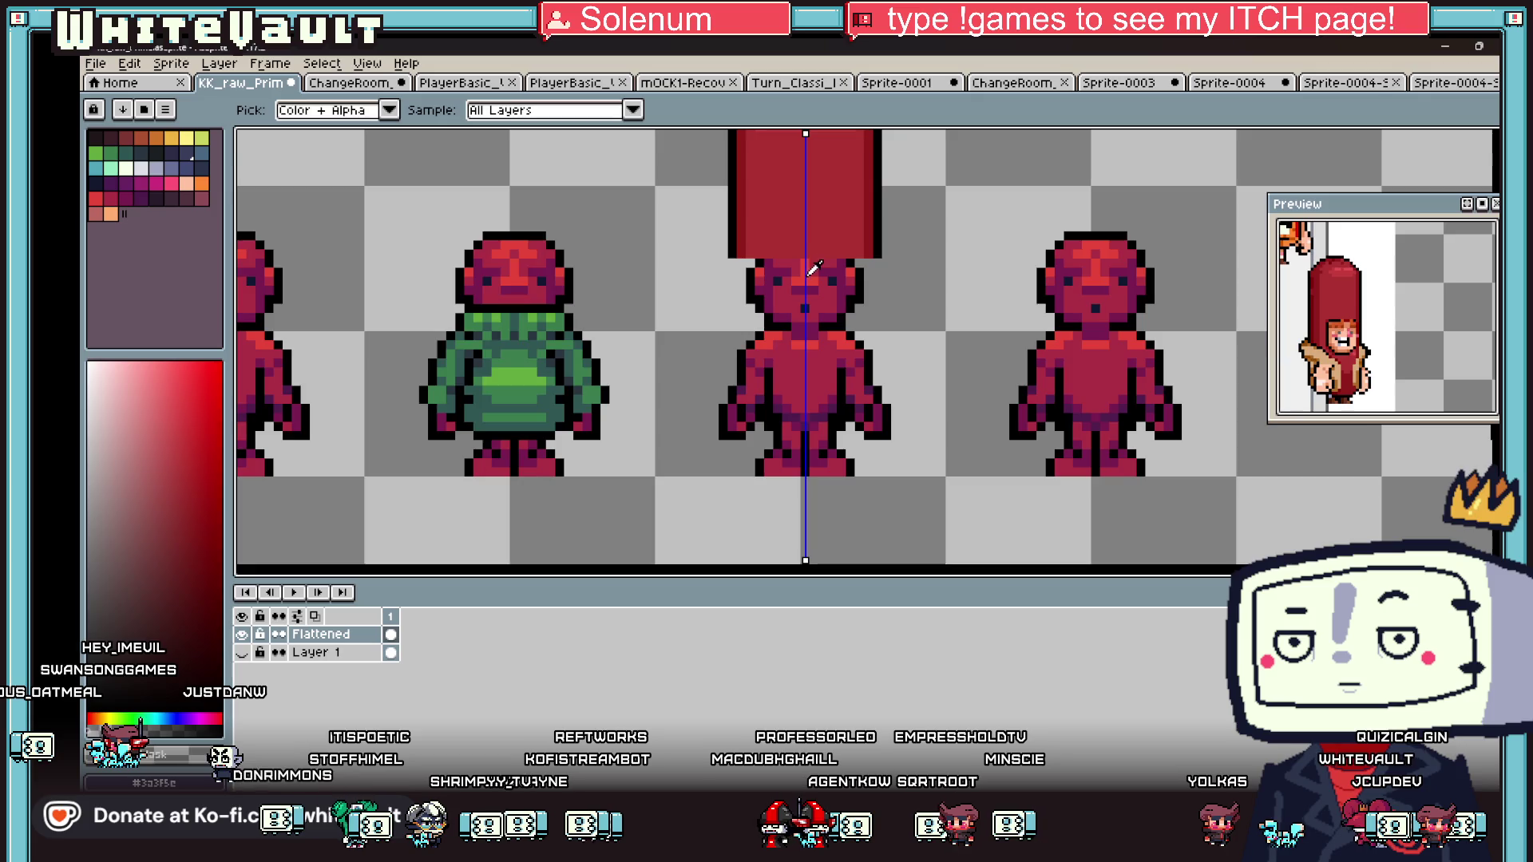
{"action": "scroll", "coordinate": [813, 270], "scroll_direction": "up", "scroll_amount": 2}
{"action": "key", "text": "b"}
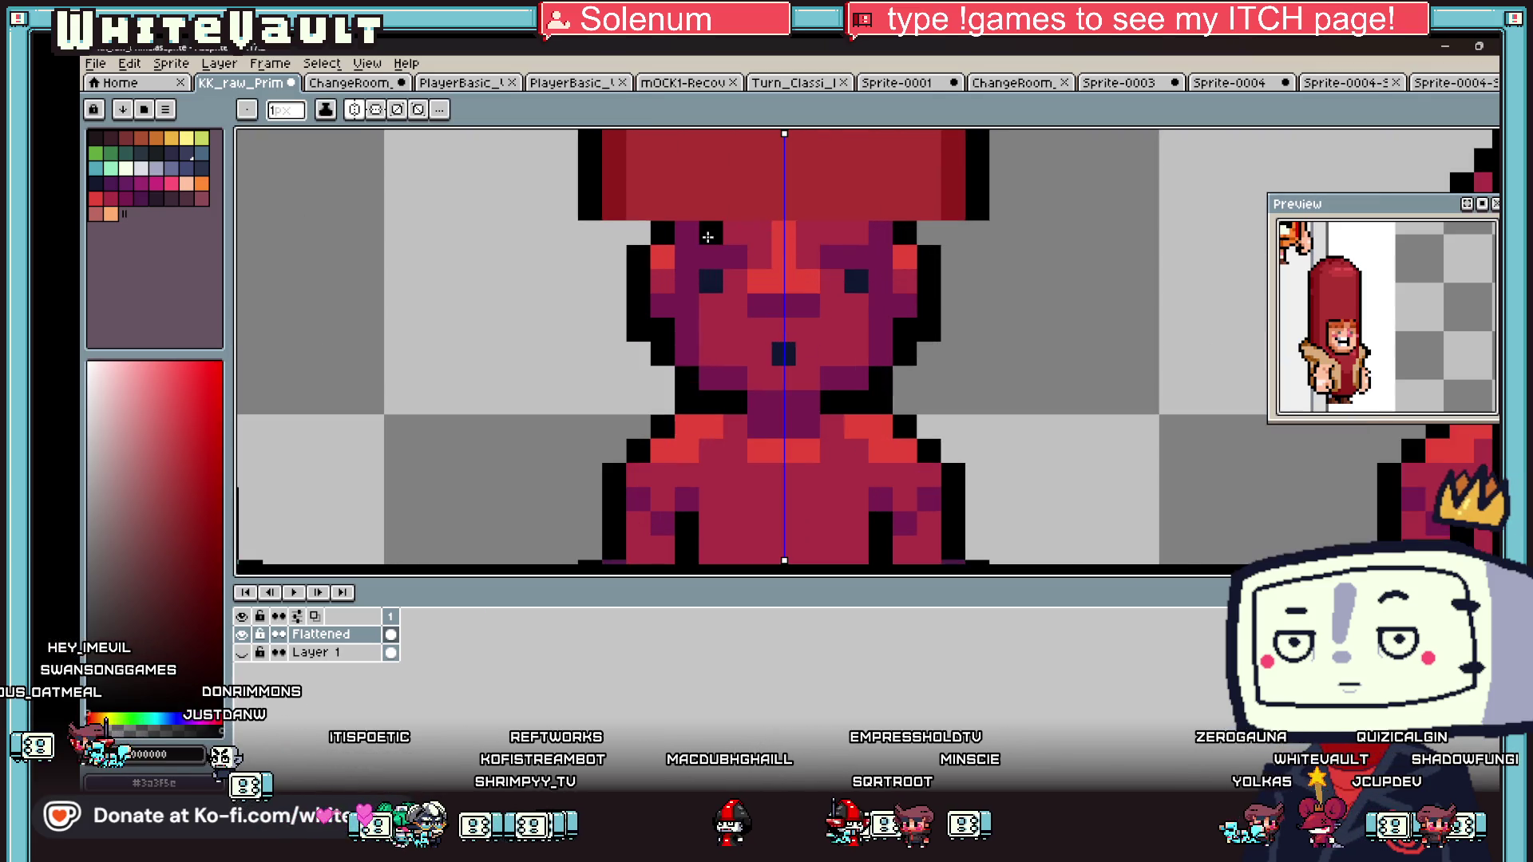
{"action": "left_click_drag", "start_coordinate": [704, 279], "coordinate": [736, 279]}
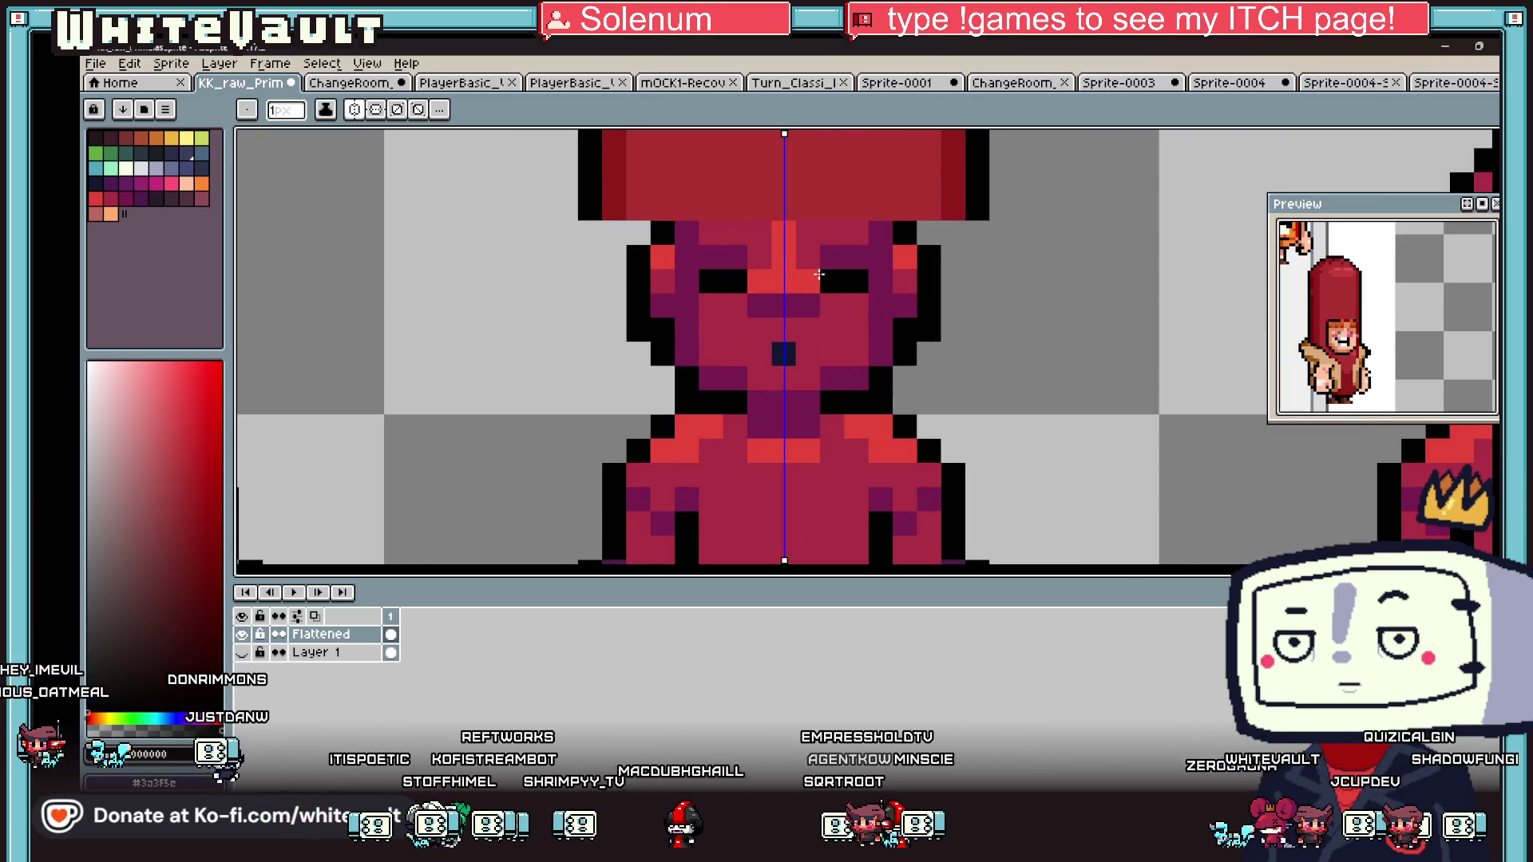
{"action": "left_click_drag", "start_coordinate": [870, 284], "coordinate": [874, 323]}
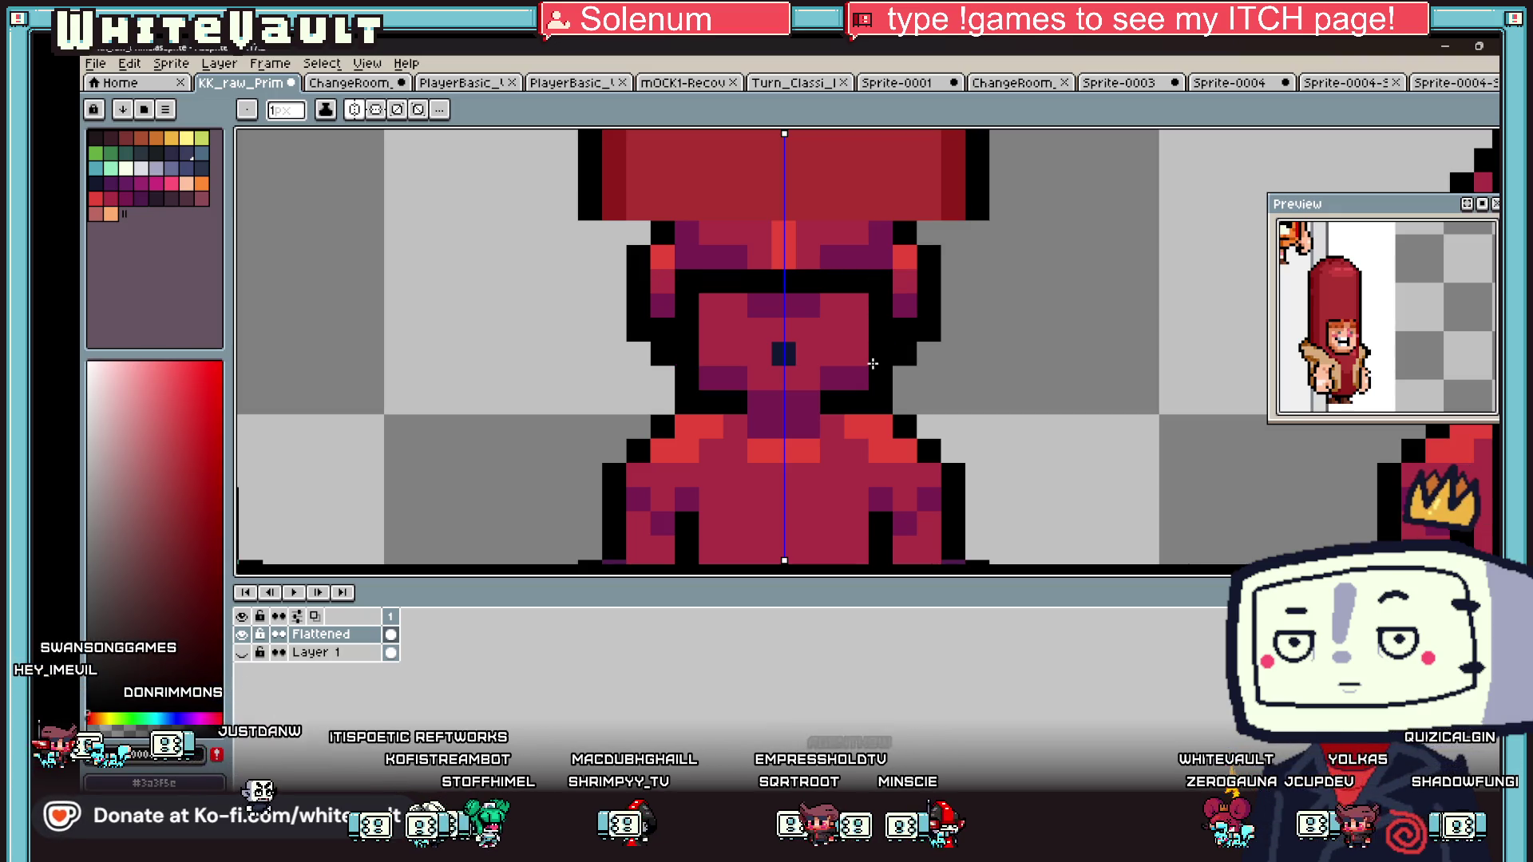
{"action": "scroll", "coordinate": [810, 382], "scroll_direction": "down", "scroll_amount": 3}
{"action": "key", "text": "i"}
{"action": "key", "text": "b"}
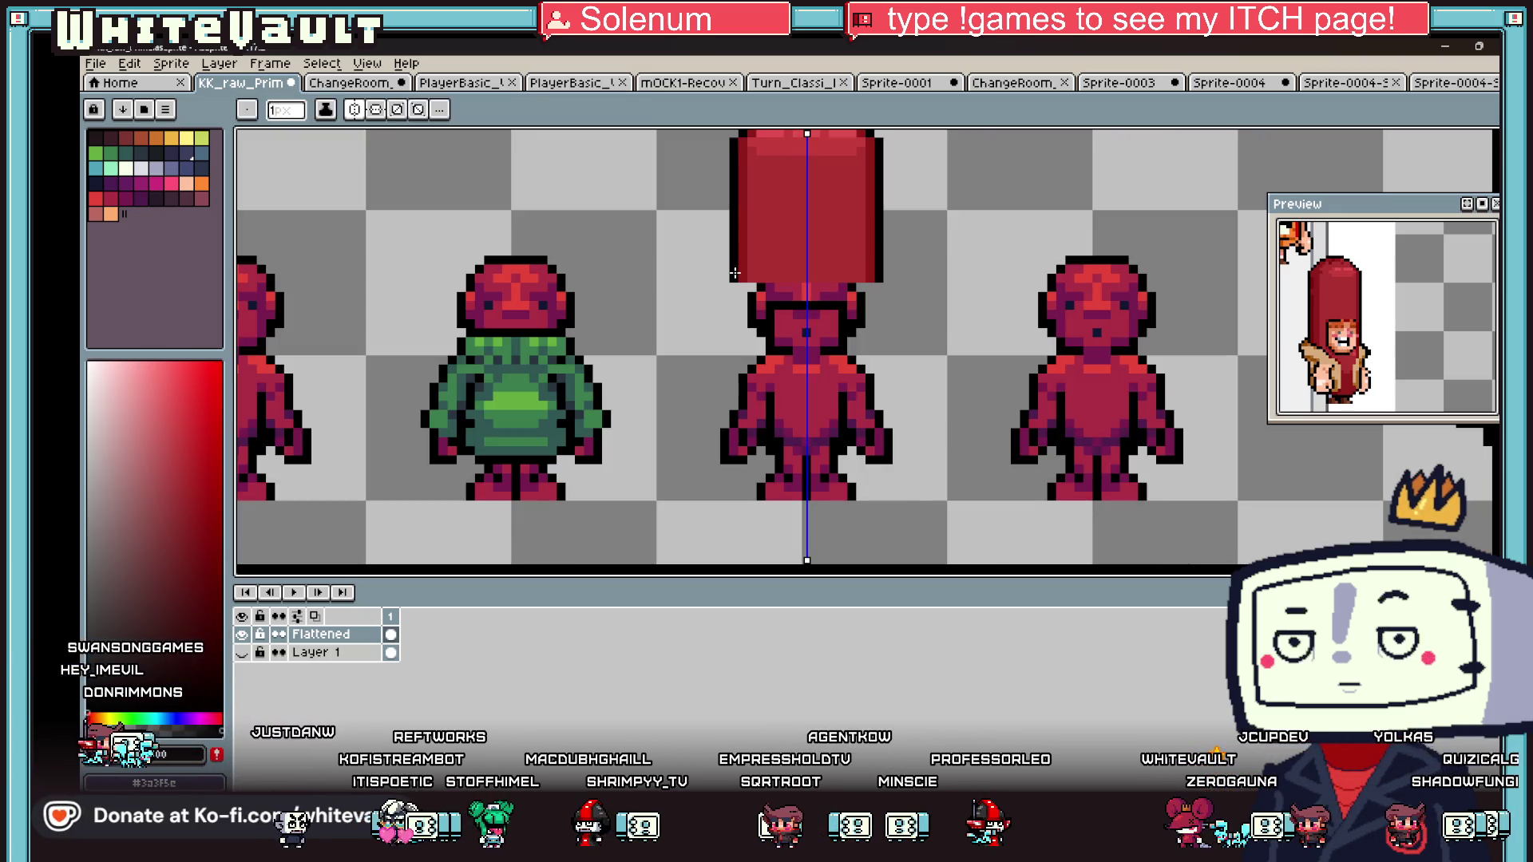
{"action": "left_click_drag", "start_coordinate": [733, 283], "coordinate": [734, 328]}
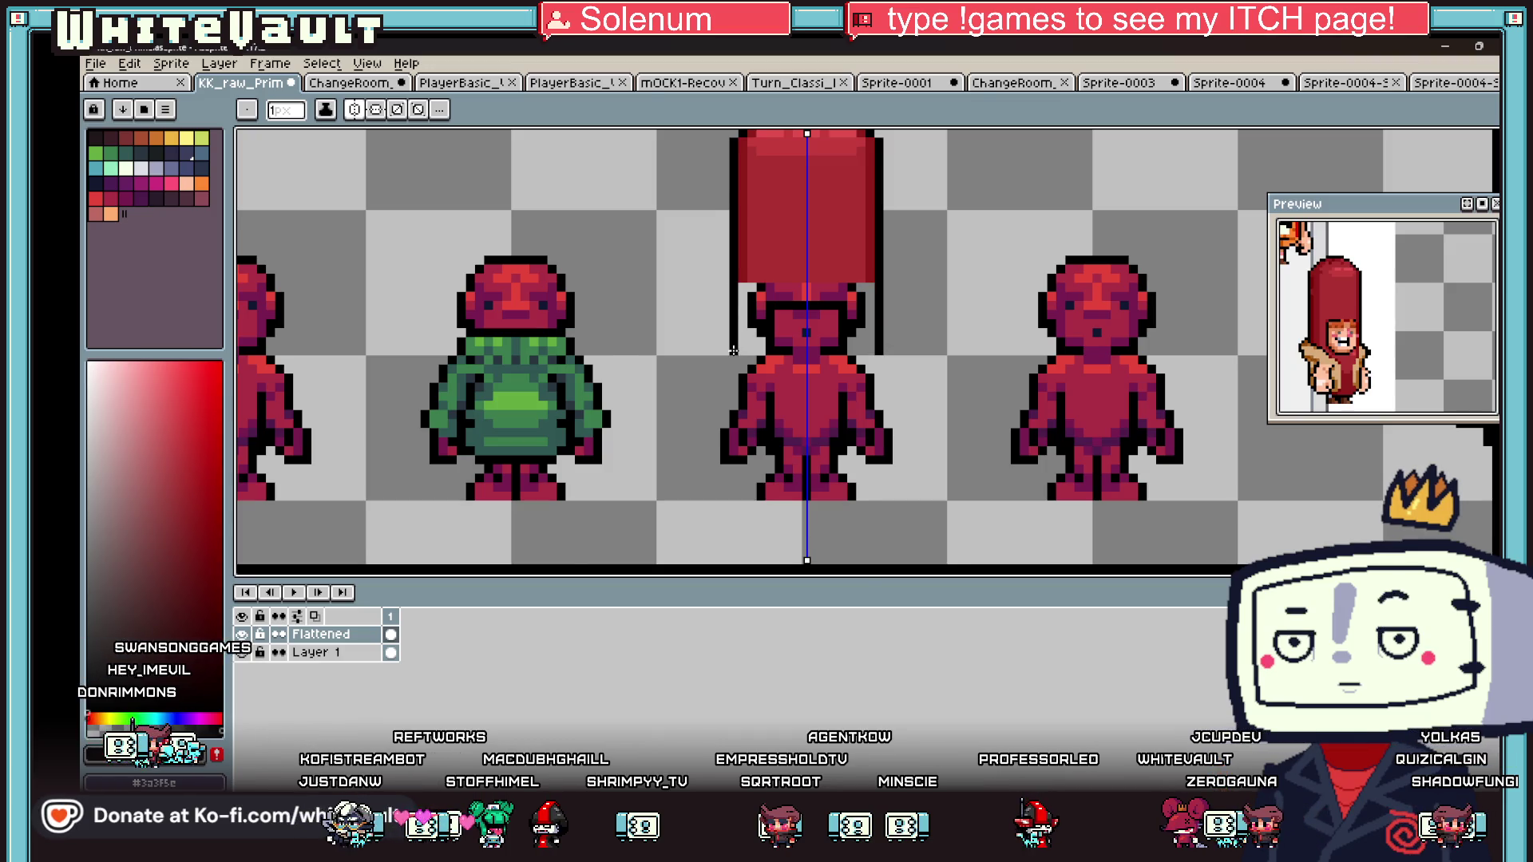
- Paint the hat's top rows and the strip beside the face solid red
{"action": "scroll", "coordinate": [733, 350], "scroll_direction": "up", "scroll_amount": 2}
{"action": "scroll", "coordinate": [746, 359], "scroll_direction": "down", "scroll_amount": 2}
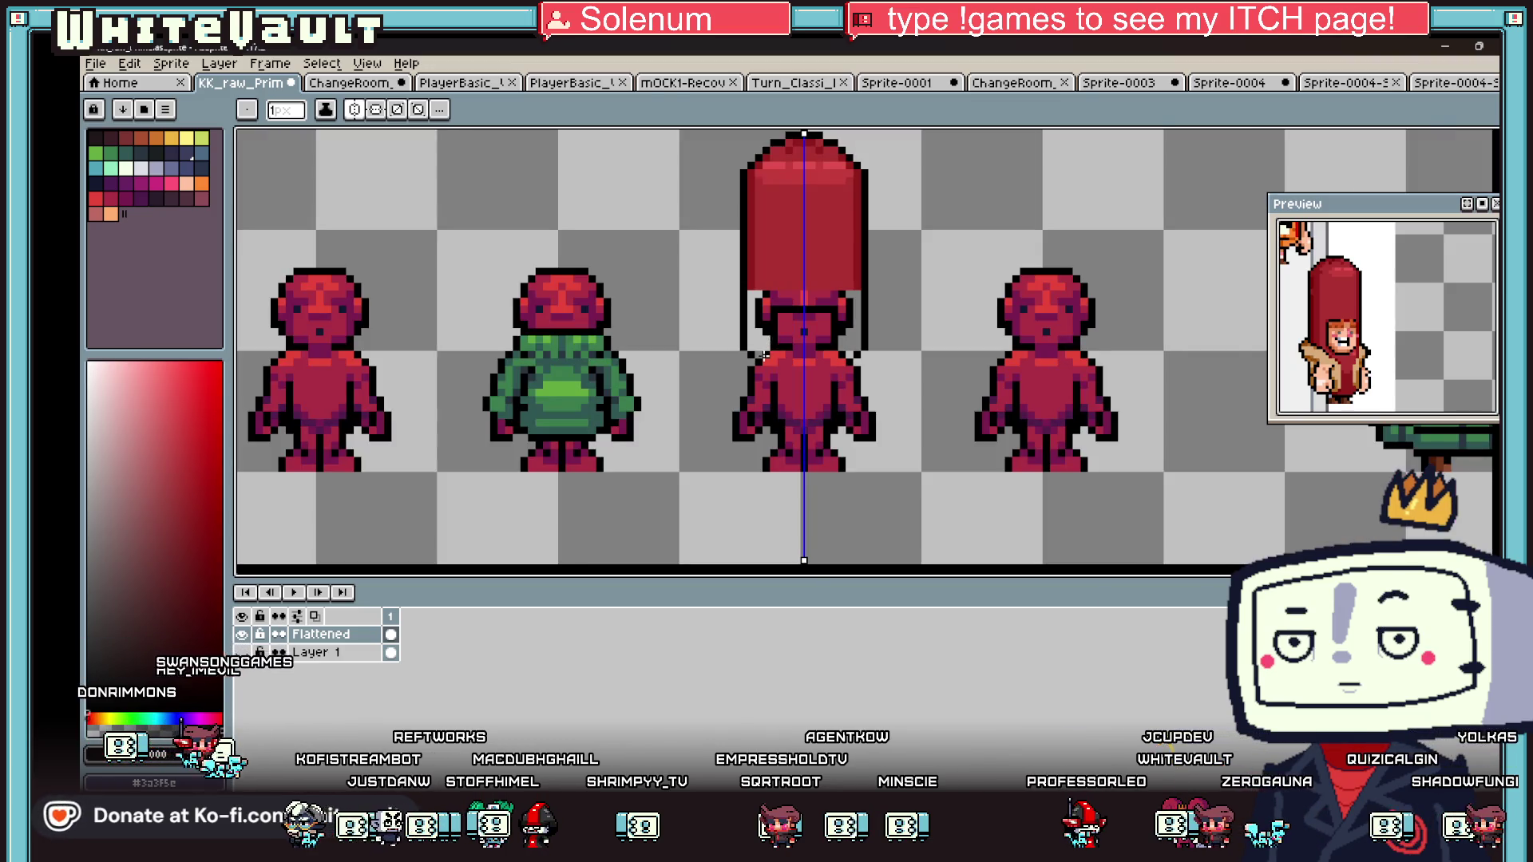
{"action": "scroll", "coordinate": [786, 358], "scroll_direction": "up", "scroll_amount": 1}
{"action": "key", "text": "i"}
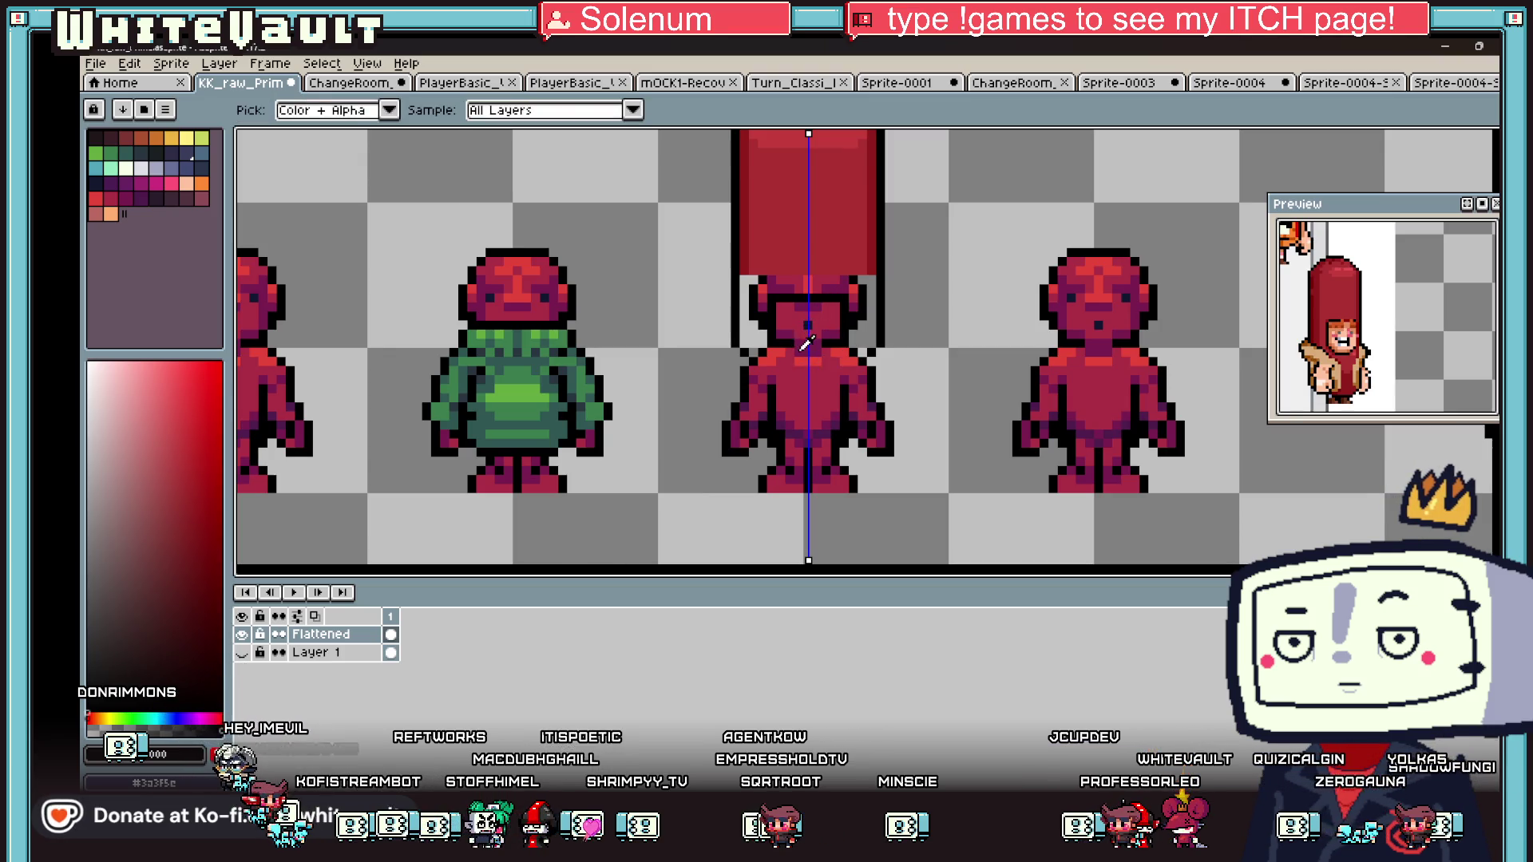
{"action": "scroll", "coordinate": [807, 343], "scroll_direction": "up", "scroll_amount": 3}
{"action": "key", "text": "b"}
{"action": "left_click", "coordinate": [830, 137], "text": "alt"}
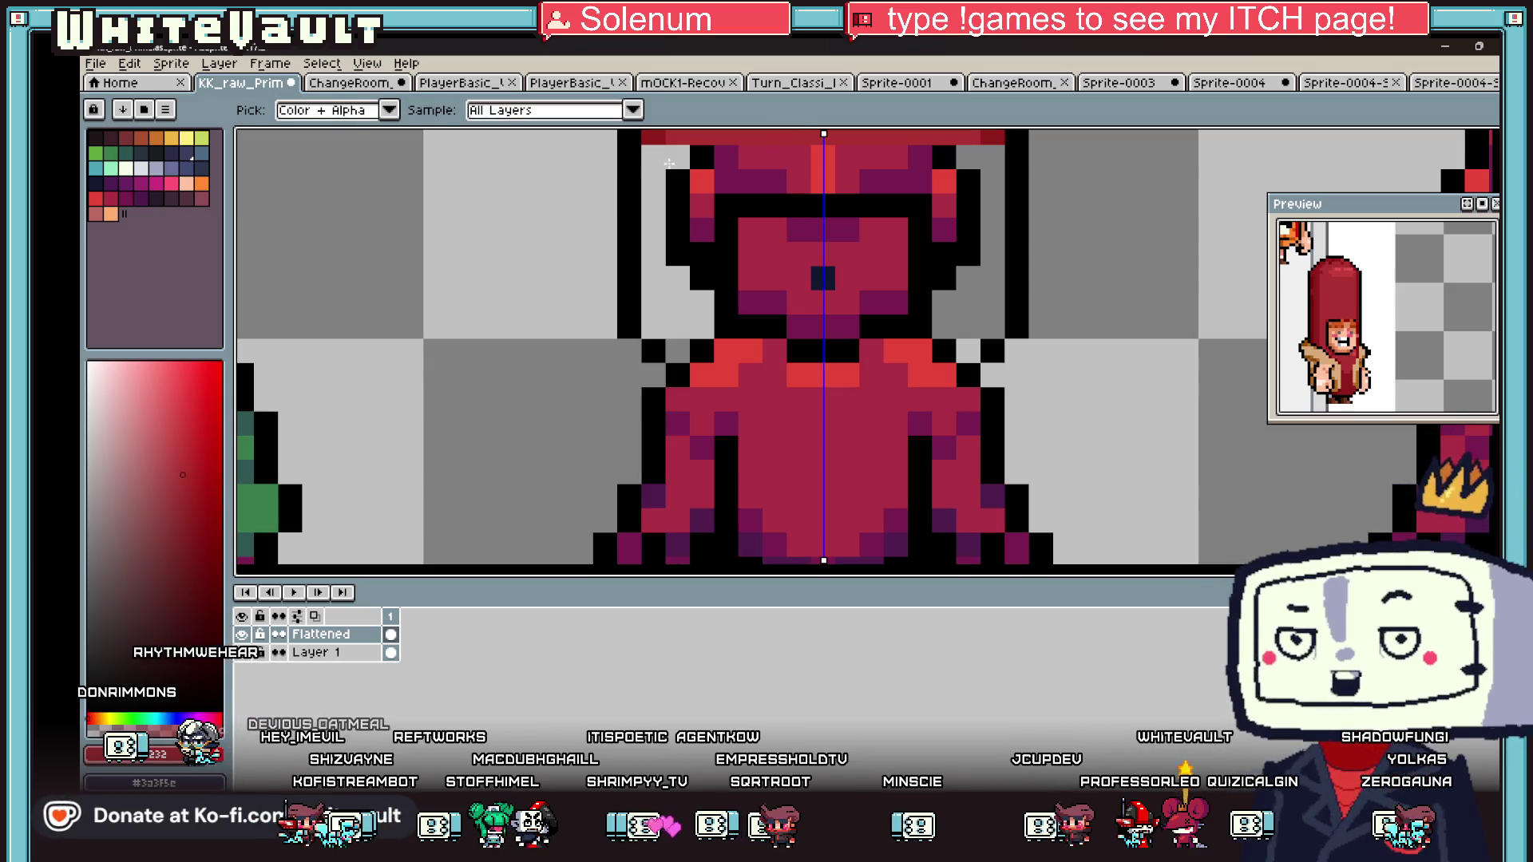
{"action": "left_click_drag", "start_coordinate": [651, 156], "coordinate": [998, 181]}
{"action": "mouse_move", "coordinate": [651, 181]}
{"action": "left_mouse_down"}
{"action": "mouse_move", "coordinate": [759, 180]}
{"action": "mouse_move", "coordinate": [704, 268]}
{"action": "mouse_move", "coordinate": [710, 331]}
{"action": "mouse_move", "coordinate": [678, 319]}
{"action": "mouse_move", "coordinate": [678, 200]}
{"action": "mouse_move", "coordinate": [654, 231]}
{"action": "mouse_move", "coordinate": [653, 331]}
{"action": "left_mouse_up"}
- Darken the hat's outer edge columns with the dark red shade
{"action": "scroll", "coordinate": [677, 306], "scroll_direction": "down", "scroll_amount": 2}
{"action": "key", "text": "i"}
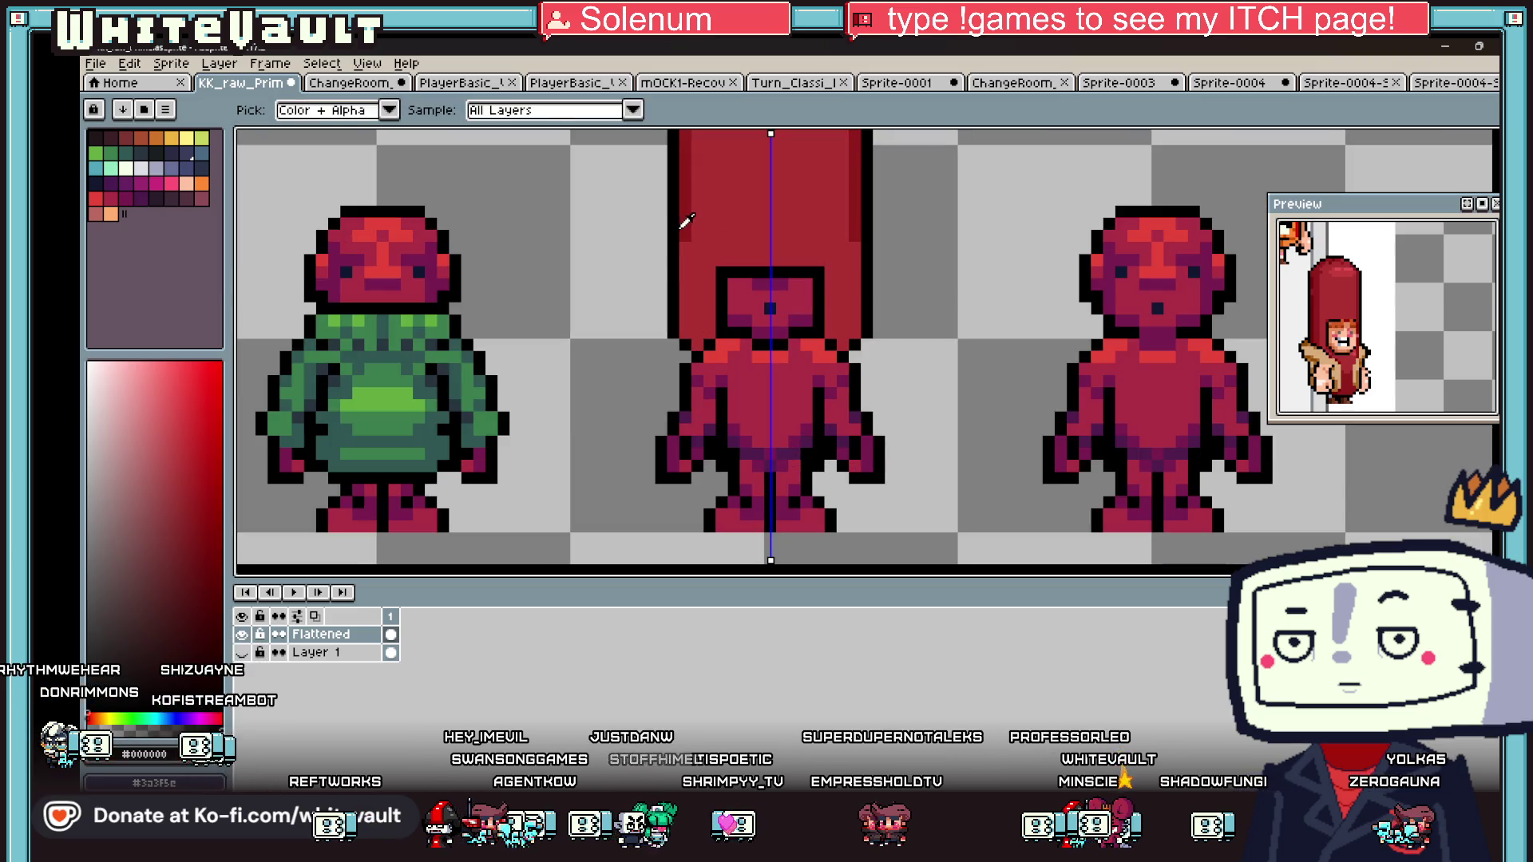
{"action": "left_click", "coordinate": [682, 226], "text": "alt"}
{"action": "scroll", "coordinate": [697, 257], "scroll_direction": "up", "scroll_amount": 1}
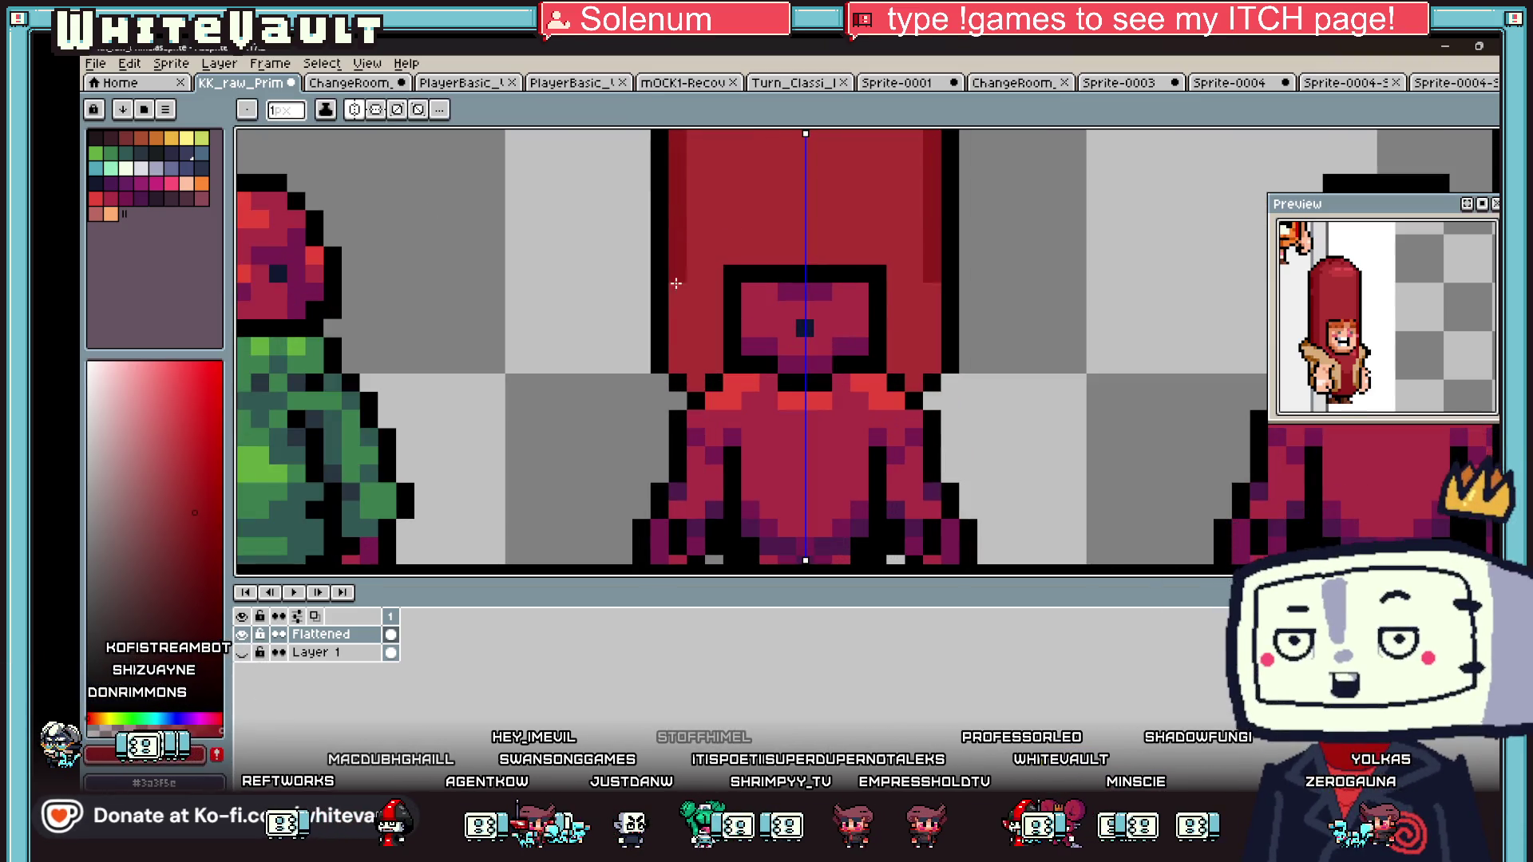
{"action": "left_click_drag", "start_coordinate": [678, 279], "coordinate": [681, 357]}
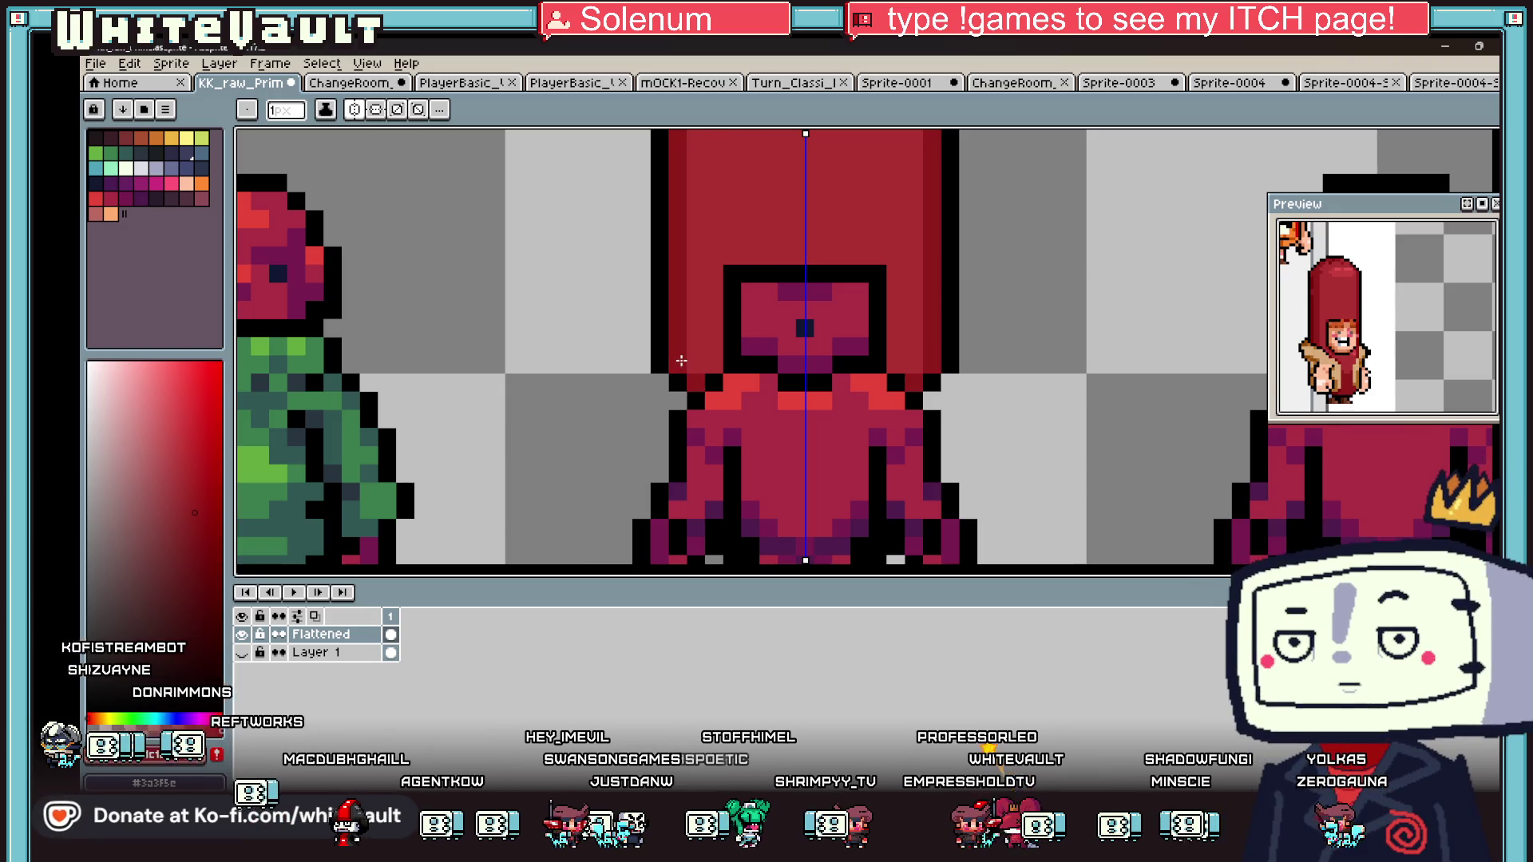
{"action": "scroll", "coordinate": [688, 339], "scroll_direction": "down", "scroll_amount": 2}
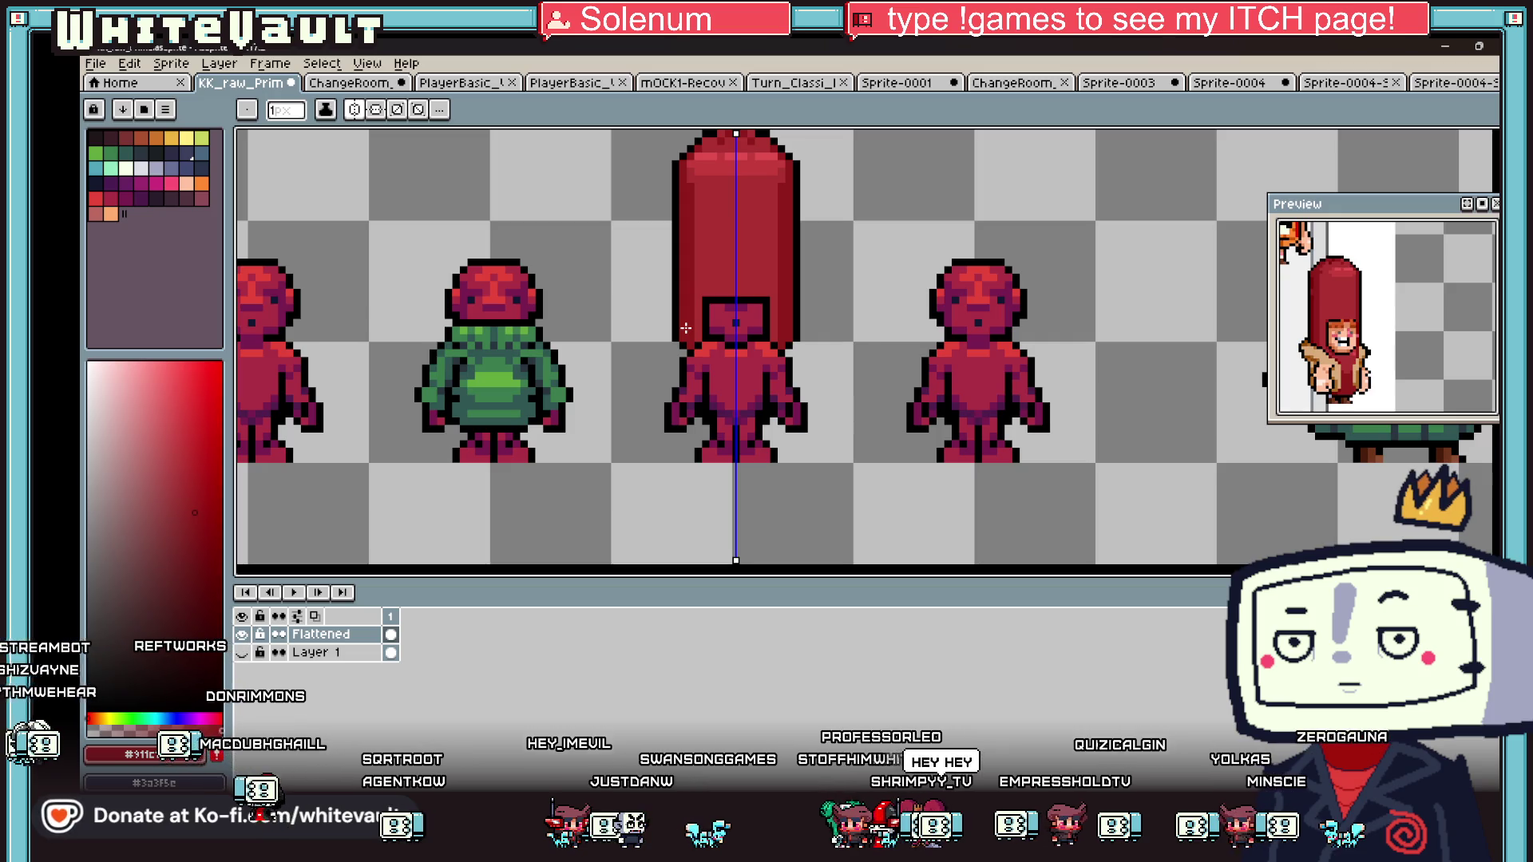
{"action": "scroll", "coordinate": [719, 331], "scroll_direction": "down", "scroll_amount": 4}
{"action": "scroll", "coordinate": [767, 339], "scroll_direction": "up", "scroll_amount": 3}
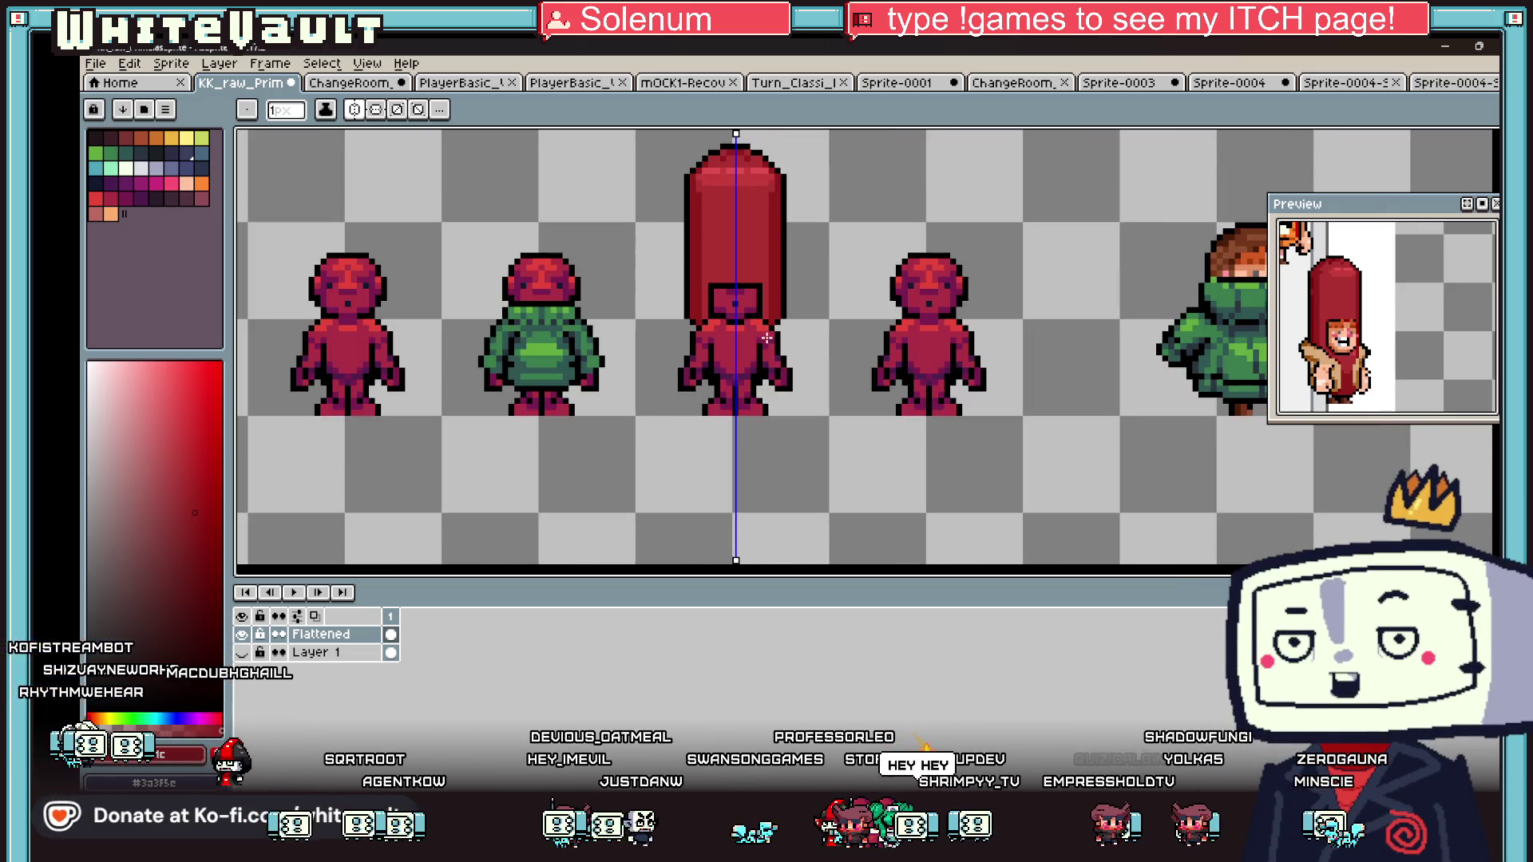
{"action": "scroll", "coordinate": [743, 335], "scroll_direction": "down", "scroll_amount": 3}
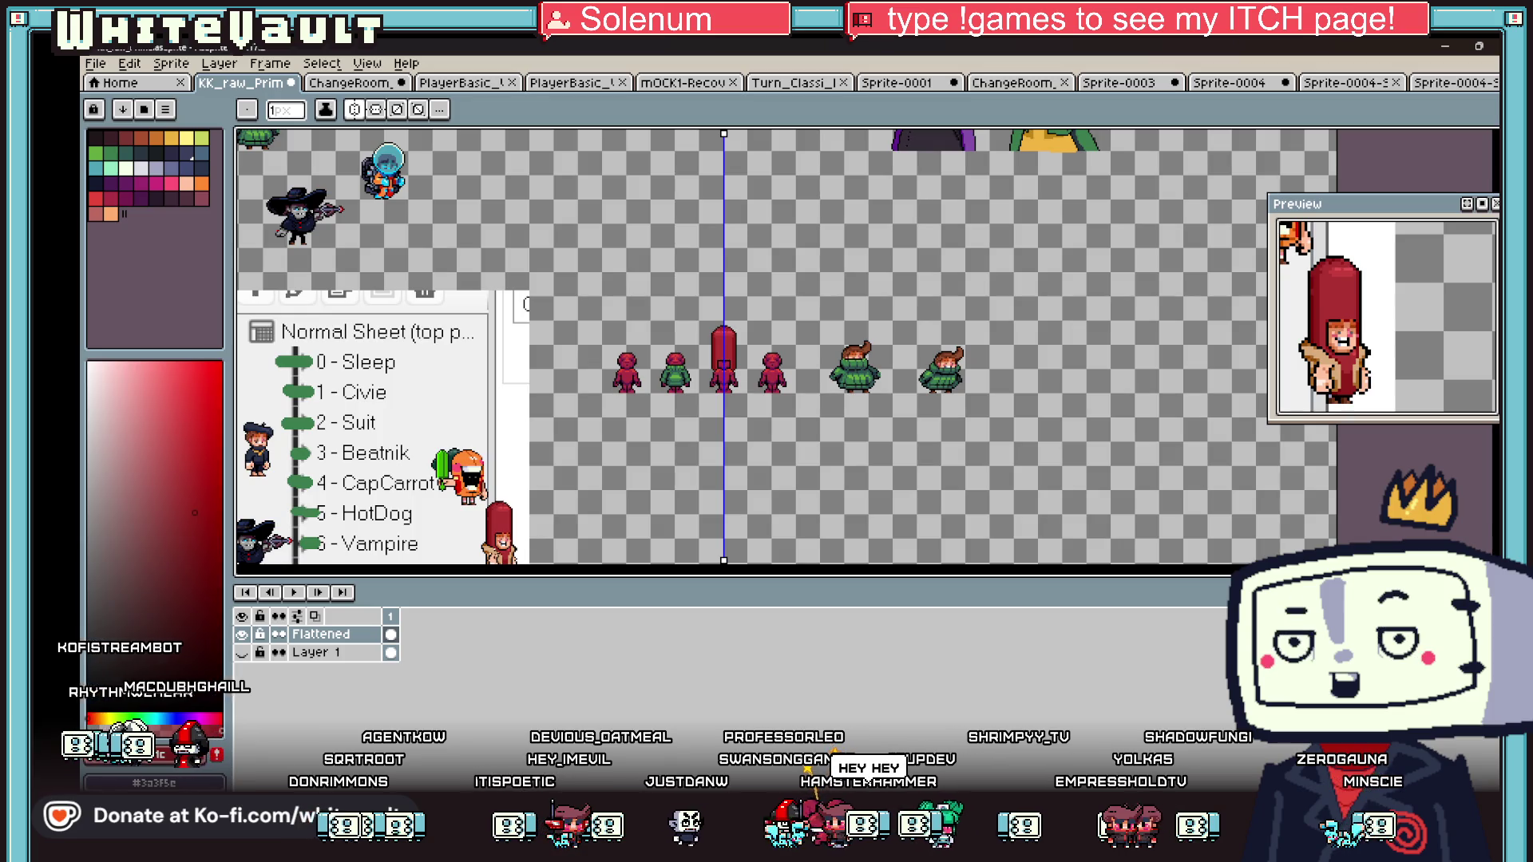
- Pick the tan skin colour from another sprite
{"action": "key", "text": "i"}
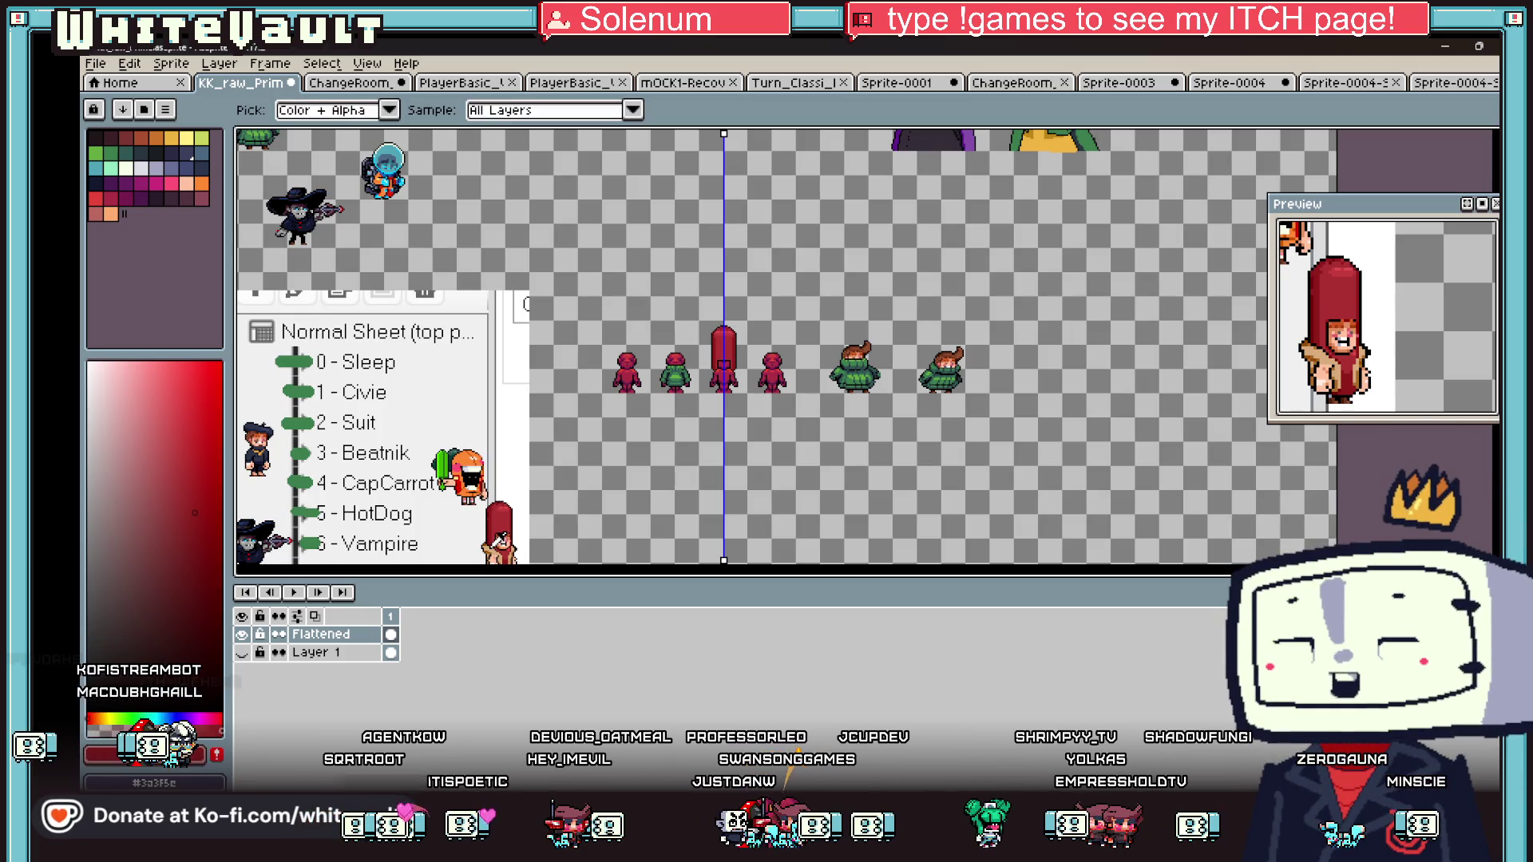
{"action": "left_click", "coordinate": [499, 549]}
{"action": "scroll", "coordinate": [718, 400], "scroll_direction": "up", "scroll_amount": 5}
- Paint tan hands beside the costume and thin tan arm lines down the body
{"action": "left_click", "coordinate": [708, 457]}
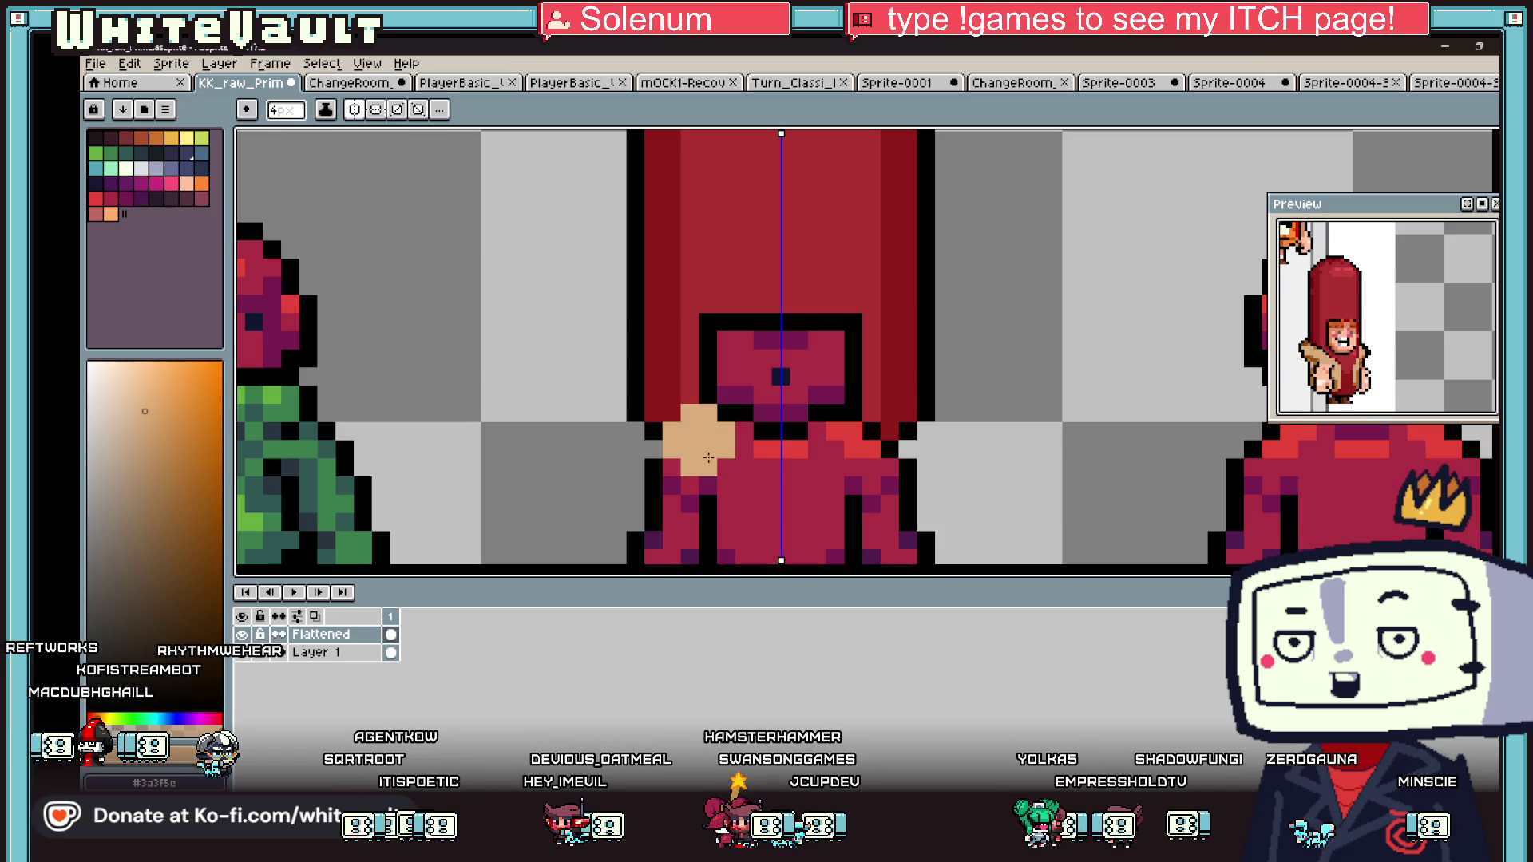
{"action": "key", "text": "minus"}
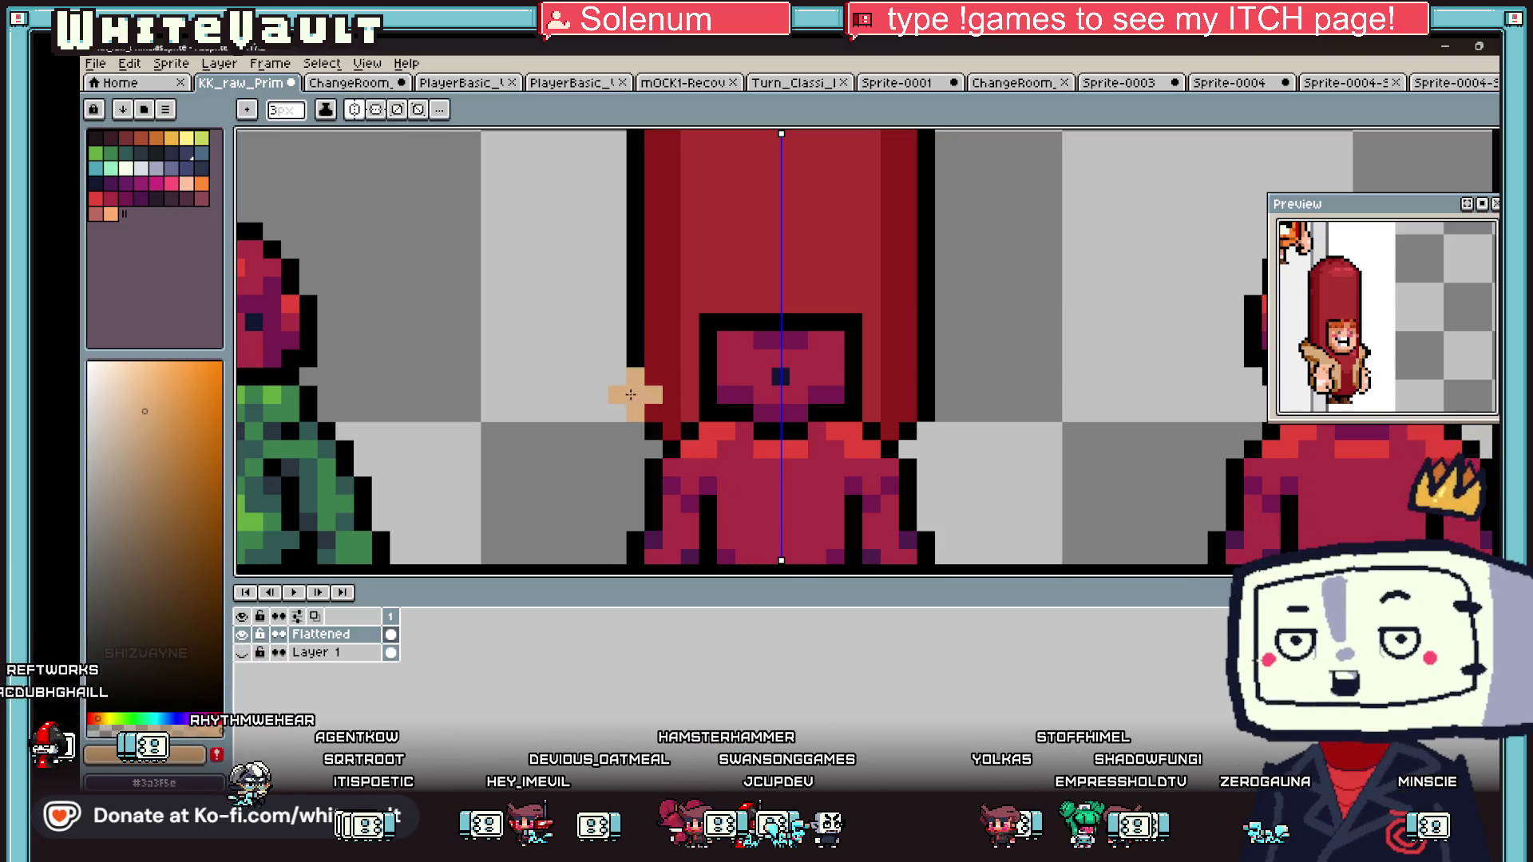
{"action": "left_click_drag", "start_coordinate": [636, 352], "coordinate": [647, 406]}
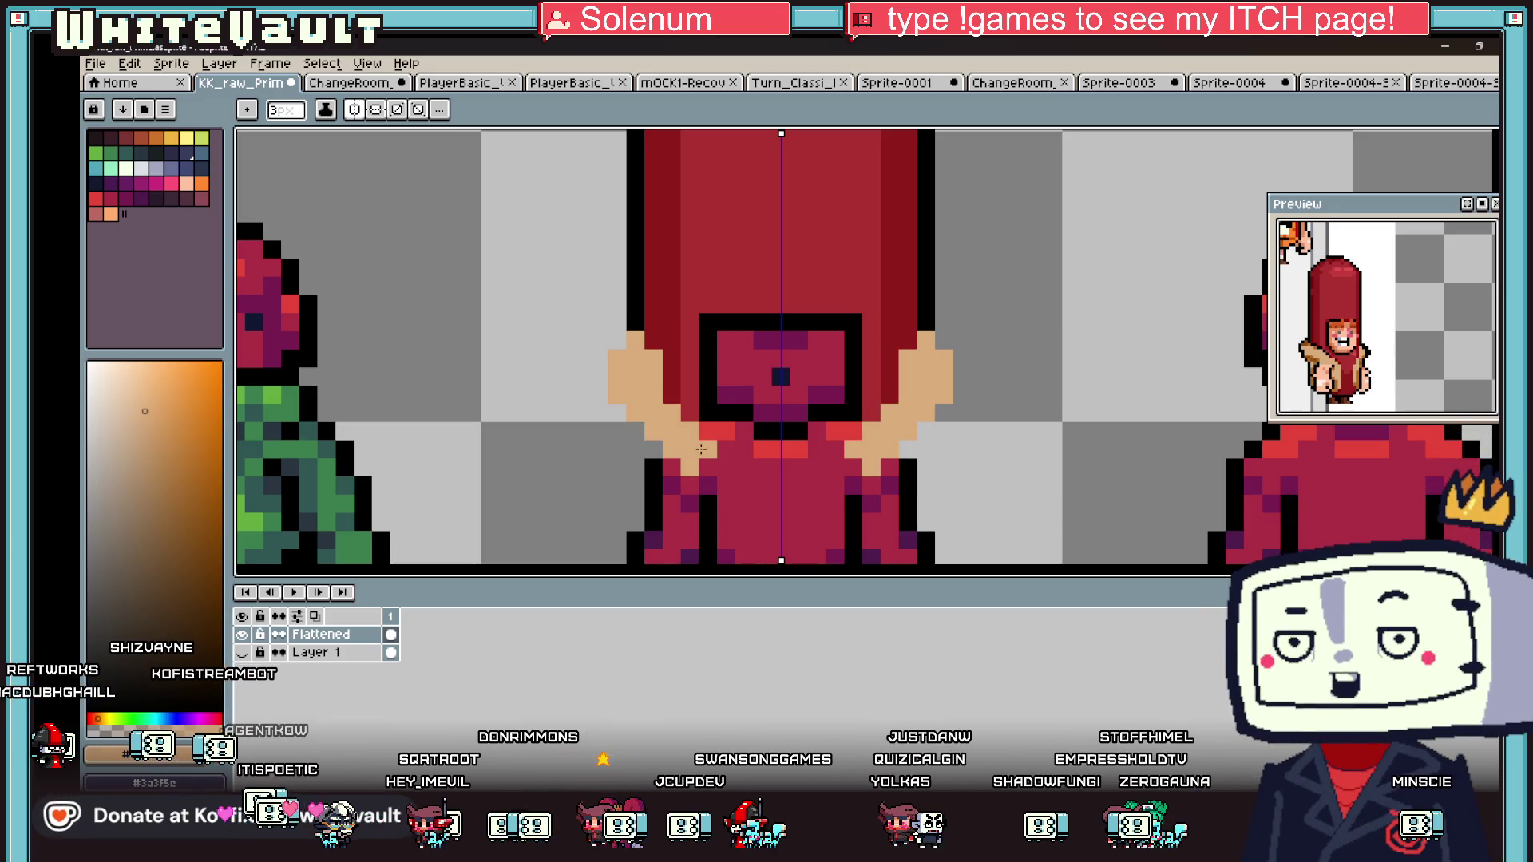
{"action": "scroll", "coordinate": [701, 450], "scroll_direction": "down", "scroll_amount": 3}
{"action": "scroll", "coordinate": [724, 432], "scroll_direction": "up", "scroll_amount": 4}
{"action": "key", "text": "minus"}
{"action": "key", "text": "minus"}
{"action": "mouse_move", "coordinate": [748, 335]}
{"action": "left_mouse_down"}
{"action": "mouse_move", "coordinate": [749, 477]}
{"action": "mouse_move", "coordinate": [725, 506]}
{"action": "mouse_move", "coordinate": [723, 337]}
{"action": "left_mouse_up"}
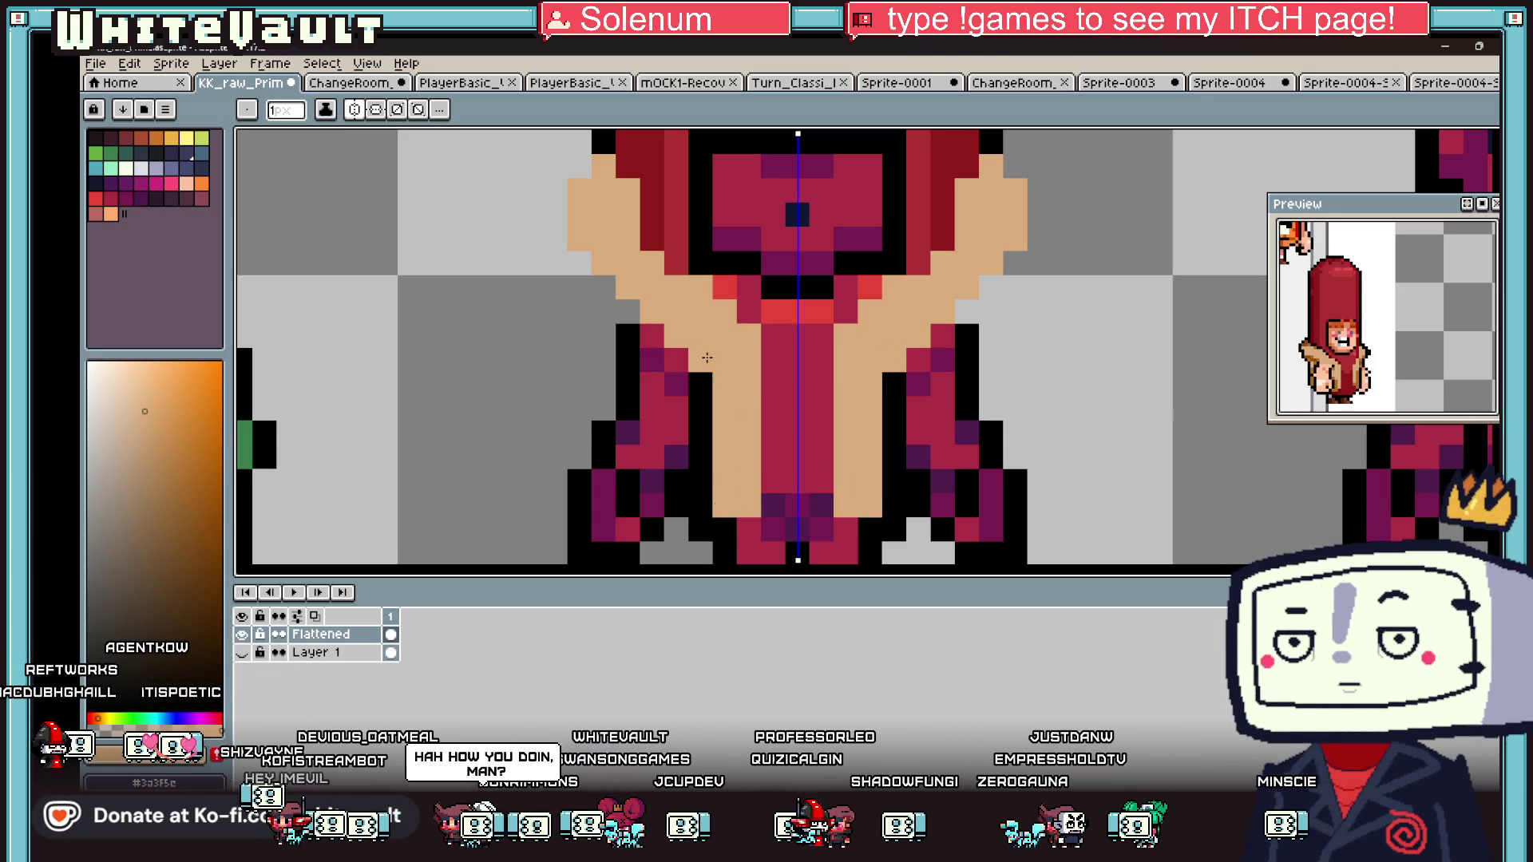
- Outline the arms' outer edges and the area below them in black
{"action": "left_click", "coordinate": [600, 144], "text": "alt"}
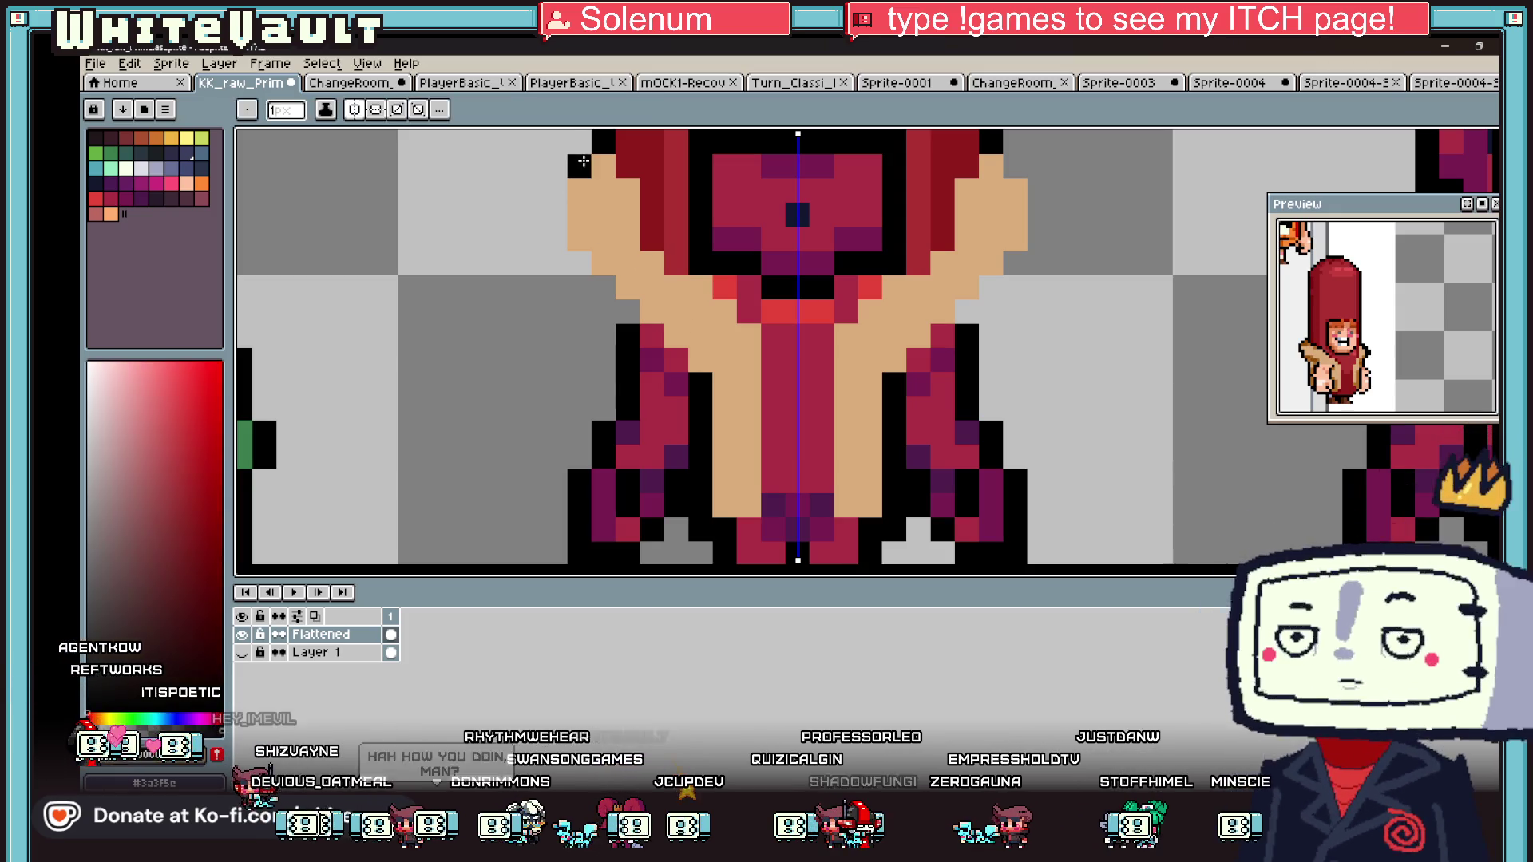
{"action": "left_click_drag", "start_coordinate": [563, 186], "coordinate": [552, 277]}
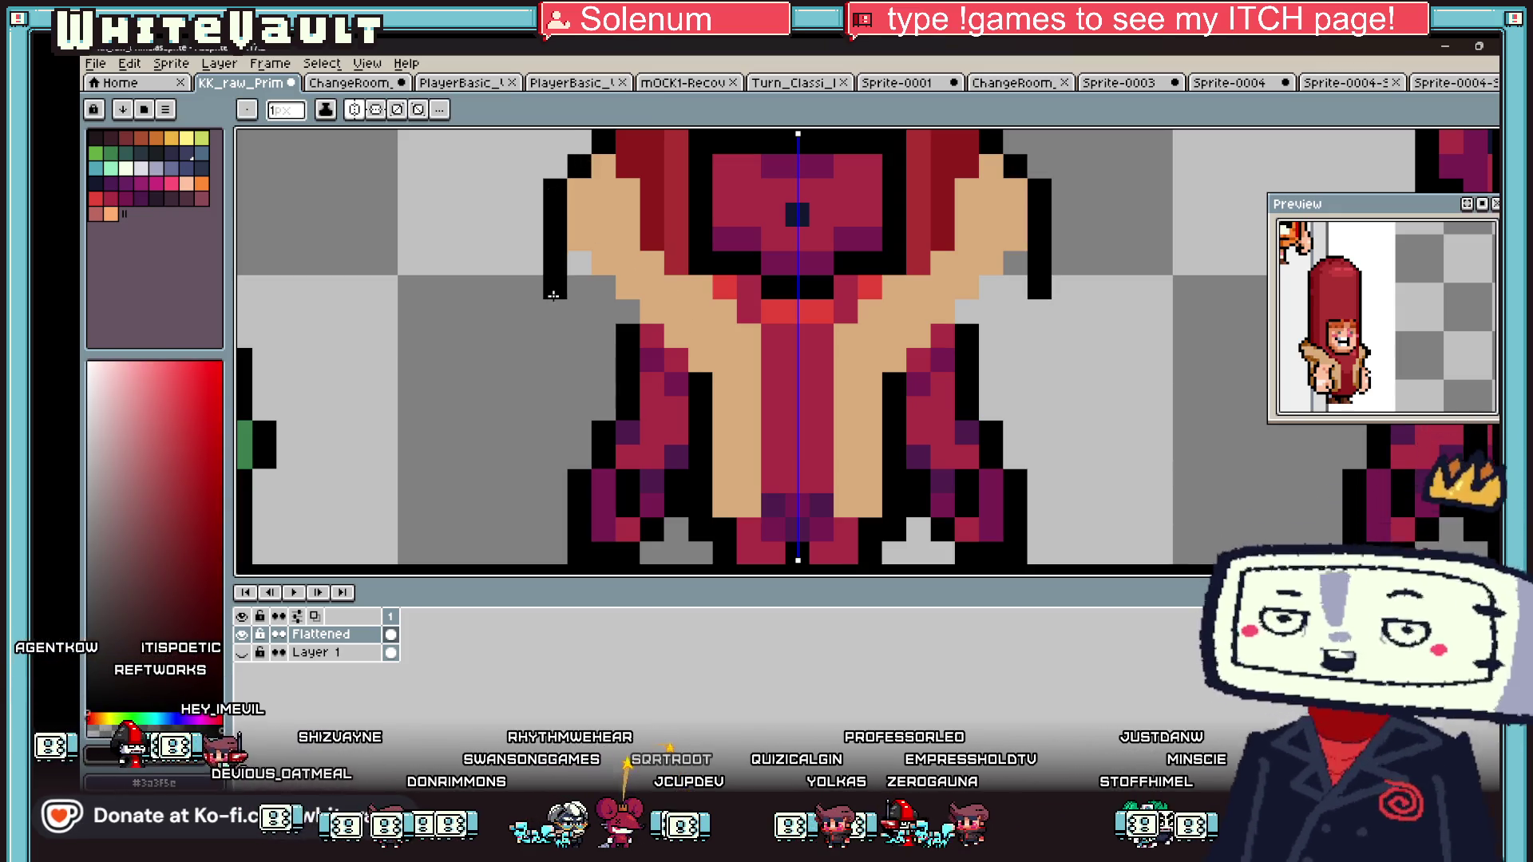
{"action": "left_click_drag", "start_coordinate": [572, 354], "coordinate": [580, 378]}
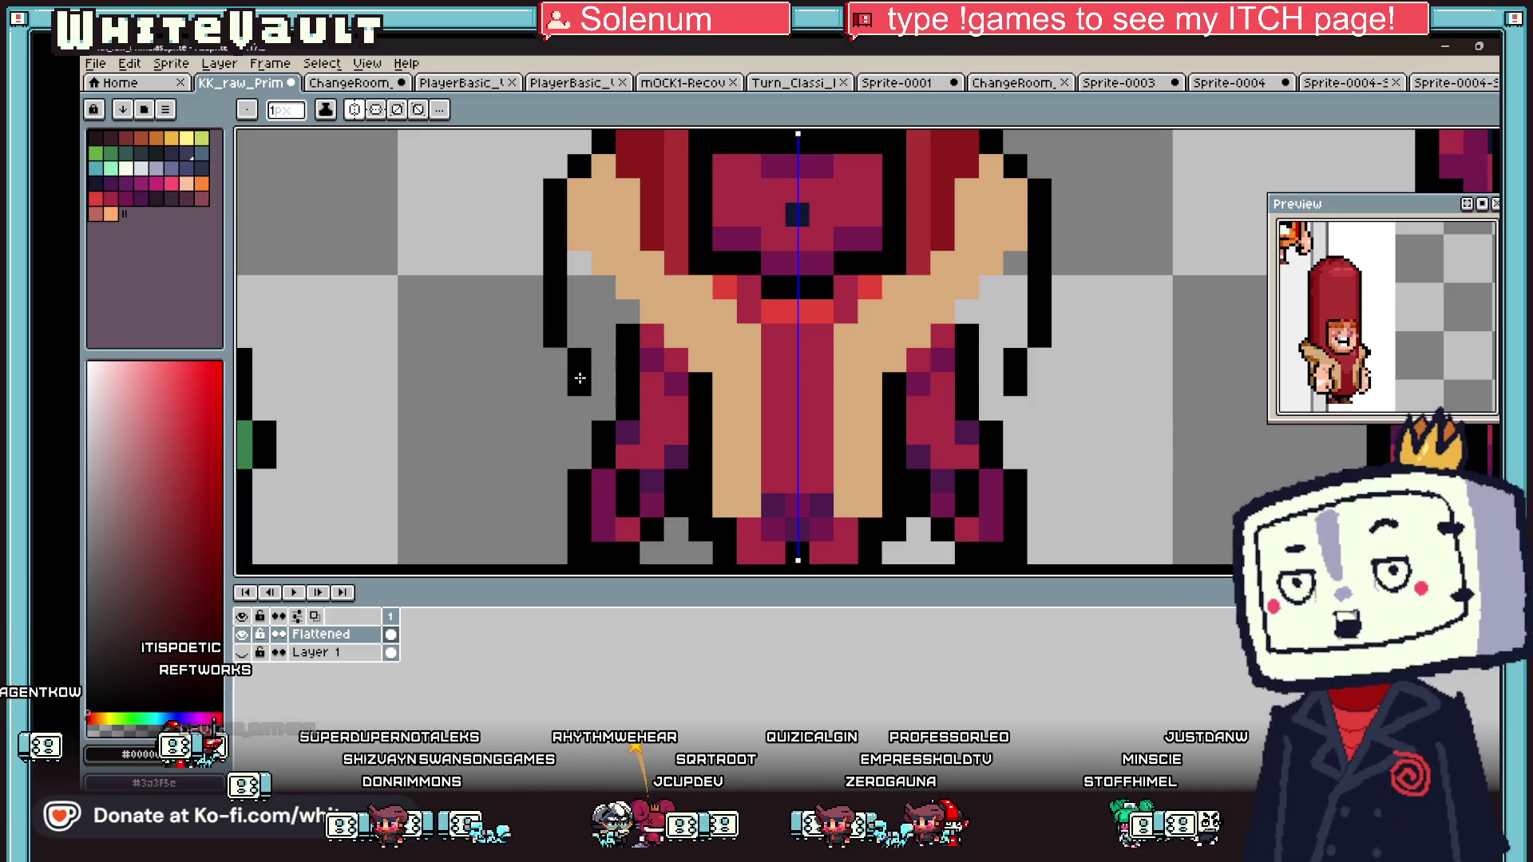
{"action": "left_click", "coordinate": [630, 257], "text": "alt"}
{"action": "scroll", "coordinate": [660, 299], "scroll_direction": "down", "scroll_amount": 3}
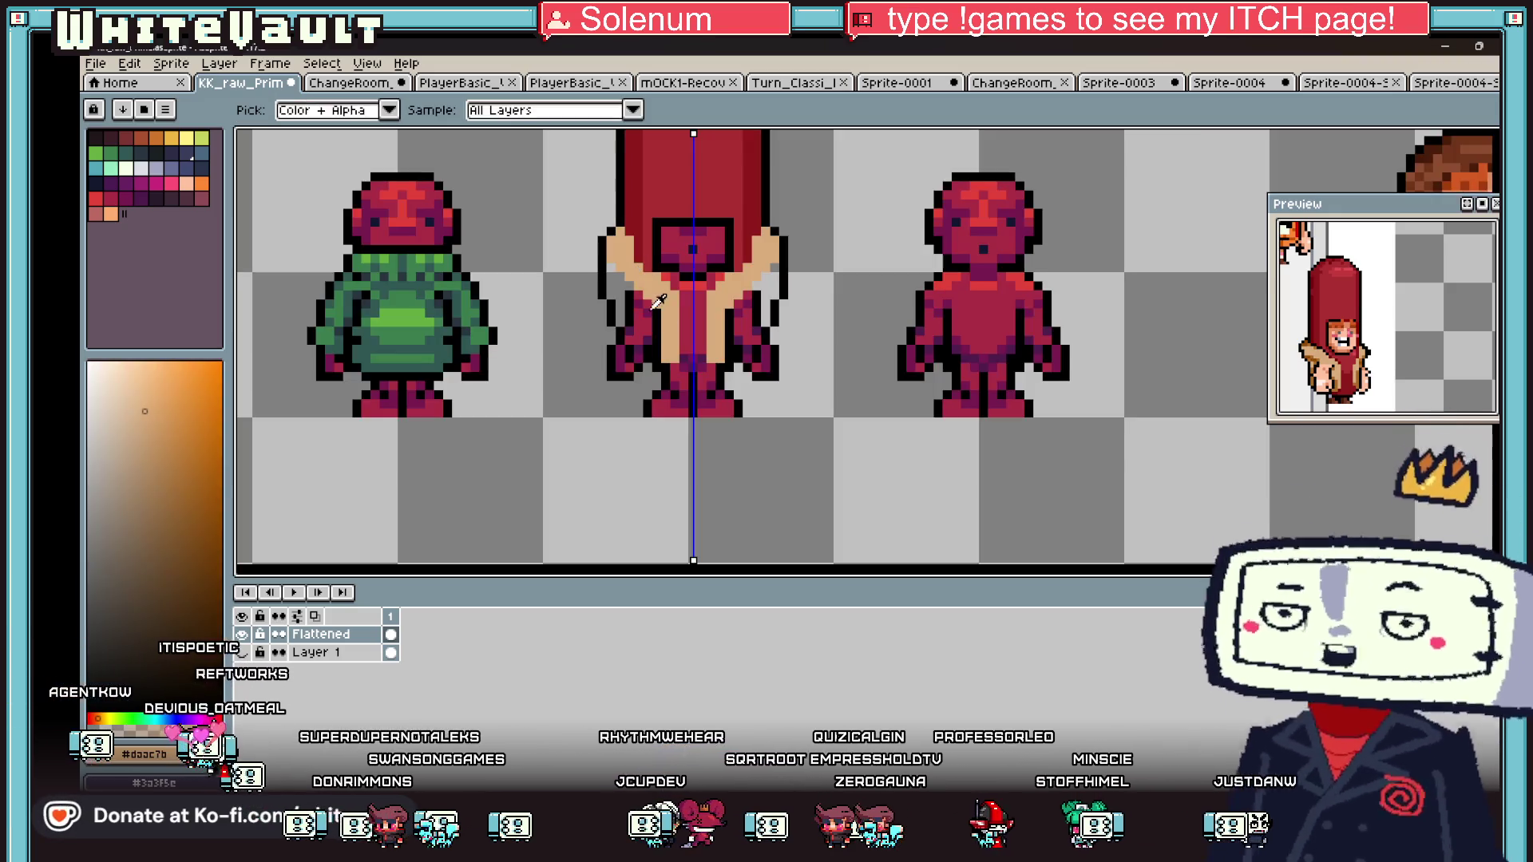
{"action": "scroll", "coordinate": [670, 381], "scroll_direction": "up", "scroll_amount": 2}
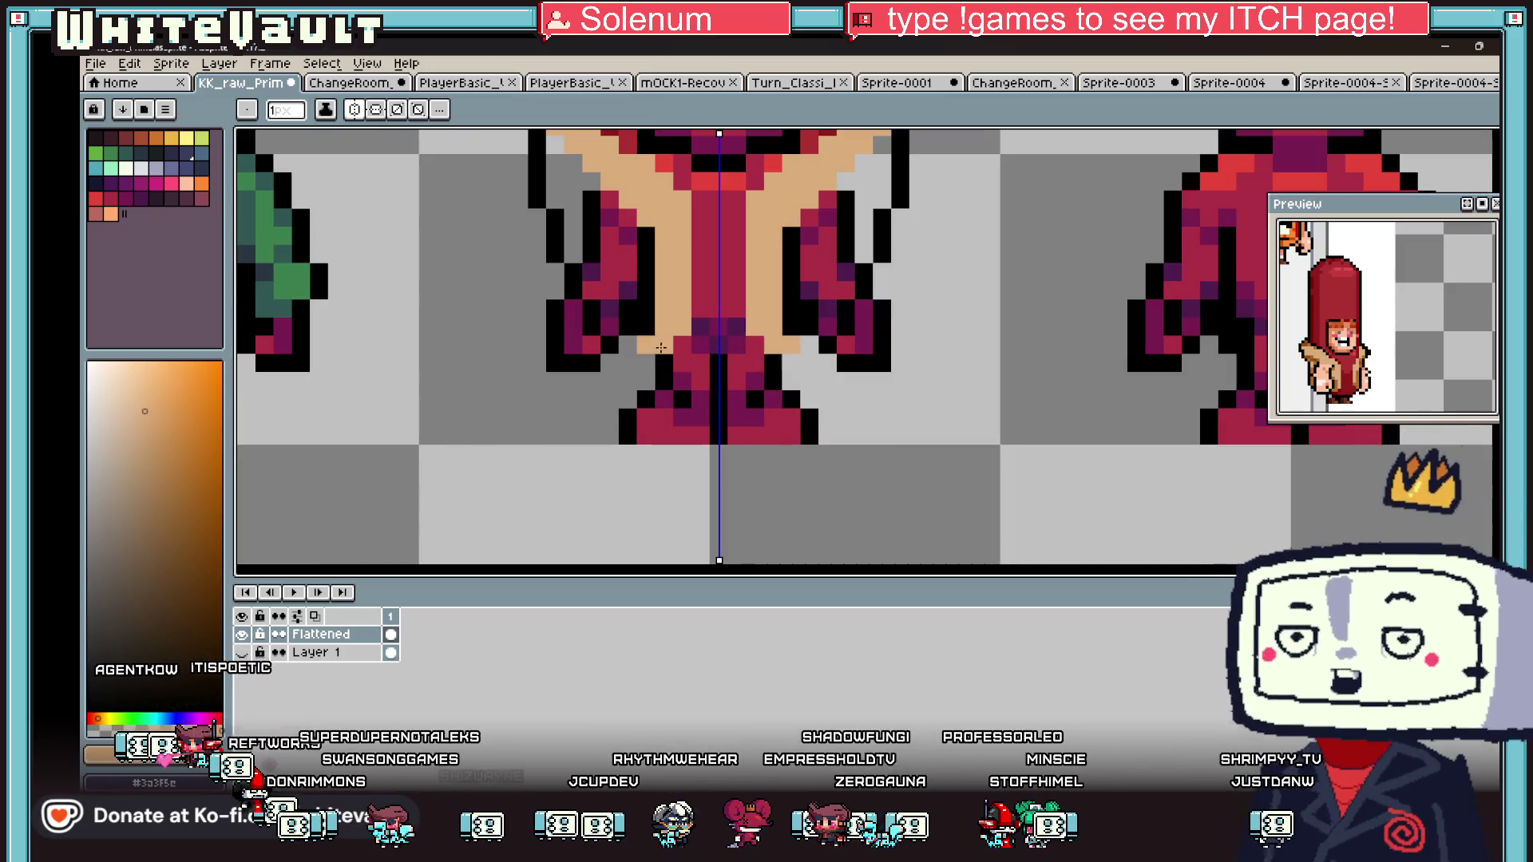
- Sample colours from the sprite and paint a brown outline down the shoulder
{"action": "left_click", "coordinate": [687, 348], "text": "alt"}
{"action": "scroll", "coordinate": [689, 339], "scroll_direction": "down", "scroll_amount": 2}
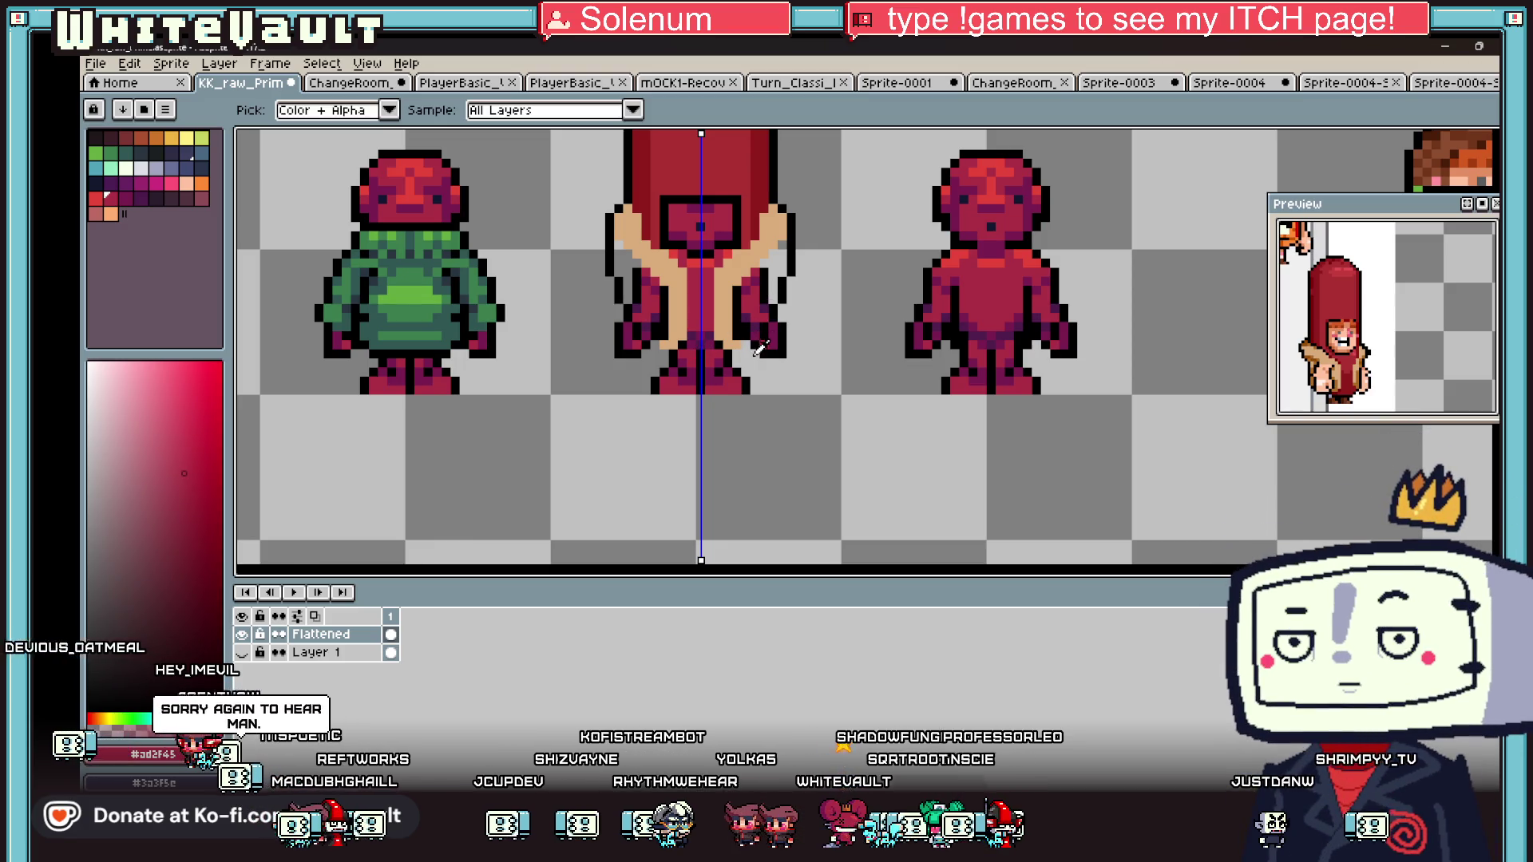
{"action": "scroll", "coordinate": [751, 344], "scroll_direction": "up", "scroll_amount": 2}
{"action": "left_click", "coordinate": [736, 330], "text": "alt"}
{"action": "scroll", "coordinate": [781, 275], "scroll_direction": "down", "scroll_amount": 3}
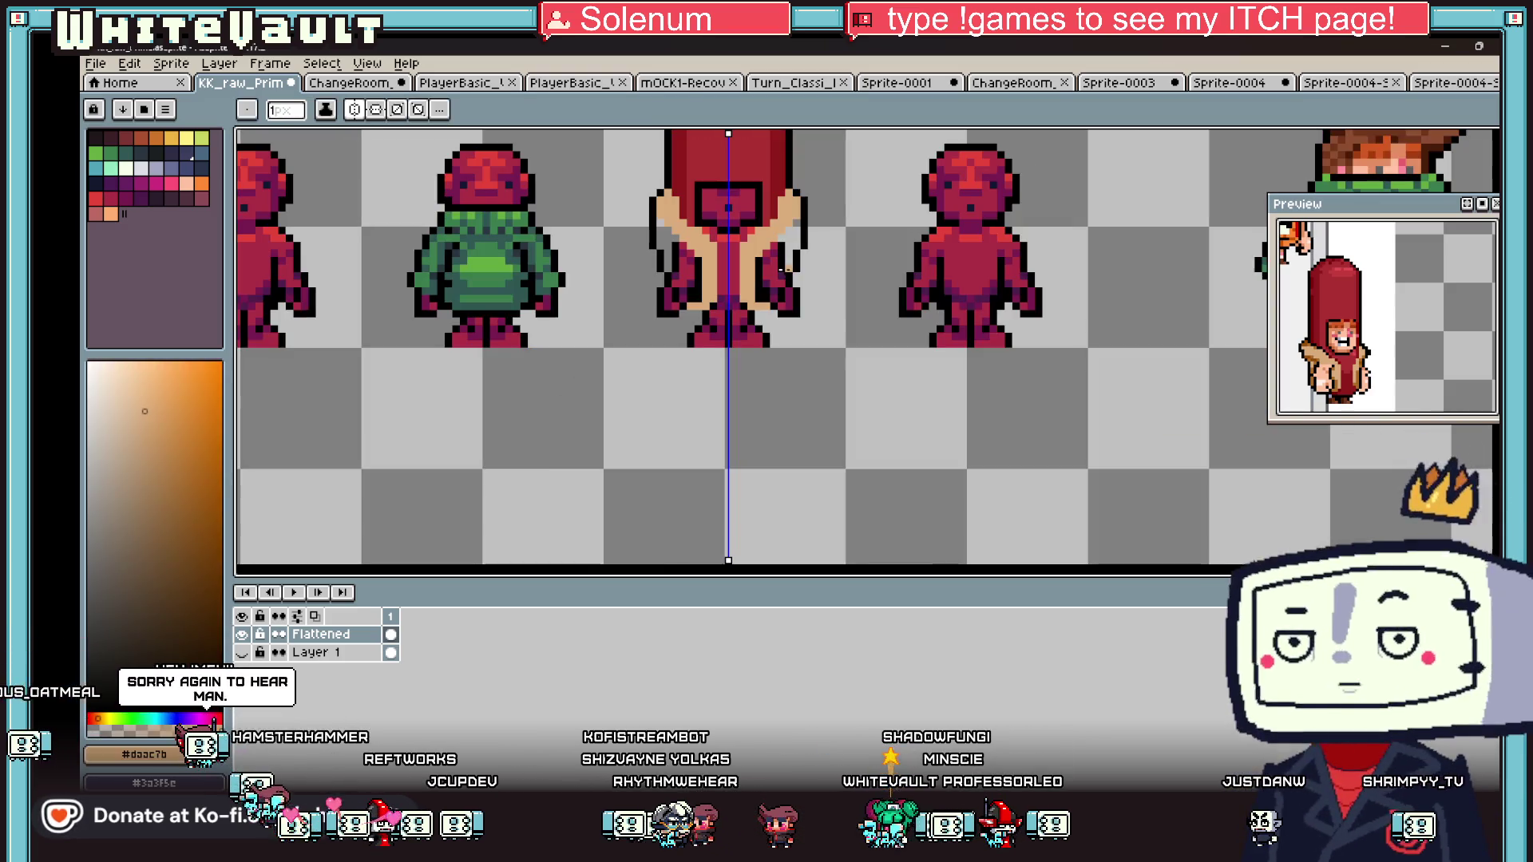
{"action": "key", "text": "alt"}
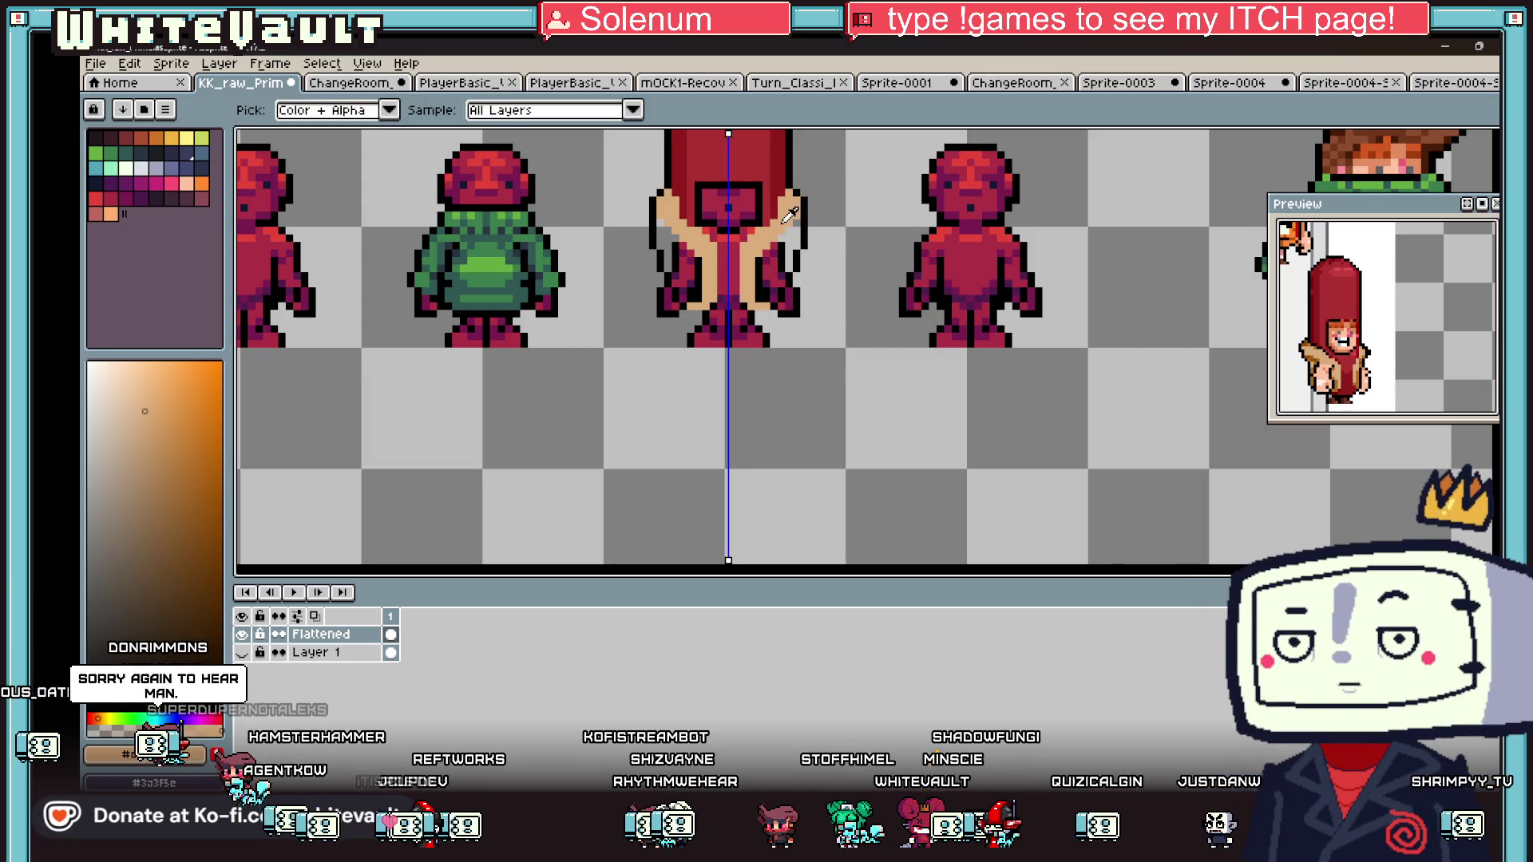
{"action": "scroll", "coordinate": [540, 366], "scroll_direction": "down", "scroll_amount": 4}
{"action": "scroll", "coordinate": [603, 365], "scroll_direction": "up", "scroll_amount": 4}
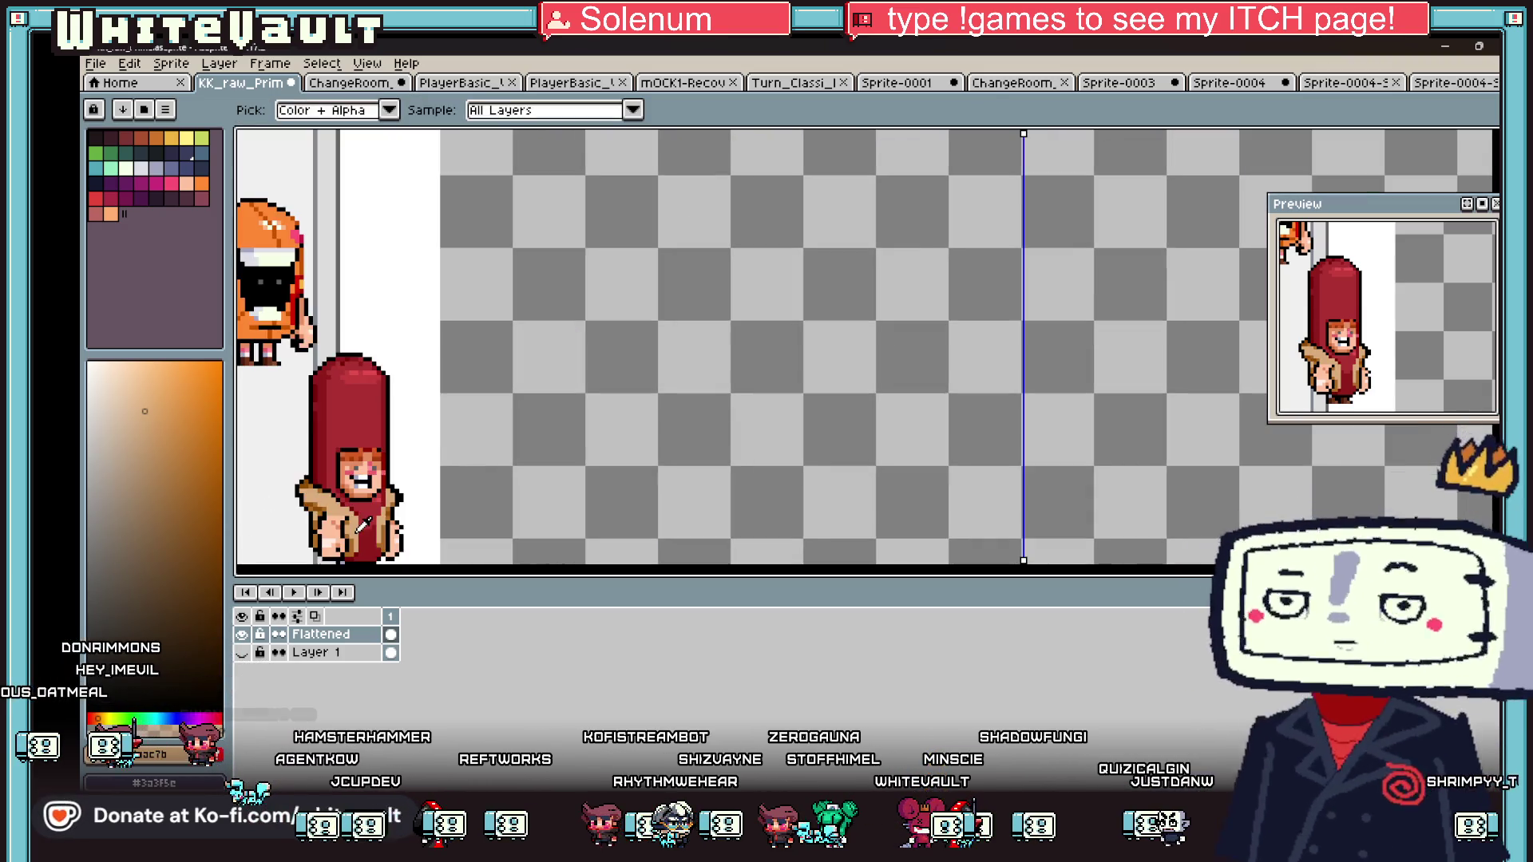
{"action": "scroll", "coordinate": [603, 366], "scroll_direction": "down", "scroll_amount": 4}
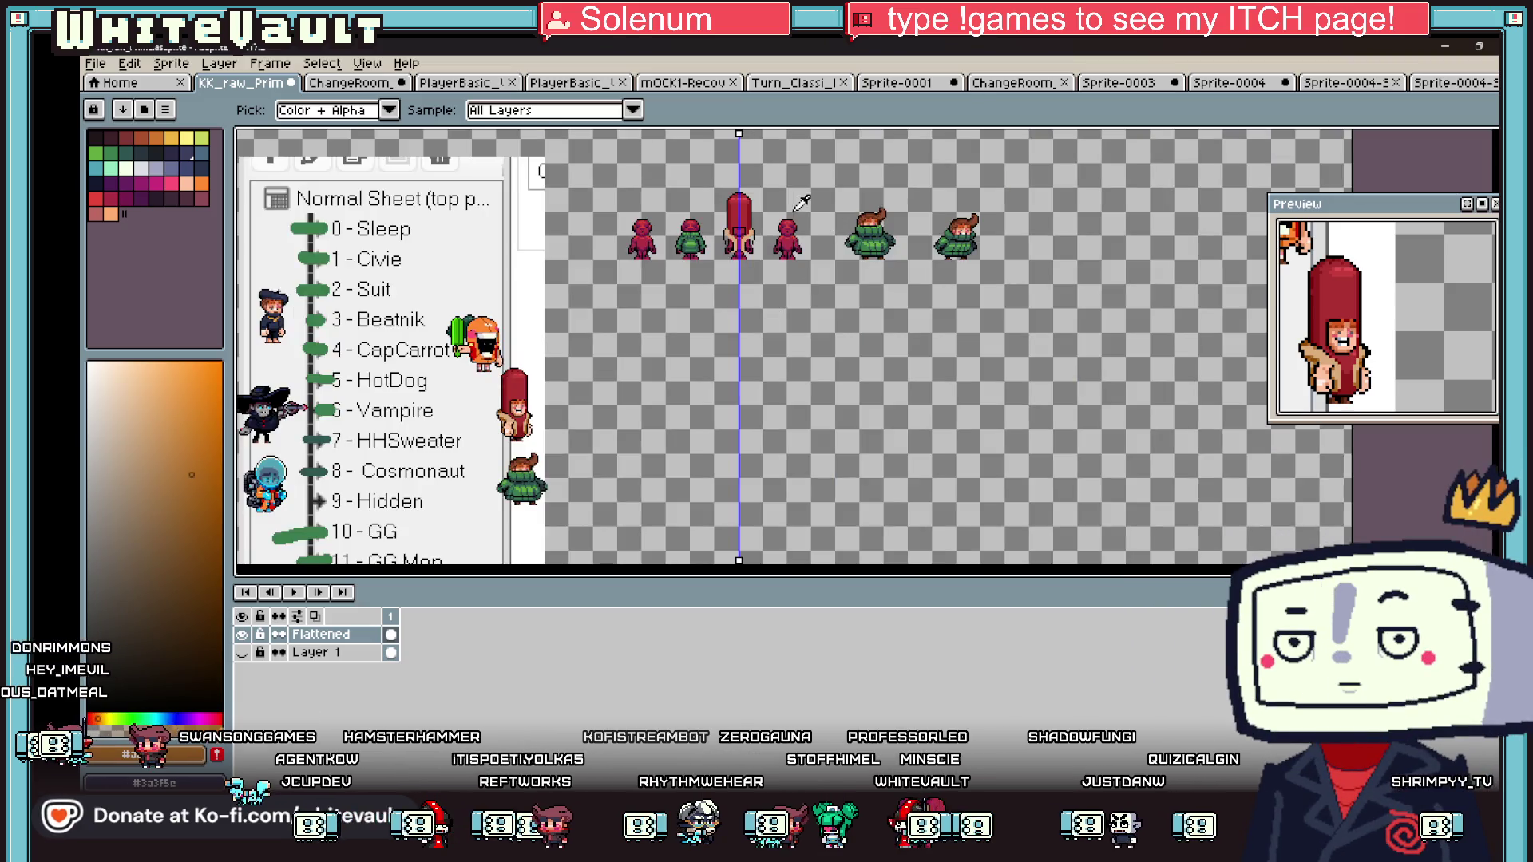
{"action": "scroll", "coordinate": [692, 293], "scroll_direction": "up", "scroll_amount": 6}
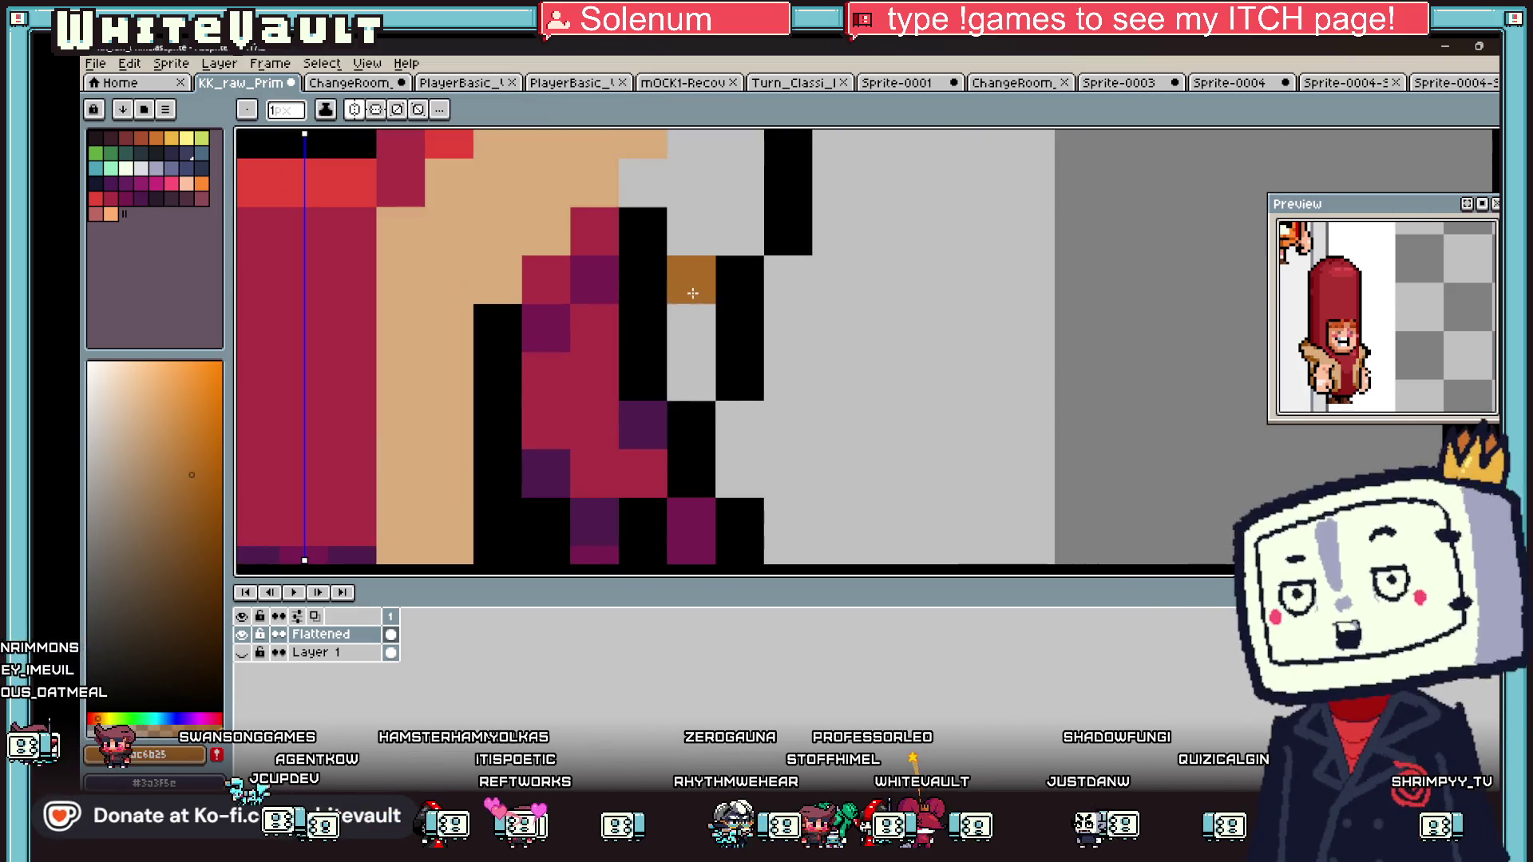
{"action": "mouse_move", "coordinate": [692, 293]}
{"action": "left_mouse_down"}
{"action": "mouse_move", "coordinate": [692, 375]}
{"action": "mouse_move", "coordinate": [691, 231]}
{"action": "mouse_move", "coordinate": [631, 232]}
{"action": "mouse_move", "coordinate": [552, 297]}
{"action": "mouse_move", "coordinate": [546, 327]}
{"action": "left_mouse_up"}
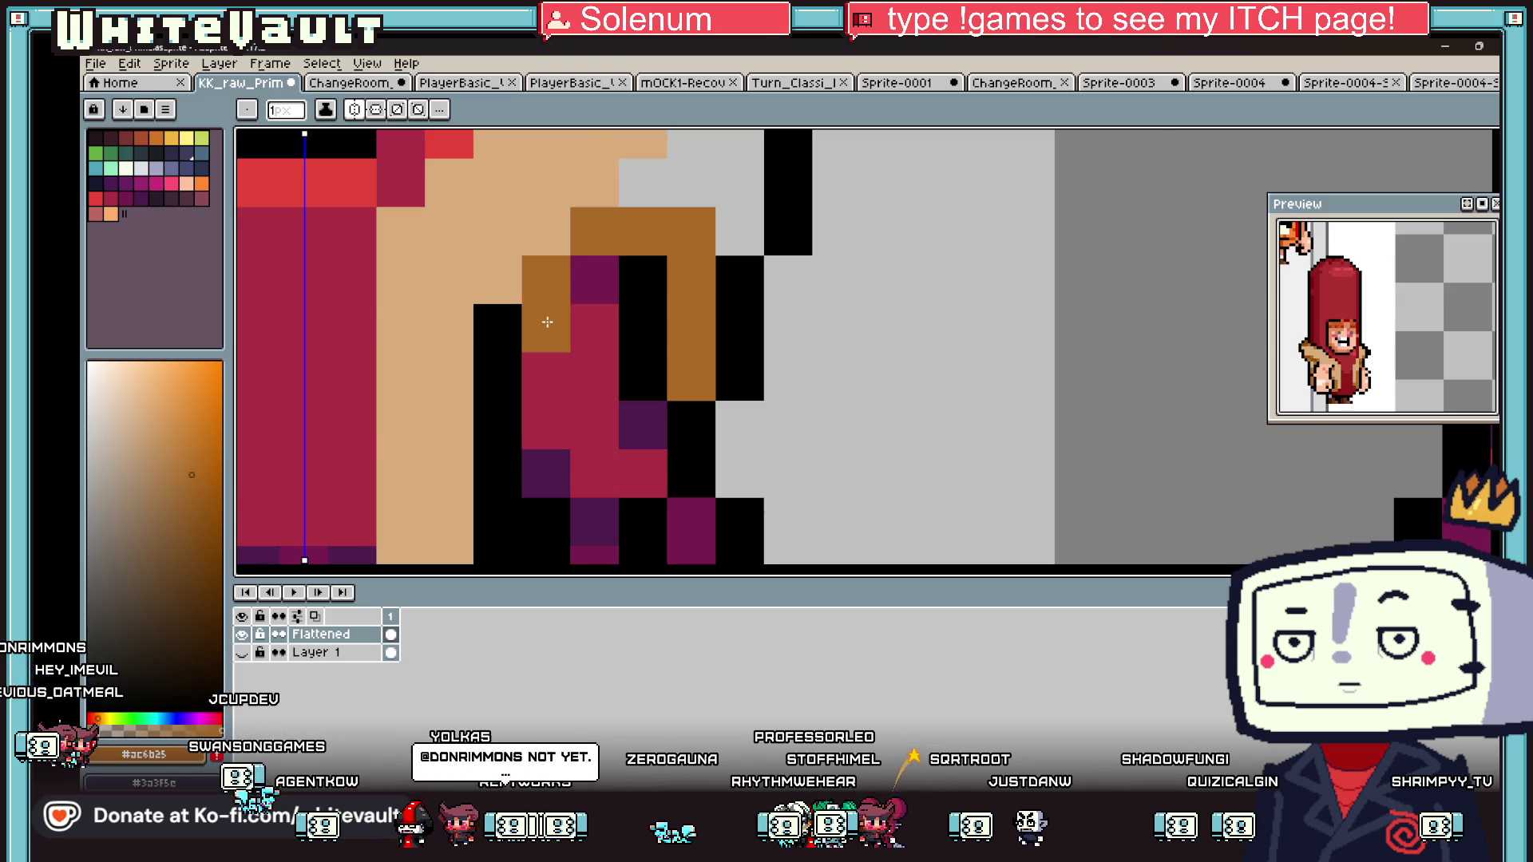
- Fill both shoulders brown with the paint bucket
{"action": "scroll", "coordinate": [546, 327], "scroll_direction": "down", "scroll_amount": 3}
{"action": "key", "text": "g"}
{"action": "left_click", "coordinate": [600, 261]}
{"action": "scroll", "coordinate": [600, 261], "scroll_direction": "down", "scroll_amount": 3}
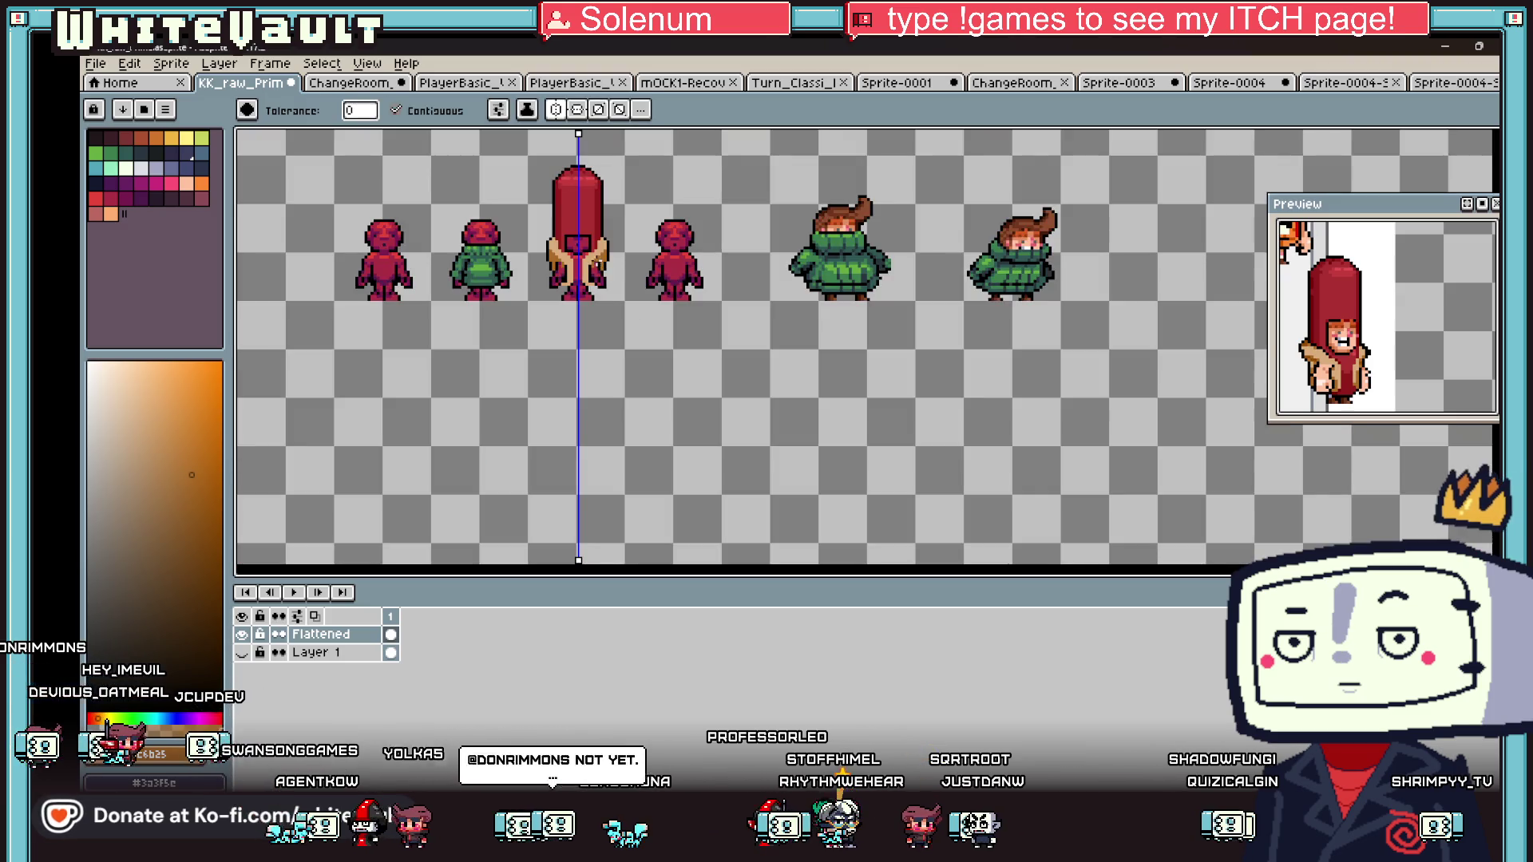
- Sample the arm colour and add mirrored waist pixels and black outline pixels below the arms
{"action": "key", "text": "i"}
{"action": "scroll", "coordinate": [583, 328], "scroll_direction": "up", "scroll_amount": 3}
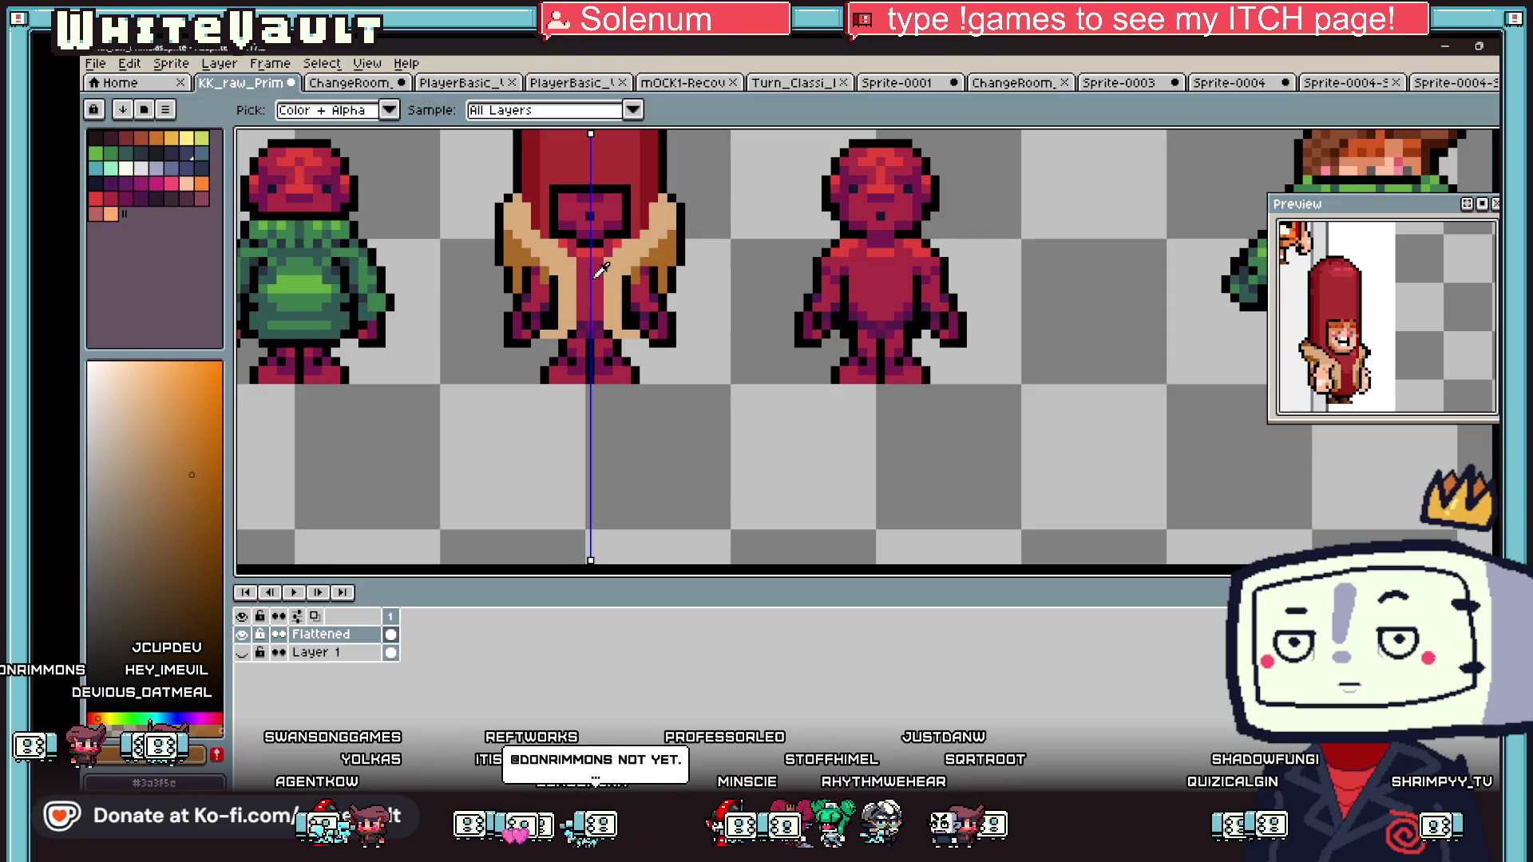
{"action": "left_click", "coordinate": [601, 269]}
{"action": "scroll", "coordinate": [586, 319], "scroll_direction": "up", "scroll_amount": 3}
{"action": "left_click", "coordinate": [518, 322]}
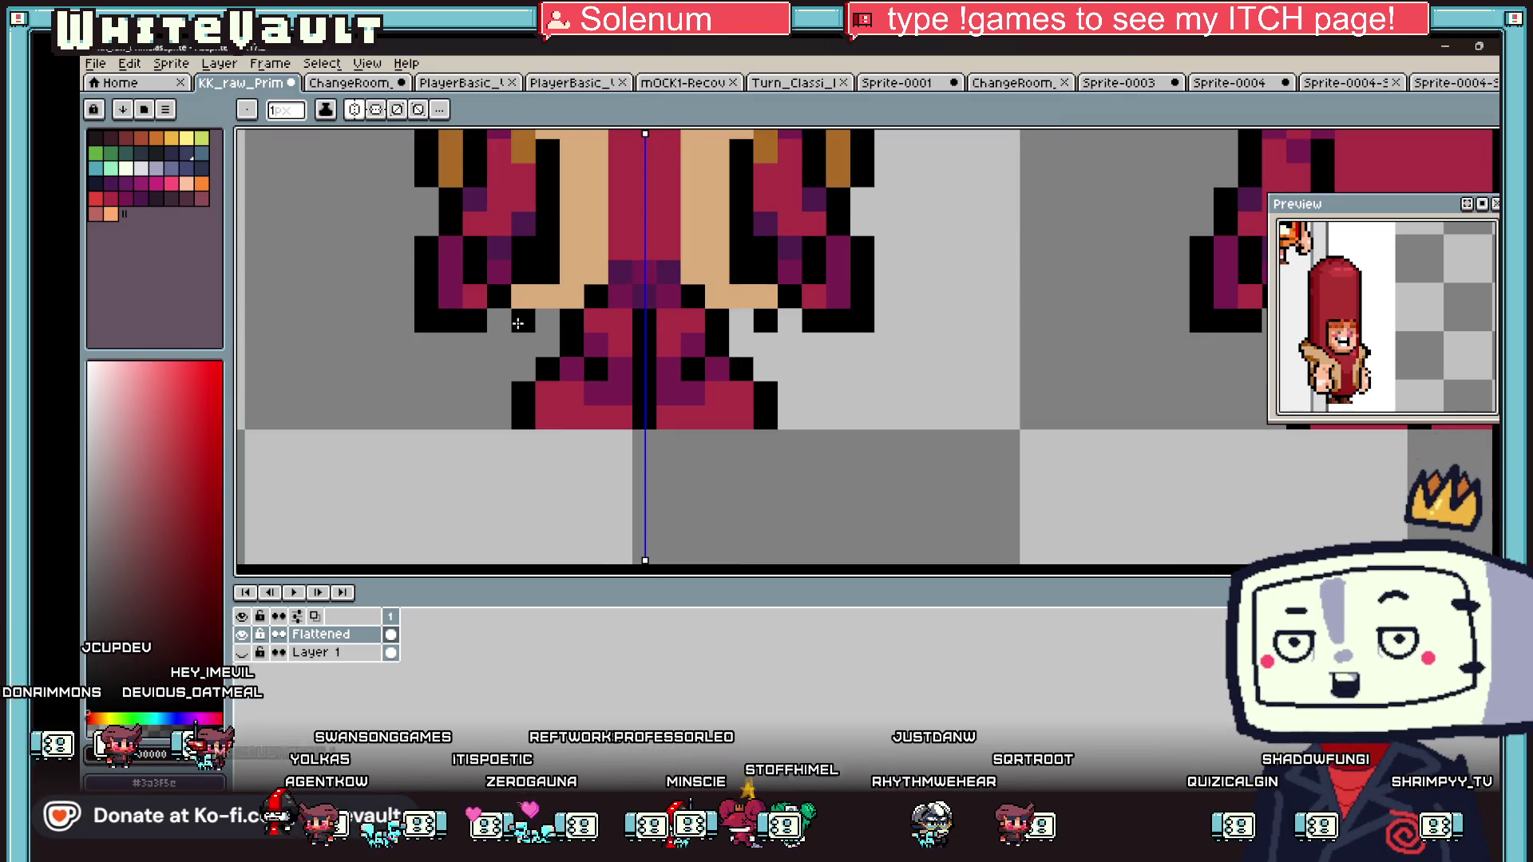
{"action": "left_click", "coordinate": [571, 369]}
{"action": "left_click", "coordinate": [671, 369]}
- Recolour the dark purple row and the pixels between the legs and near the waist in red
{"action": "left_click", "coordinate": [671, 254], "text": "alt"}
{"action": "left_click", "coordinate": [665, 272]}
{"action": "left_click_drag", "start_coordinate": [696, 298], "coordinate": [590, 307]}
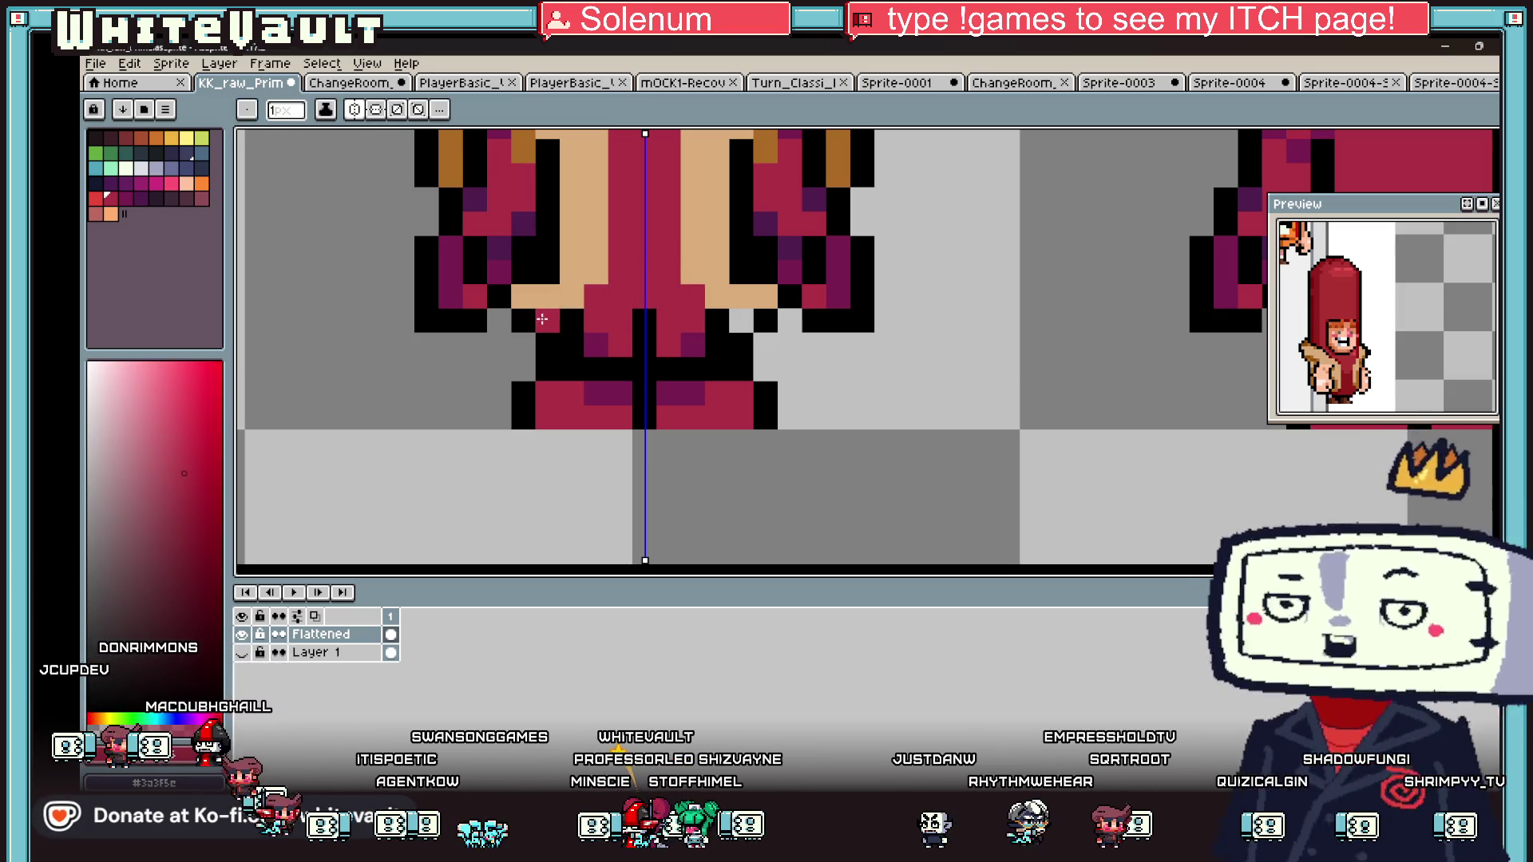
{"action": "left_click", "coordinate": [570, 321]}
{"action": "left_click", "coordinate": [571, 345]}
- Darken the bright red torso pixels and paint dark red stripes down the torso centre
{"action": "scroll", "coordinate": [612, 308], "scroll_direction": "down", "scroll_amount": 3}
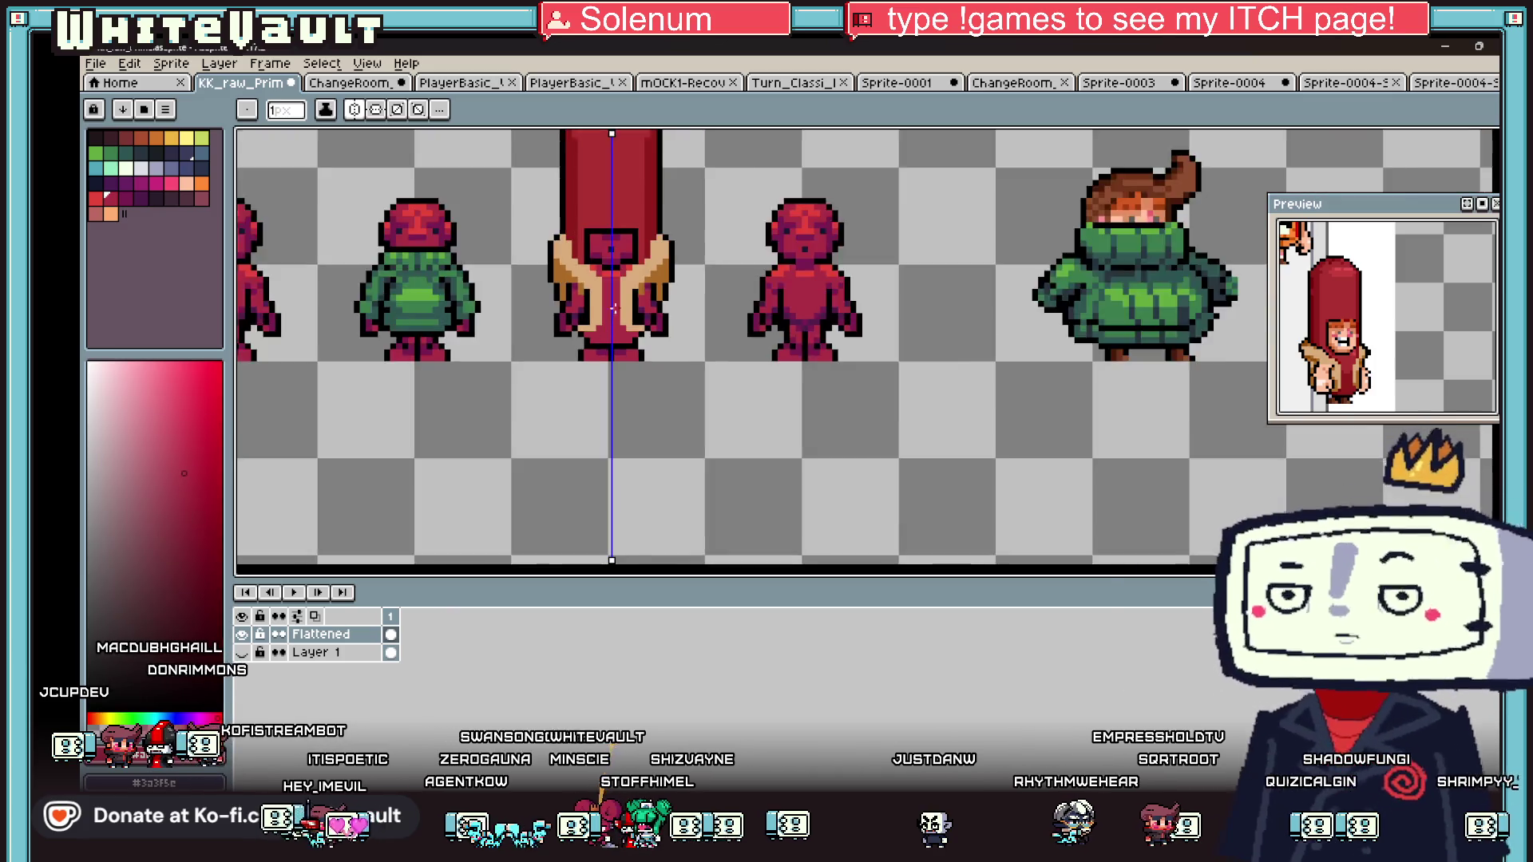
{"action": "scroll", "coordinate": [612, 309], "scroll_direction": "down", "scroll_amount": 1}
{"action": "scroll", "coordinate": [603, 303], "scroll_direction": "up", "scroll_amount": 3}
{"action": "scroll", "coordinate": [593, 297], "scroll_direction": "up", "scroll_amount": 2}
{"action": "left_click", "coordinate": [592, 297]}
{"action": "mouse_move", "coordinate": [635, 321]}
{"action": "left_mouse_down"}
{"action": "mouse_move", "coordinate": [683, 321]}
{"action": "mouse_move", "coordinate": [685, 527]}
{"action": "mouse_move", "coordinate": [695, 392]}
{"action": "left_mouse_up"}
{"action": "left_click", "coordinate": [775, 264]}
{"action": "left_click", "coordinate": [710, 321]}
- Extend the dark red centre stripes downward and fill the lower torso rows mid-red
{"action": "scroll", "coordinate": [708, 542], "scroll_direction": "down", "scroll_amount": 2}
{"action": "left_click", "coordinate": [685, 452]}
{"action": "left_click_drag", "start_coordinate": [707, 519], "coordinate": [723, 498]}
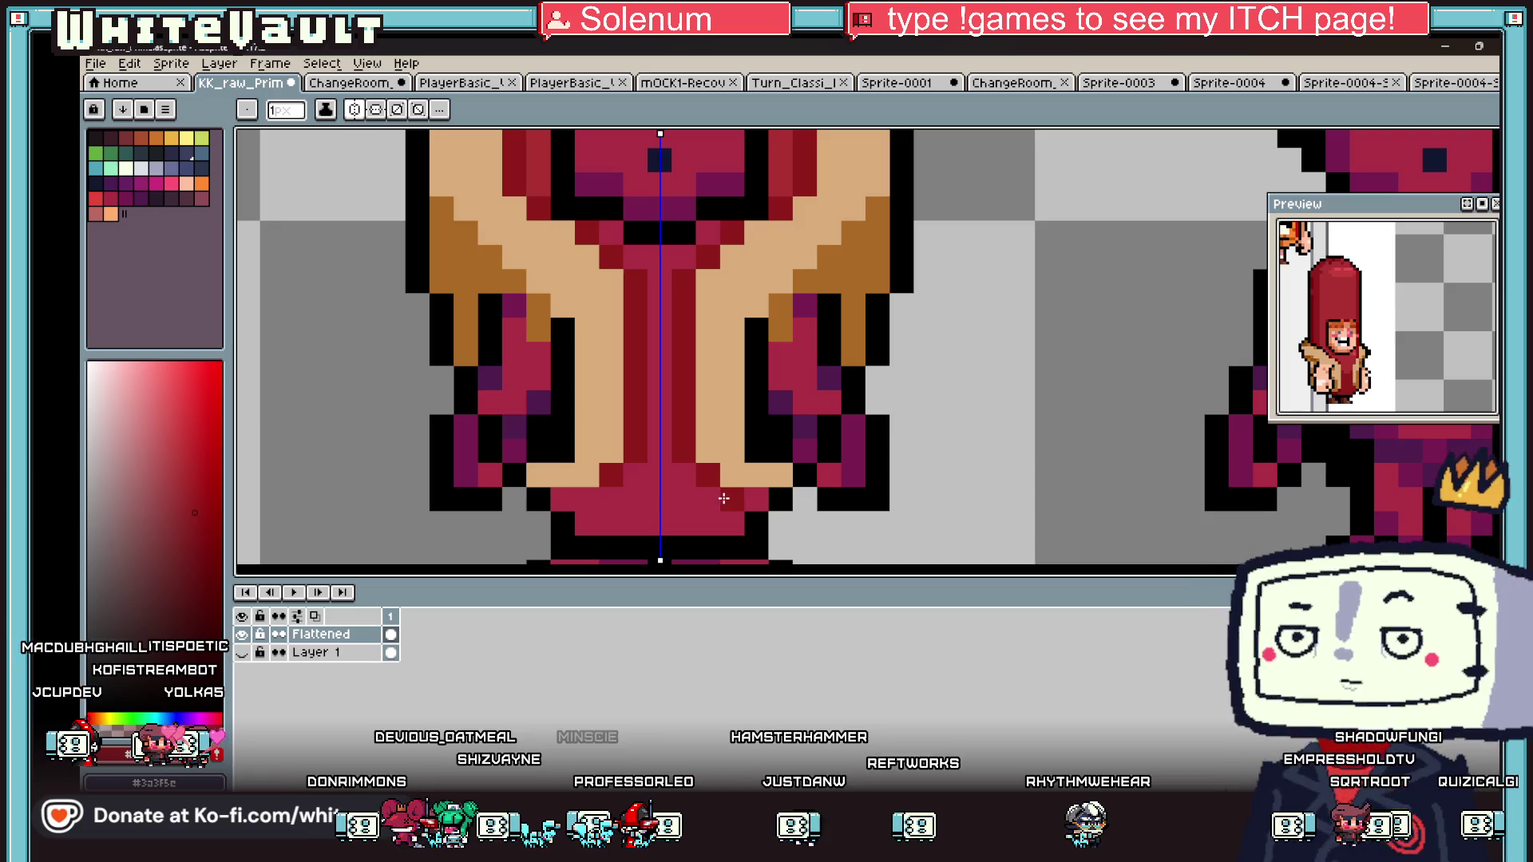
{"action": "left_click", "coordinate": [703, 497]}
- Paint a brown shading column down the arm
{"action": "scroll", "coordinate": [746, 324], "scroll_direction": "down", "scroll_amount": 4}
{"action": "key", "text": "i"}
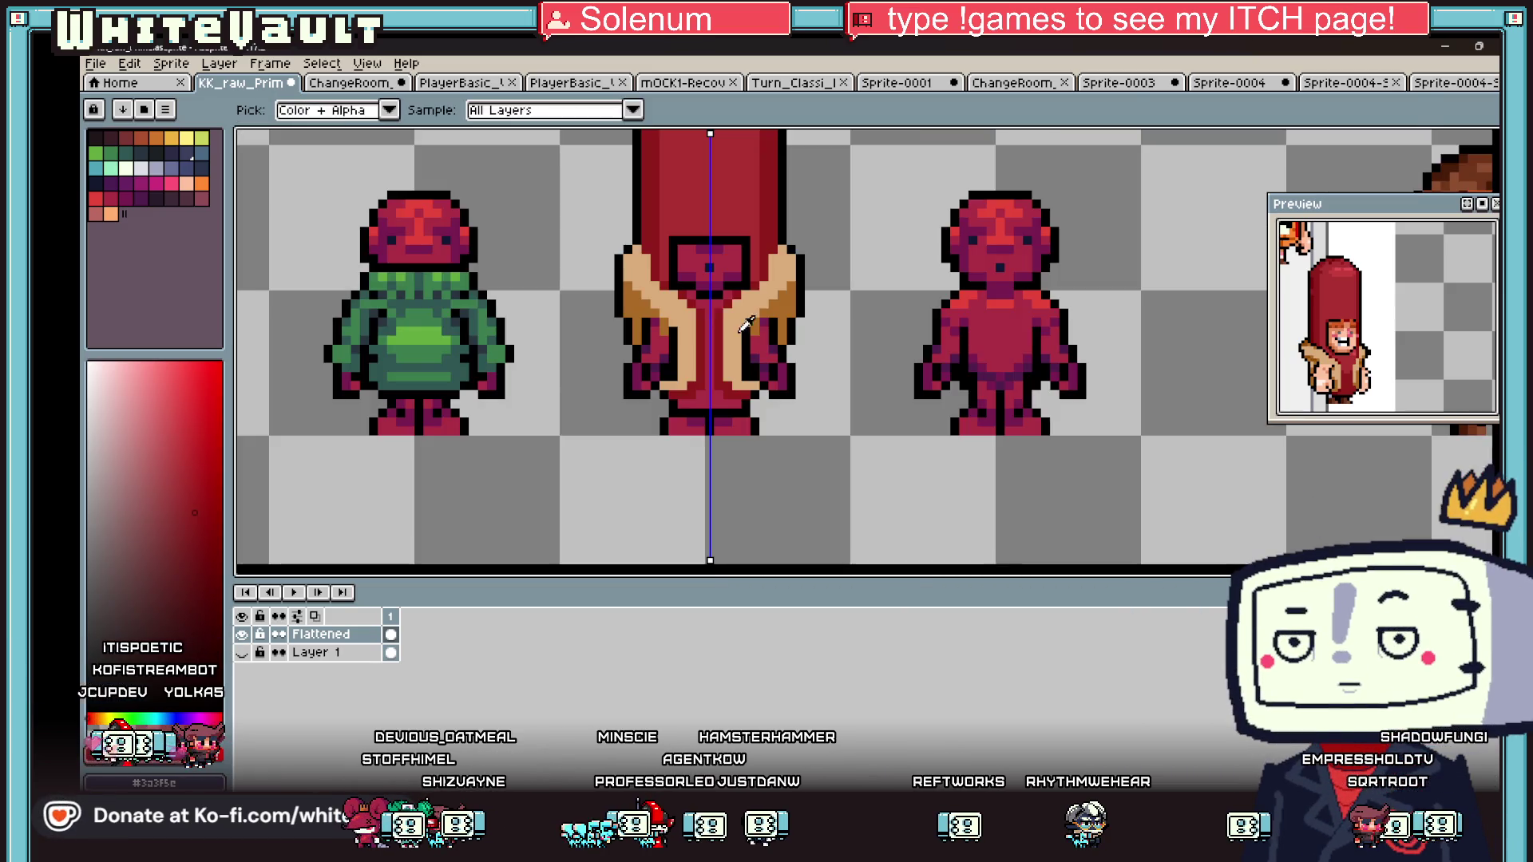
{"action": "scroll", "coordinate": [746, 324], "scroll_direction": "up", "scroll_amount": 3}
{"action": "left_click", "coordinate": [680, 352]}
{"action": "key", "text": "b"}
{"action": "left_click_drag", "start_coordinate": [684, 343], "coordinate": [683, 449]}
{"action": "scroll", "coordinate": [703, 383], "scroll_direction": "down", "scroll_amount": 3}
{"action": "scroll", "coordinate": [718, 340], "scroll_direction": "up", "scroll_amount": 2}
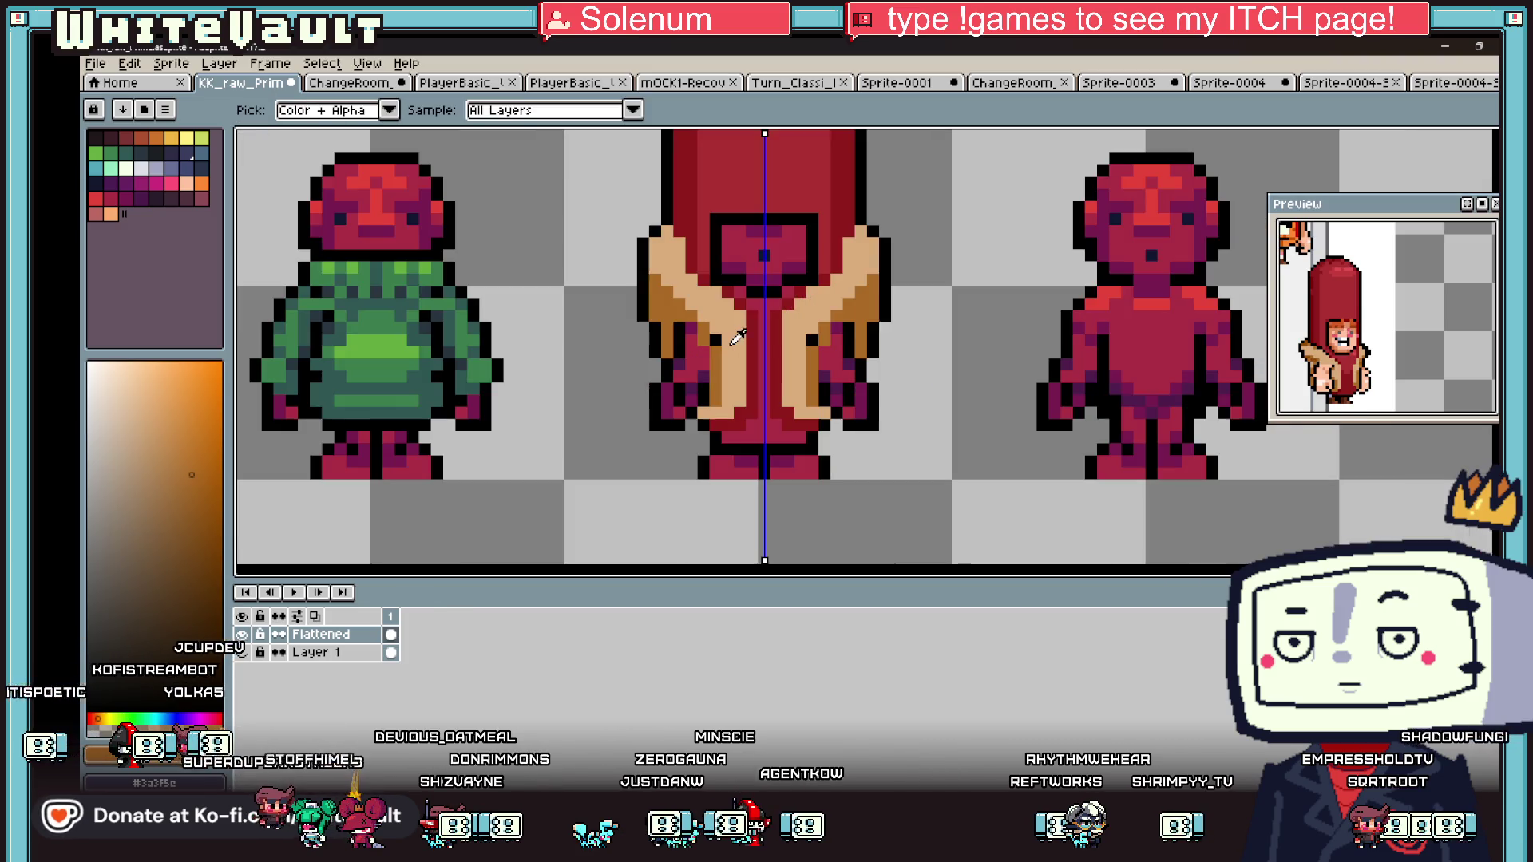
{"action": "scroll", "coordinate": [716, 338], "scroll_direction": "down", "scroll_amount": 2}
{"action": "scroll", "coordinate": [683, 262], "scroll_direction": "up", "scroll_amount": 2}
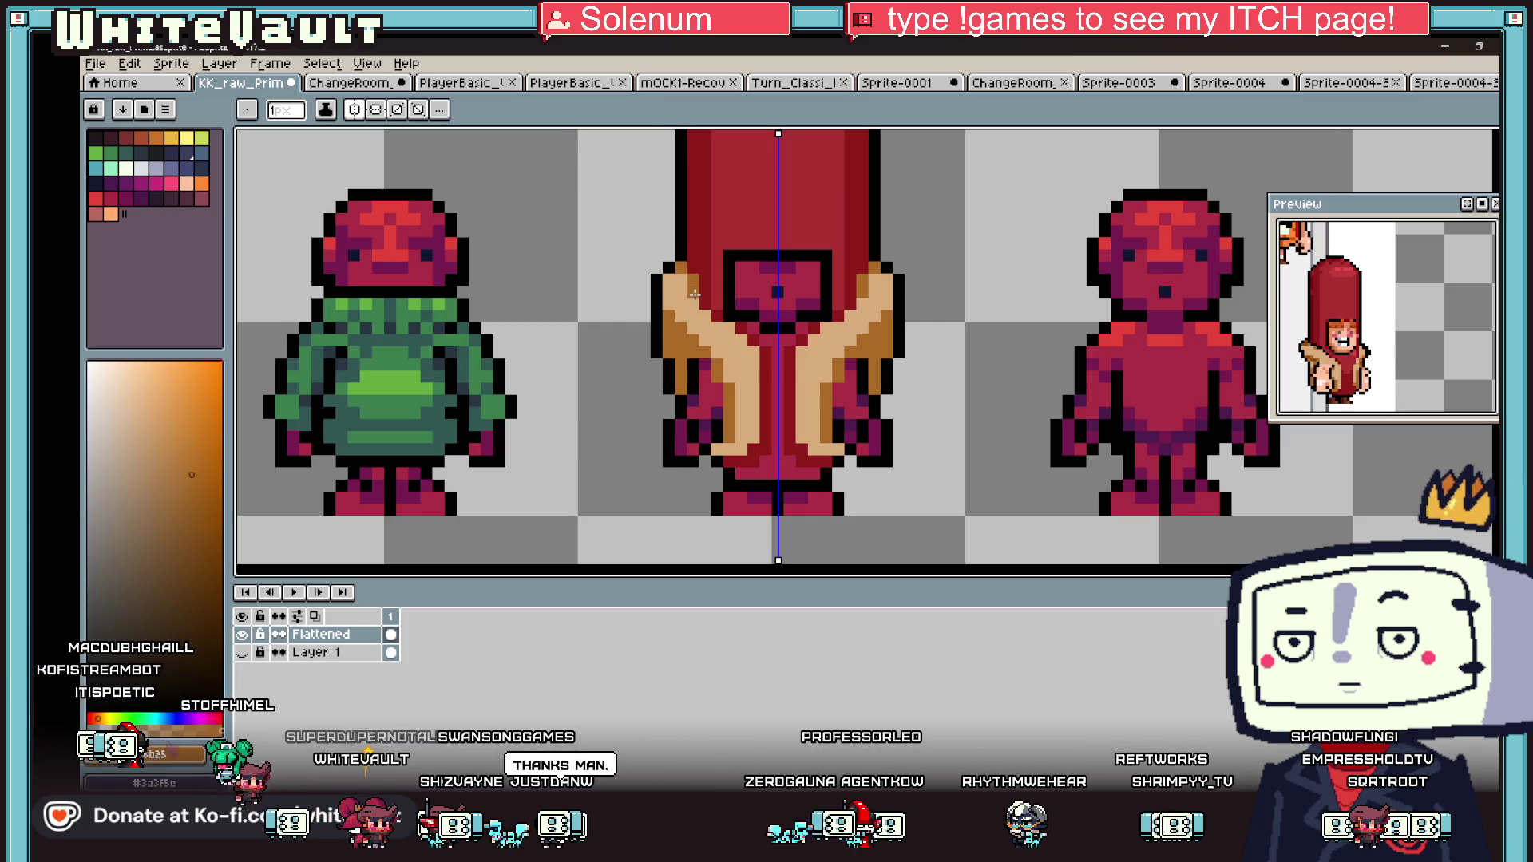
- Repaint the tan pixels beside the centre stripe with the red body colour
{"action": "key", "text": "i"}
{"action": "scroll", "coordinate": [728, 209], "scroll_direction": "down", "scroll_amount": 2}
{"action": "scroll", "coordinate": [729, 209], "scroll_direction": "up", "scroll_amount": 1}
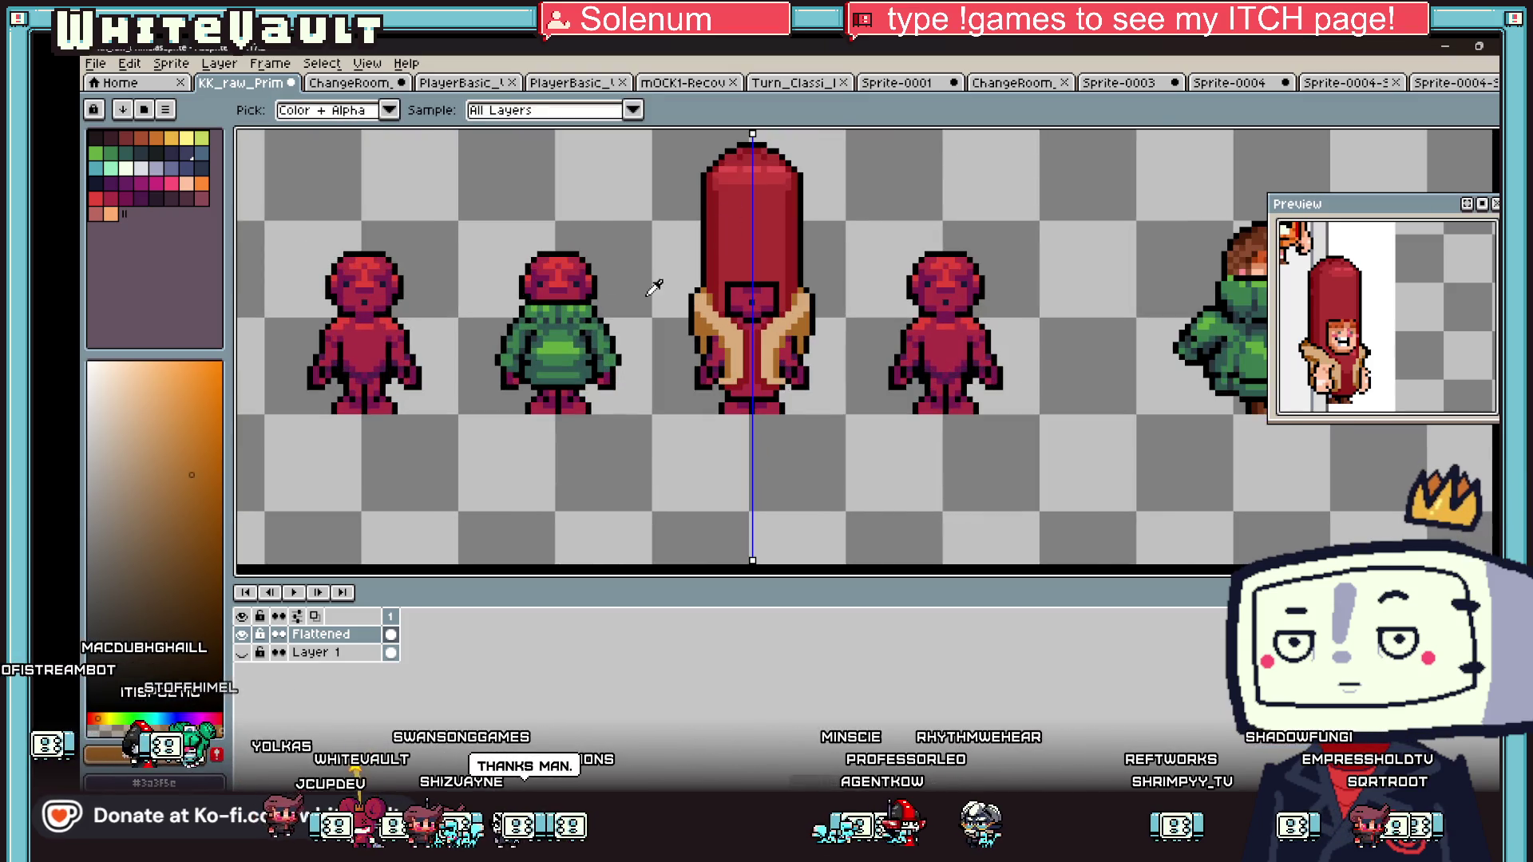
{"action": "left_click", "coordinate": [590, 280]}
{"action": "key", "text": "b"}
{"action": "scroll", "coordinate": [706, 285], "scroll_direction": "up", "scroll_amount": 1}
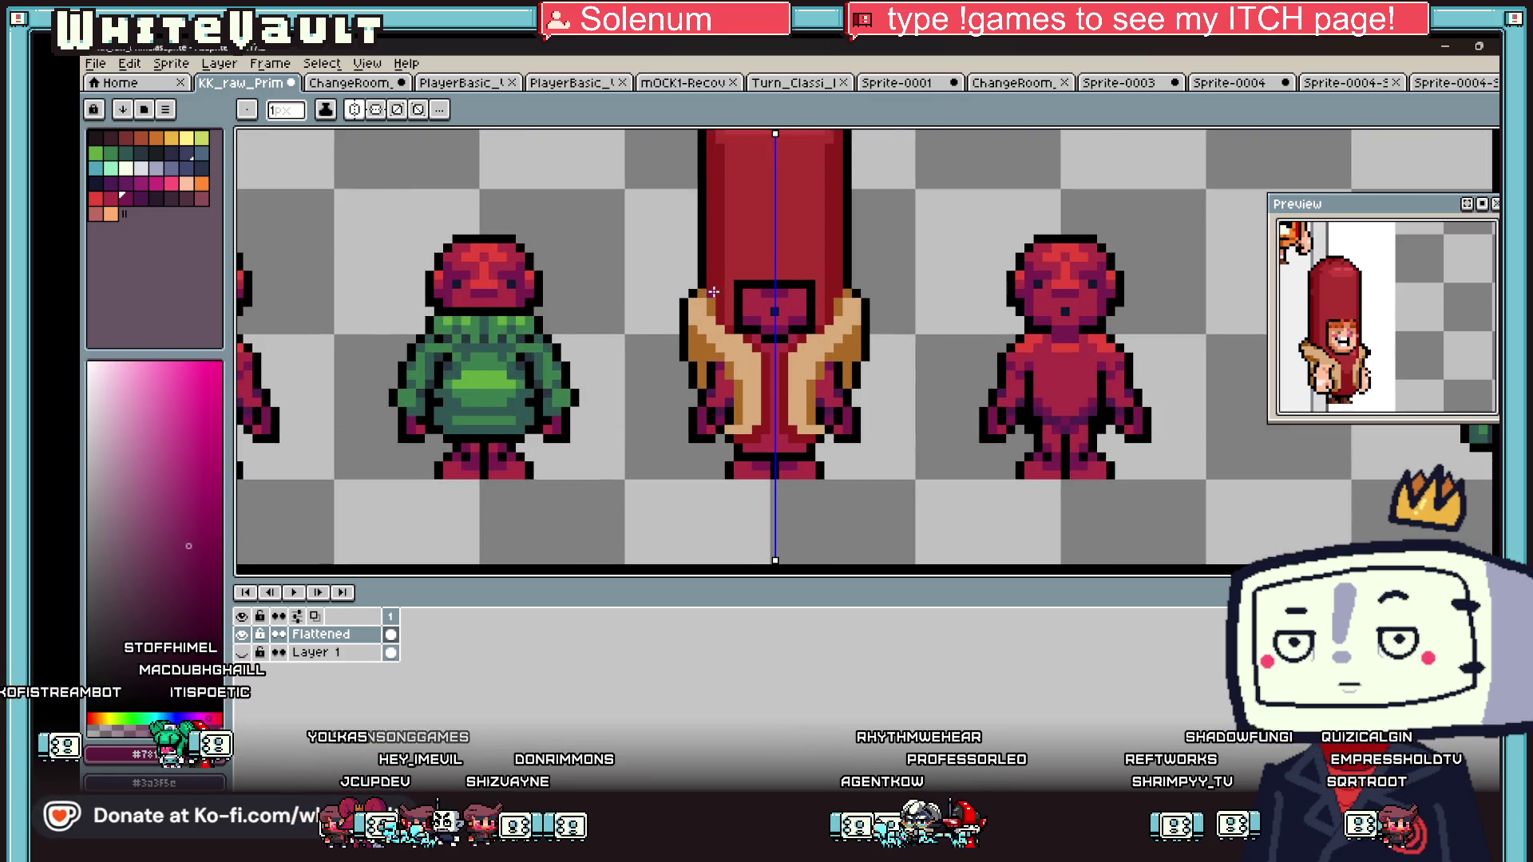
{"action": "scroll", "coordinate": [791, 299], "scroll_direction": "down", "scroll_amount": 2}
{"action": "scroll", "coordinate": [852, 292], "scroll_direction": "down", "scroll_amount": 1}
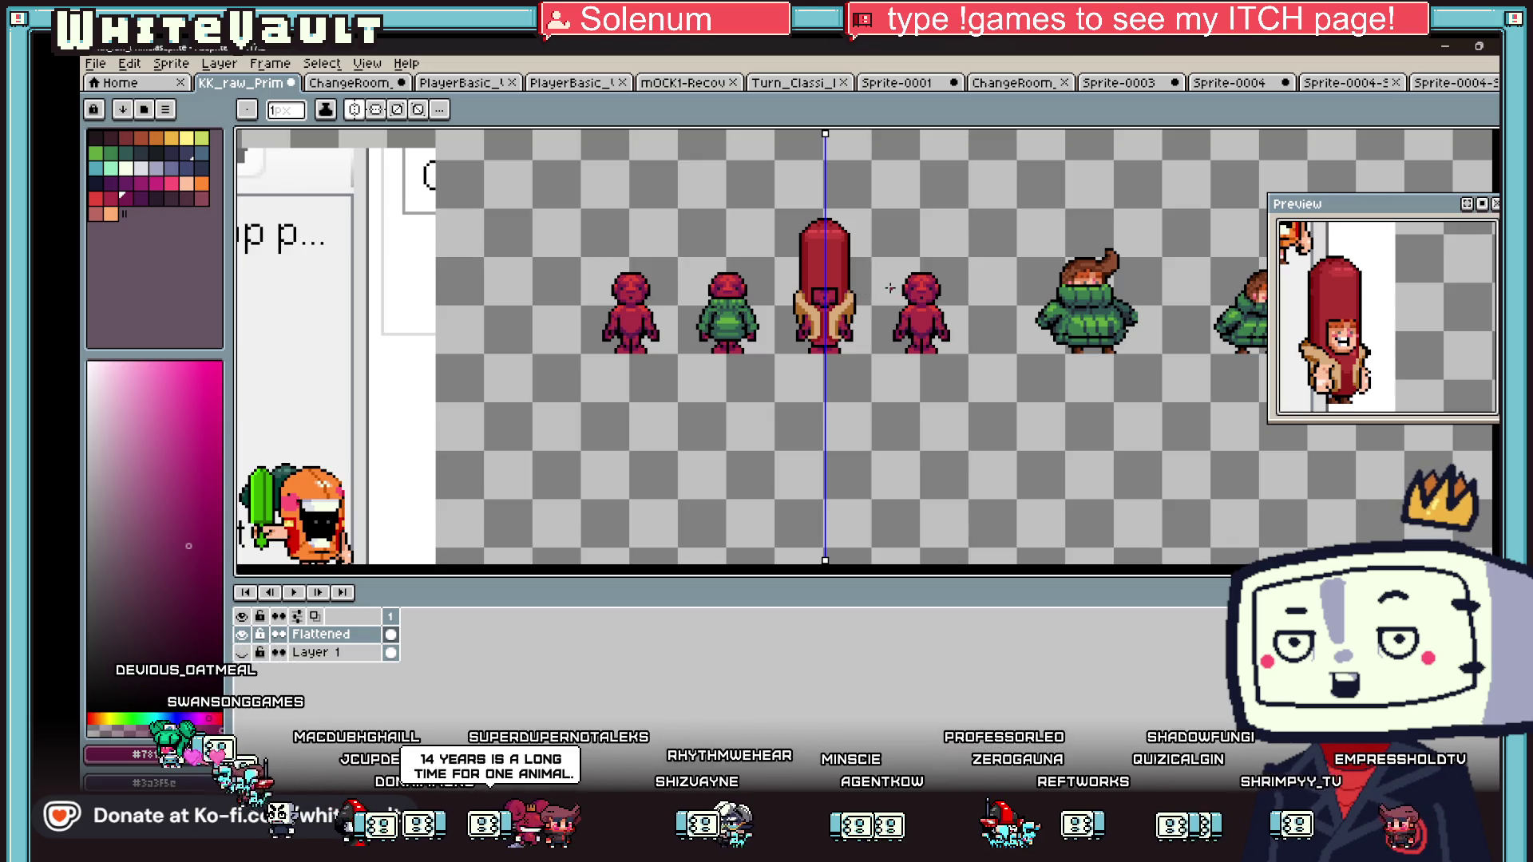
{"action": "key", "text": "i"}
{"action": "scroll", "coordinate": [804, 292], "scroll_direction": "up", "scroll_amount": 5}
{"action": "left_click", "coordinate": [804, 292]}
{"action": "key", "text": "b"}
{"action": "left_click_drag", "start_coordinate": [754, 295], "coordinate": [753, 407]}
{"action": "left_click", "coordinate": [736, 412]}
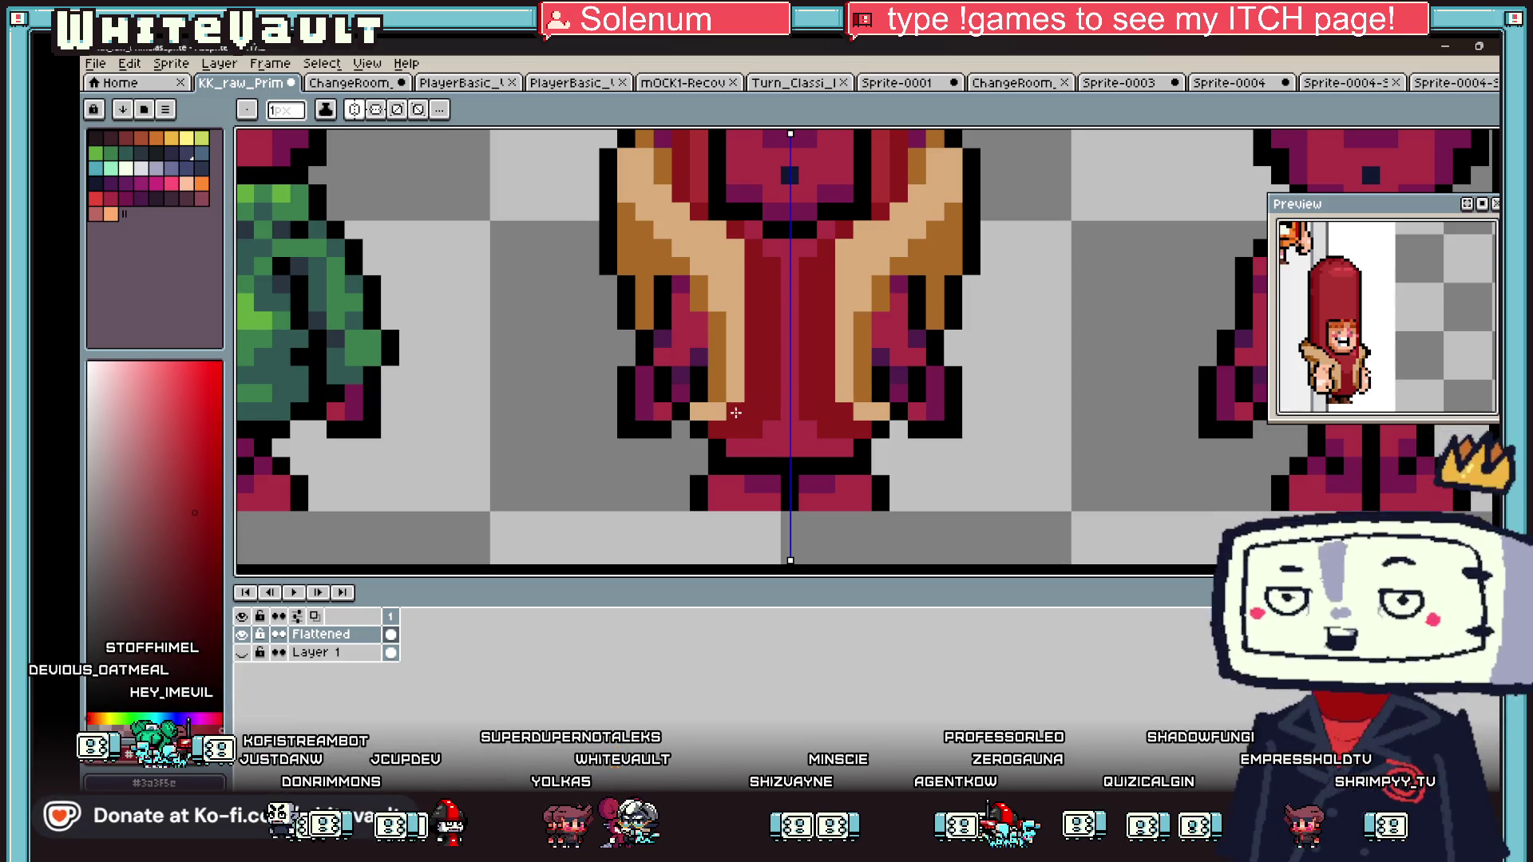
- Repaint two arm pixels in the orange-brown sampled from the arm
{"action": "left_click", "coordinate": [725, 360], "text": "alt"}
{"action": "left_click", "coordinate": [717, 325]}
{"action": "left_click", "coordinate": [677, 291]}
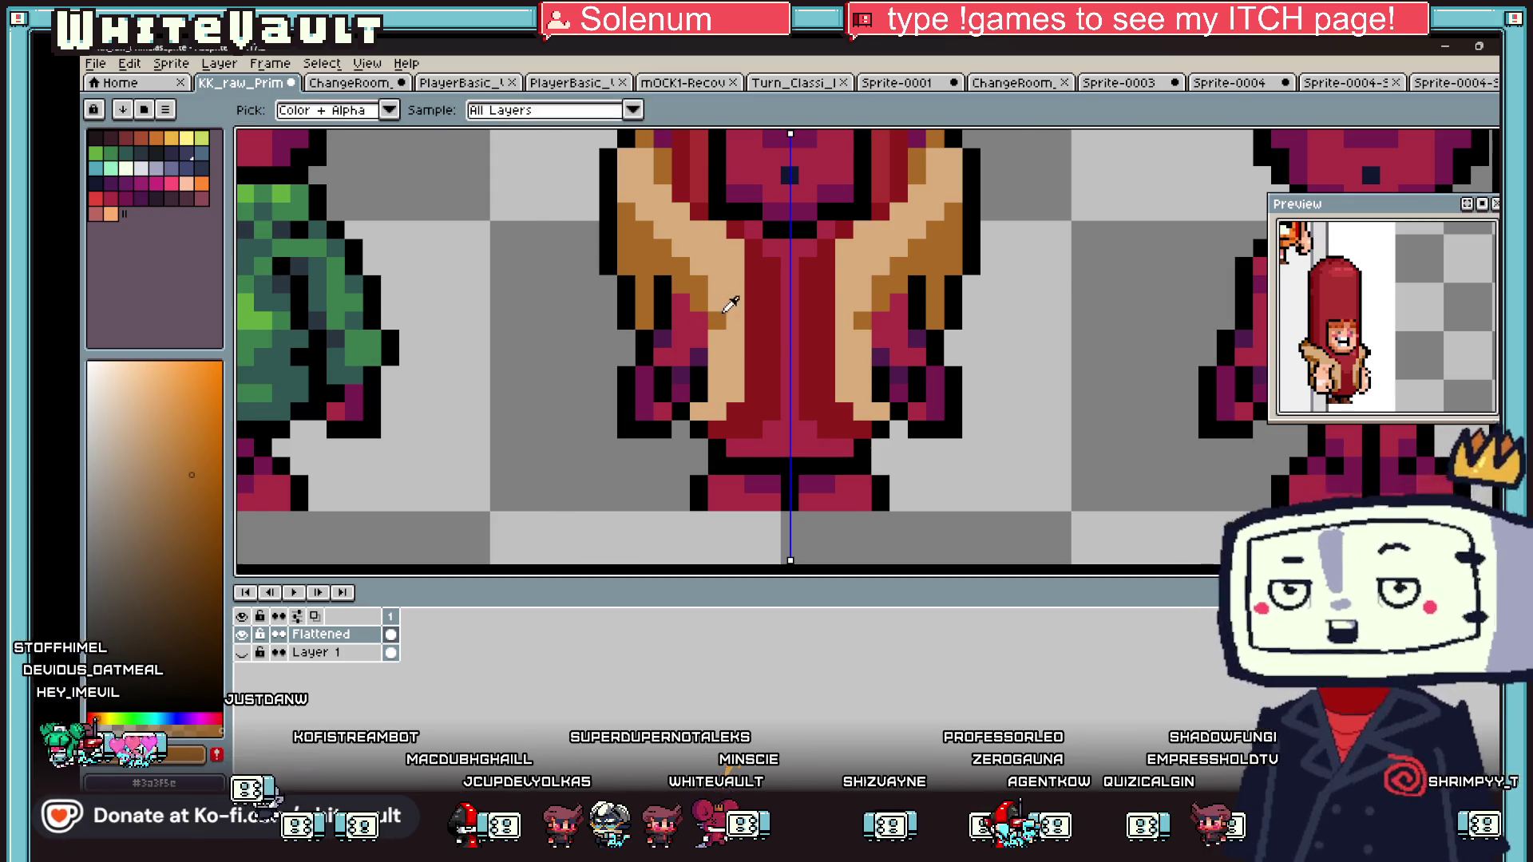
{"action": "scroll", "coordinate": [719, 307], "scroll_direction": "down", "scroll_amount": 1}
- Add darker brown shading to the arm and turn the stray outline pixel black
{"action": "key", "text": "alt"}
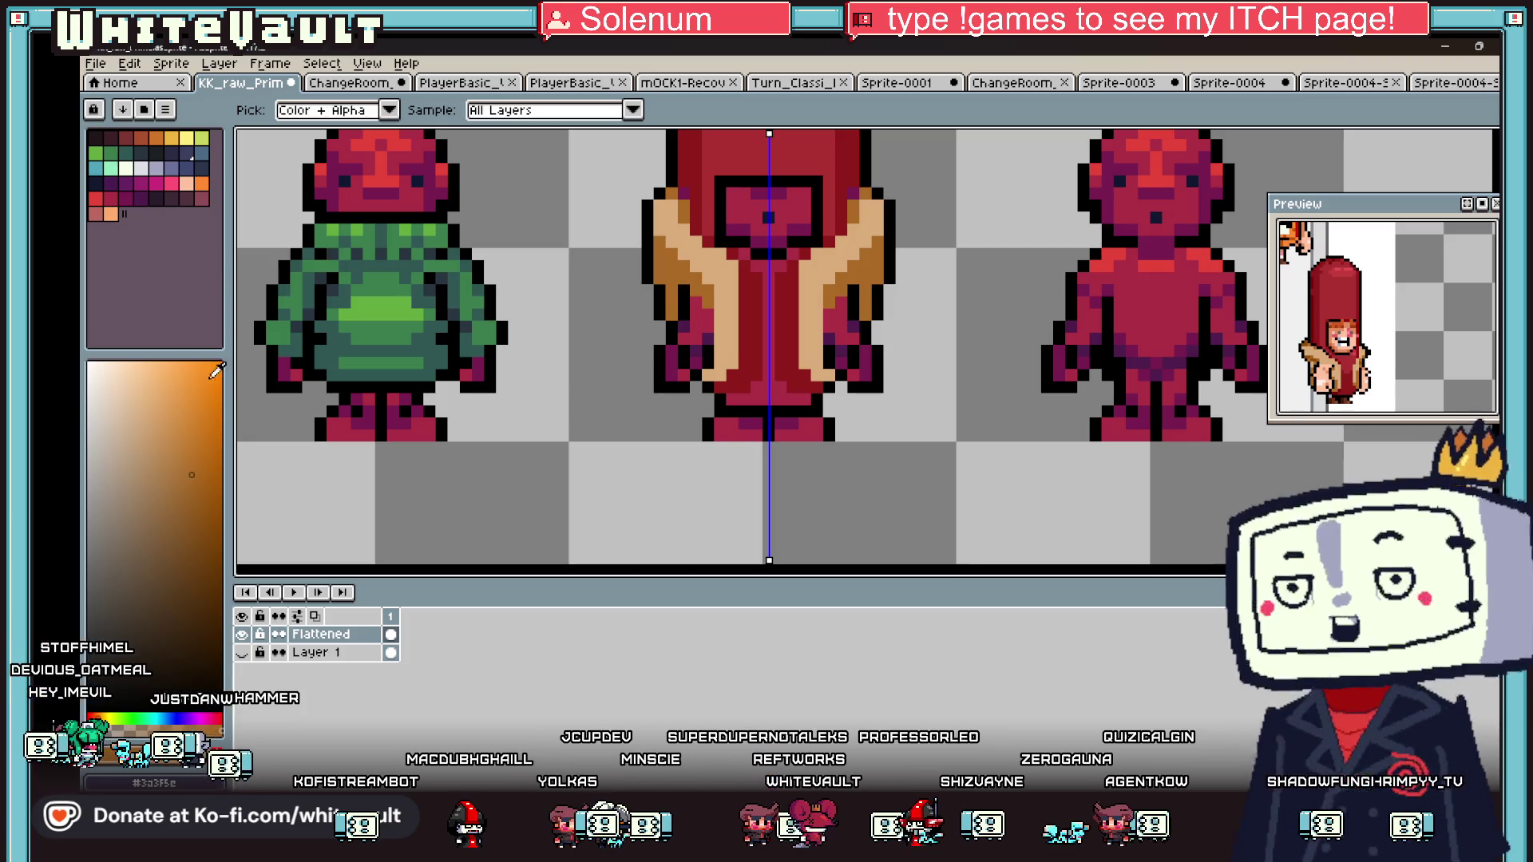
{"action": "left_click", "coordinate": [206, 504]}
{"action": "scroll", "coordinate": [652, 277], "scroll_direction": "up", "scroll_amount": 3}
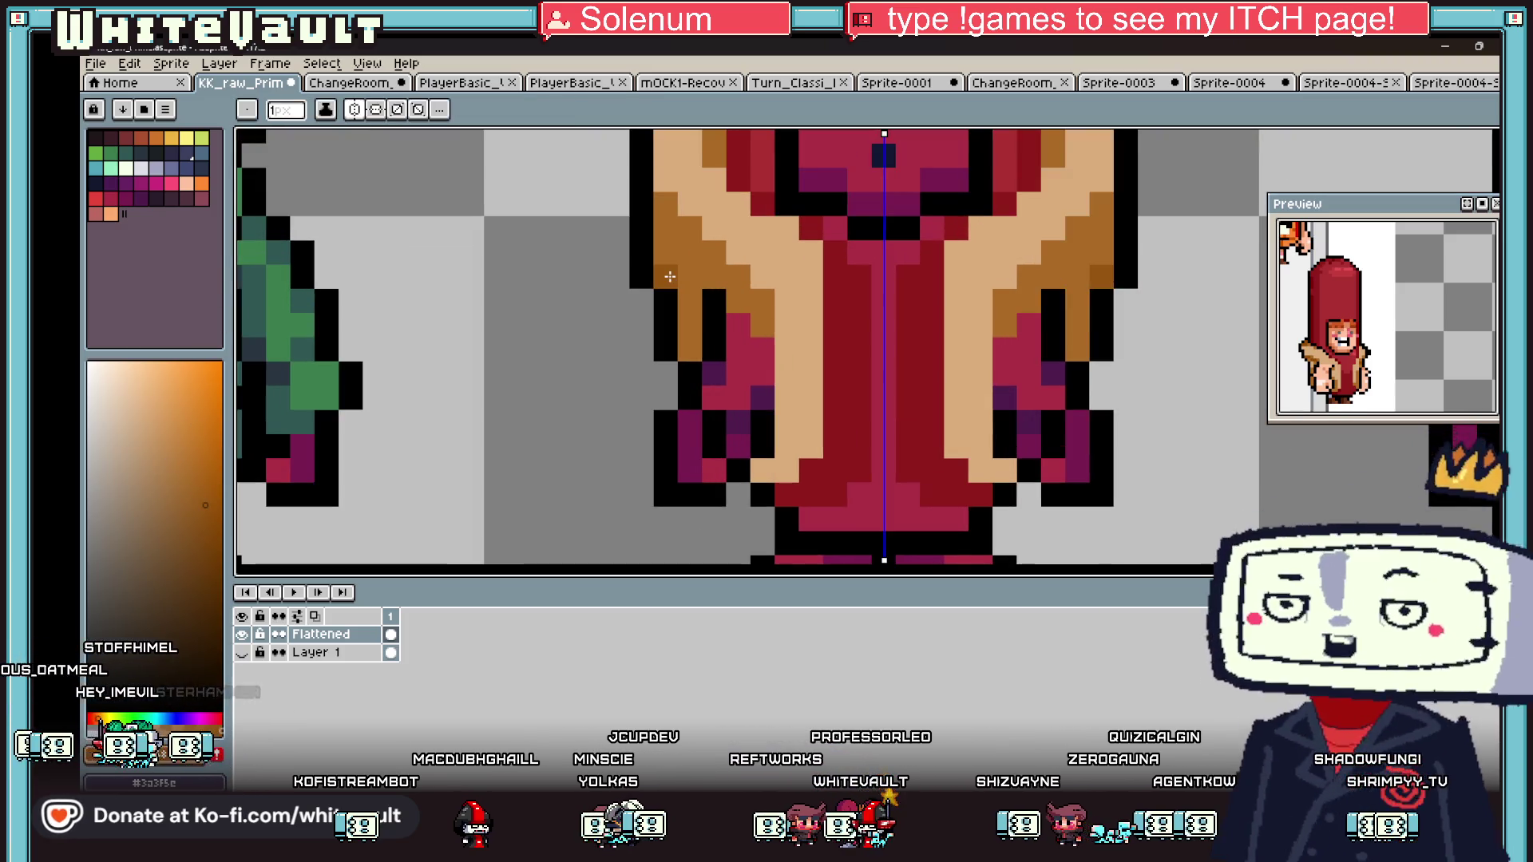
{"action": "left_click", "coordinate": [690, 323]}
{"action": "left_click", "coordinate": [690, 347]}
{"action": "left_click", "coordinate": [758, 320]}
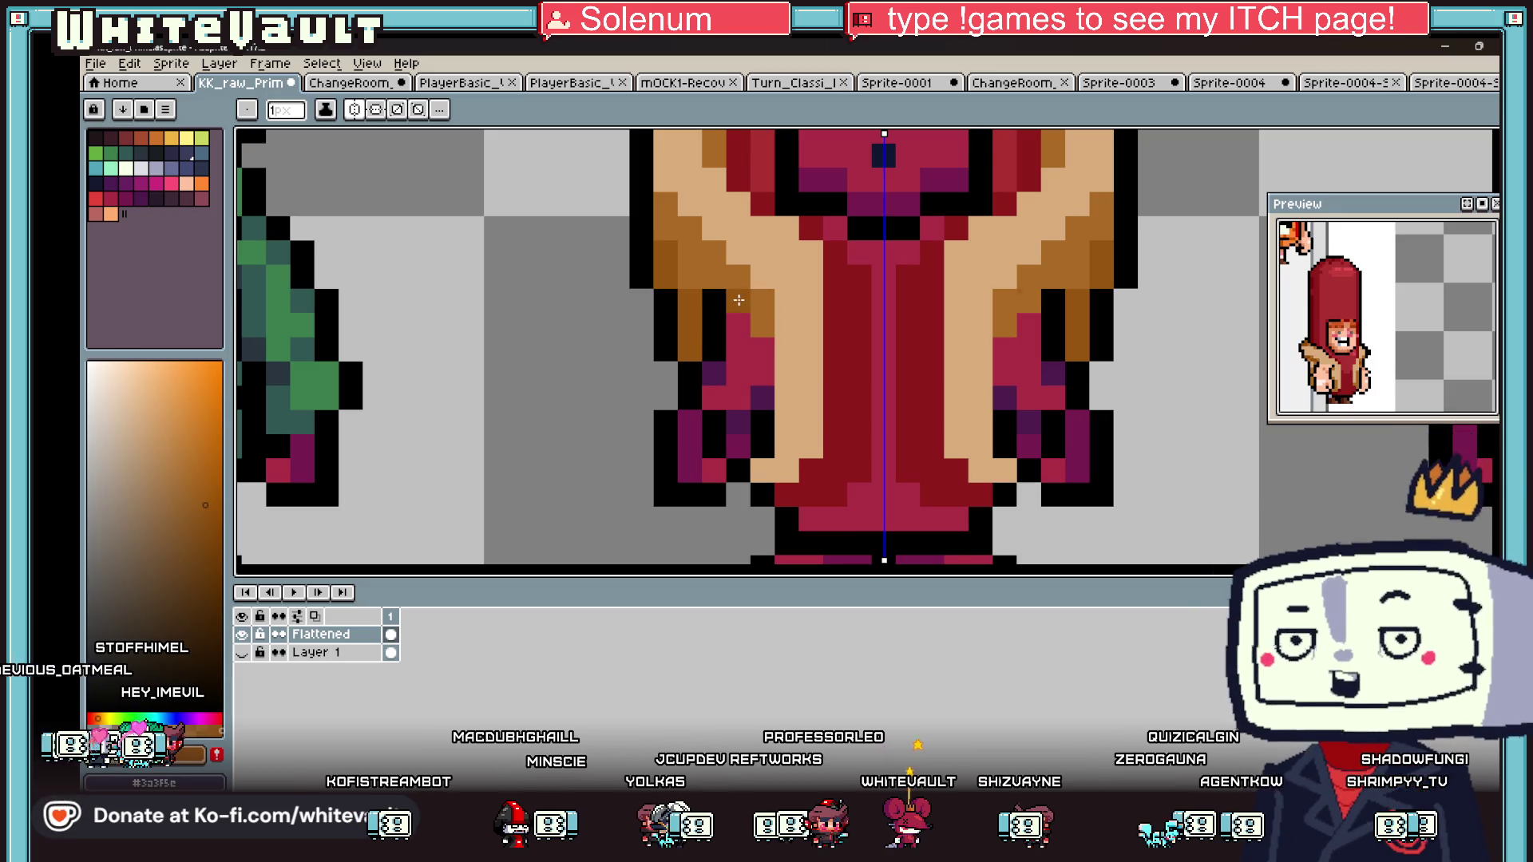
{"action": "left_click_drag", "start_coordinate": [739, 299], "coordinate": [762, 326]}
{"action": "left_click", "coordinate": [650, 279]}
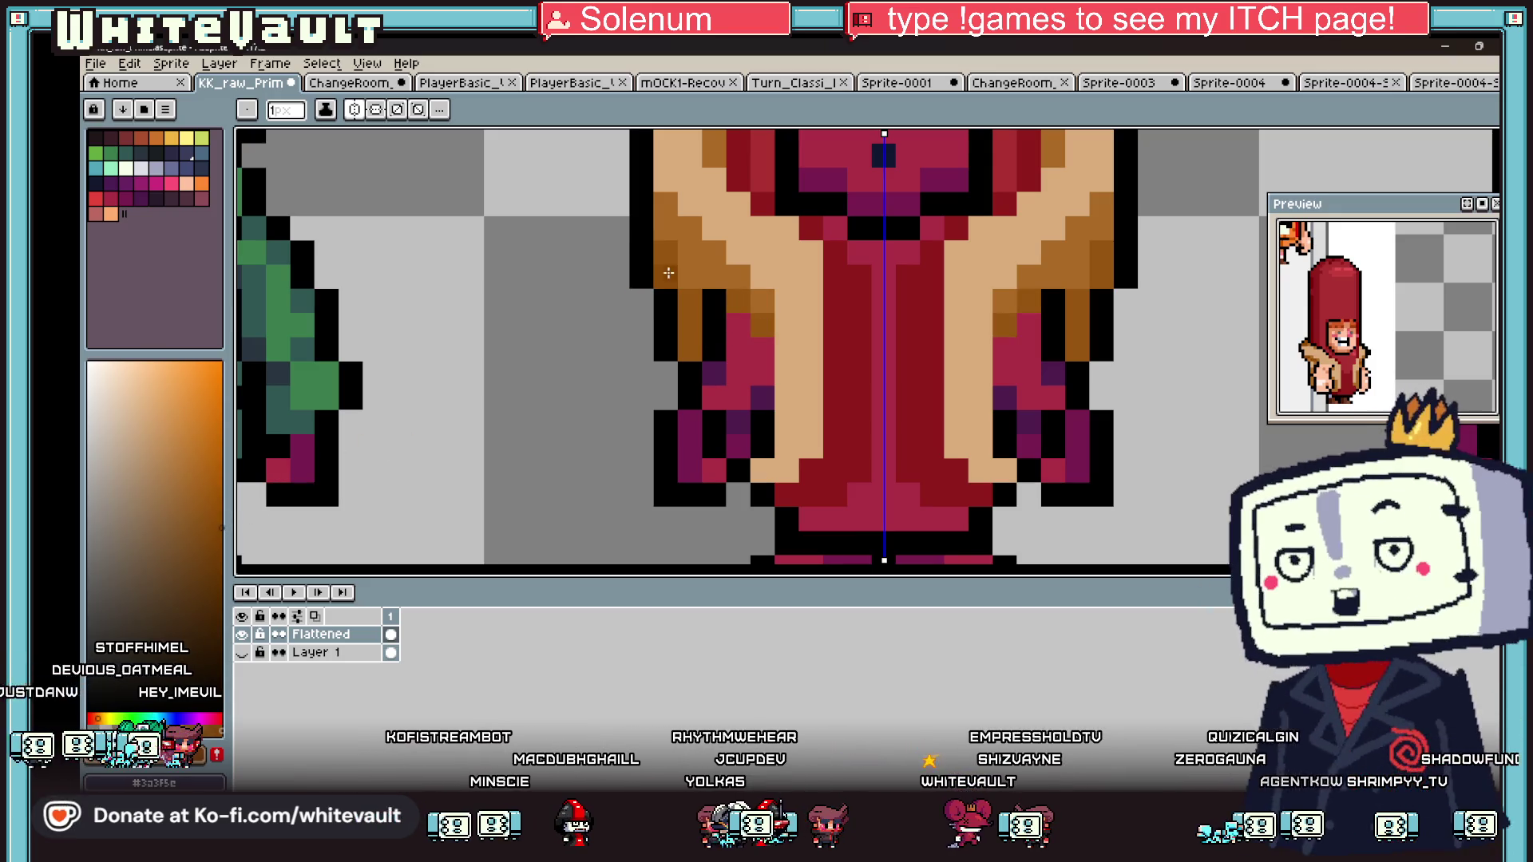
{"action": "left_click", "coordinate": [757, 321]}
- Bucket-fill the tan arm patch with darker brown
{"action": "key", "text": "i"}
{"action": "scroll", "coordinate": [758, 381], "scroll_direction": "down", "scroll_amount": 4}
{"action": "scroll", "coordinate": [831, 365], "scroll_direction": "up", "scroll_amount": 2}
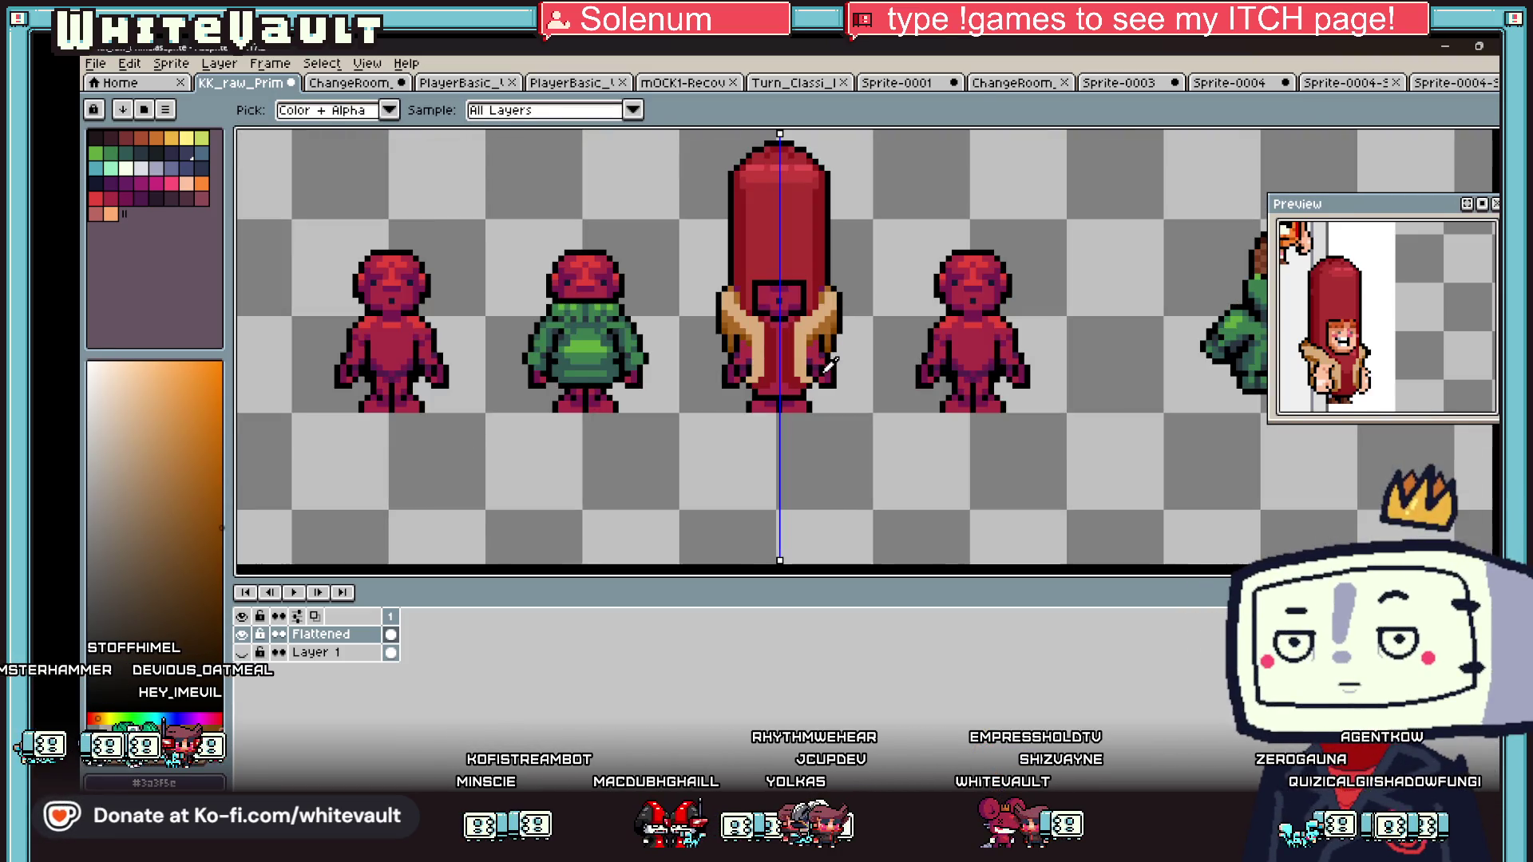
{"action": "scroll", "coordinate": [780, 342], "scroll_direction": "up", "scroll_amount": 6}
{"action": "key", "text": "g"}
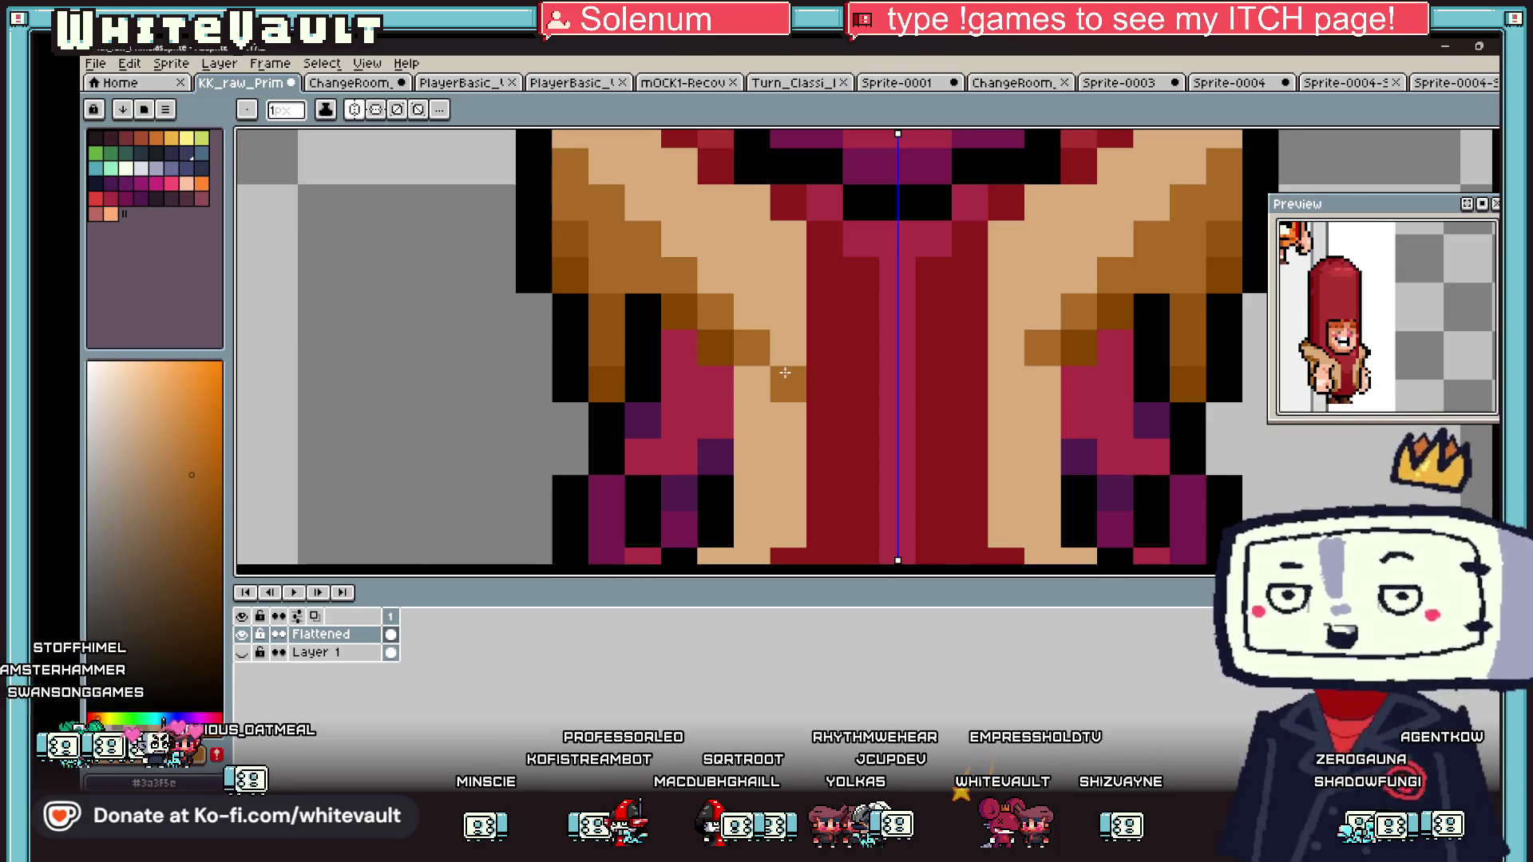
{"action": "left_click", "coordinate": [756, 432]}
- Paint a short run of tan pixels on the lower arm
{"action": "scroll", "coordinate": [756, 432], "scroll_direction": "down", "scroll_amount": 4}
{"action": "key", "text": "i"}
{"action": "scroll", "coordinate": [861, 315], "scroll_direction": "up", "scroll_amount": 4}
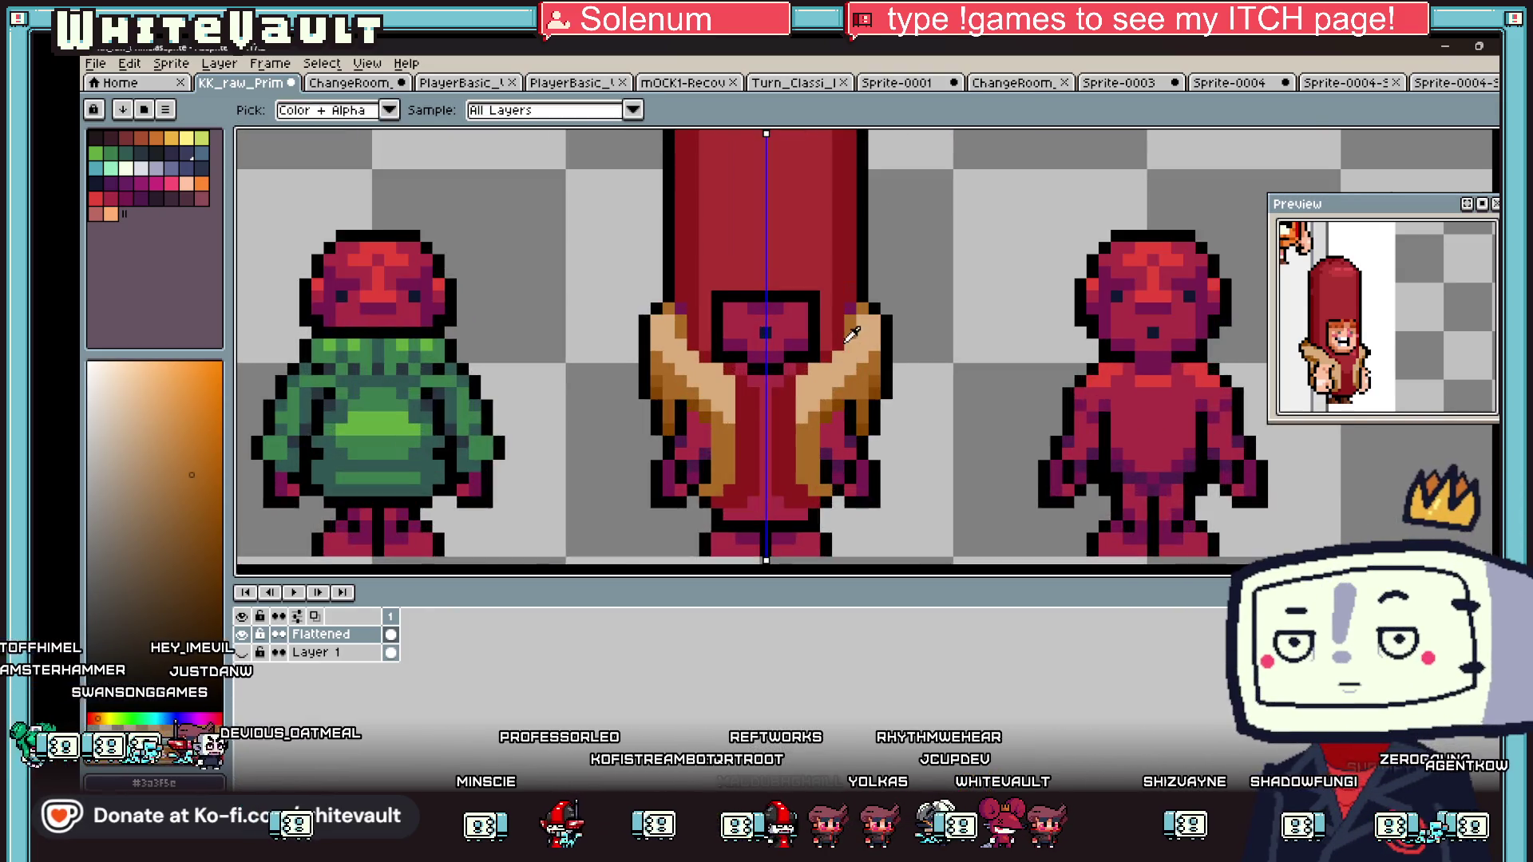
{"action": "left_click", "coordinate": [814, 367]}
{"action": "key", "text": "b"}
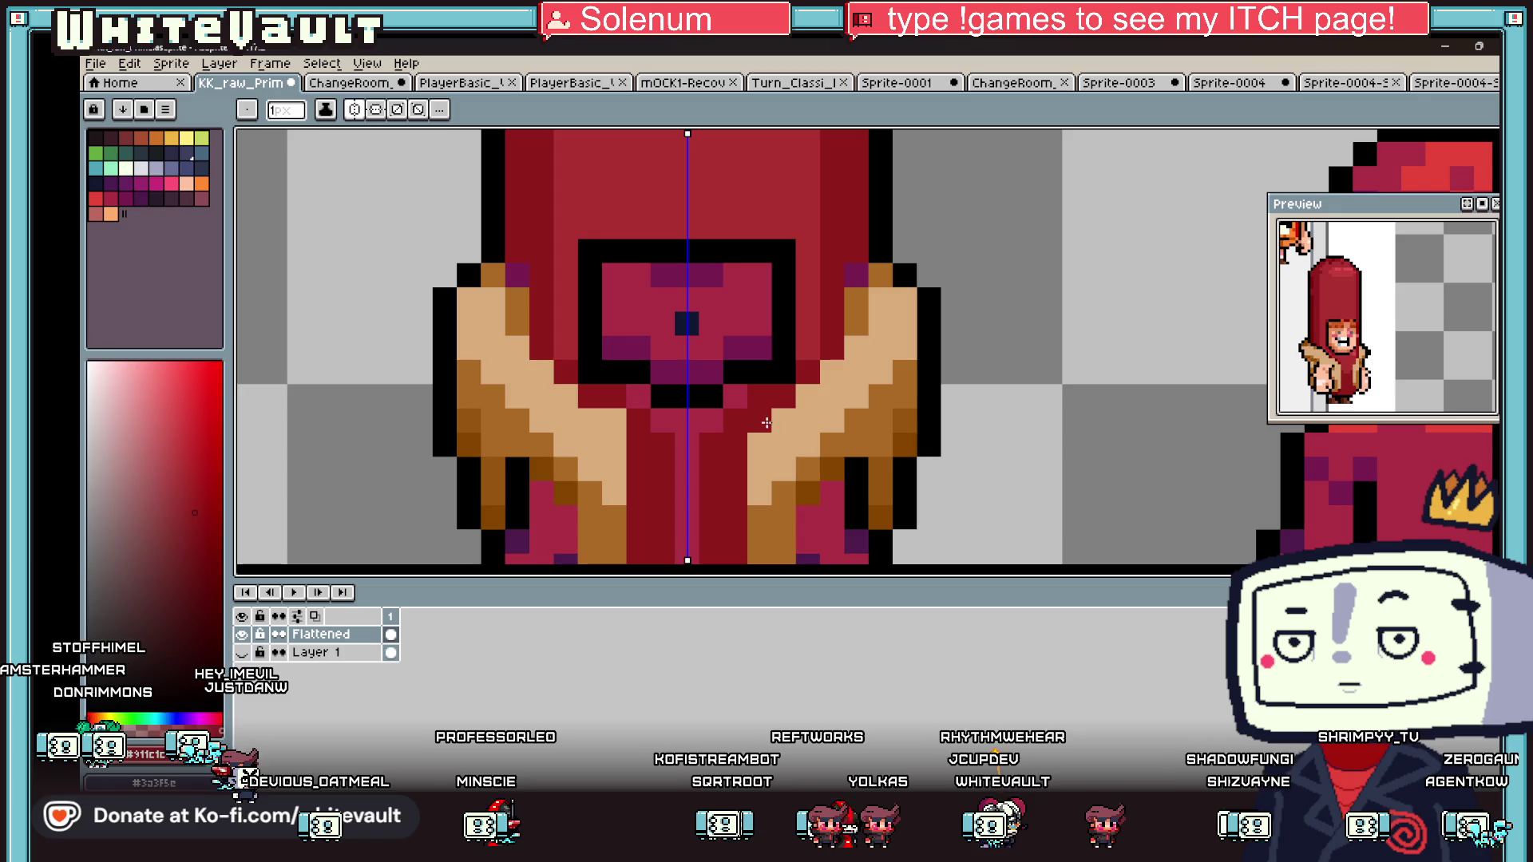
{"action": "key", "text": "i"}
{"action": "scroll", "coordinate": [767, 423], "scroll_direction": "down", "scroll_amount": 3}
{"action": "scroll", "coordinate": [759, 409], "scroll_direction": "up", "scroll_amount": 3}
{"action": "left_click", "coordinate": [722, 435]}
{"action": "key", "text": "b"}
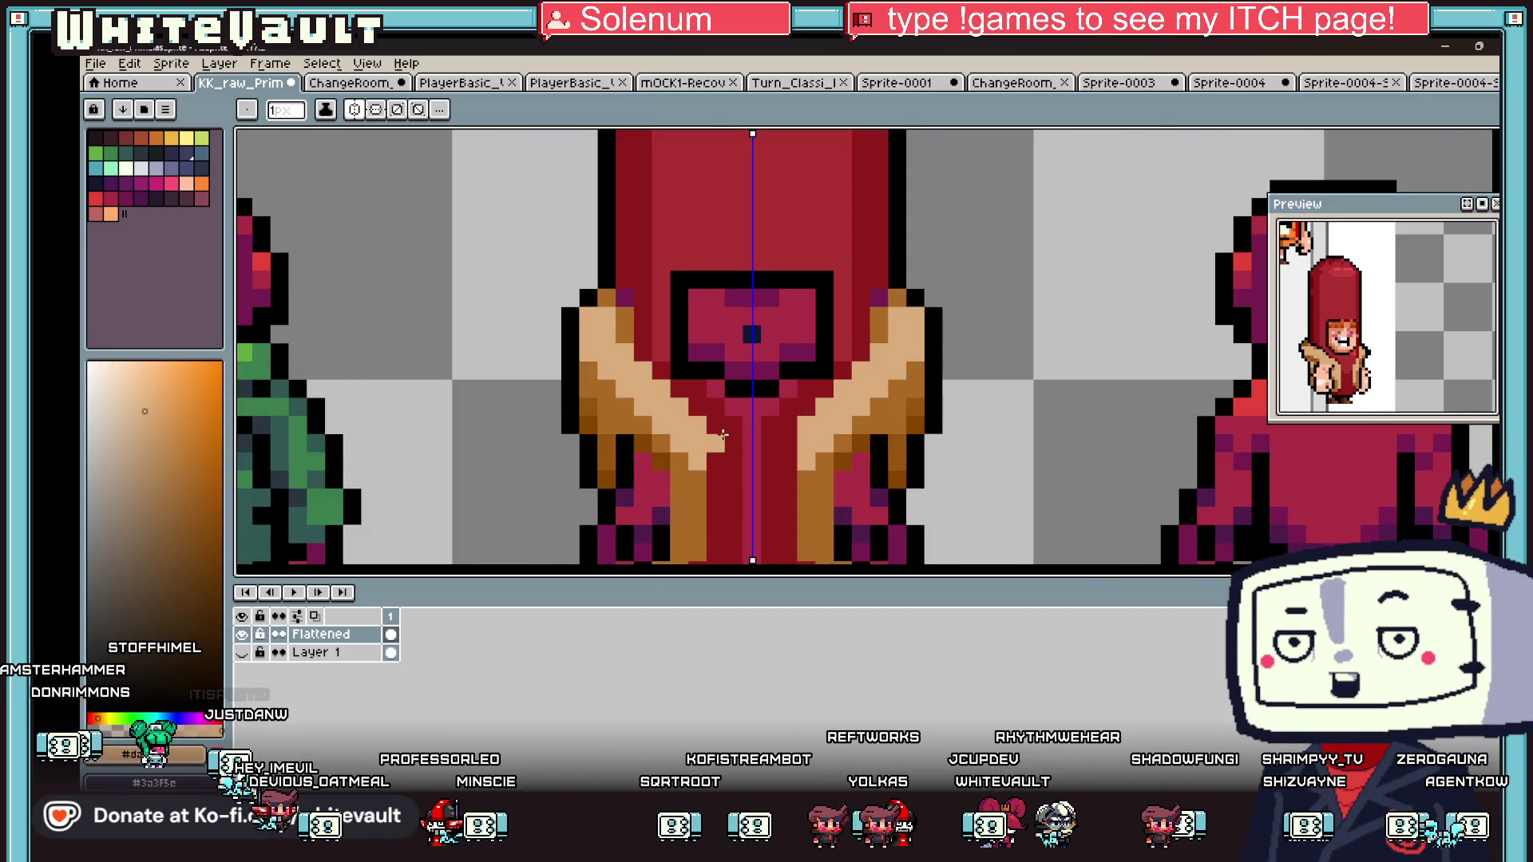
{"action": "left_click_drag", "start_coordinate": [722, 424], "coordinate": [723, 455]}
- Paint a tan column down both sleeves and a dark-red pixel at their base
{"action": "key", "text": "i"}
{"action": "left_click", "coordinate": [722, 435]}
{"action": "scroll", "coordinate": [722, 431], "scroll_direction": "down", "scroll_amount": 3}
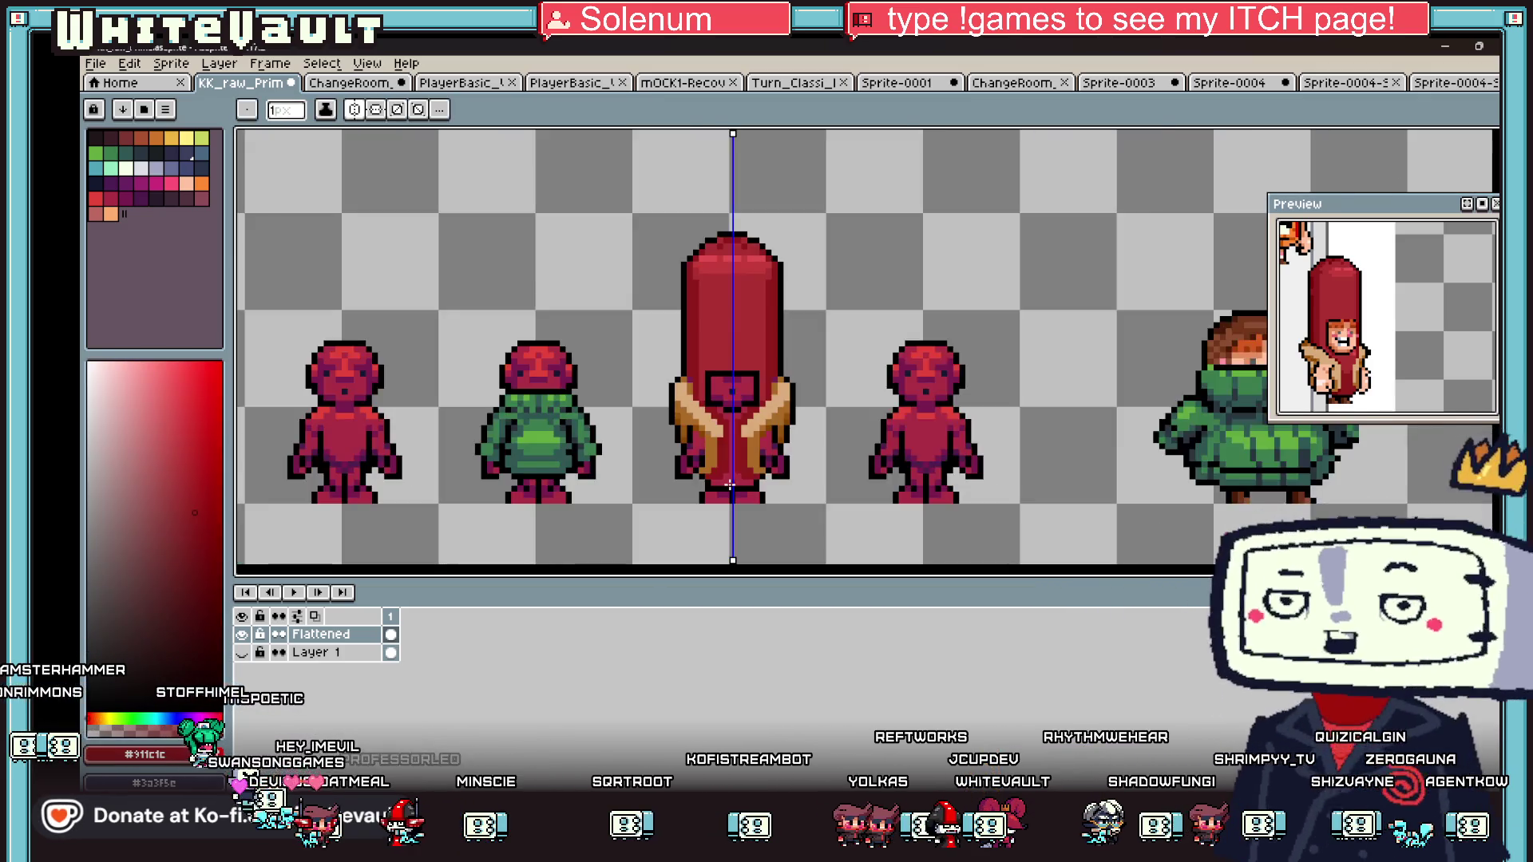
{"action": "scroll", "coordinate": [717, 432], "scroll_direction": "up", "scroll_amount": 3}
{"action": "left_click", "coordinate": [676, 324]}
{"action": "key", "text": "b"}
{"action": "left_click_drag", "start_coordinate": [681, 319], "coordinate": [680, 406]}
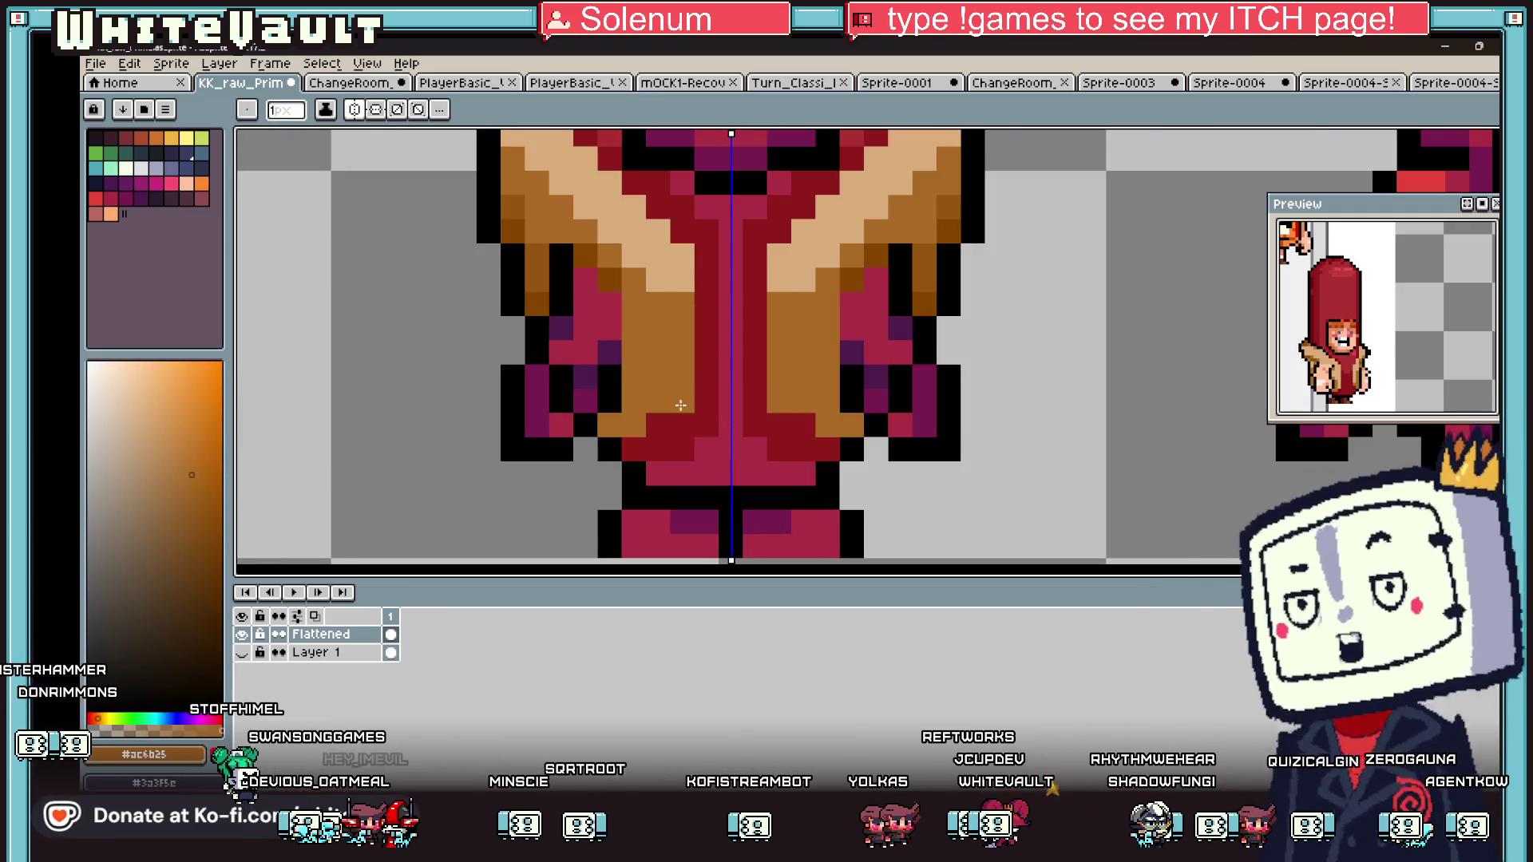
{"action": "key", "text": "i"}
{"action": "left_click", "coordinate": [670, 451]}
{"action": "key", "text": "b"}
{"action": "left_click", "coordinate": [677, 473]}
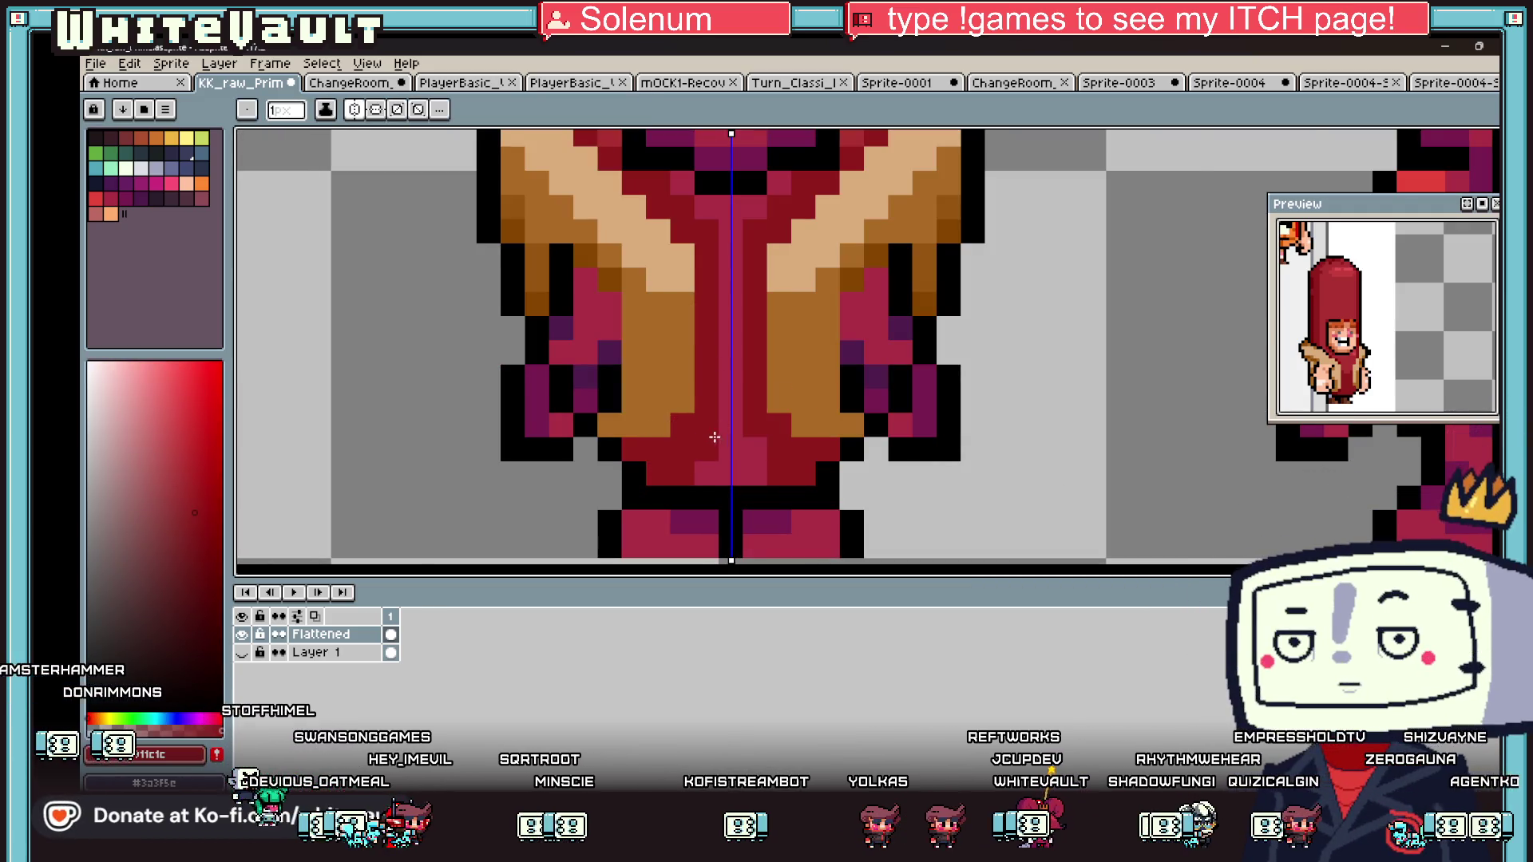
- Paint a darker column of pixels down both arms
{"action": "scroll", "coordinate": [715, 436], "scroll_direction": "down", "scroll_amount": 3}
{"action": "key", "text": "i"}
{"action": "scroll", "coordinate": [681, 377], "scroll_direction": "up", "scroll_amount": 2}
{"action": "left_click", "coordinate": [681, 381]}
{"action": "key", "text": "b"}
{"action": "scroll", "coordinate": [681, 391], "scroll_direction": "up", "scroll_amount": 1}
{"action": "left_click_drag", "start_coordinate": [680, 398], "coordinate": [677, 491]}
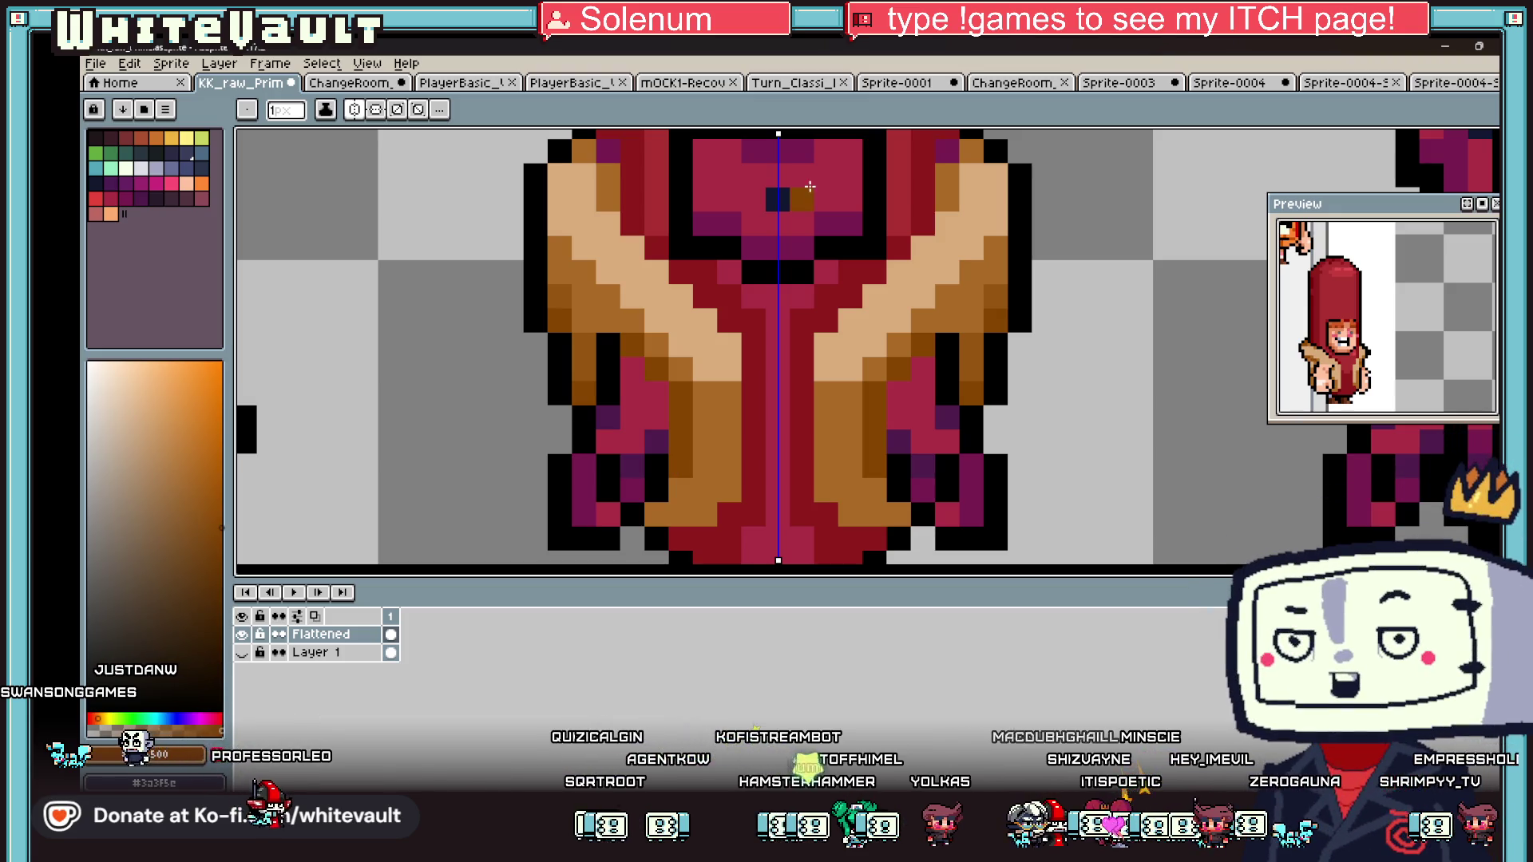
{"action": "scroll", "coordinate": [816, 295], "scroll_direction": "down", "scroll_amount": 3}
{"action": "scroll", "coordinate": [847, 263], "scroll_direction": "up", "scroll_amount": 4}
{"action": "key", "text": "i"}
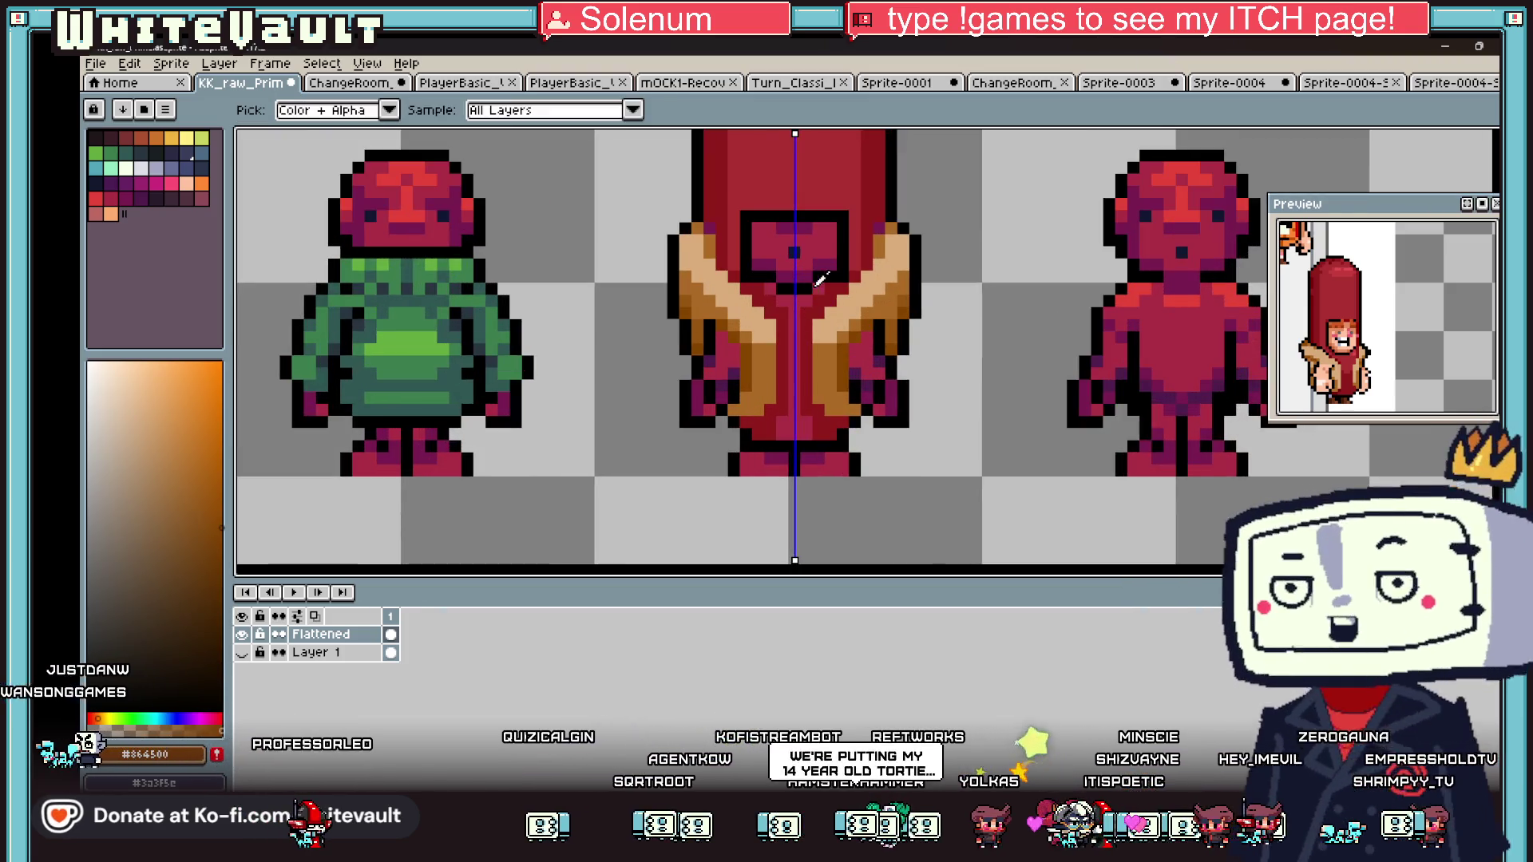
{"action": "scroll", "coordinate": [847, 268], "scroll_direction": "up", "scroll_amount": 1}
{"action": "left_click", "coordinate": [851, 269]}
{"action": "scroll", "coordinate": [854, 271], "scroll_direction": "down", "scroll_amount": 3}
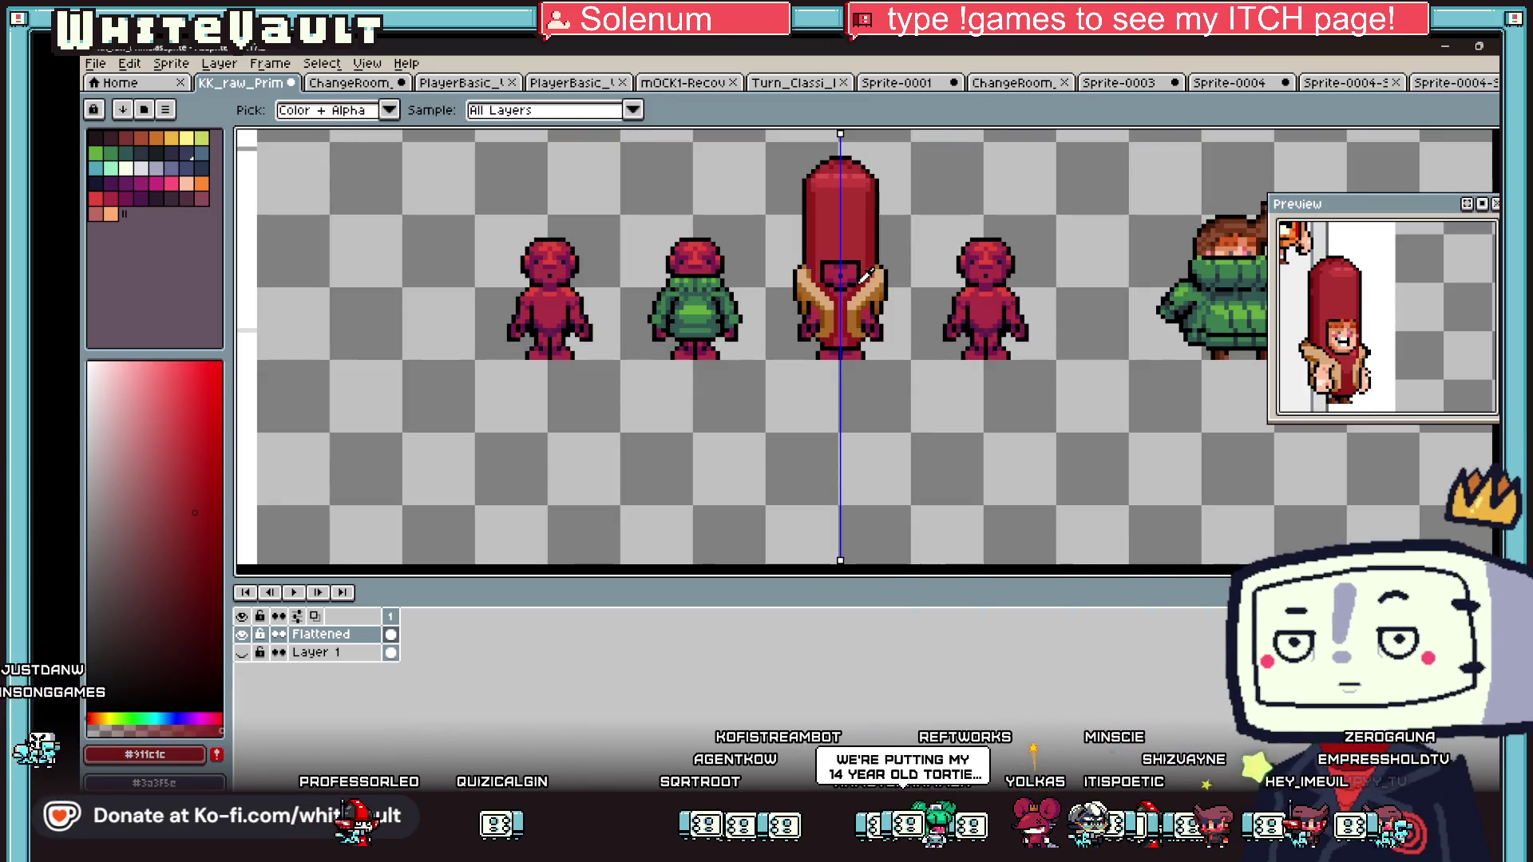
{"action": "scroll", "coordinate": [870, 262], "scroll_direction": "up", "scroll_amount": 1}
{"action": "scroll", "coordinate": [862, 254], "scroll_direction": "up", "scroll_amount": 3}
{"action": "key", "text": "b"}
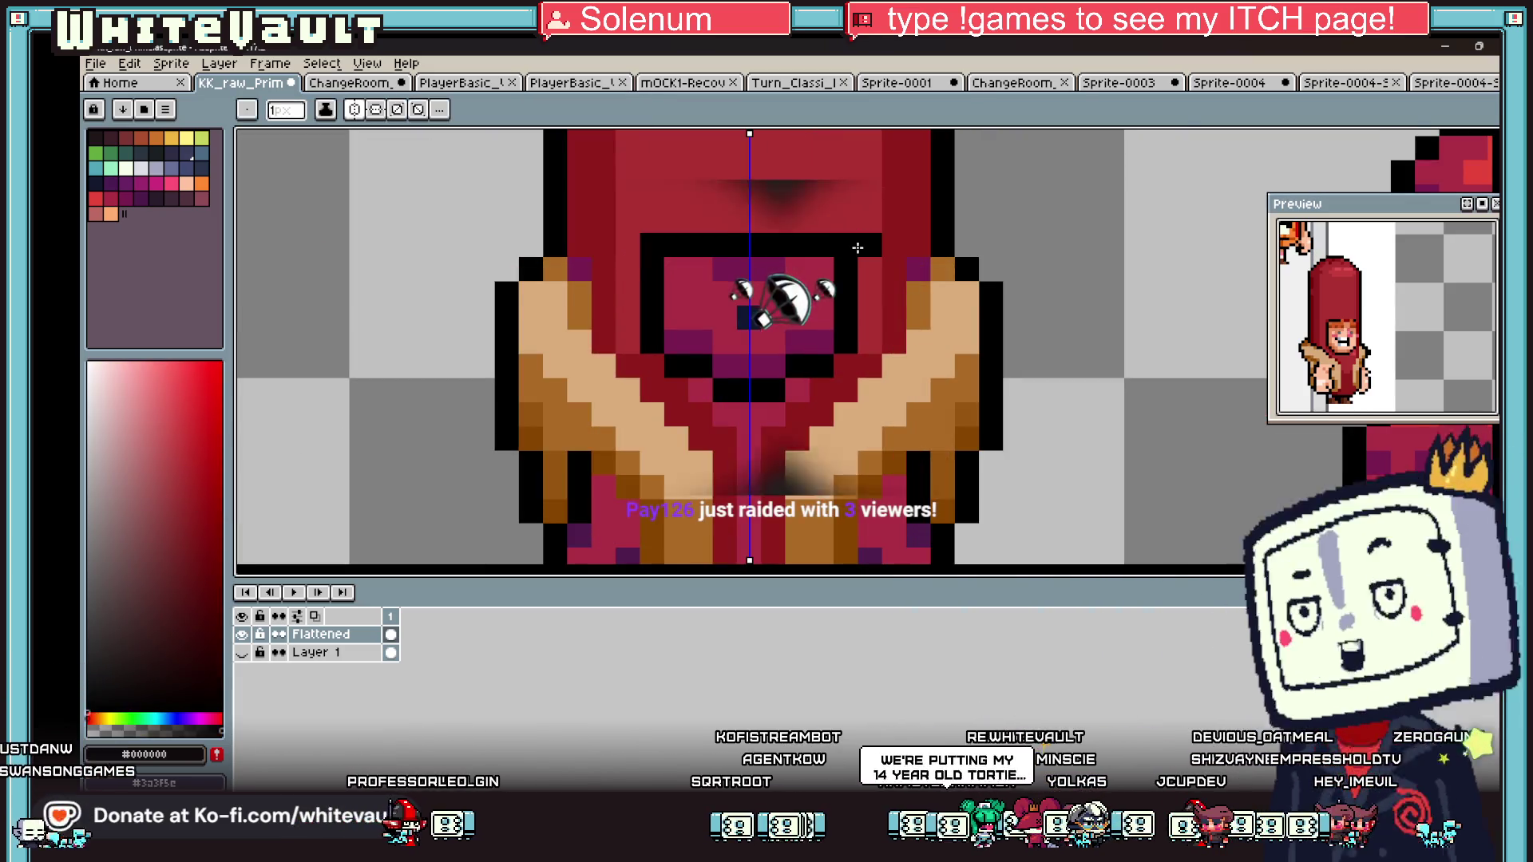
{"action": "key", "text": "i"}
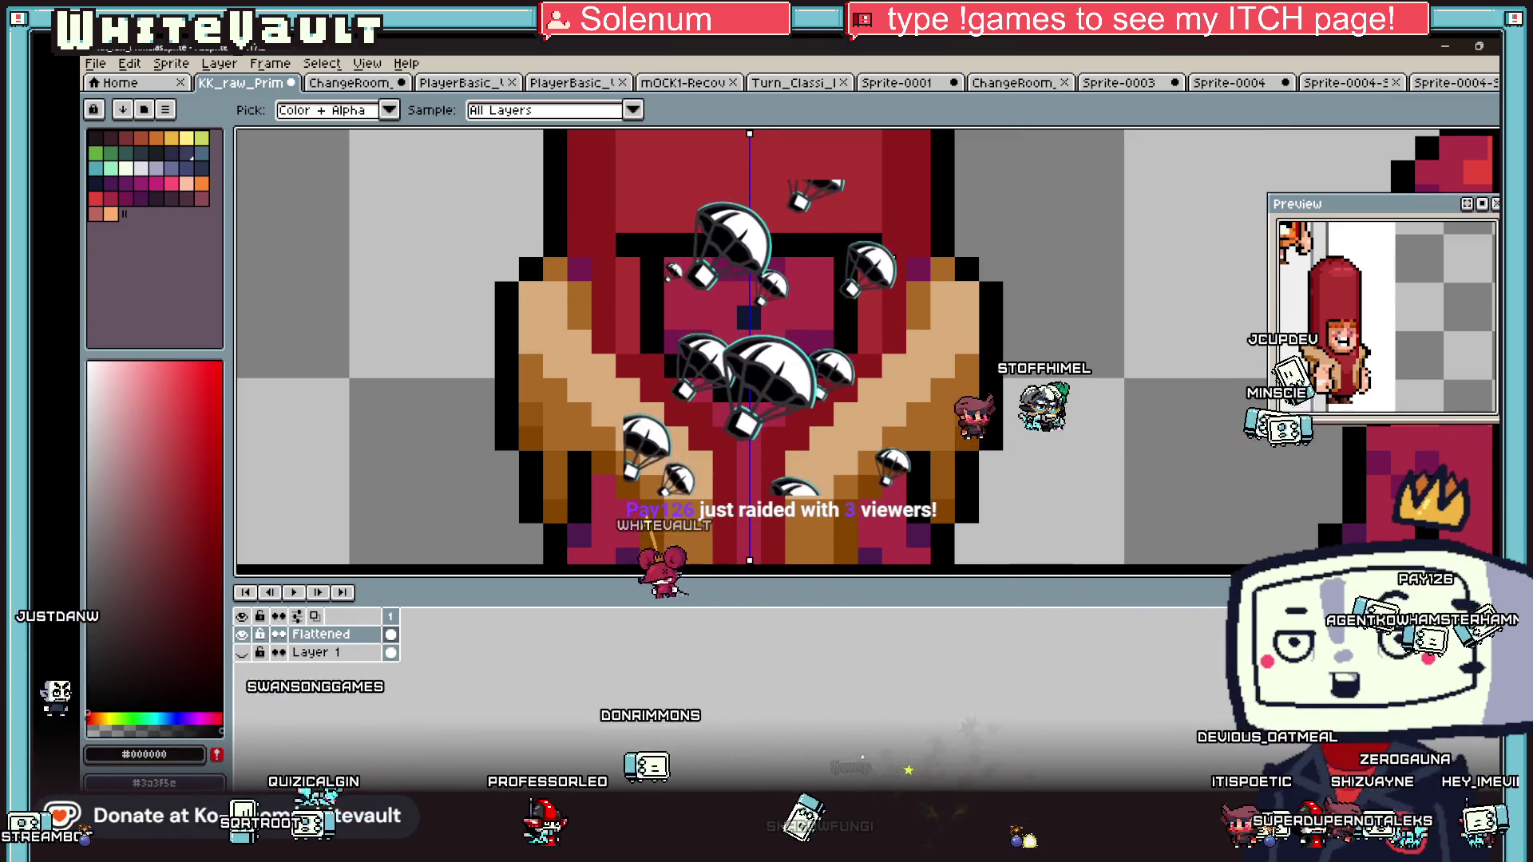
{"action": "scroll", "coordinate": [838, 290], "scroll_direction": "down", "scroll_amount": 5}
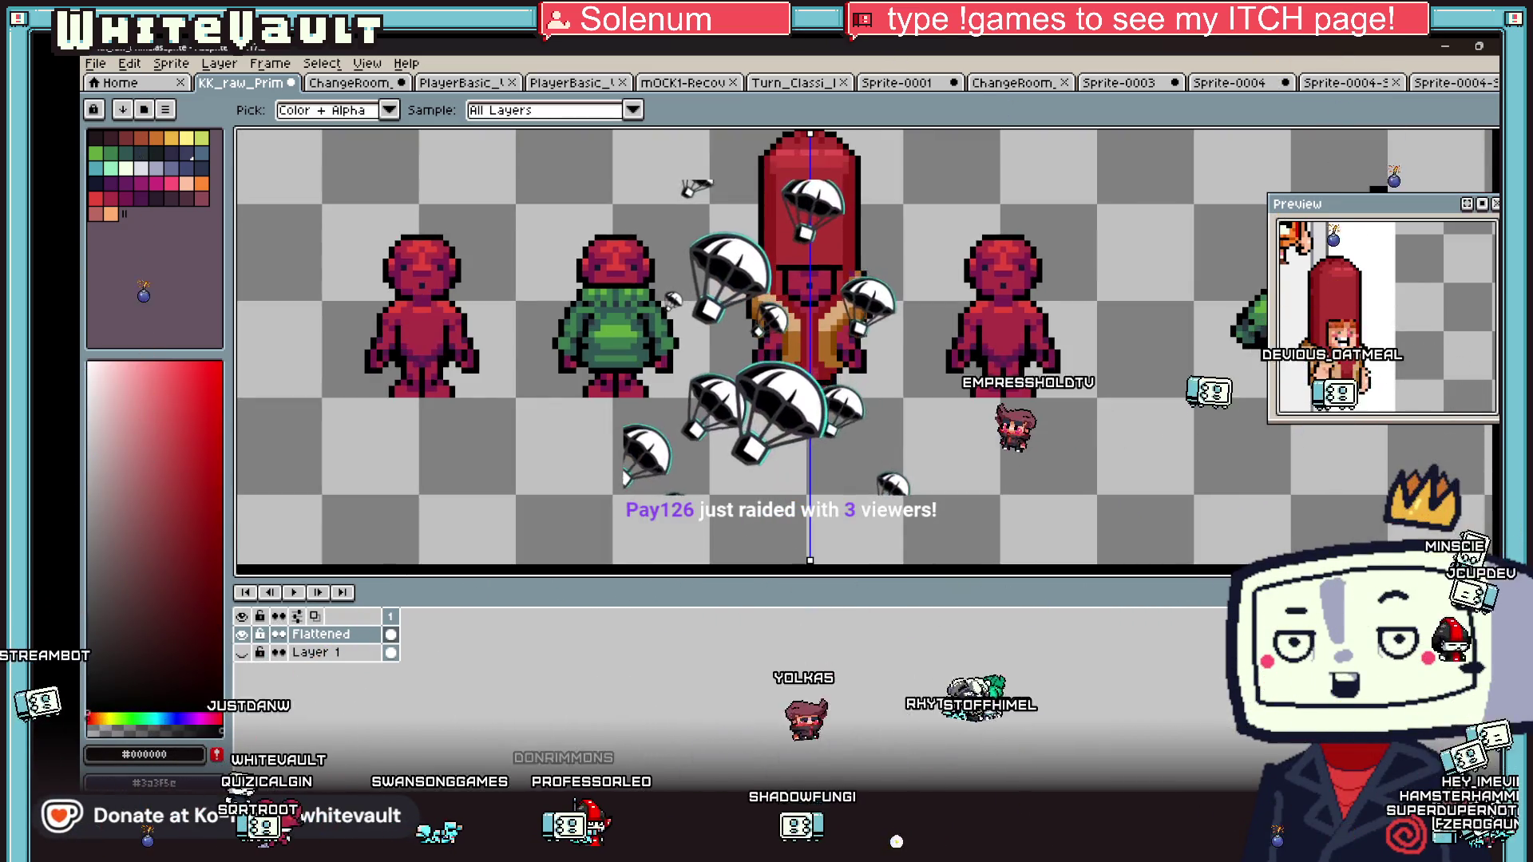
{"action": "scroll", "coordinate": [848, 303], "scroll_direction": "up", "scroll_amount": 1}
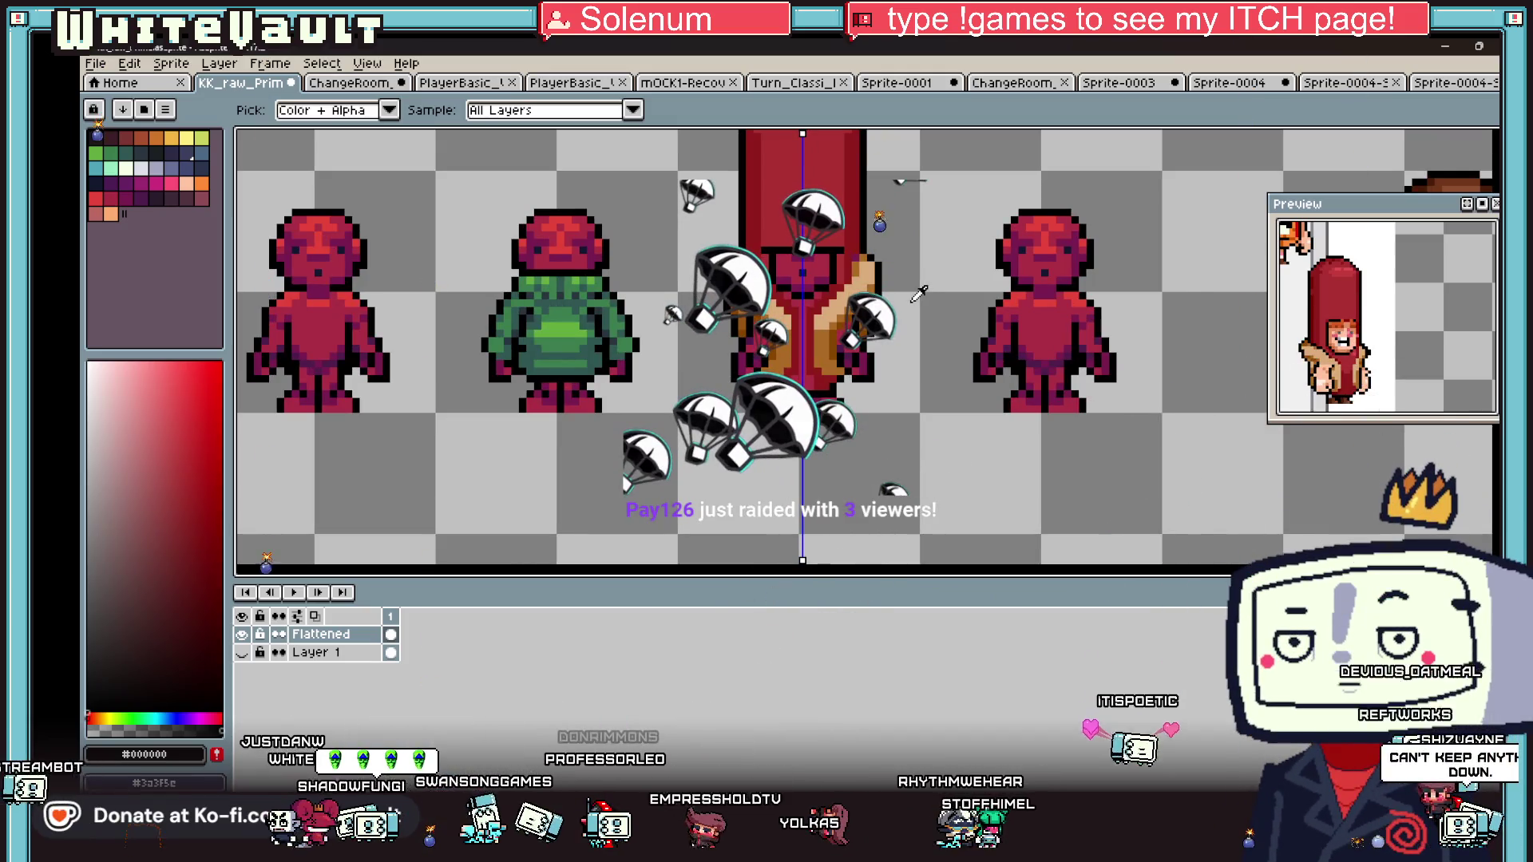
{"action": "left_click", "coordinate": [751, 388], "text": "alt"}
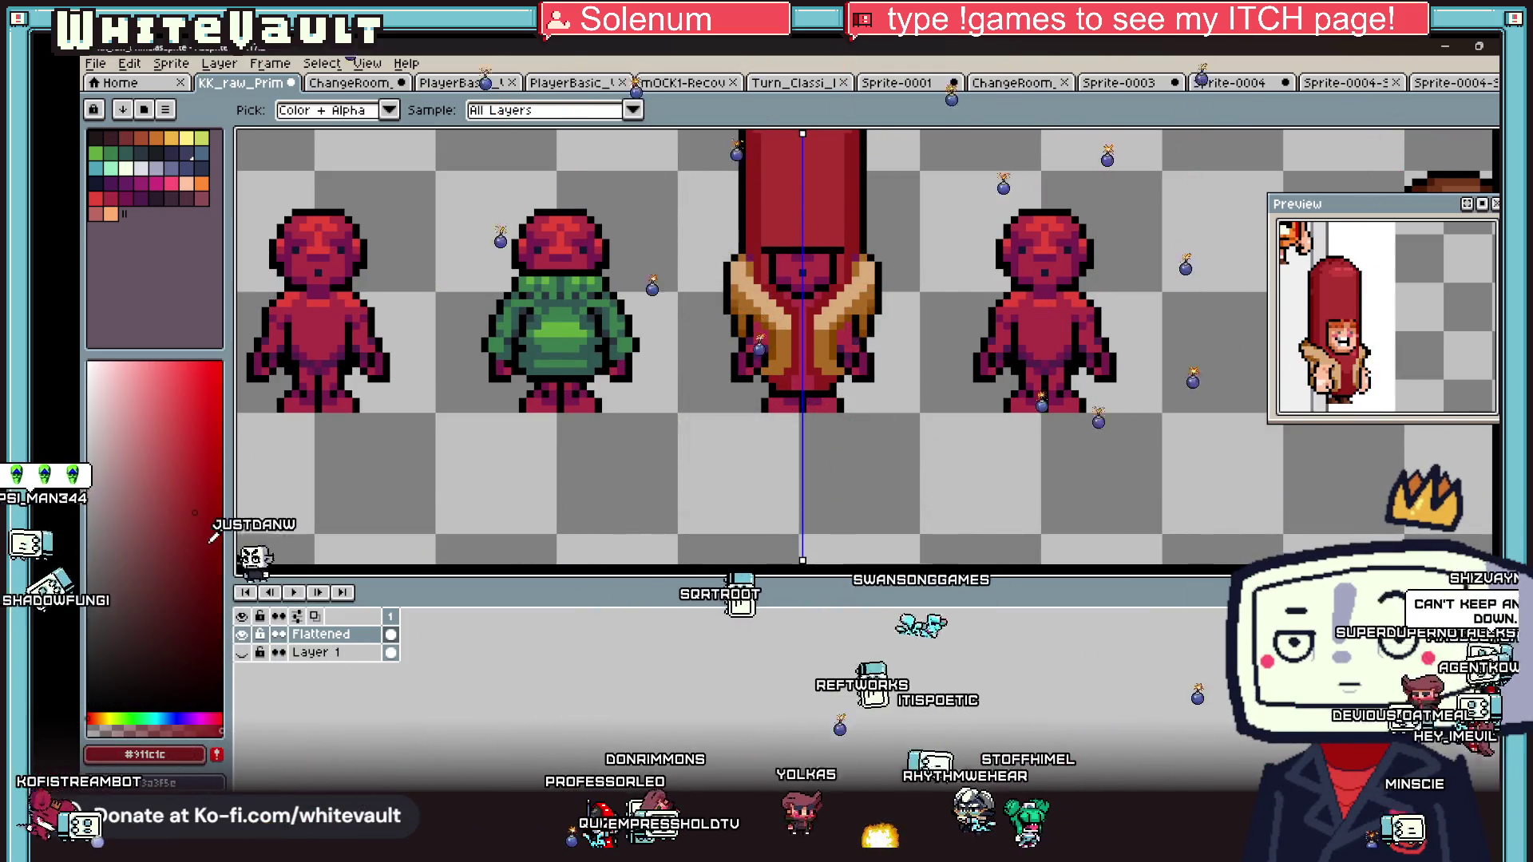
{"action": "scroll", "coordinate": [751, 387], "scroll_direction": "up", "scroll_amount": 3}
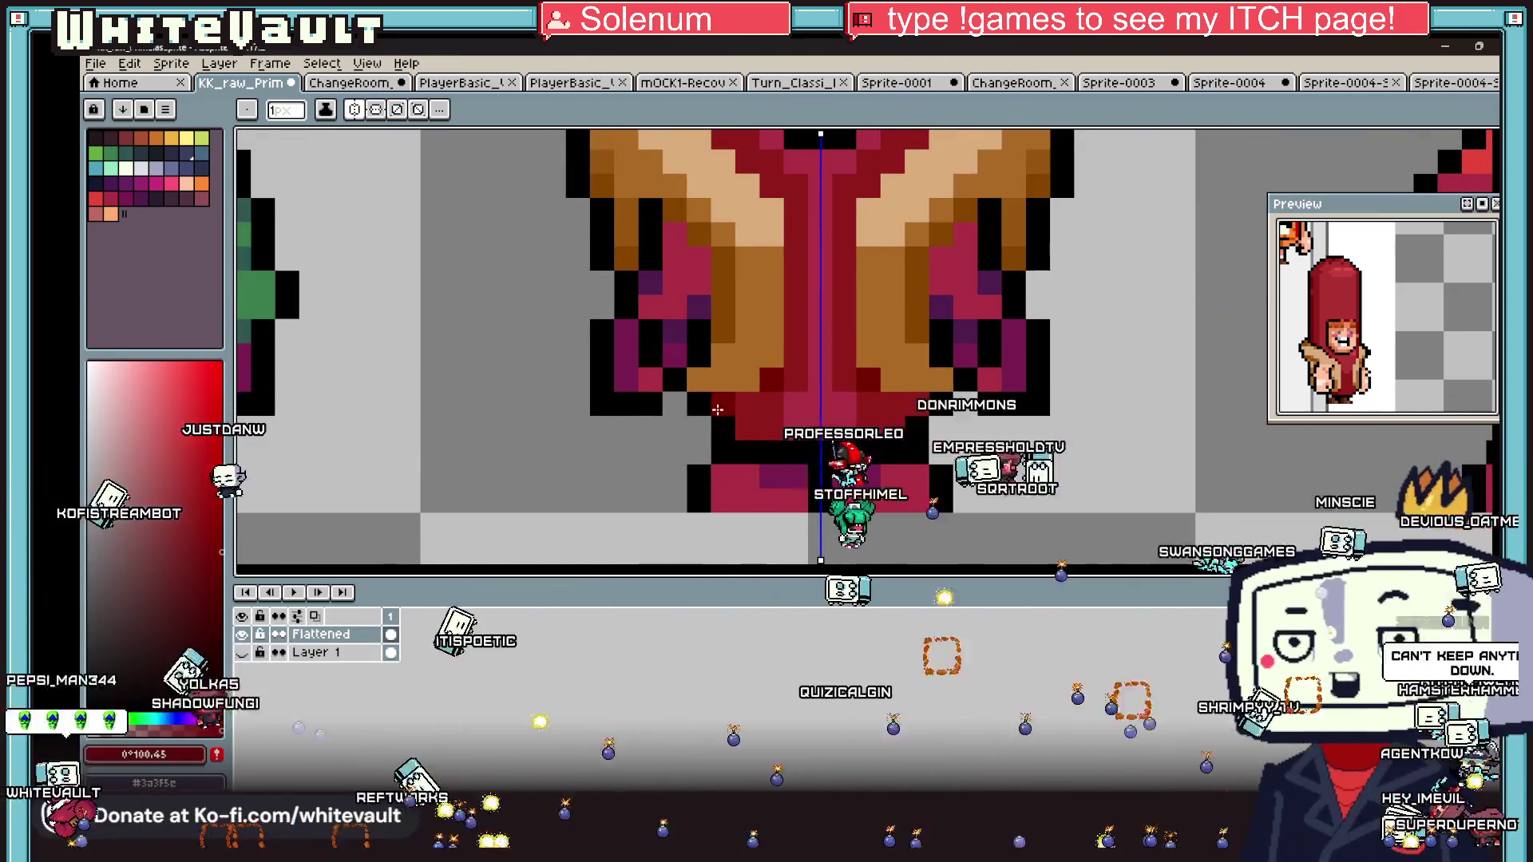
{"action": "left_click", "coordinate": [738, 359], "text": "alt"}
{"action": "key", "text": "g"}
{"action": "scroll", "coordinate": [768, 362], "scroll_direction": "down", "scroll_amount": 3}
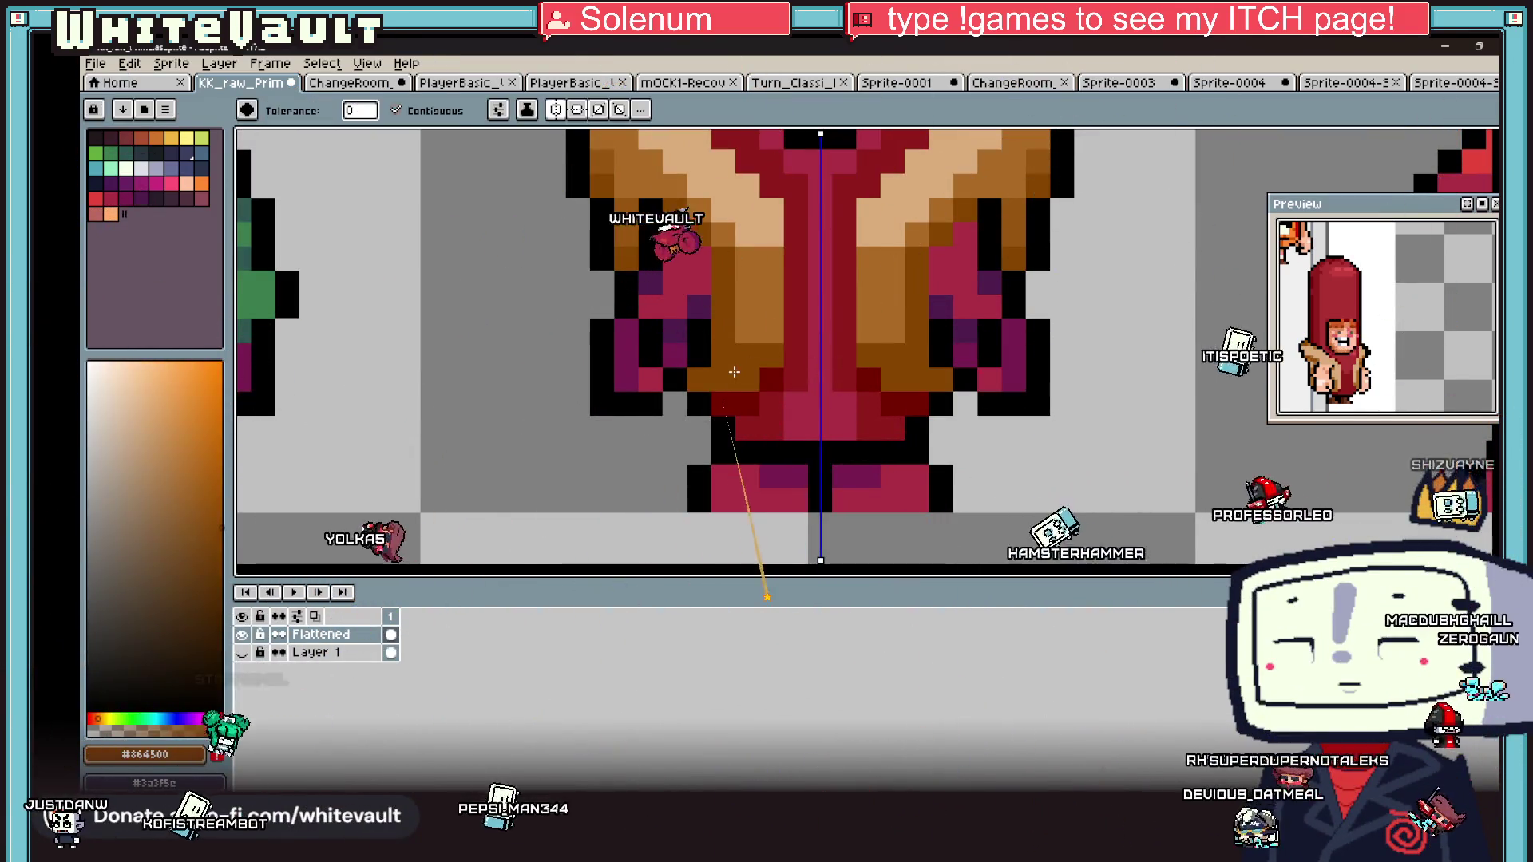
{"action": "scroll", "coordinate": [767, 362], "scroll_direction": "up", "scroll_amount": 3}
{"action": "key", "text": "i"}
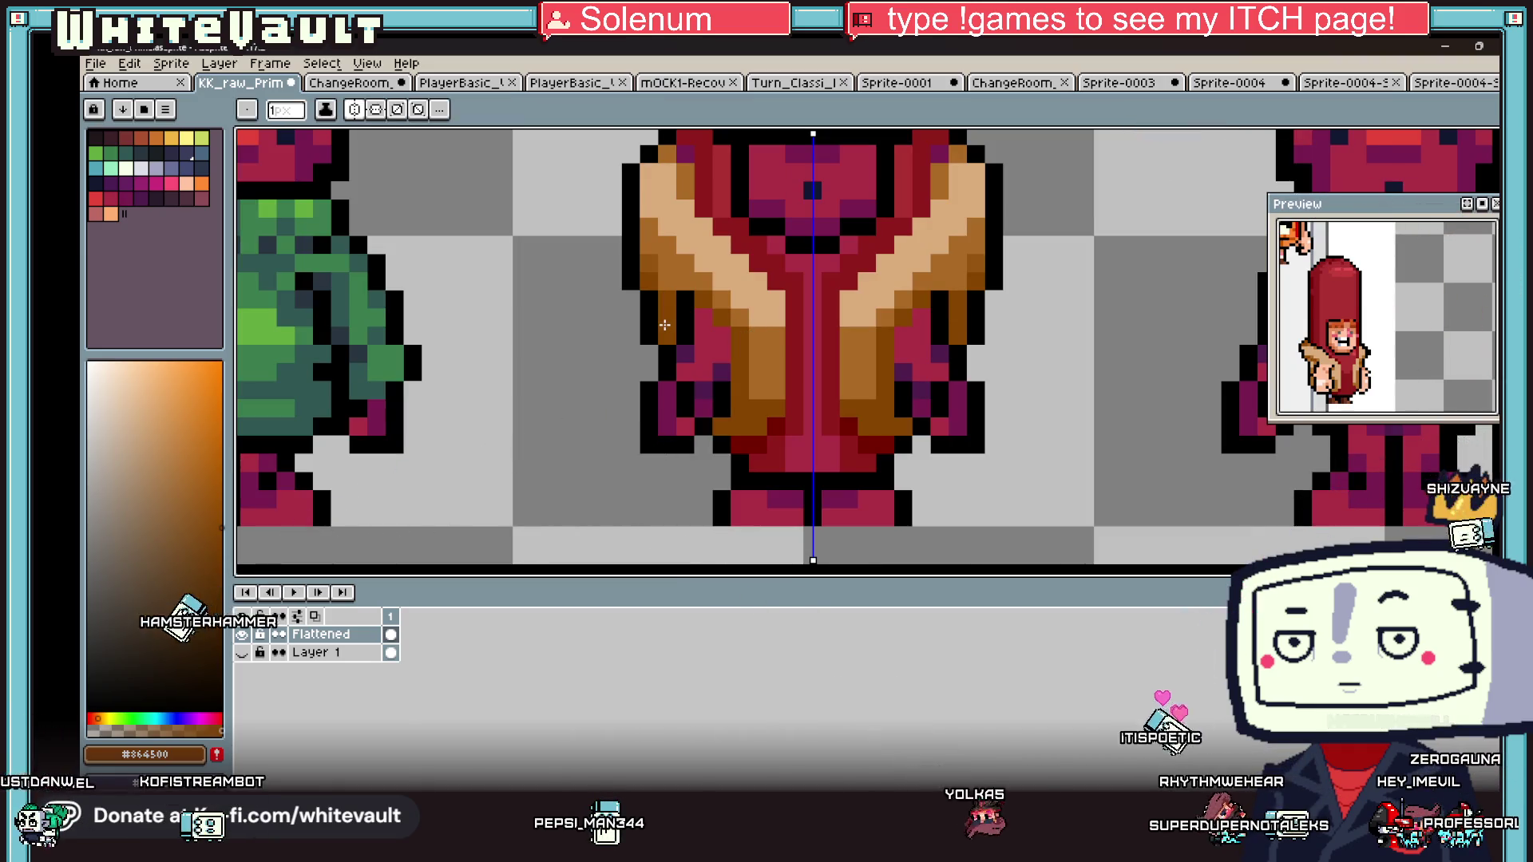
{"action": "left_click", "coordinate": [660, 267], "text": "alt"}
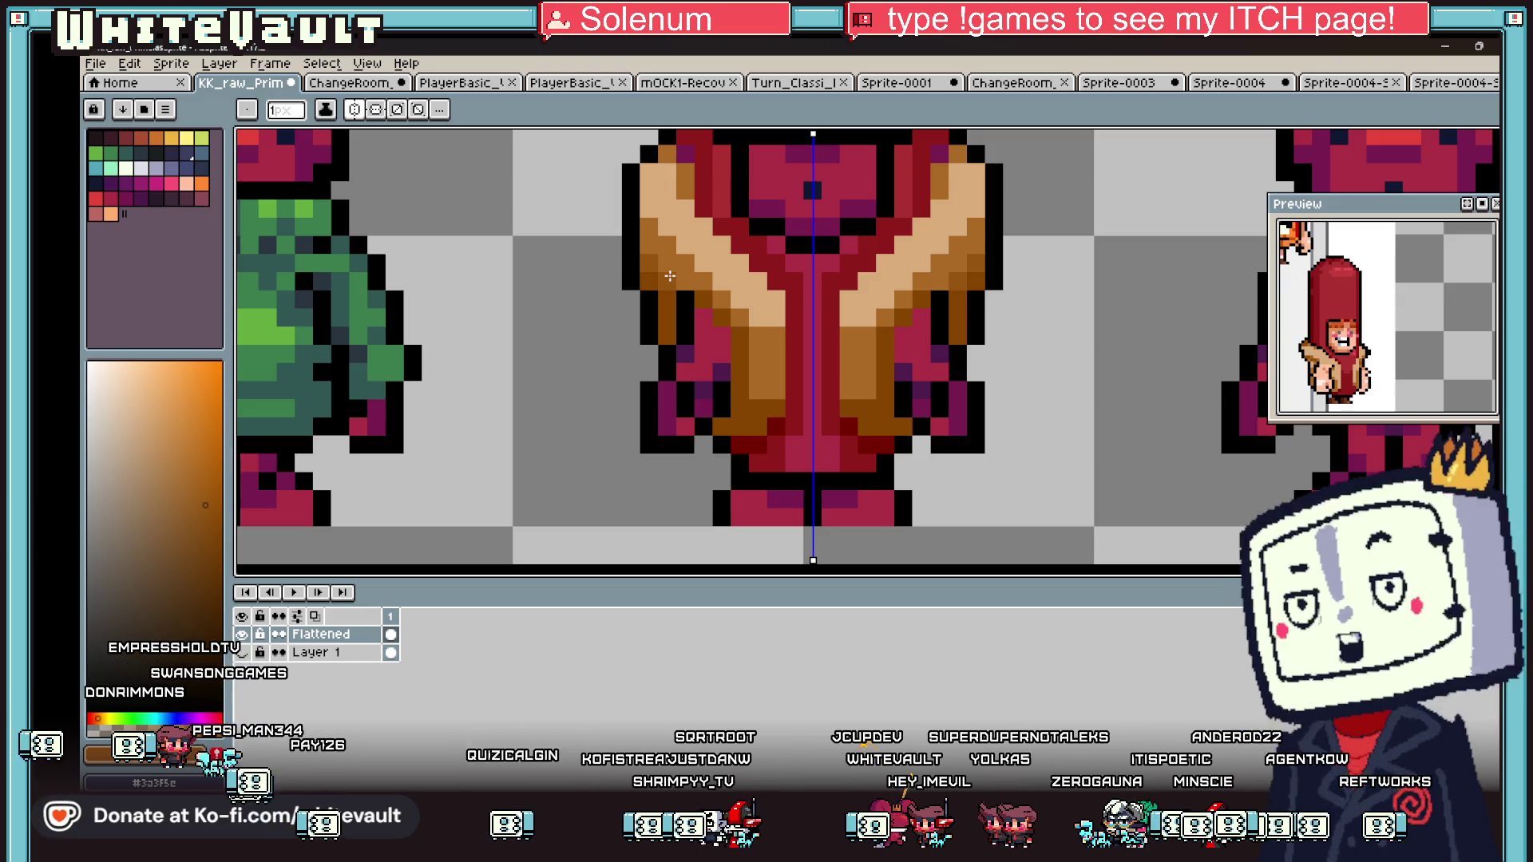
{"action": "scroll", "coordinate": [858, 258], "scroll_direction": "down", "scroll_amount": 2}
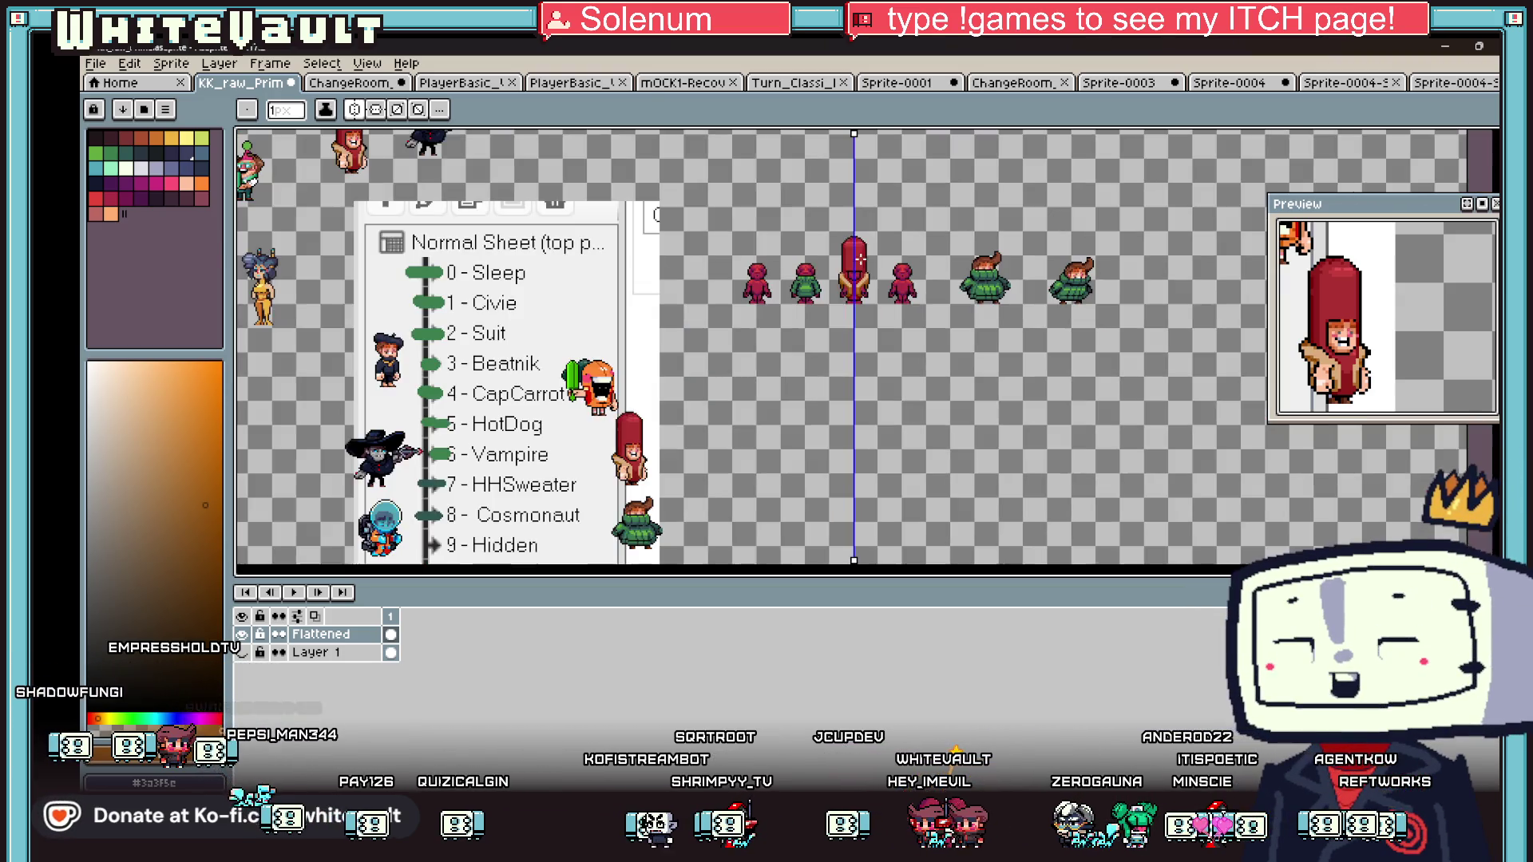
{"action": "scroll", "coordinate": [863, 257], "scroll_direction": "up", "scroll_amount": 4}
{"action": "scroll", "coordinate": [863, 257], "scroll_direction": "down", "scroll_amount": 1}
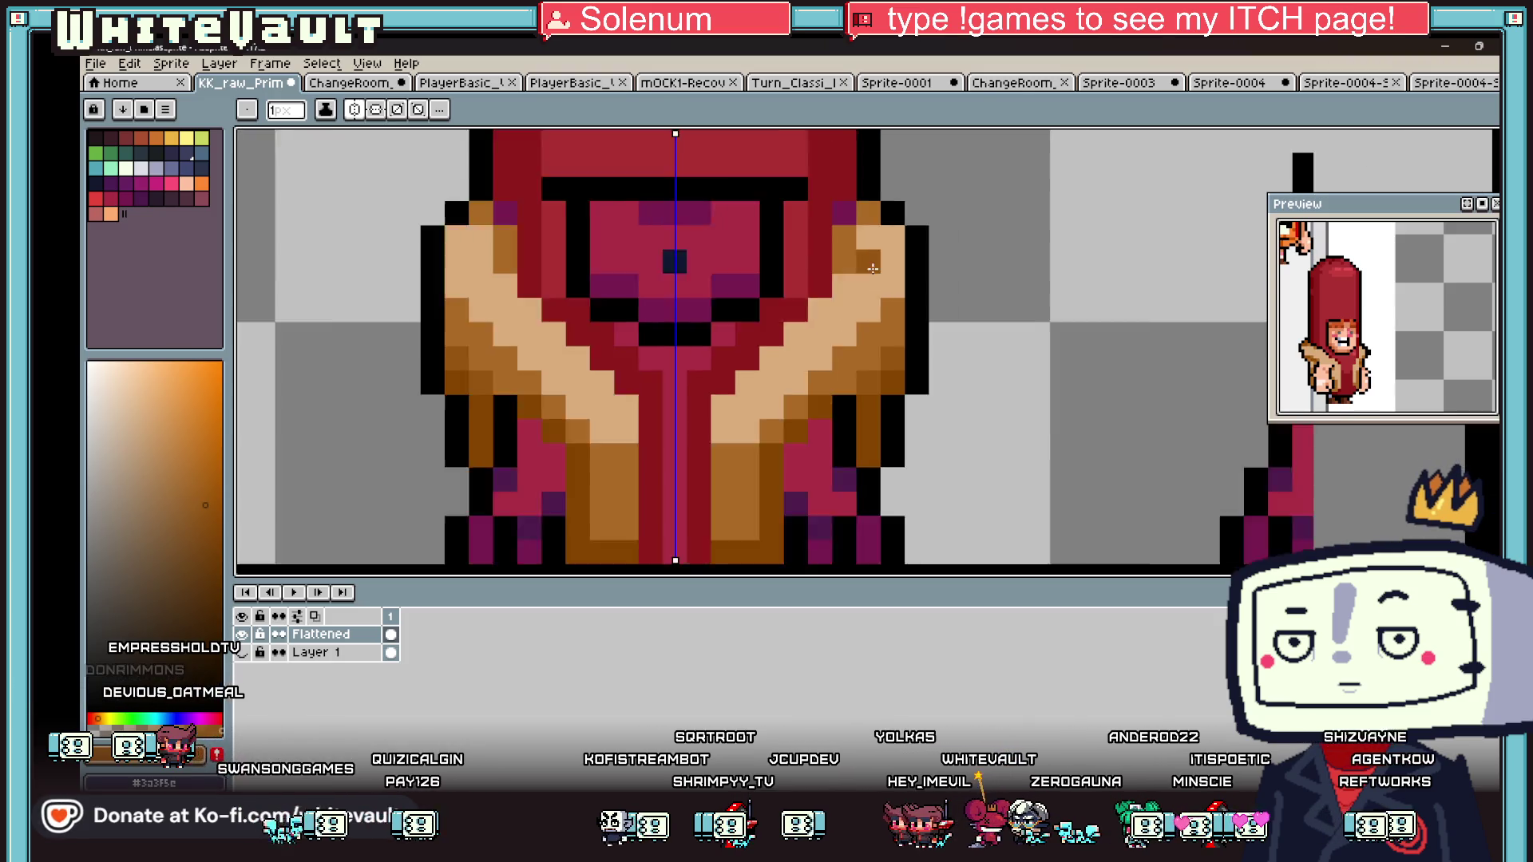
{"action": "key", "text": "i"}
{"action": "left_click", "coordinate": [881, 224], "text": "alt"}
{"action": "scroll", "coordinate": [871, 239], "scroll_direction": "up", "scroll_amount": 2}
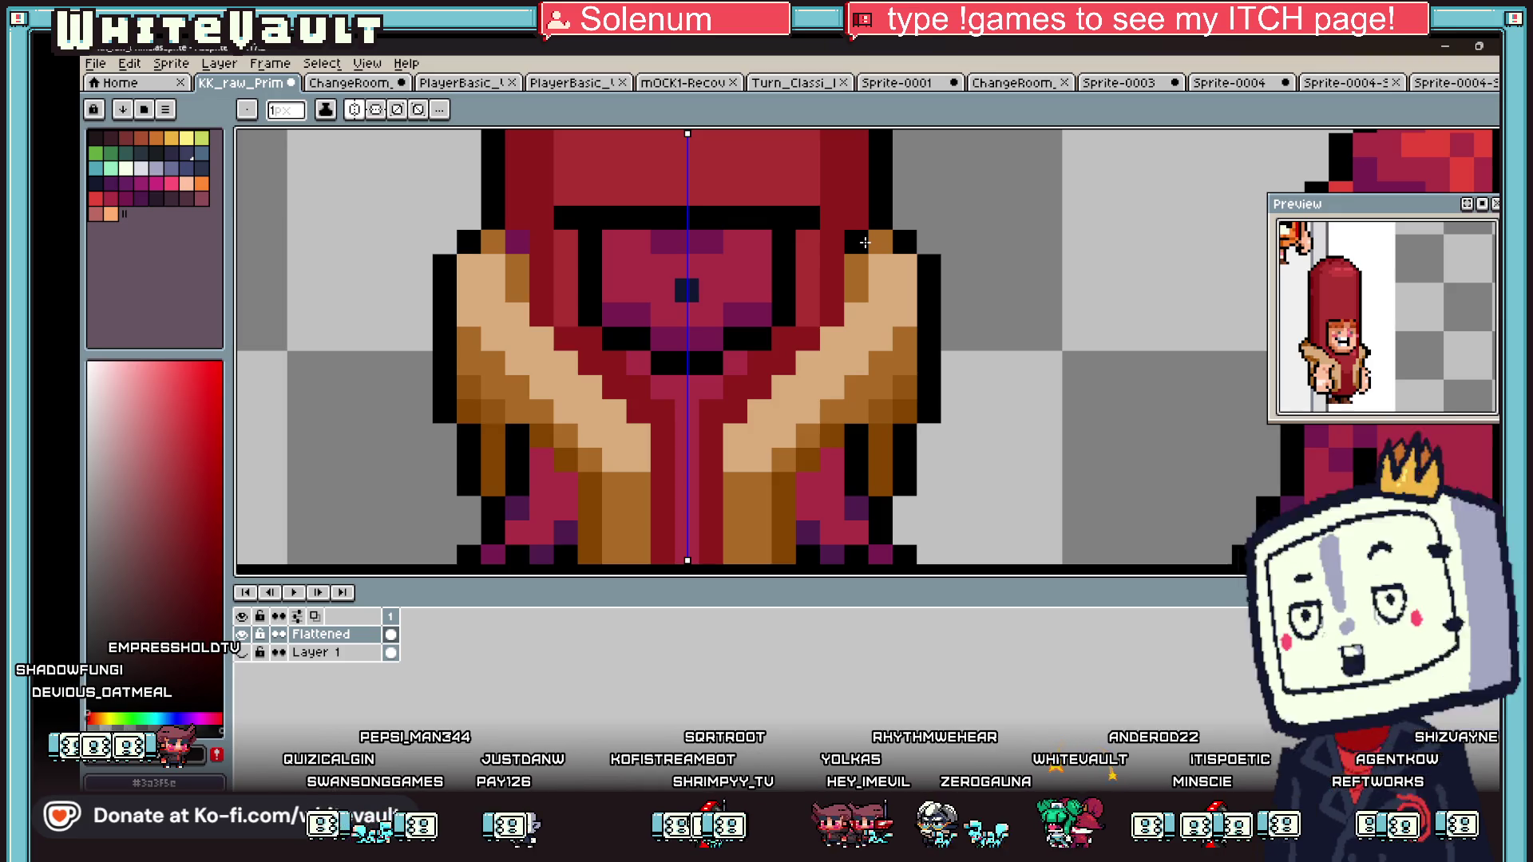
{"action": "scroll", "coordinate": [864, 243], "scroll_direction": "down", "scroll_amount": 4}
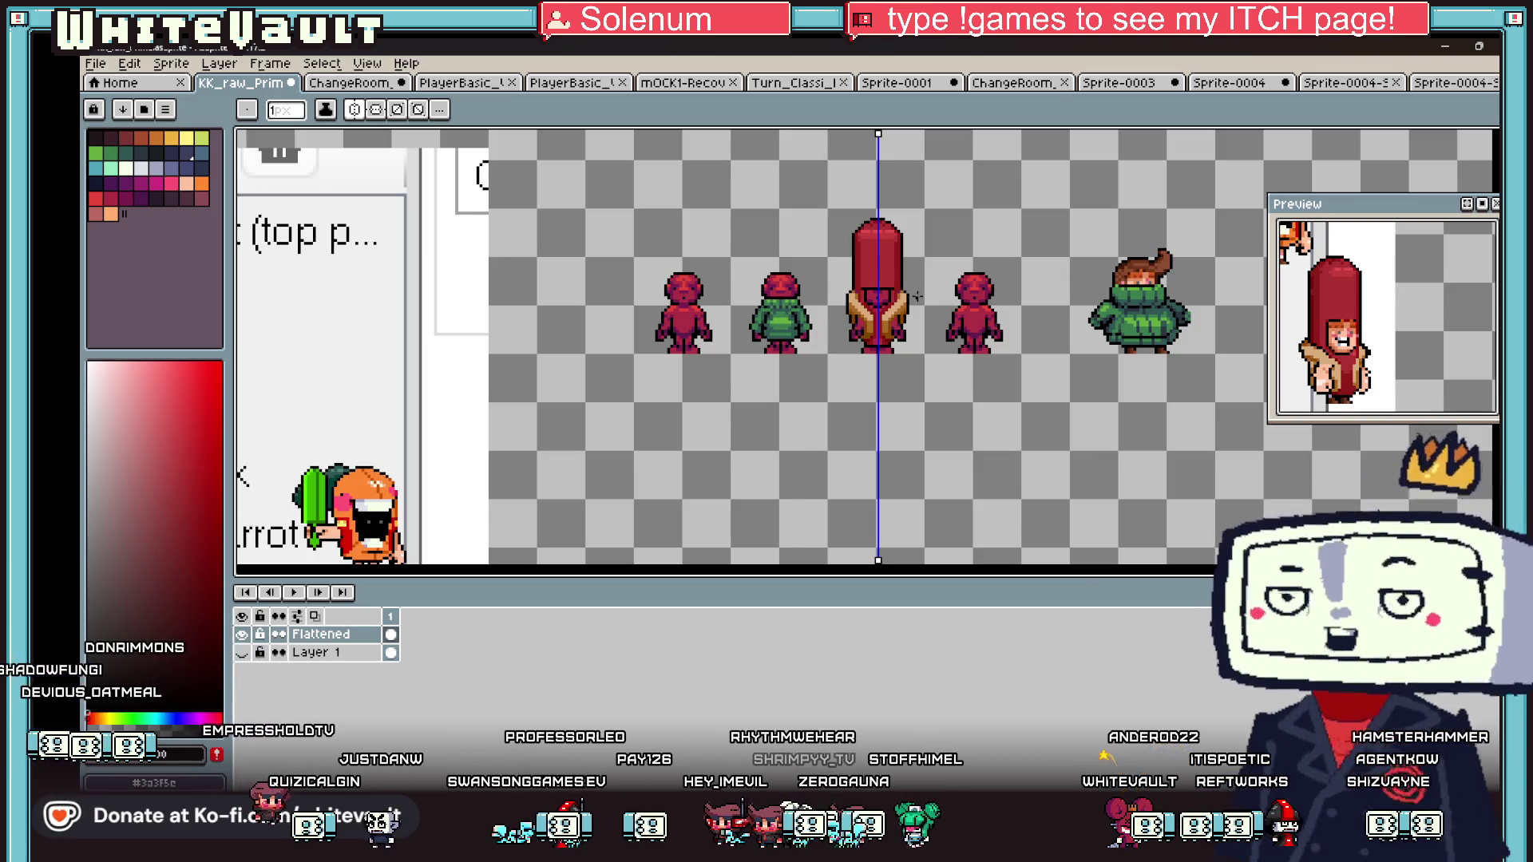
{"action": "scroll", "coordinate": [916, 296], "scroll_direction": "up", "scroll_amount": 3}
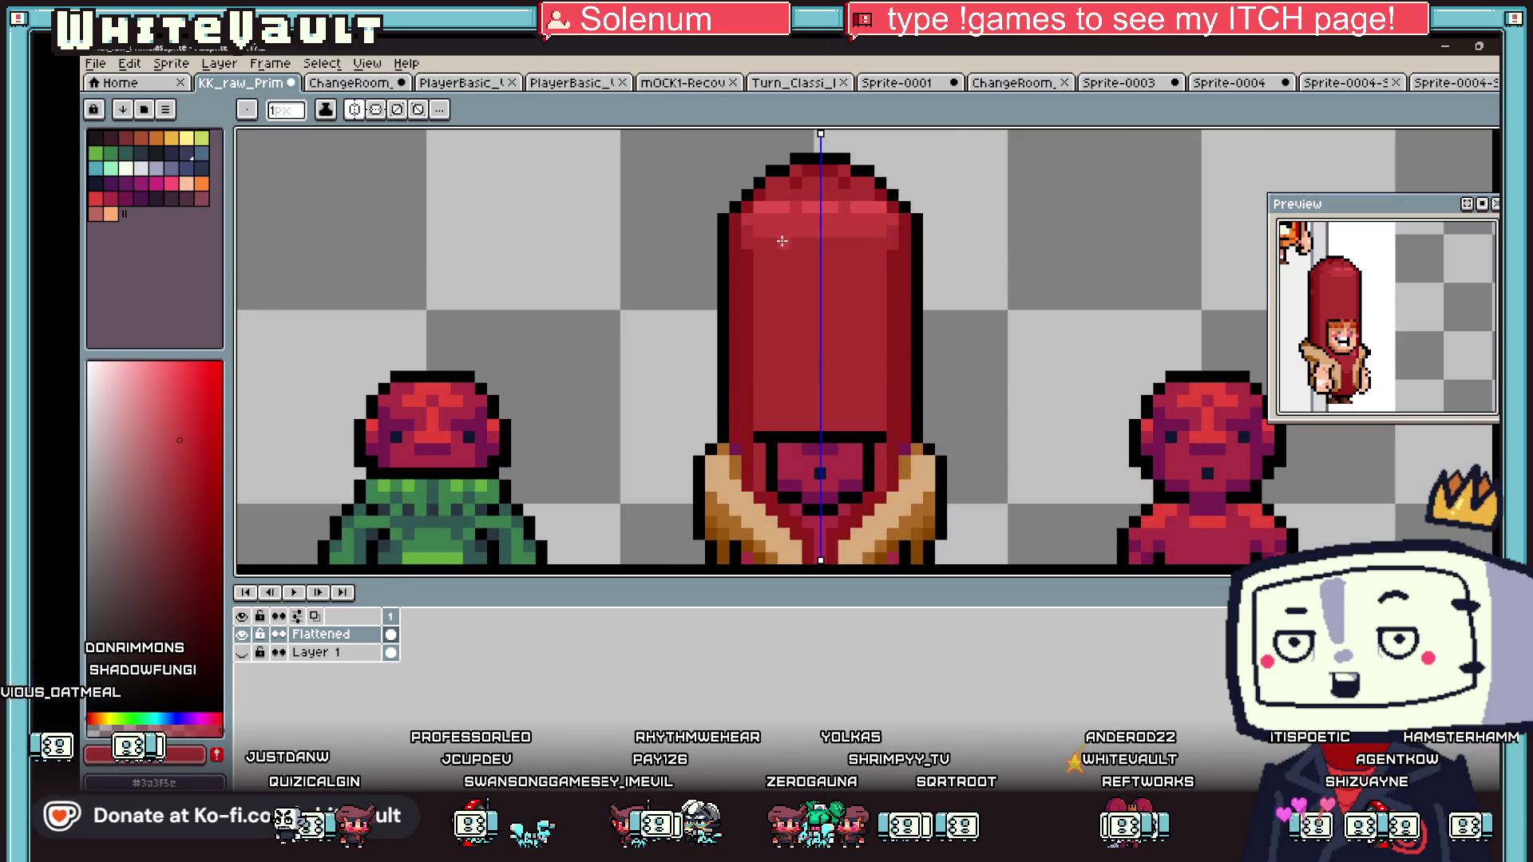
{"action": "left_click", "coordinate": [770, 219], "text": "alt"}
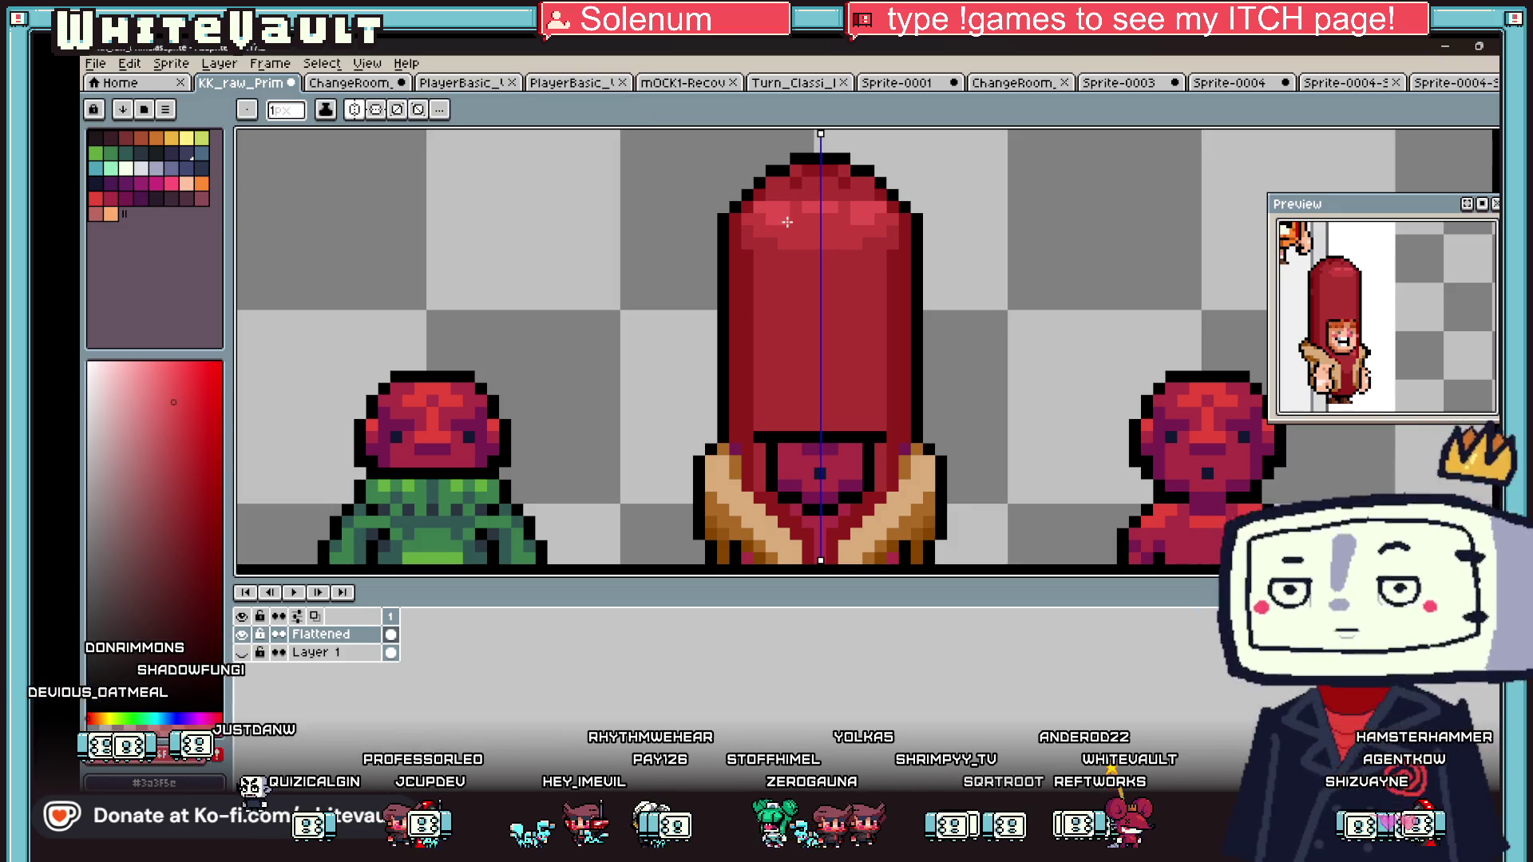
{"action": "left_click", "coordinate": [813, 217], "text": "alt"}
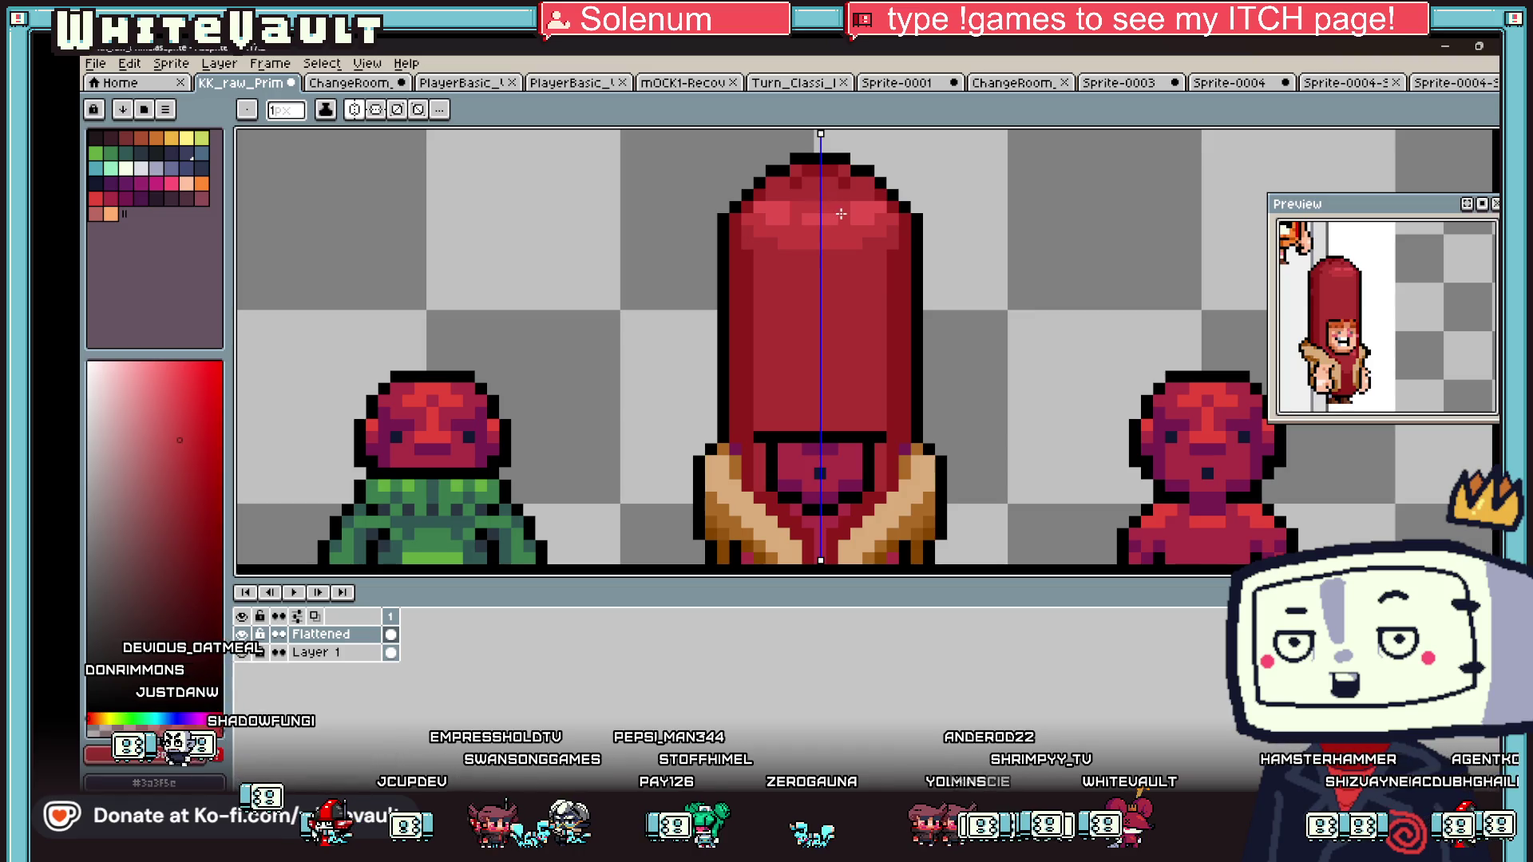
{"action": "left_click", "coordinate": [827, 204], "text": "alt"}
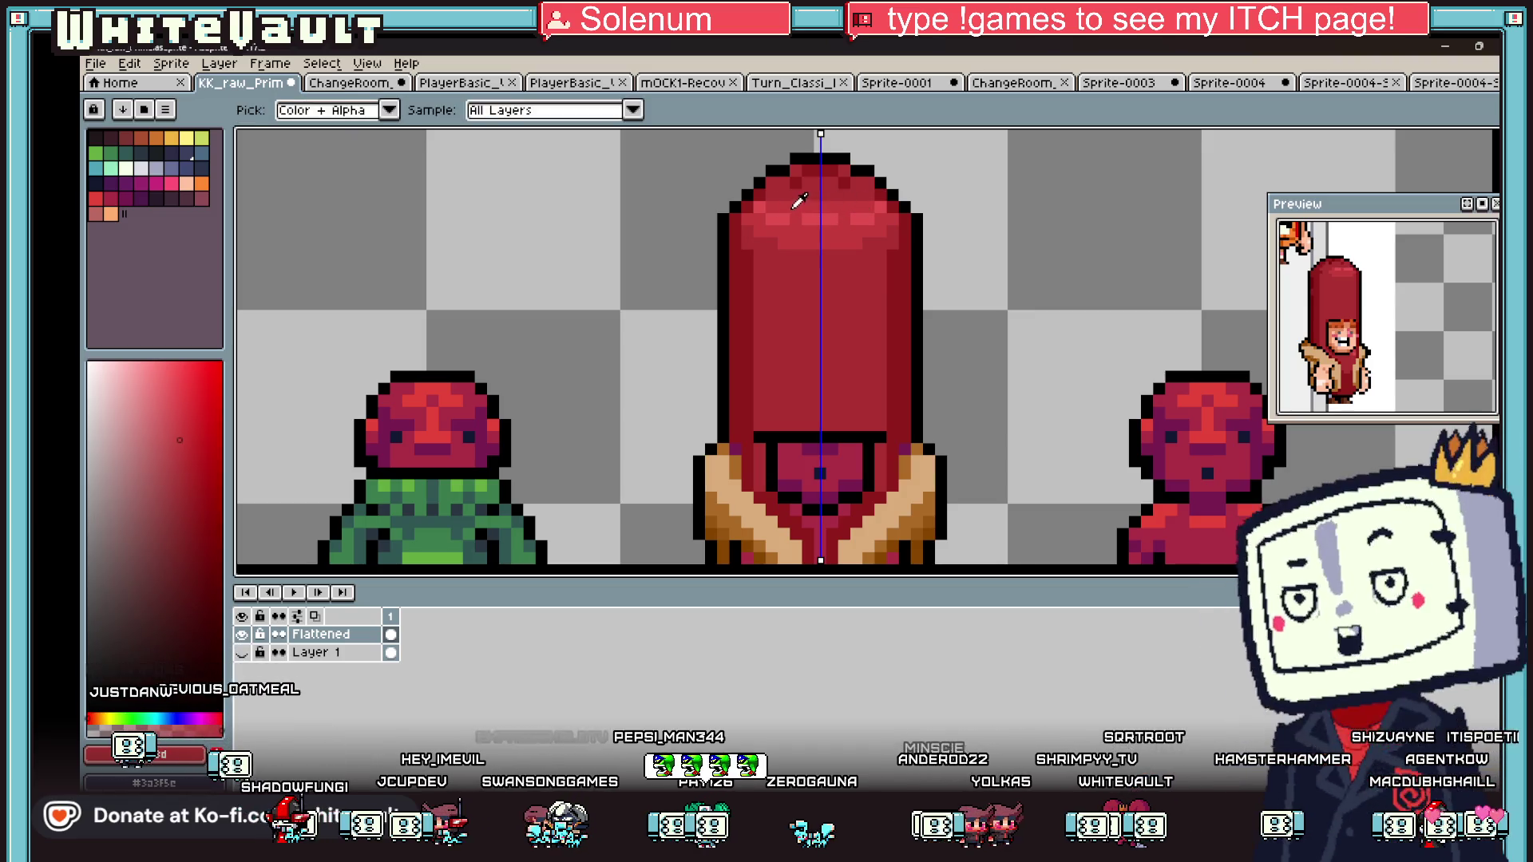
{"action": "scroll", "coordinate": [799, 201], "scroll_direction": "down", "scroll_amount": 4}
{"action": "scroll", "coordinate": [852, 220], "scroll_direction": "up", "scroll_amount": 2}
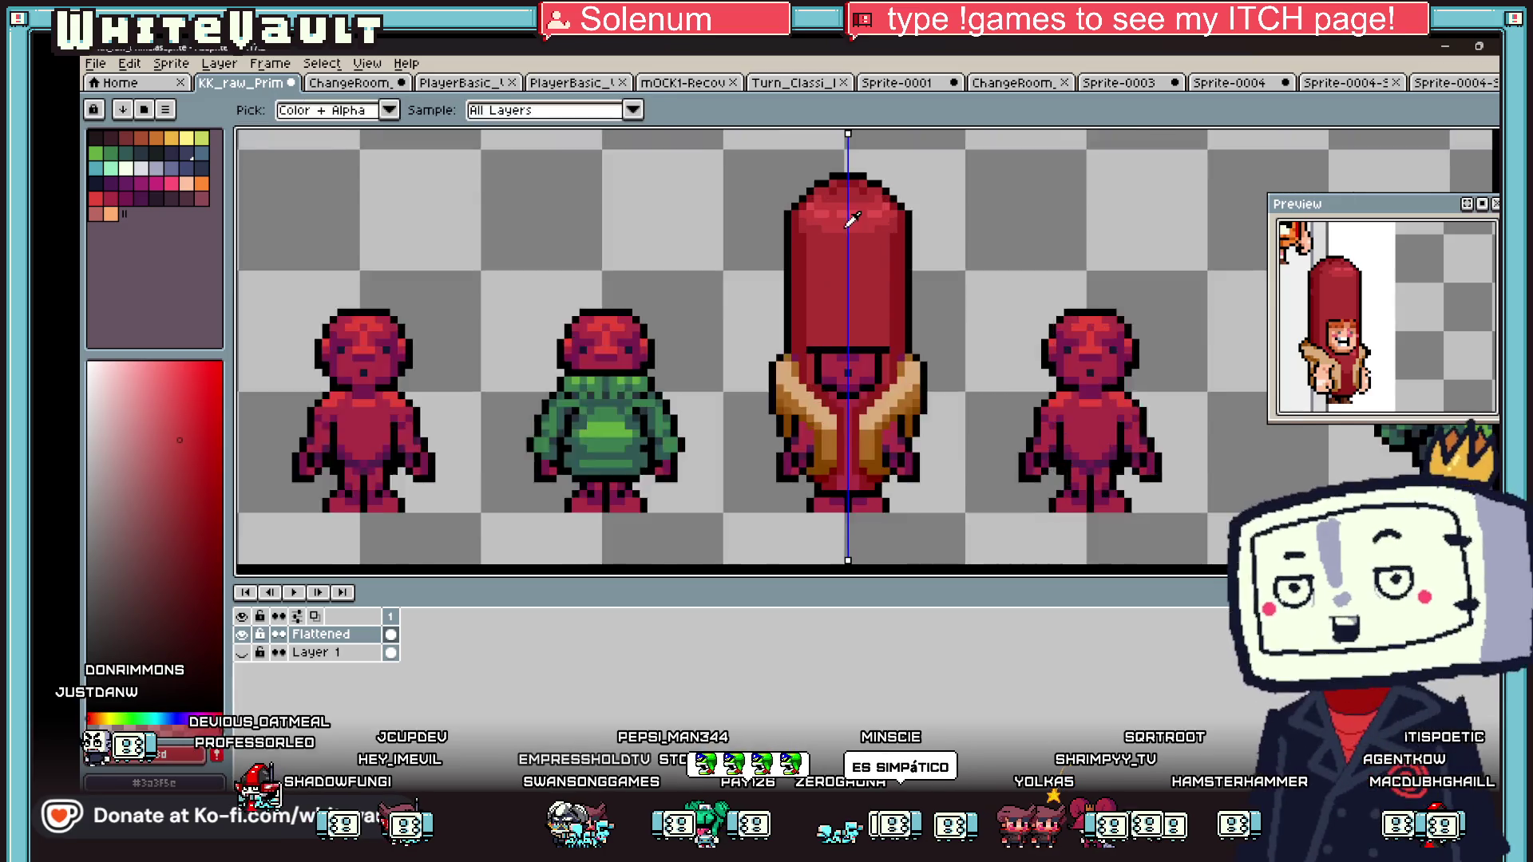
{"action": "scroll", "coordinate": [853, 219], "scroll_direction": "up", "scroll_amount": 1}
{"action": "scroll", "coordinate": [847, 240], "scroll_direction": "up", "scroll_amount": 1}
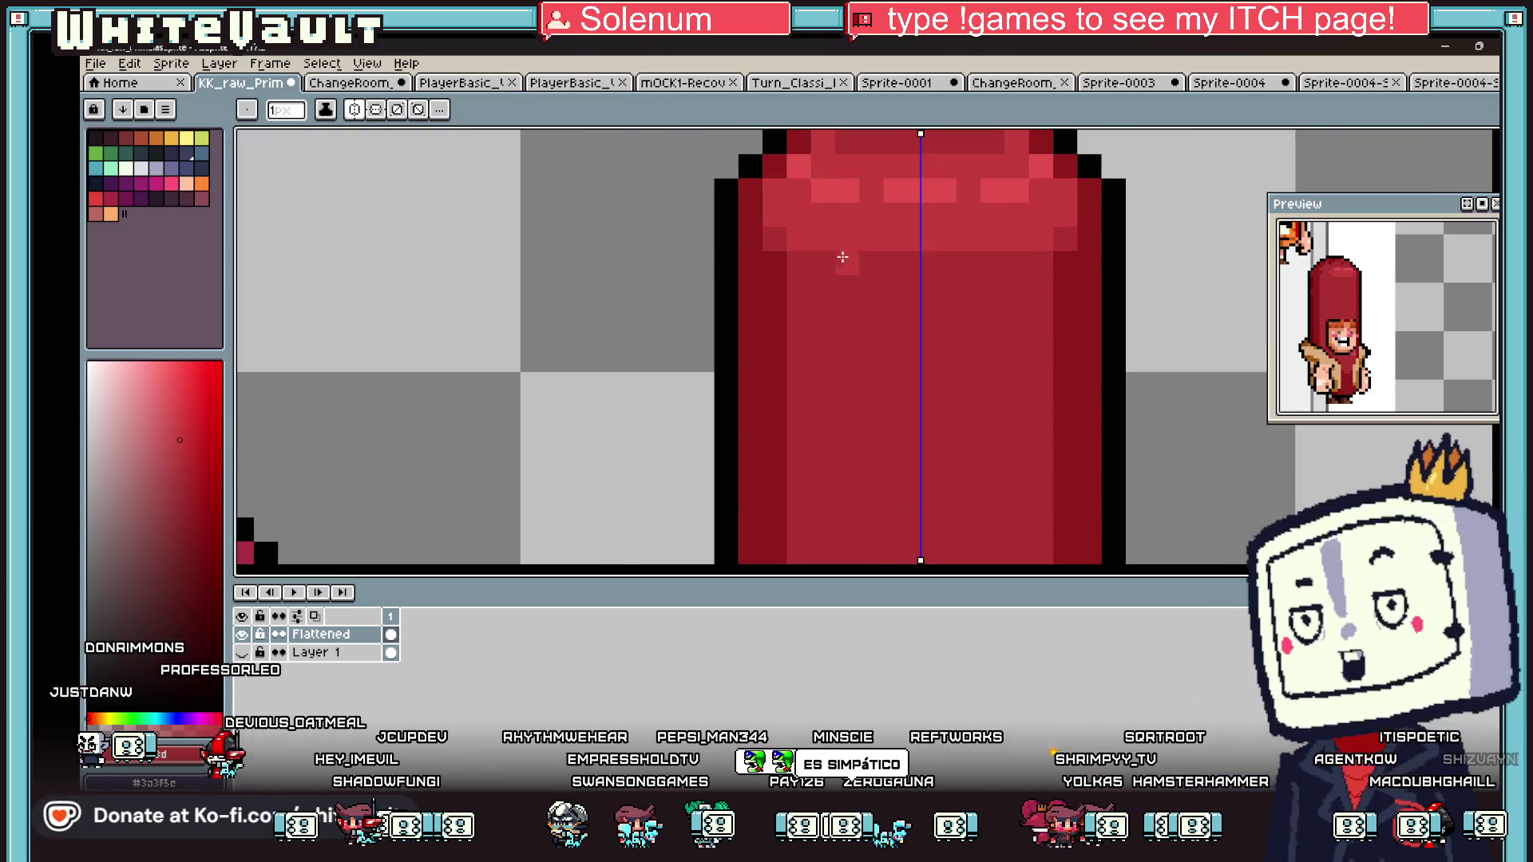
{"action": "scroll", "coordinate": [1004, 267], "scroll_direction": "down", "scroll_amount": 3}
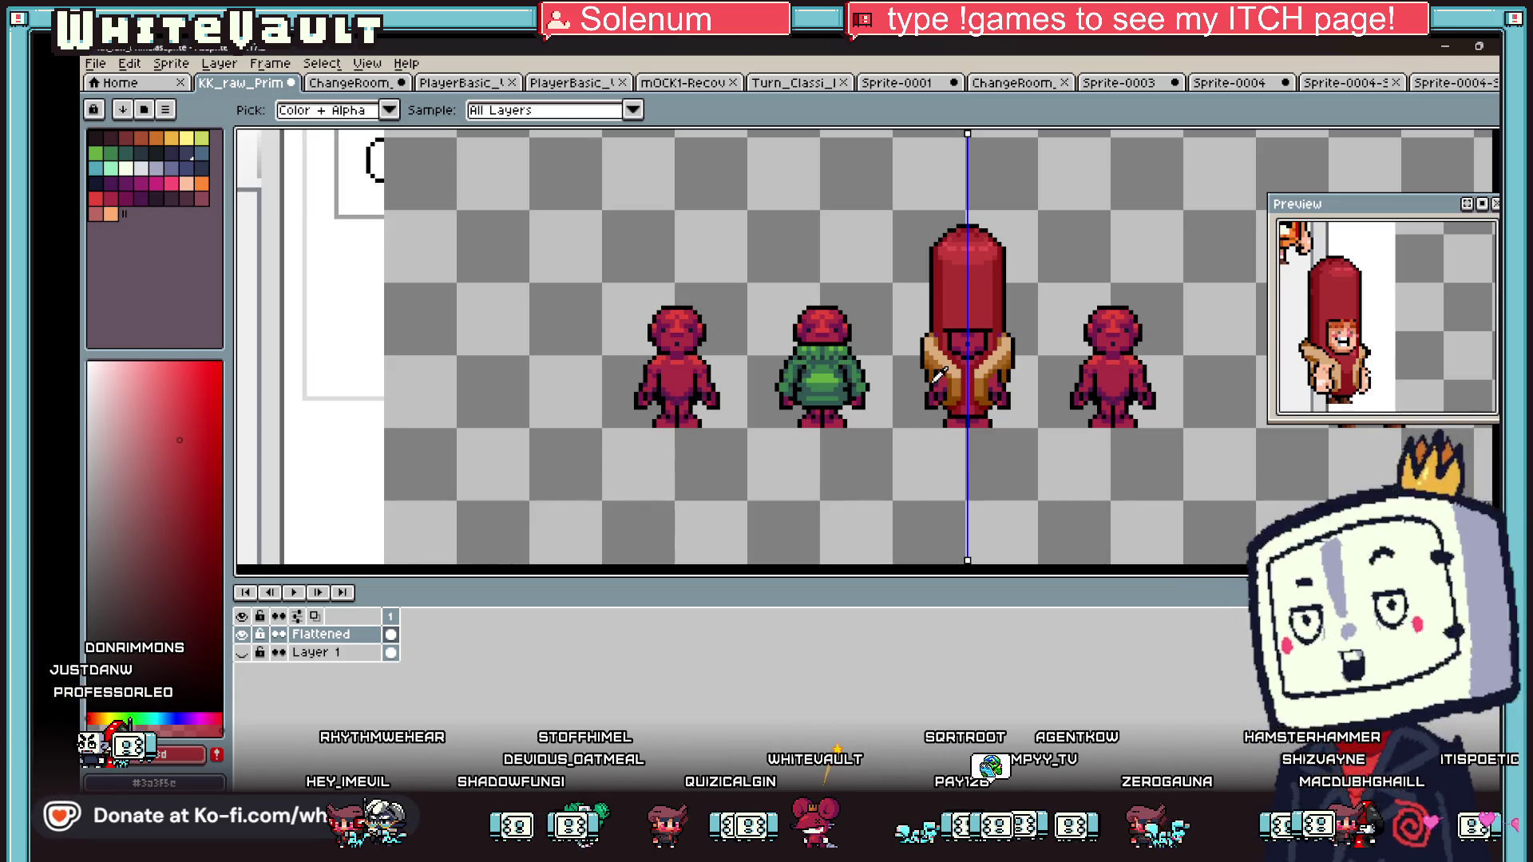
{"action": "scroll", "coordinate": [939, 374], "scroll_direction": "down", "scroll_amount": 2}
{"action": "scroll", "coordinate": [903, 344], "scroll_direction": "up", "scroll_amount": 3}
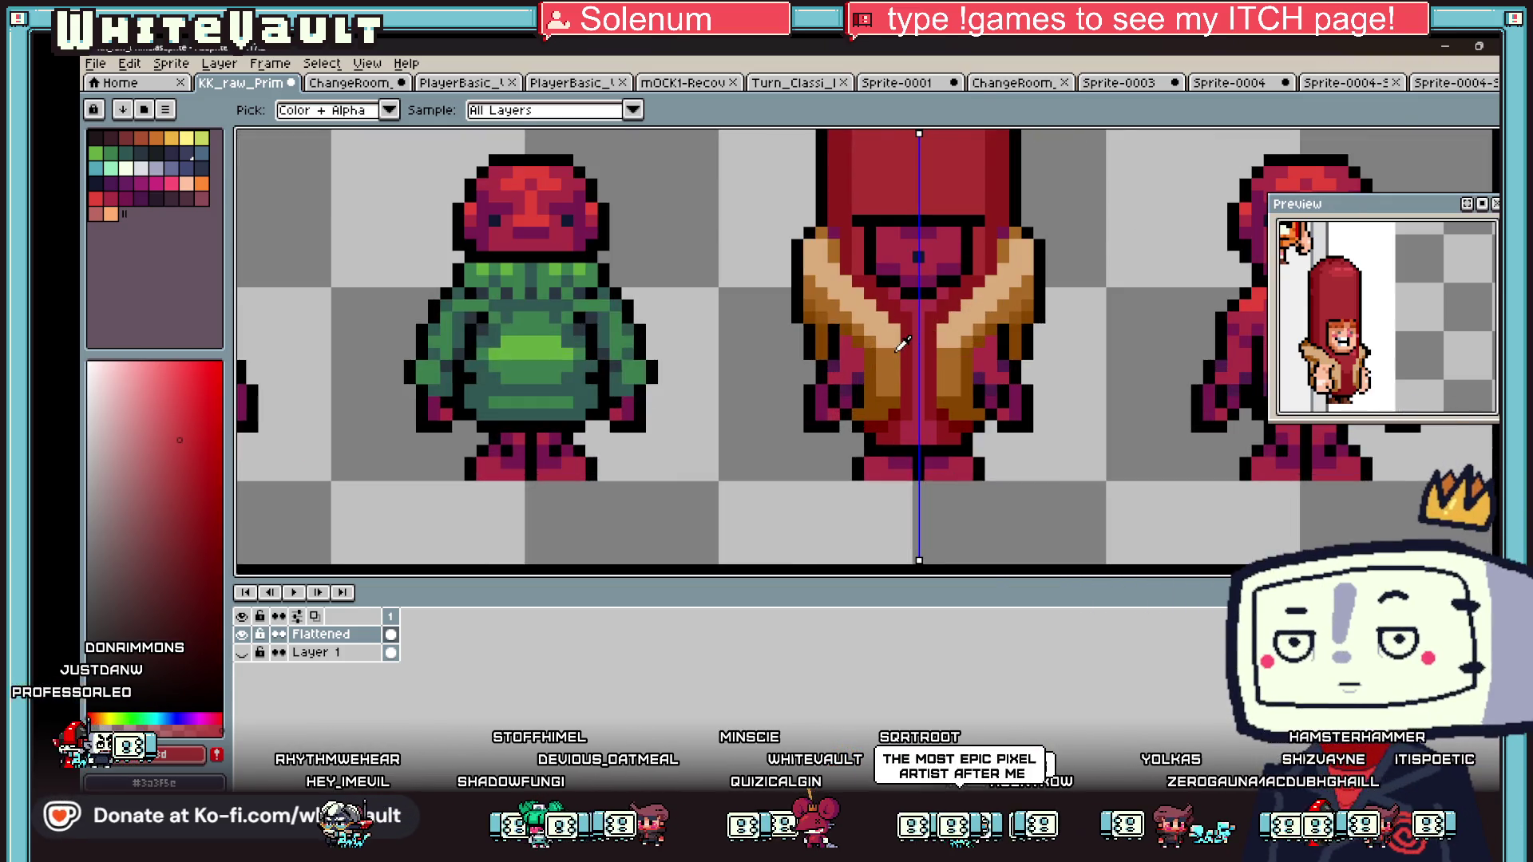
- Draw brown and dark-red diagonal shading along both sleeves' tan band
{"action": "scroll", "coordinate": [903, 343], "scroll_direction": "up", "scroll_amount": 1}
{"action": "left_click", "coordinate": [897, 386], "text": "alt"}
{"action": "left_click_drag", "start_coordinate": [901, 309], "coordinate": [773, 183]}
{"action": "key", "text": "alt"}
{"action": "left_click", "coordinate": [901, 468], "text": "alt"}
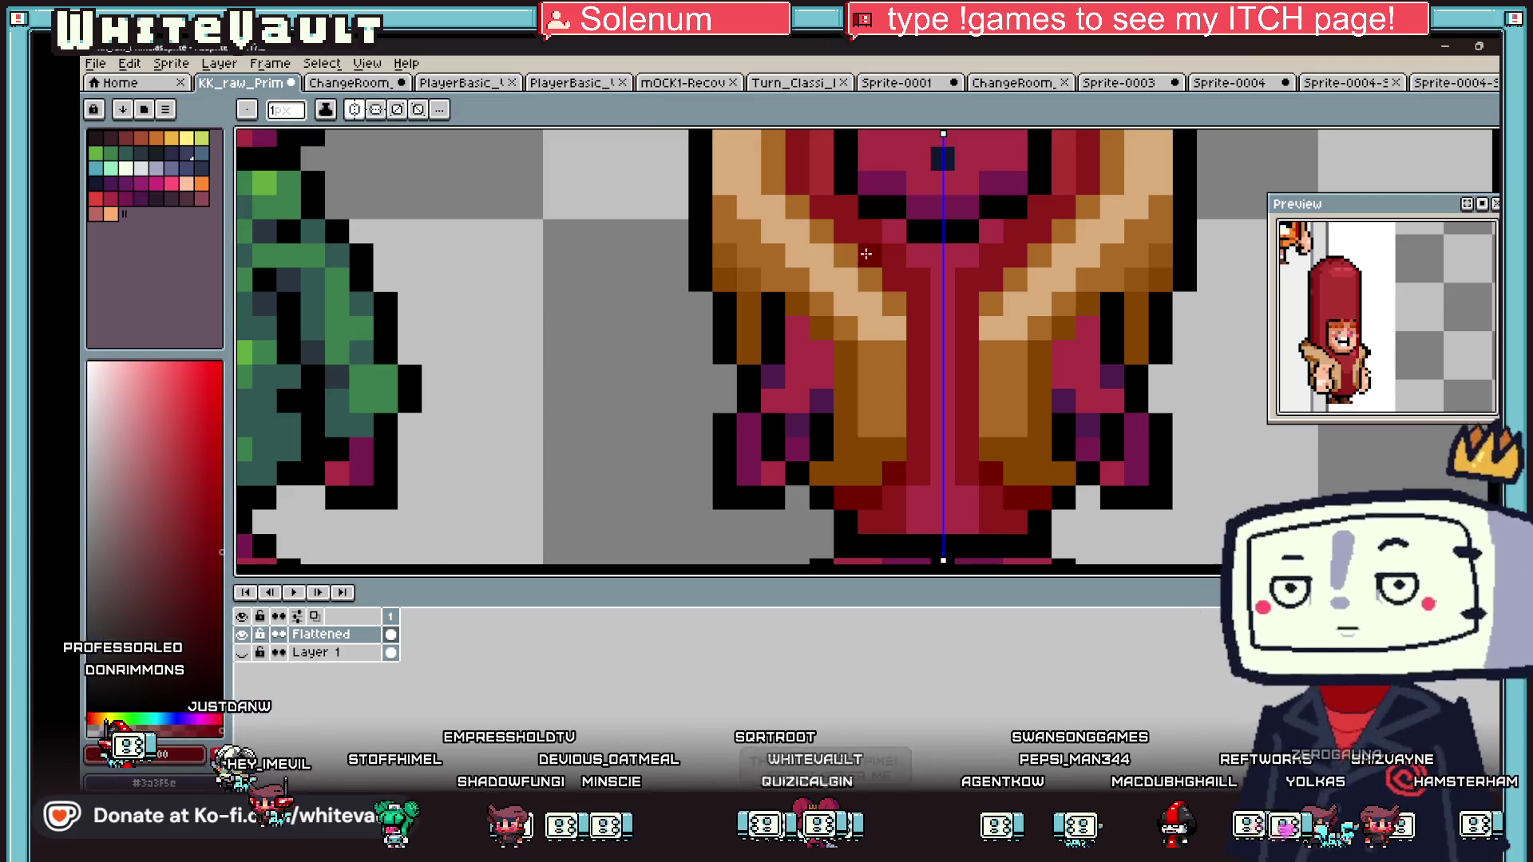
{"action": "left_click_drag", "start_coordinate": [871, 255], "coordinate": [847, 232]}
{"action": "left_click_drag", "start_coordinate": [894, 279], "coordinate": [818, 197]}
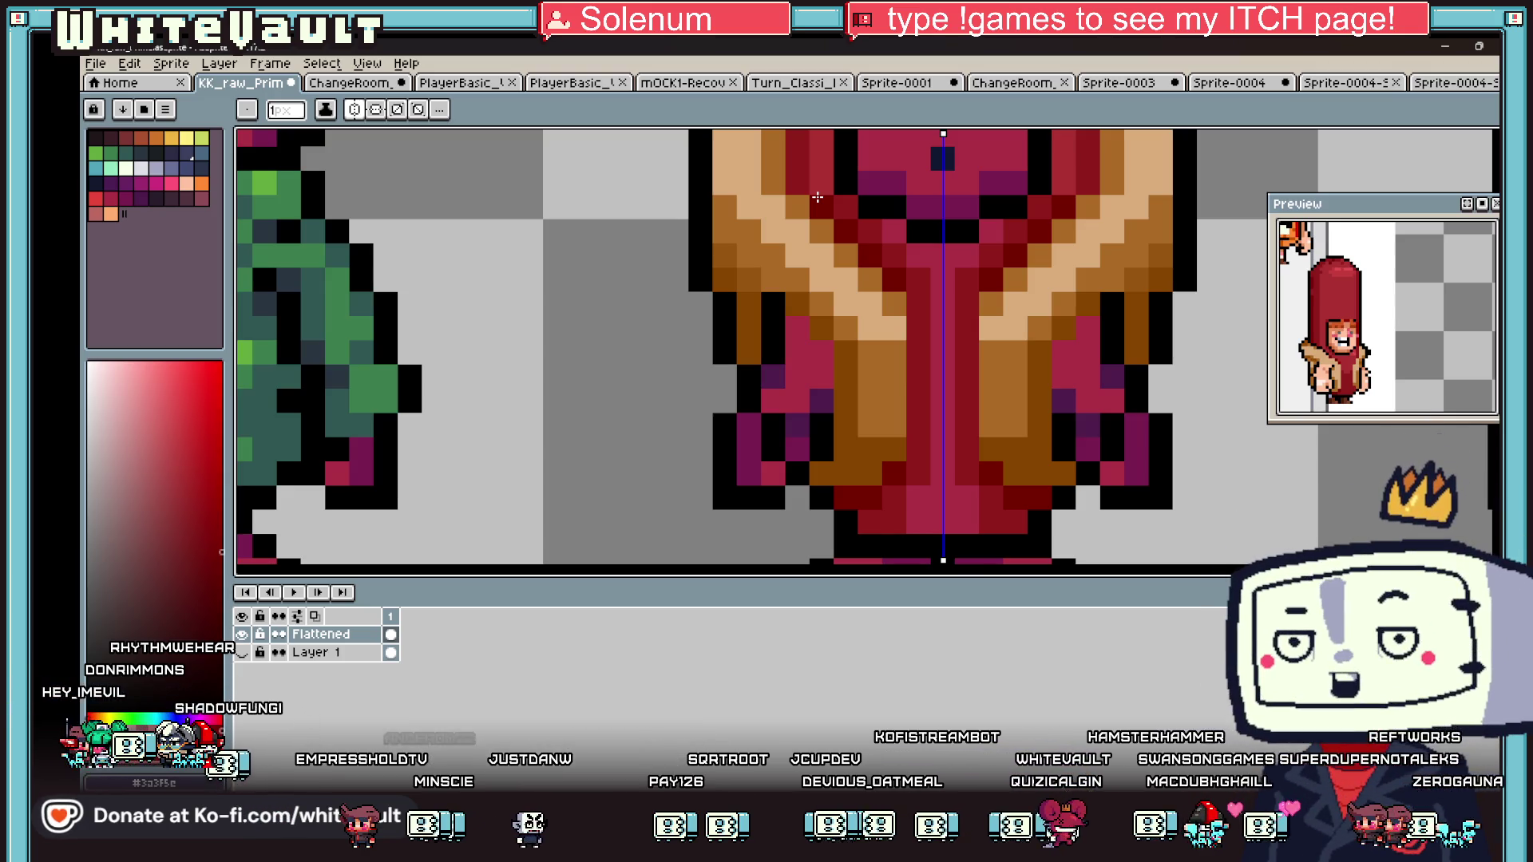
- Disable the vertical symmetry axis and select the Rectangular Marquee tool
{"action": "scroll", "coordinate": [818, 197], "scroll_direction": "down", "scroll_amount": 4}
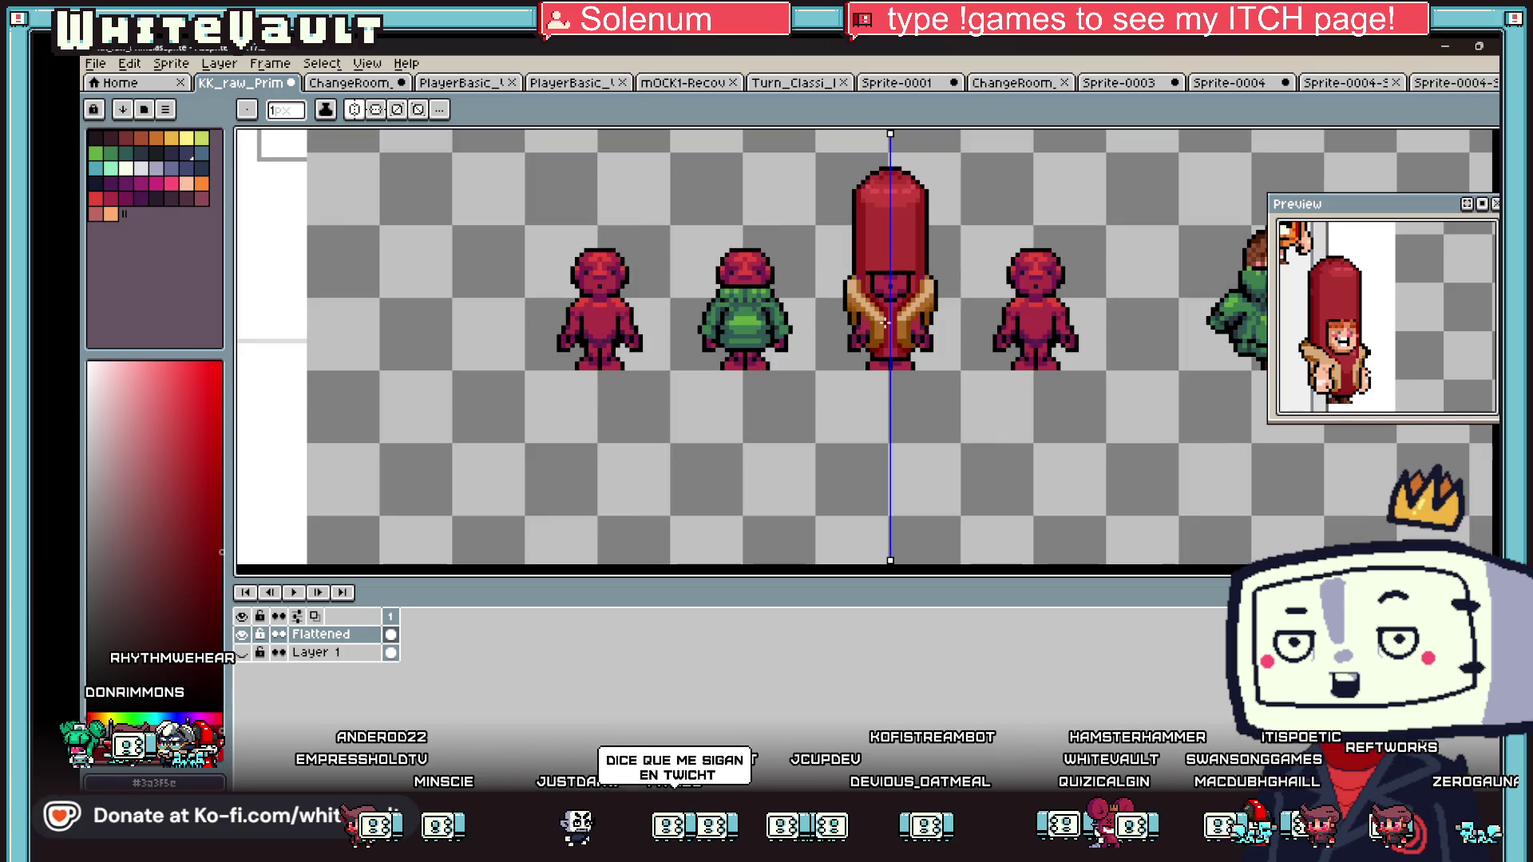
{"action": "scroll", "coordinate": [867, 322], "scroll_direction": "up", "scroll_amount": 3}
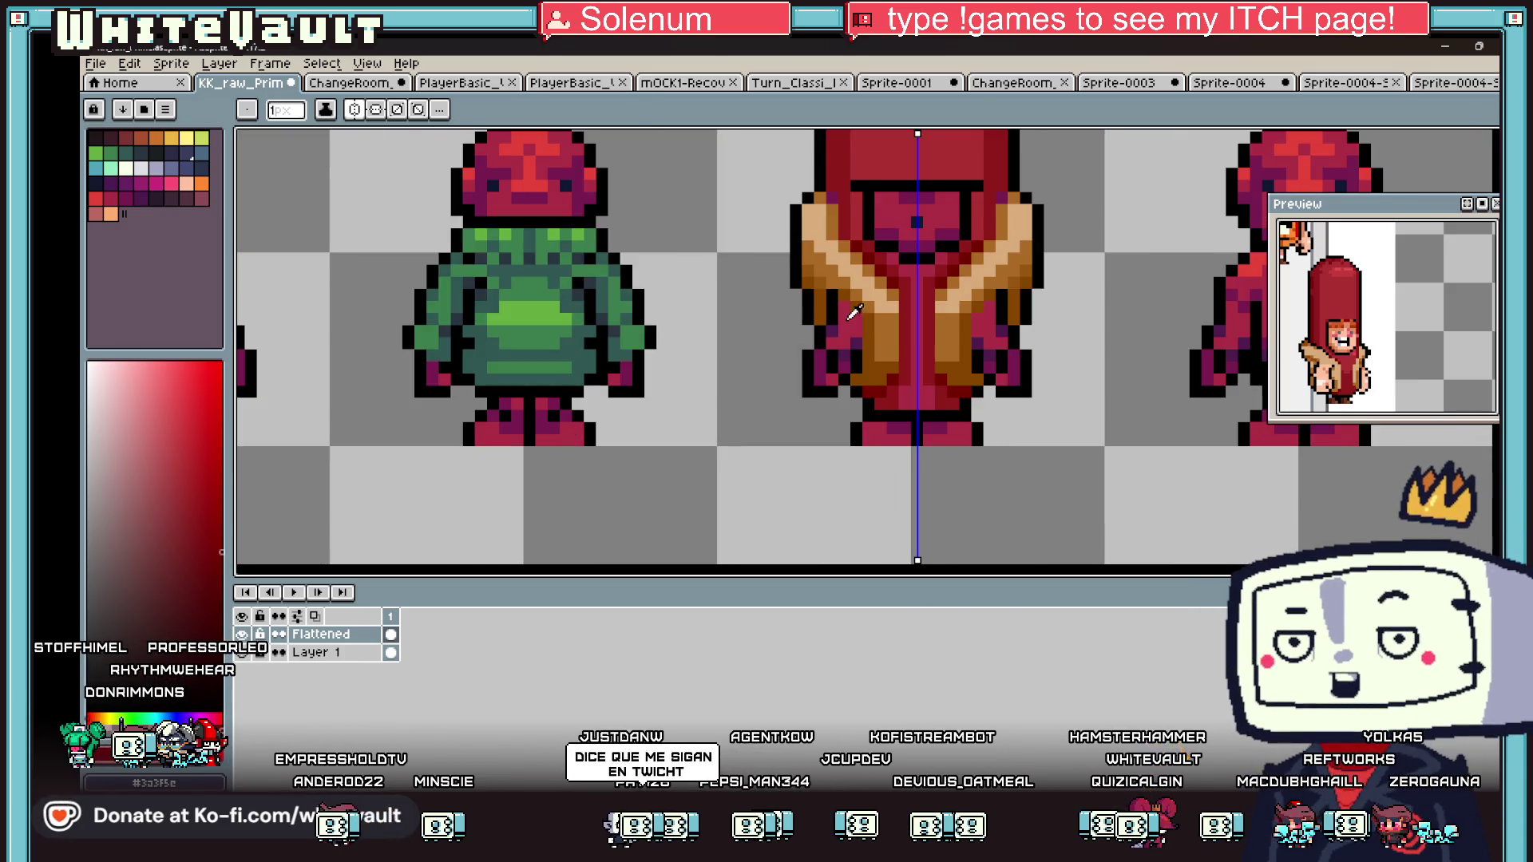
{"action": "scroll", "coordinate": [830, 311], "scroll_direction": "up", "scroll_amount": 2}
{"action": "scroll", "coordinate": [824, 309], "scroll_direction": "down", "scroll_amount": 4}
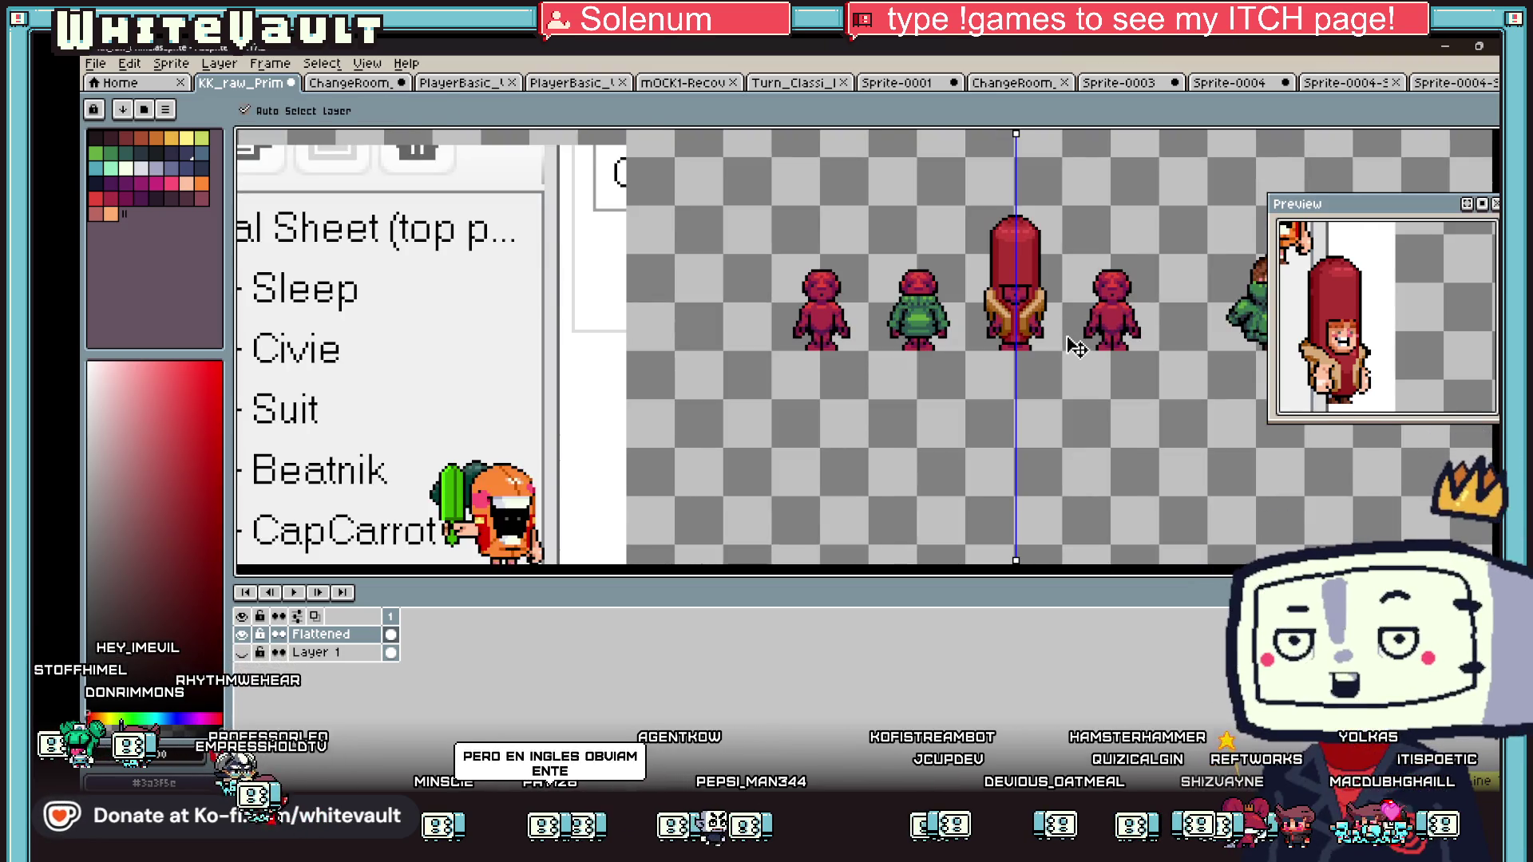
{"action": "left_click", "coordinate": [382, 112]}
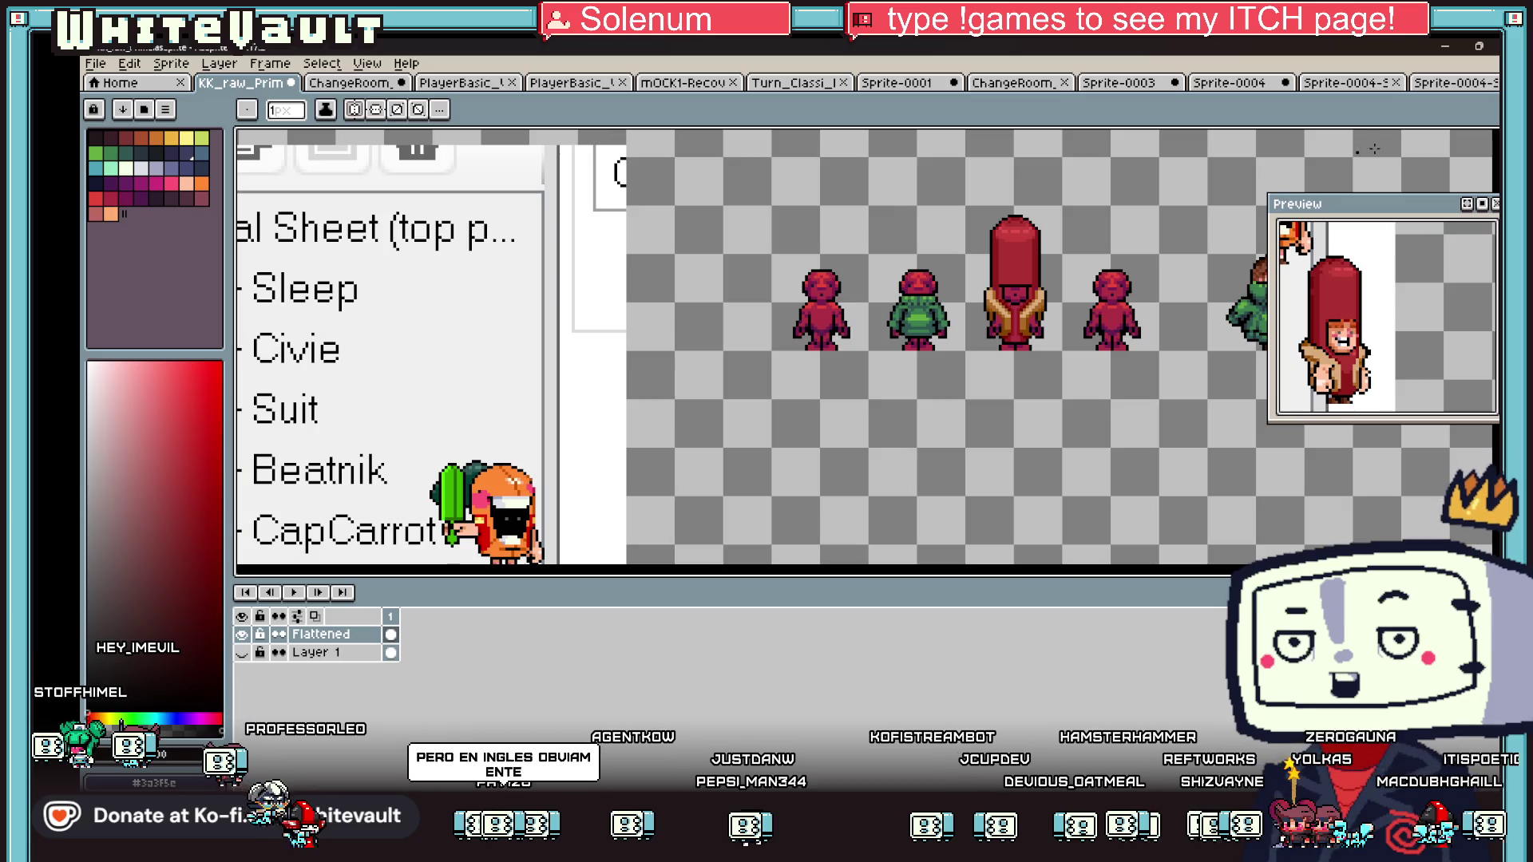
{"action": "key", "text": "m"}
{"action": "scroll", "coordinate": [967, 207], "scroll_direction": "up", "scroll_amount": 1}
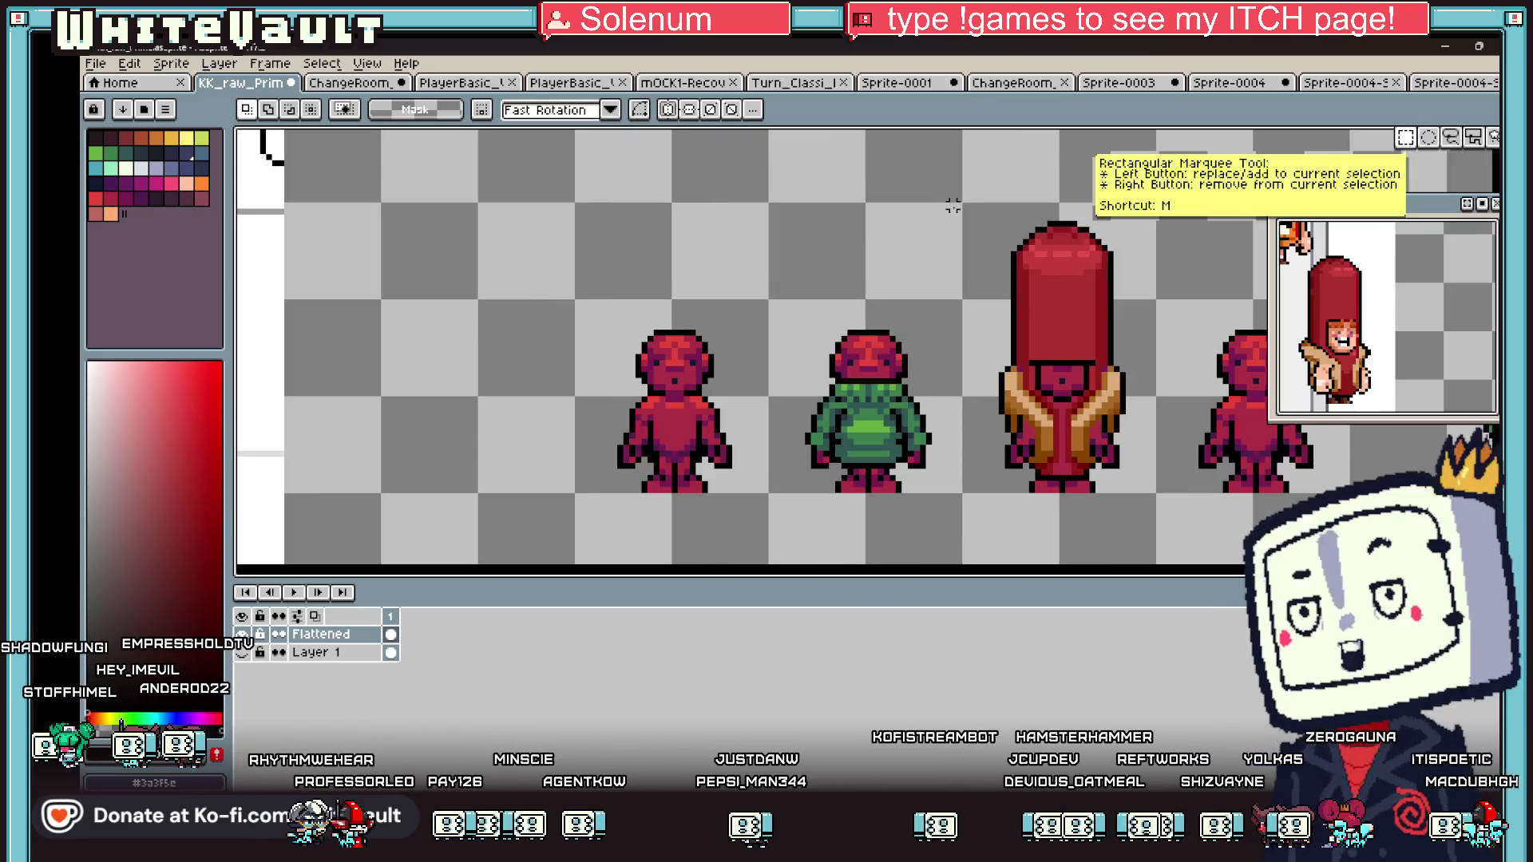
- Copy the tall red hooded sprite into a new 32×48 Sprite-0005, then return to KK_raw
{"action": "left_click_drag", "start_coordinate": [965, 205], "coordinate": [1157, 493]}
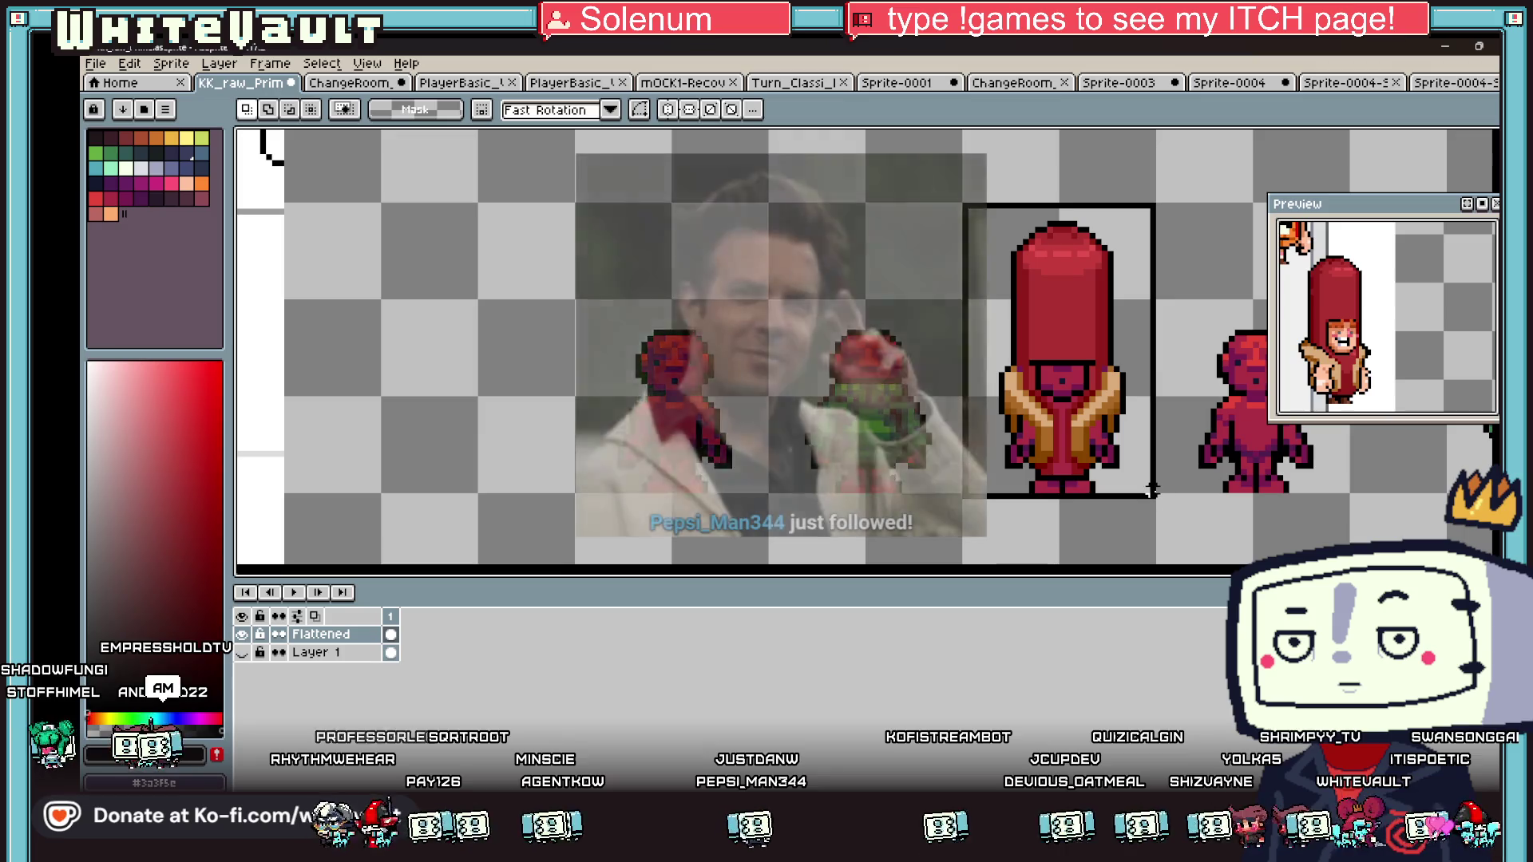
{"action": "left_click", "coordinate": [1137, 468]}
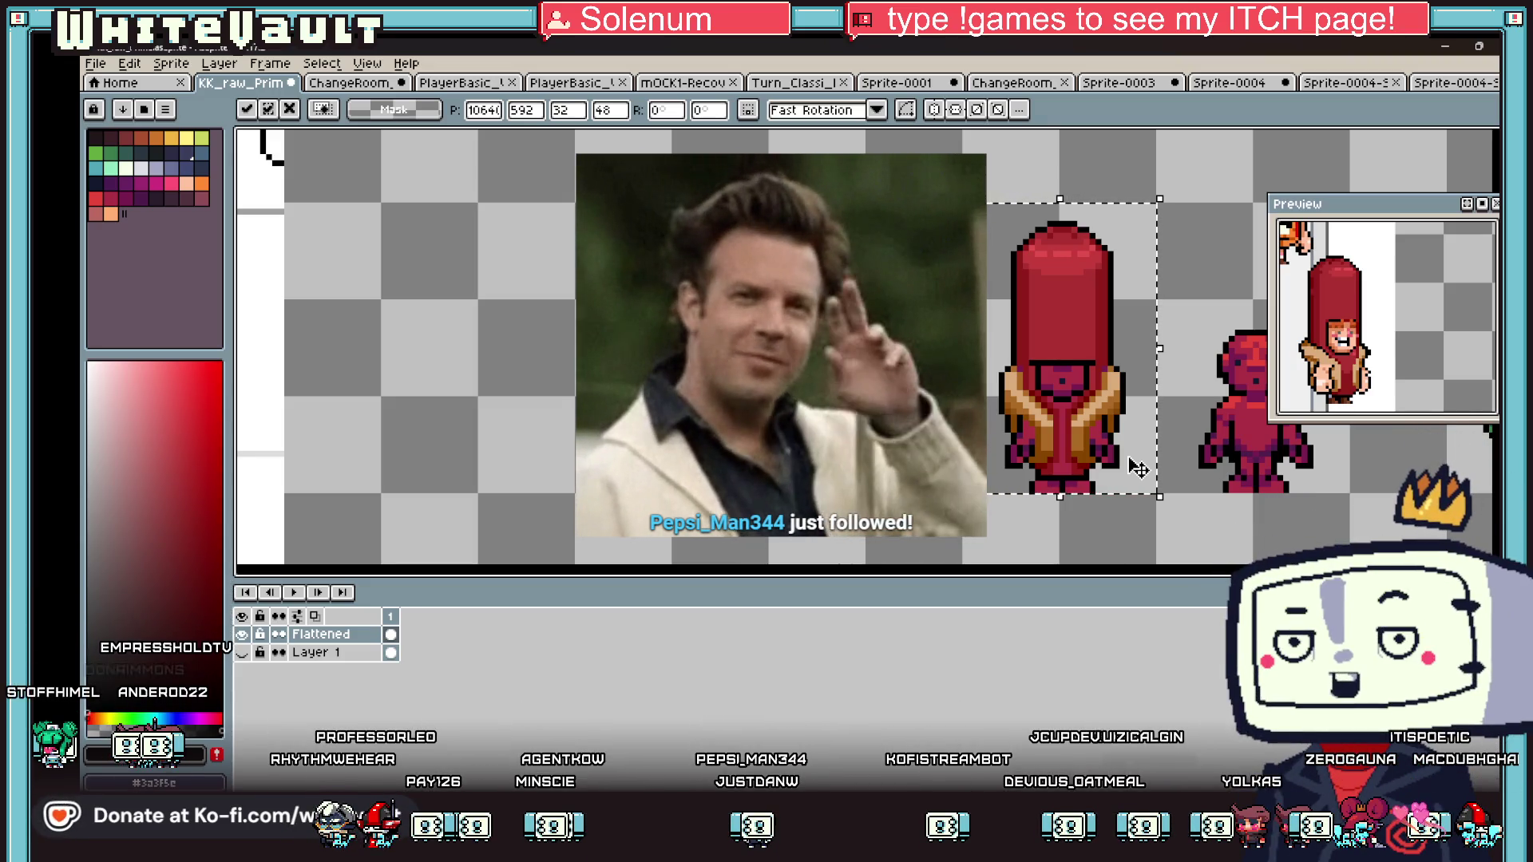
{"action": "left_click", "coordinate": [95, 63]}
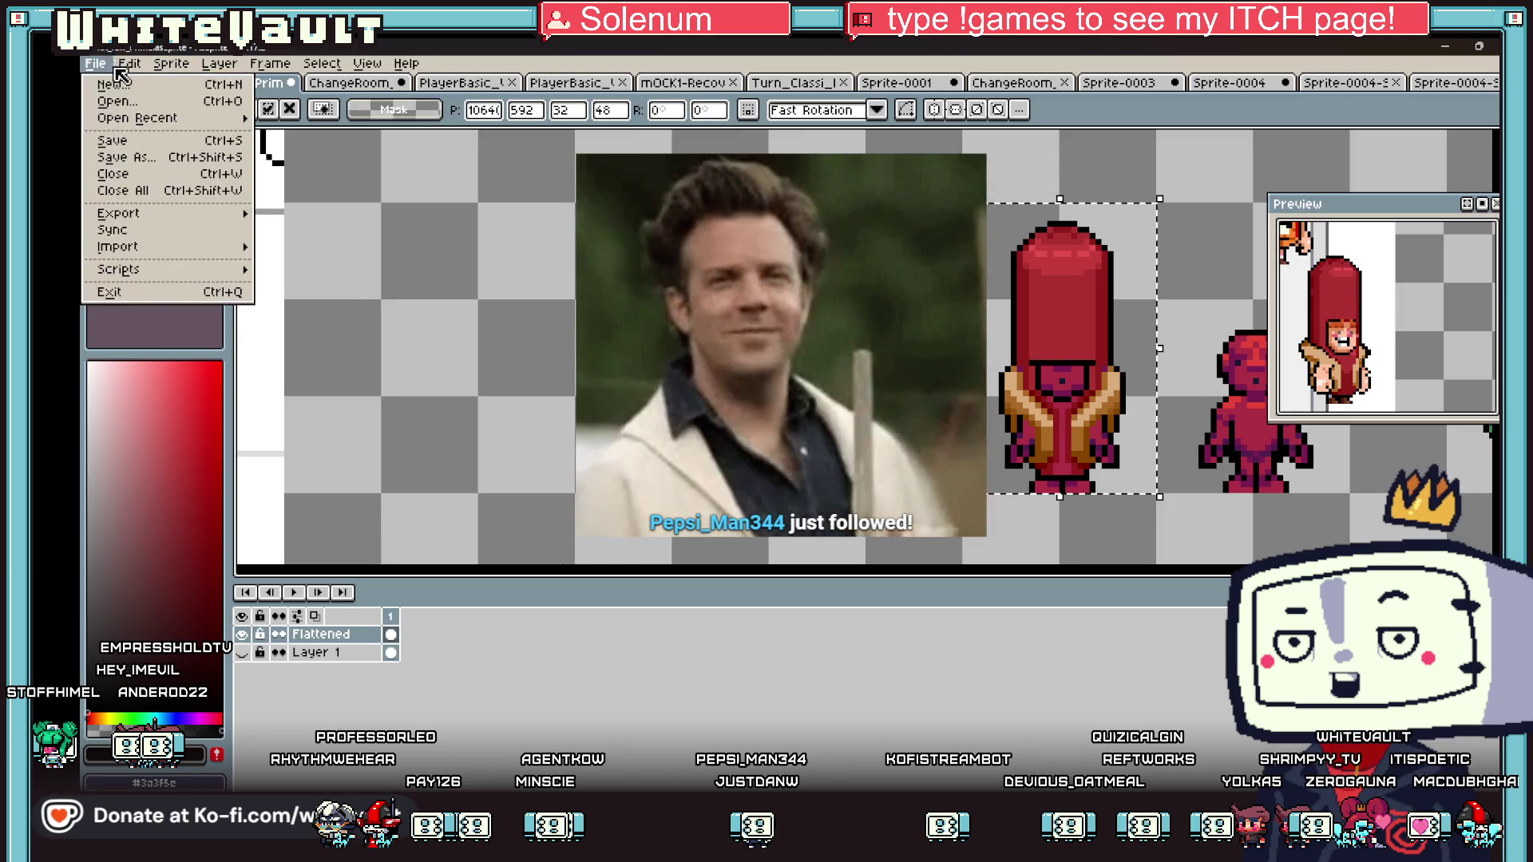
{"action": "left_click", "coordinate": [114, 88]}
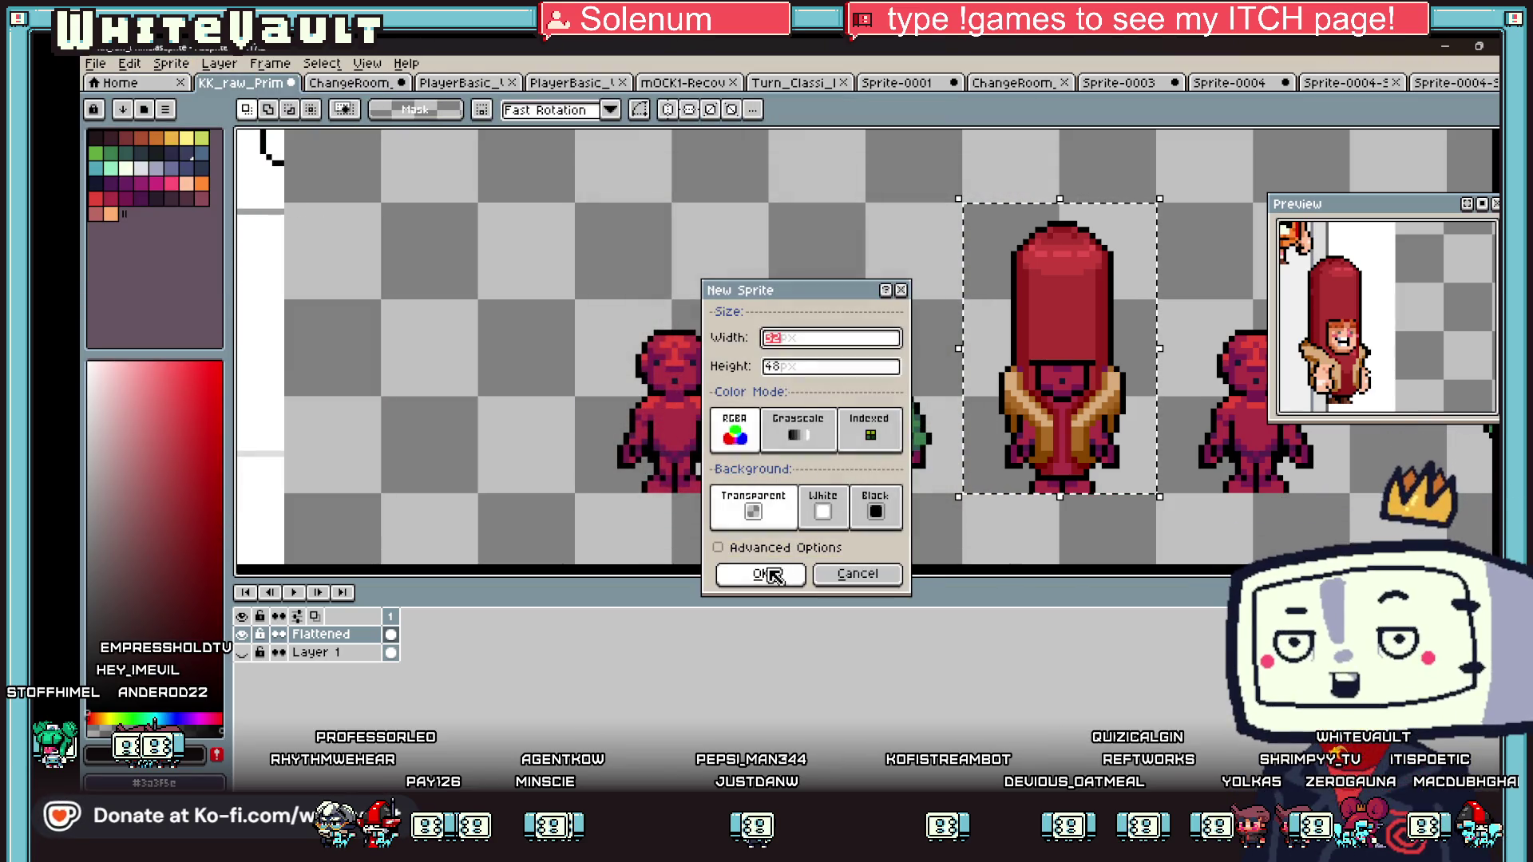
{"action": "left_click", "coordinate": [771, 579]}
{"action": "key", "text": "ctrl+v"}
{"action": "key", "text": "Return"}
{"action": "left_click", "coordinate": [226, 82]}
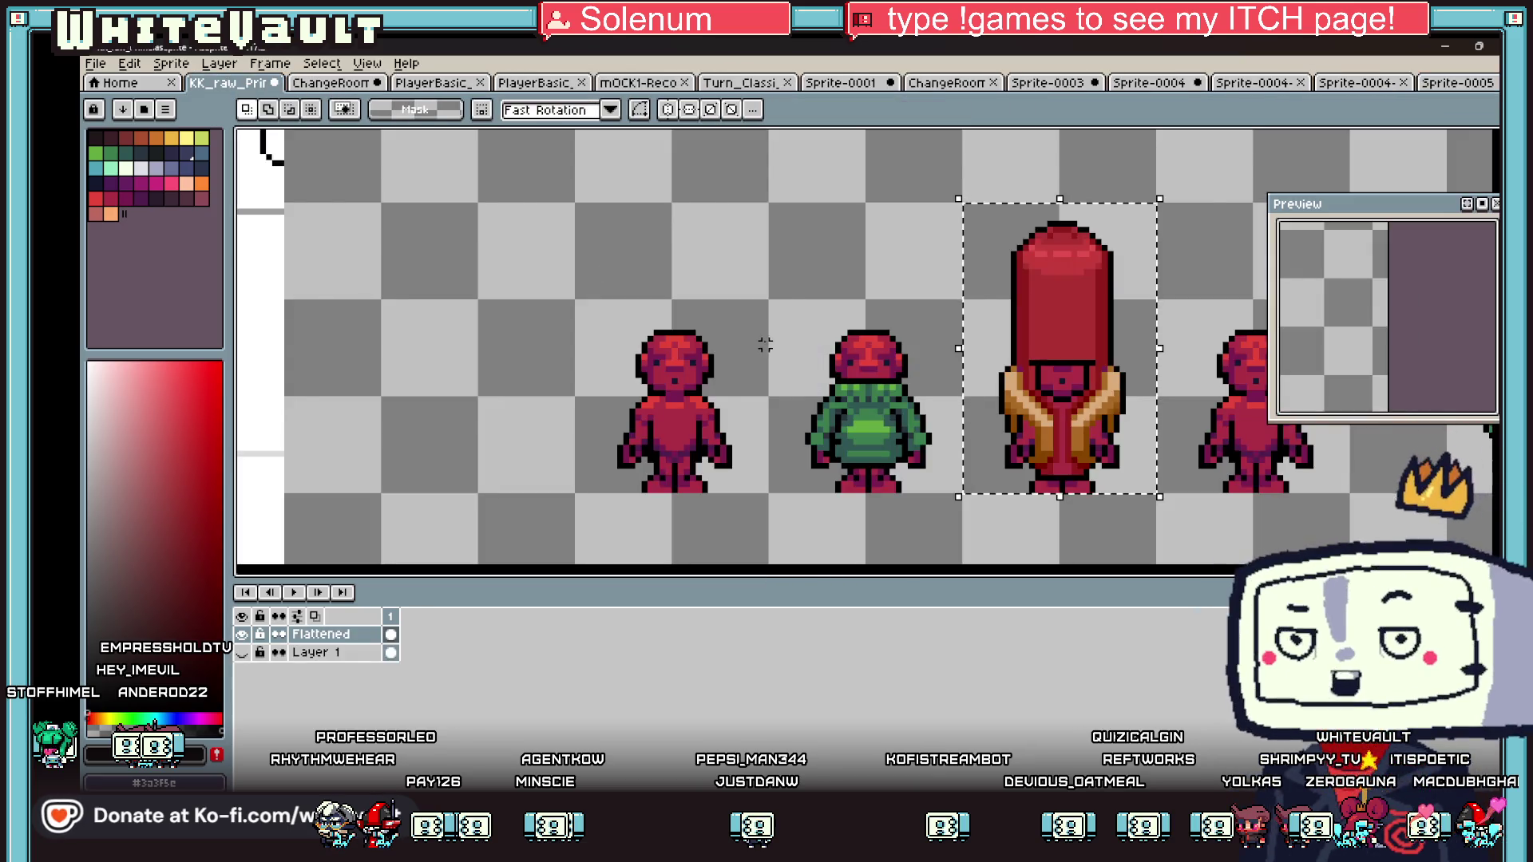
- Move the Preview panel up-left and shrink the timeline to enlarge the canvas, then scroll the sheet
{"action": "scroll", "coordinate": [679, 359], "scroll_direction": "down", "scroll_amount": 3}
{"action": "right_click", "coordinate": [607, 303]}
{"action": "scroll", "coordinate": [1014, 176], "scroll_direction": "up", "scroll_amount": 3}
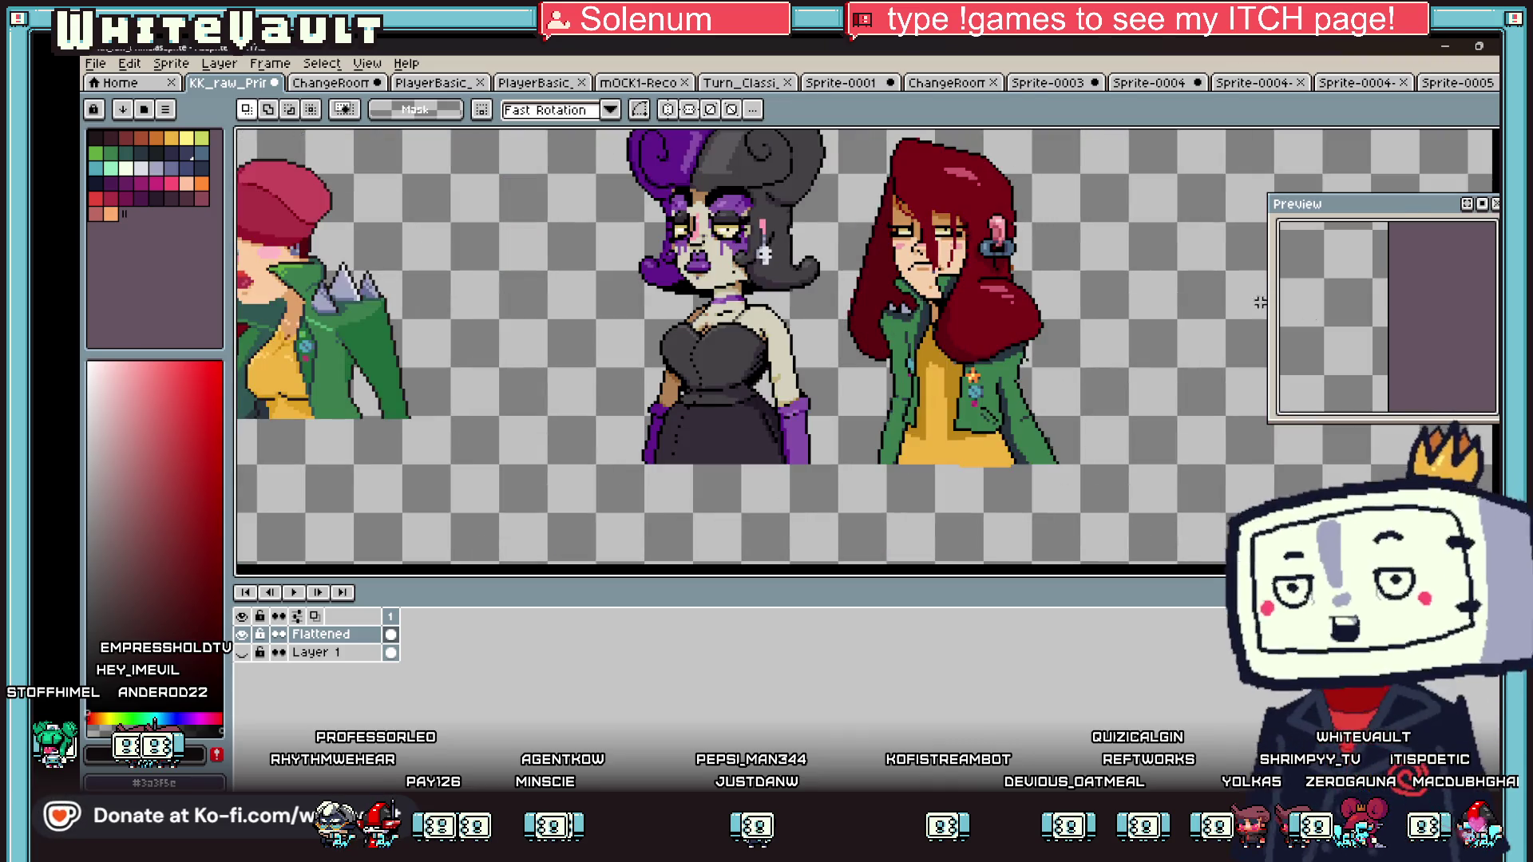
{"action": "left_click_drag", "start_coordinate": [1431, 211], "coordinate": [1403, 178]}
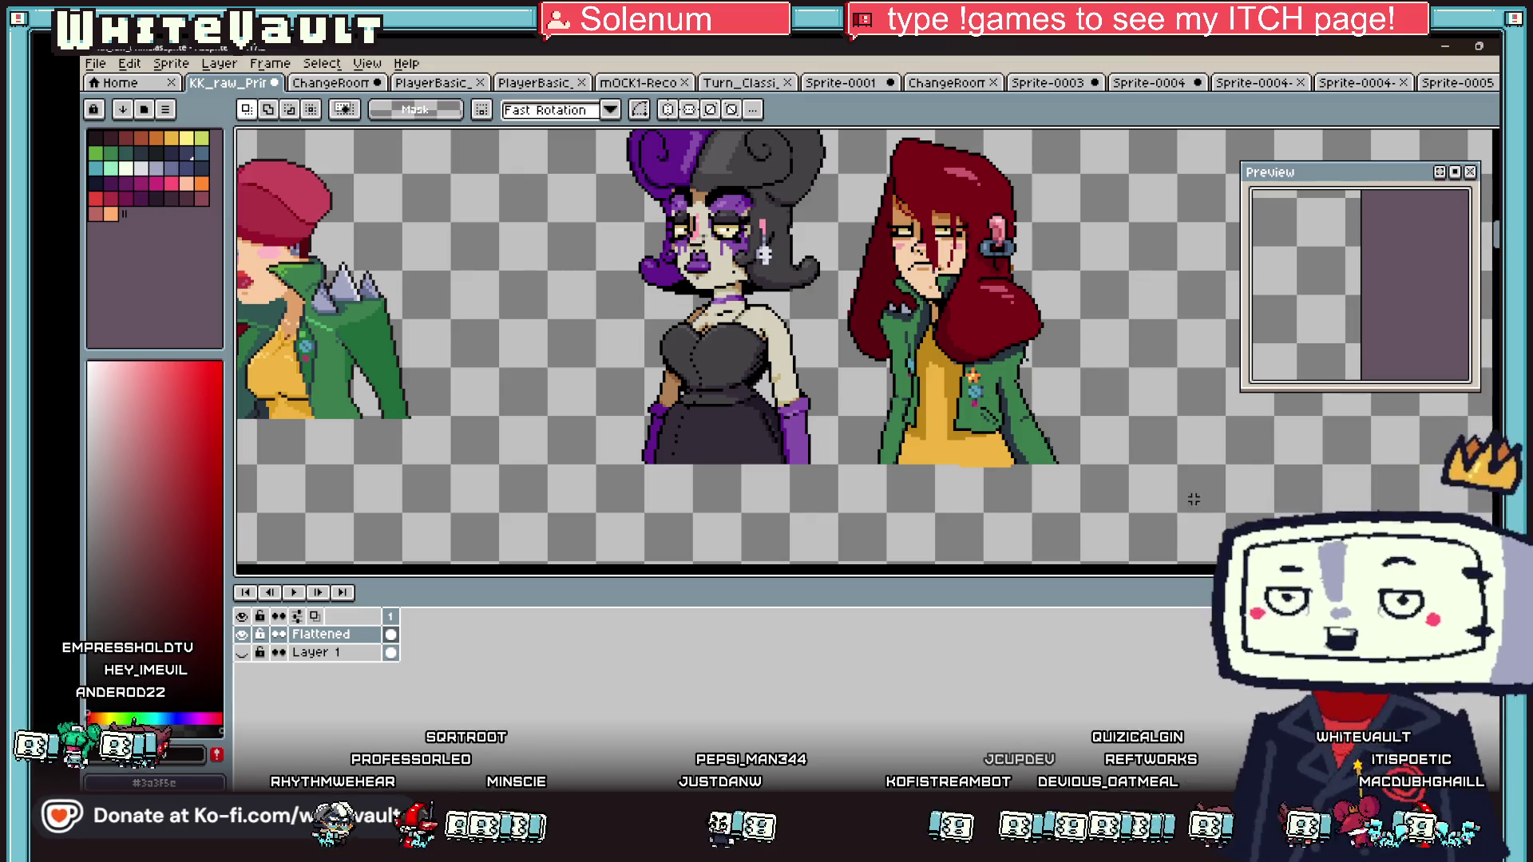
{"action": "left_click_drag", "start_coordinate": [1099, 582], "coordinate": [1099, 718]}
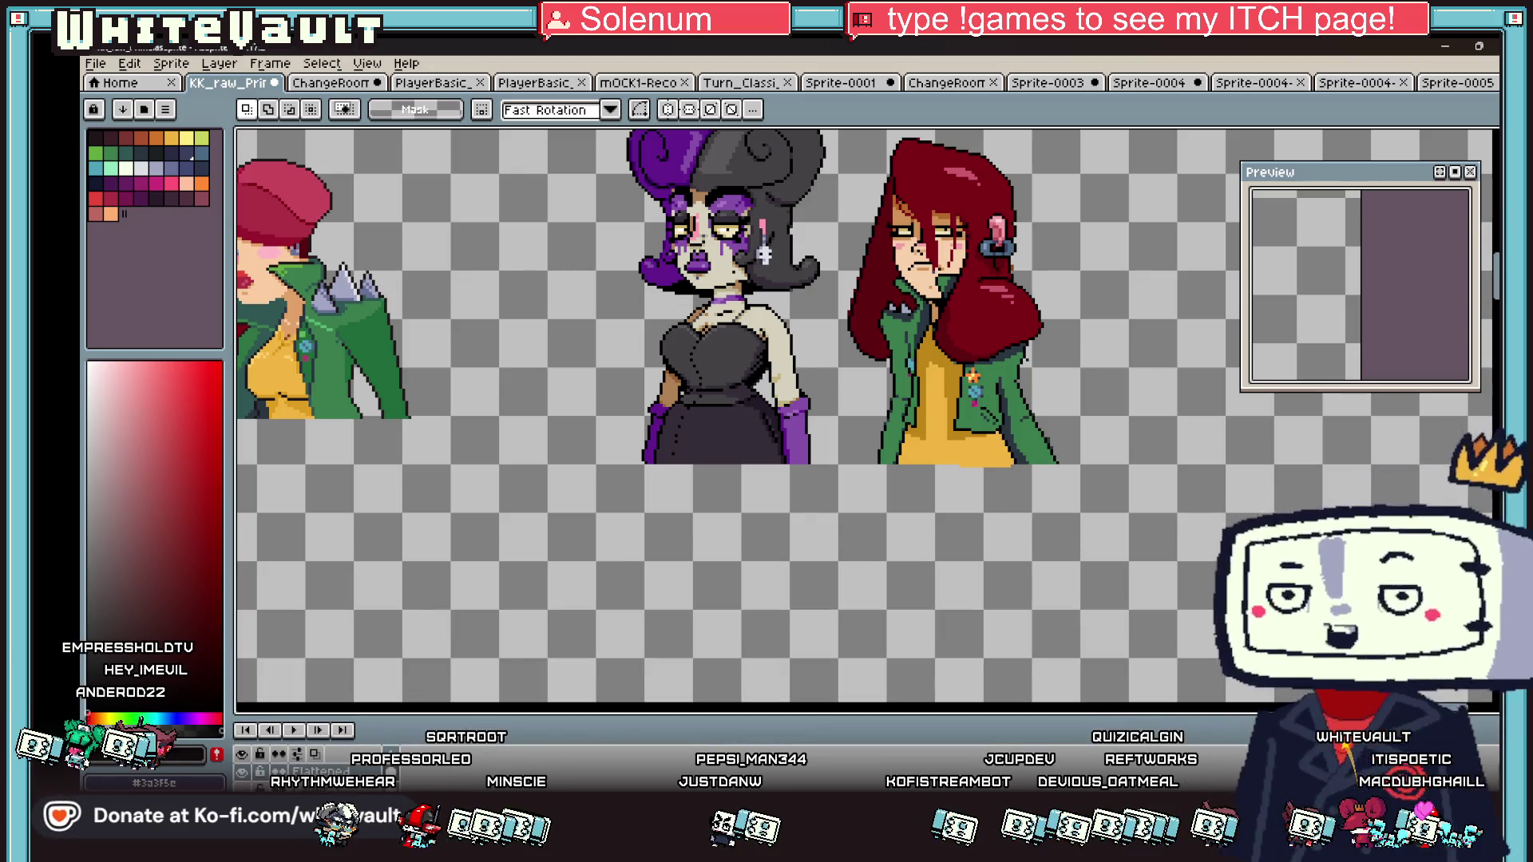
{"action": "left_click_drag", "start_coordinate": [1495, 284], "coordinate": [1496, 198]}
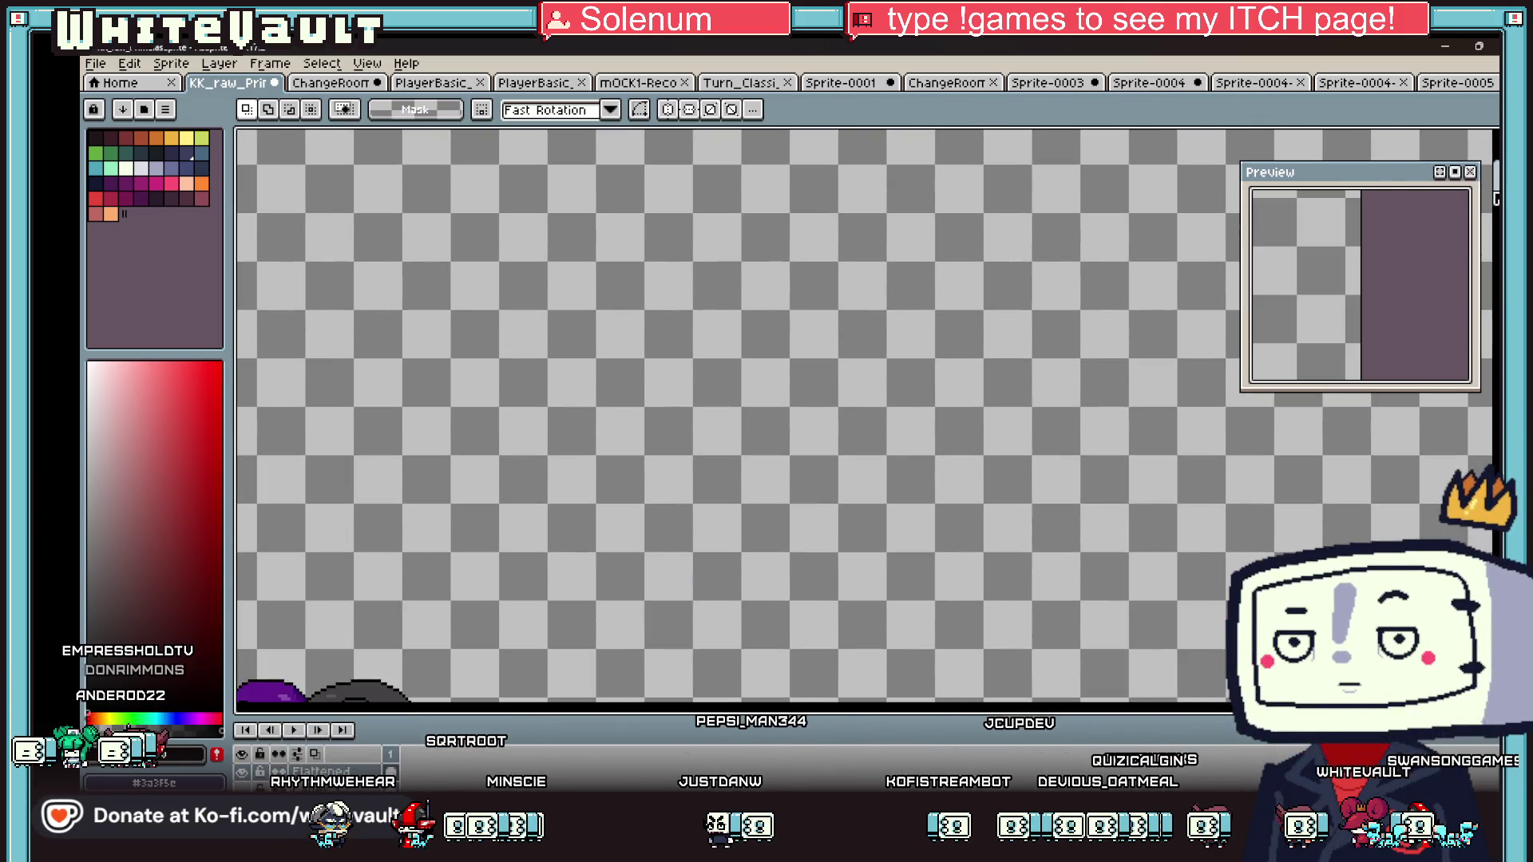
{"action": "scroll", "coordinate": [683, 439], "scroll_direction": "down", "scroll_amount": 3}
{"action": "scroll", "coordinate": [683, 439], "scroll_direction": "up", "scroll_amount": 2}
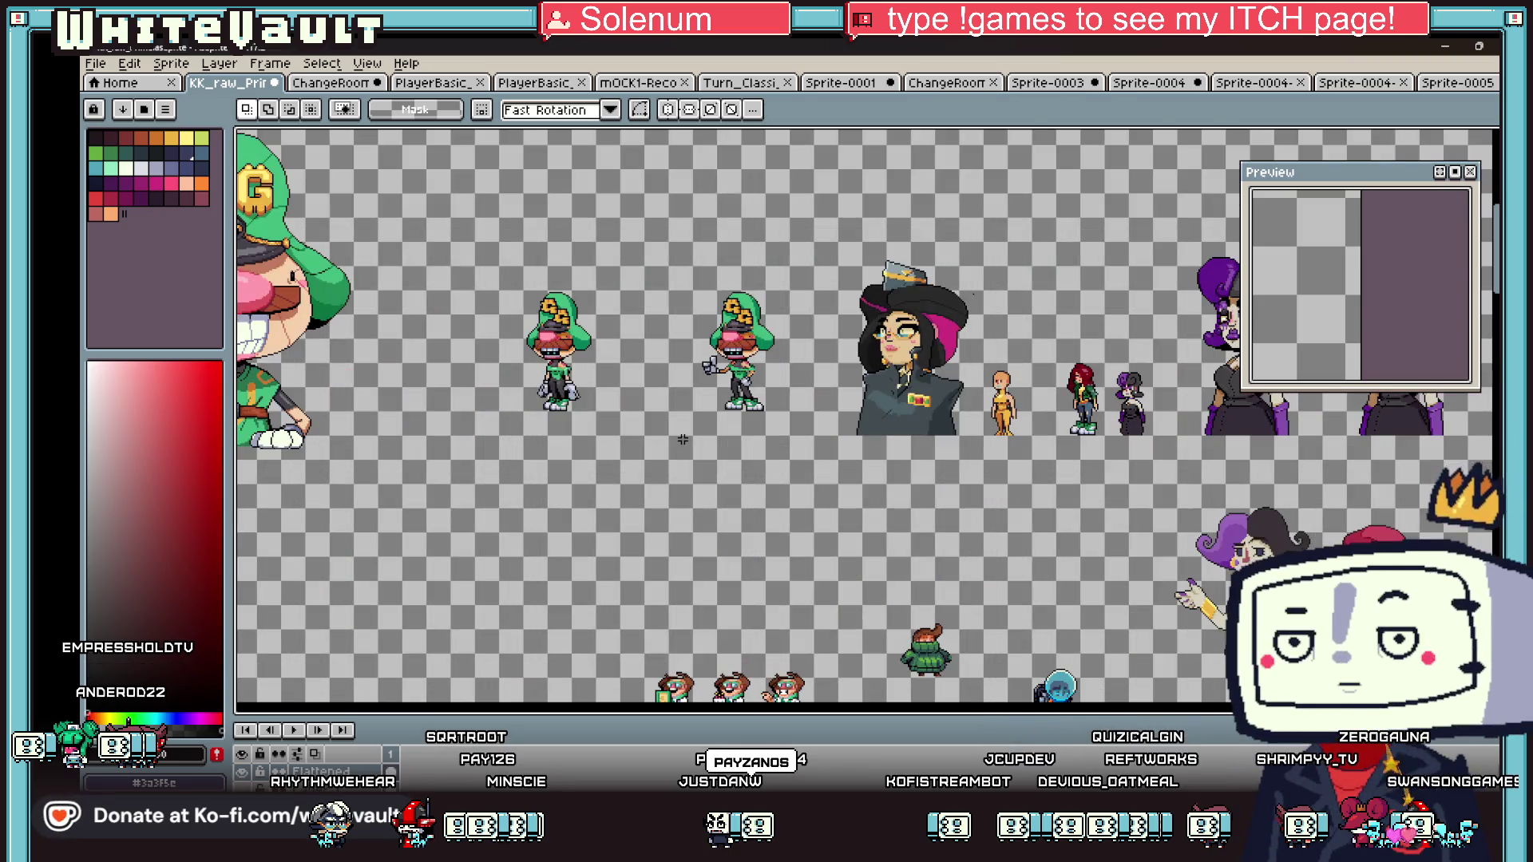
{"action": "scroll", "coordinate": [867, 415], "scroll_direction": "left", "scroll_amount": 10}
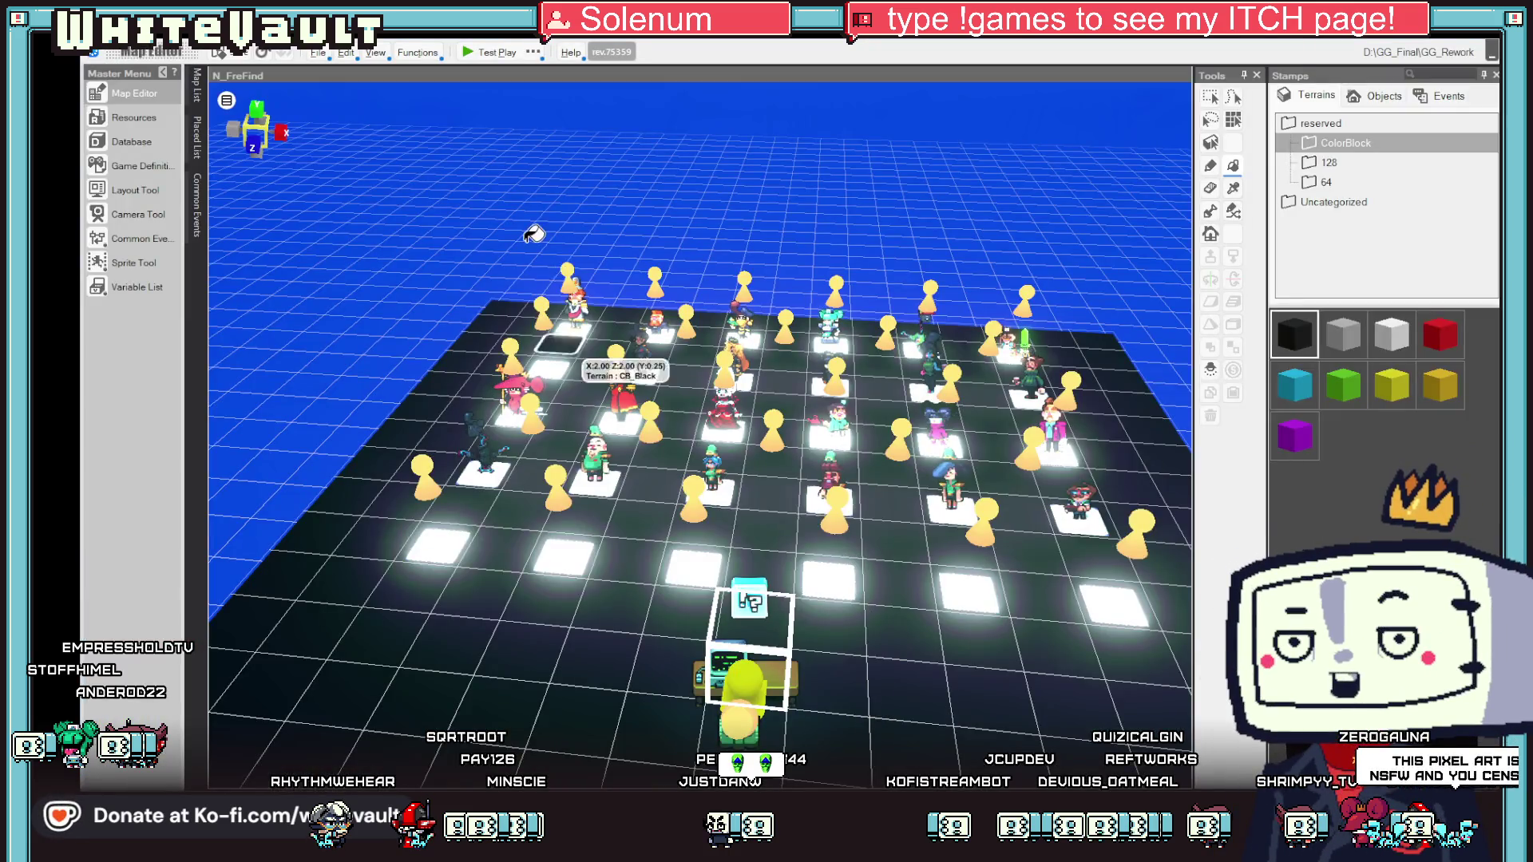
- Test-play the game in the green sweater, walking the player past the bed, wardrobe, sofa and door
{"action": "left_click", "coordinate": [469, 53]}
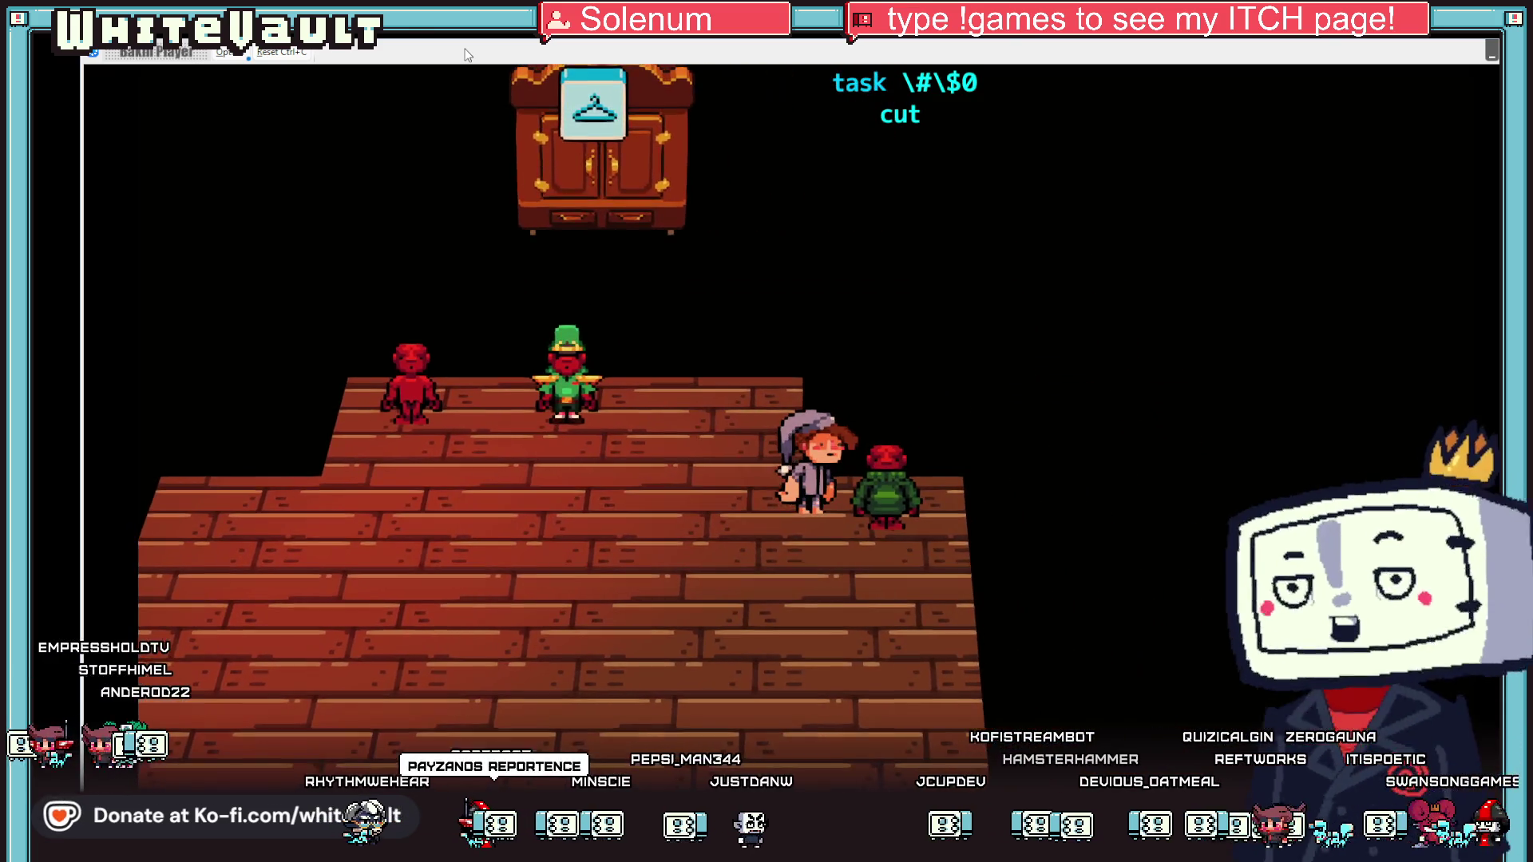
{"action": "key", "text": "Return"}
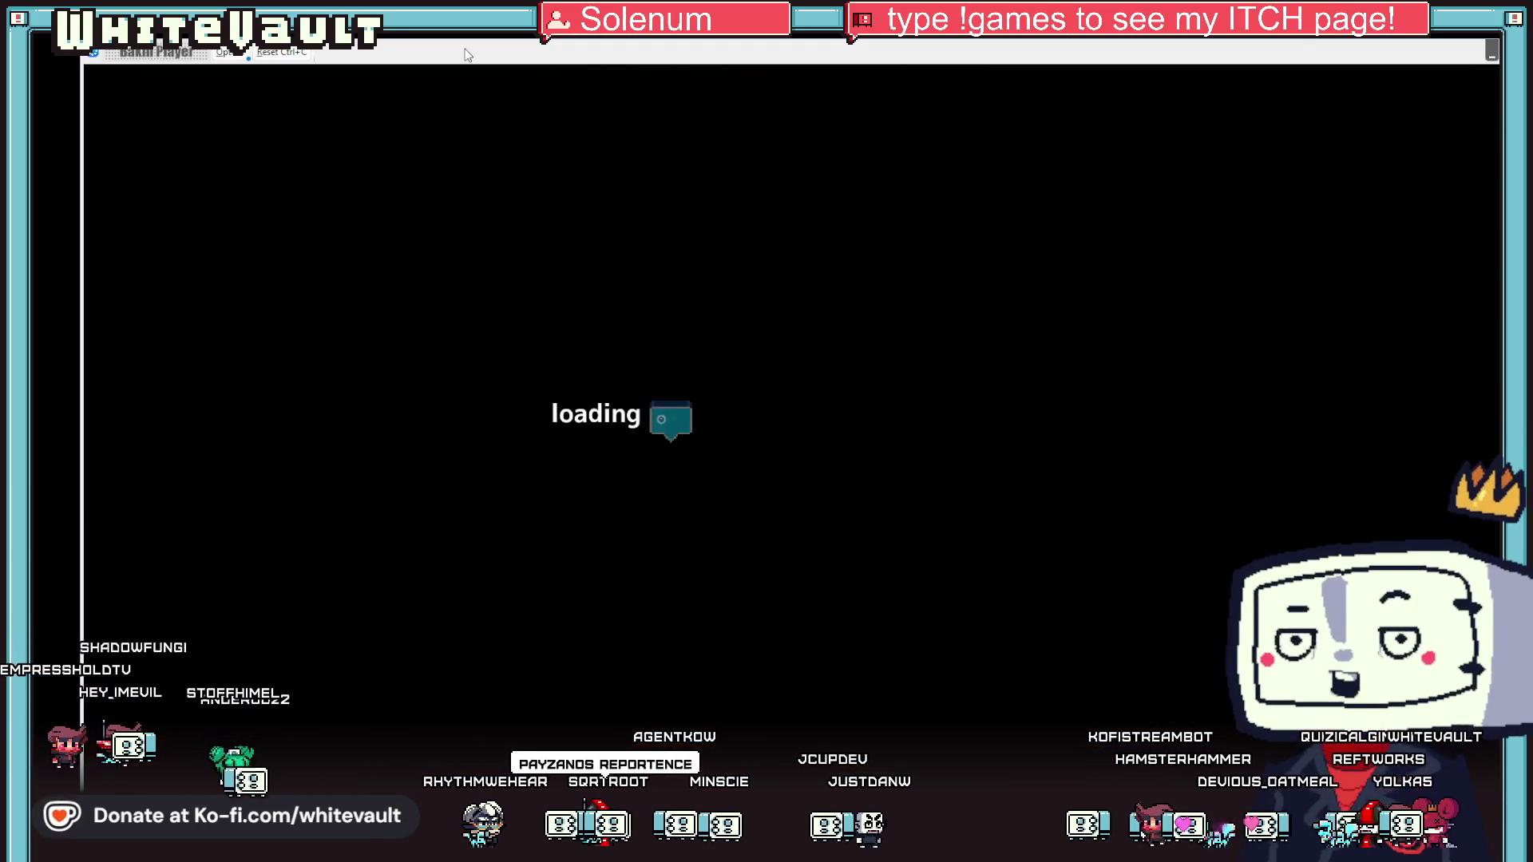
{"action": "key", "text": "Left"}
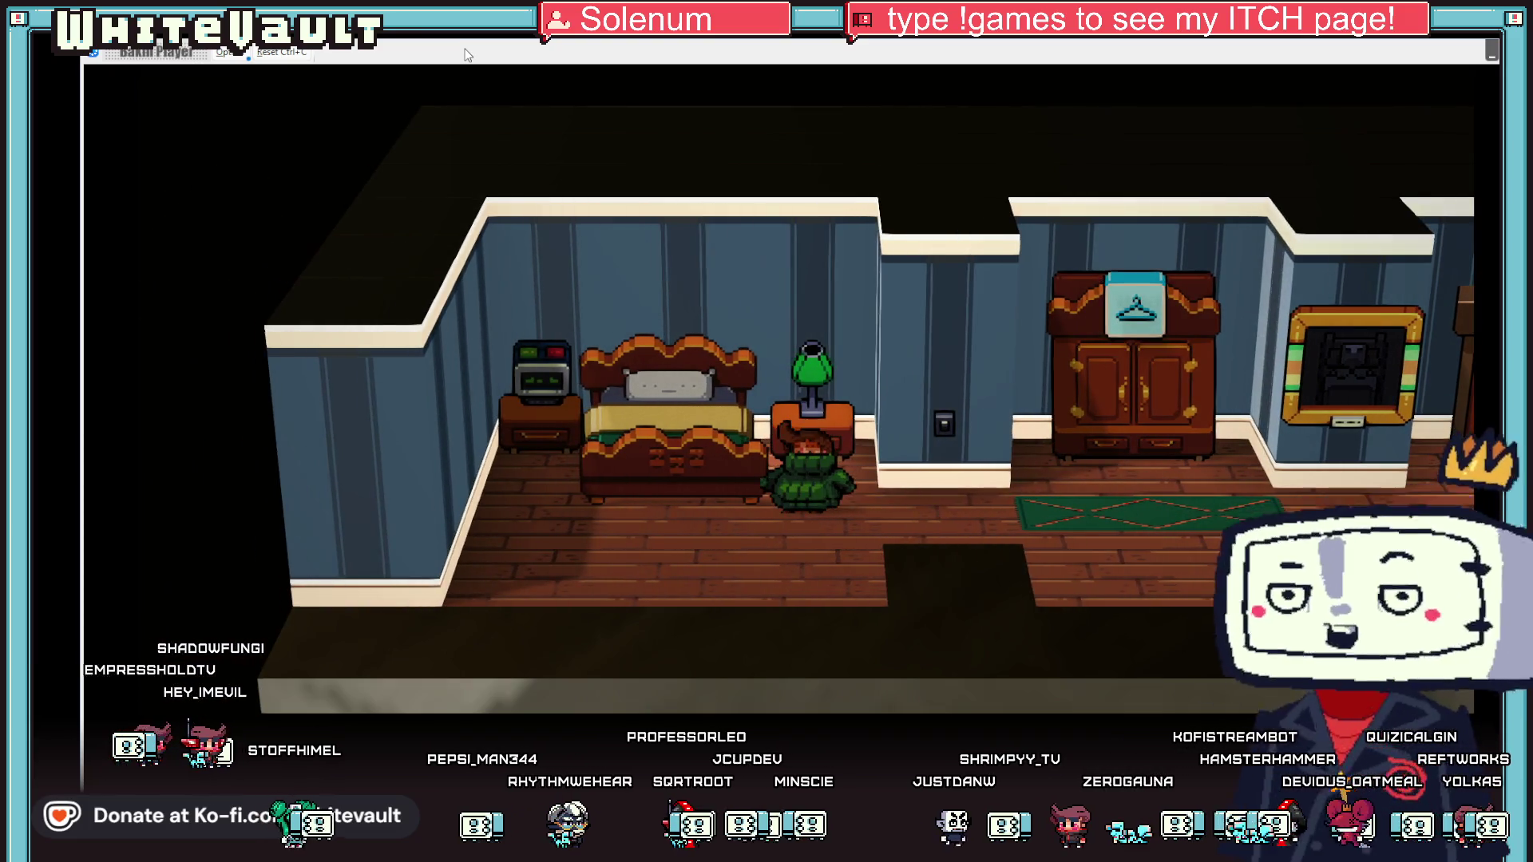
{"action": "key", "text": "Right"}
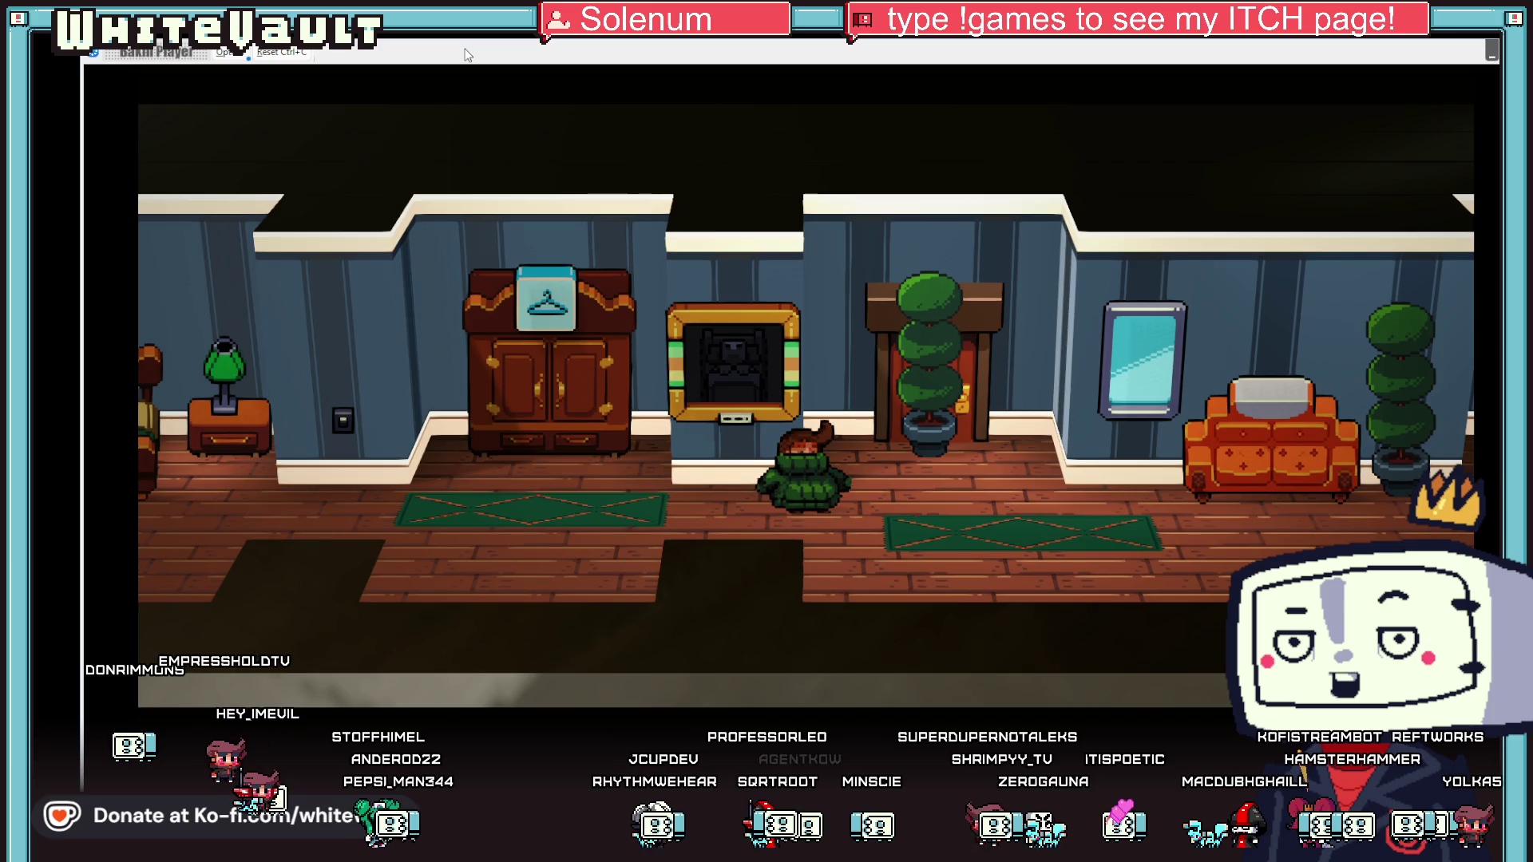
{"action": "key", "text": "Left"}
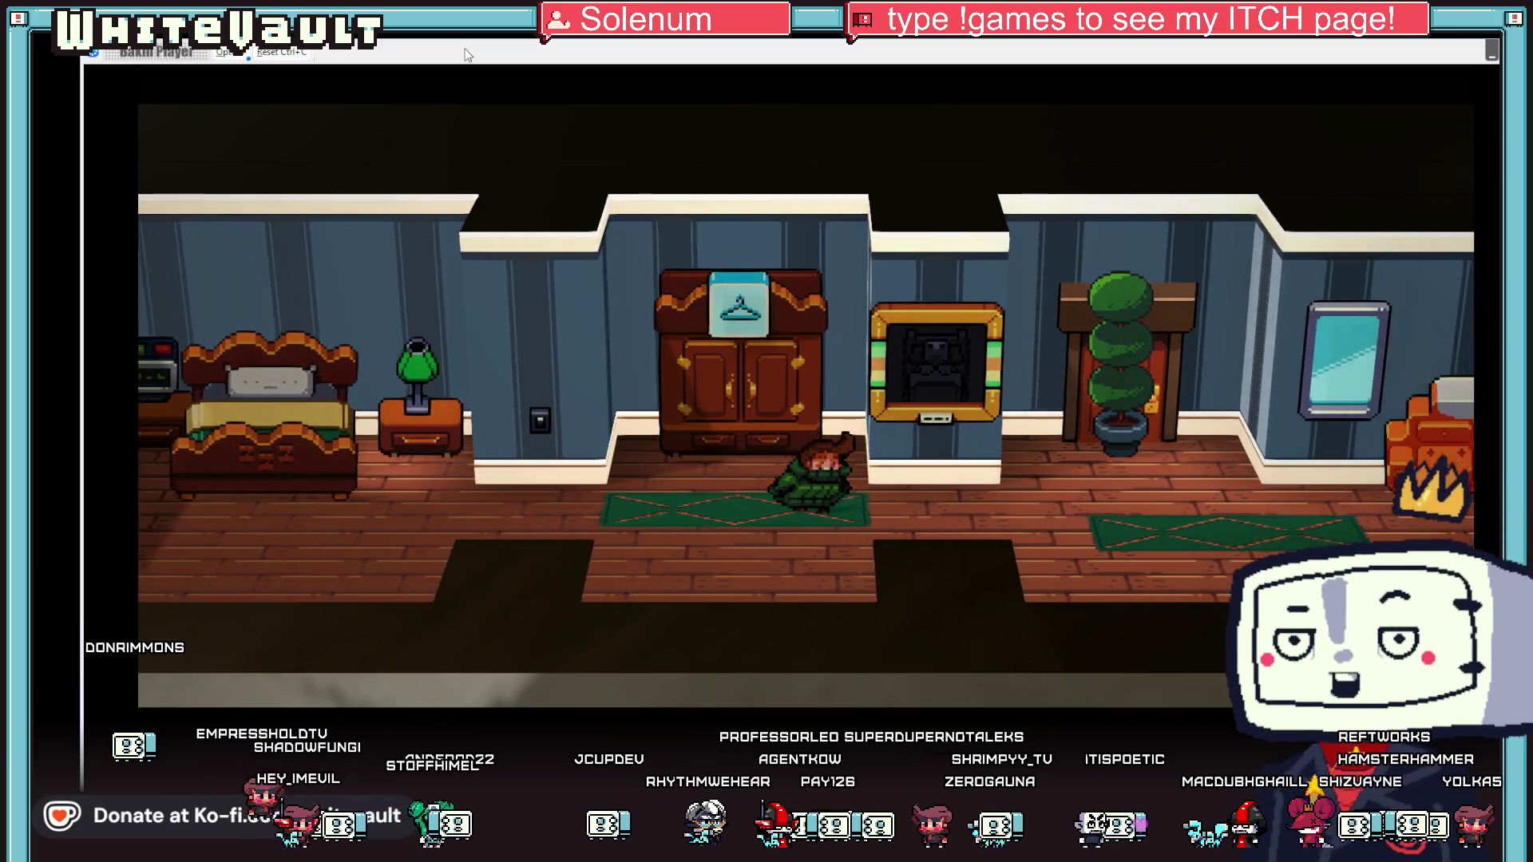
{"action": "key", "text": "Right"}
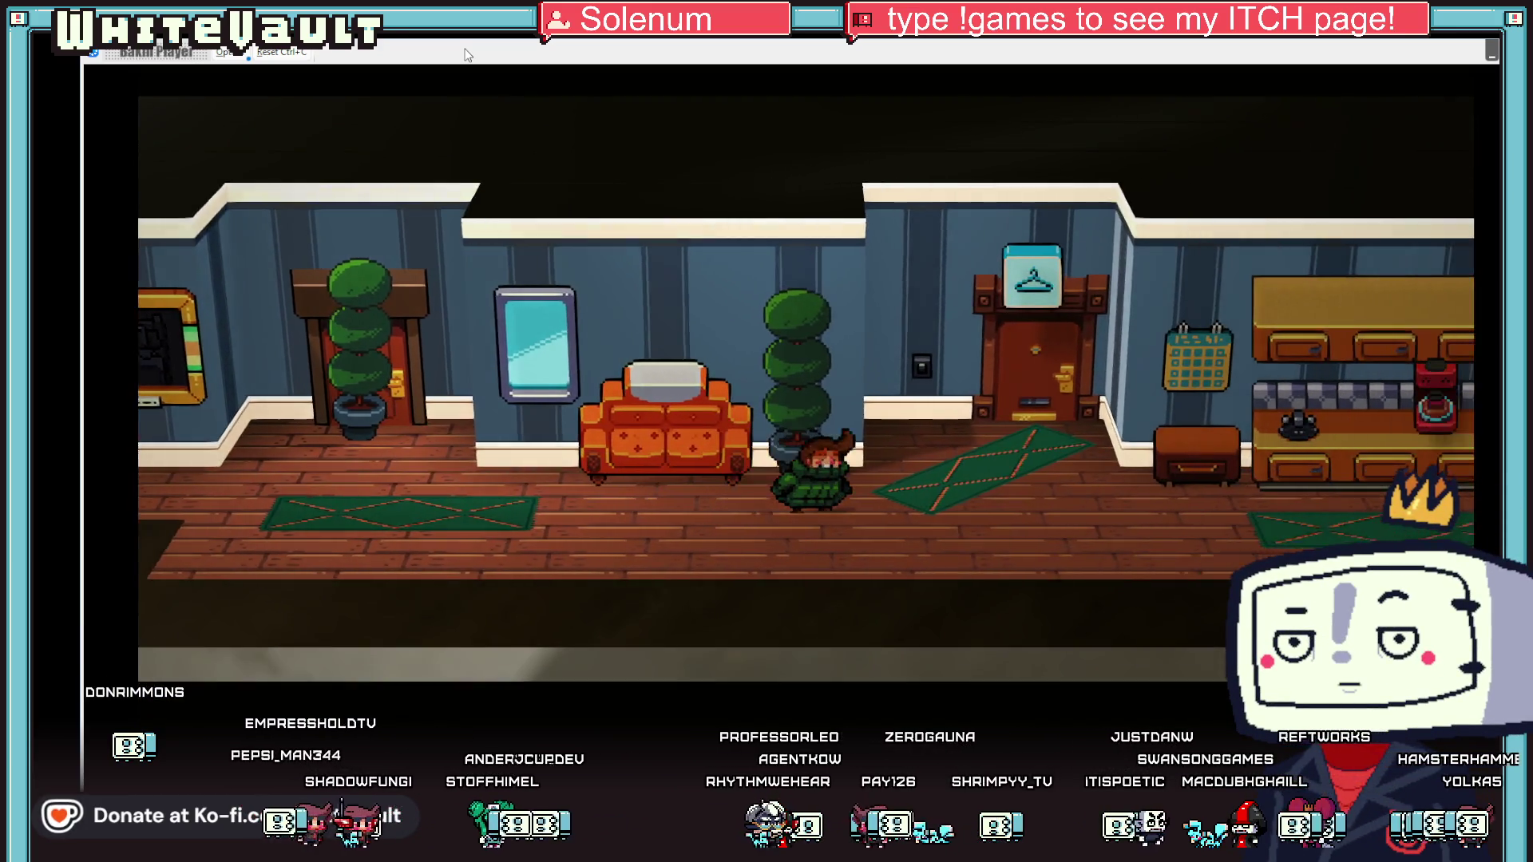
{"action": "key", "text": "Right"}
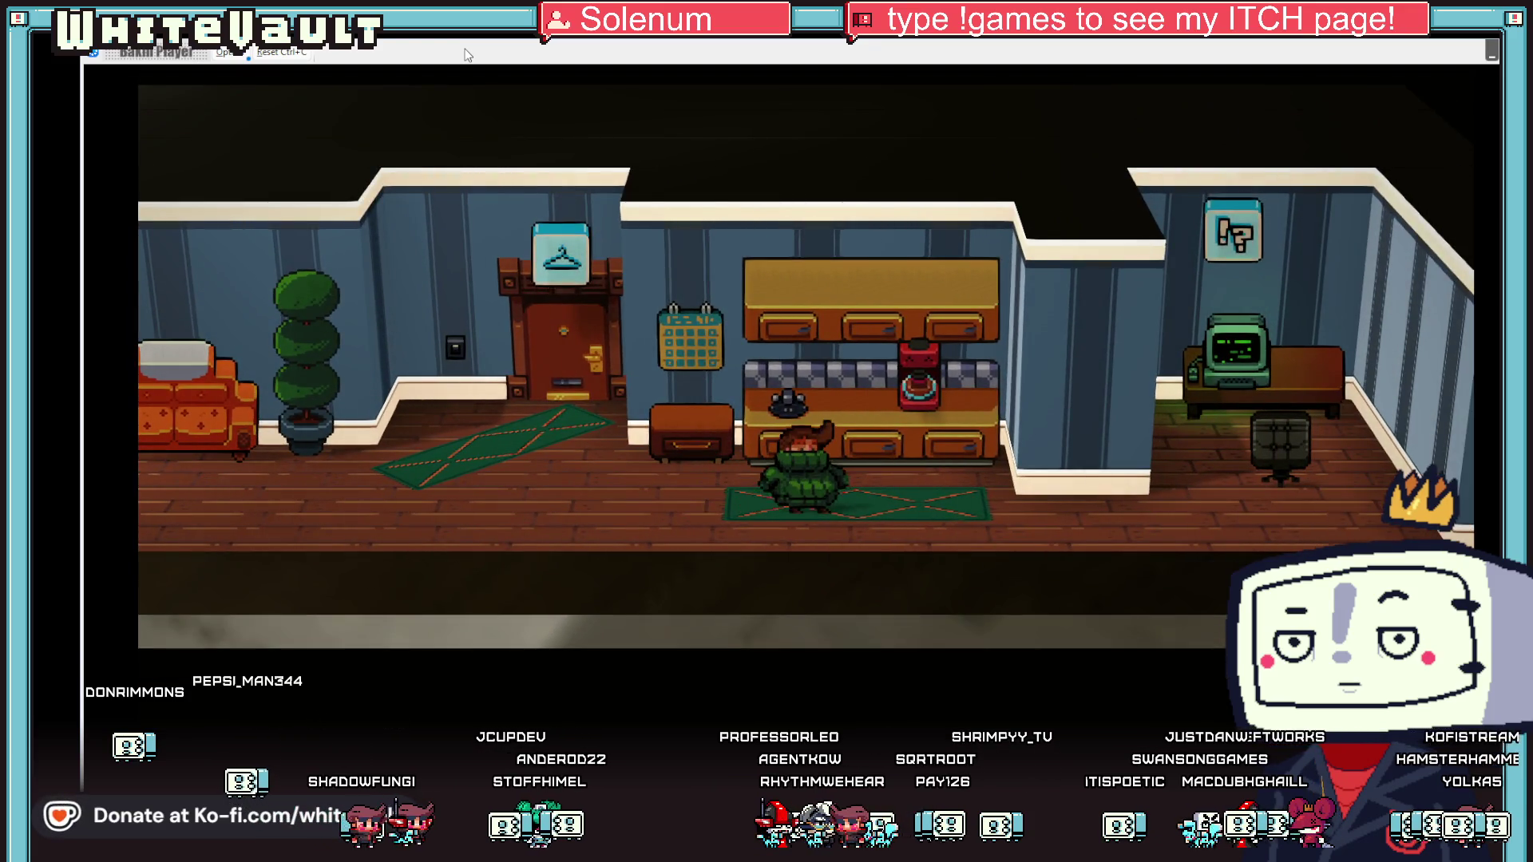
{"action": "key", "text": "Left"}
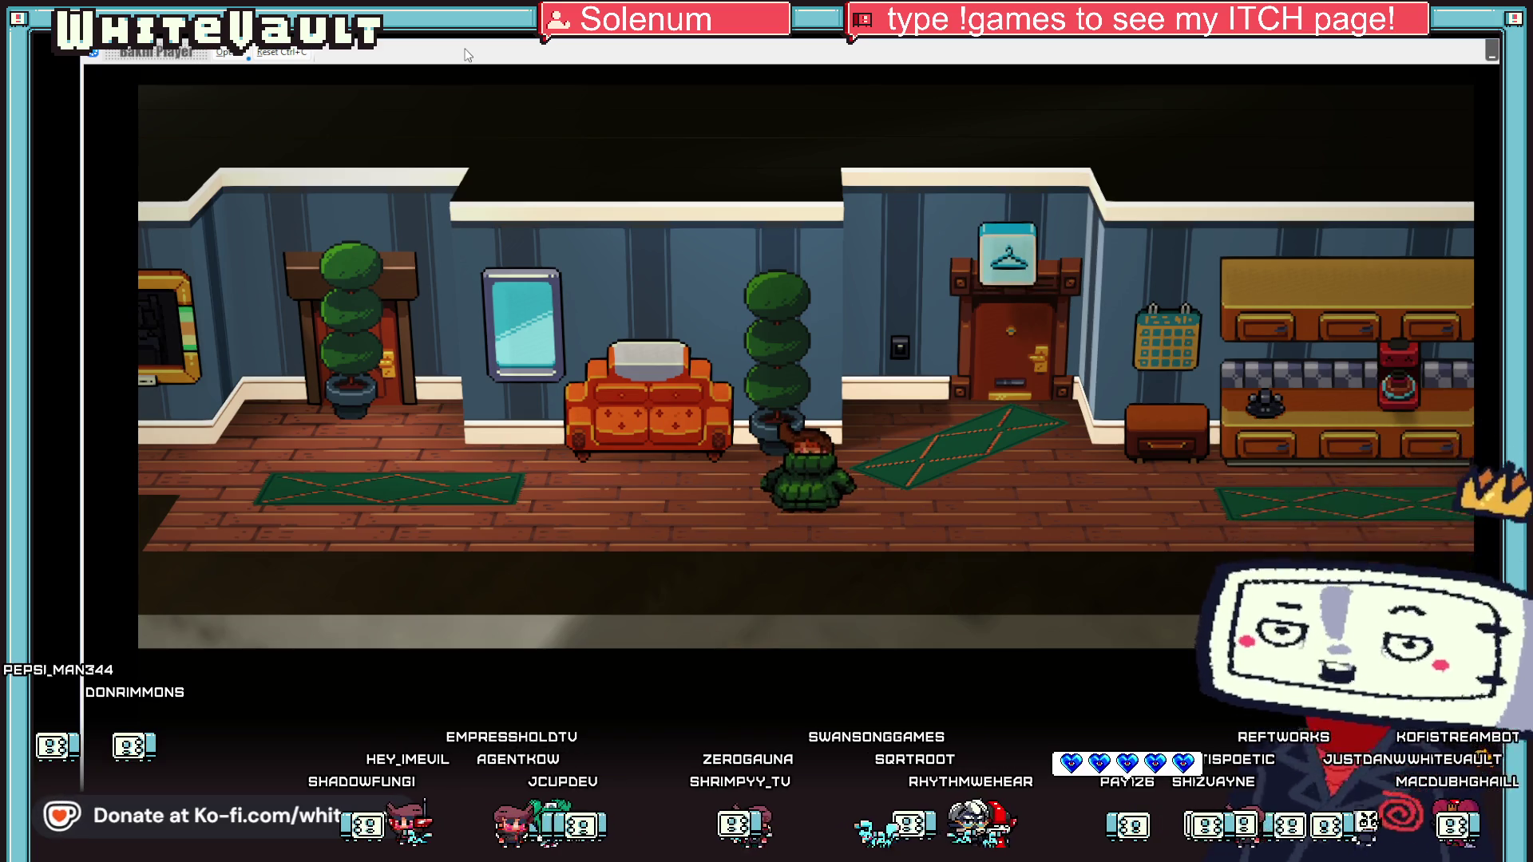
{"action": "key", "text": "Right"}
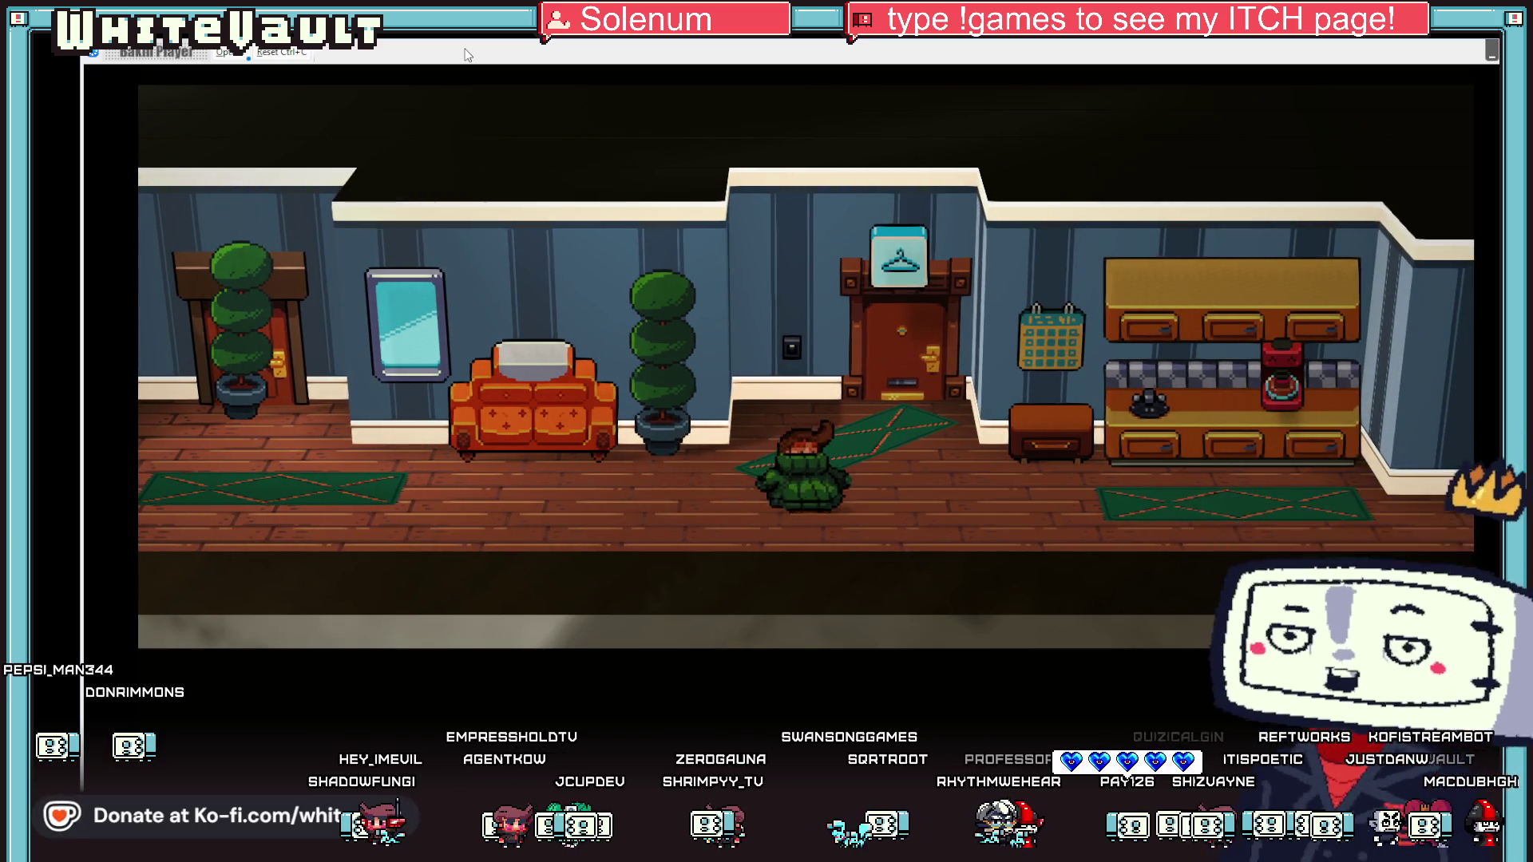
{"action": "key", "text": "Up"}
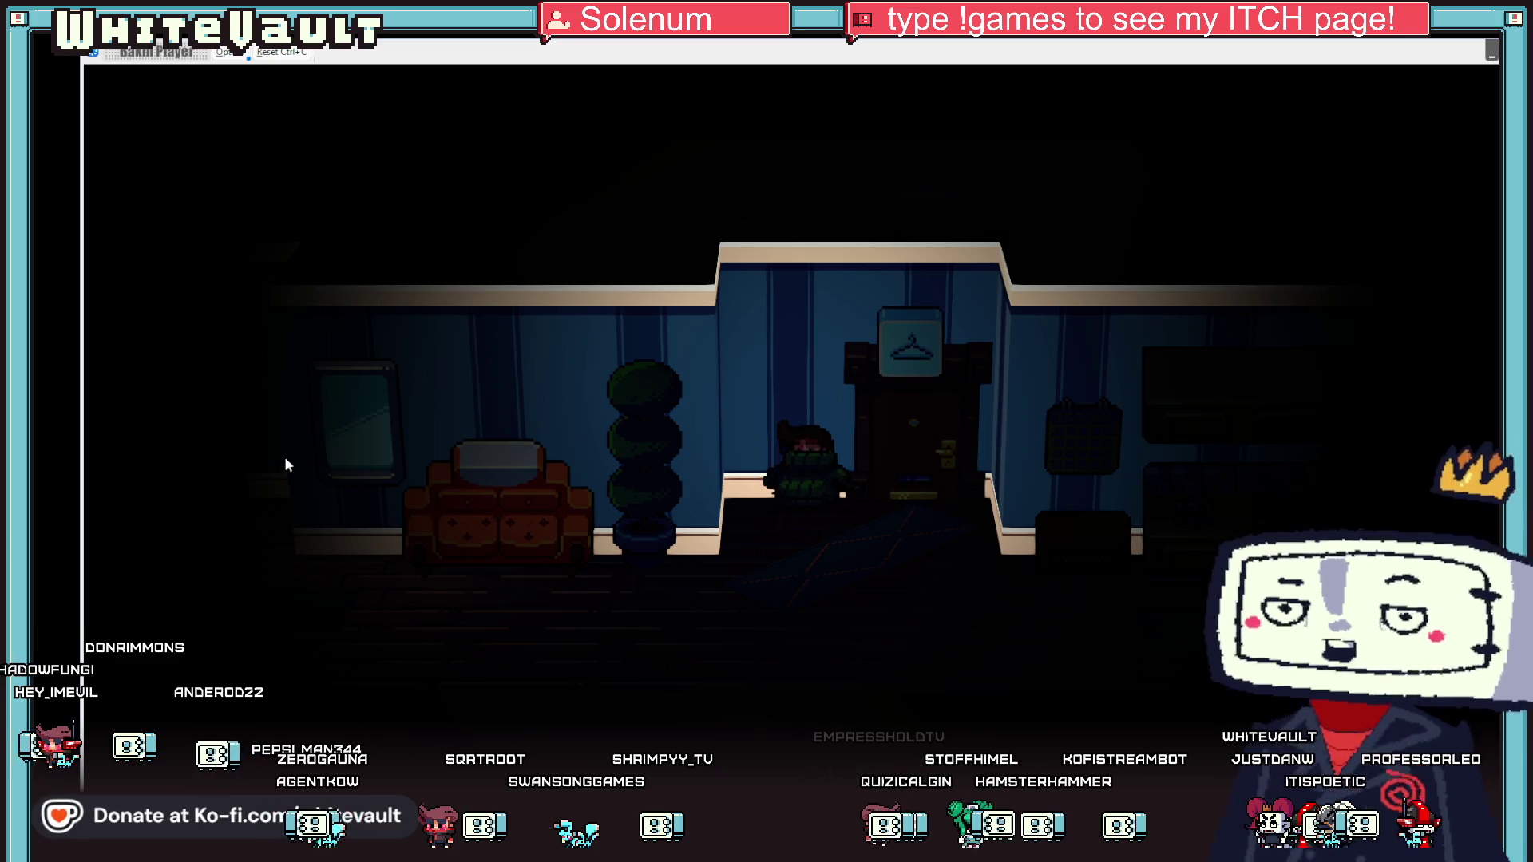
{"action": "key", "text": "alt+Tab"}
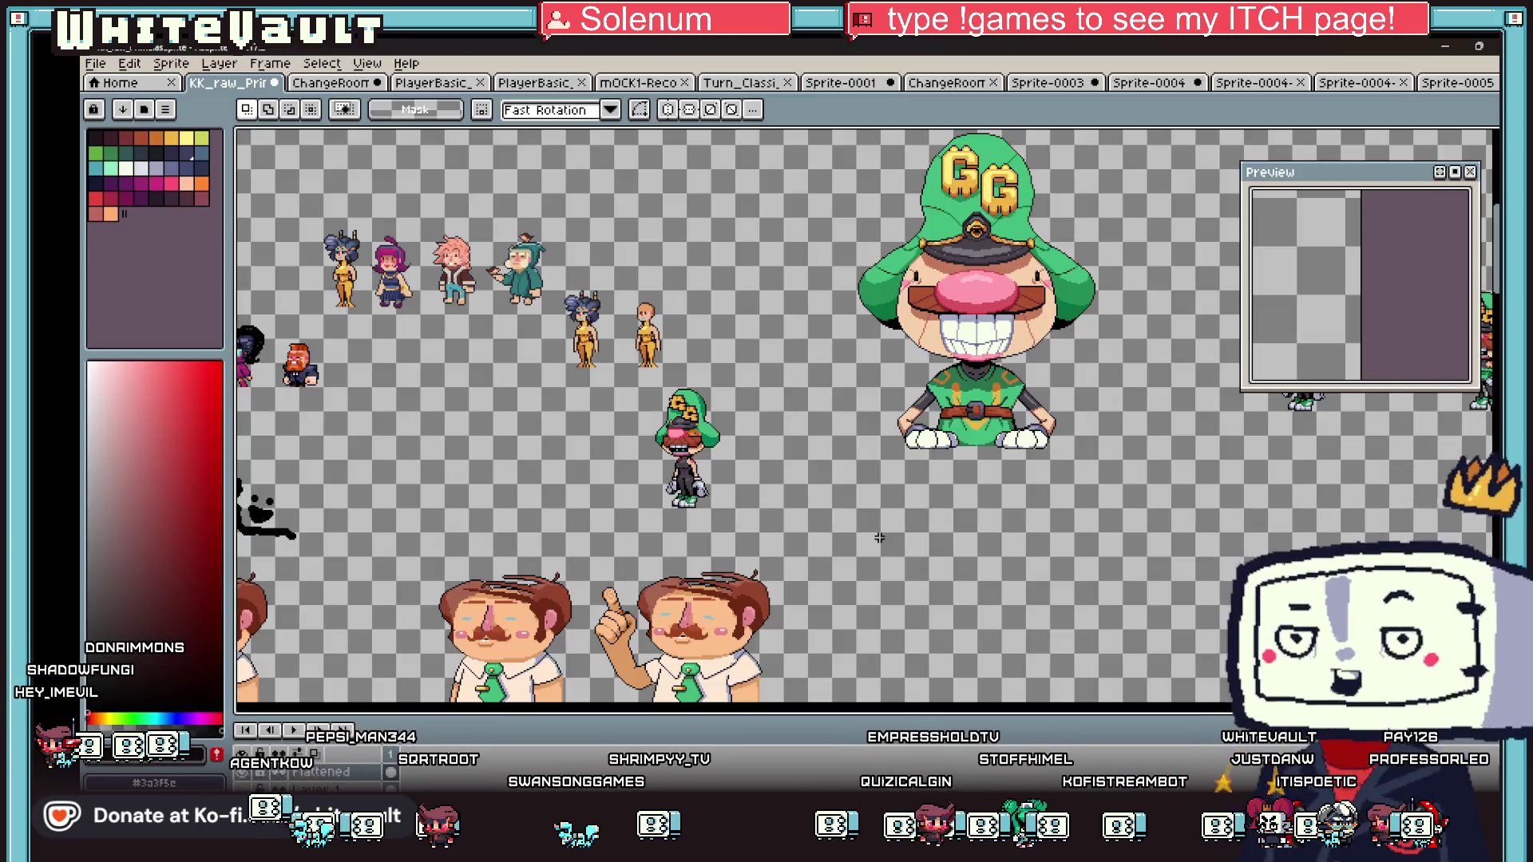
- Save the red hotdog-costume sprite as ChangeRoom_7.png in the GG_Sprites folder
{"action": "left_click", "coordinate": [1436, 82]}
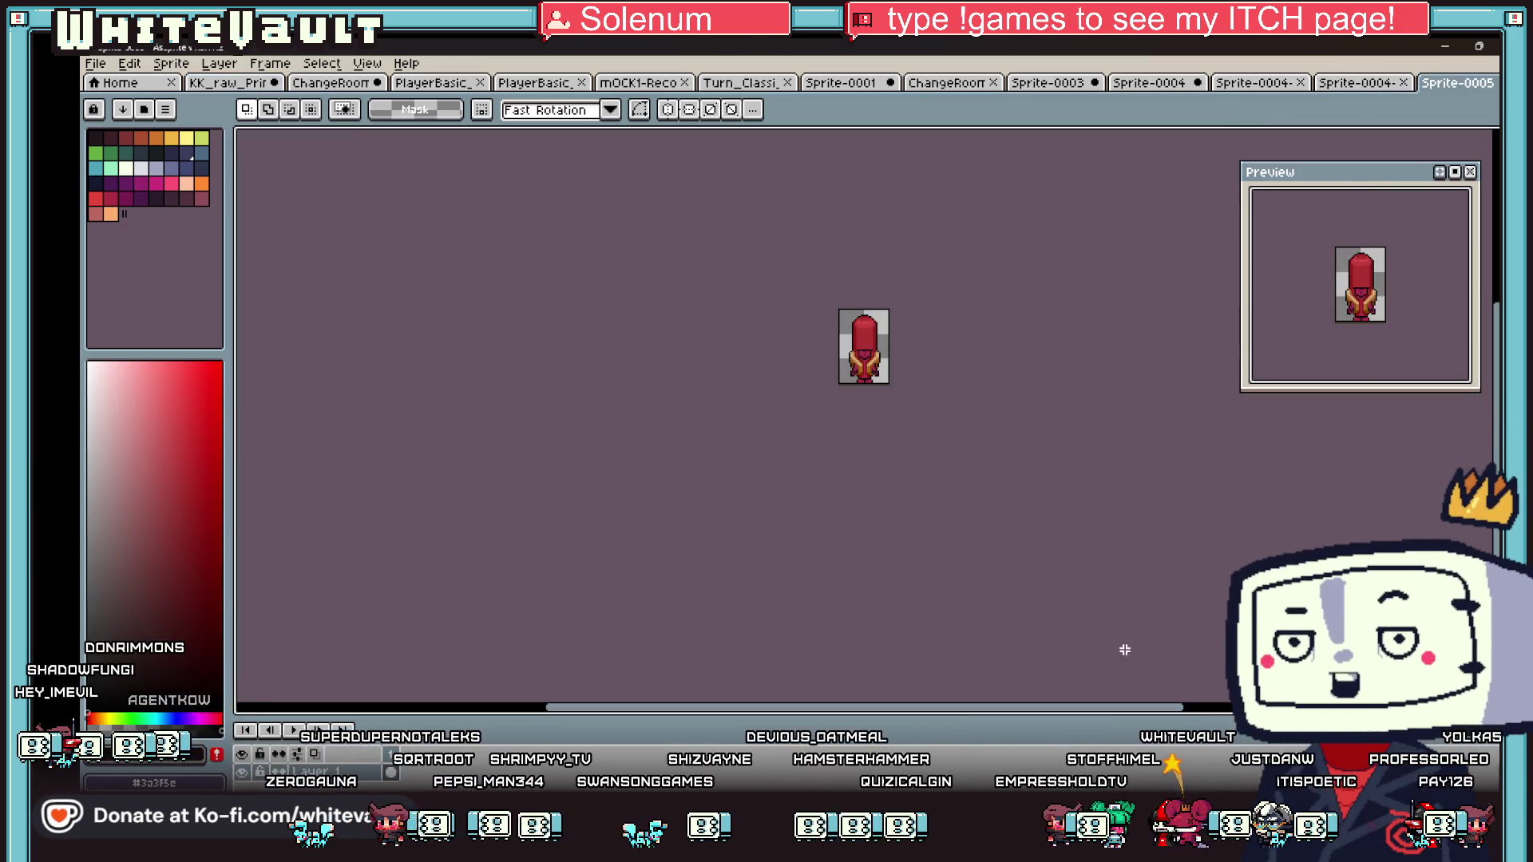
{"action": "left_click", "coordinate": [96, 63]}
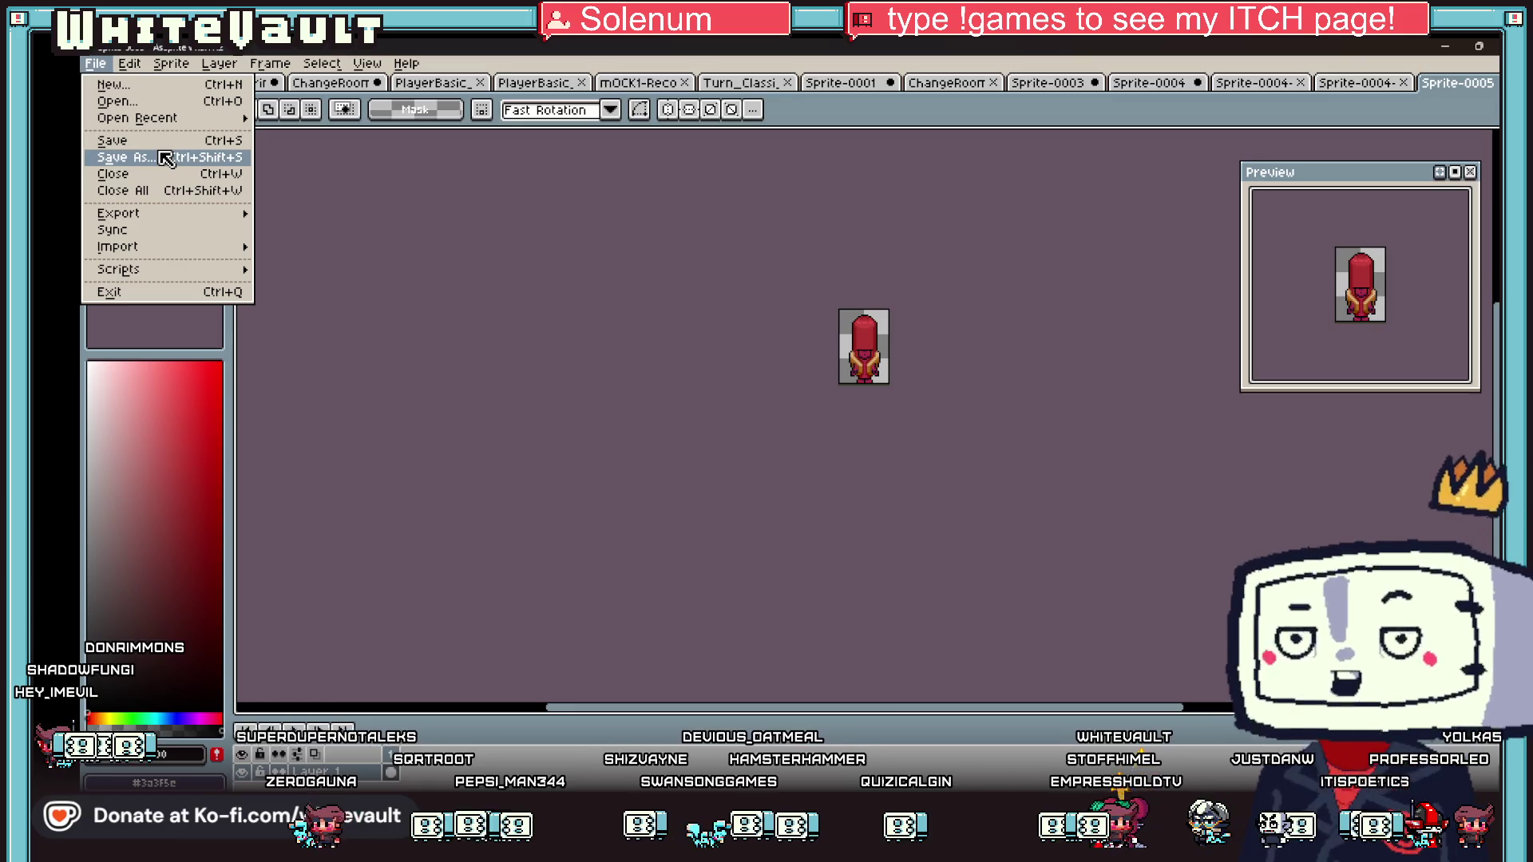
{"action": "left_click", "coordinate": [166, 159]}
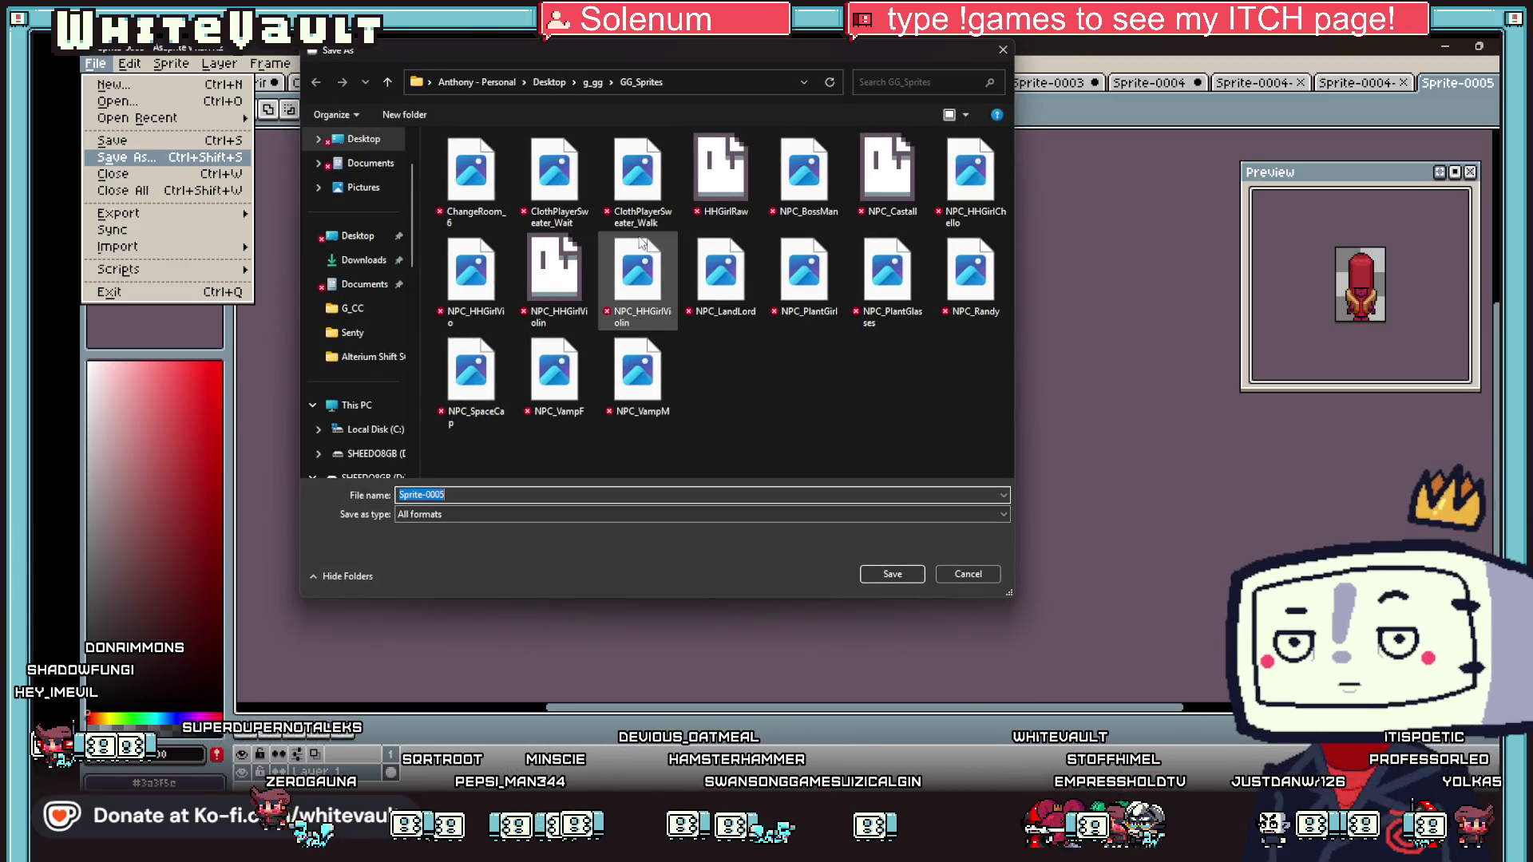
{"action": "left_click", "coordinate": [480, 493]}
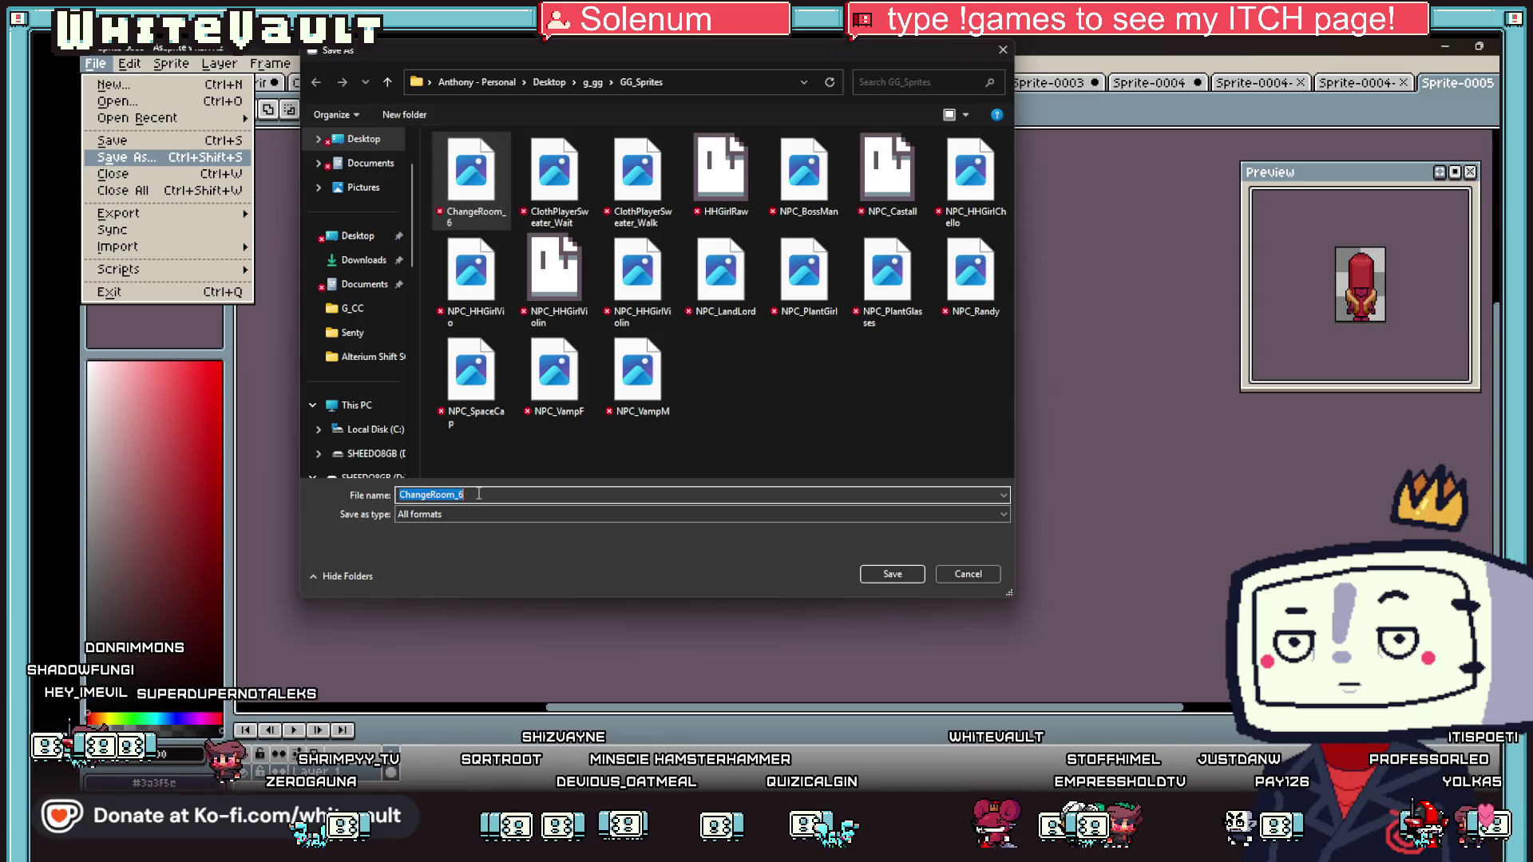
{"action": "left_click", "coordinate": [479, 493]}
{"action": "key", "text": "BackSpace"}
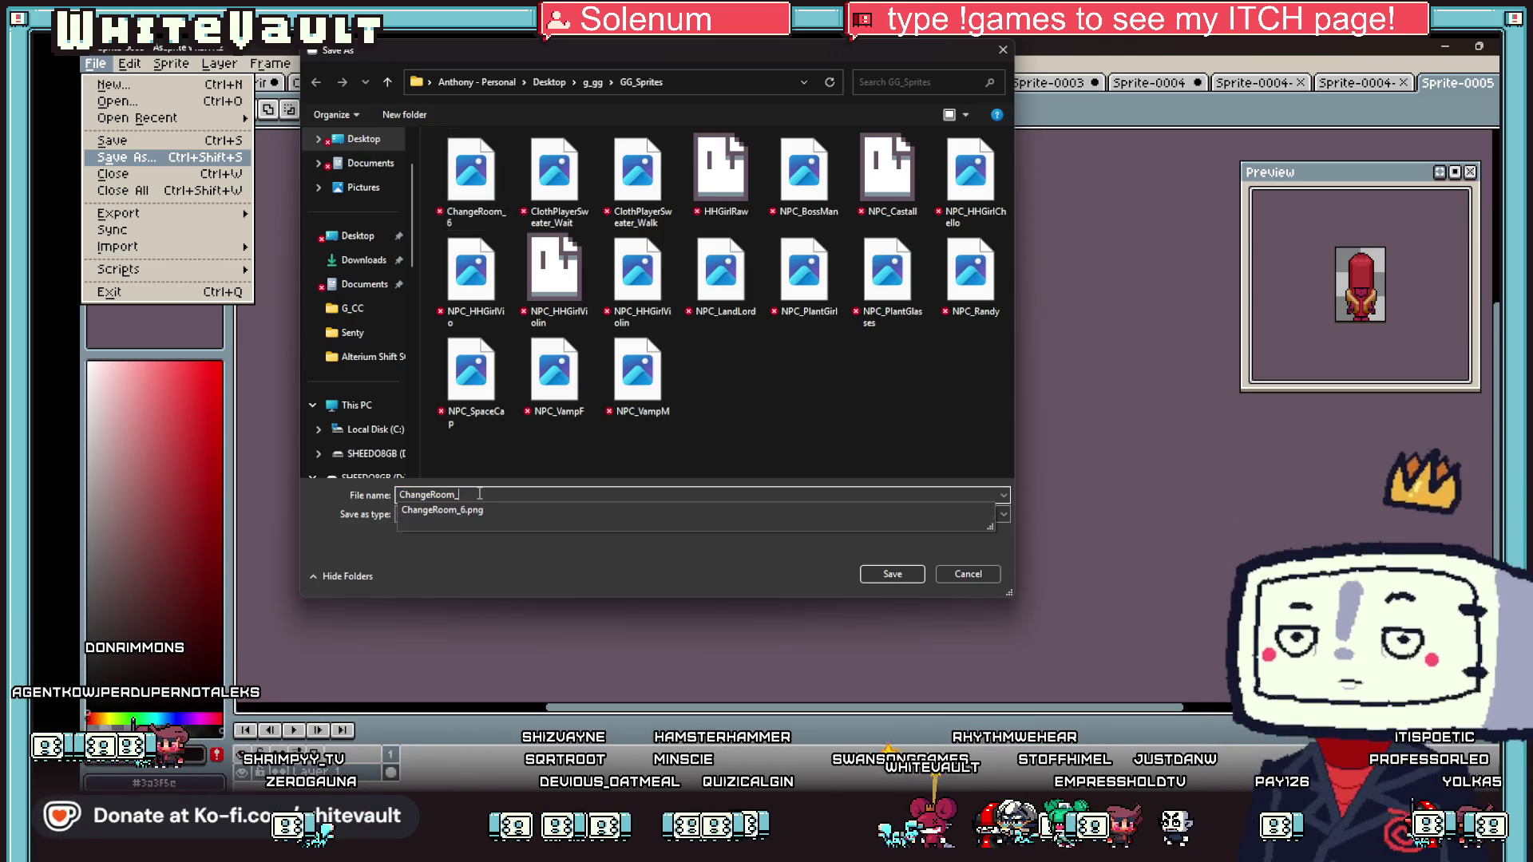
{"action": "type", "text": "7"}
{"action": "left_click", "coordinate": [451, 514]}
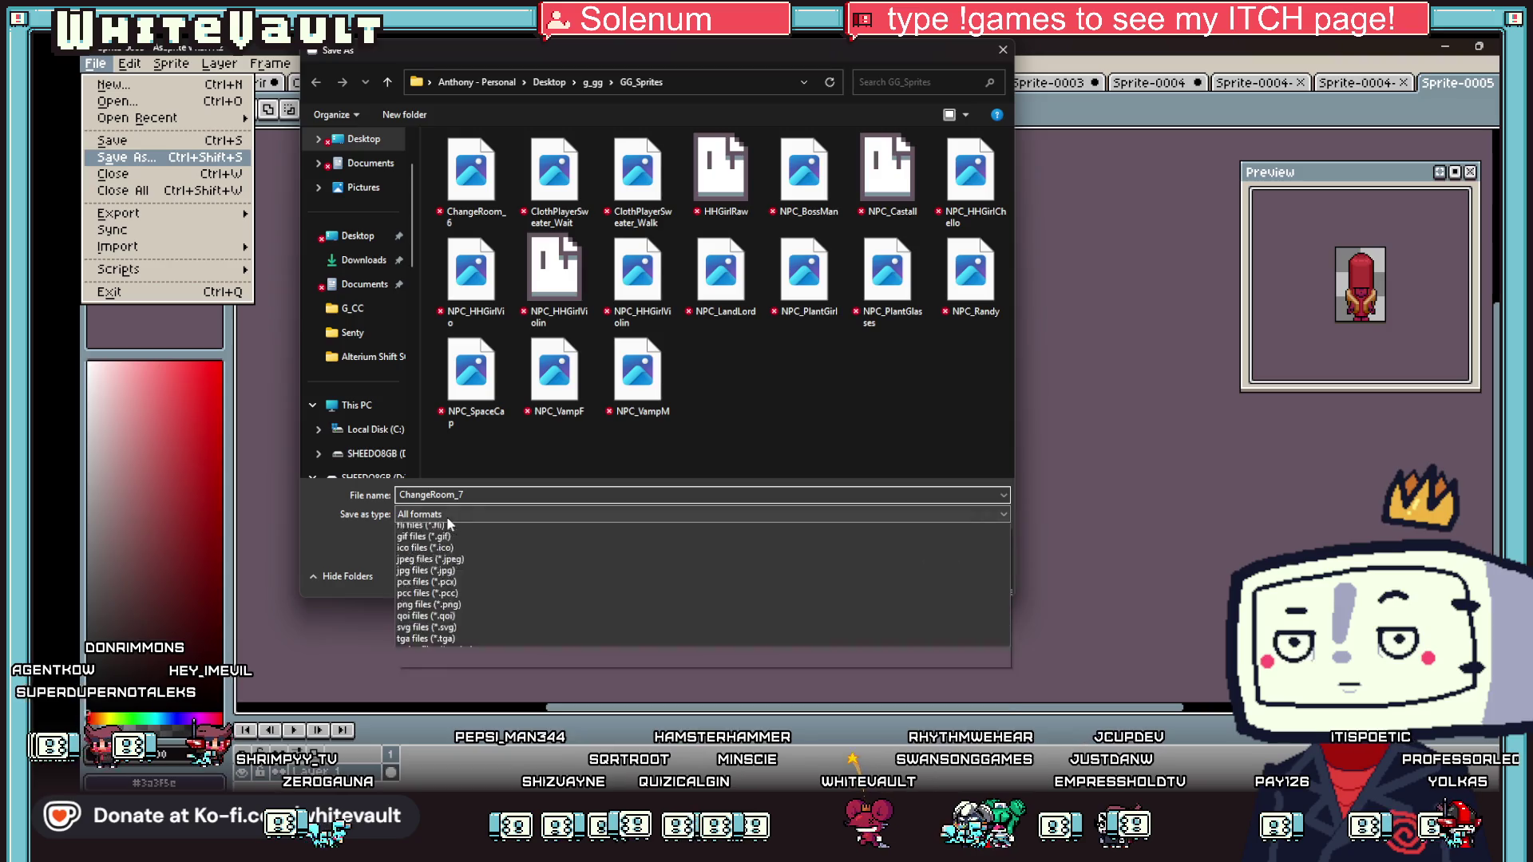
{"action": "left_click", "coordinate": [502, 662]}
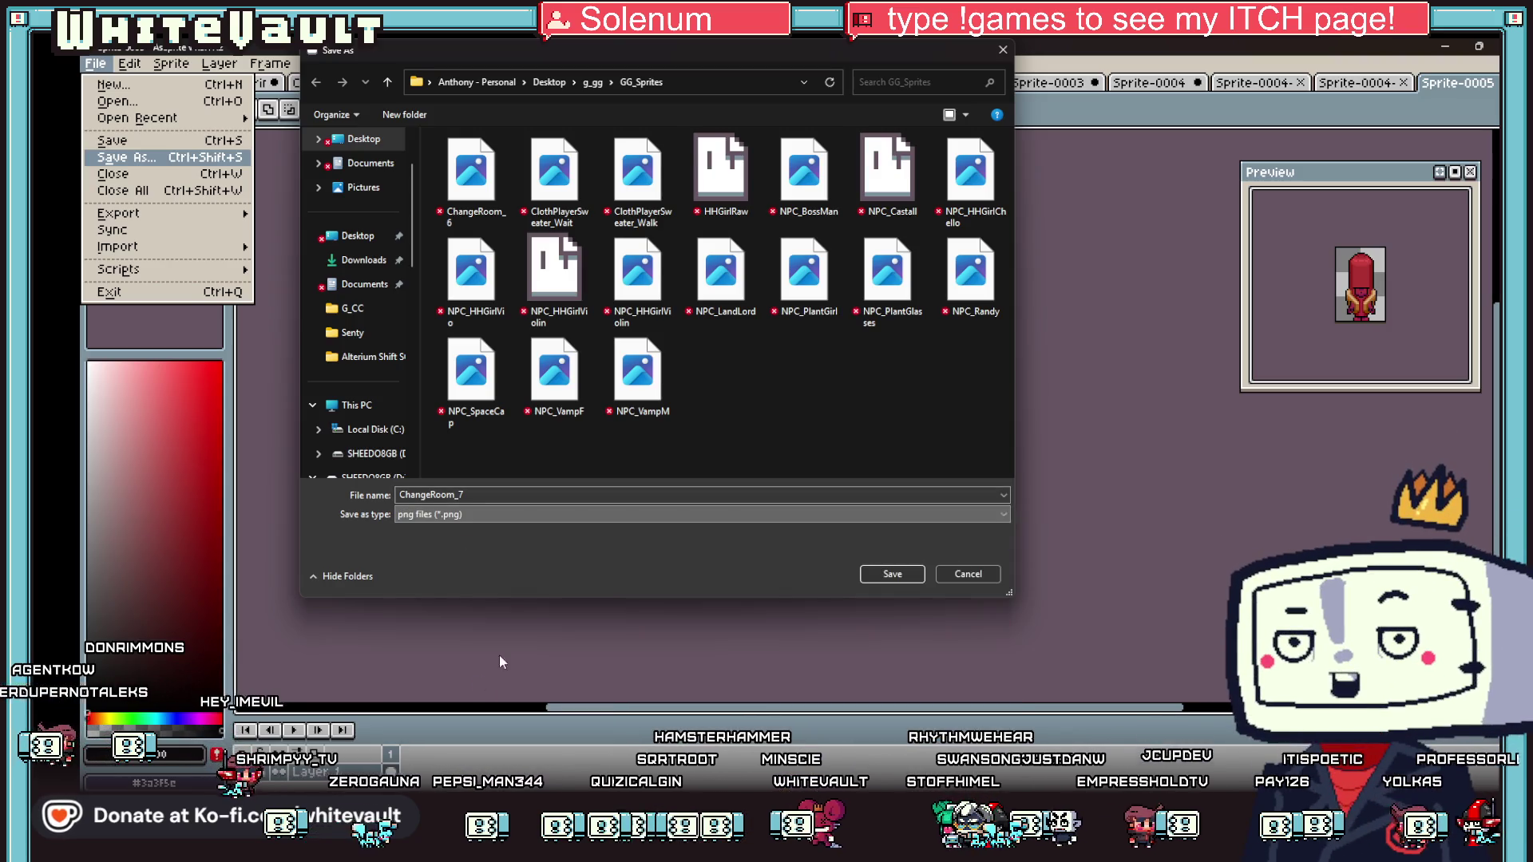
{"action": "left_click", "coordinate": [893, 574]}
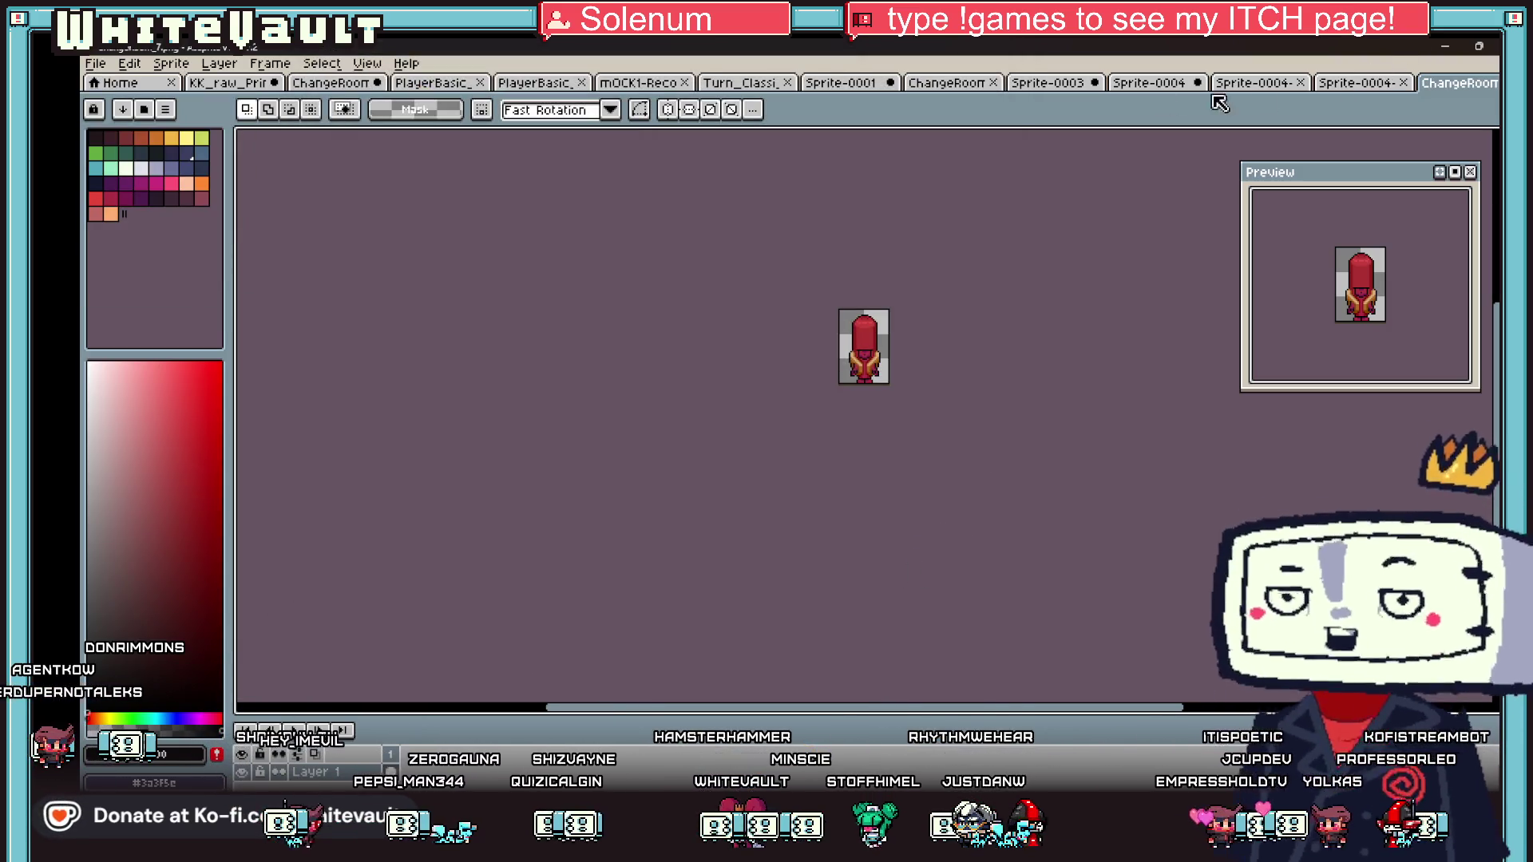
{"action": "left_click", "coordinate": [328, 83]}
- On the character sheet, move the hot-dog sprite into open space and select it
{"action": "left_click", "coordinate": [226, 86]}
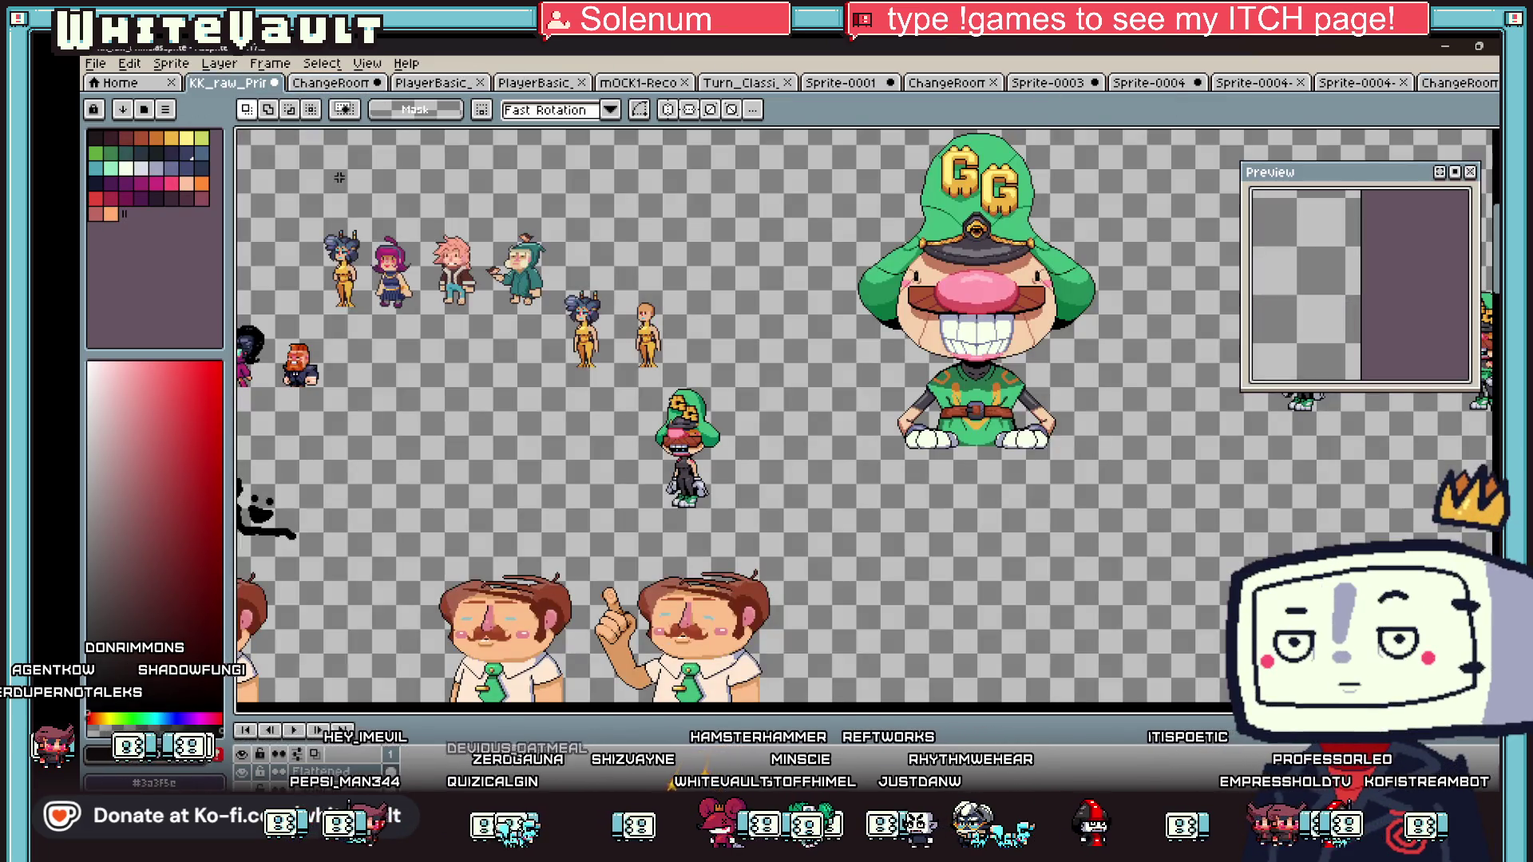
{"action": "scroll", "coordinate": [1009, 492], "scroll_direction": "down", "scroll_amount": 3}
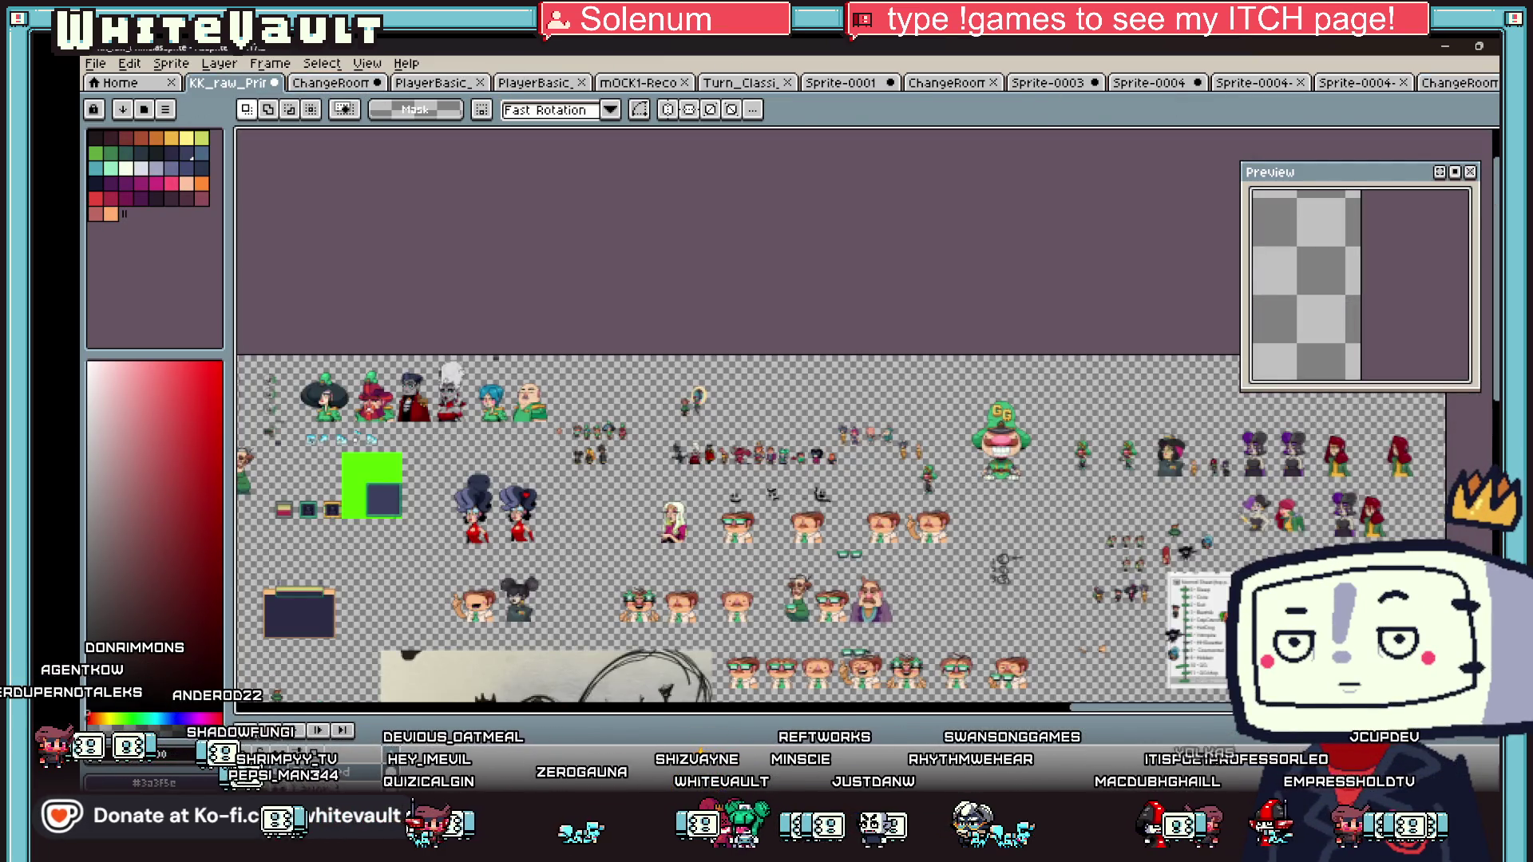
{"action": "scroll", "coordinate": [1009, 493], "scroll_direction": "up", "scroll_amount": 3}
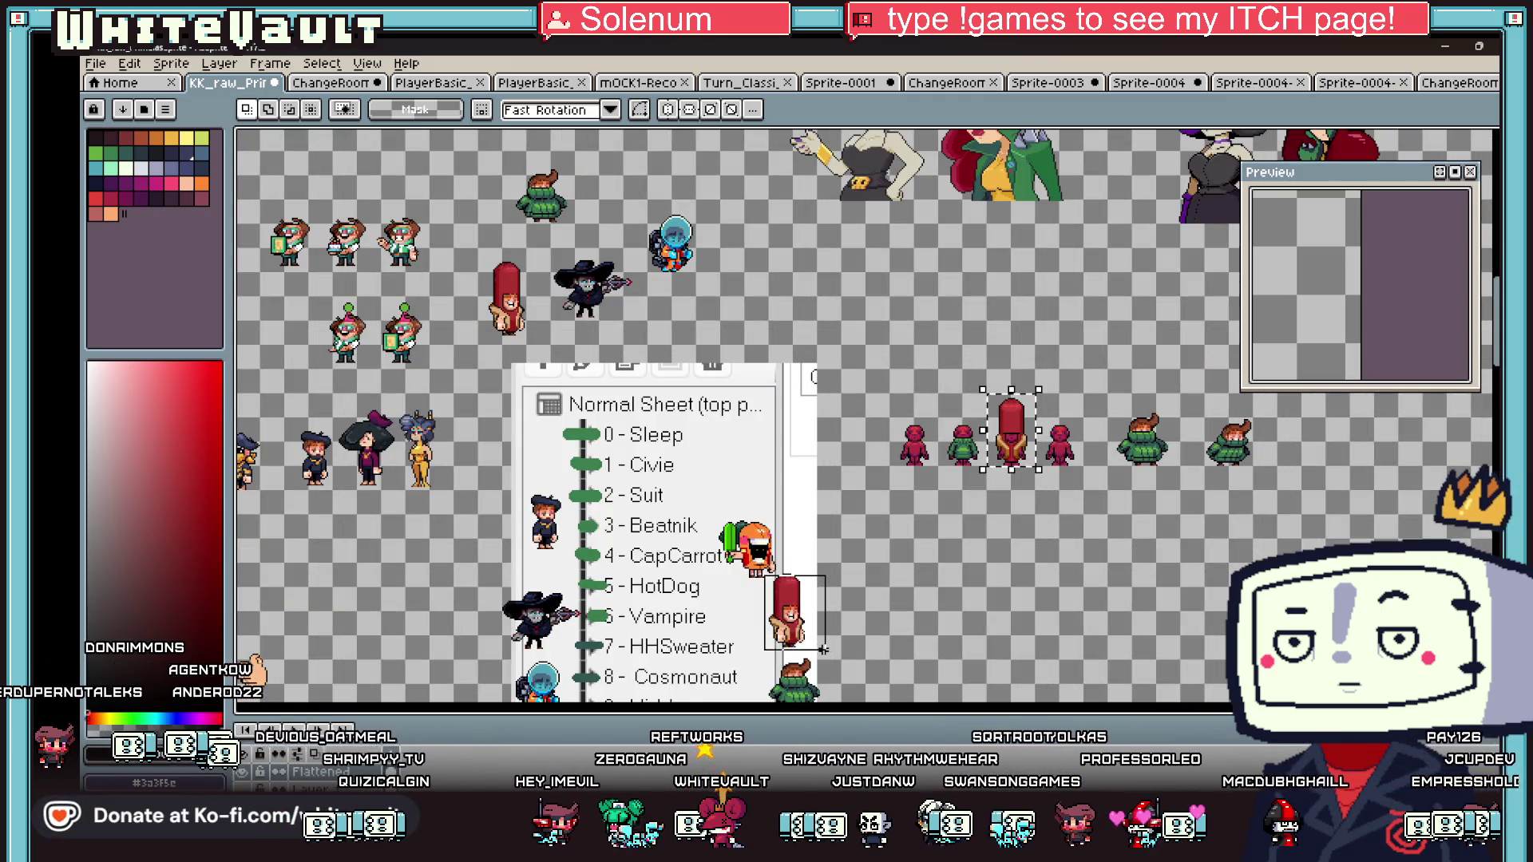
{"action": "left_click_drag", "start_coordinate": [823, 648], "coordinate": [824, 645]}
{"action": "scroll", "coordinate": [824, 642], "scroll_direction": "up", "scroll_amount": 3}
{"action": "scroll", "coordinate": [738, 512], "scroll_direction": "down", "scroll_amount": 1}
{"action": "mouse_move", "coordinate": [759, 586]}
{"action": "left_mouse_down"}
{"action": "mouse_move", "coordinate": [1092, 518]}
{"action": "mouse_move", "coordinate": [1038, 520]}
{"action": "left_mouse_up"}
{"action": "scroll", "coordinate": [1067, 547], "scroll_direction": "up", "scroll_amount": 2}
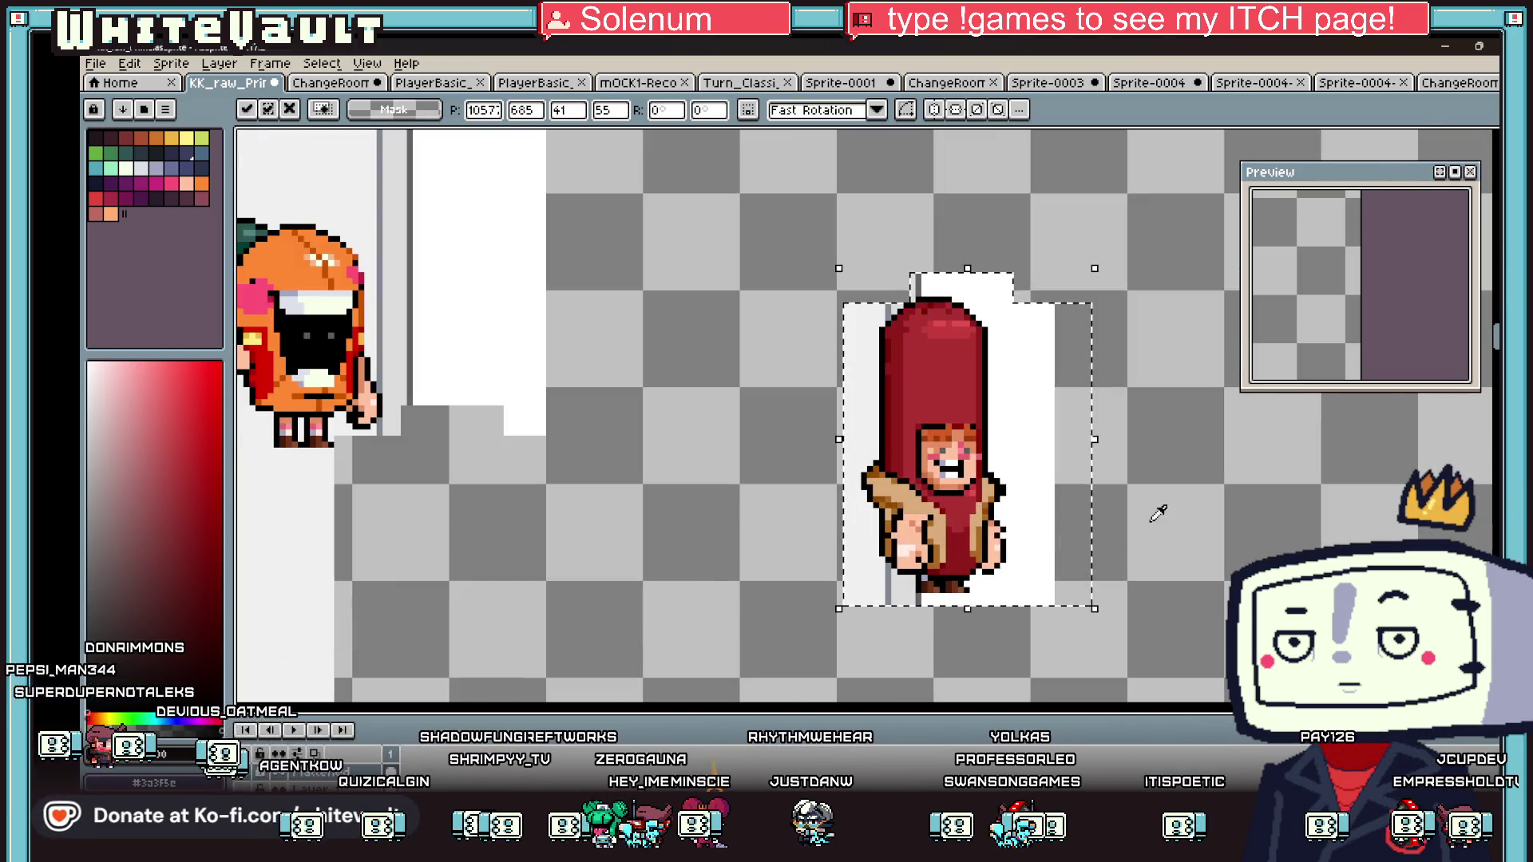
{"action": "key", "text": "w"}
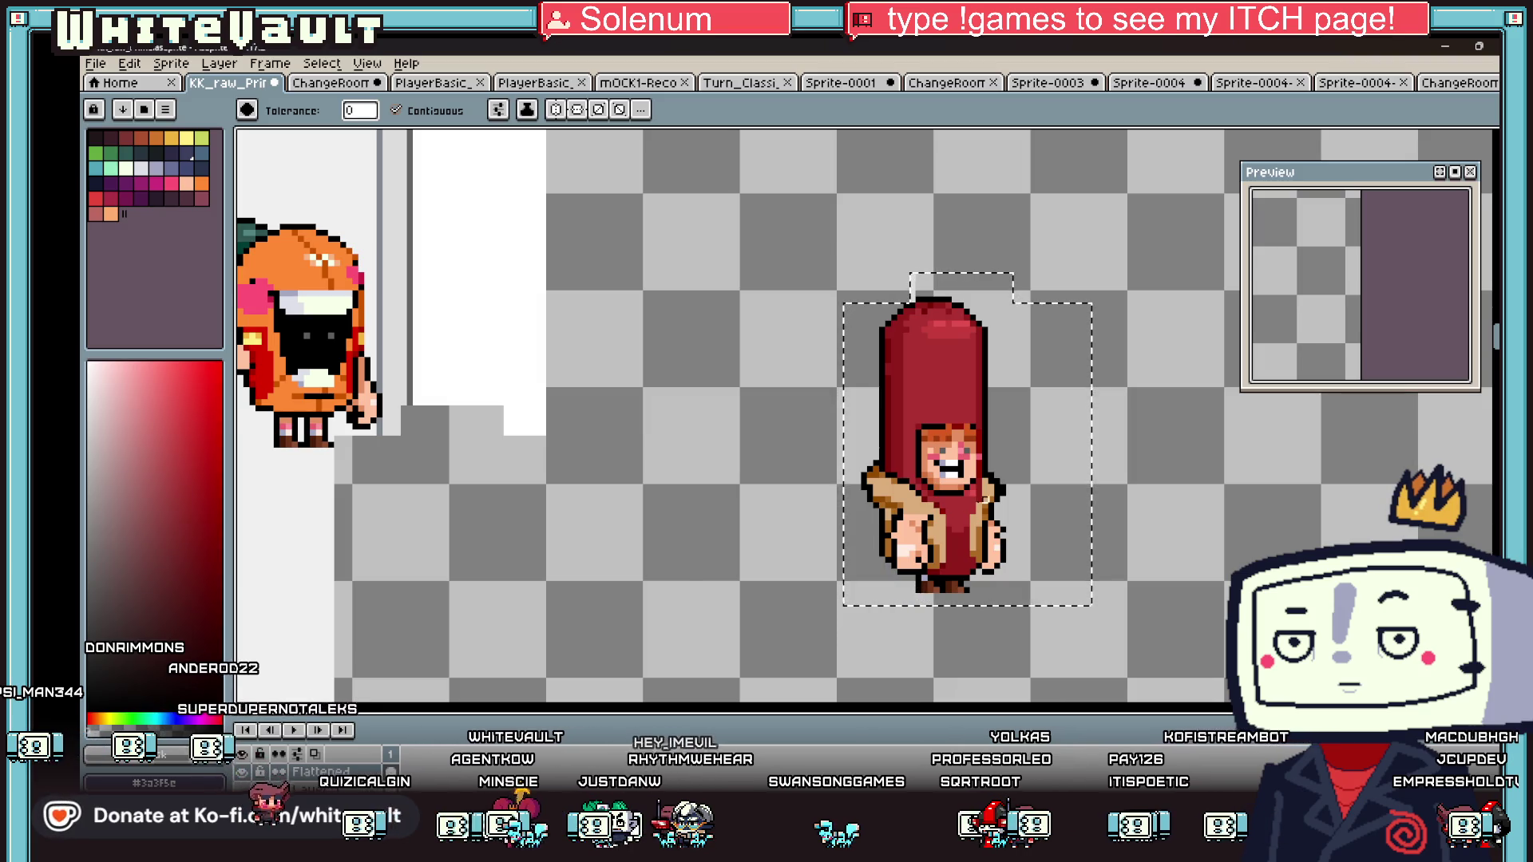
{"action": "scroll", "coordinate": [985, 498], "scroll_direction": "down", "scroll_amount": 2}
{"action": "key", "text": "w"}
{"action": "left_click", "coordinate": [975, 497]}
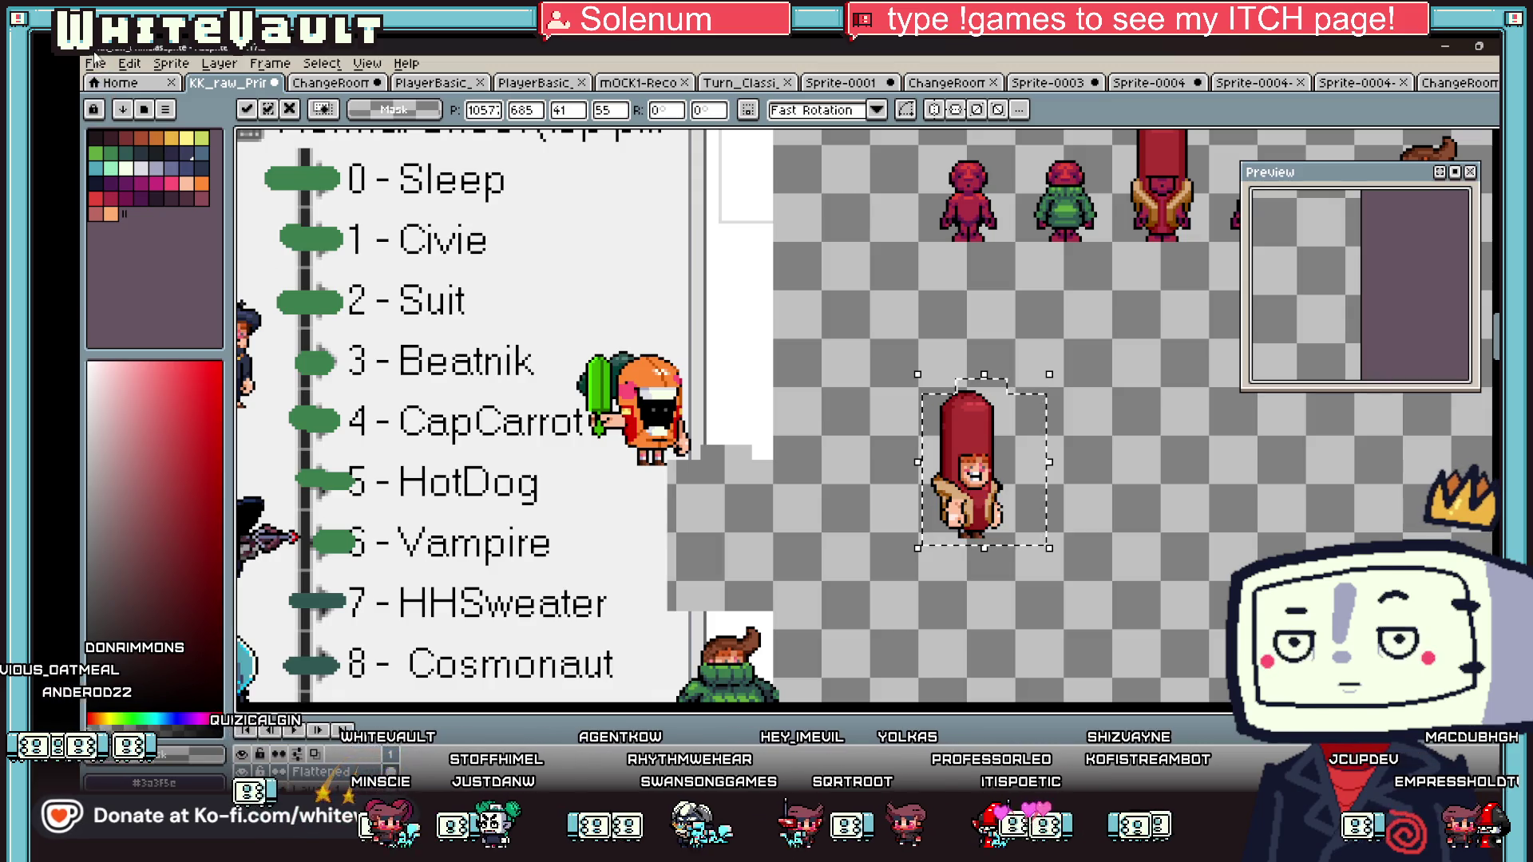
- Create a new 48×55 sprite and paste the hot-dog character into it
{"action": "left_click", "coordinate": [95, 63]}
{"action": "left_click", "coordinate": [108, 77]}
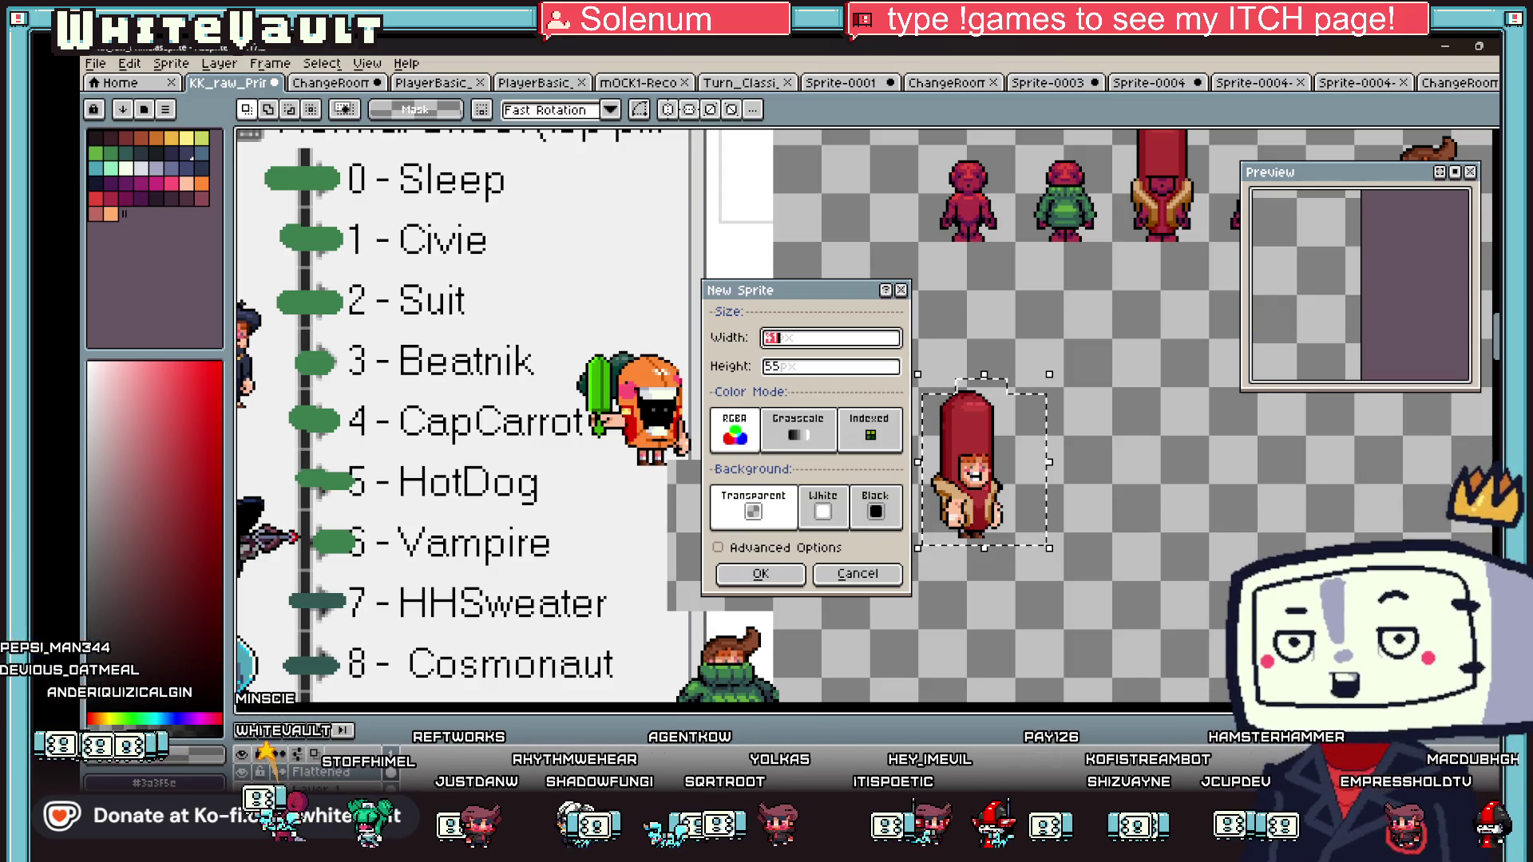
{"action": "type", "text": "48"}
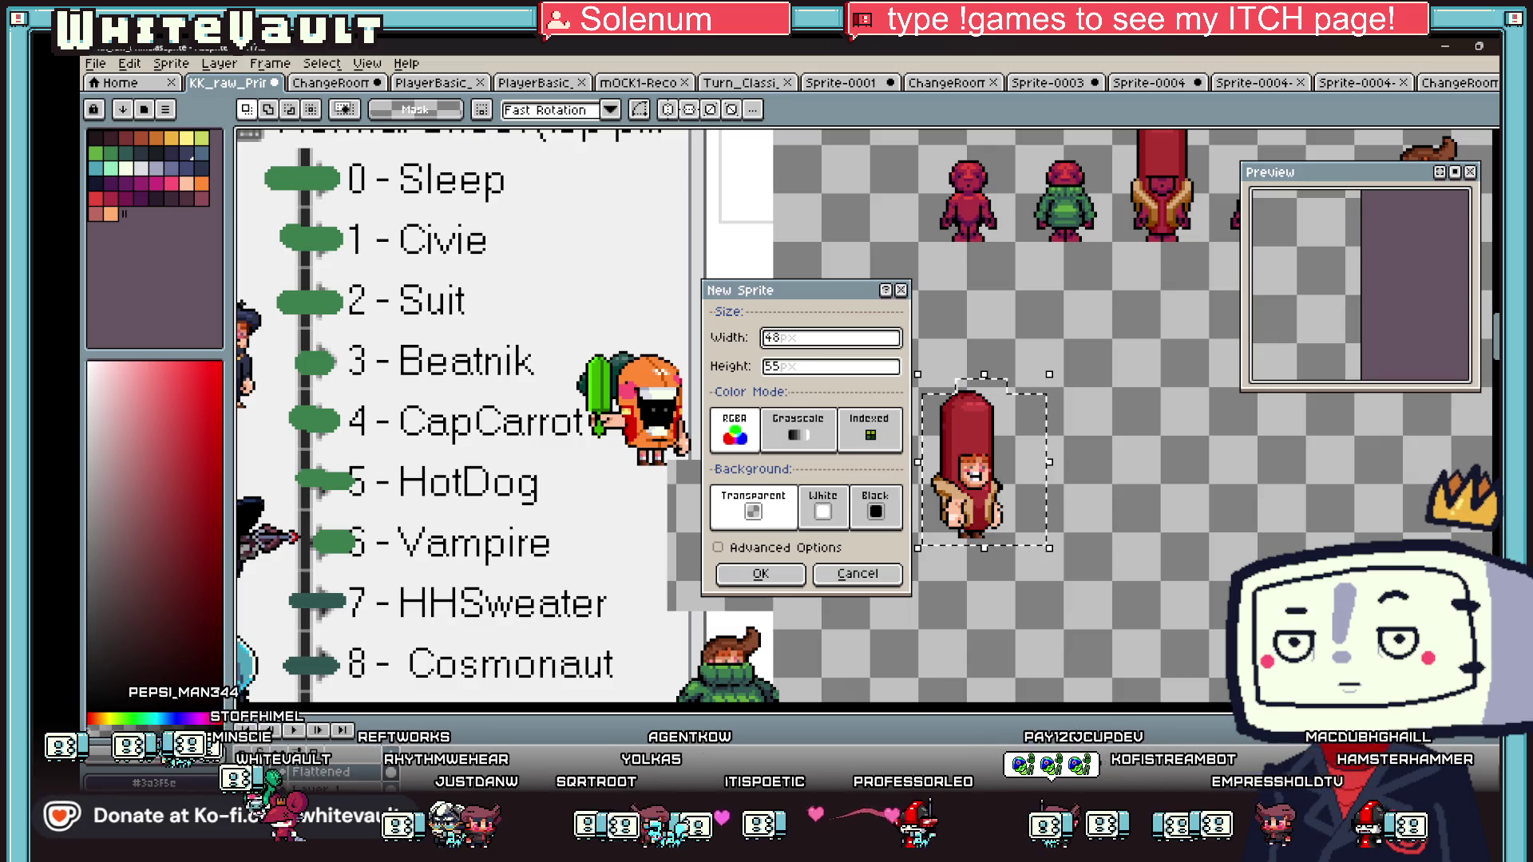
{"action": "left_click", "coordinate": [761, 574]}
{"action": "scroll", "coordinate": [871, 434], "scroll_direction": "up", "scroll_amount": 3}
{"action": "key", "text": "ctrl+v"}
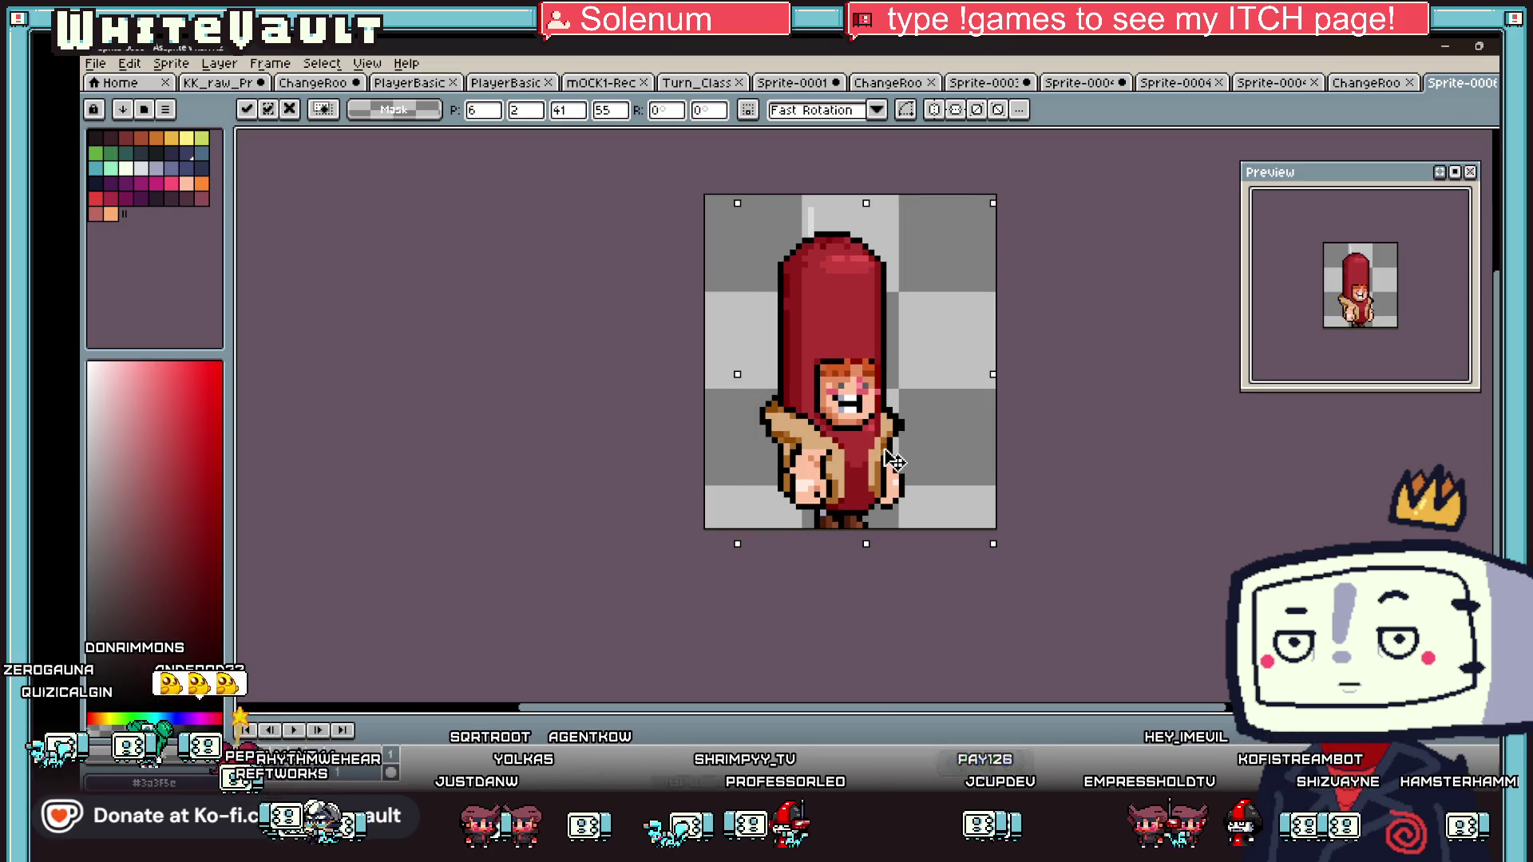
{"action": "key", "text": "Return"}
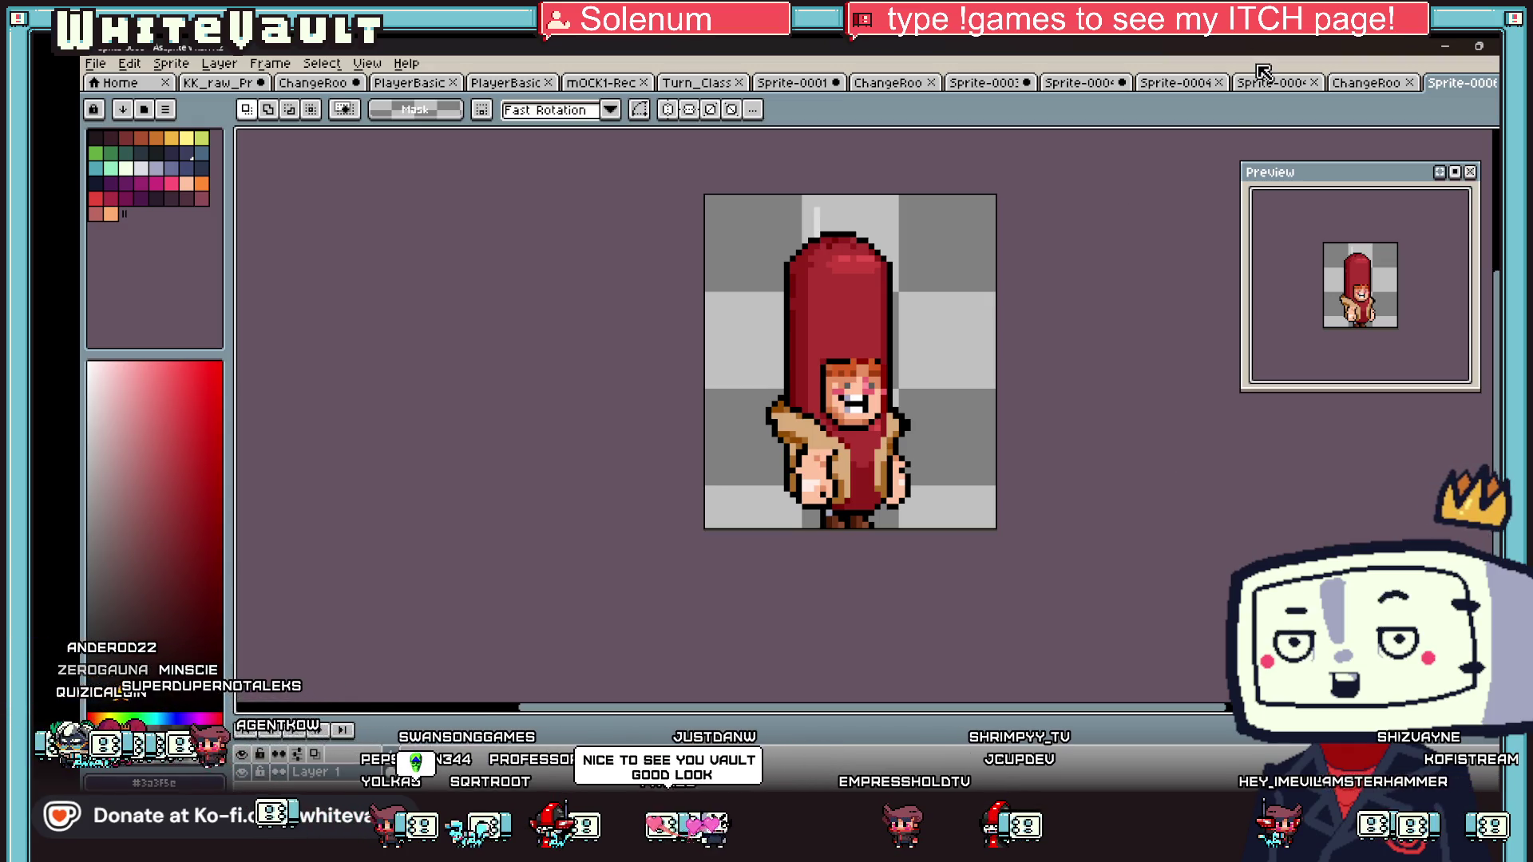
{"action": "left_click", "coordinate": [216, 83]}
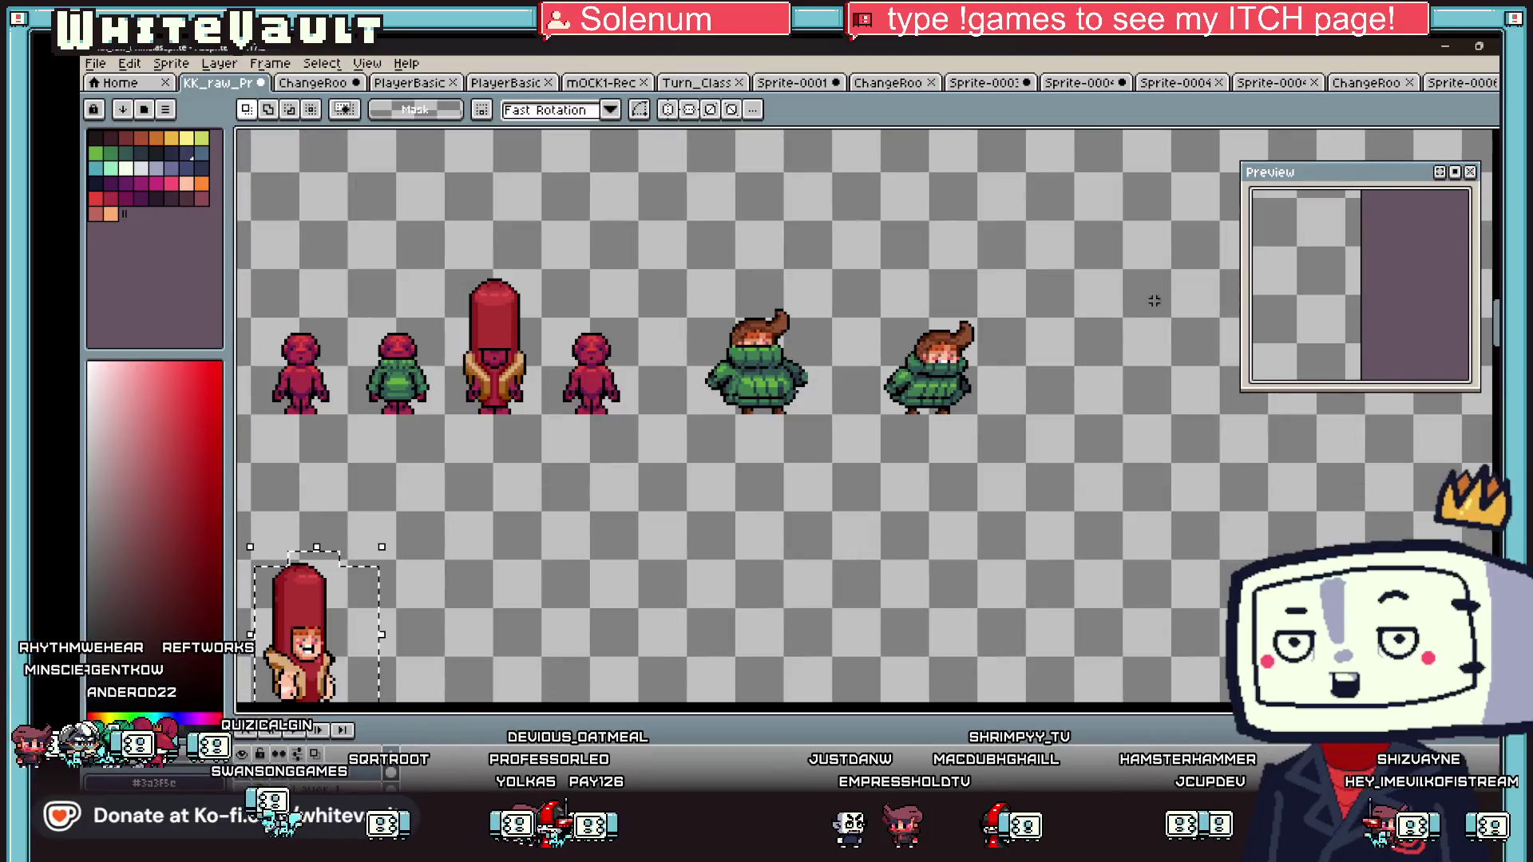
{"action": "scroll", "coordinate": [1014, 413], "scroll_direction": "up", "scroll_amount": 1}
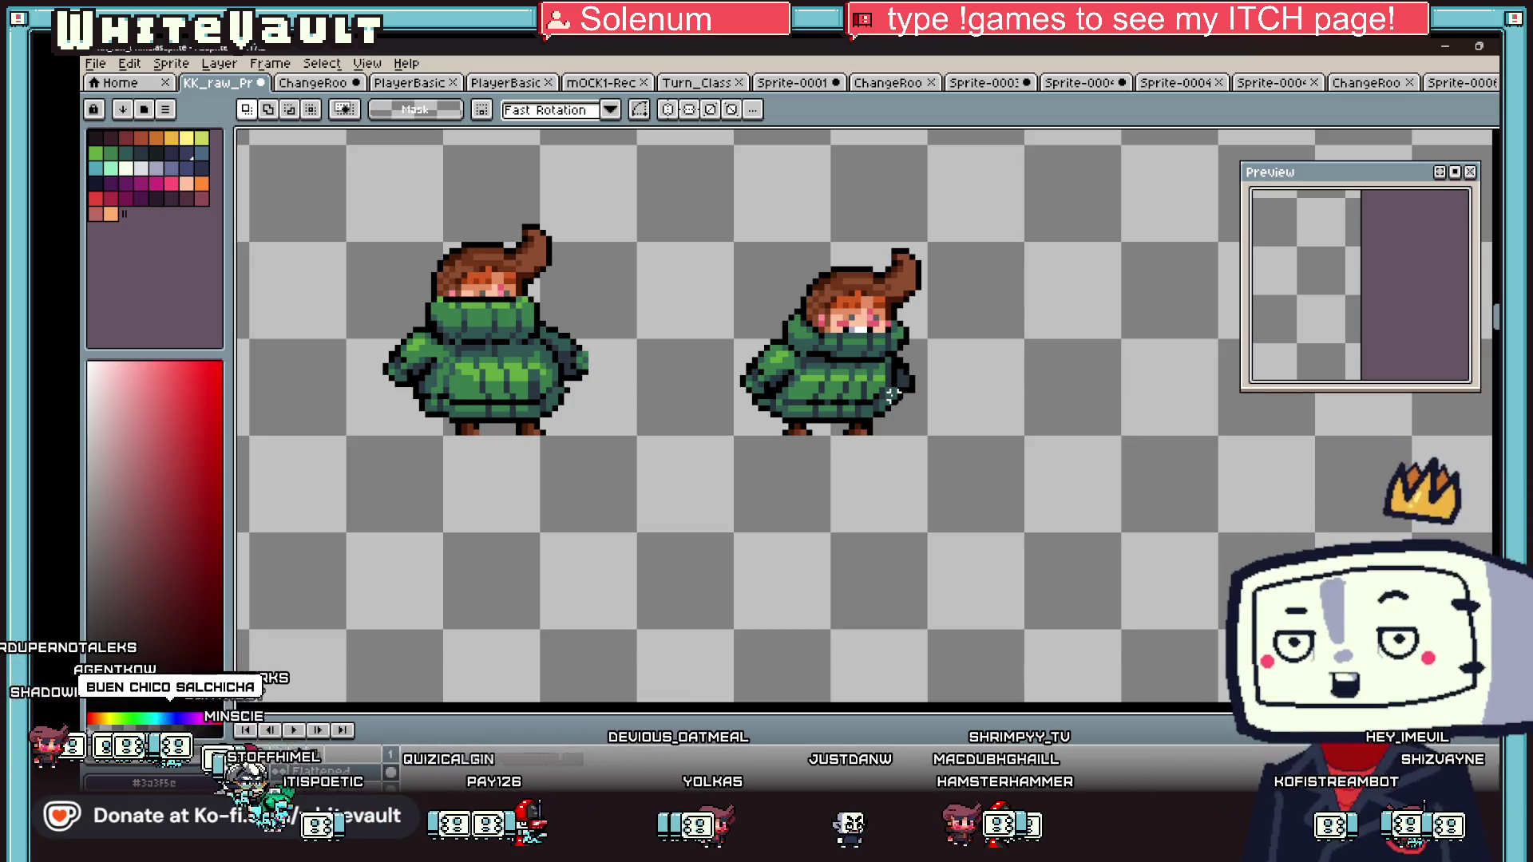
{"action": "scroll", "coordinate": [893, 393], "scroll_direction": "down", "scroll_amount": 5}
{"action": "scroll", "coordinate": [718, 504], "scroll_direction": "up", "scroll_amount": 1}
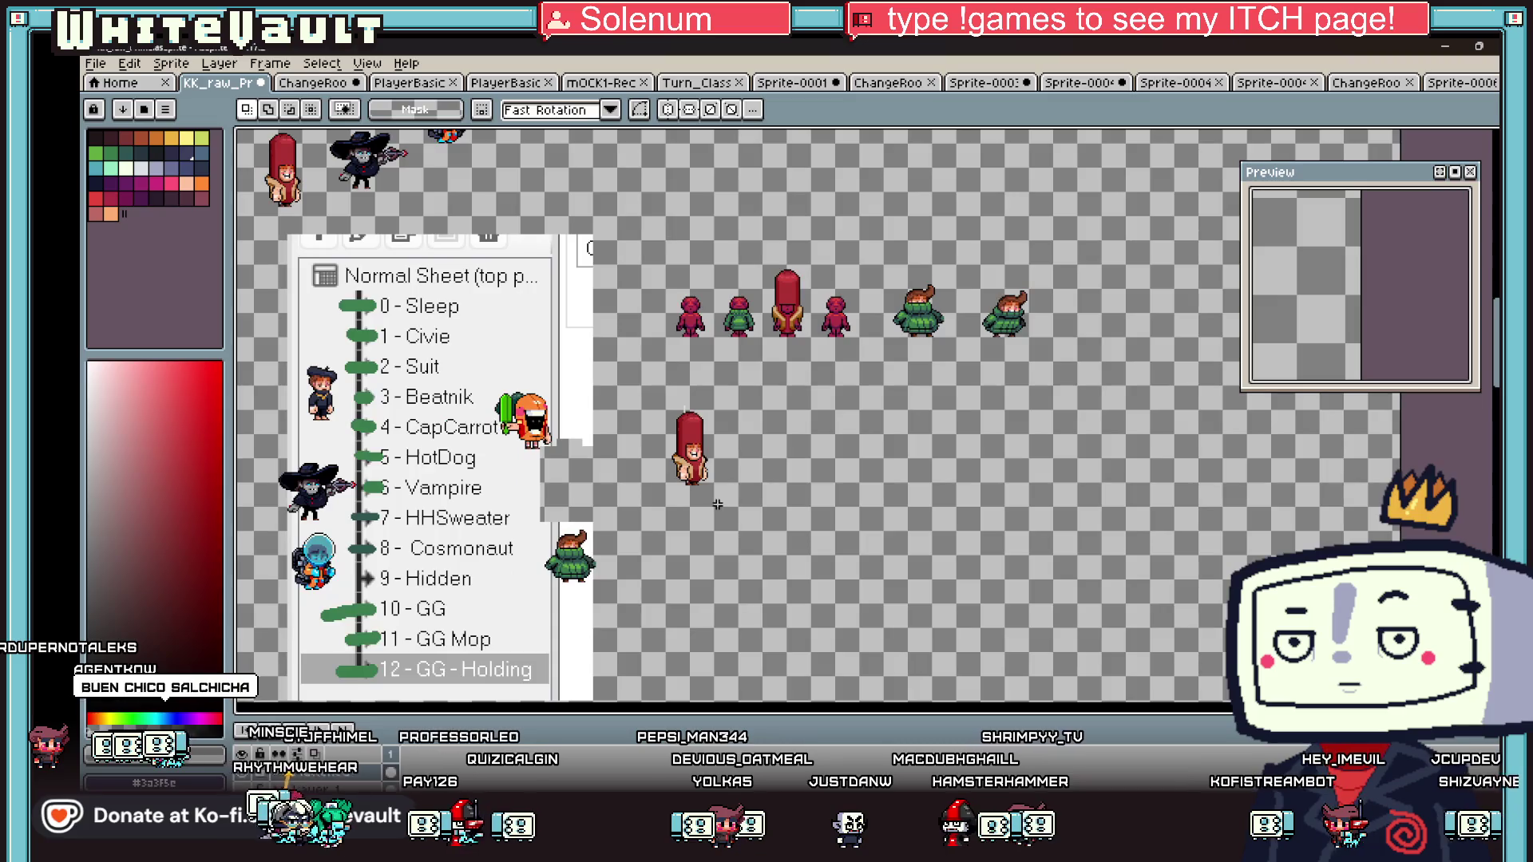
{"action": "left_click", "coordinate": [1446, 86]}
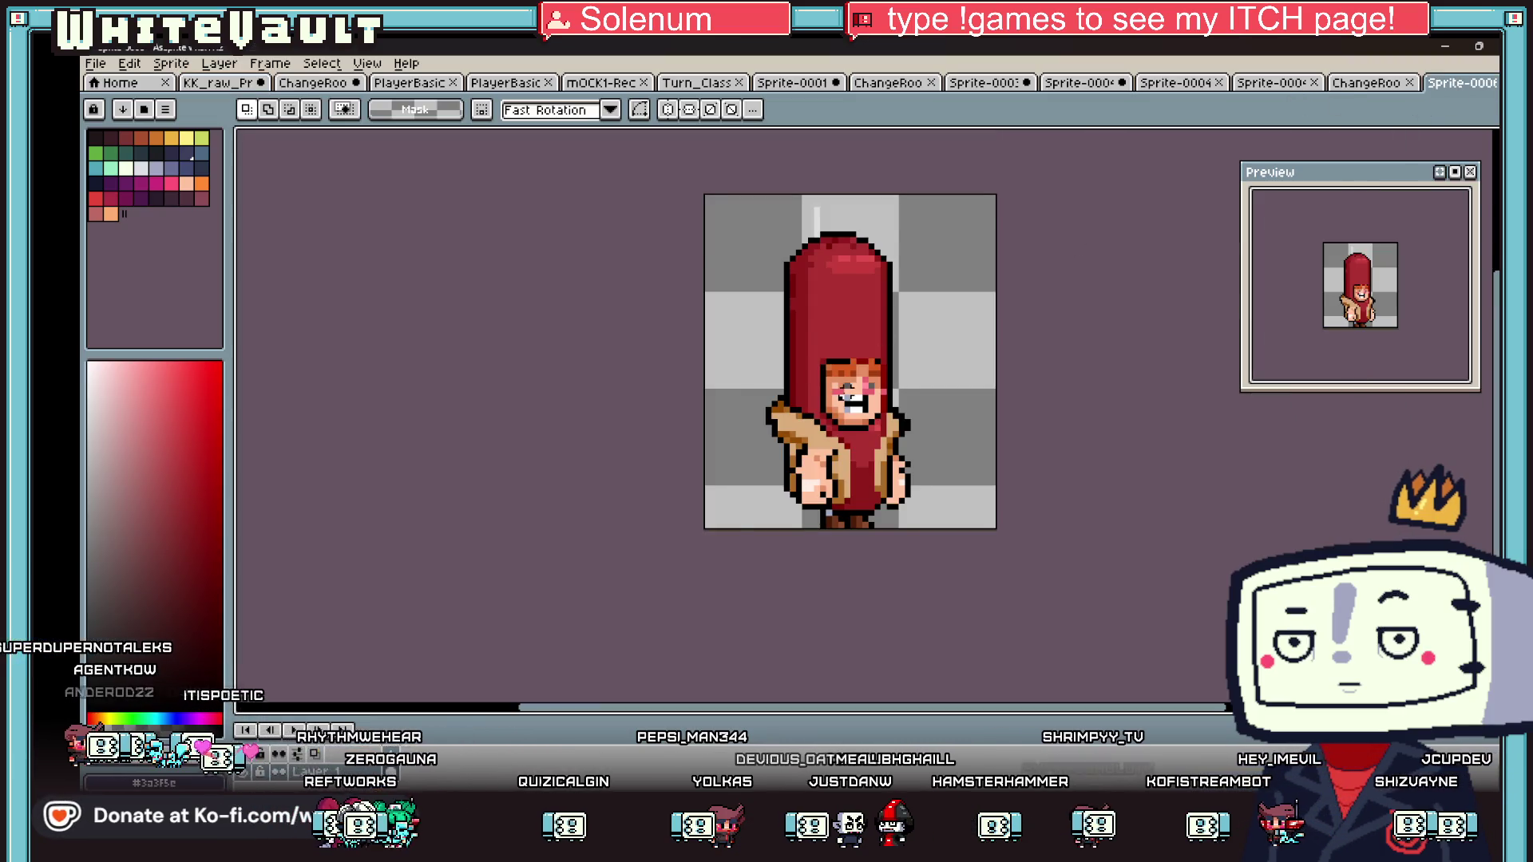
{"action": "scroll", "coordinate": [833, 481], "scroll_direction": "down", "scroll_amount": 4}
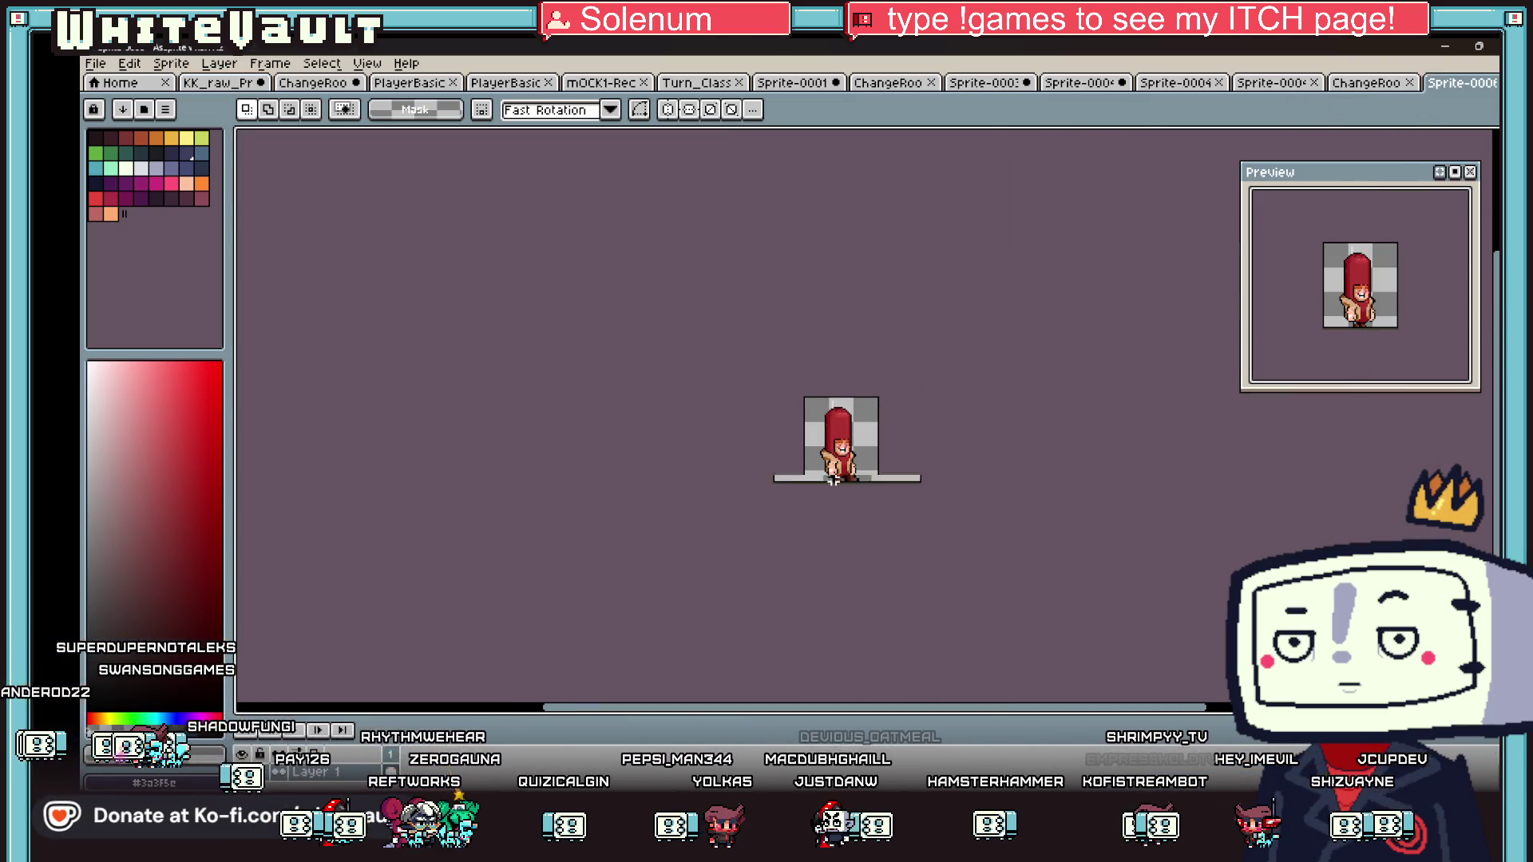
{"action": "scroll", "coordinate": [833, 481], "scroll_direction": "up", "scroll_amount": 5}
{"action": "key", "text": "b"}
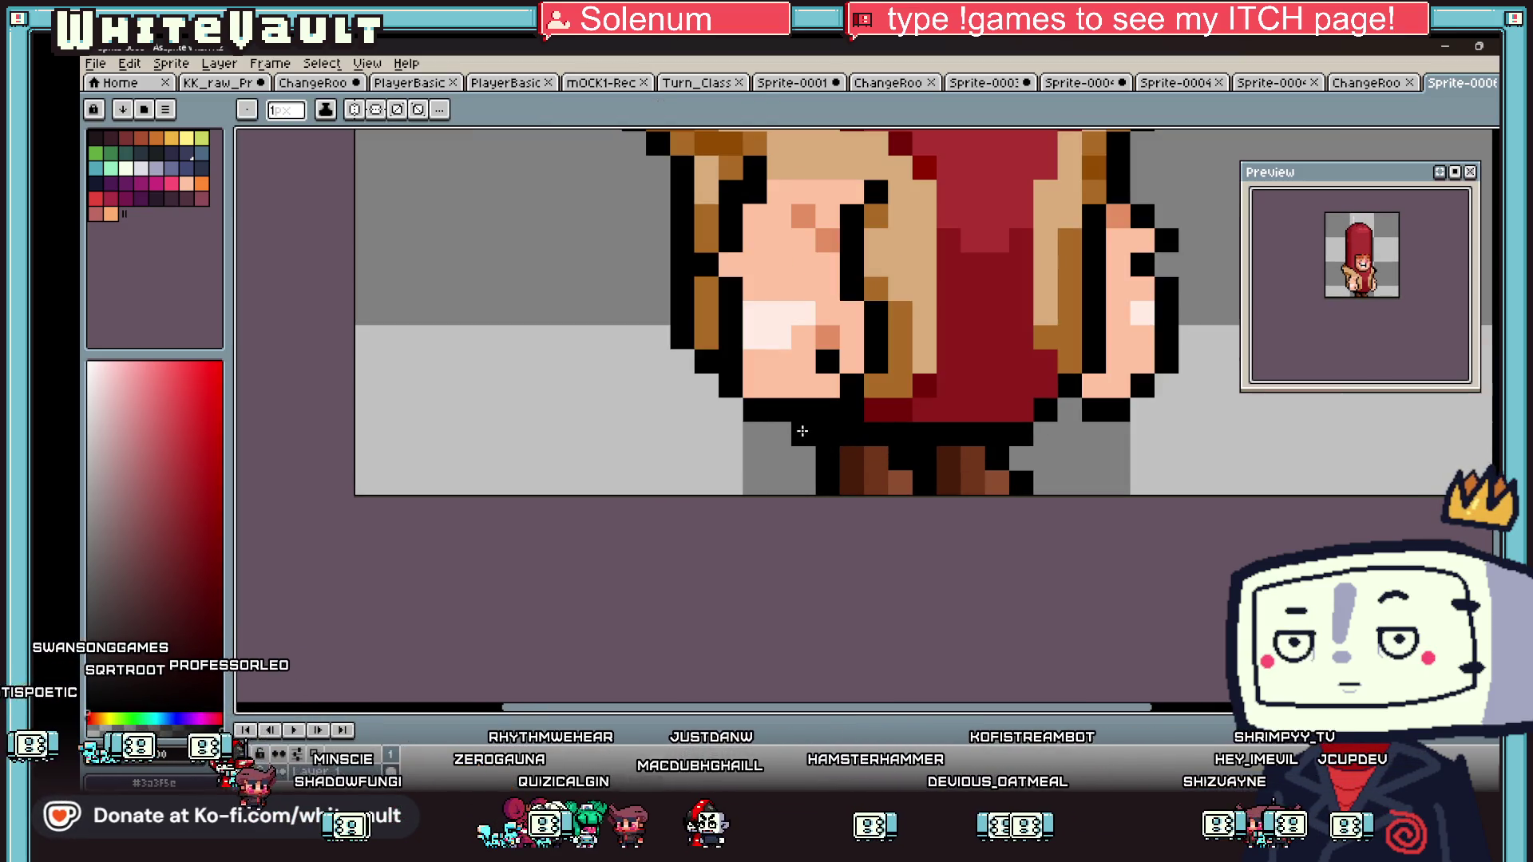
- Drop the floating block over the legs, then select and reposition the sprite's lower legs
{"action": "scroll", "coordinate": [992, 425], "scroll_direction": "down", "scroll_amount": 5}
{"action": "scroll", "coordinate": [1037, 424], "scroll_direction": "down", "scroll_amount": 1}
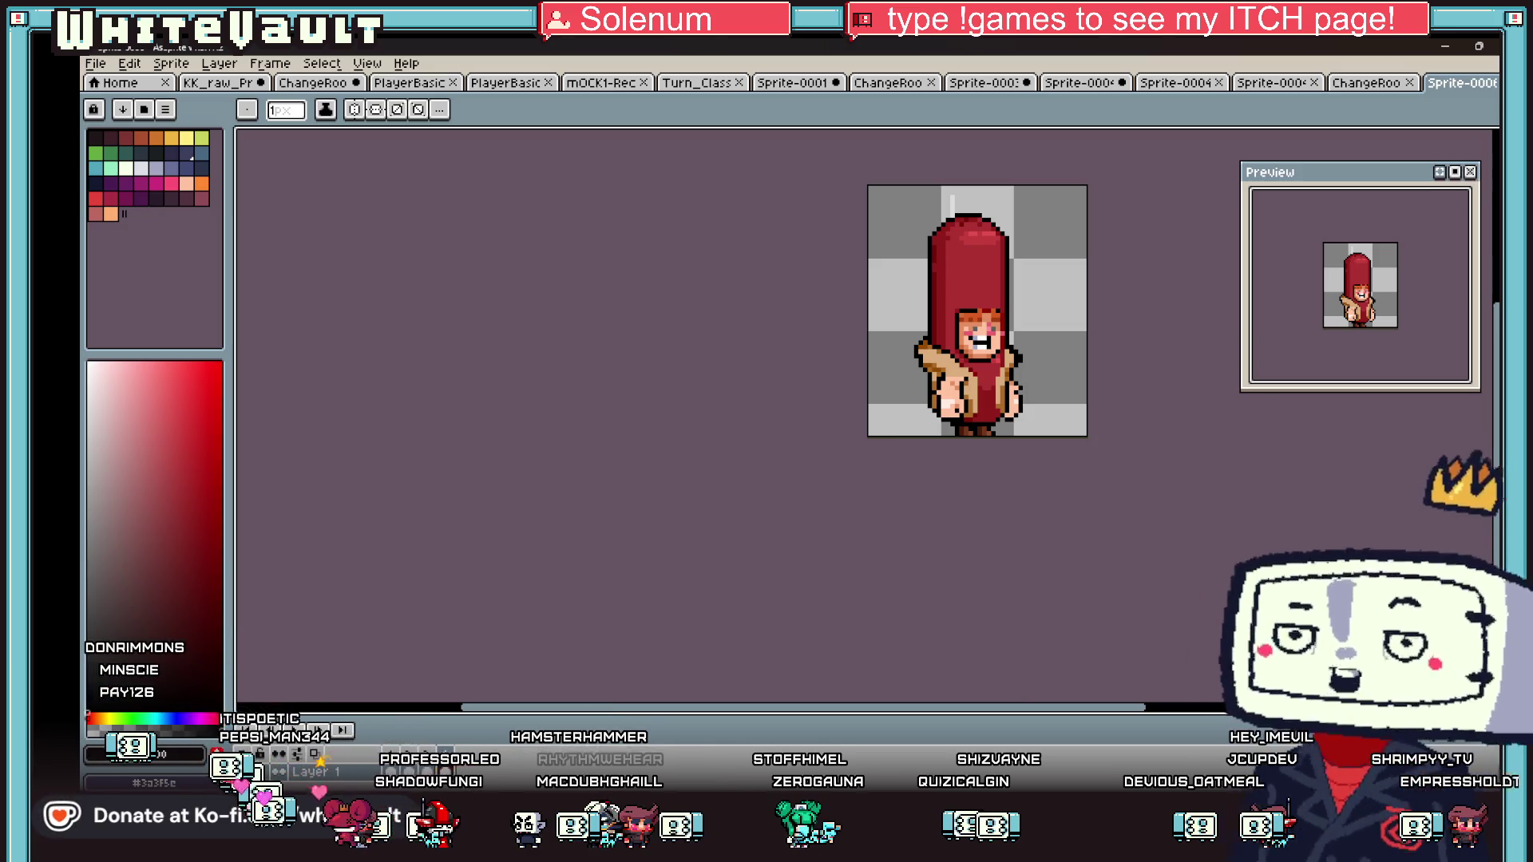
{"action": "key", "text": "m"}
{"action": "scroll", "coordinate": [985, 454], "scroll_direction": "up", "scroll_amount": 2}
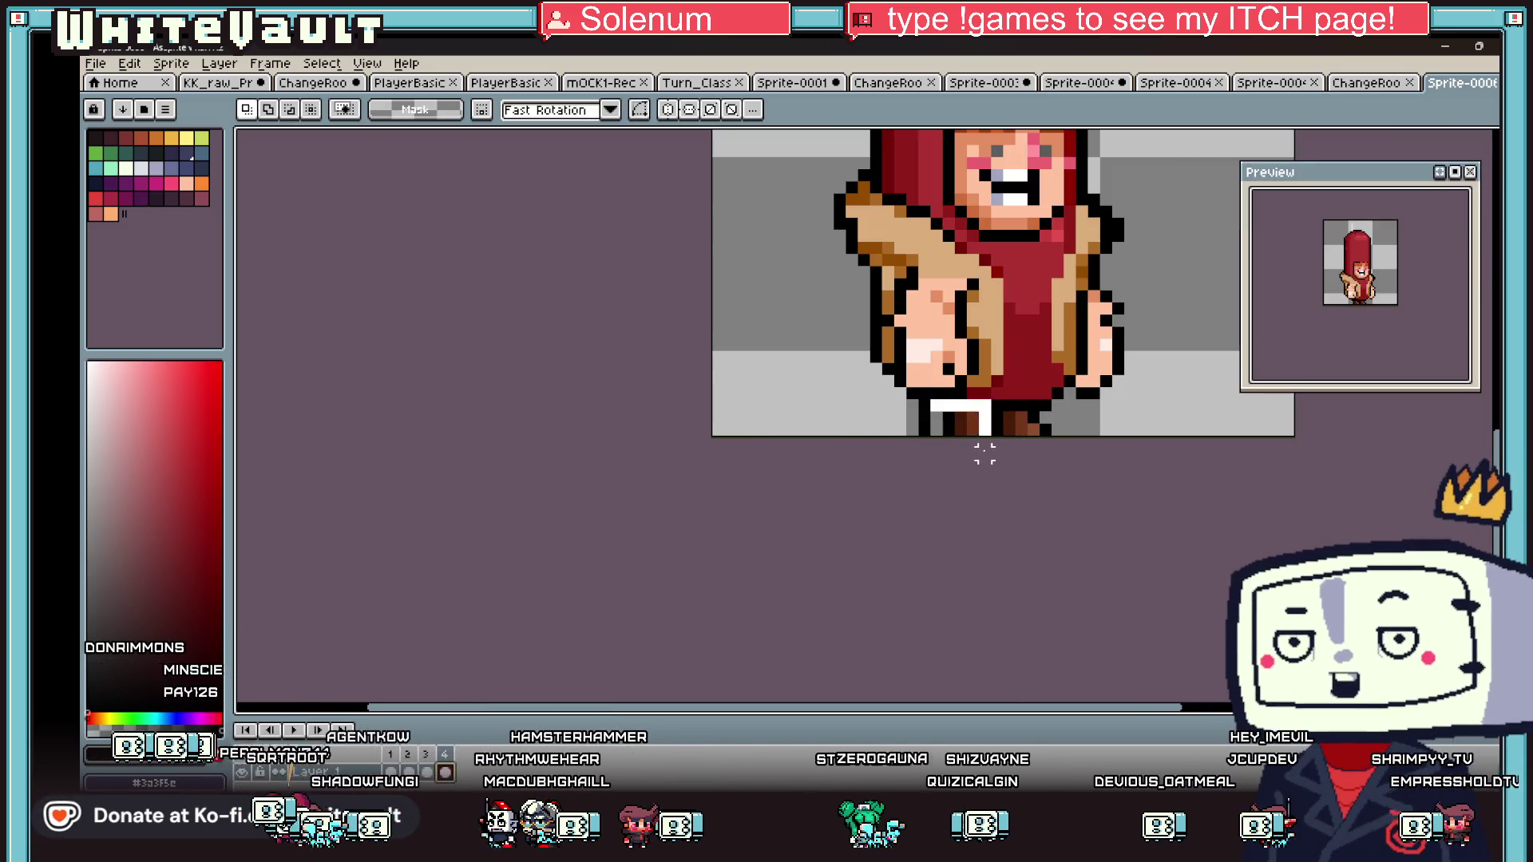
{"action": "left_click", "coordinate": [914, 418]}
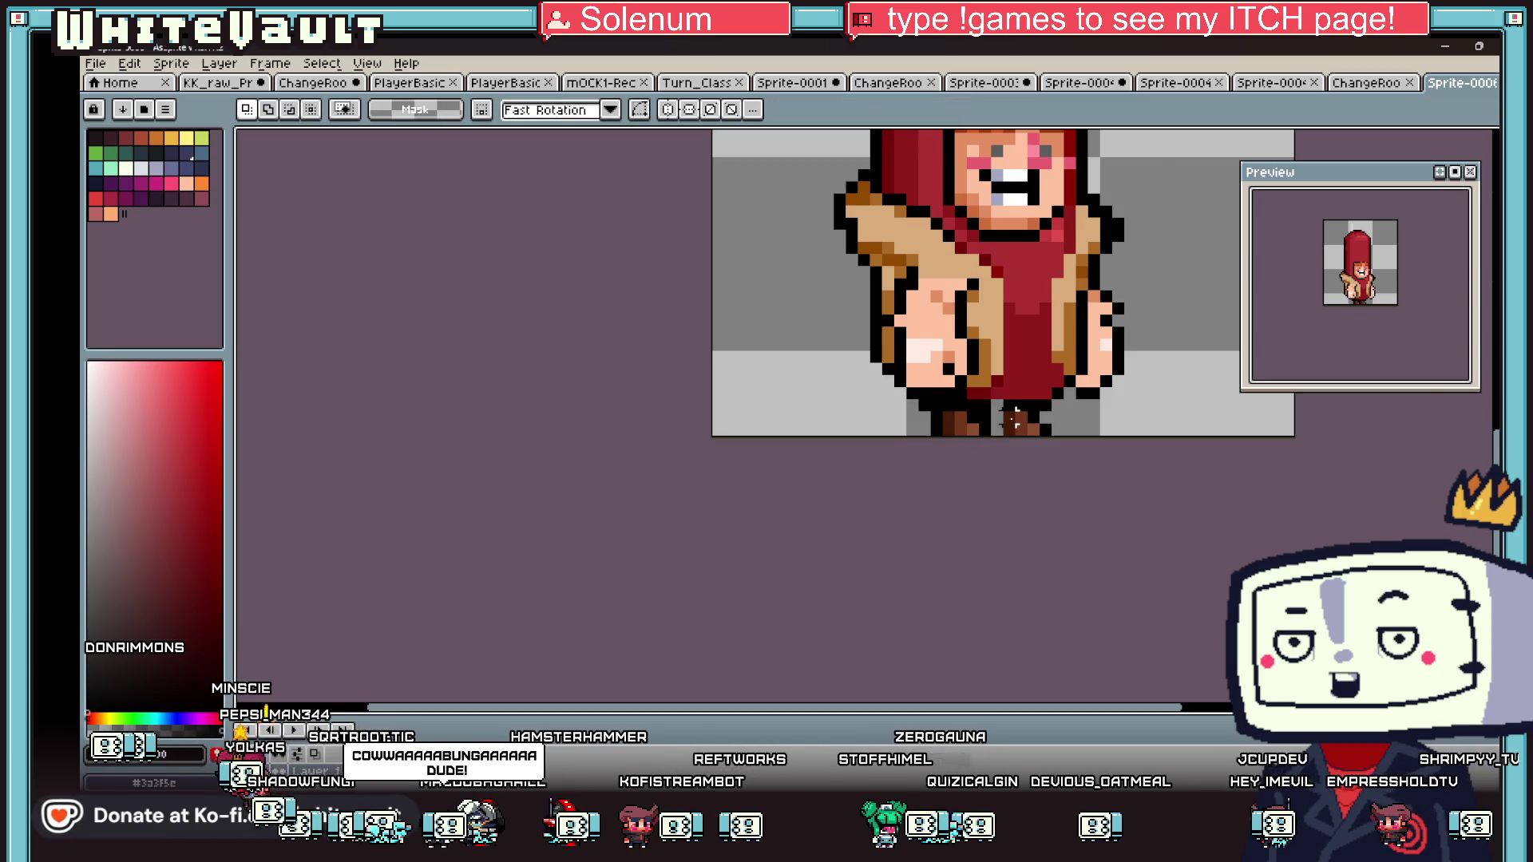
{"action": "scroll", "coordinate": [1014, 411], "scroll_direction": "up", "scroll_amount": 1}
{"action": "key", "text": "b"}
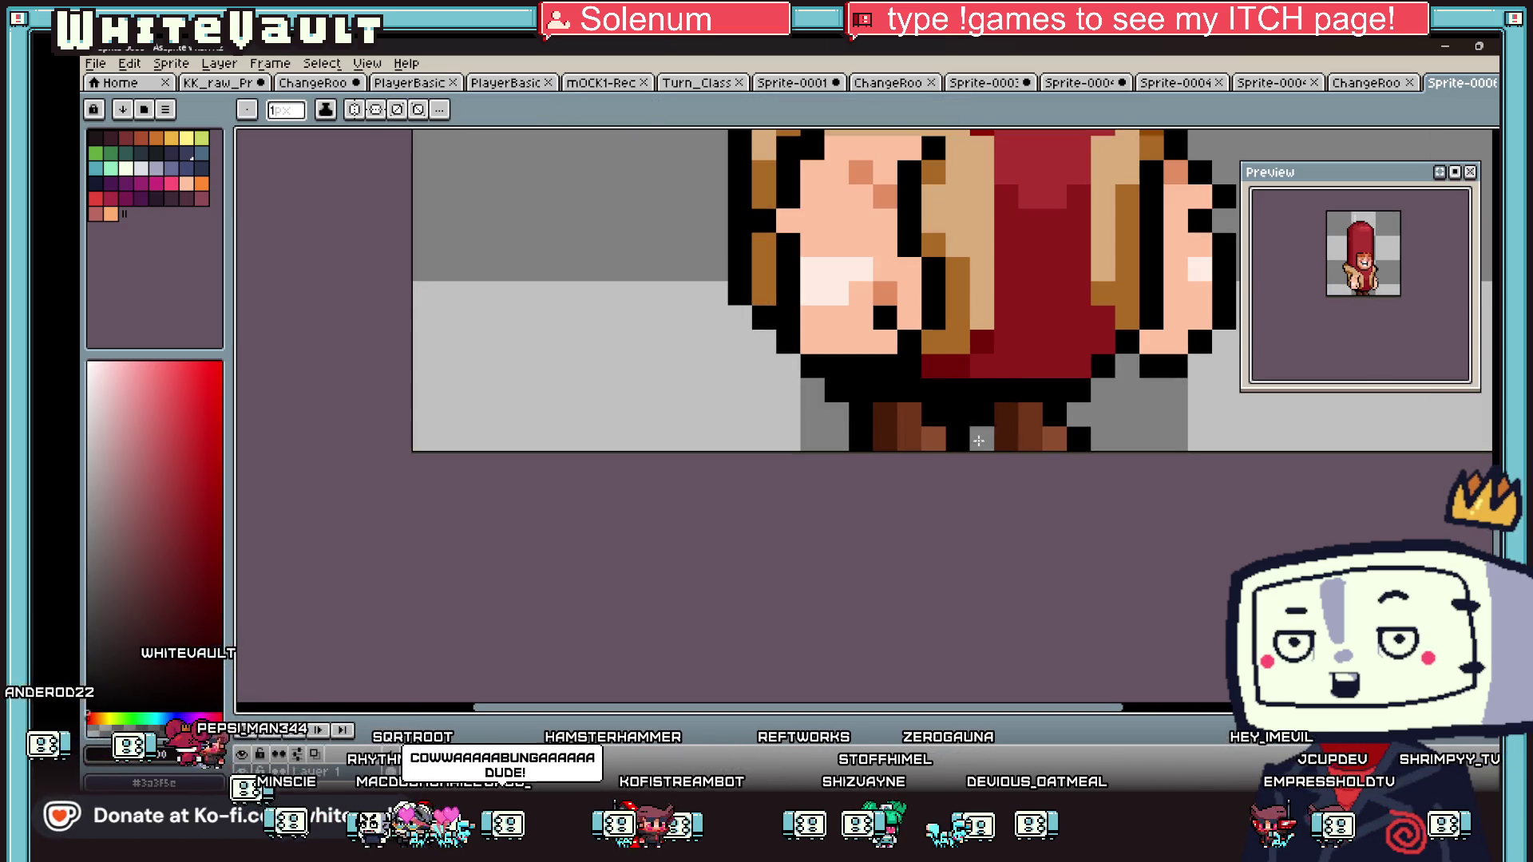
{"action": "scroll", "coordinate": [1038, 423], "scroll_direction": "down", "scroll_amount": 5}
{"action": "scroll", "coordinate": [1051, 424], "scroll_direction": "up", "scroll_amount": 5}
{"action": "key", "text": "i"}
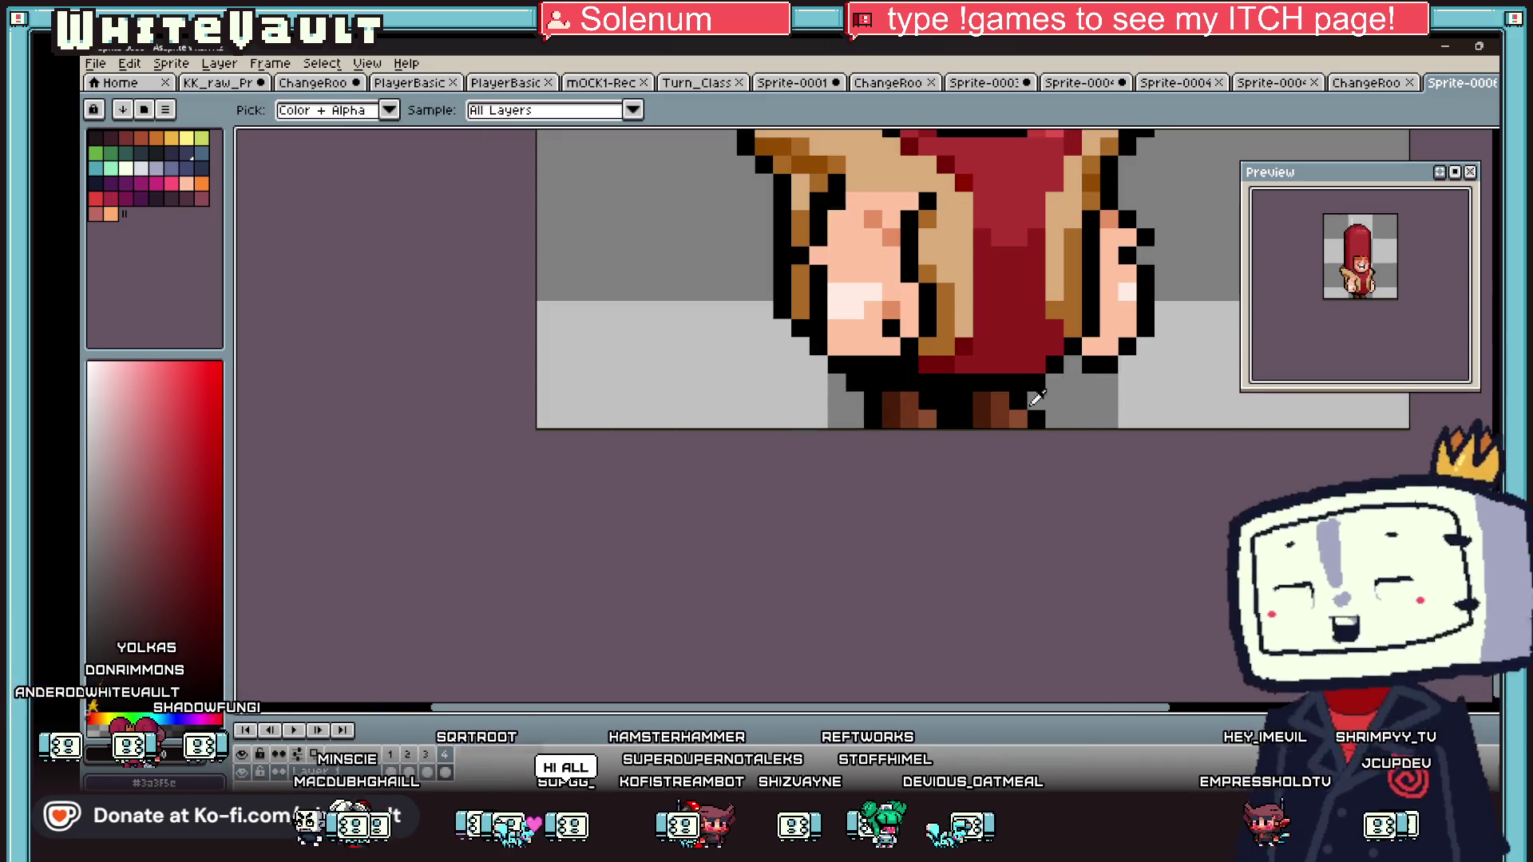
{"action": "key", "text": "m"}
{"action": "left_click_drag", "start_coordinate": [969, 389], "coordinate": [1105, 467]}
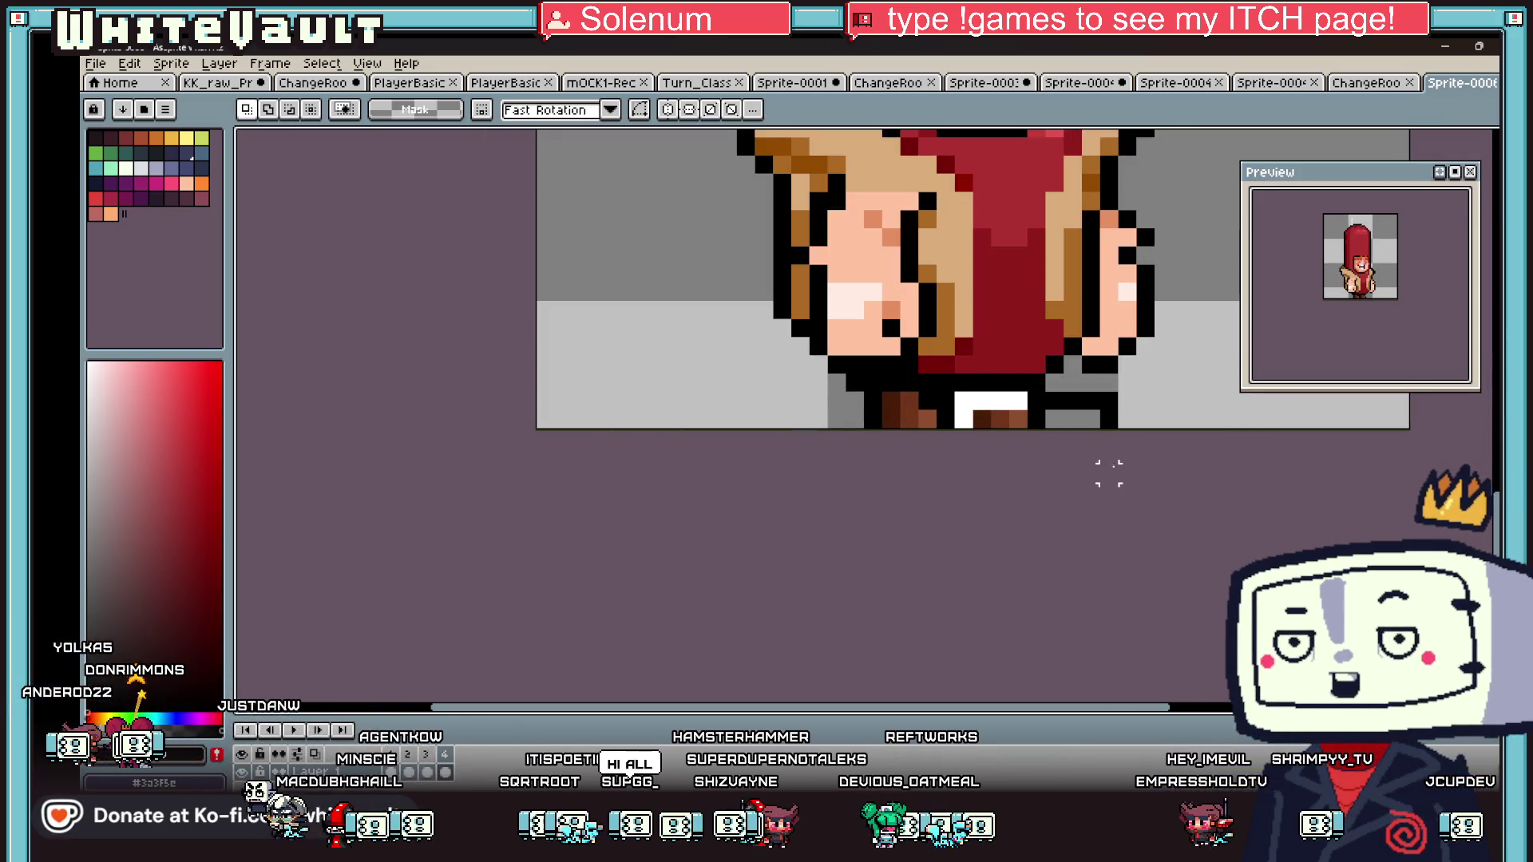
{"action": "scroll", "coordinate": [1108, 436], "scroll_direction": "down", "scroll_amount": 3}
{"action": "key", "text": "Return"}
- Touch up the hot-dog sprite using sampled brown leg, brown sleeve and black outline colours
{"action": "scroll", "coordinate": [1259, 445], "scroll_direction": "down", "scroll_amount": 2}
{"action": "scroll", "coordinate": [1214, 423], "scroll_direction": "up", "scroll_amount": 4}
{"action": "scroll", "coordinate": [1202, 409], "scroll_direction": "up", "scroll_amount": 2}
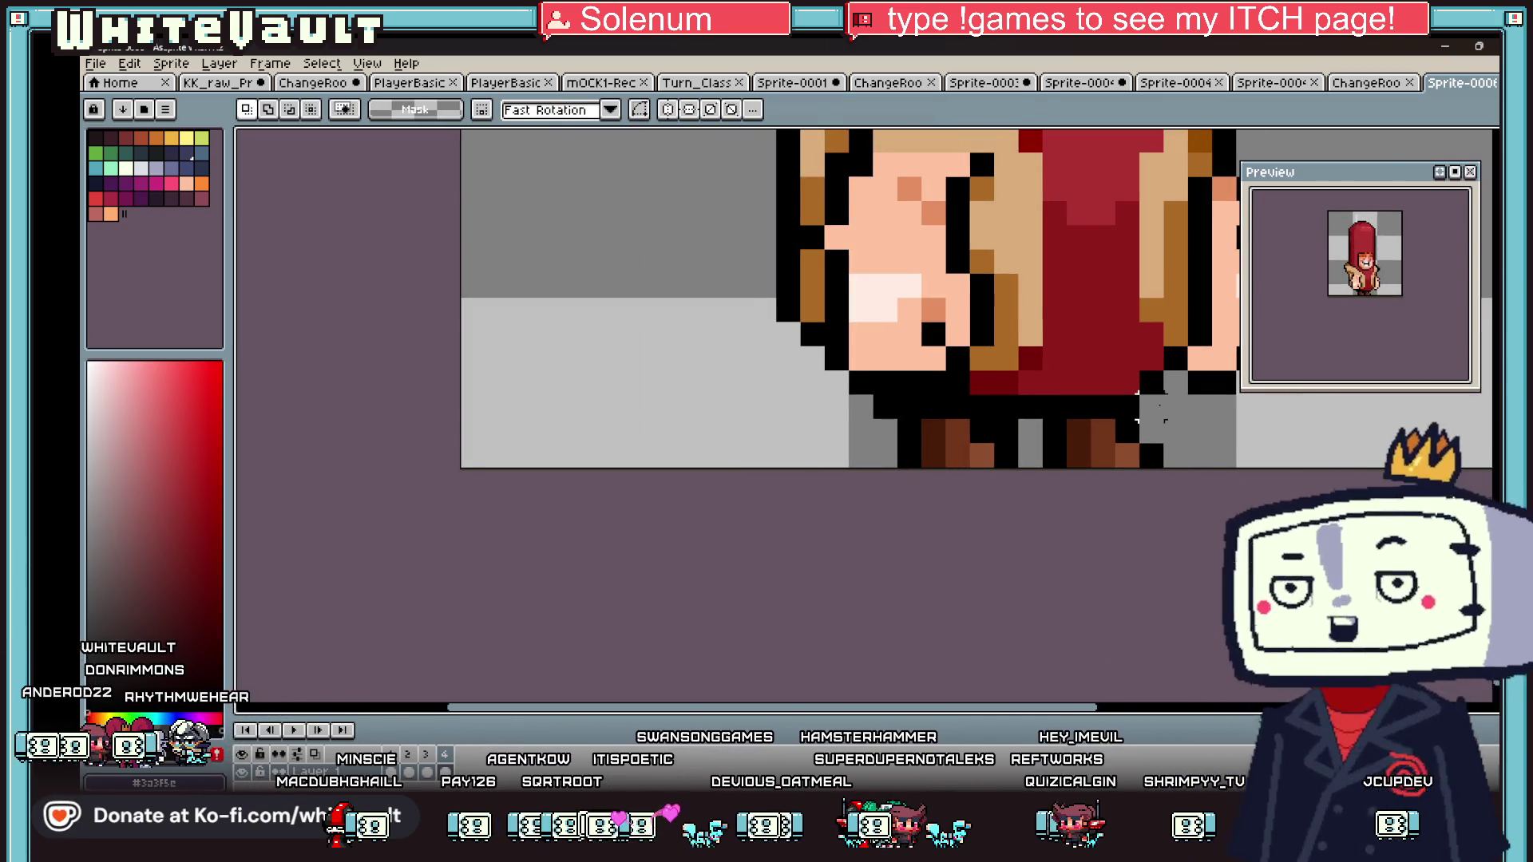
{"action": "key", "text": "b"}
{"action": "scroll", "coordinate": [1157, 399], "scroll_direction": "down", "scroll_amount": 3}
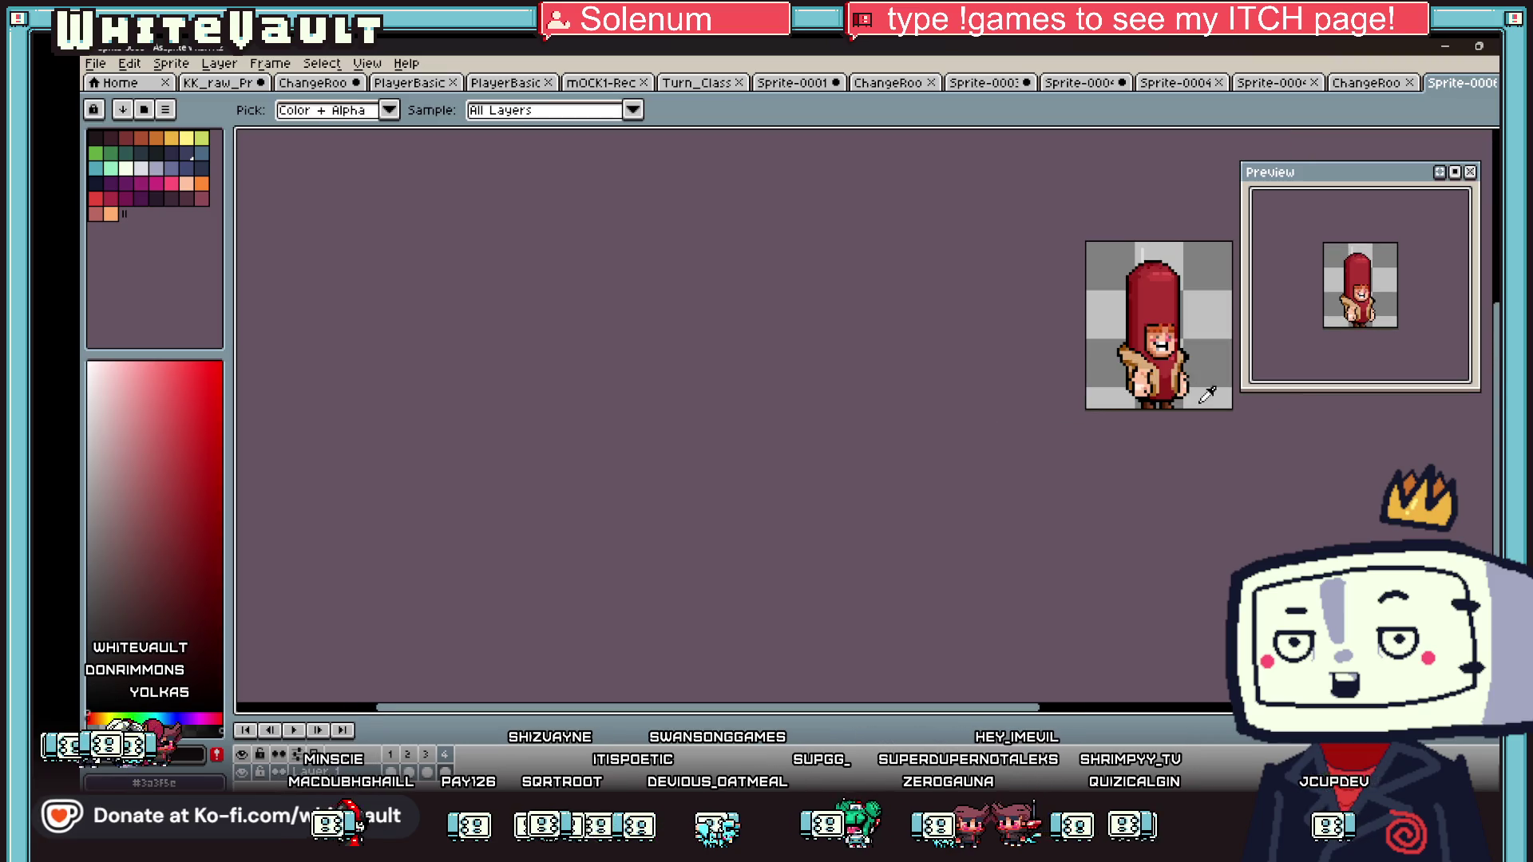
{"action": "scroll", "coordinate": [1166, 405], "scroll_direction": "up", "scroll_amount": 3}
{"action": "scroll", "coordinate": [1169, 408], "scroll_direction": "down", "scroll_amount": 3}
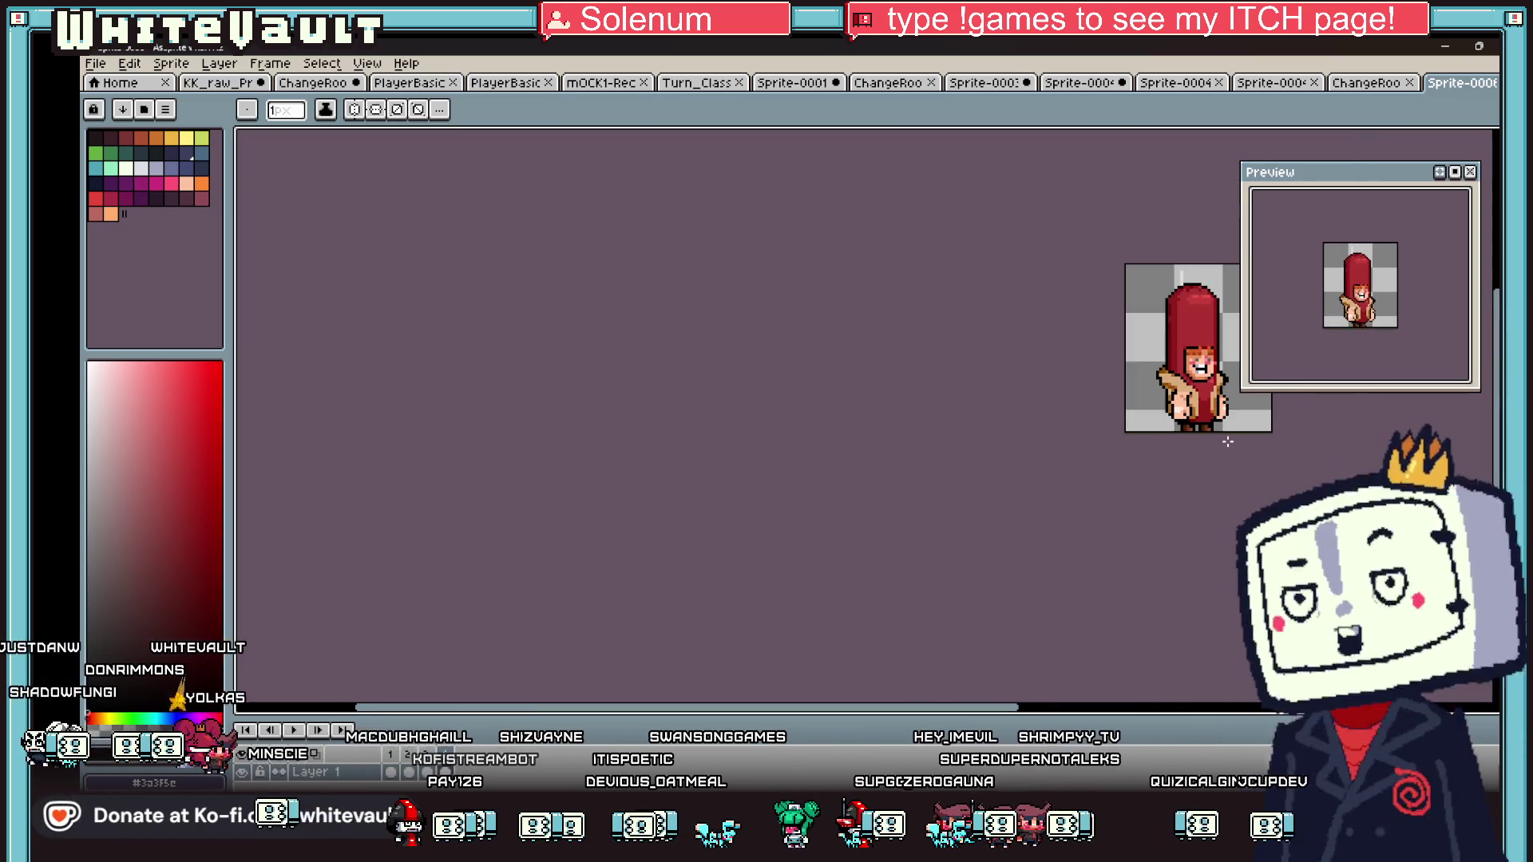
{"action": "scroll", "coordinate": [1170, 419], "scroll_direction": "up", "scroll_amount": 3}
{"action": "key", "text": "i"}
{"action": "scroll", "coordinate": [1171, 421], "scroll_direction": "up", "scroll_amount": 2}
{"action": "left_click", "coordinate": [1106, 416]}
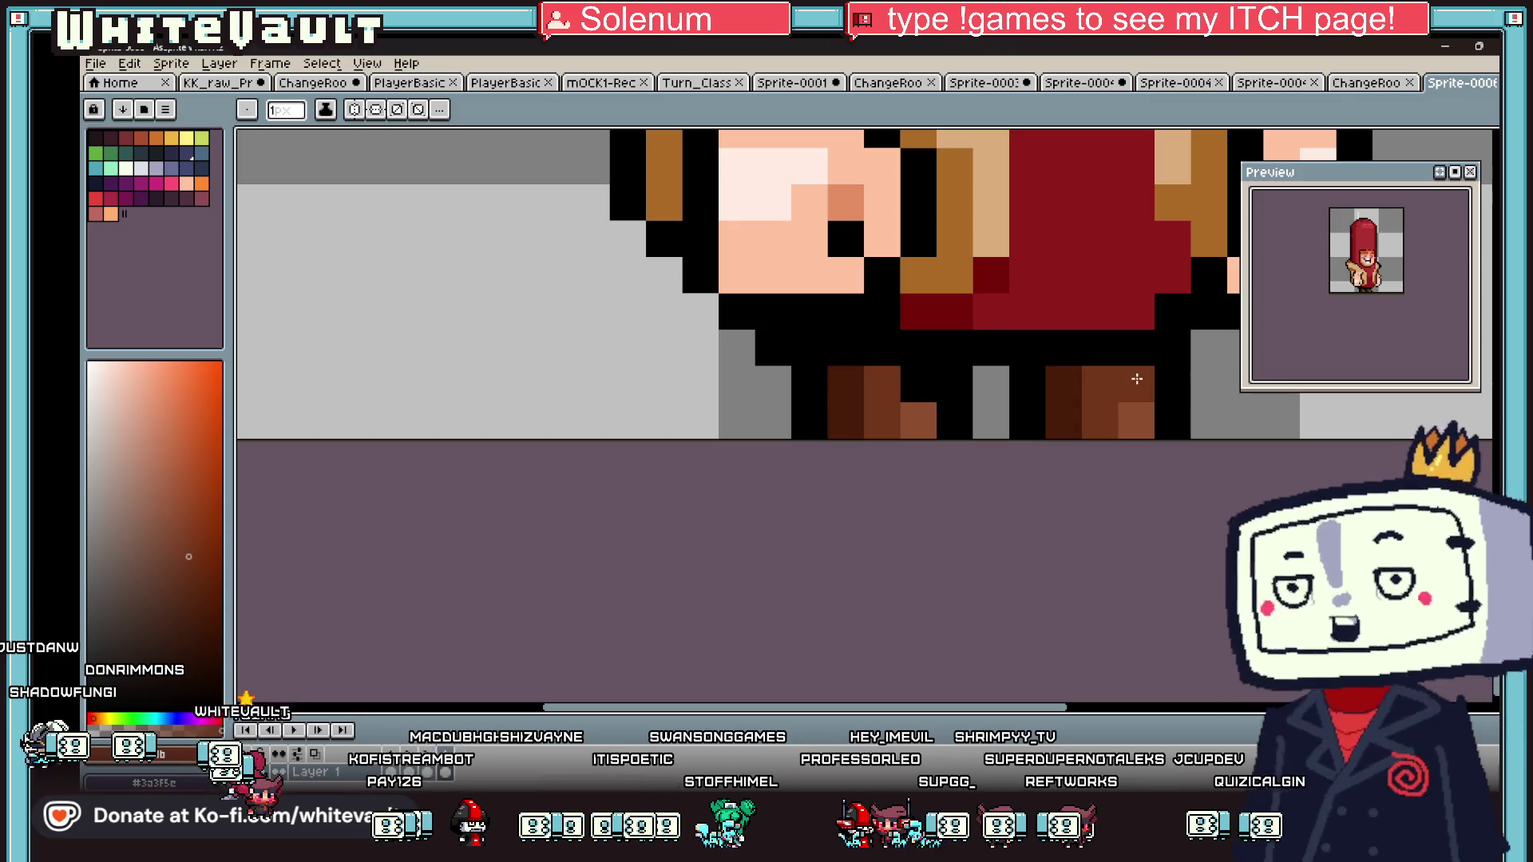
{"action": "scroll", "coordinate": [992, 370], "scroll_direction": "down", "scroll_amount": 3}
{"action": "scroll", "coordinate": [1006, 363], "scroll_direction": "up", "scroll_amount": 3}
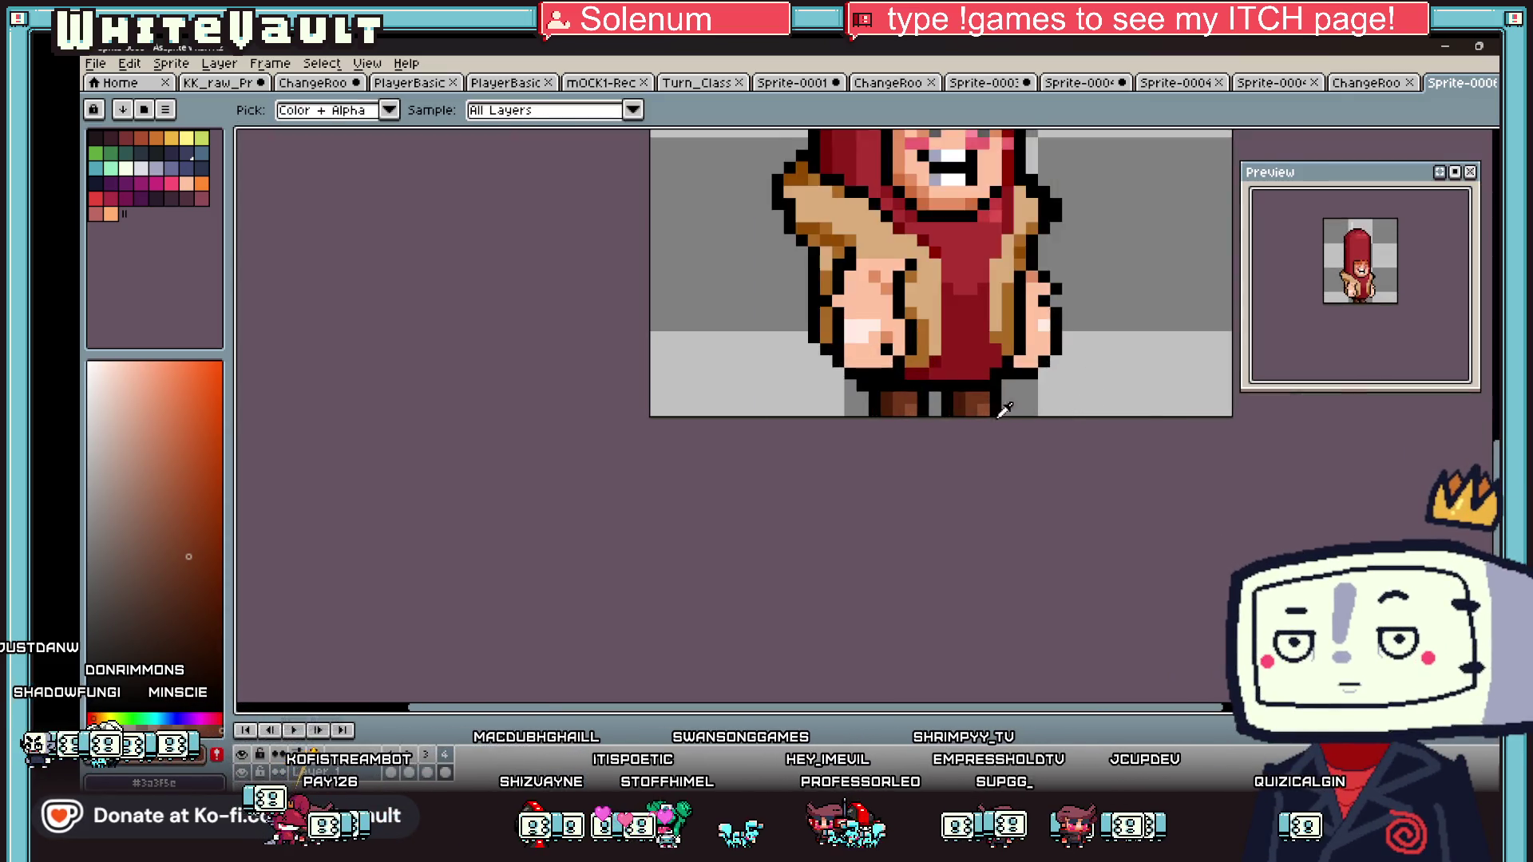
{"action": "key", "text": "b"}
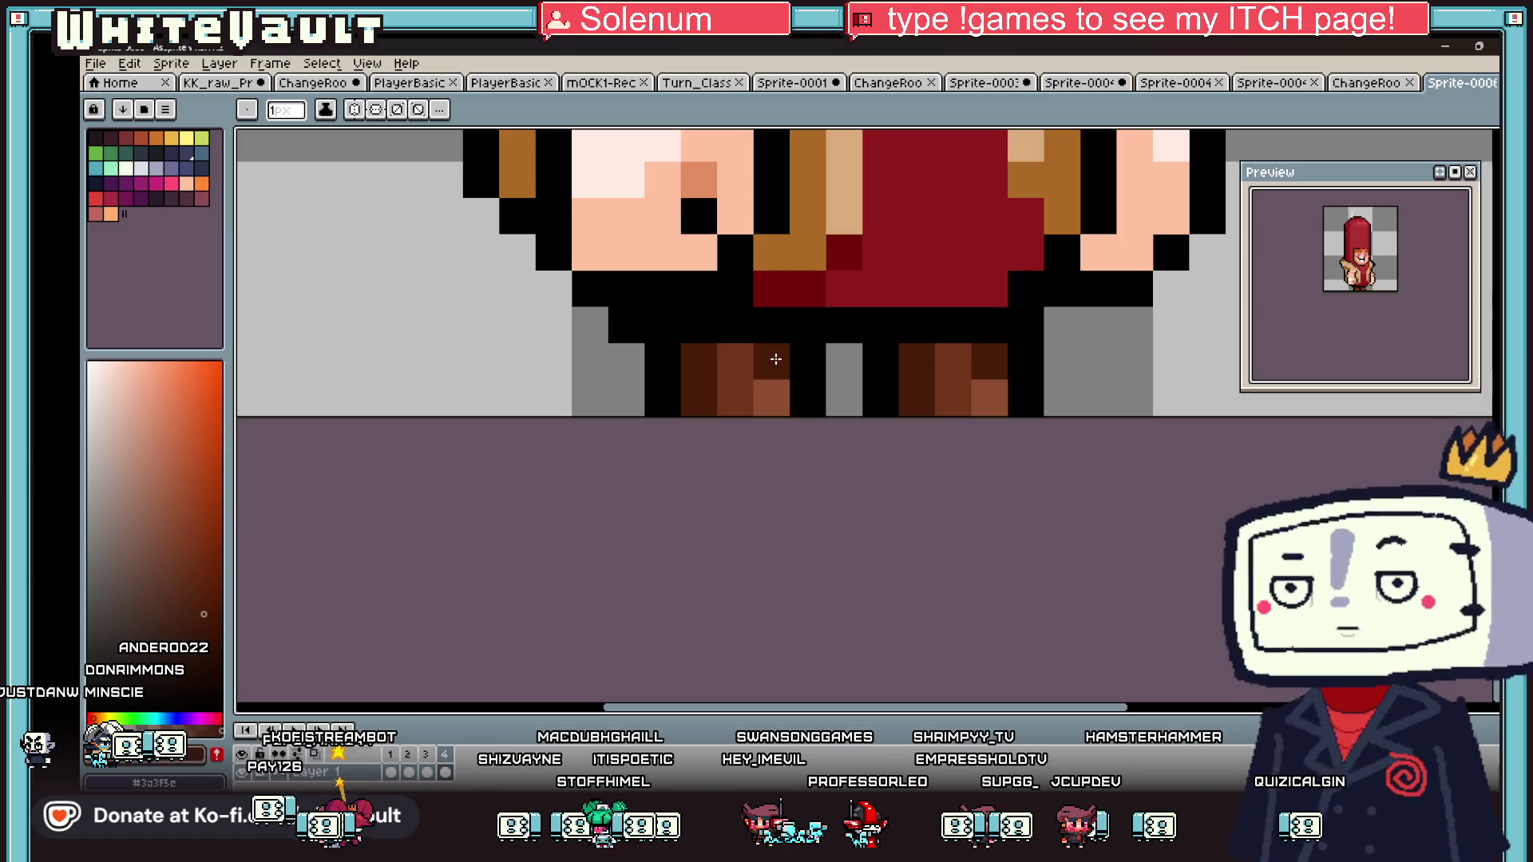
{"action": "scroll", "coordinate": [990, 399], "scroll_direction": "down", "scroll_amount": 4}
{"action": "scroll", "coordinate": [1002, 414], "scroll_direction": "up", "scroll_amount": 3}
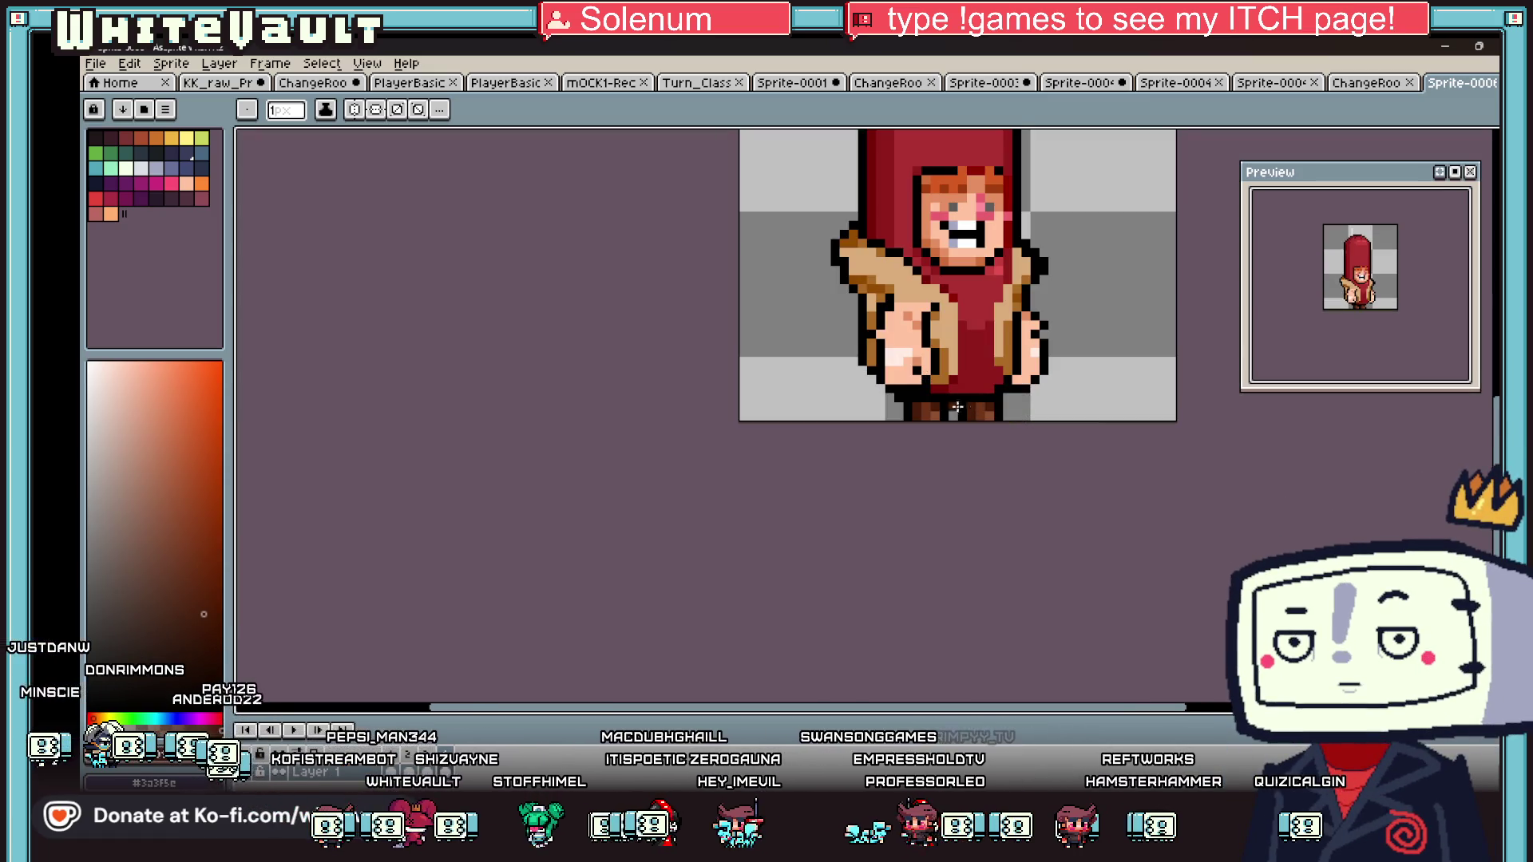
{"action": "scroll", "coordinate": [1077, 404], "scroll_direction": "down", "scroll_amount": 3}
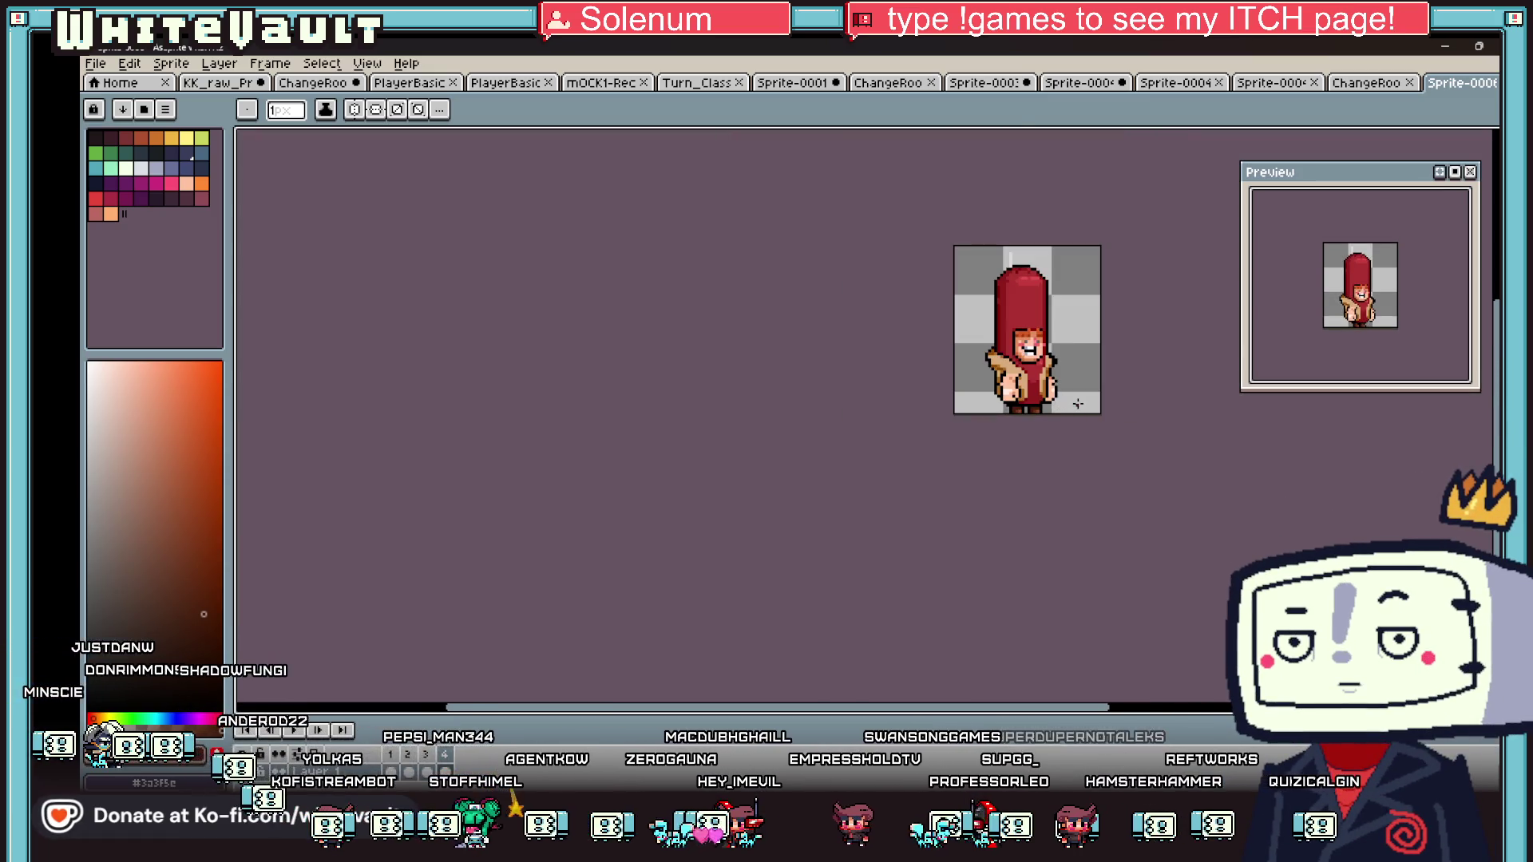
{"action": "scroll", "coordinate": [1003, 424], "scroll_direction": "up", "scroll_amount": 3}
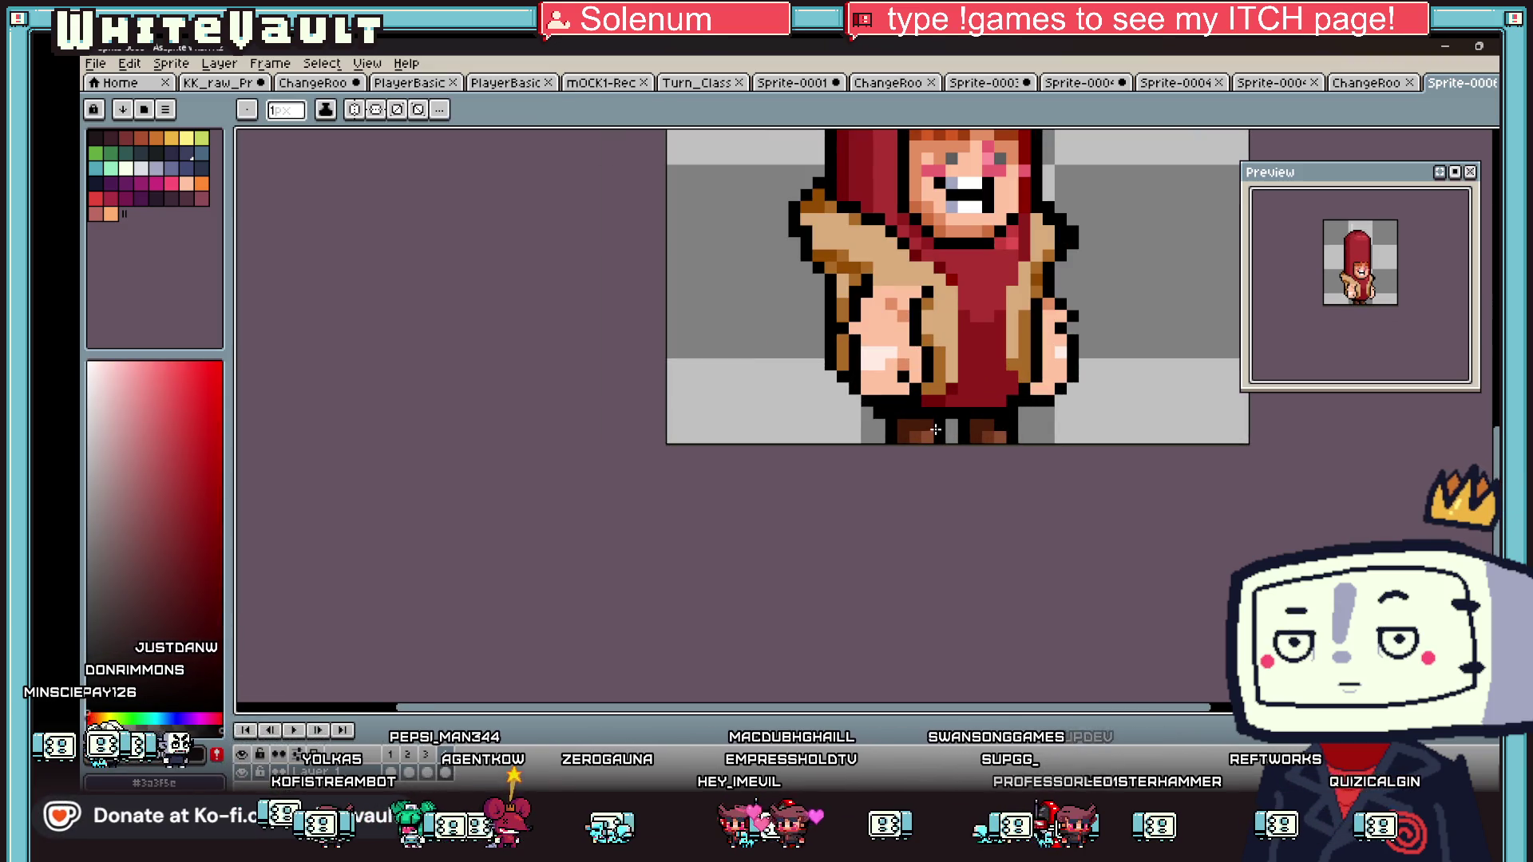
{"action": "scroll", "coordinate": [1062, 423], "scroll_direction": "down", "scroll_amount": 3}
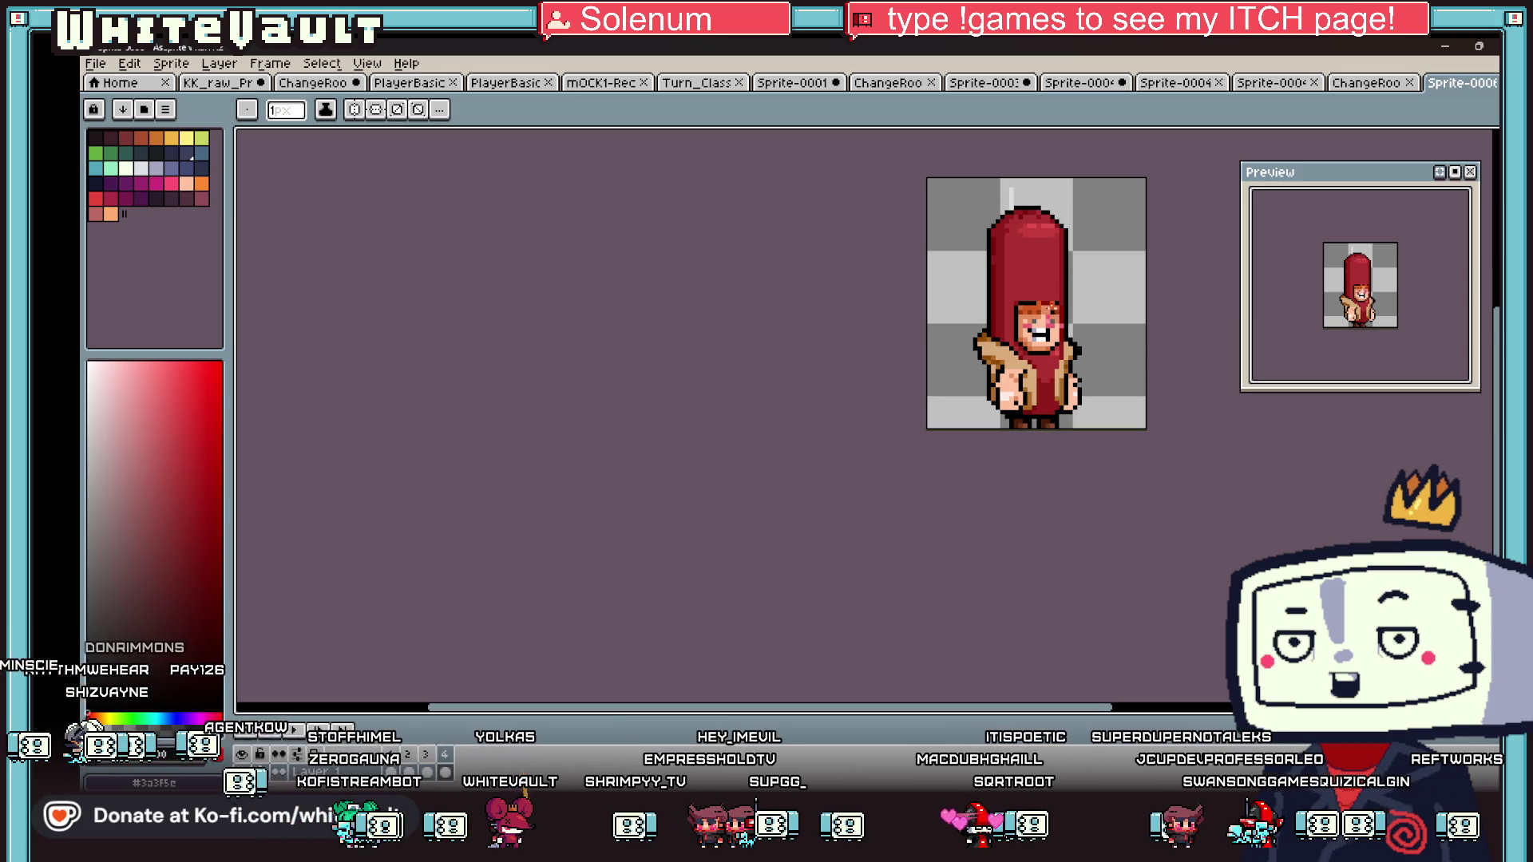
{"action": "scroll", "coordinate": [976, 376], "scroll_direction": "up", "scroll_amount": 3}
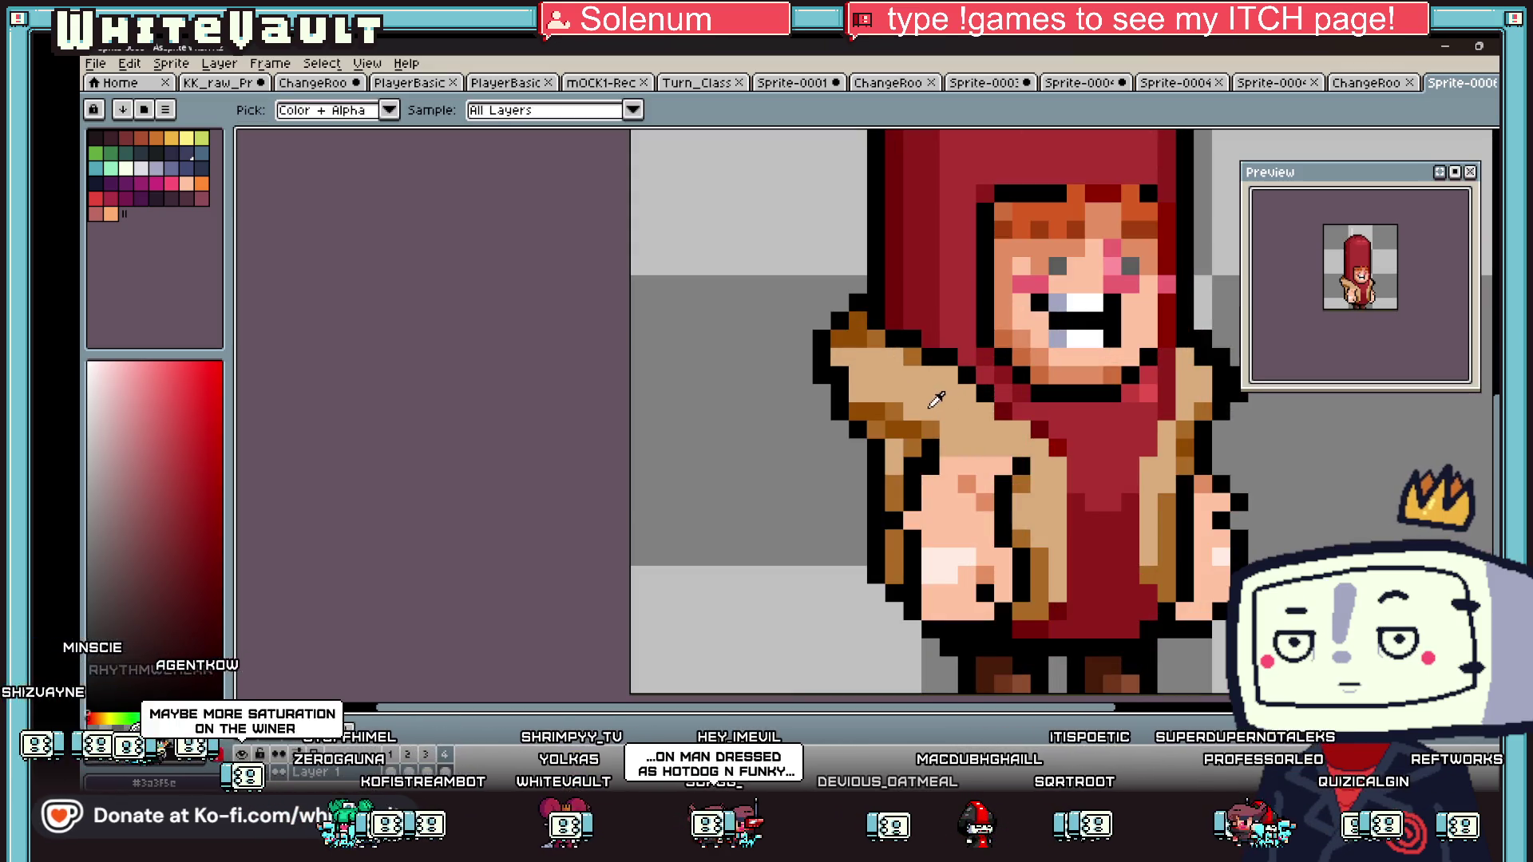
{"action": "left_click", "coordinate": [866, 396], "text": "alt"}
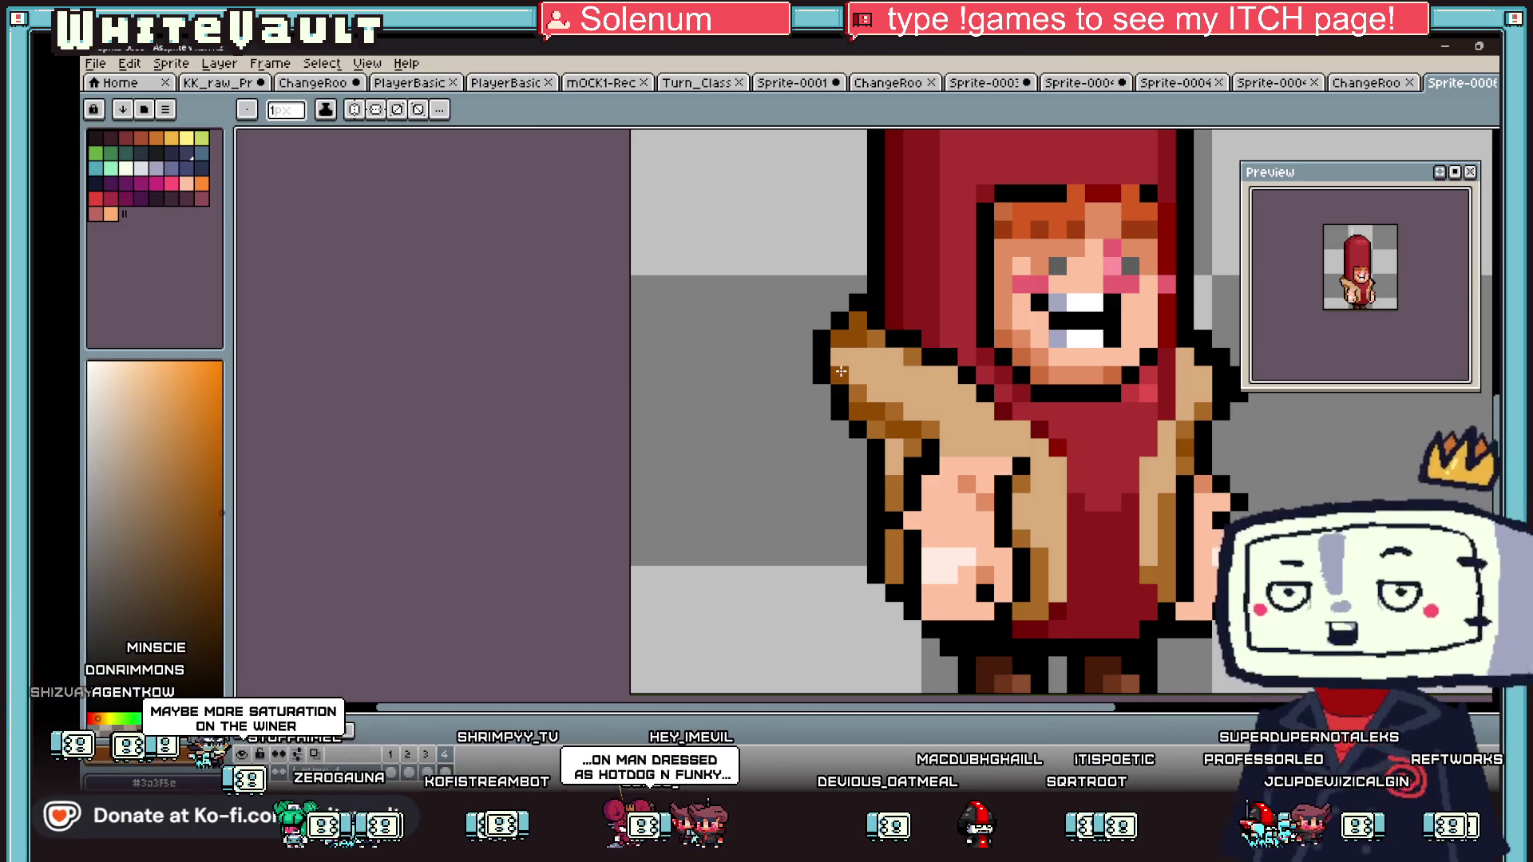
{"action": "left_click", "coordinate": [831, 404], "text": "alt"}
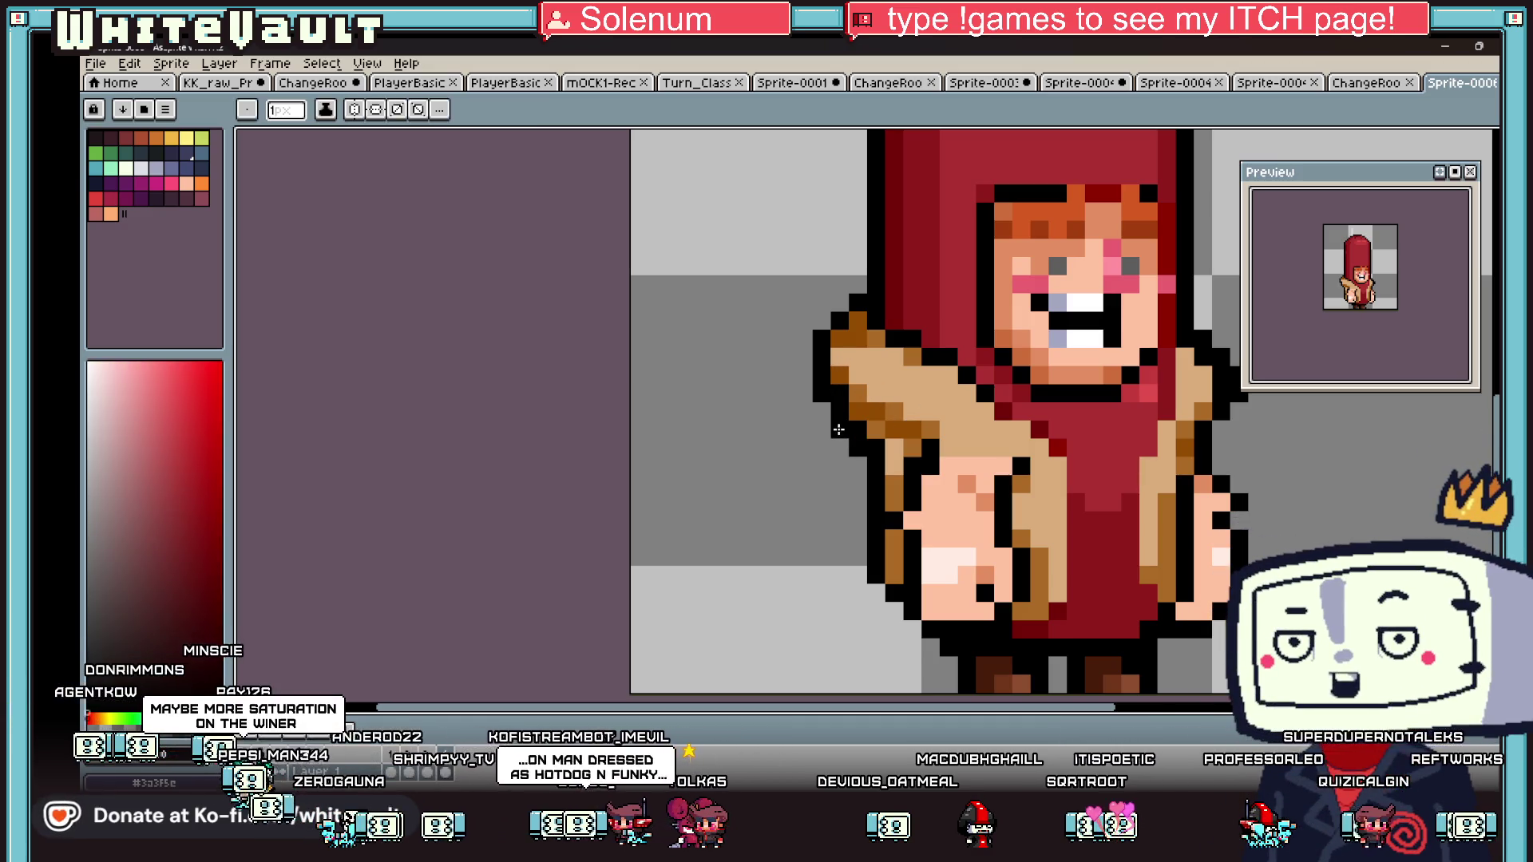
{"action": "scroll", "coordinate": [838, 430], "scroll_direction": "down", "scroll_amount": 5}
{"action": "scroll", "coordinate": [1033, 414], "scroll_direction": "up", "scroll_amount": 3}
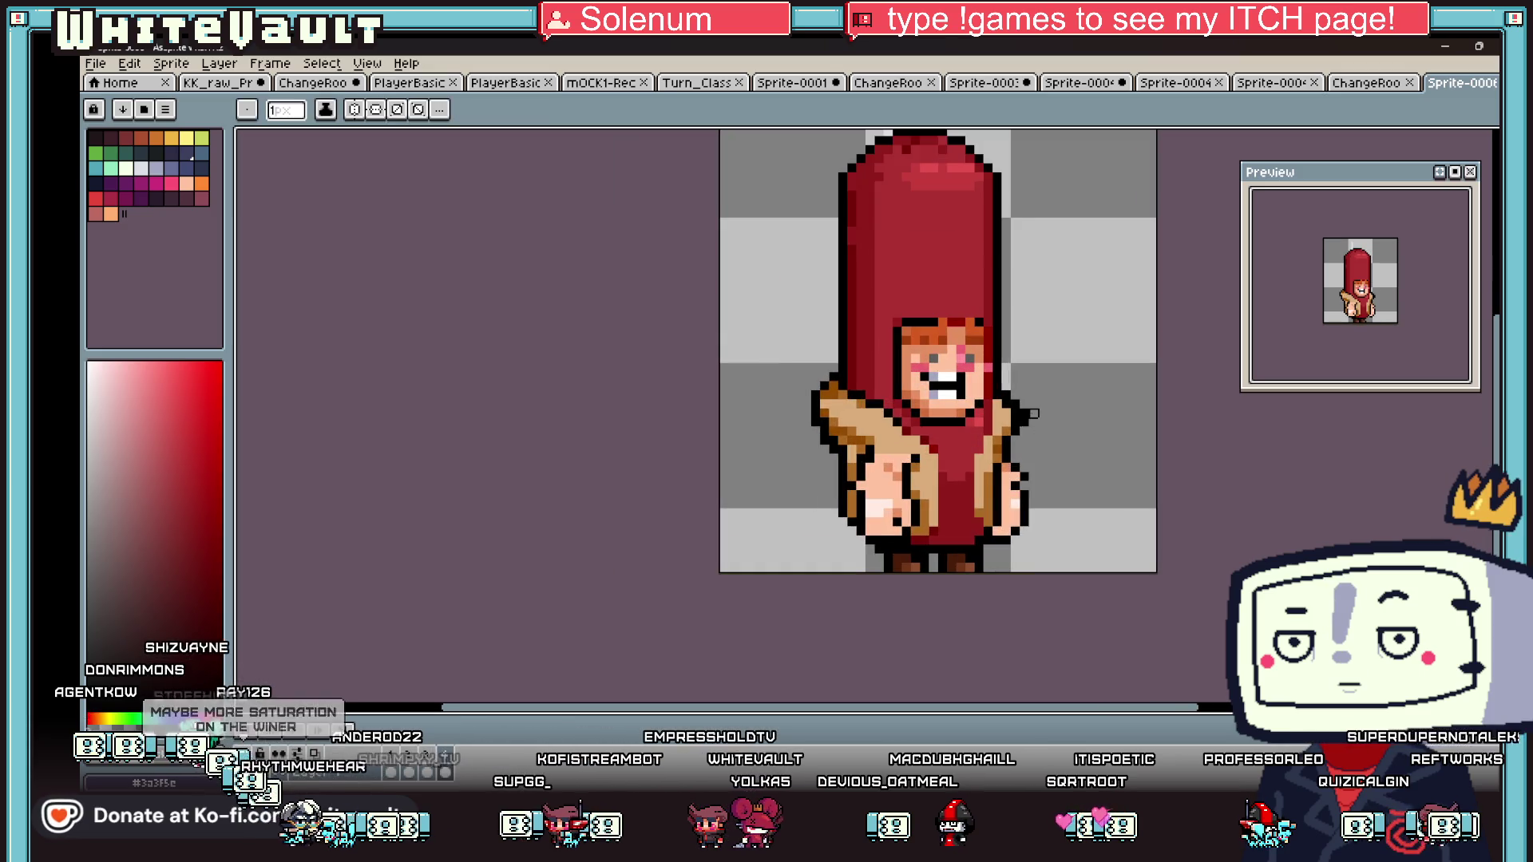
{"action": "key", "text": "alt"}
{"action": "scroll", "coordinate": [861, 444], "scroll_direction": "down", "scroll_amount": 2}
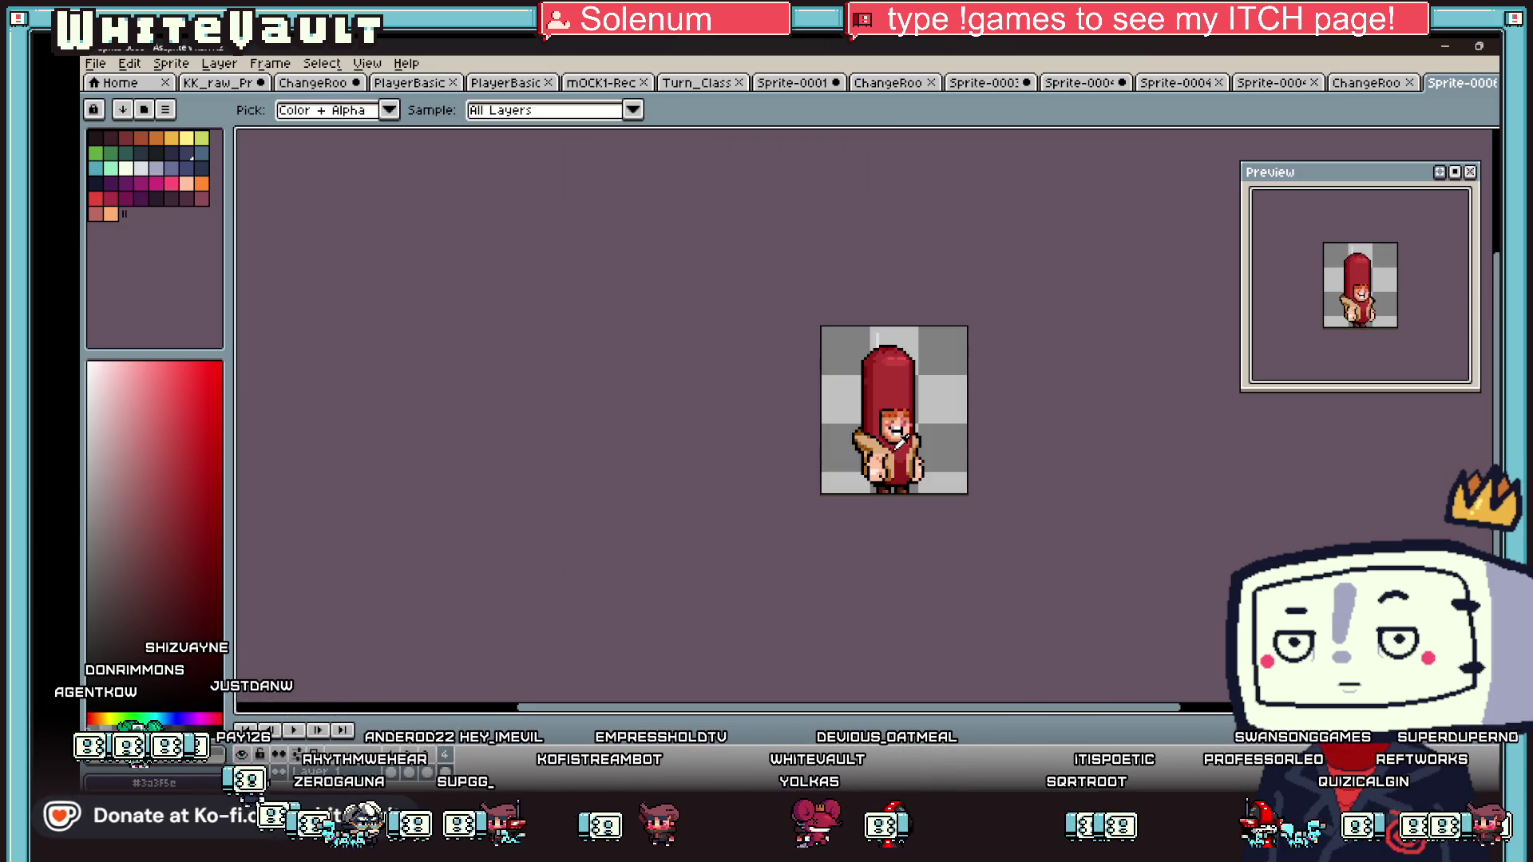
{"action": "scroll", "coordinate": [838, 451], "scroll_direction": "up", "scroll_amount": 4}
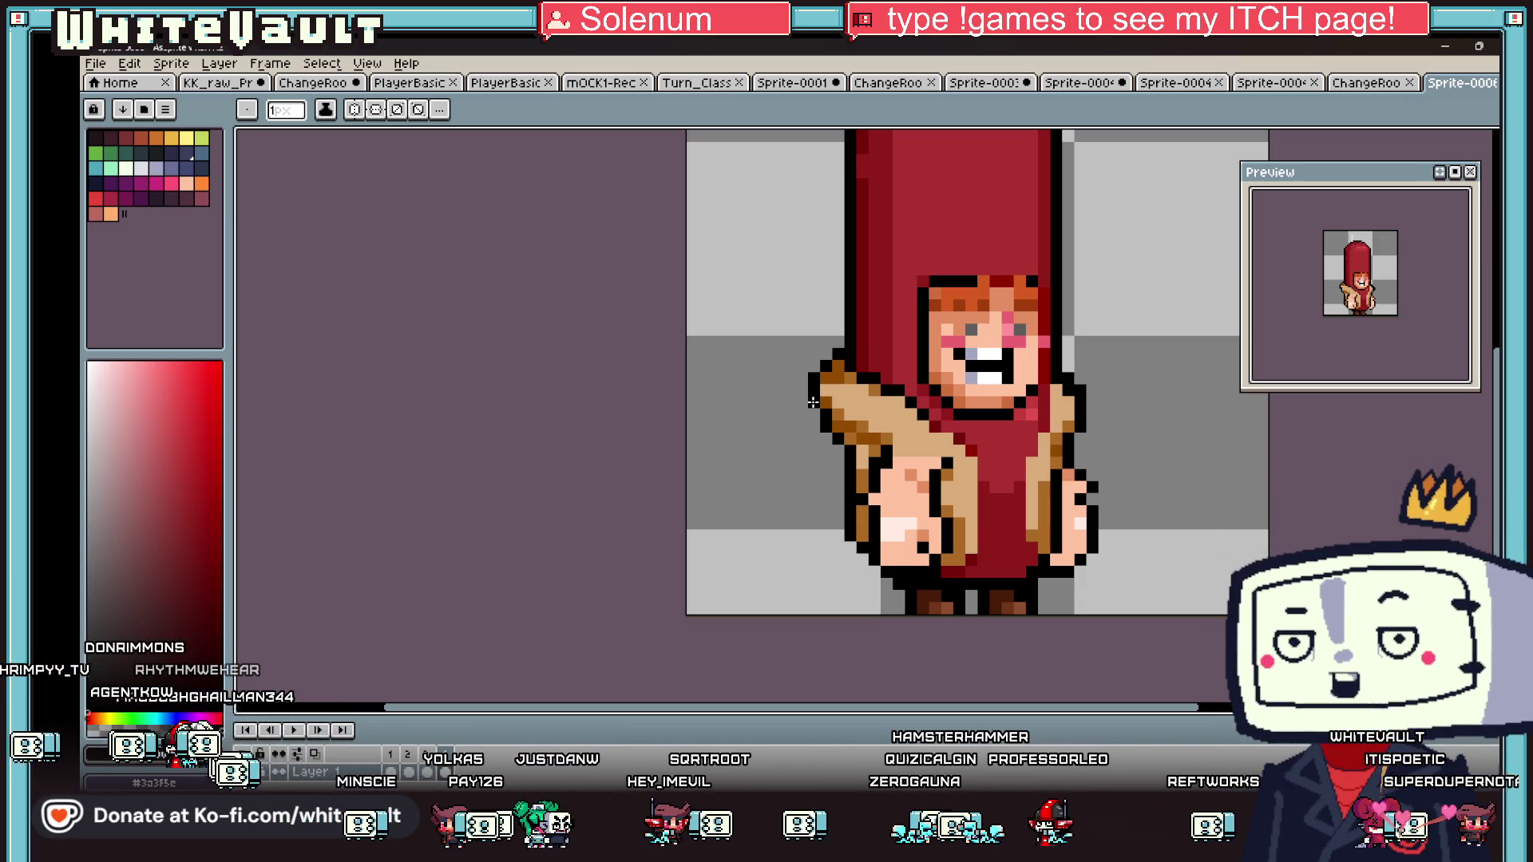
{"action": "scroll", "coordinate": [1003, 399], "scroll_direction": "down", "scroll_amount": 4}
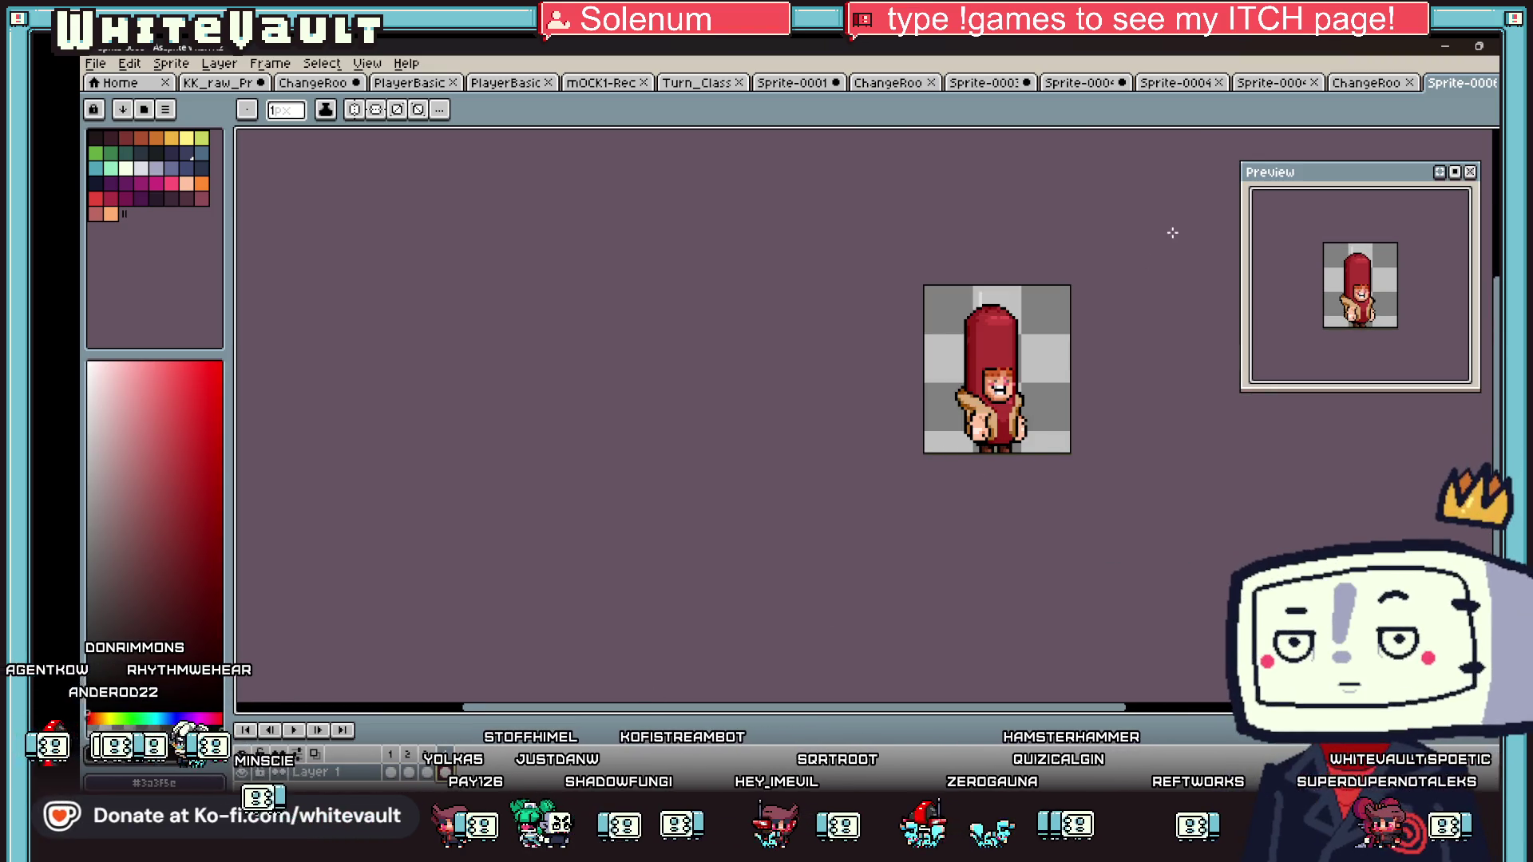
- Select the whole sprite, delete and undo it, deselect, and bring the Bakin test play forward
{"action": "key", "text": "w"}
{"action": "key", "text": "ctrl+a"}
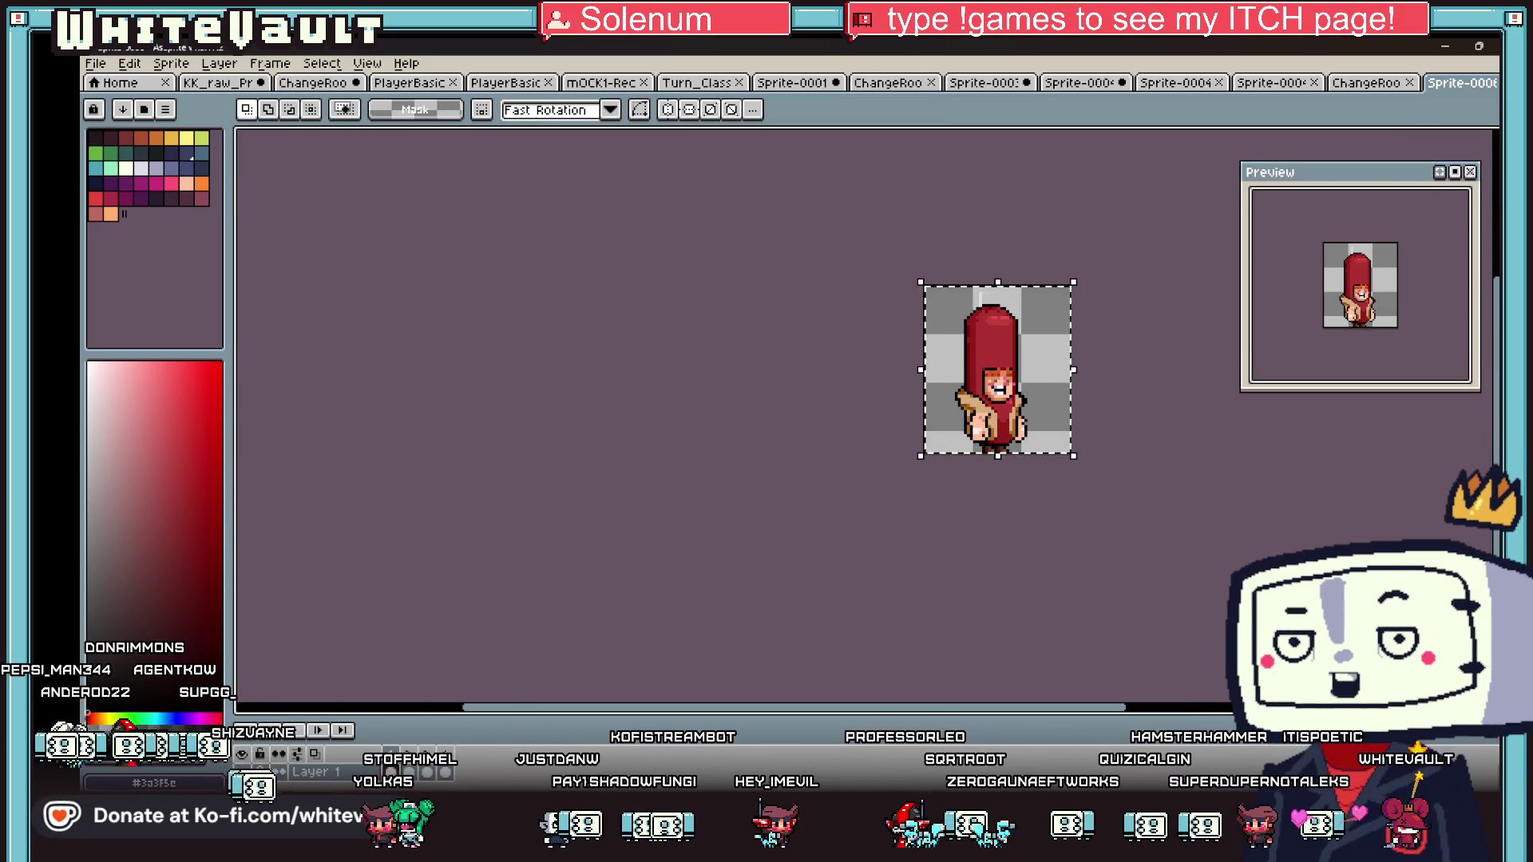
{"action": "key", "text": "Delete"}
{"action": "key", "text": "ctrl+z"}
{"action": "key", "text": "ctrl+d"}
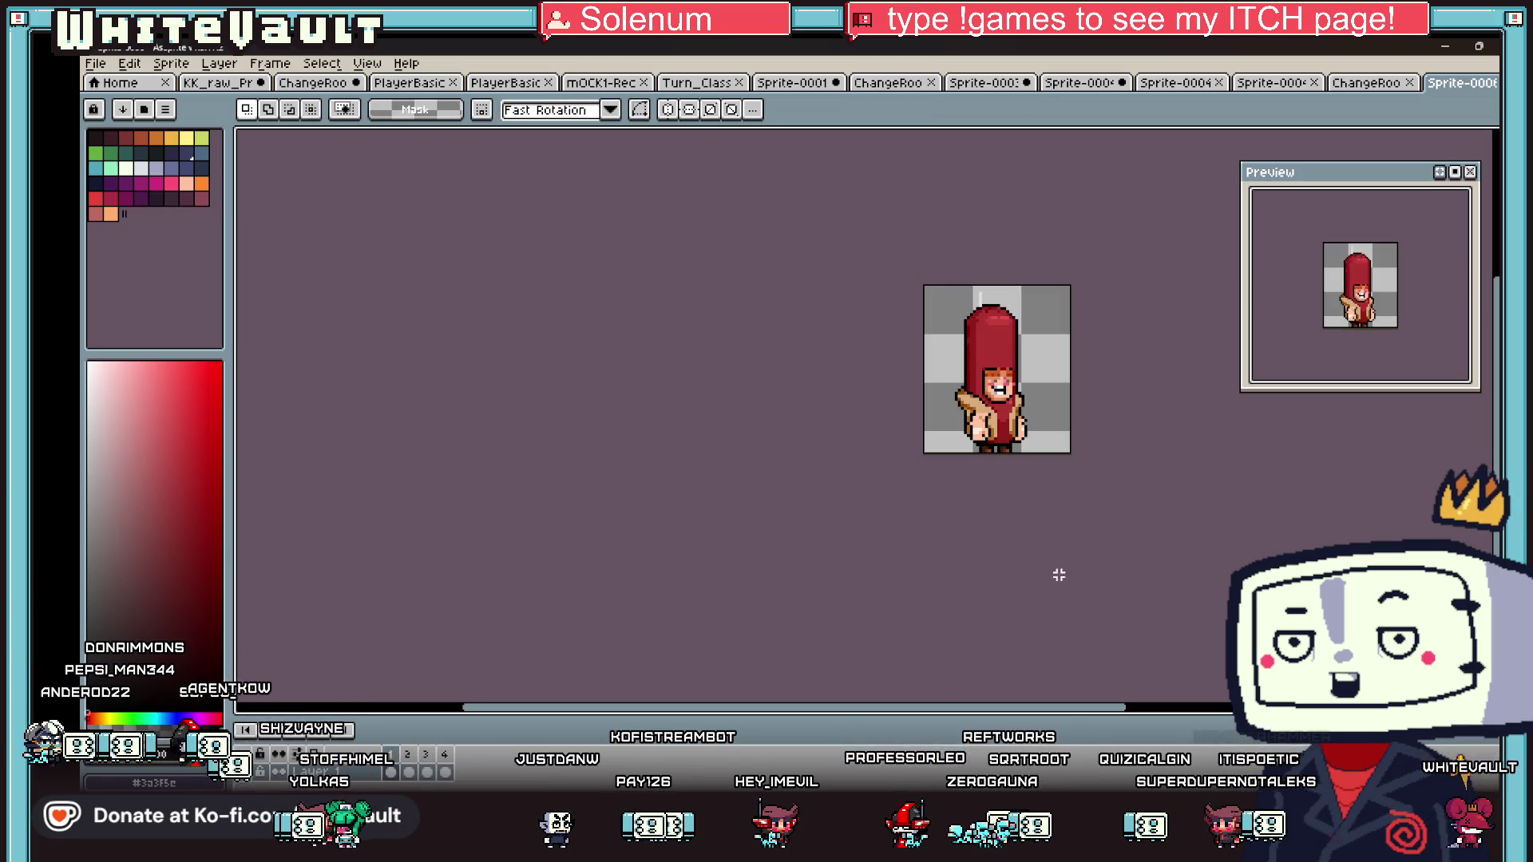
{"action": "key", "text": "alt+Tab"}
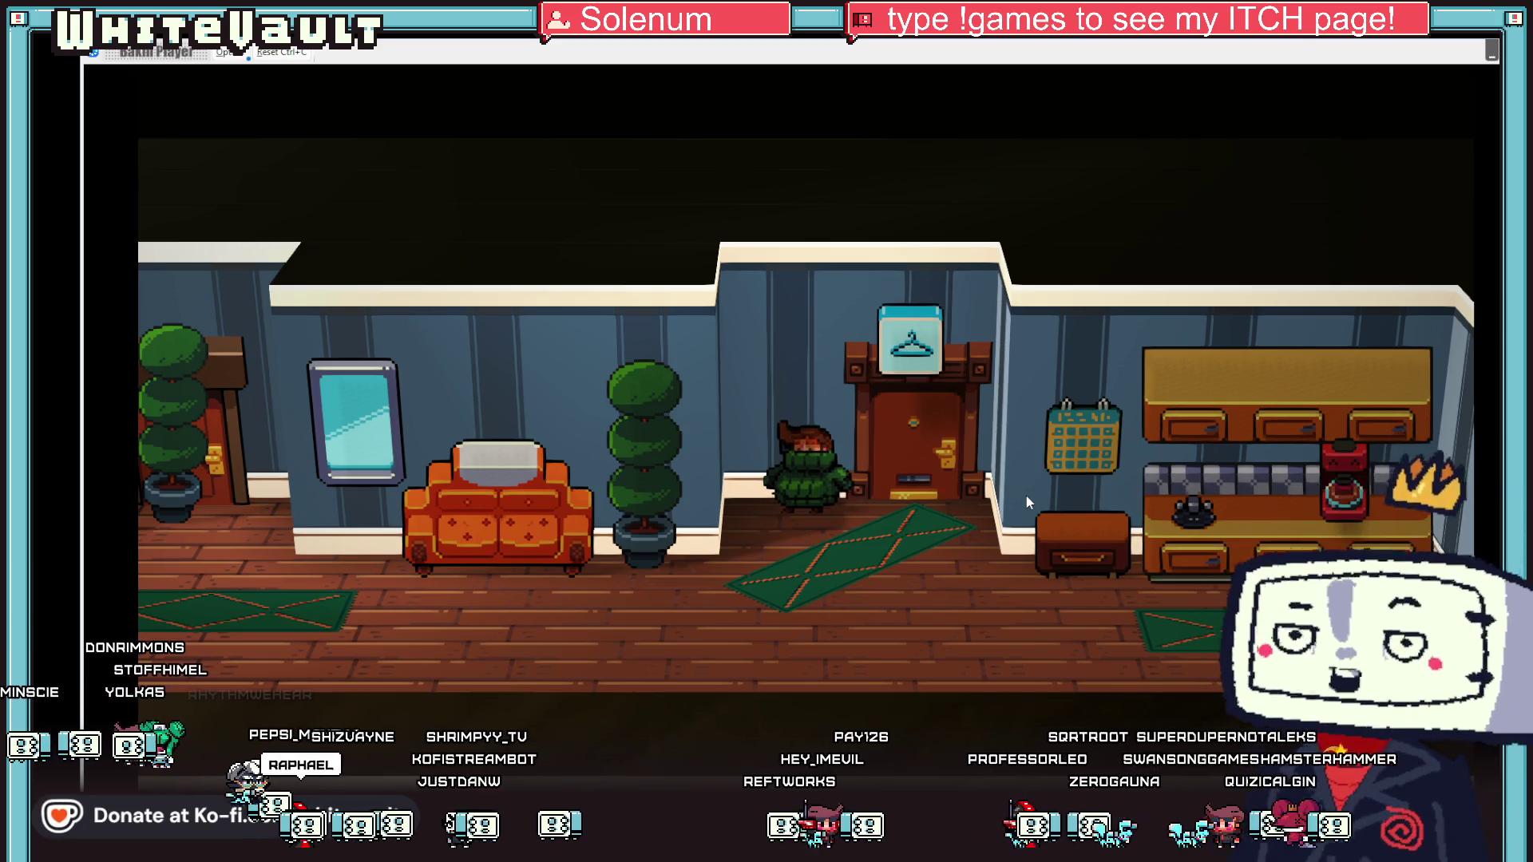
- Walk the player onto the rug and along the hallway toward the kitchen counter, then return to Aseprite
{"action": "key", "text": "Down"}
{"action": "key", "text": "Left"}
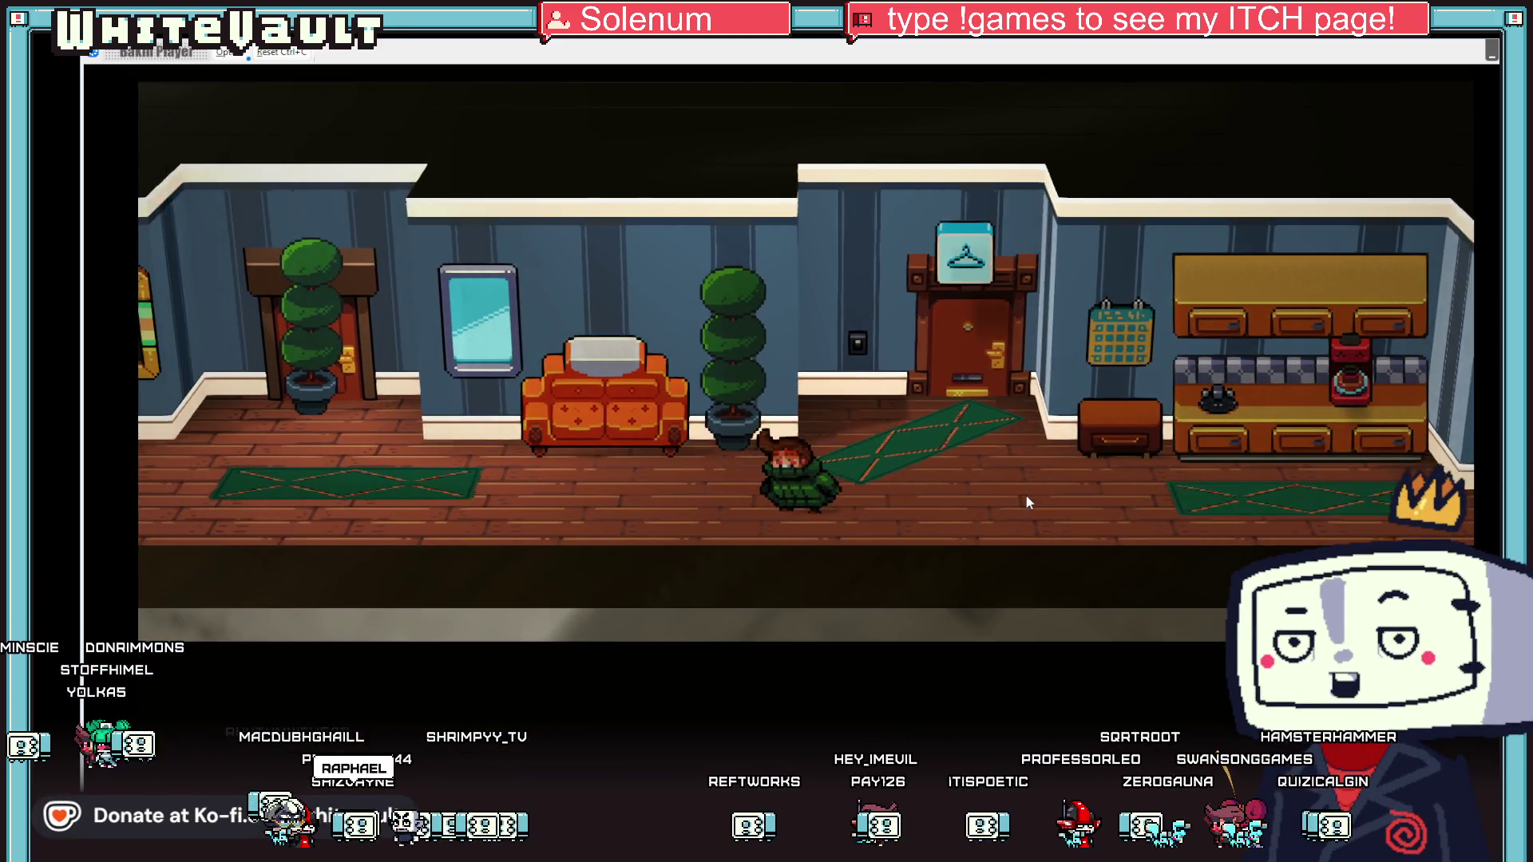
{"action": "key", "text": "Right"}
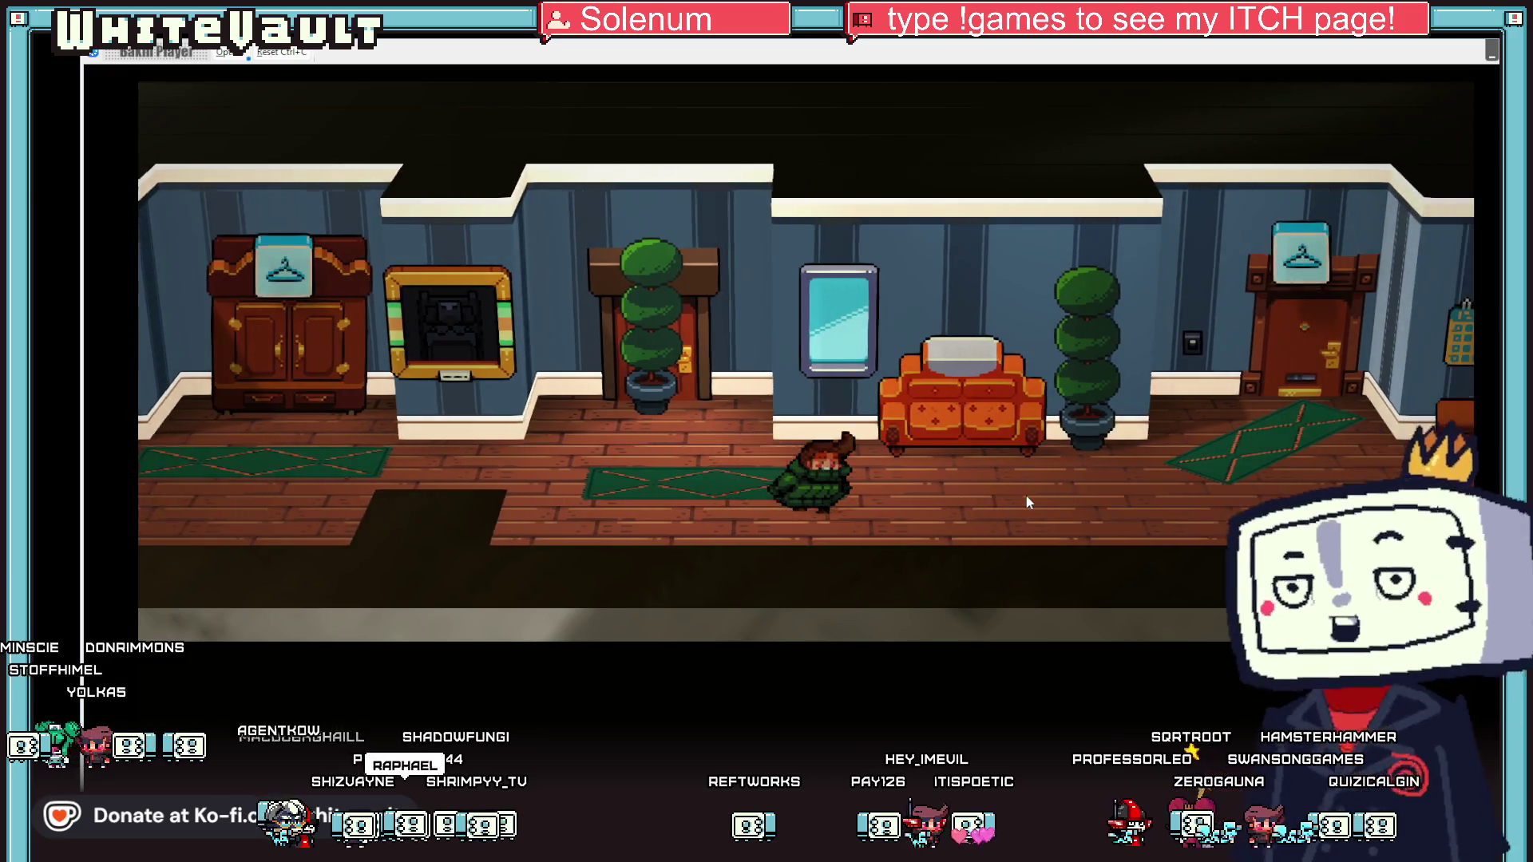
{"action": "key", "text": "Left"}
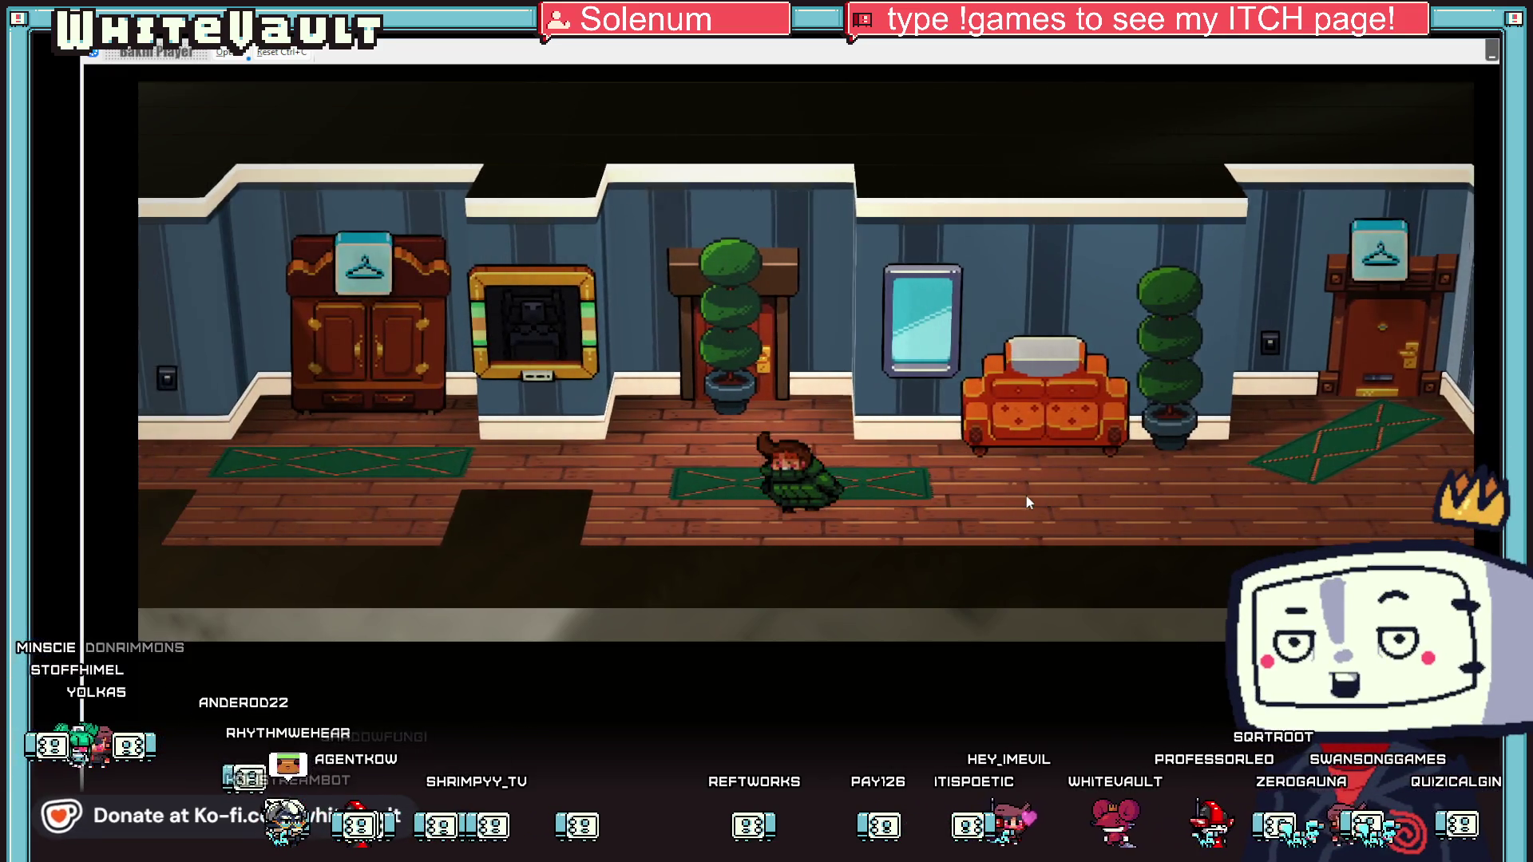
{"action": "key", "text": "Right"}
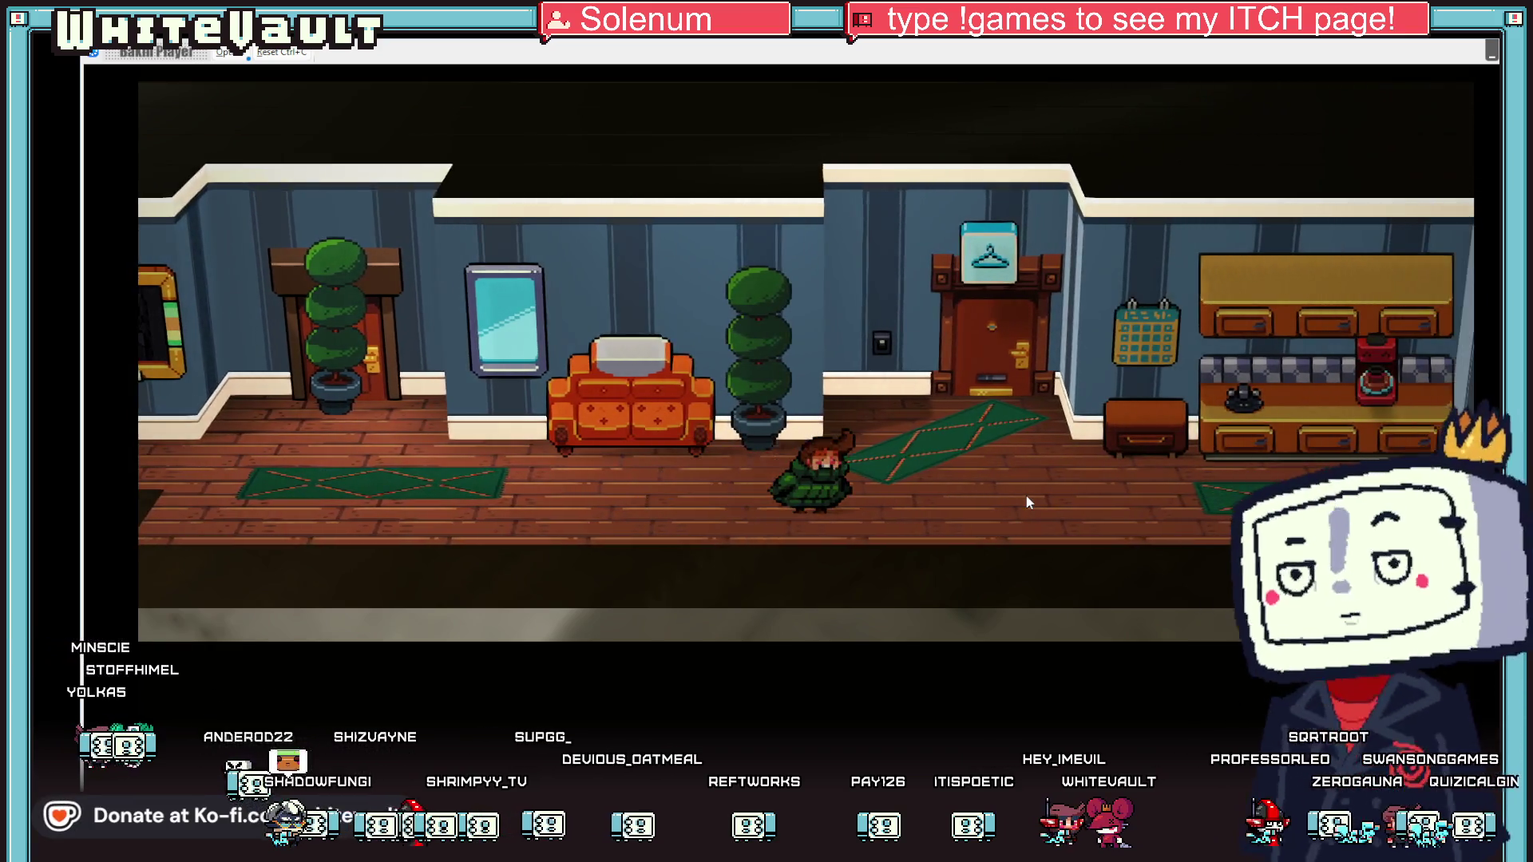
{"action": "key", "text": "Right"}
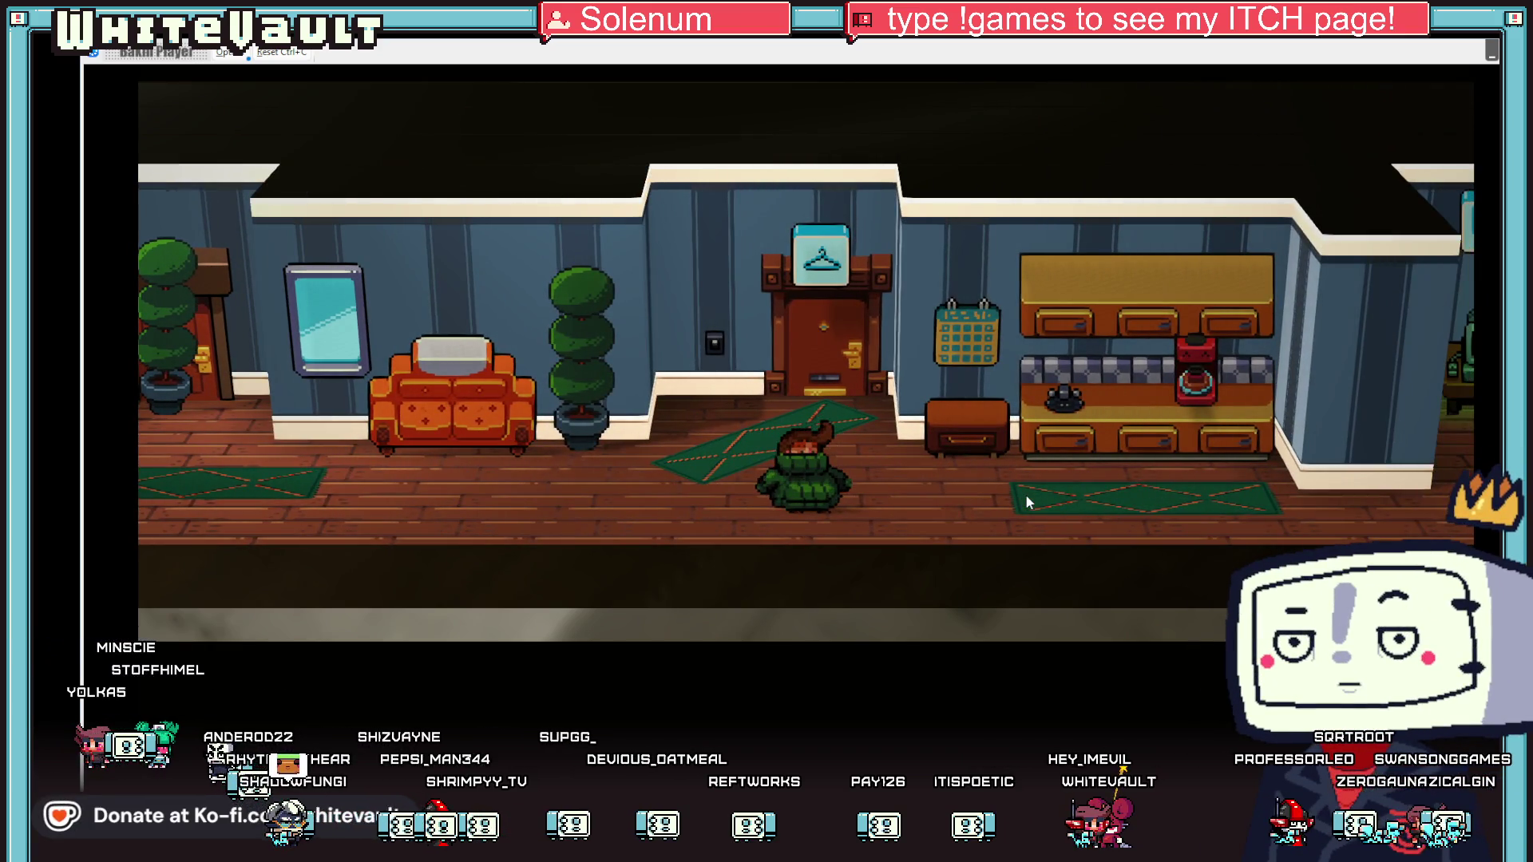
{"action": "key", "text": "alt+Tab"}
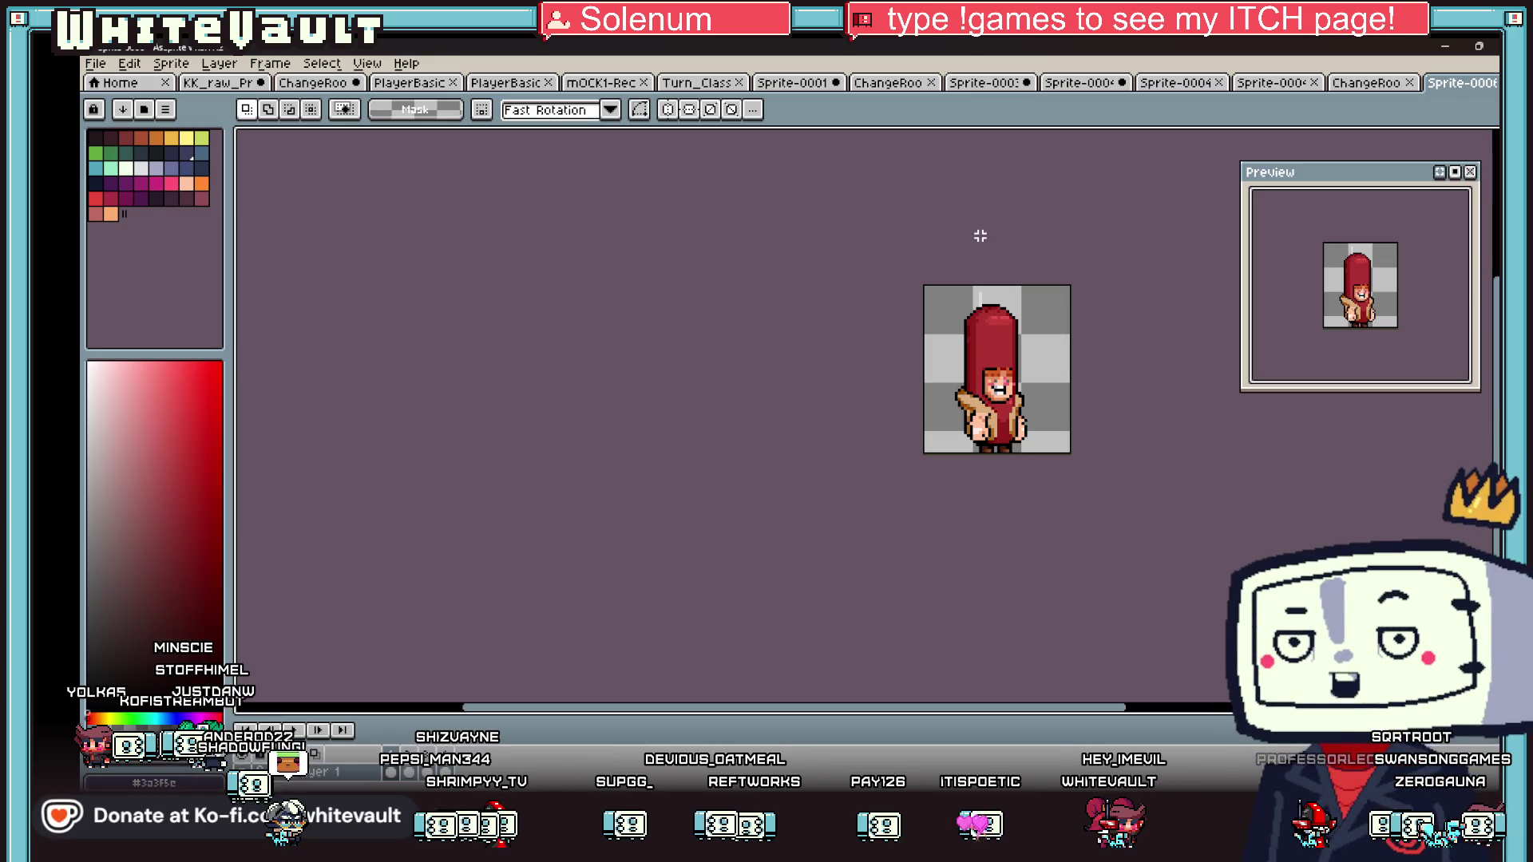
{"action": "left_click", "coordinate": [990, 83]}
- On the green puffy-coat sprite, stretch the coat's lower-middle band downward
{"action": "left_click", "coordinate": [1075, 84]}
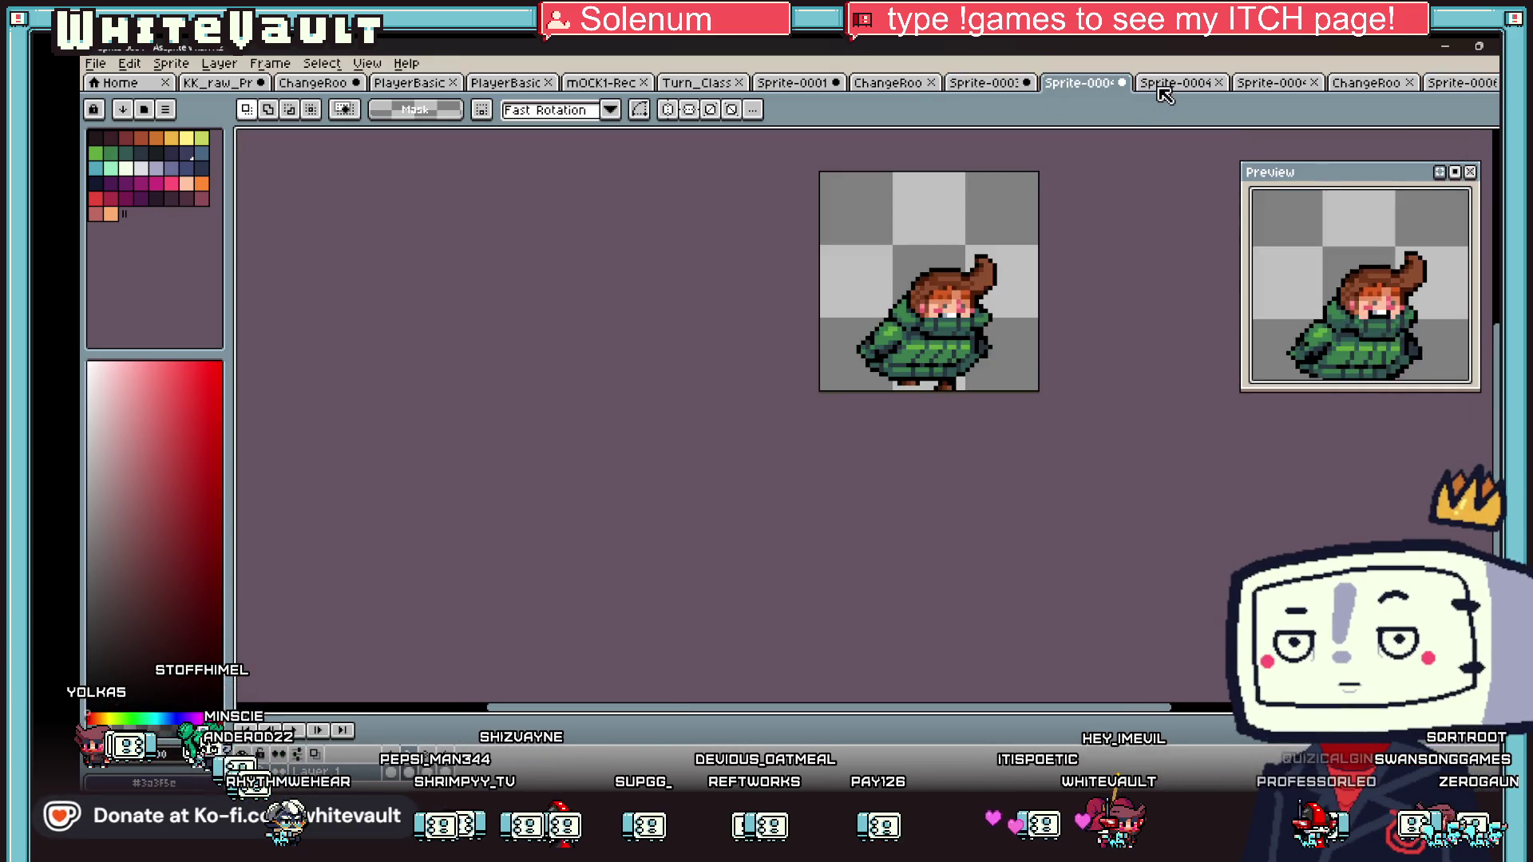
{"action": "scroll", "coordinate": [1038, 336], "scroll_direction": "up", "scroll_amount": 1}
{"action": "scroll", "coordinate": [899, 449], "scroll_direction": "down", "scroll_amount": 1}
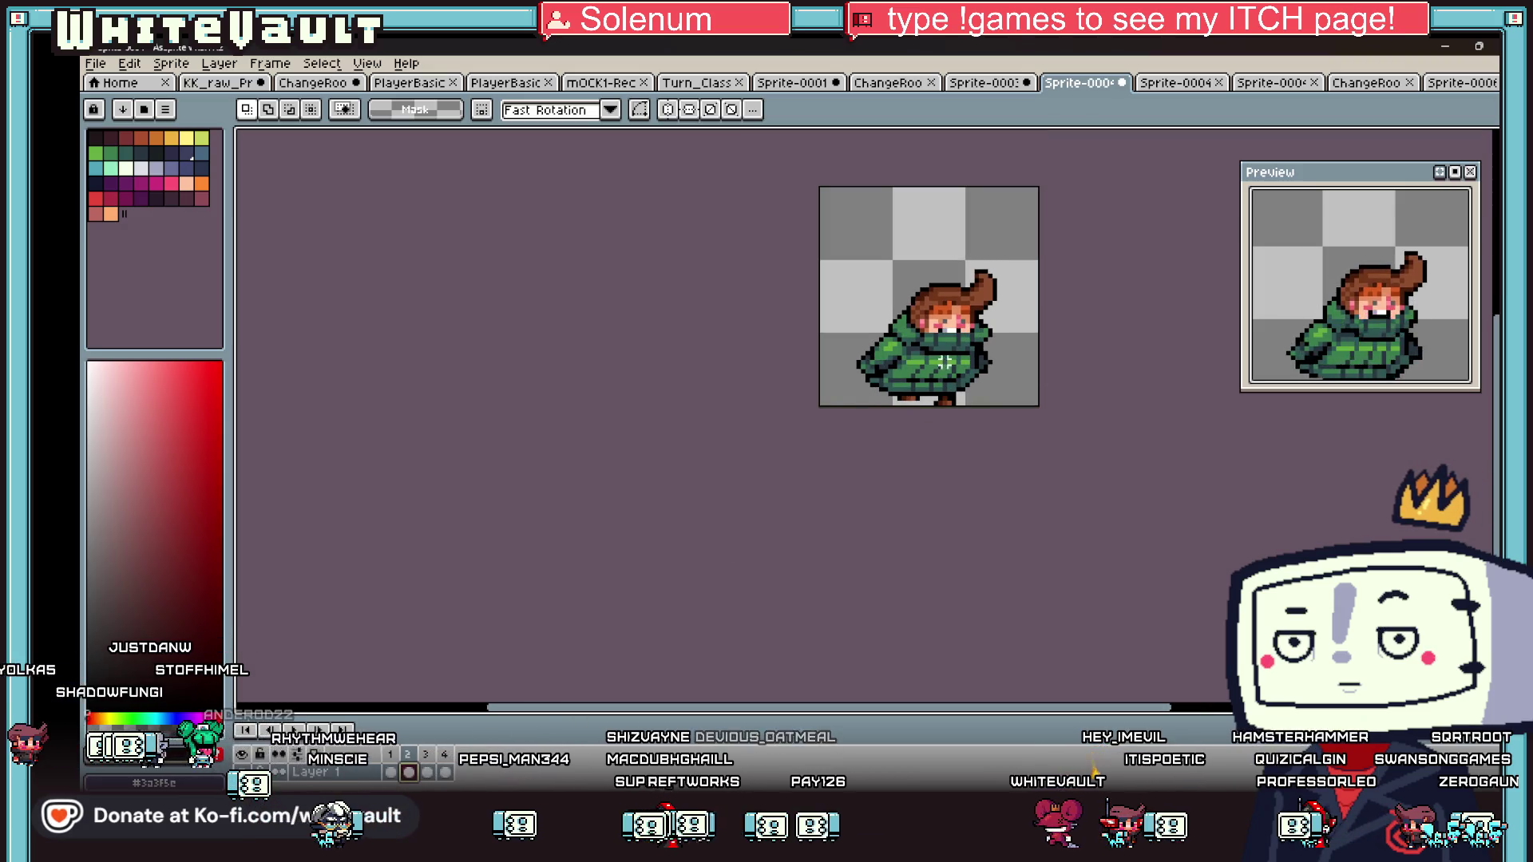
{"action": "scroll", "coordinate": [945, 362], "scroll_direction": "up", "scroll_amount": 3}
{"action": "mouse_move", "coordinate": [837, 361]}
{"action": "left_mouse_down"}
{"action": "mouse_move", "coordinate": [998, 421]}
{"action": "mouse_move", "coordinate": [1022, 382]}
{"action": "mouse_move", "coordinate": [1033, 414]}
{"action": "left_mouse_up"}
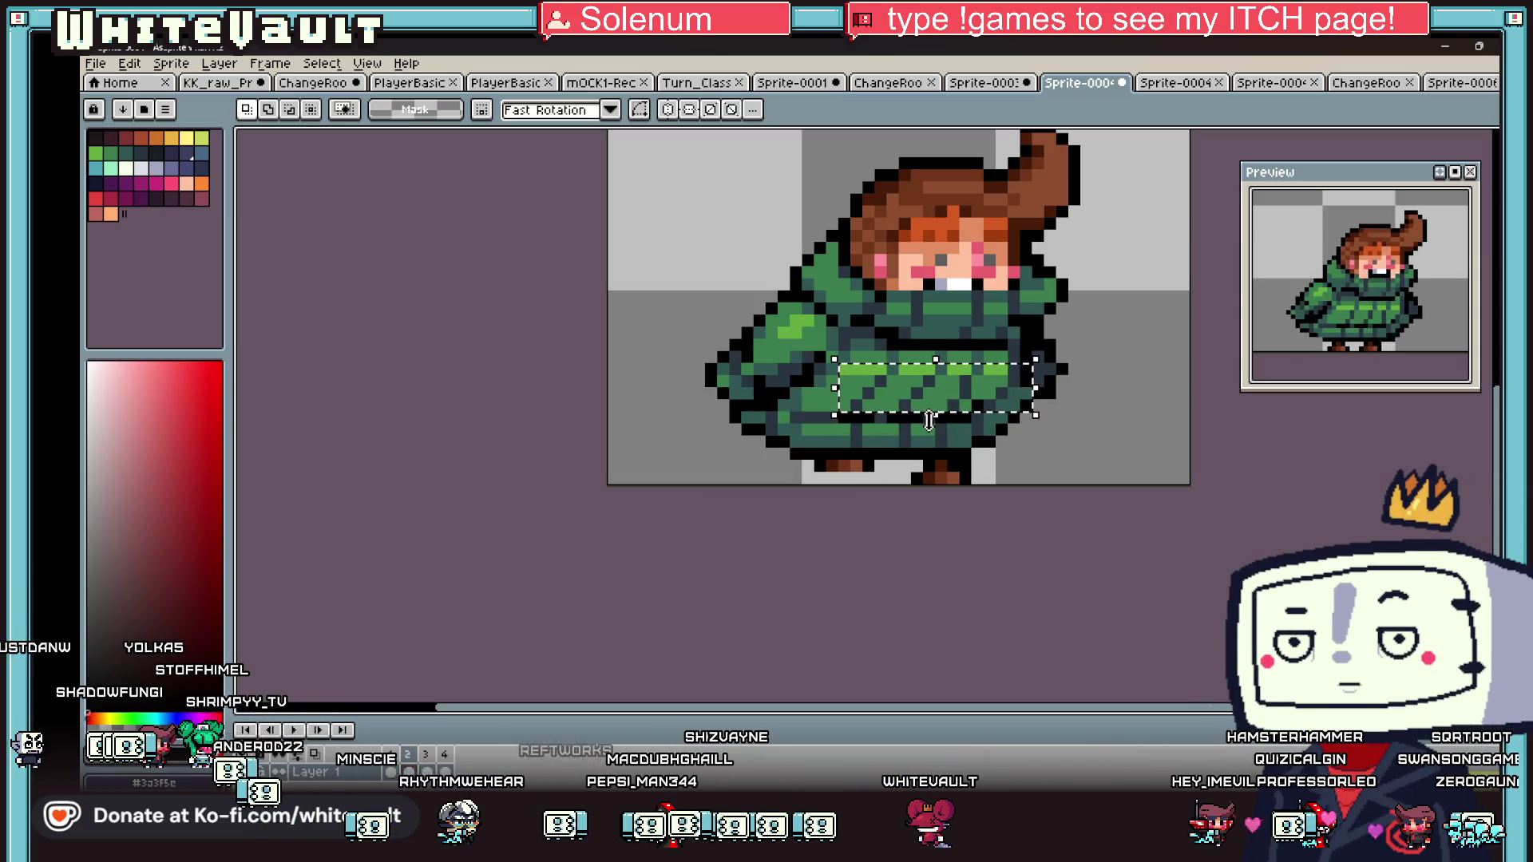
{"action": "left_click_drag", "start_coordinate": [851, 389], "coordinate": [1013, 445]}
{"action": "left_click", "coordinate": [1134, 441]}
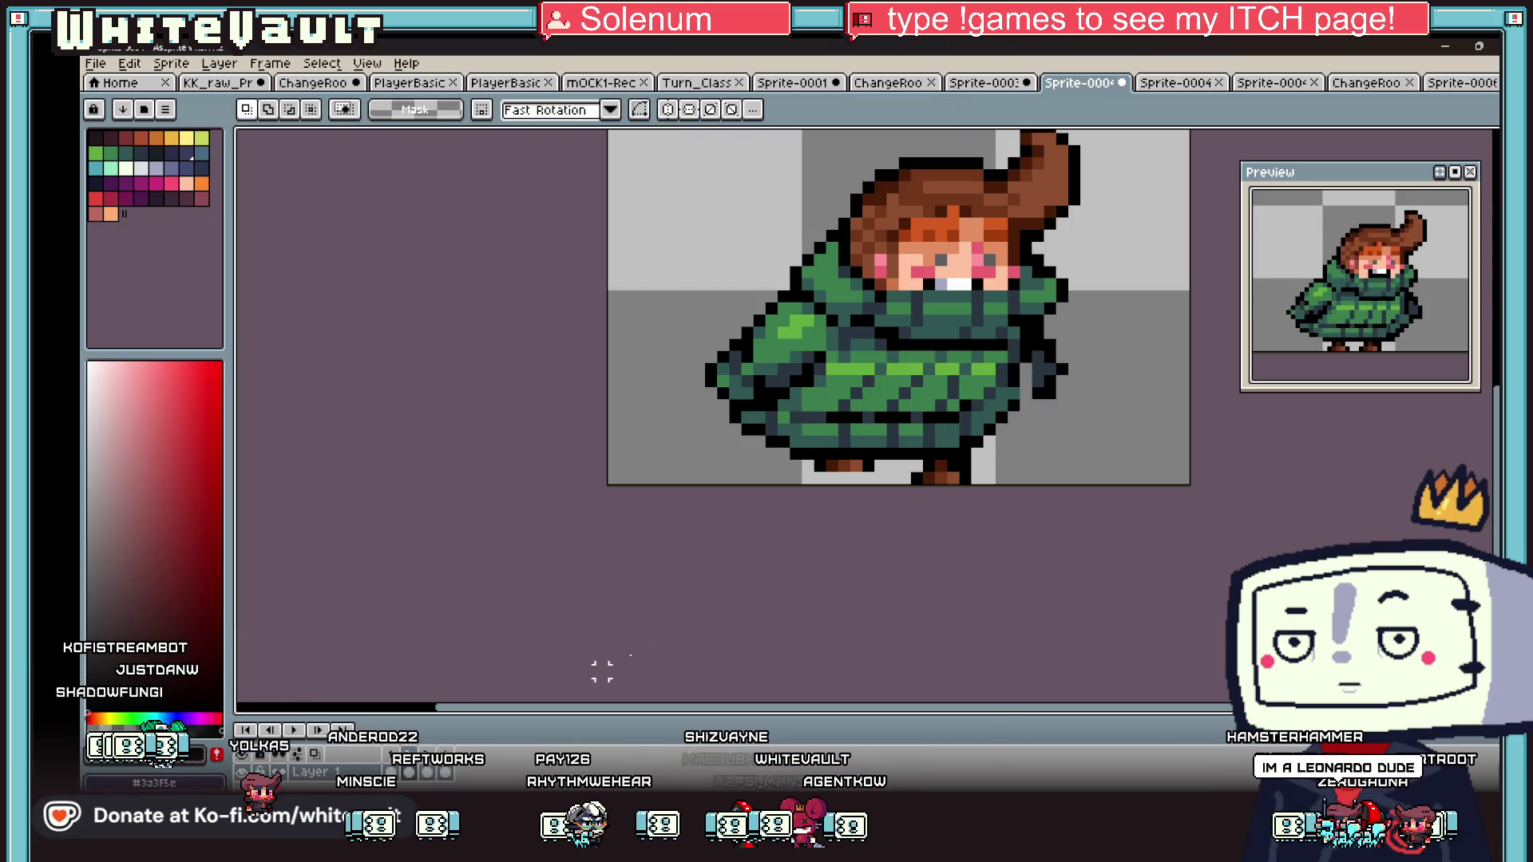
- On the next frame, select the lower coat and the band above, and nudge them one pixel right
{"action": "key", "text": "Right"}
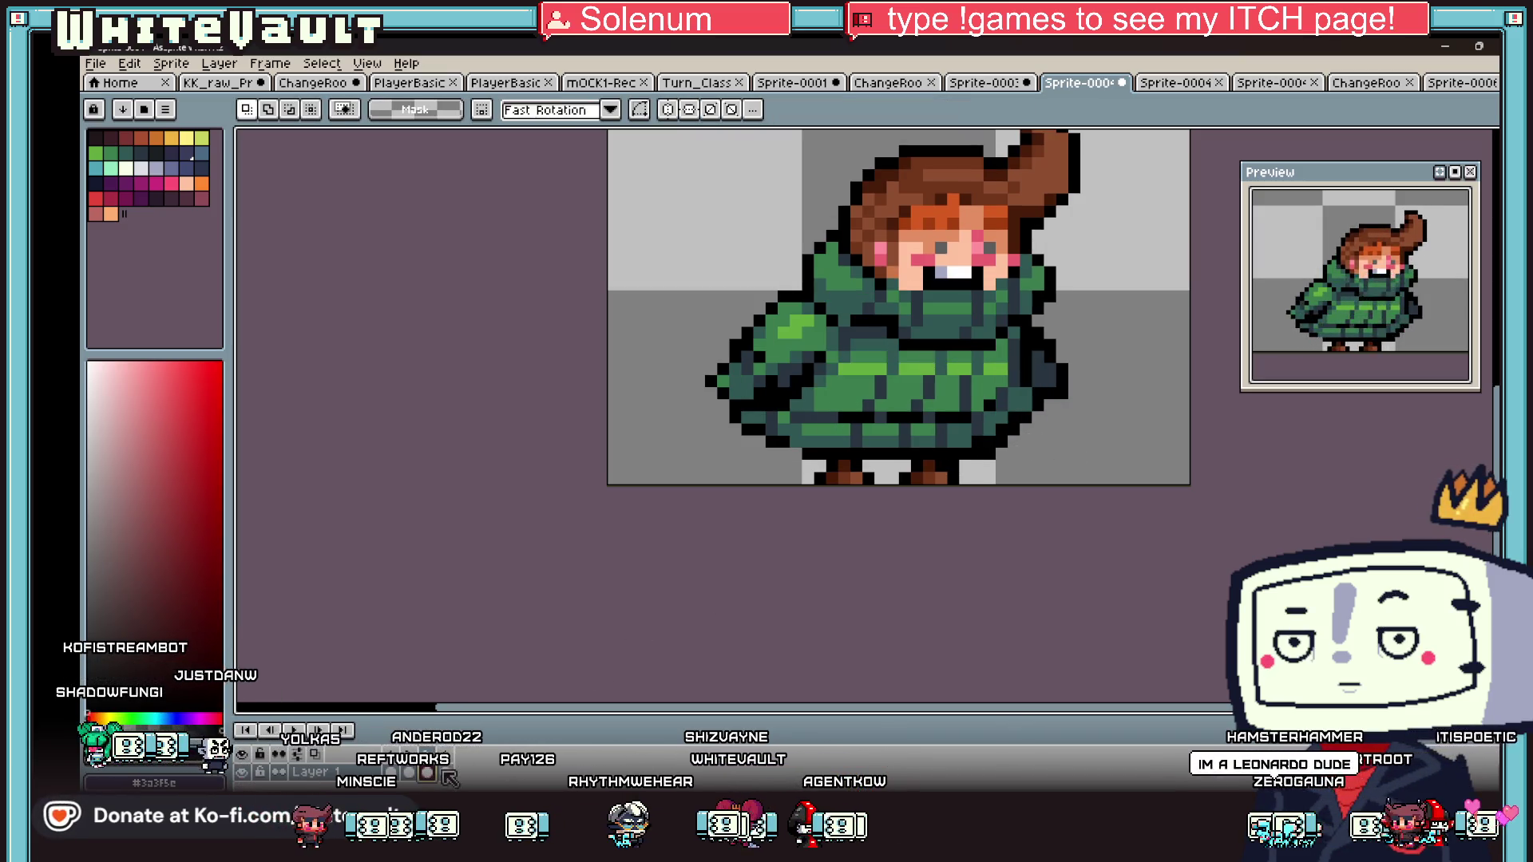
{"action": "scroll", "coordinate": [848, 362], "scroll_direction": "up", "scroll_amount": 2}
{"action": "mouse_move", "coordinate": [851, 365]}
{"action": "left_mouse_down"}
{"action": "mouse_move", "coordinate": [906, 419]}
{"action": "mouse_move", "coordinate": [1142, 451]}
{"action": "mouse_move", "coordinate": [1145, 416]}
{"action": "left_mouse_up"}
{"action": "left_click_drag", "start_coordinate": [876, 342], "coordinate": [1120, 367]}
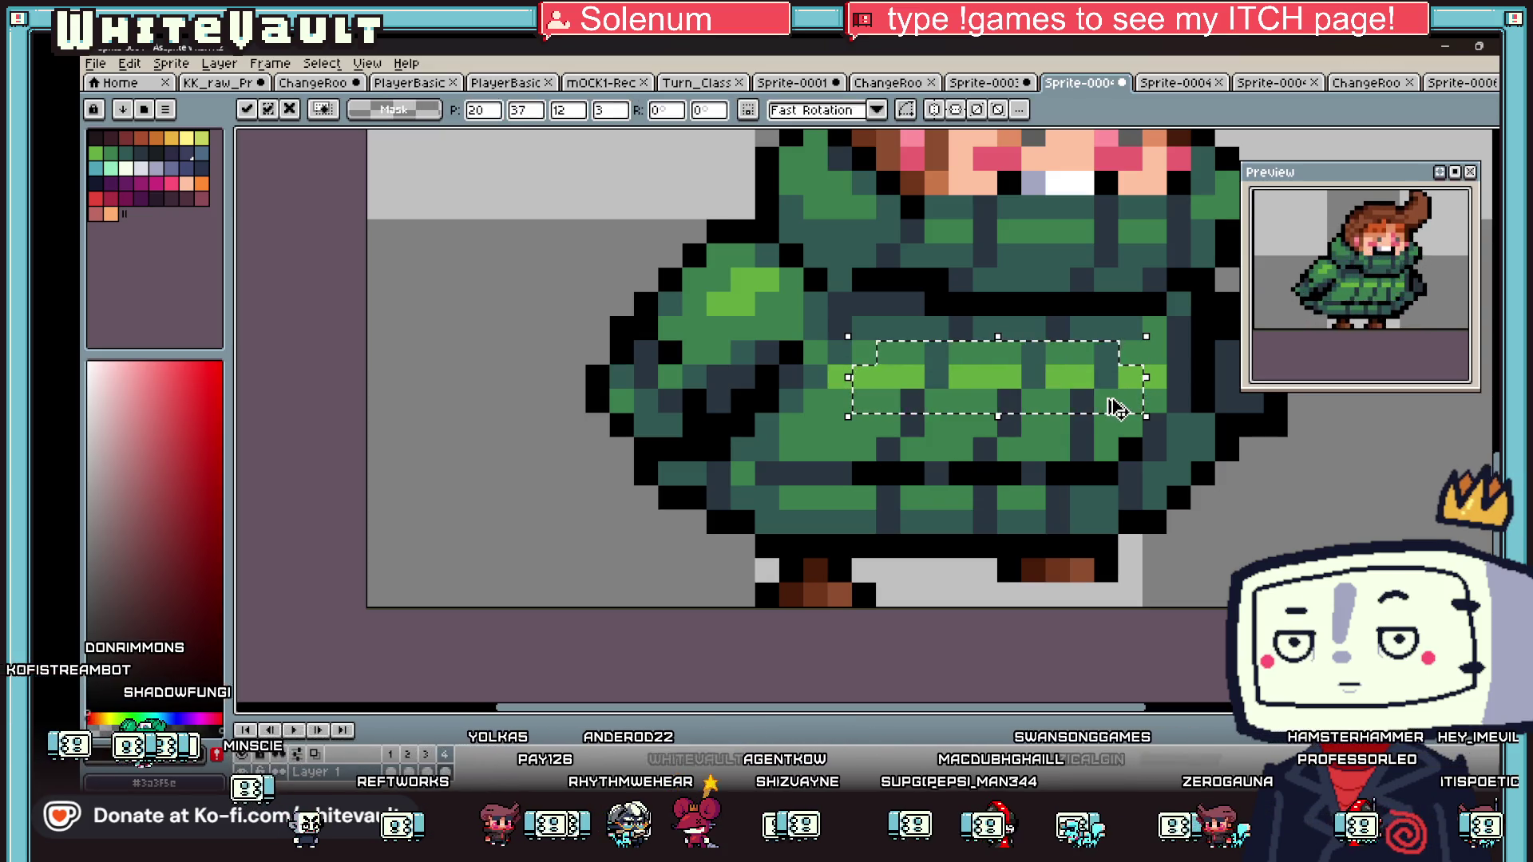
{"action": "key", "text": "Right"}
{"action": "key", "text": "ctrl+d"}
- Zoom out, select the lower and upper-right coat areas, and shift them down one pixel
{"action": "scroll", "coordinate": [1432, 297], "scroll_direction": "down", "scroll_amount": 3}
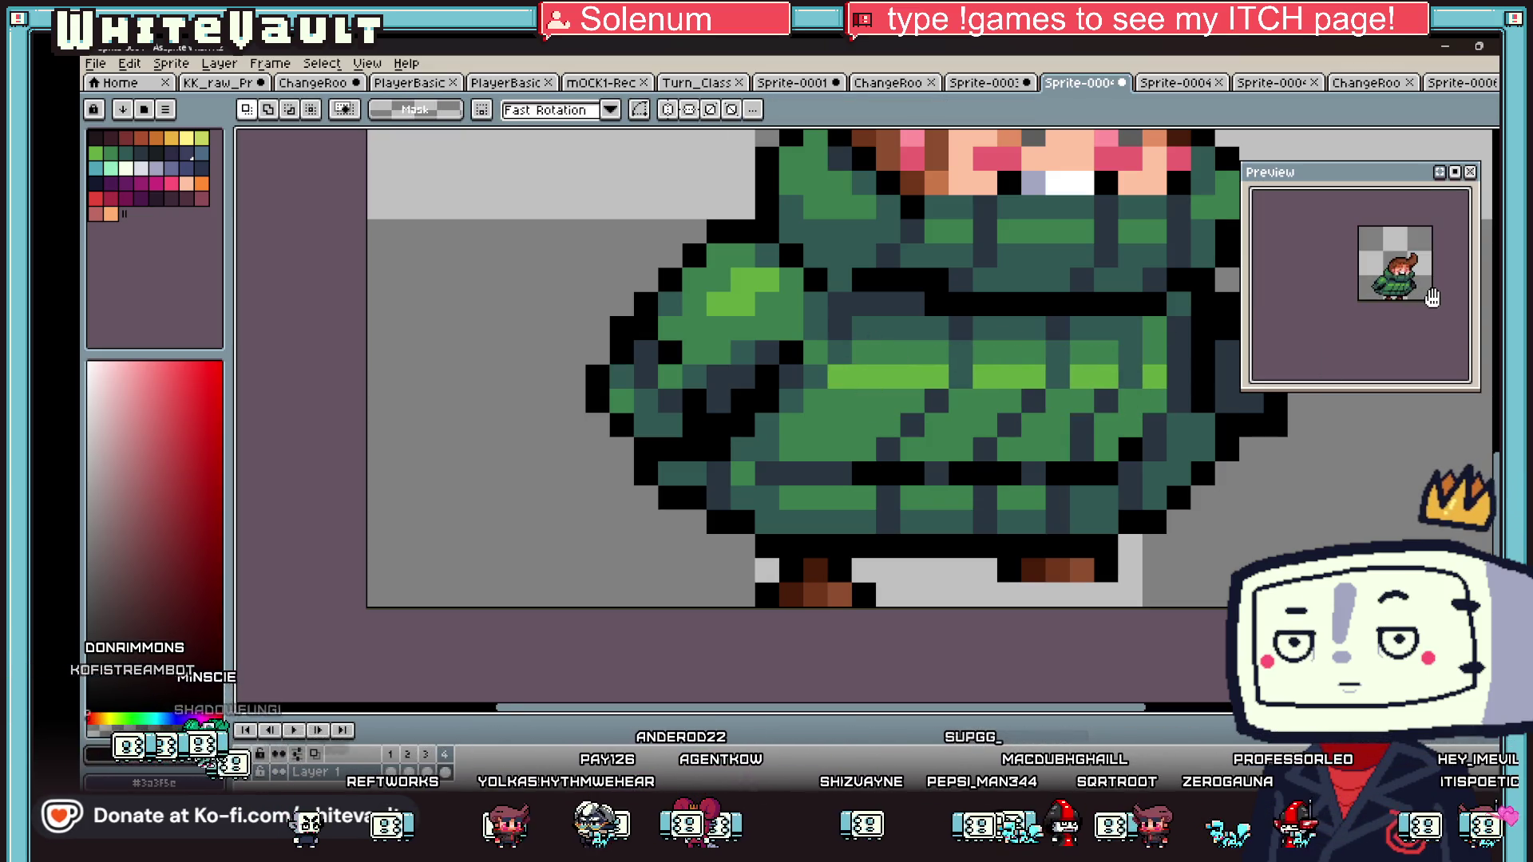
{"action": "key", "text": "minus"}
{"action": "key", "text": "minus"}
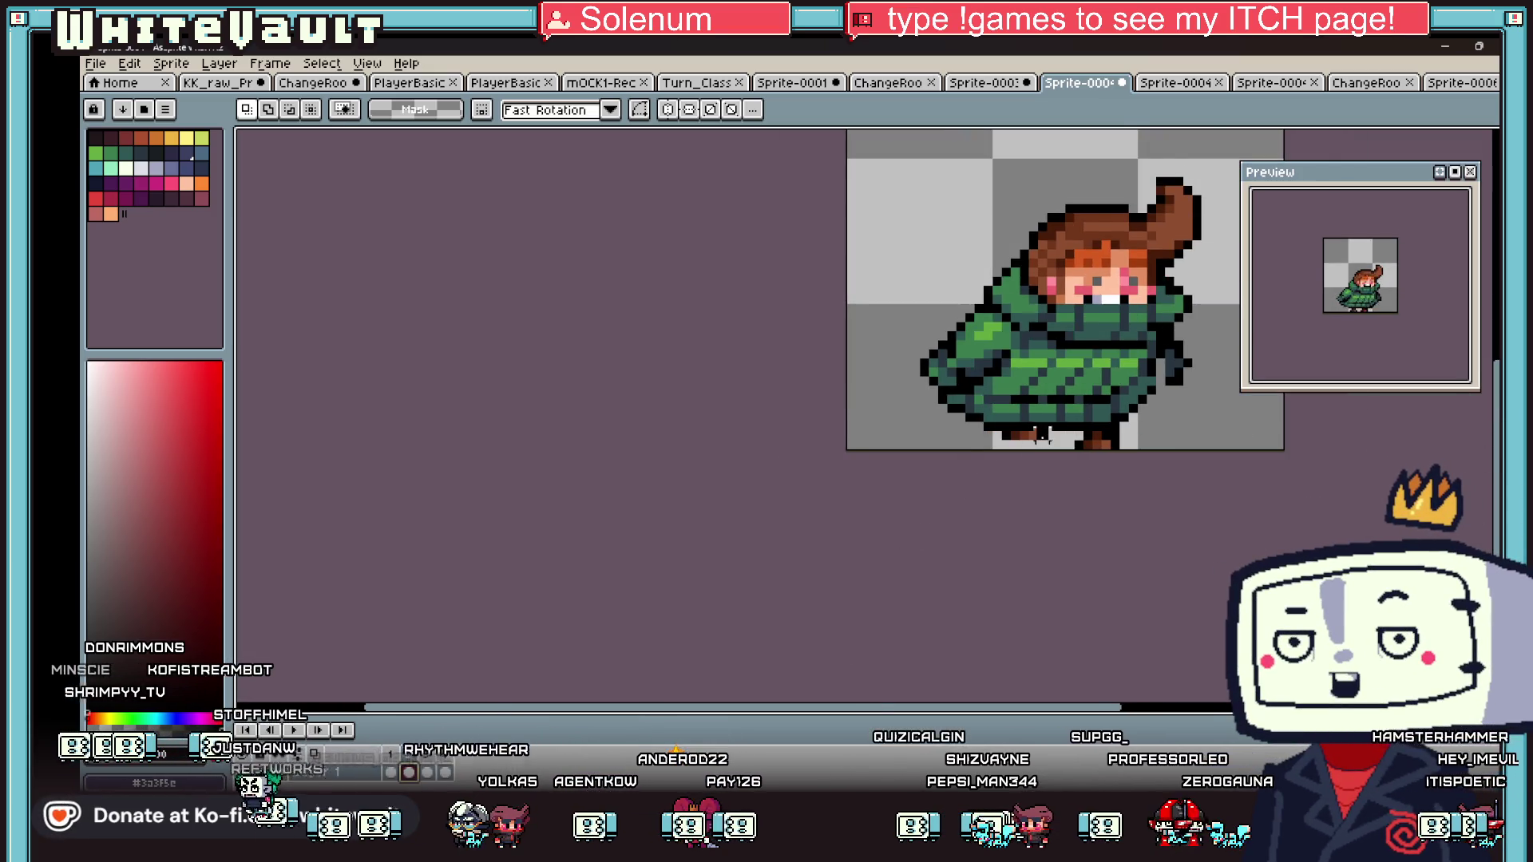
{"action": "scroll", "coordinate": [1040, 433], "scroll_direction": "up", "scroll_amount": 2}
{"action": "mouse_move", "coordinate": [970, 341]}
{"action": "left_mouse_down"}
{"action": "mouse_move", "coordinate": [1094, 411]}
{"action": "mouse_move", "coordinate": [1167, 409]}
{"action": "left_mouse_up"}
{"action": "left_click_drag", "start_coordinate": [1146, 317], "coordinate": [1197, 409]}
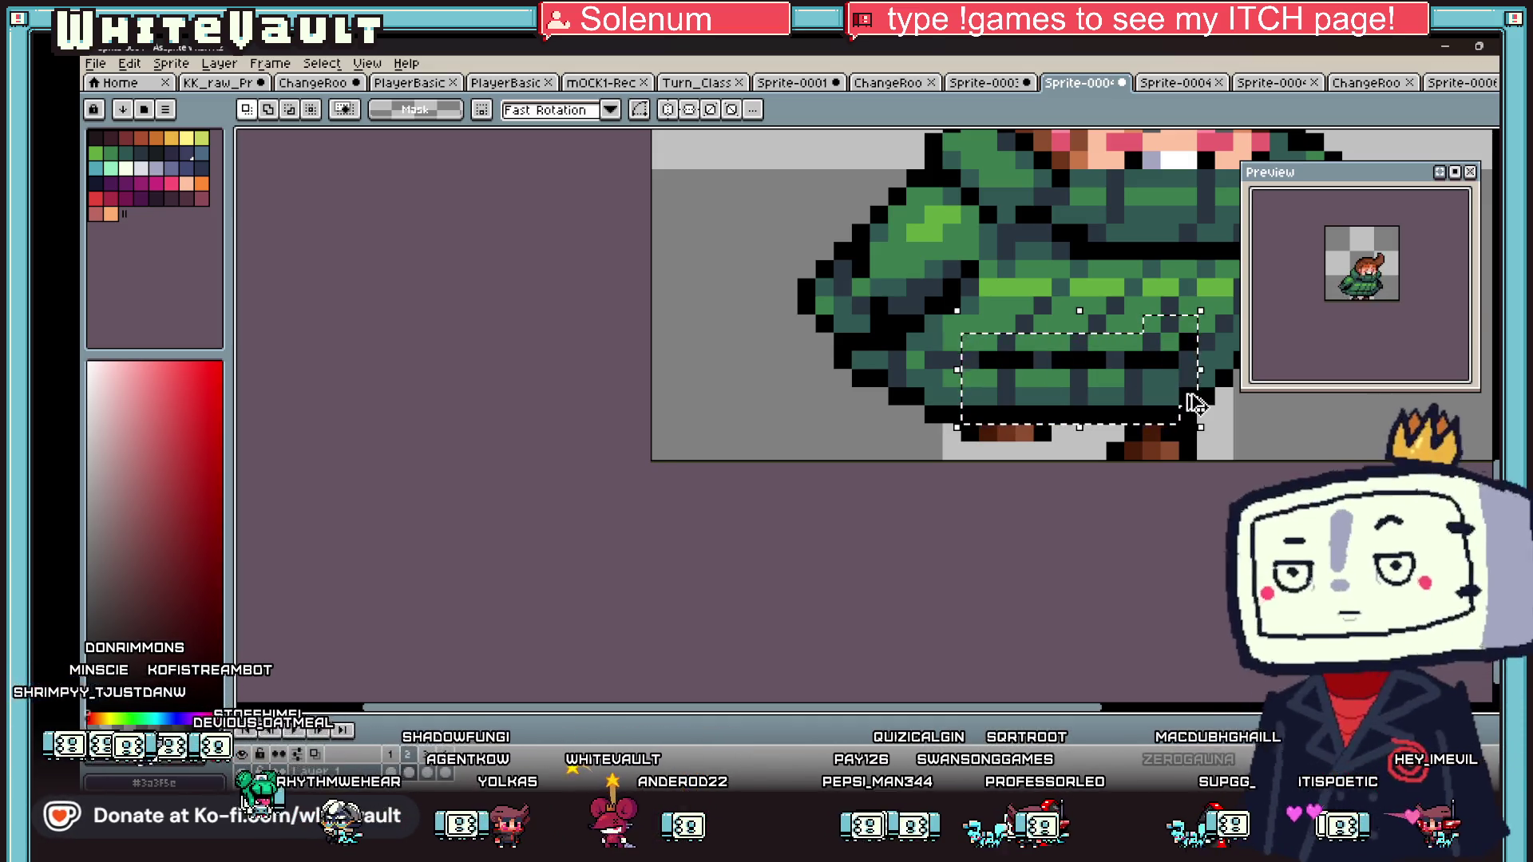
{"action": "key", "text": "Down"}
{"action": "key", "text": "ctrl+d"}
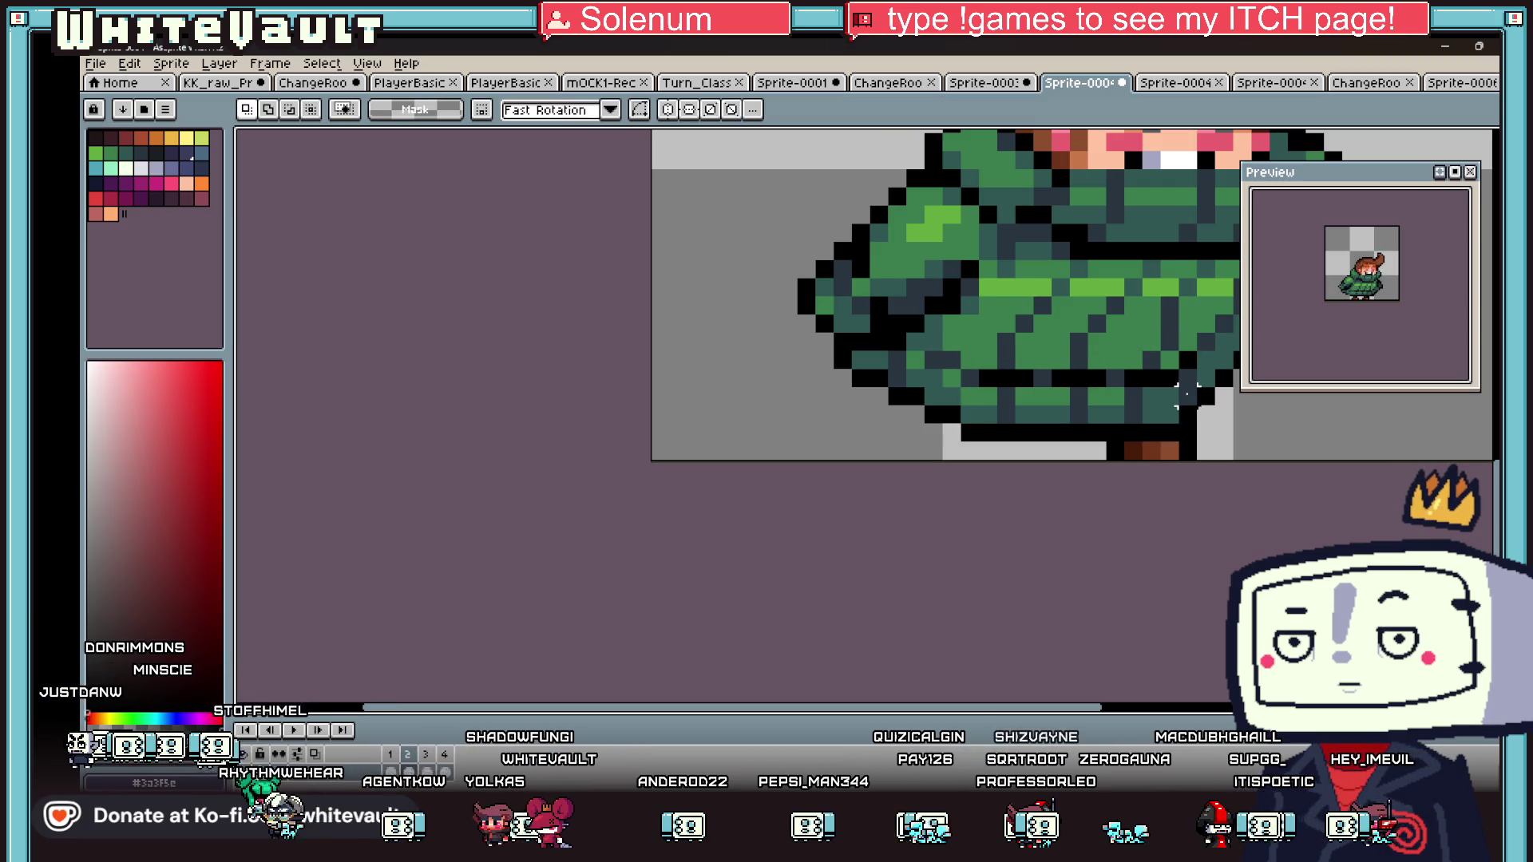
- Move to the next animation frame, select the entire sprite there, and deselect it
{"action": "scroll", "coordinate": [1222, 396], "scroll_direction": "down", "scroll_amount": 2}
{"action": "left_click_drag", "start_coordinate": [1016, 709], "coordinate": [1338, 715]}
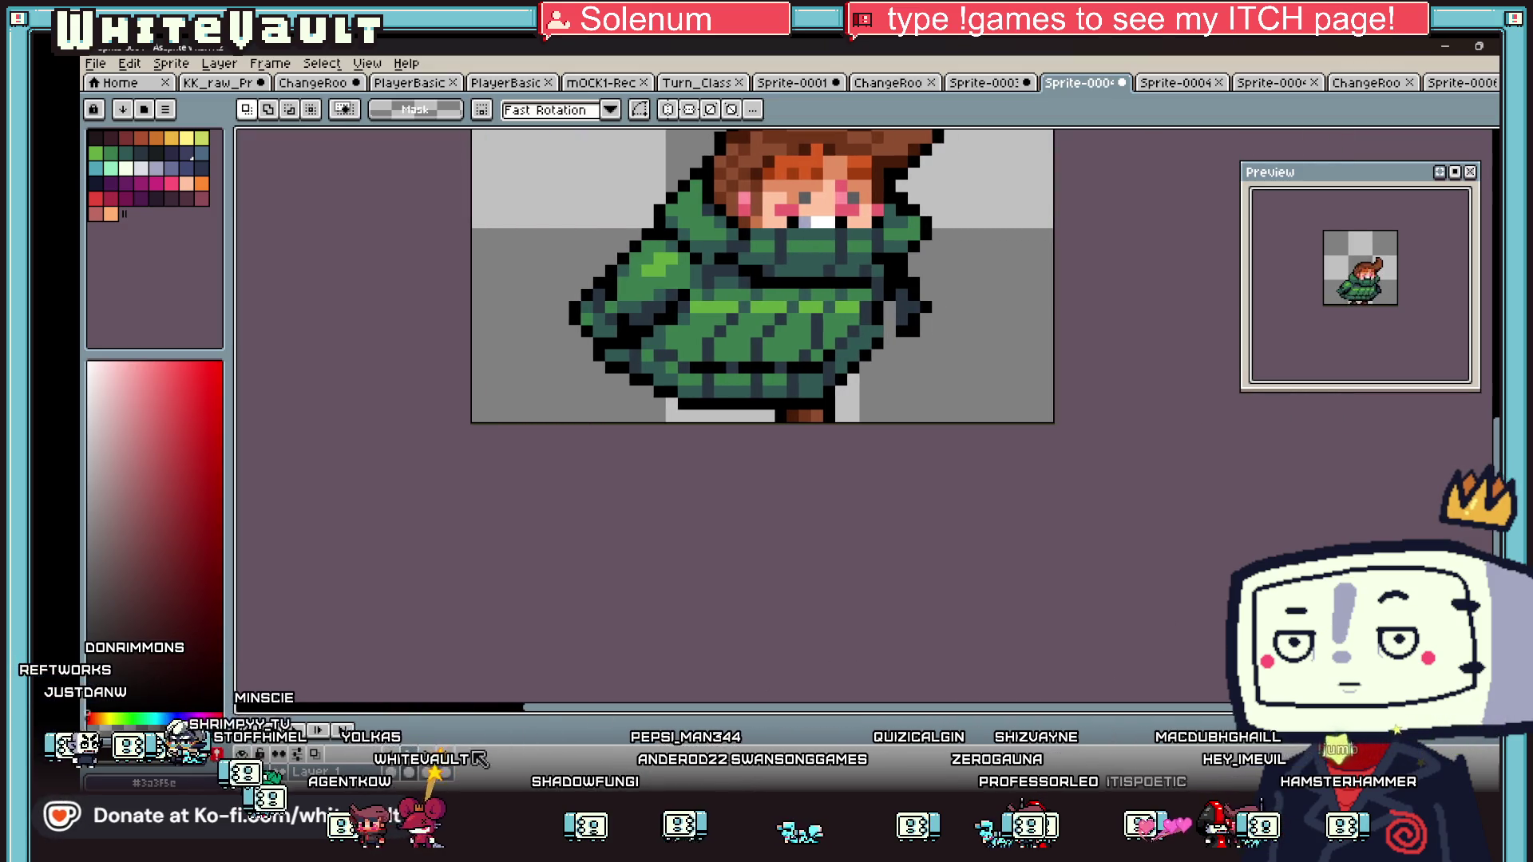
{"action": "key", "text": "Right"}
{"action": "key", "text": "Right"}
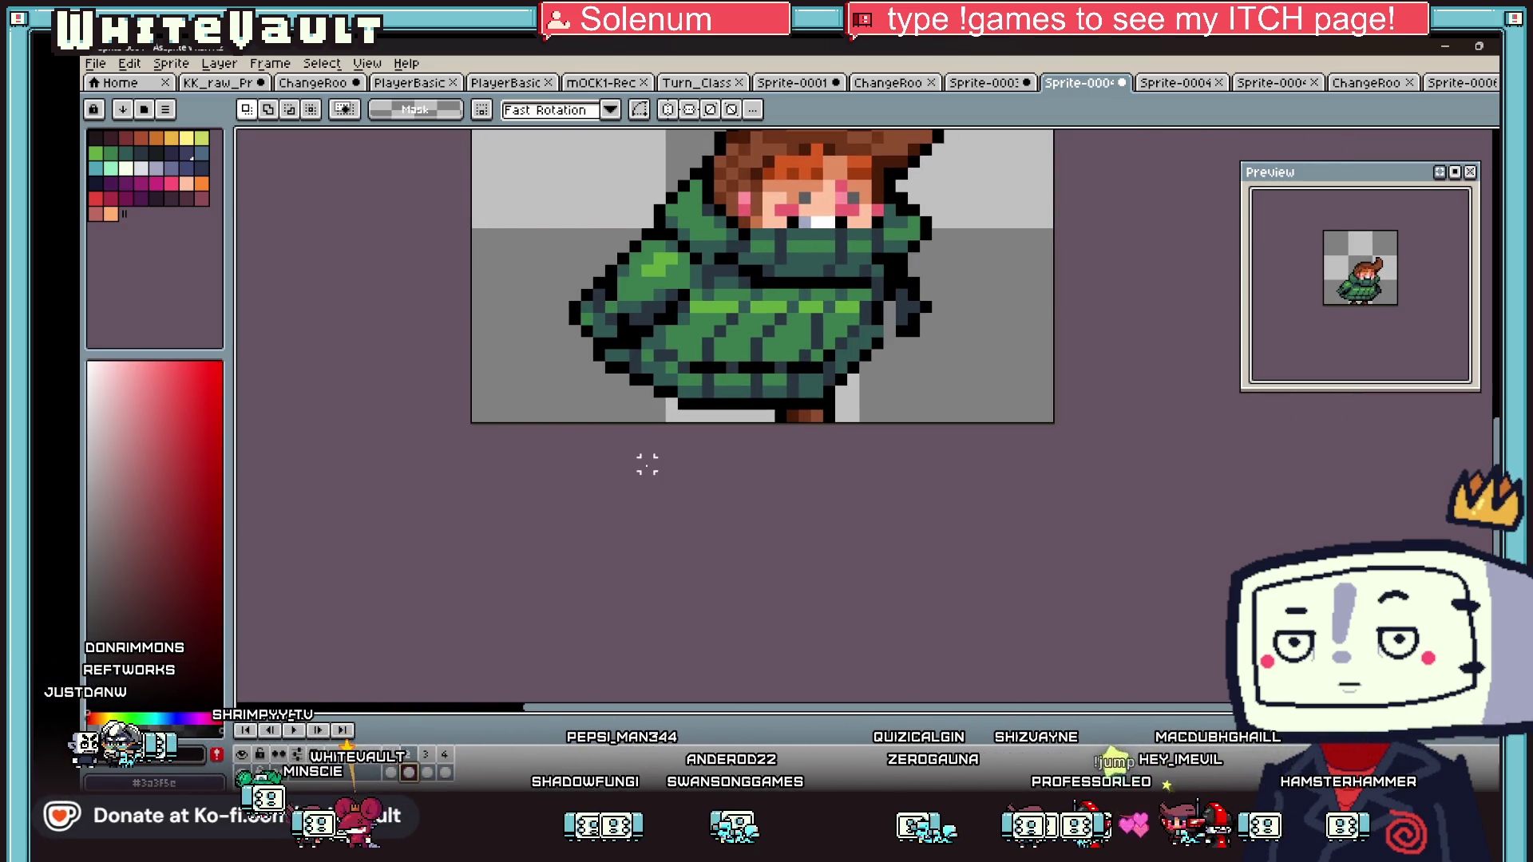
{"action": "scroll", "coordinate": [643, 461], "scroll_direction": "down", "scroll_amount": 1}
{"action": "mouse_move", "coordinate": [624, 147]}
{"action": "left_mouse_down"}
{"action": "mouse_move", "coordinate": [936, 364]}
{"action": "mouse_move", "coordinate": [942, 412]}
{"action": "left_mouse_up"}
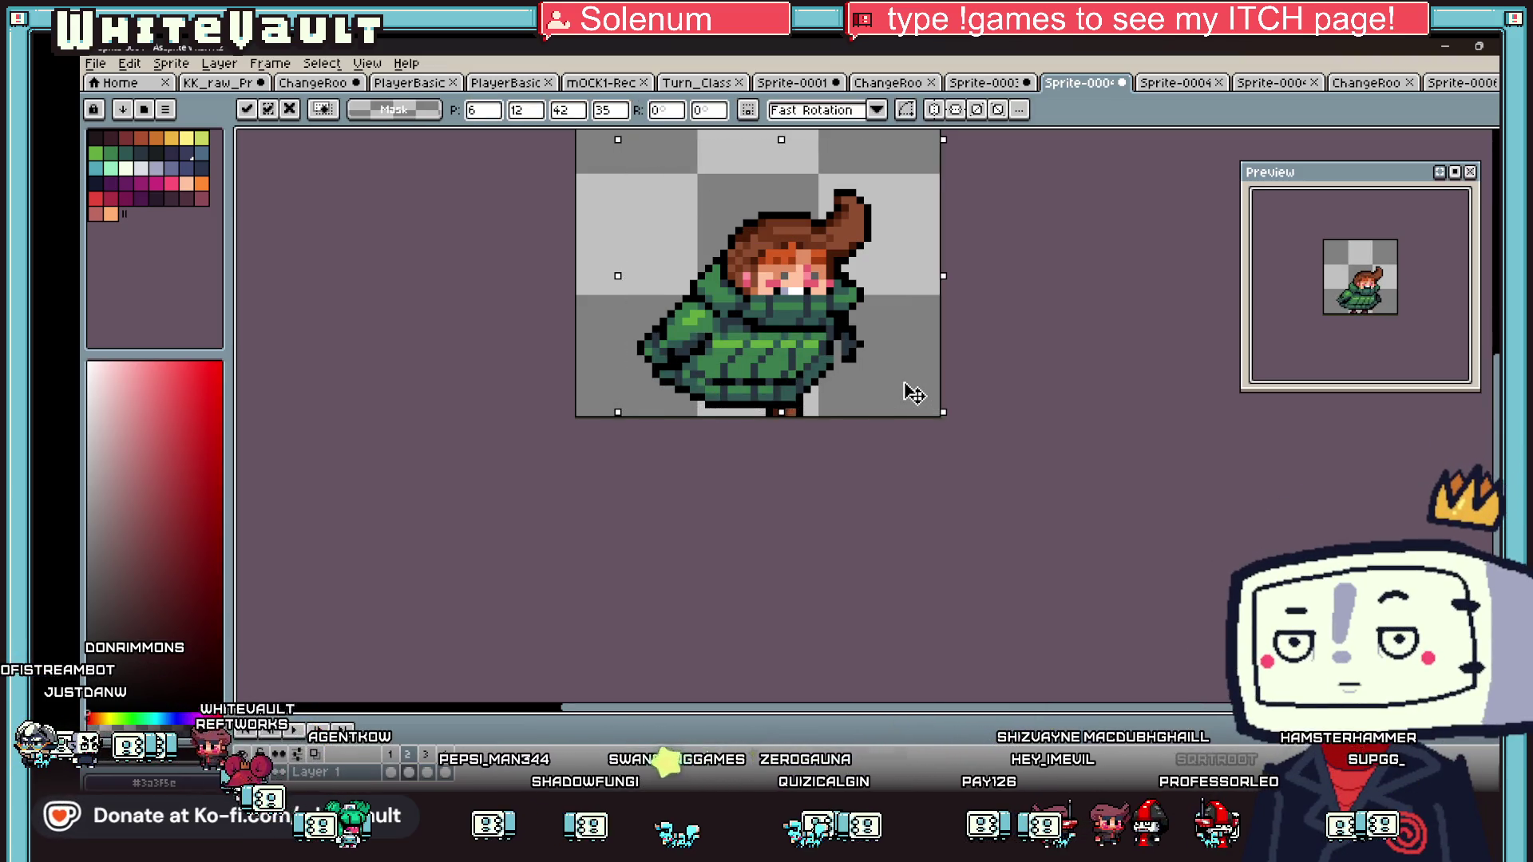
{"action": "key", "text": "ctrl+d"}
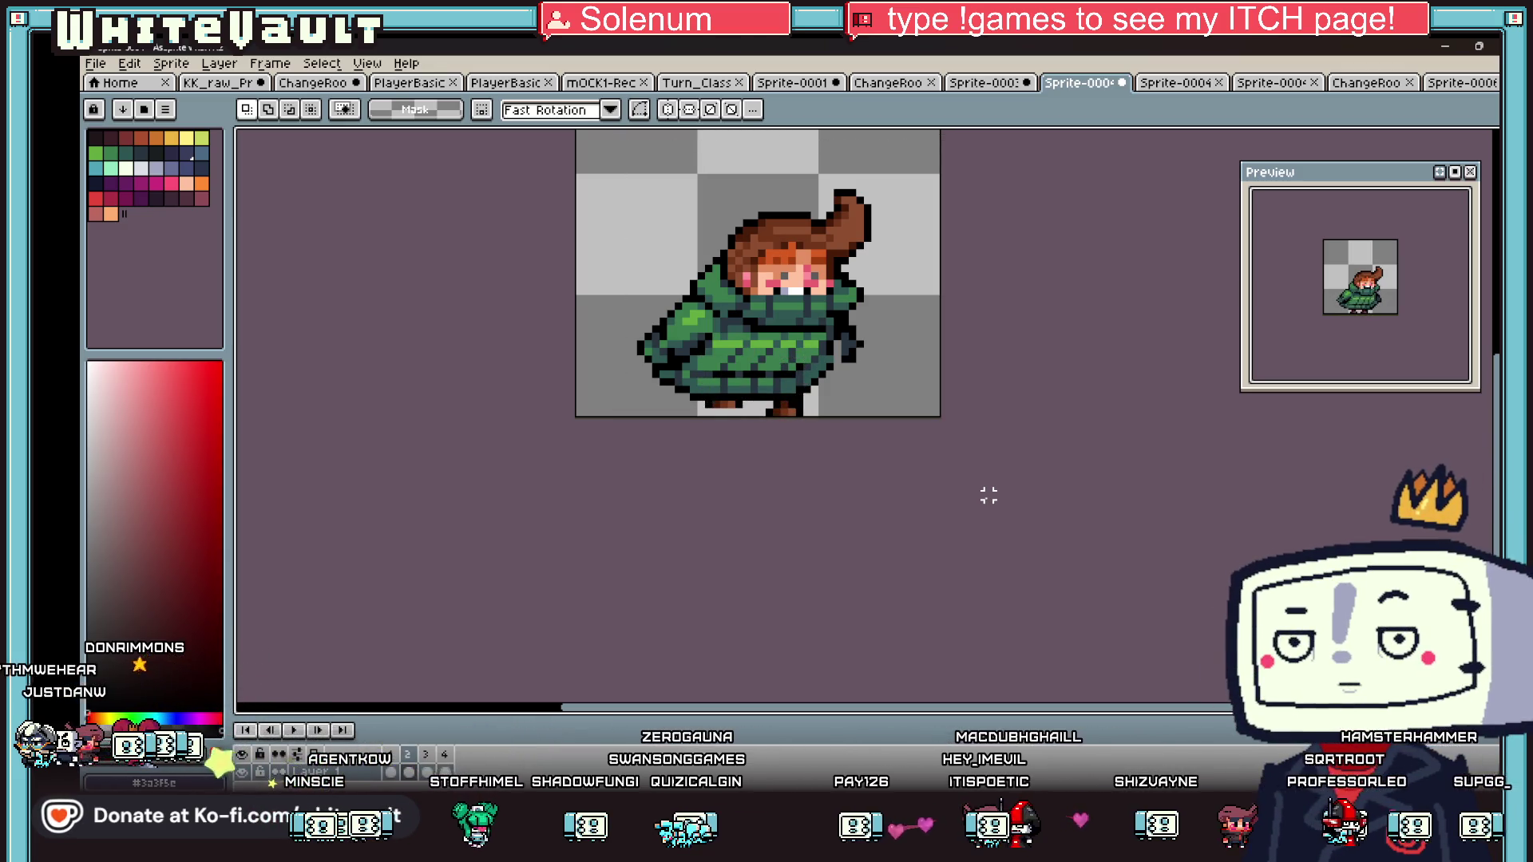
- Nudge the whole sprite up one pixel, drop it in place, and sample two coat colours
{"action": "key", "text": "ctrl+shift+d"}
{"action": "key", "text": "Up"}
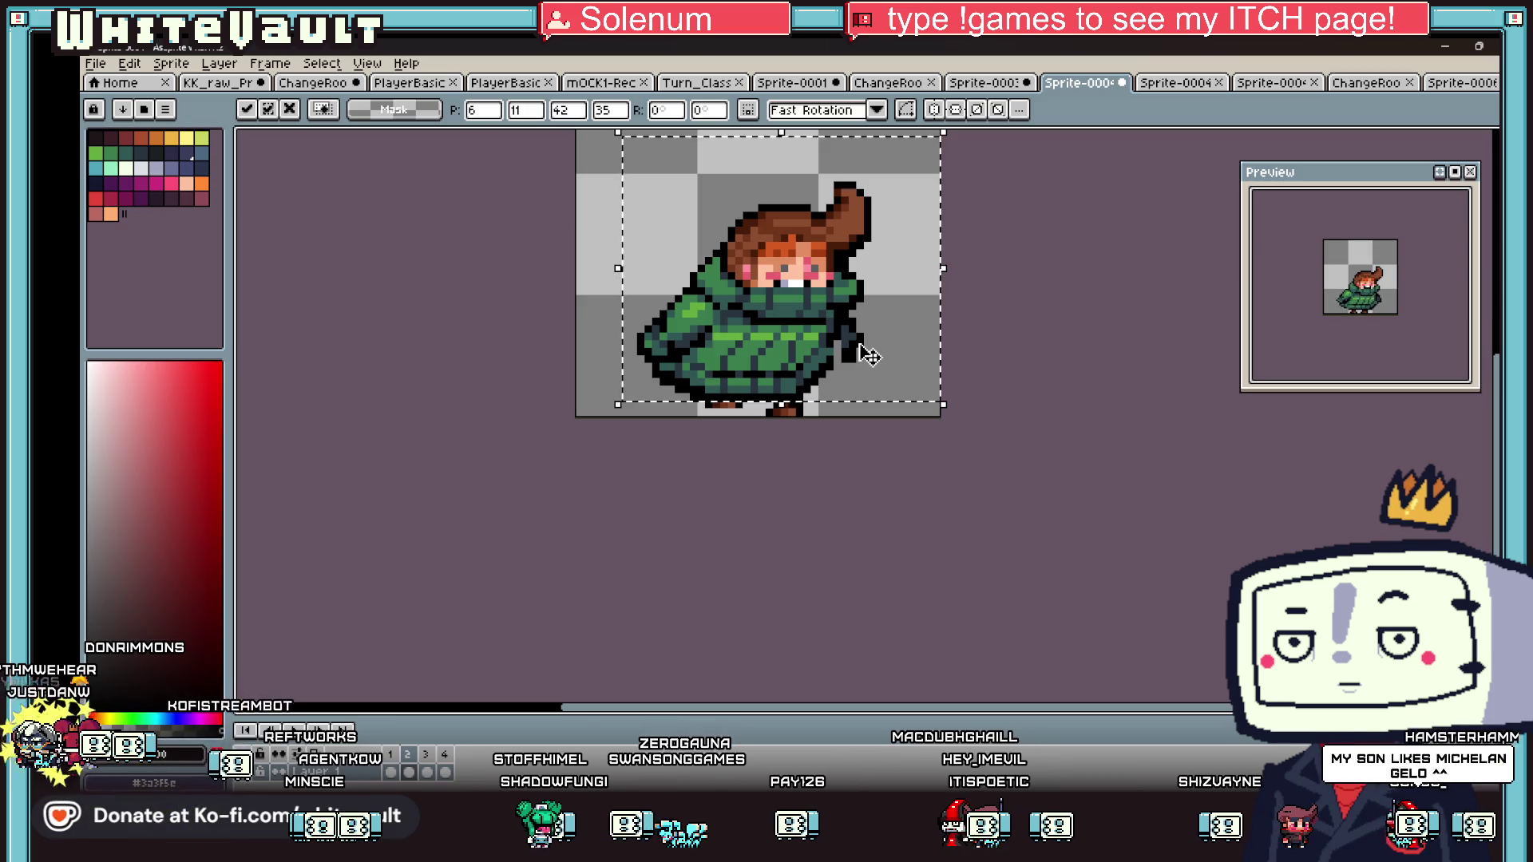
{"action": "key", "text": "ctrl+d"}
{"action": "scroll", "coordinate": [869, 356], "scroll_direction": "up", "scroll_amount": 2}
{"action": "key", "text": "alt"}
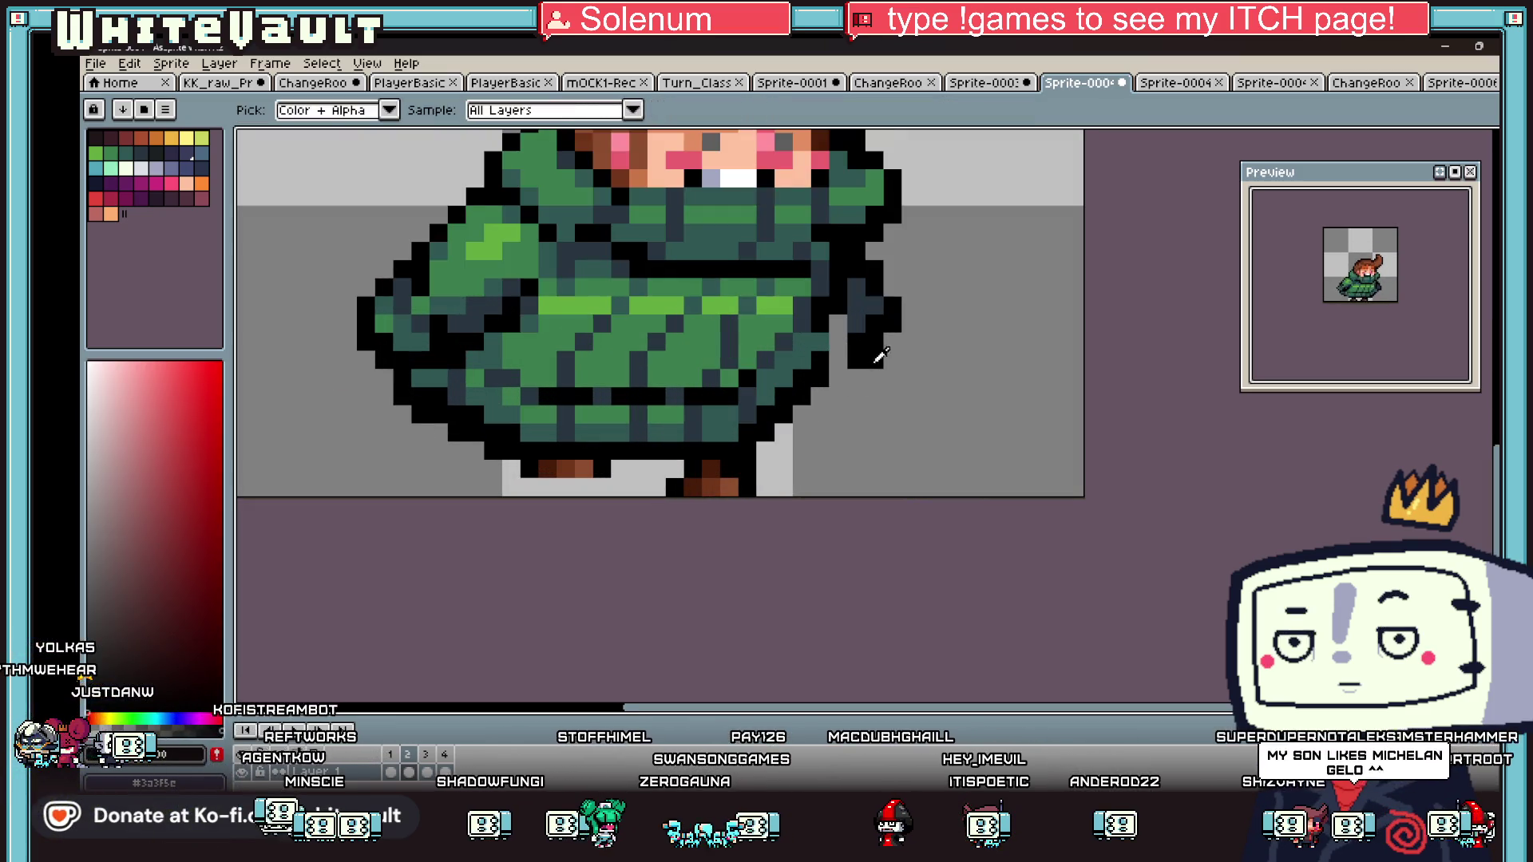
{"action": "left_click", "coordinate": [858, 309], "text": "alt"}
{"action": "left_click", "coordinate": [837, 320], "text": "alt"}
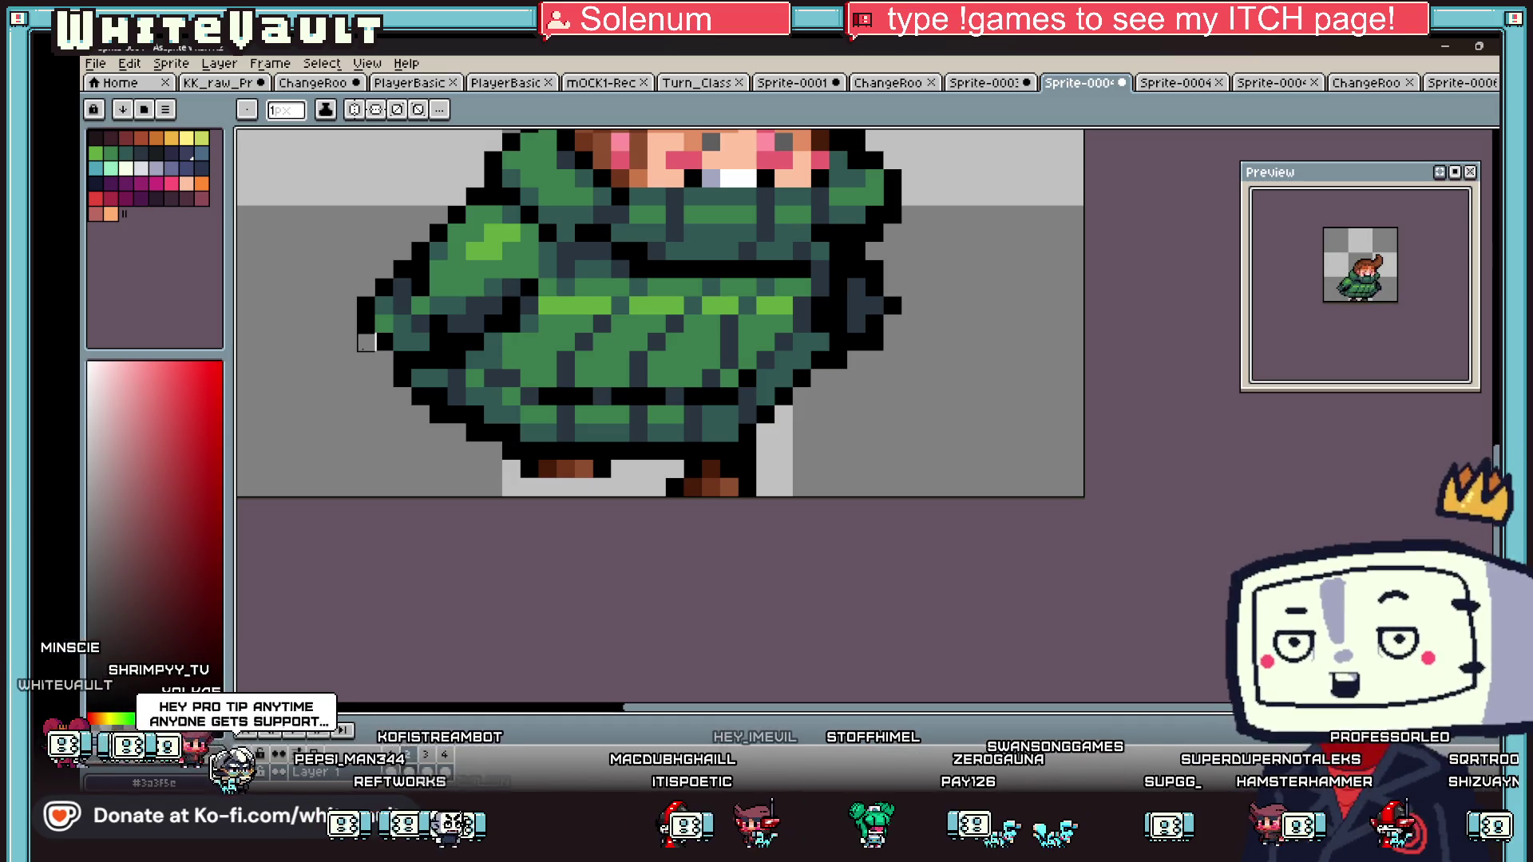
{"action": "scroll", "coordinate": [942, 269], "scroll_direction": "down", "scroll_amount": 3}
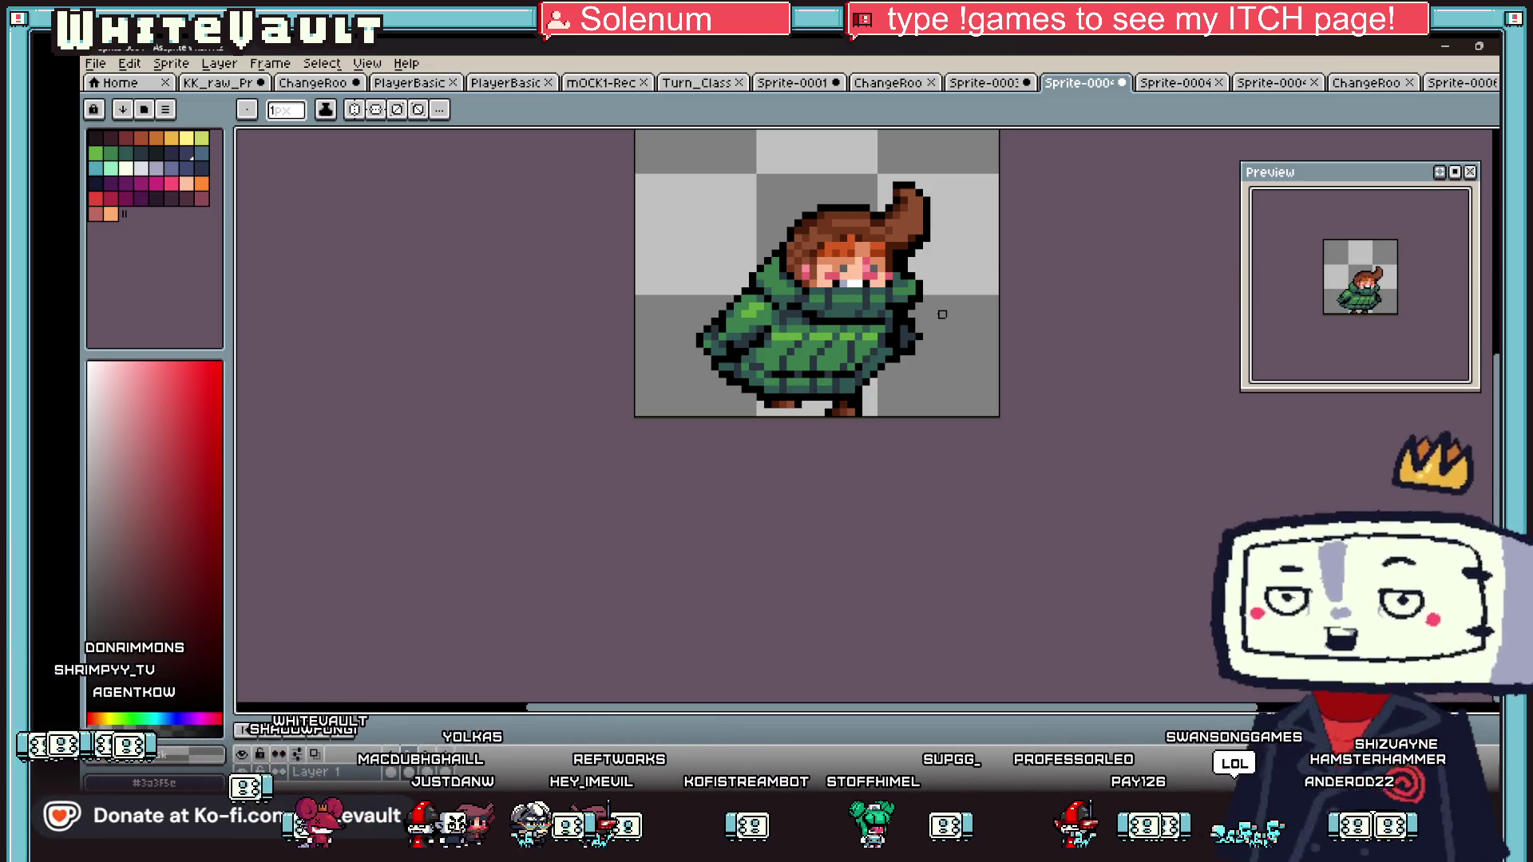
{"action": "scroll", "coordinate": [928, 254], "scroll_direction": "up", "scroll_amount": 1}
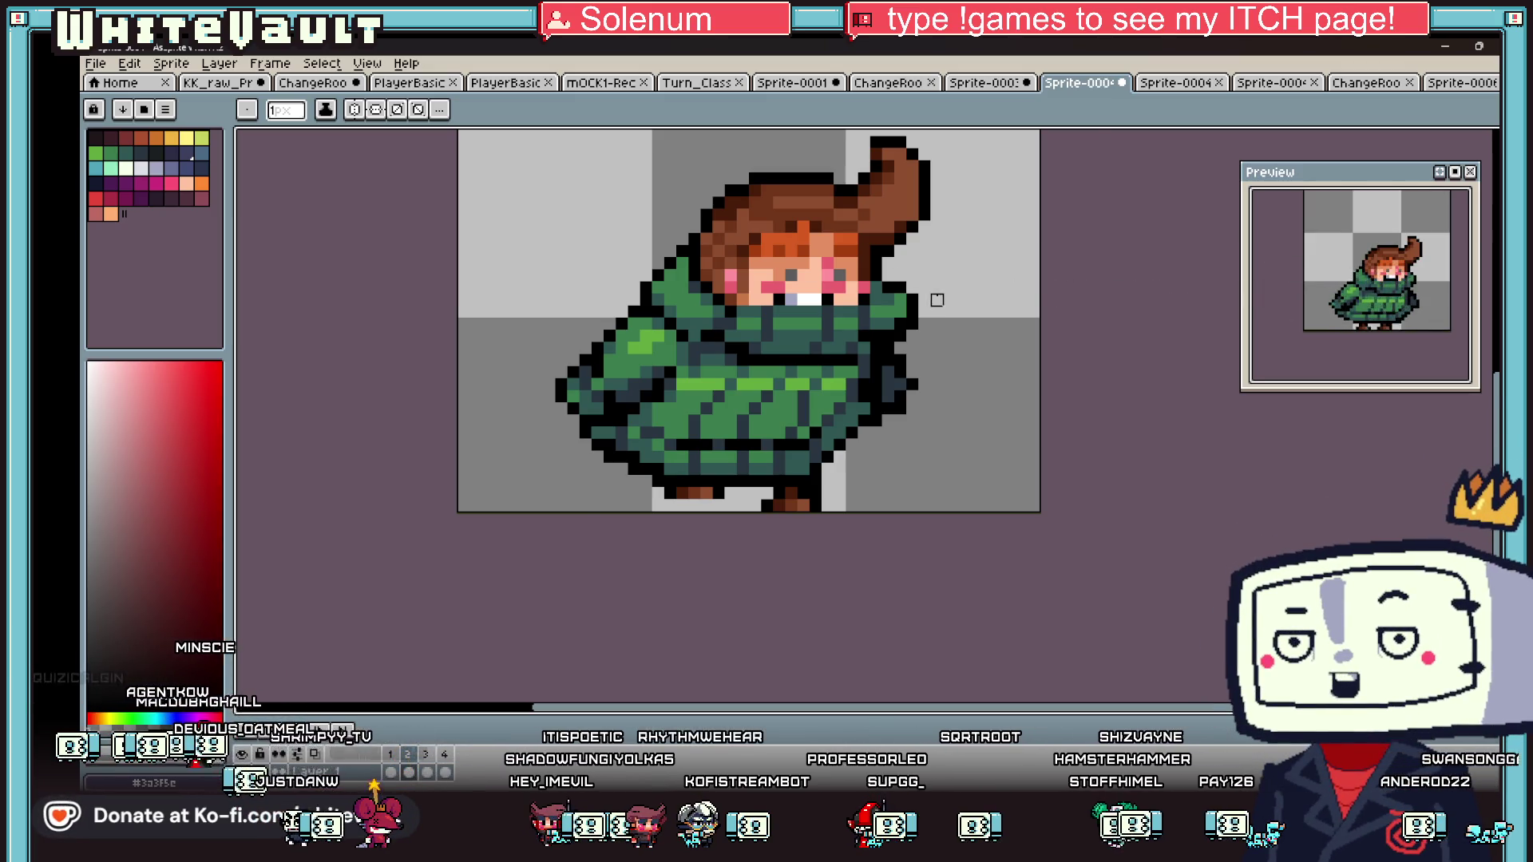
{"action": "scroll", "coordinate": [936, 300], "scroll_direction": "up", "scroll_amount": 1}
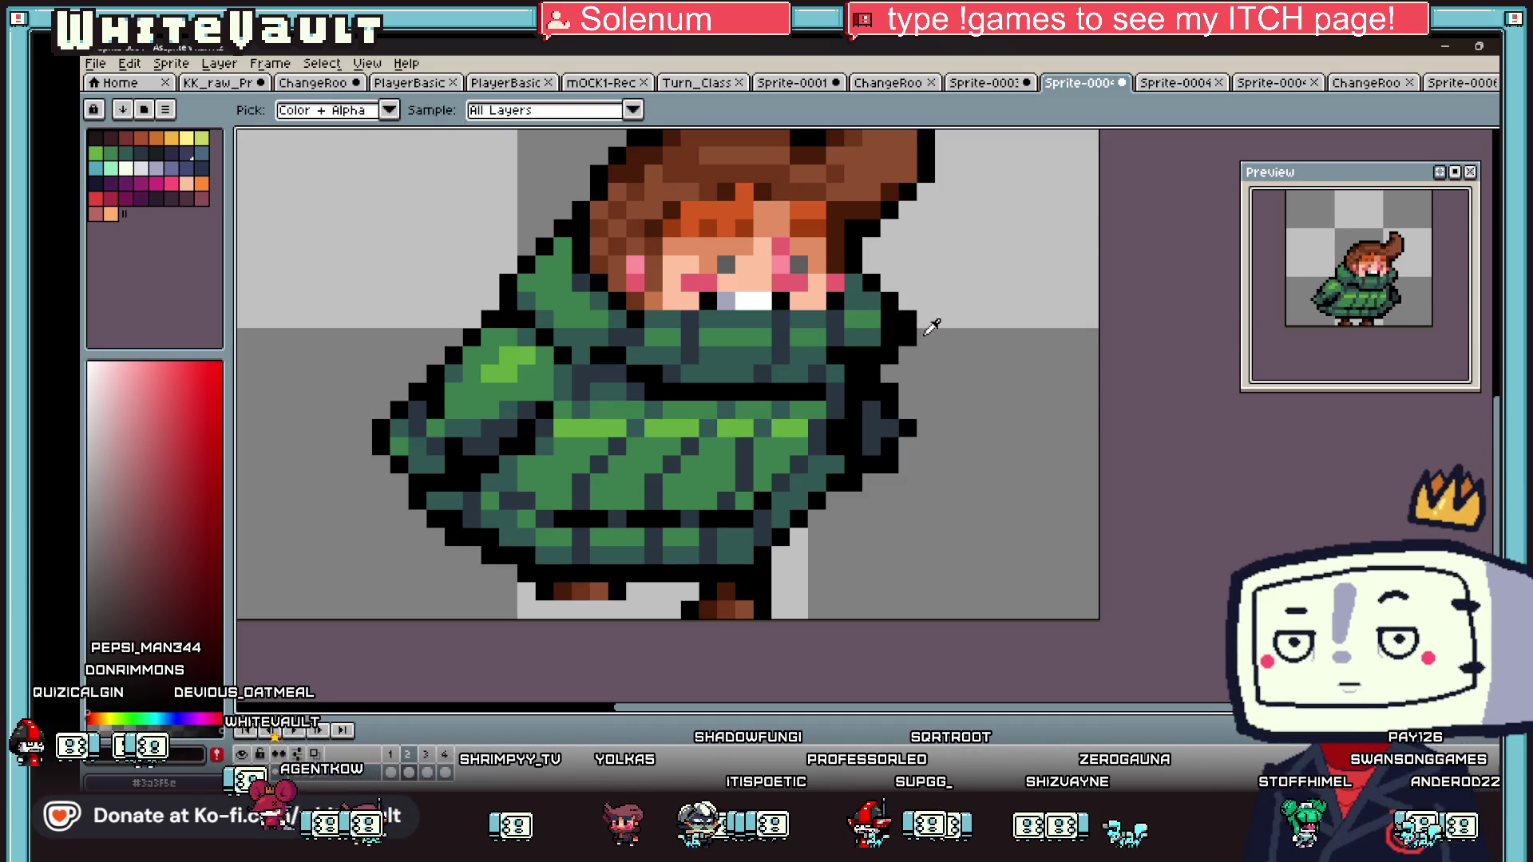
- Play the animation to review the frames, then pick green from the palette for pixel drawing
{"action": "scroll", "coordinate": [908, 320], "scroll_direction": "down", "scroll_amount": 2}
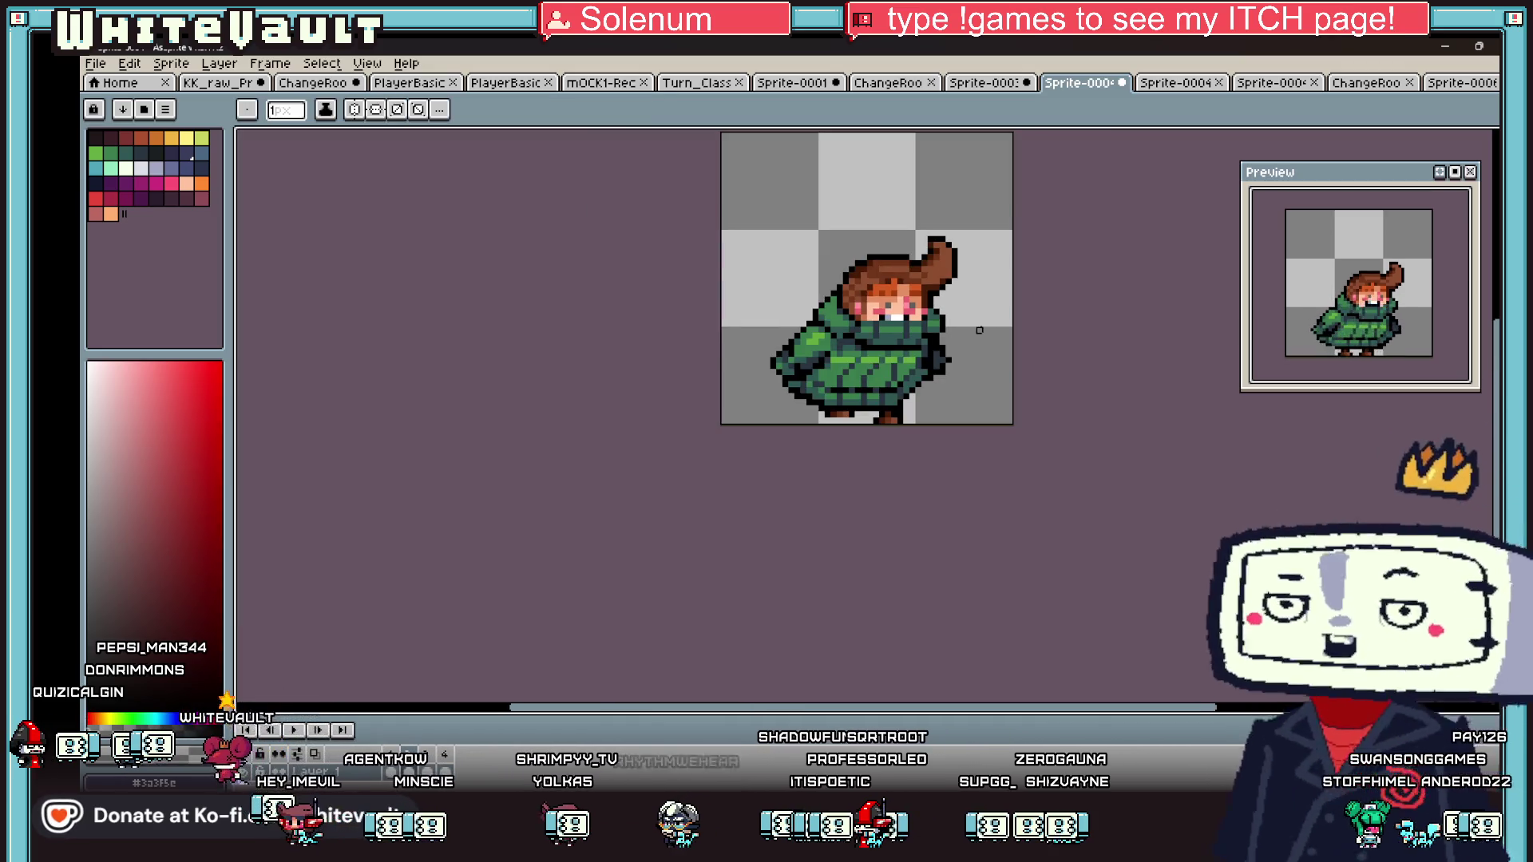
{"action": "key", "text": "i"}
{"action": "key", "text": "Return"}
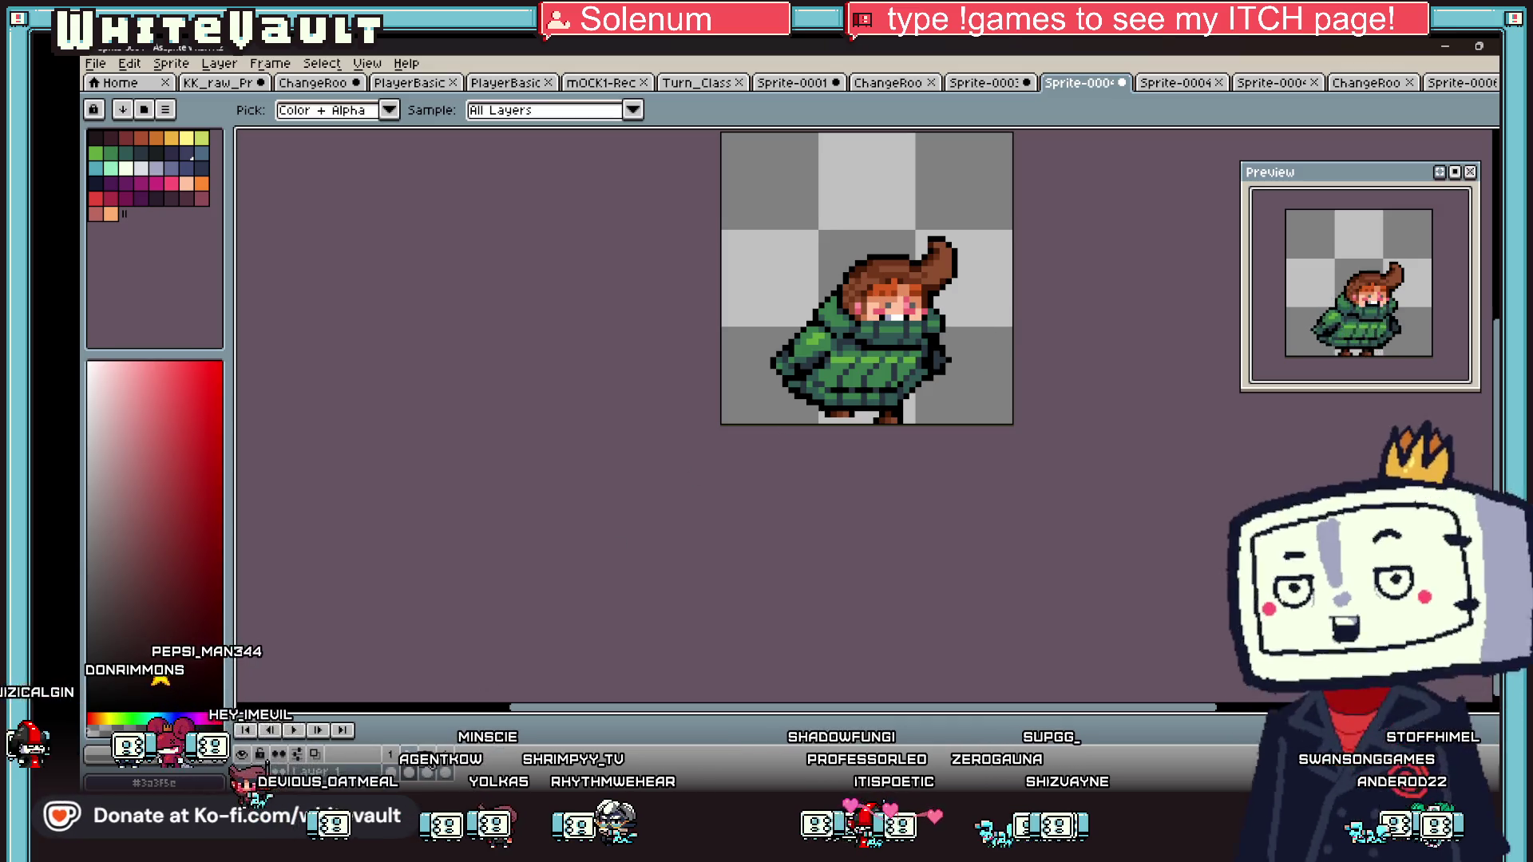
{"action": "scroll", "coordinate": [908, 366], "scroll_direction": "up", "scroll_amount": 3}
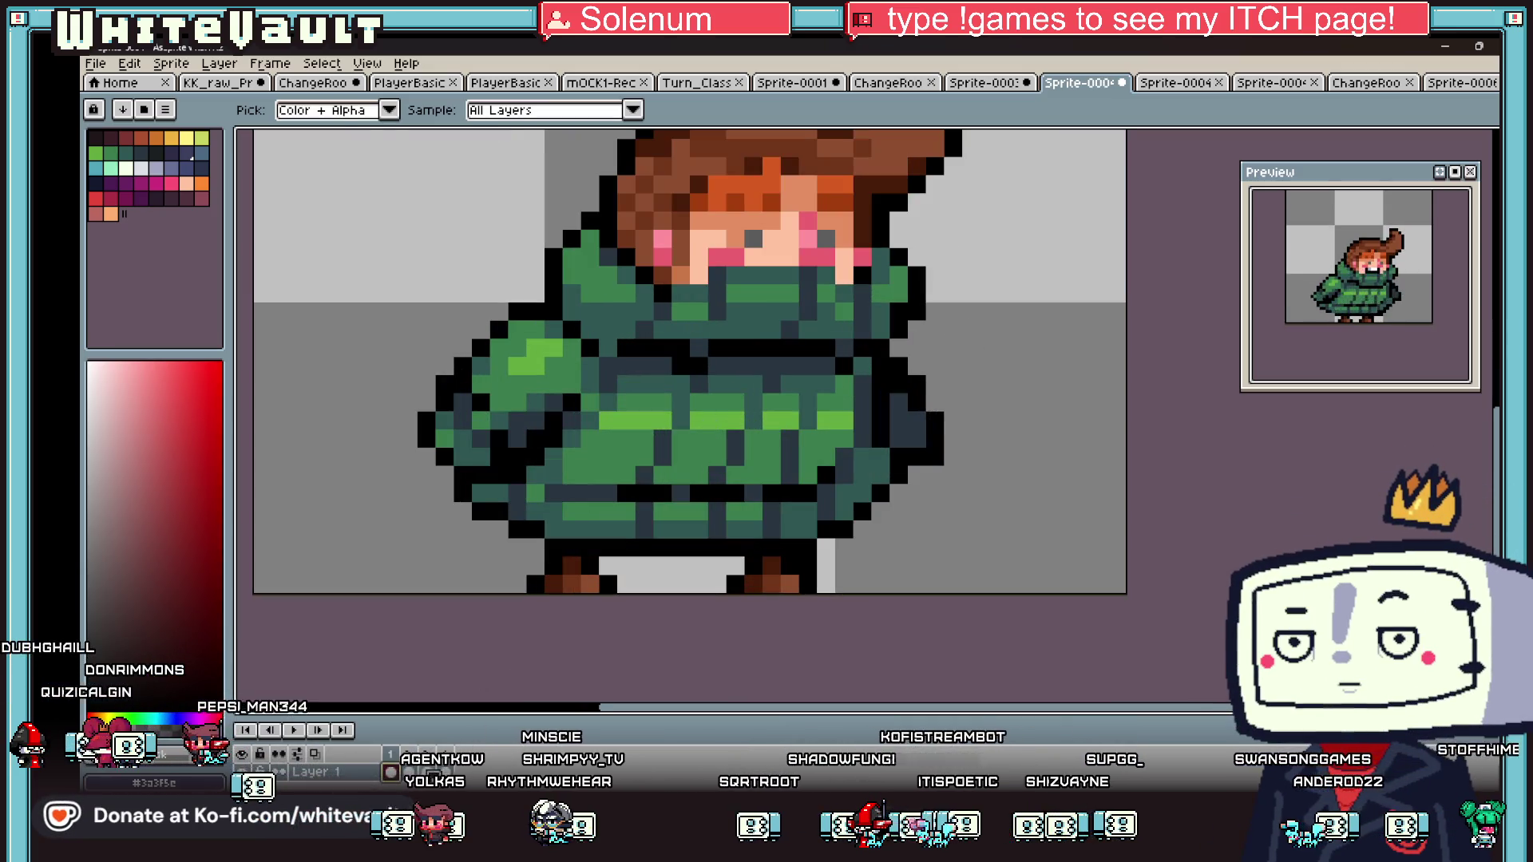
{"action": "left_click", "coordinate": [903, 288]}
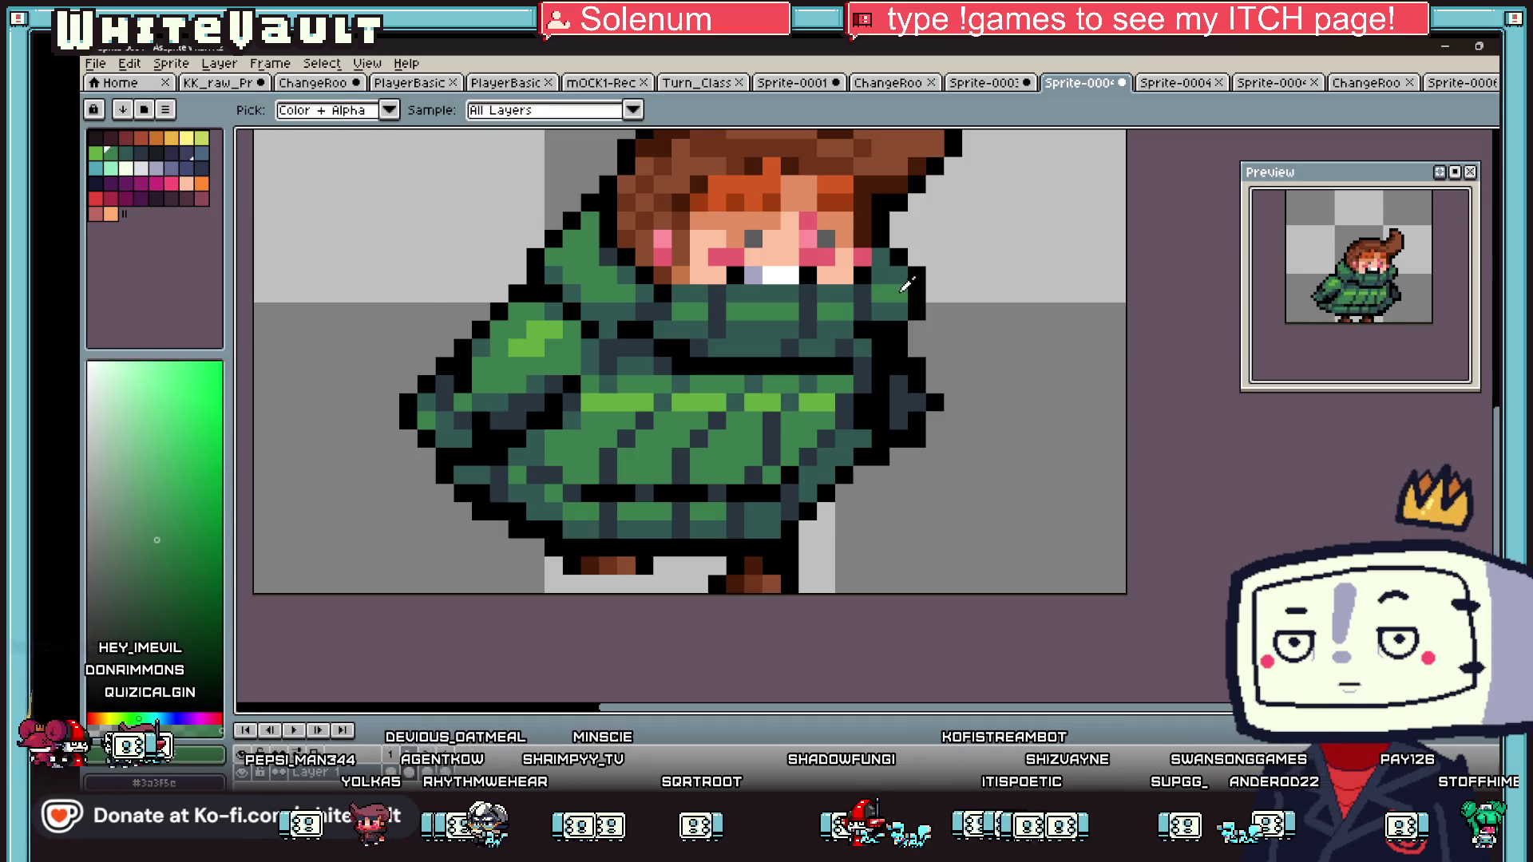
{"action": "key", "text": "b"}
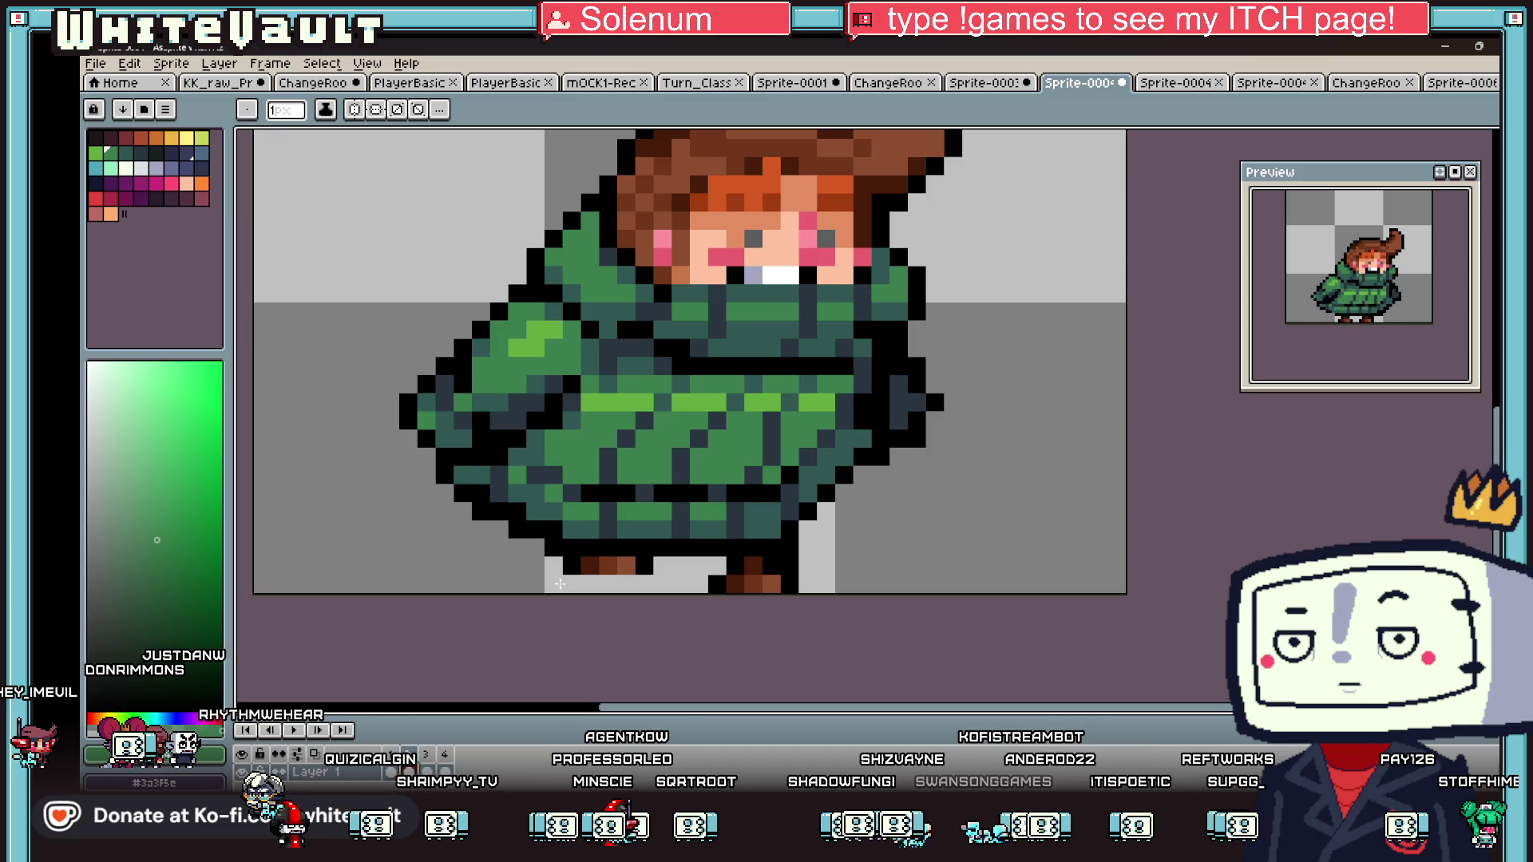
- Marquee the block by the coat's collar and nudge it one pixel right
{"action": "scroll", "coordinate": [990, 240], "scroll_direction": "down", "scroll_amount": 1}
{"action": "key", "text": "m"}
{"action": "scroll", "coordinate": [881, 291], "scroll_direction": "up", "scroll_amount": 1}
{"action": "mouse_move", "coordinate": [864, 271]}
{"action": "left_mouse_down"}
{"action": "mouse_move", "coordinate": [968, 326]}
{"action": "mouse_move", "coordinate": [933, 326]}
{"action": "left_mouse_up"}
{"action": "key", "text": "Right"}
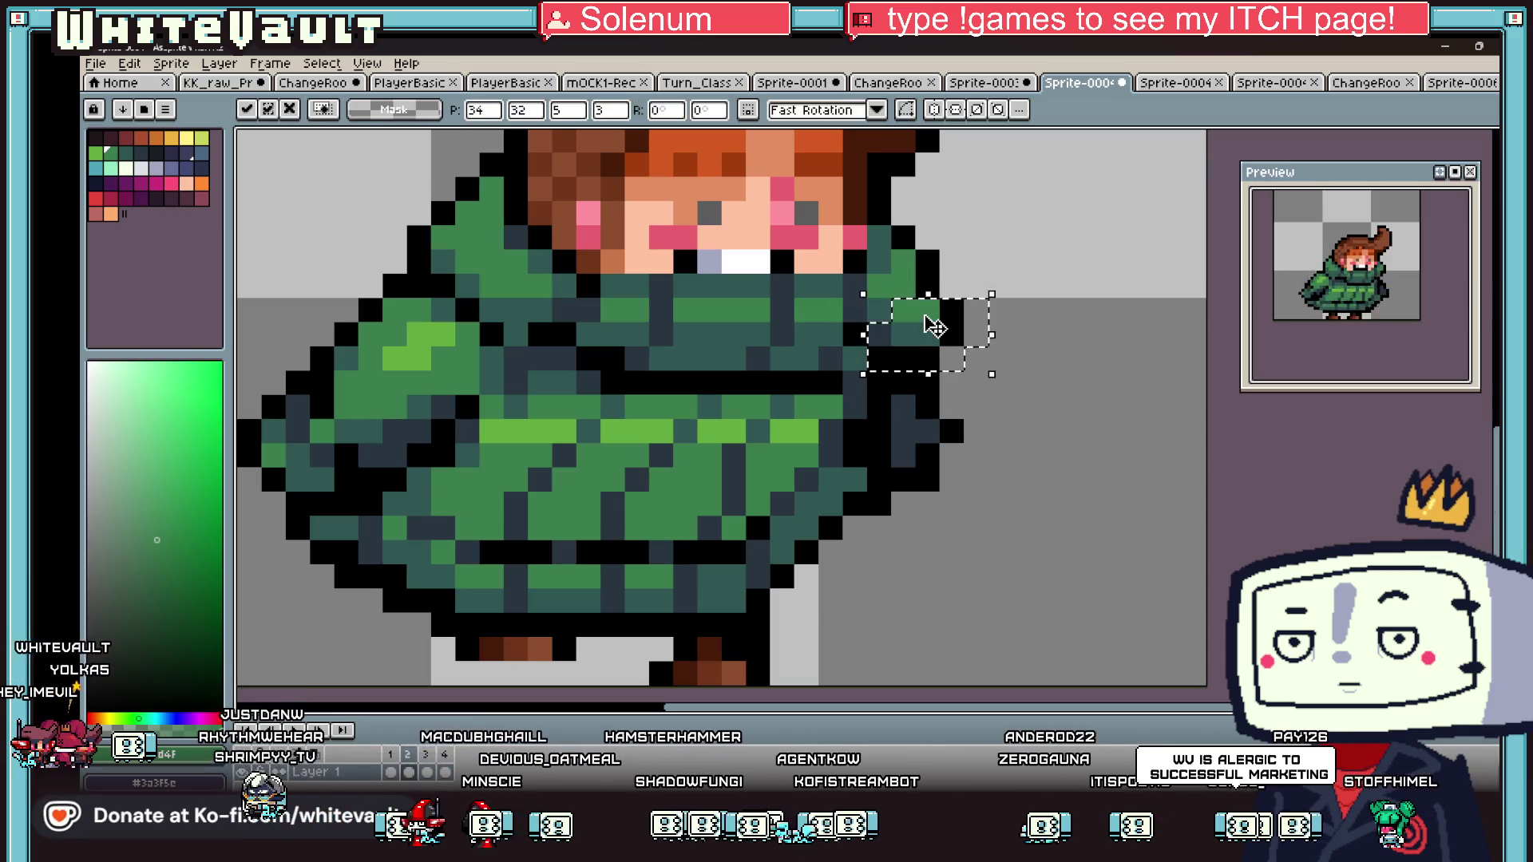
{"action": "key", "text": "ctrl+d"}
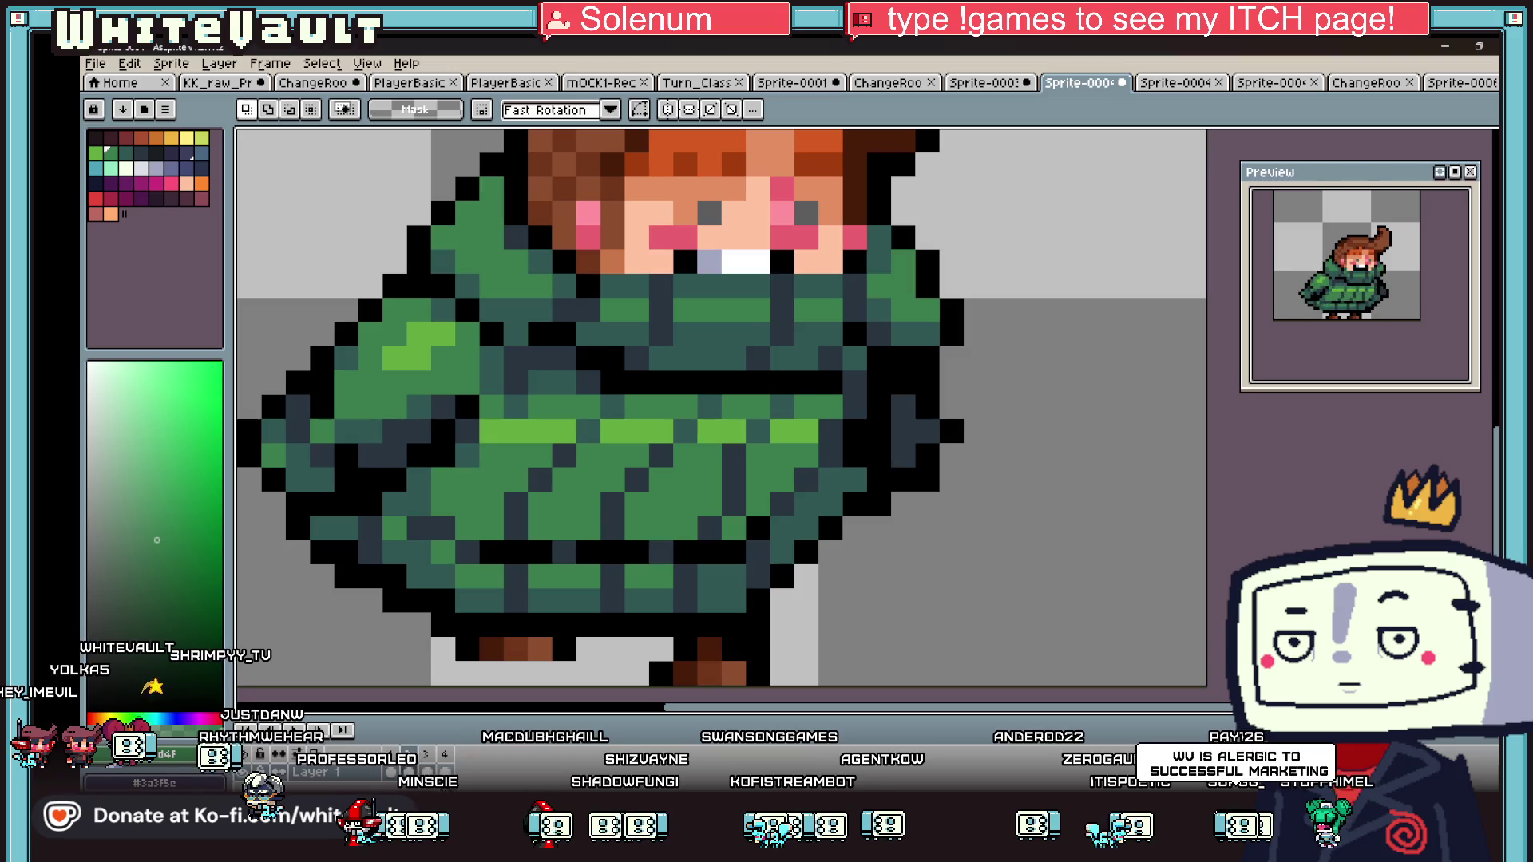
- Shift the collar block right on the following frames, then bring up the Sprite-0006 hotdog sprite
{"action": "key", "text": "Right"}
{"action": "mouse_move", "coordinate": [857, 288]}
{"action": "left_mouse_down"}
{"action": "mouse_move", "coordinate": [888, 339]}
{"action": "mouse_move", "coordinate": [906, 340]}
{"action": "left_mouse_up"}
{"action": "key", "text": "ctrl+d"}
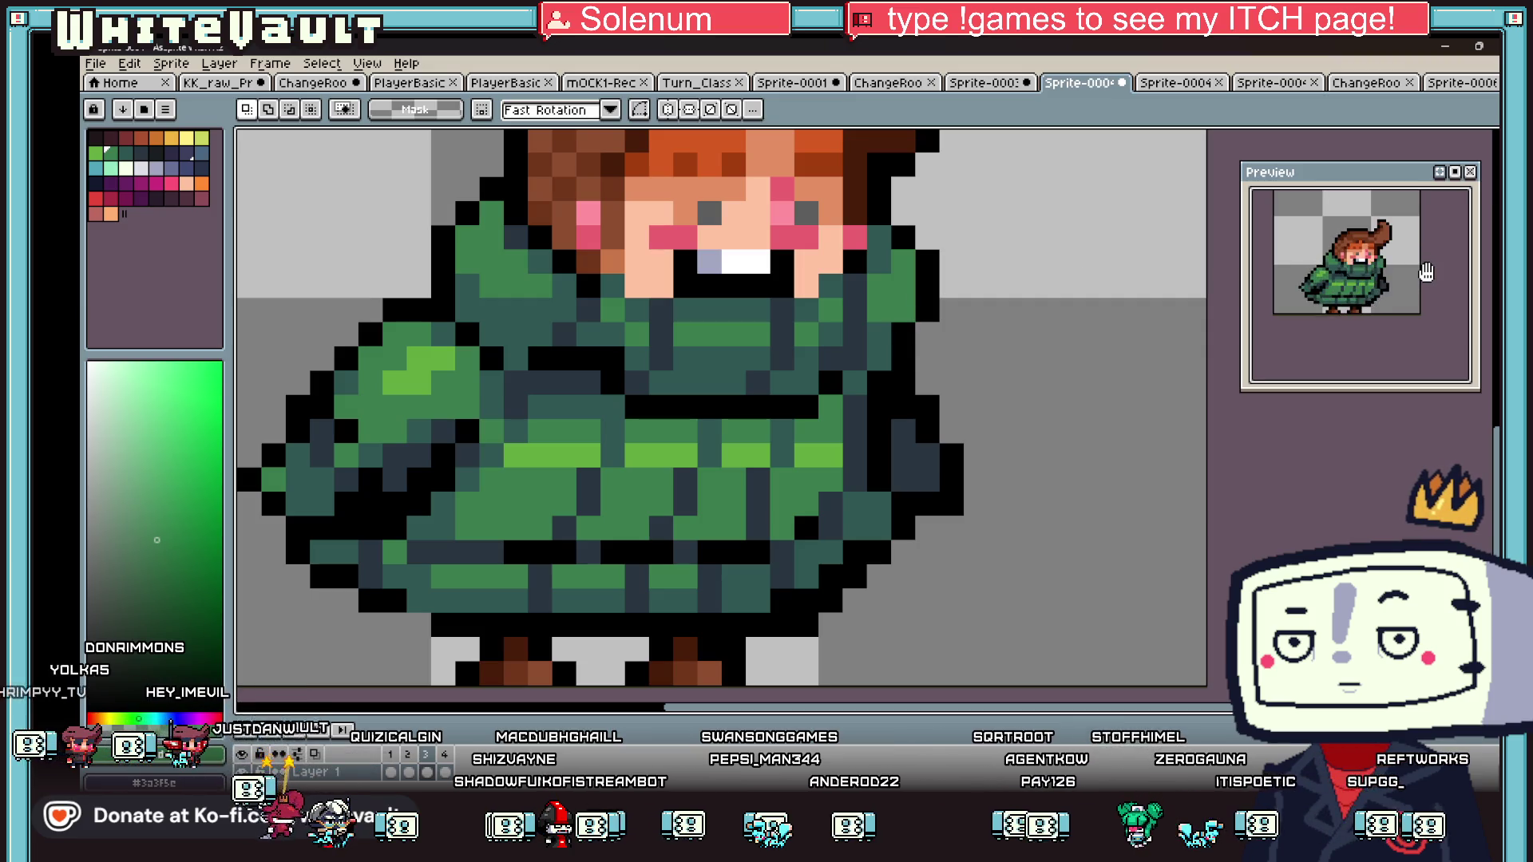
{"action": "left_click_drag", "start_coordinate": [839, 270], "coordinate": [919, 349]}
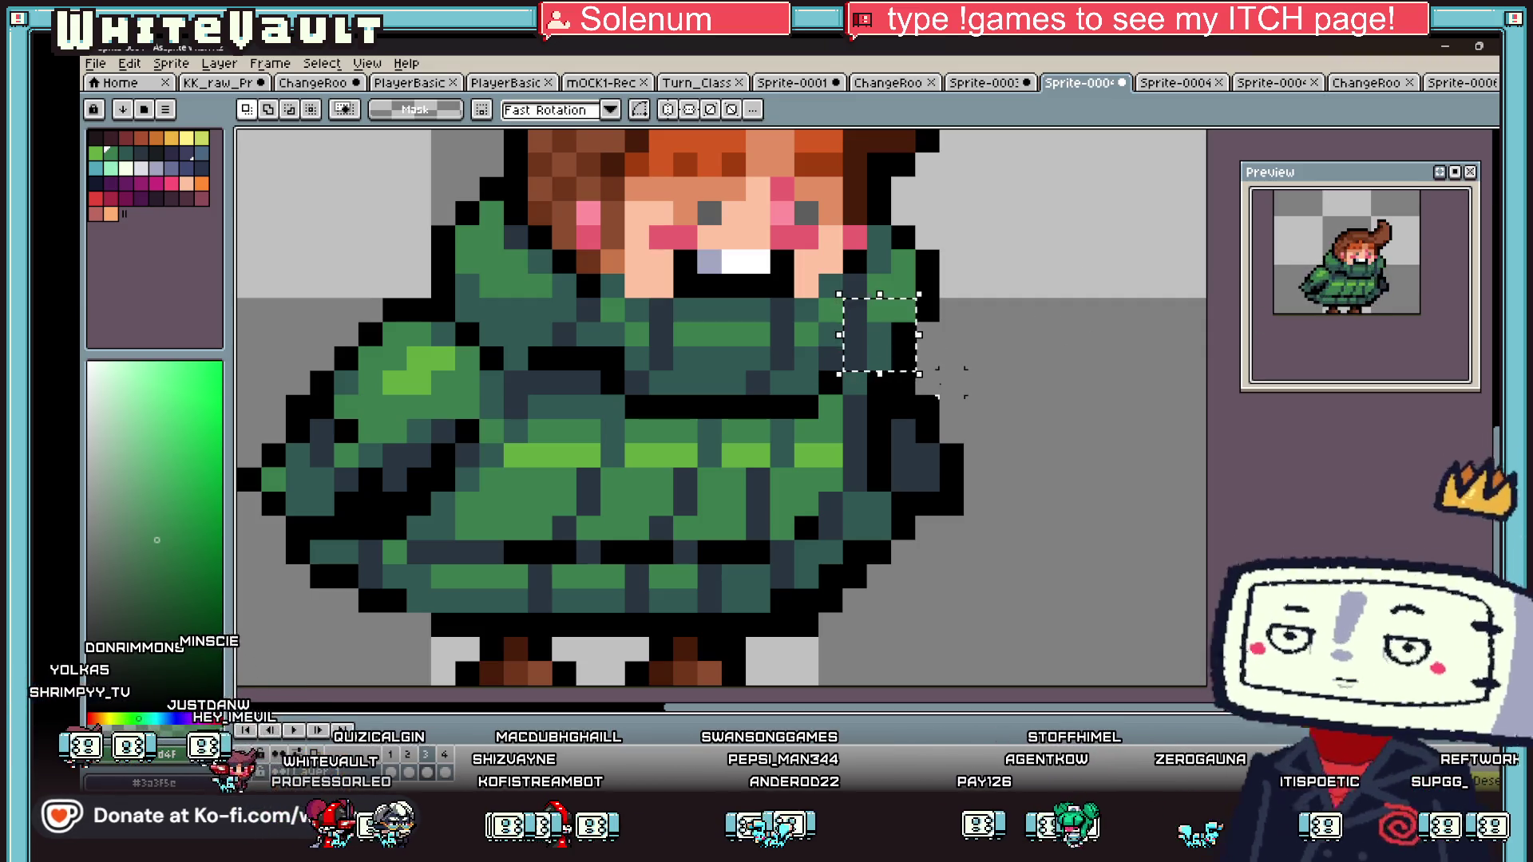
{"action": "key", "text": "Right"}
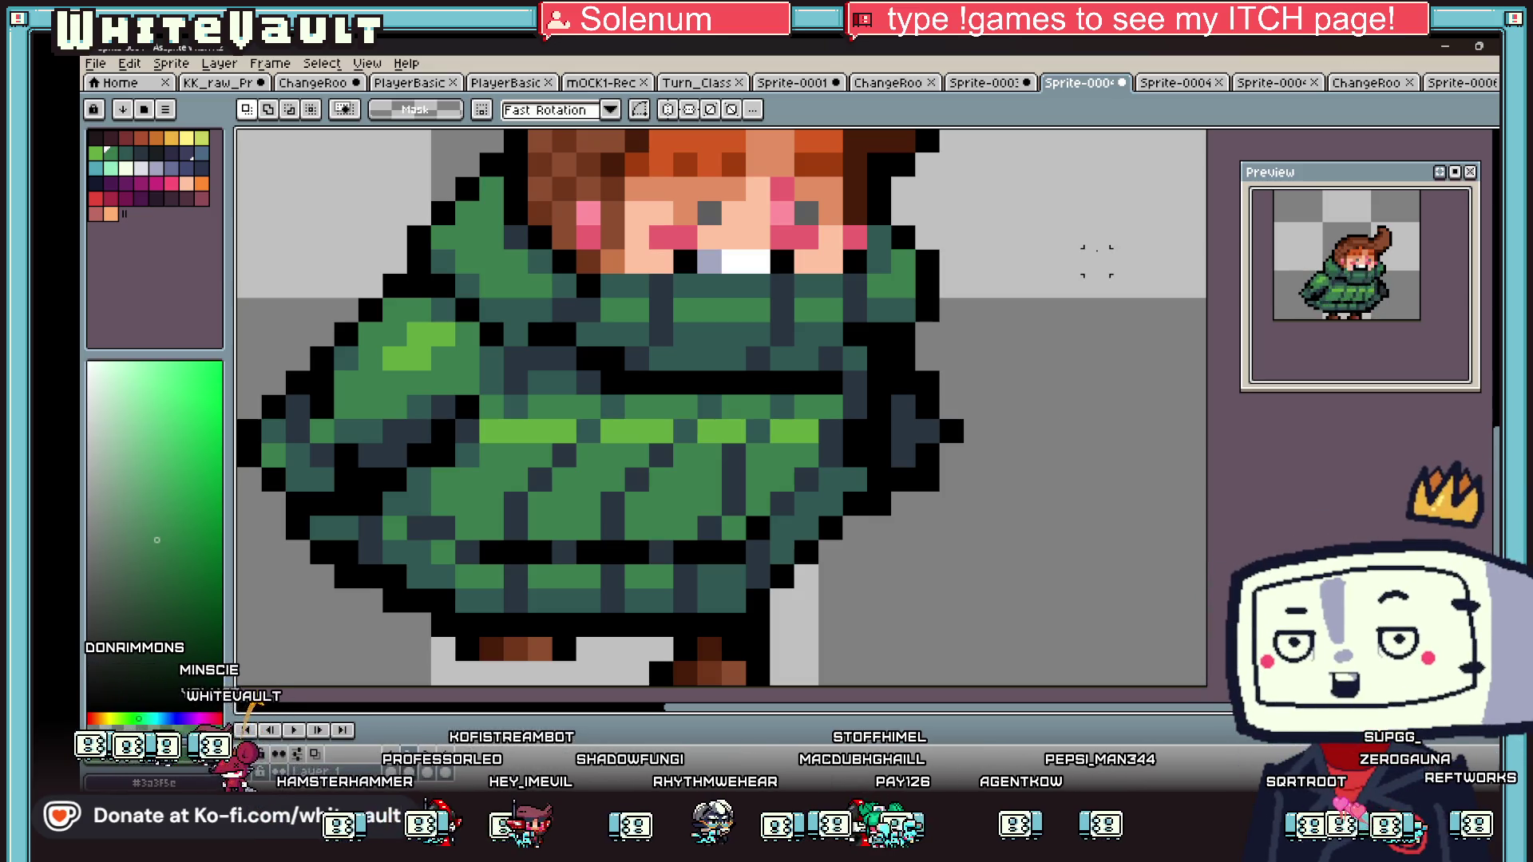
{"action": "scroll", "coordinate": [995, 388], "scroll_direction": "down", "scroll_amount": 3}
{"action": "left_click", "coordinate": [1437, 83]}
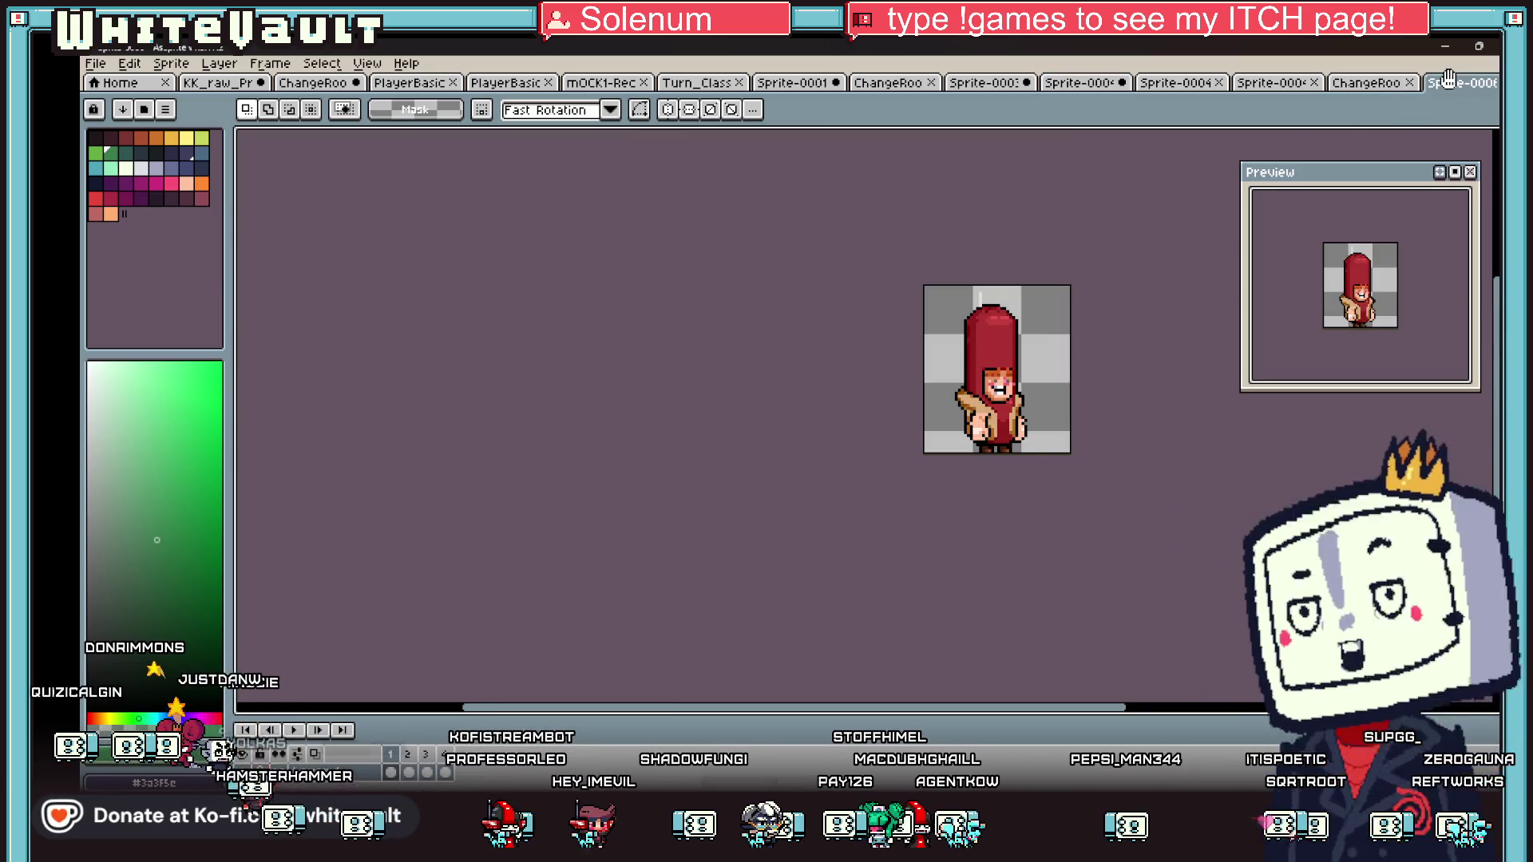
- Look through Sprite-0004, Sprite-0001, Turn_Class, ChangeRoo and Sprite-0002, then return to Sprite-0003
{"action": "scroll", "coordinate": [1168, 311], "scroll_direction": "up", "scroll_amount": 1}
{"action": "scroll", "coordinate": [1175, 320], "scroll_direction": "down", "scroll_amount": 1}
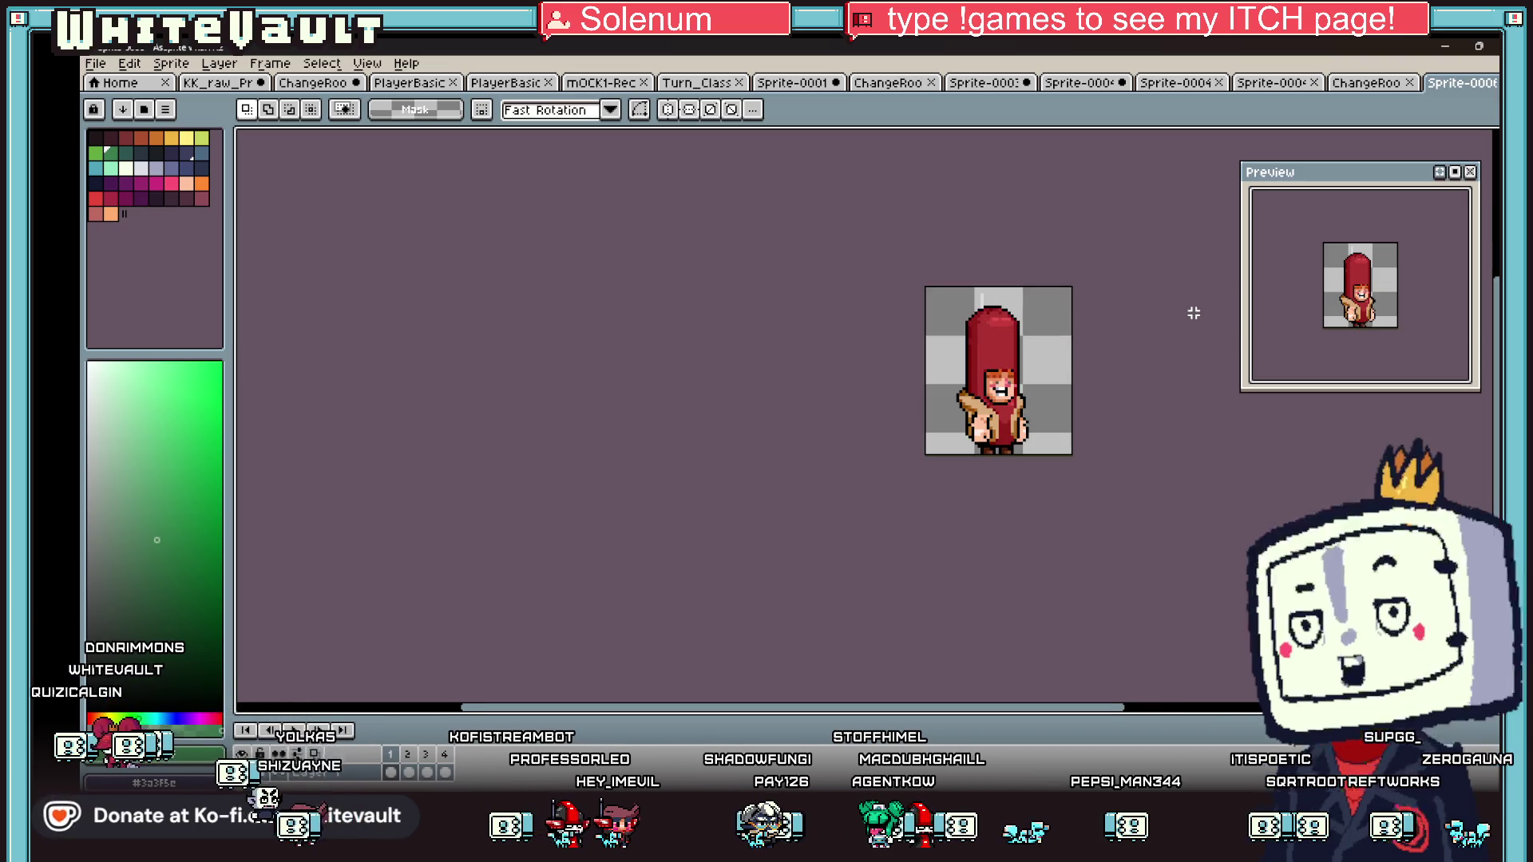
{"action": "left_click", "coordinate": [1377, 83]}
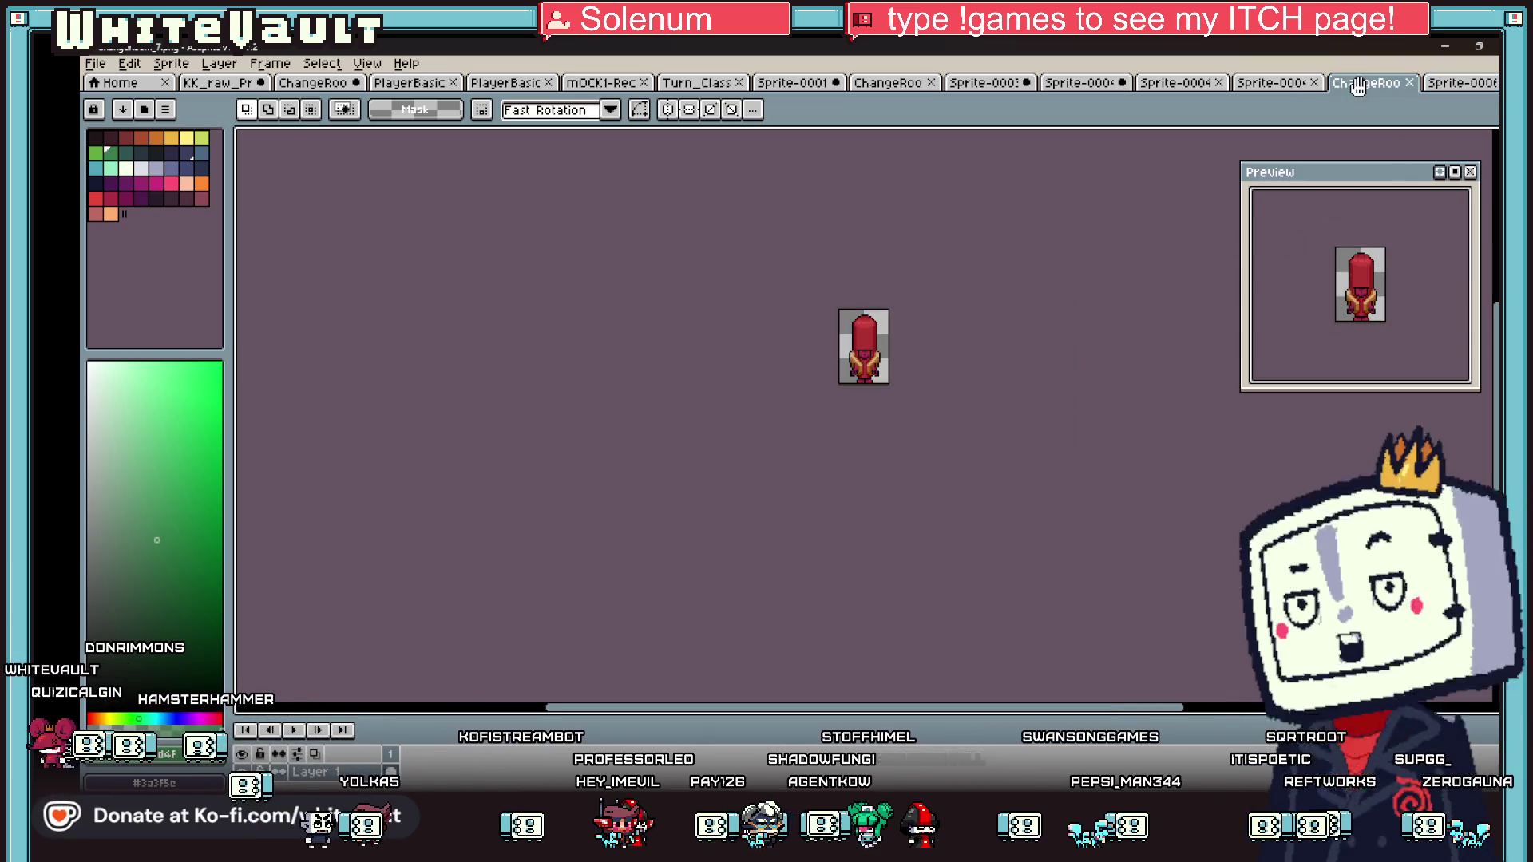
{"action": "left_click", "coordinate": [1273, 84]}
{"action": "left_click", "coordinate": [1153, 80]}
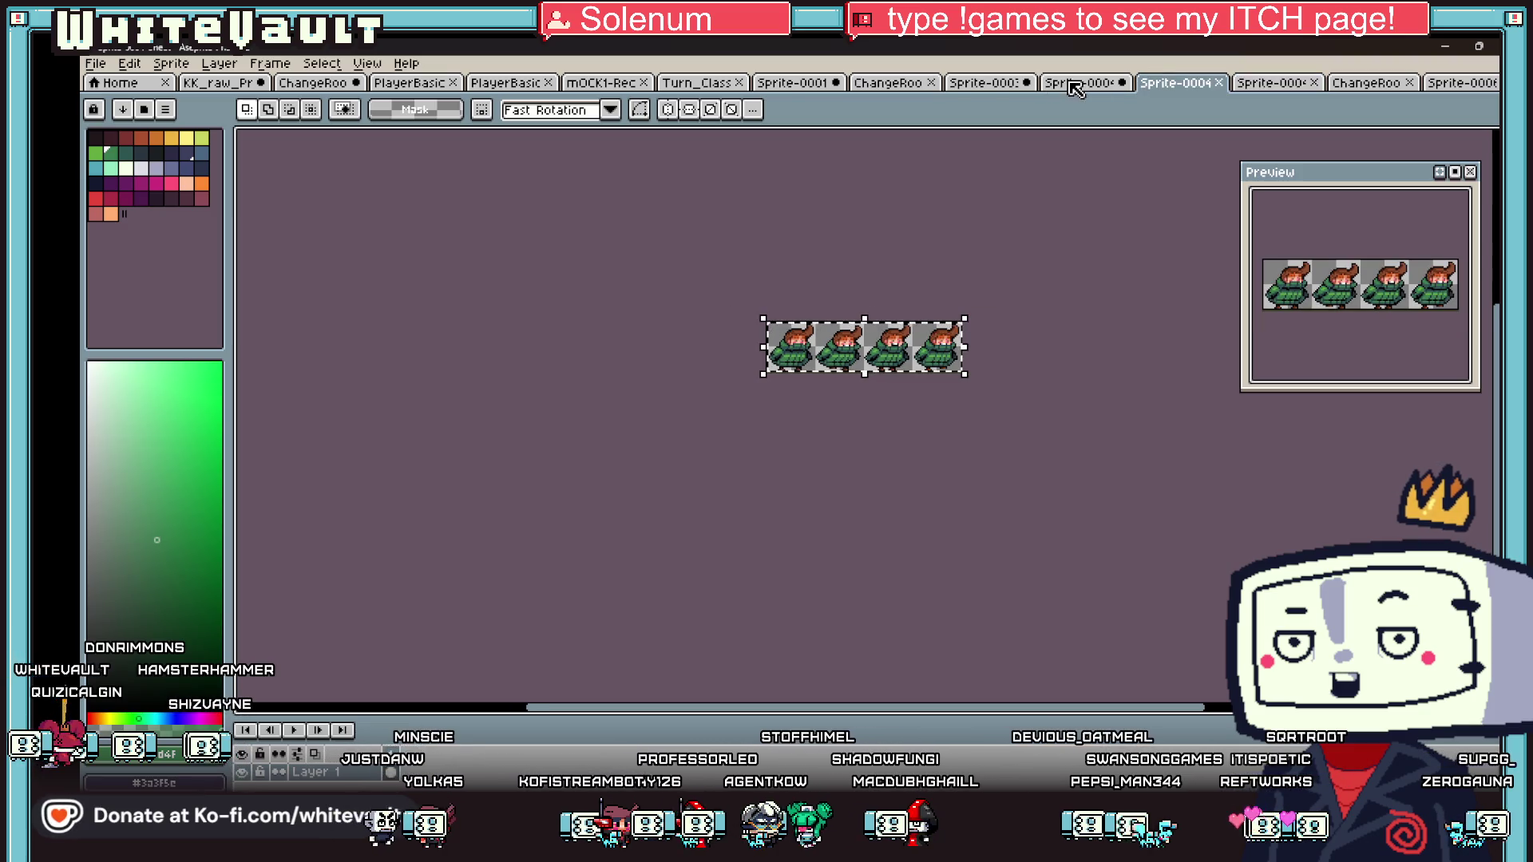
{"action": "left_click", "coordinate": [765, 83]}
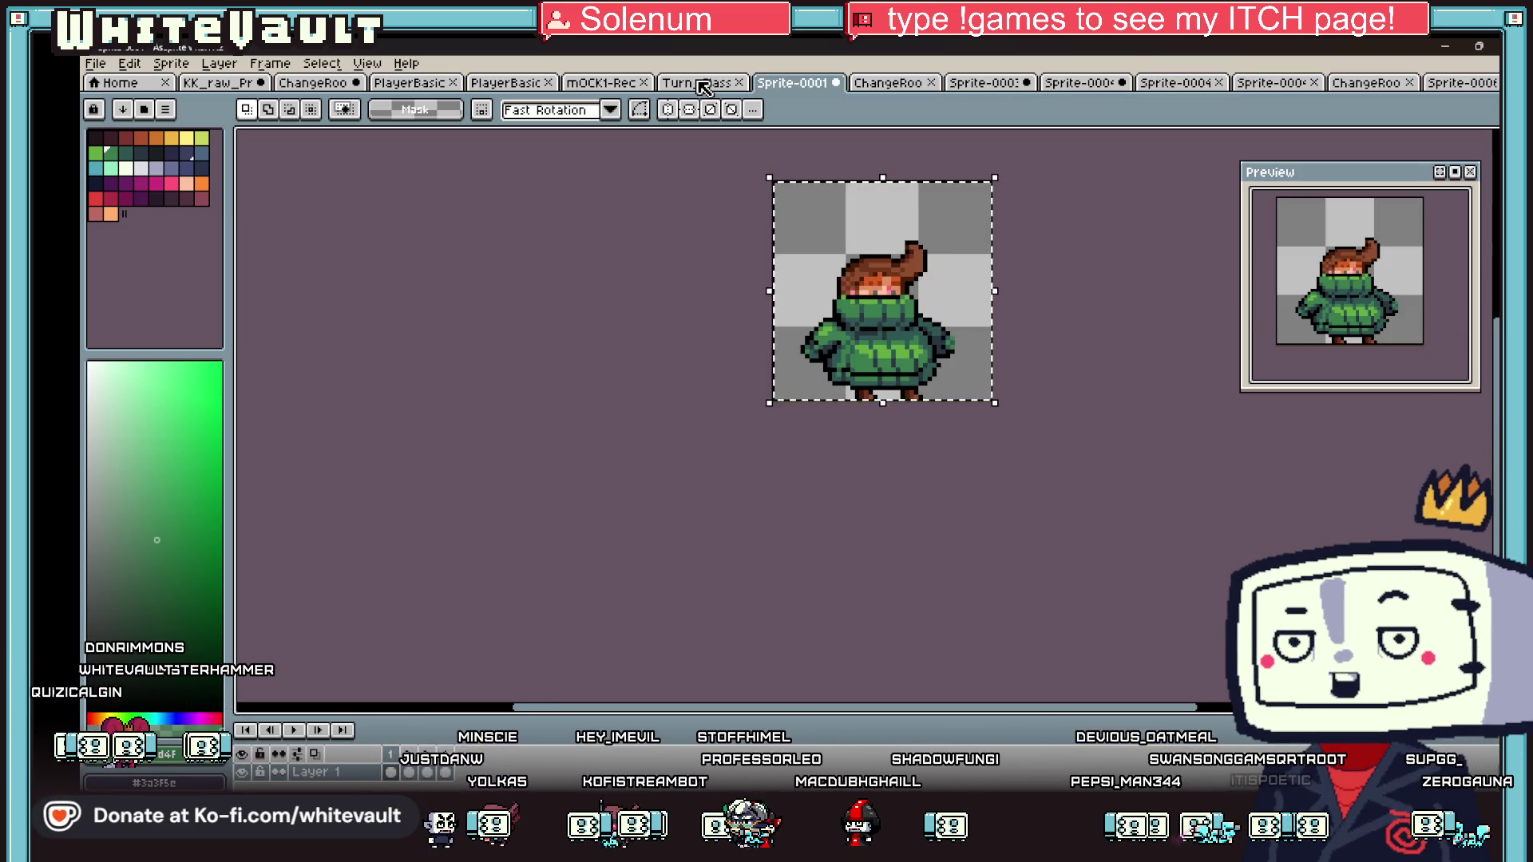
{"action": "left_click", "coordinate": [701, 83]}
{"action": "left_click", "coordinate": [905, 85]}
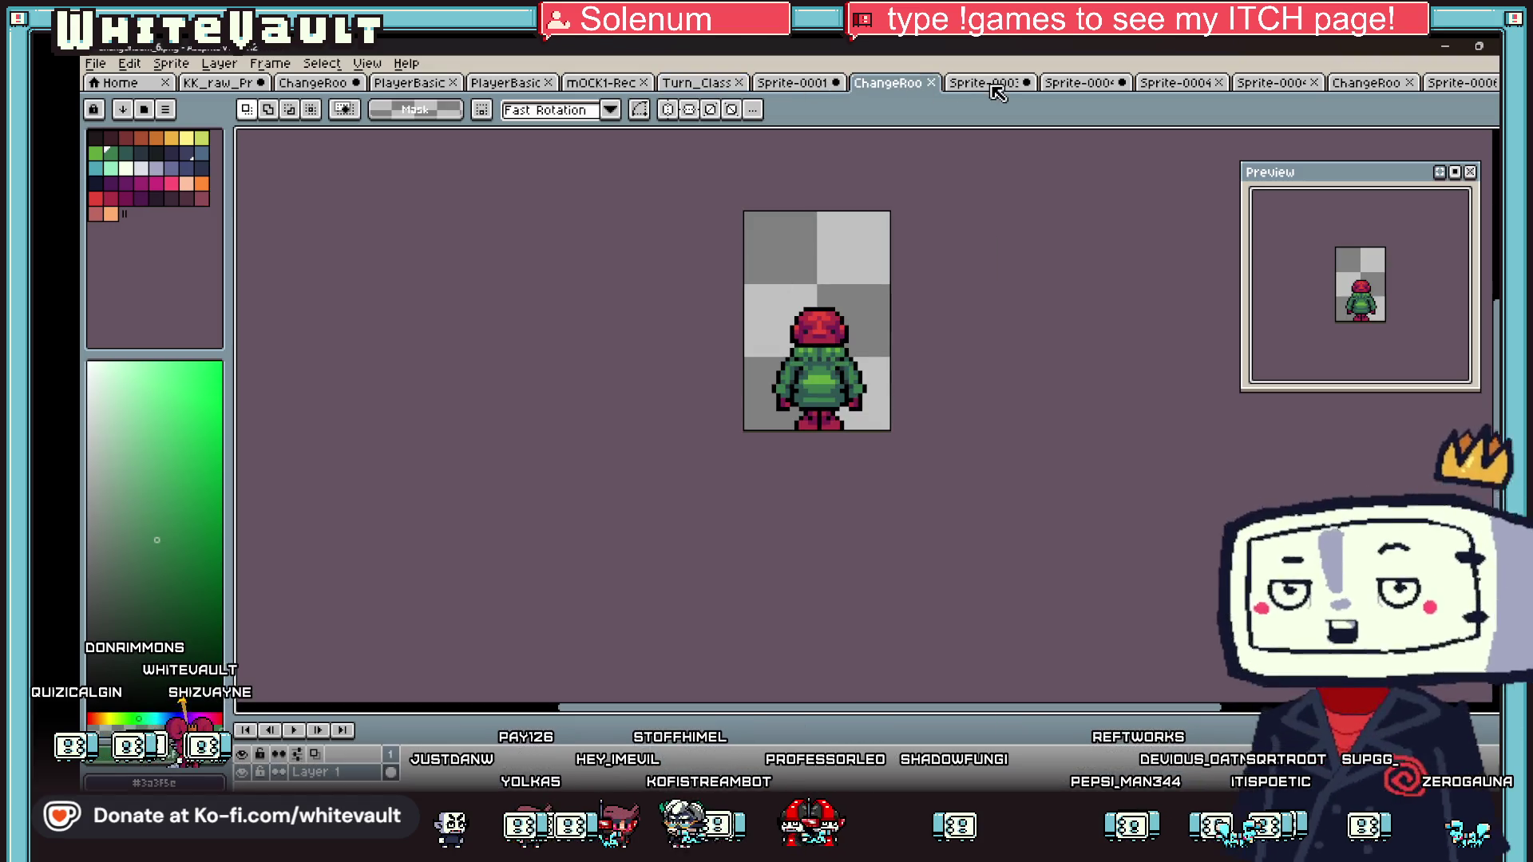
{"action": "left_click", "coordinate": [999, 85]}
{"action": "left_click", "coordinate": [1083, 84]}
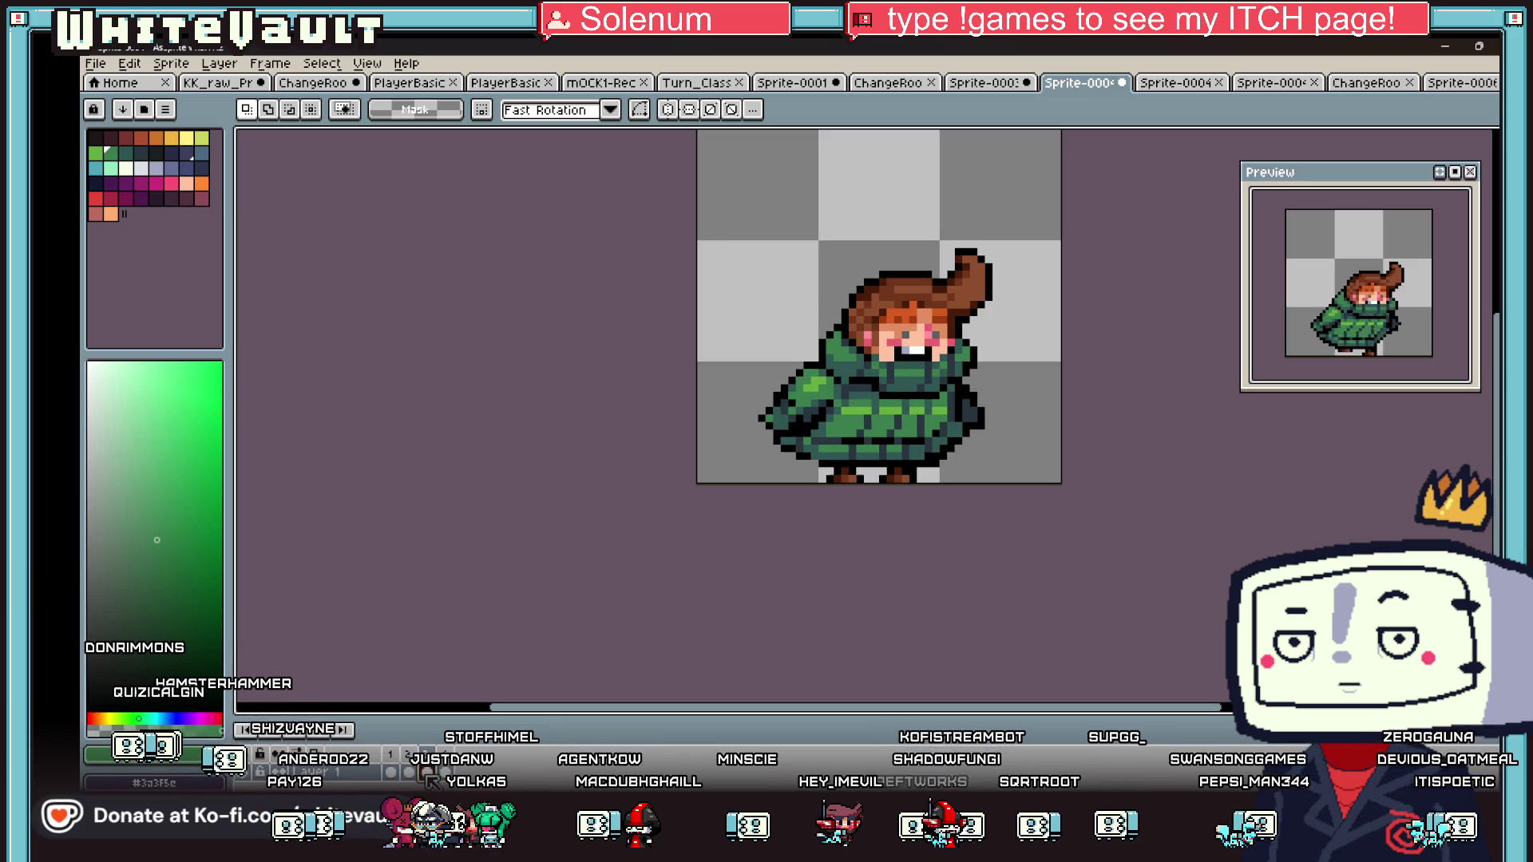
- Rework the coat's left sleeve, undoing one attempt and moving just its lower part
{"action": "scroll", "coordinate": [761, 449], "scroll_direction": "up", "scroll_amount": 2}
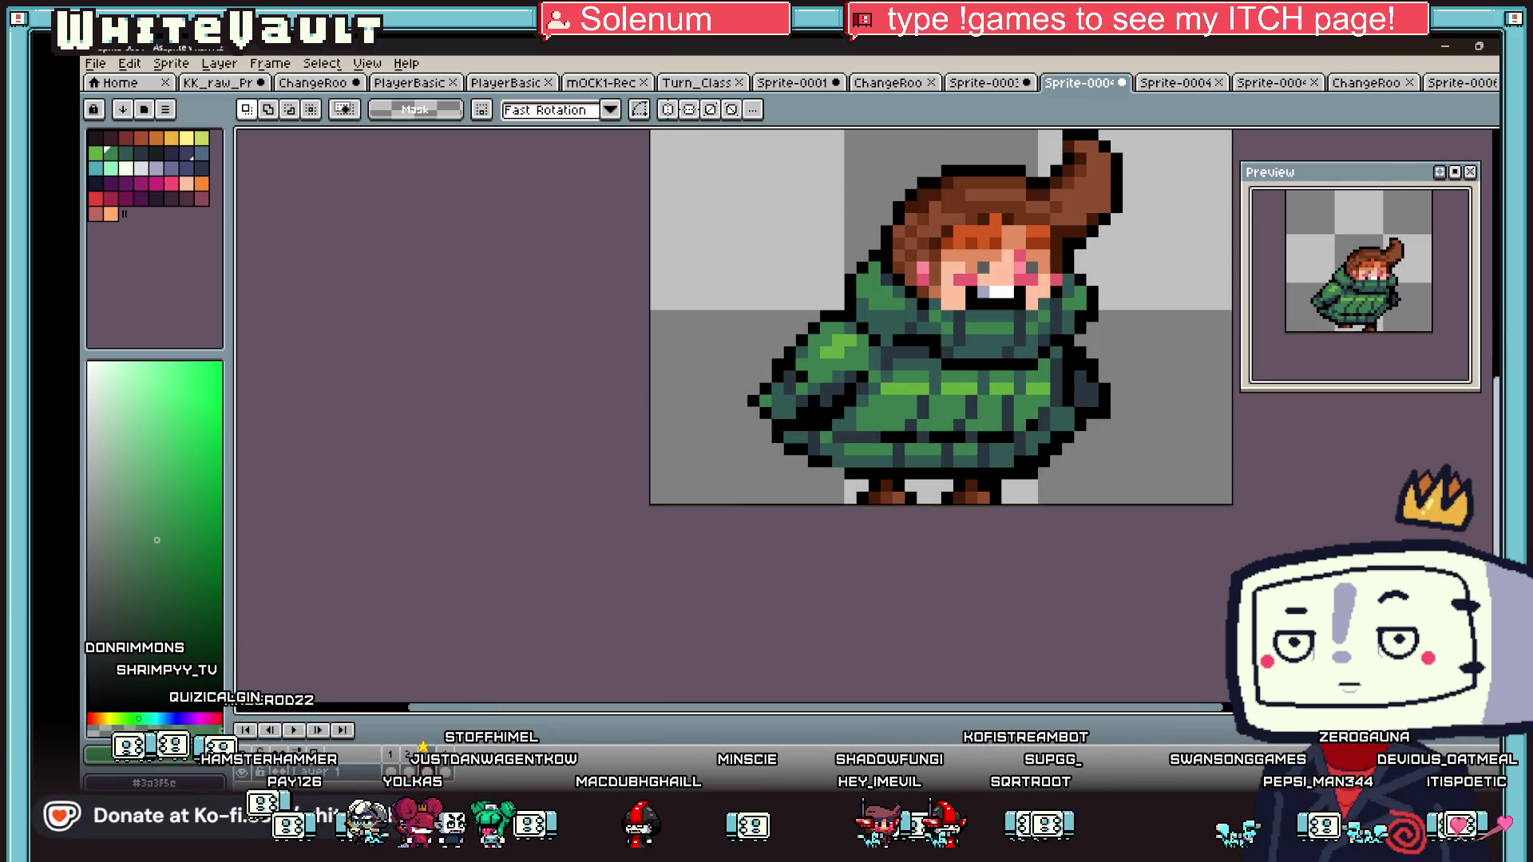
{"action": "scroll", "coordinate": [758, 415], "scroll_direction": "up", "scroll_amount": 1}
{"action": "mouse_move", "coordinate": [703, 309]}
{"action": "left_mouse_down"}
{"action": "mouse_move", "coordinate": [837, 444]}
{"action": "mouse_move", "coordinate": [810, 404]}
{"action": "mouse_move", "coordinate": [854, 440]}
{"action": "left_mouse_up"}
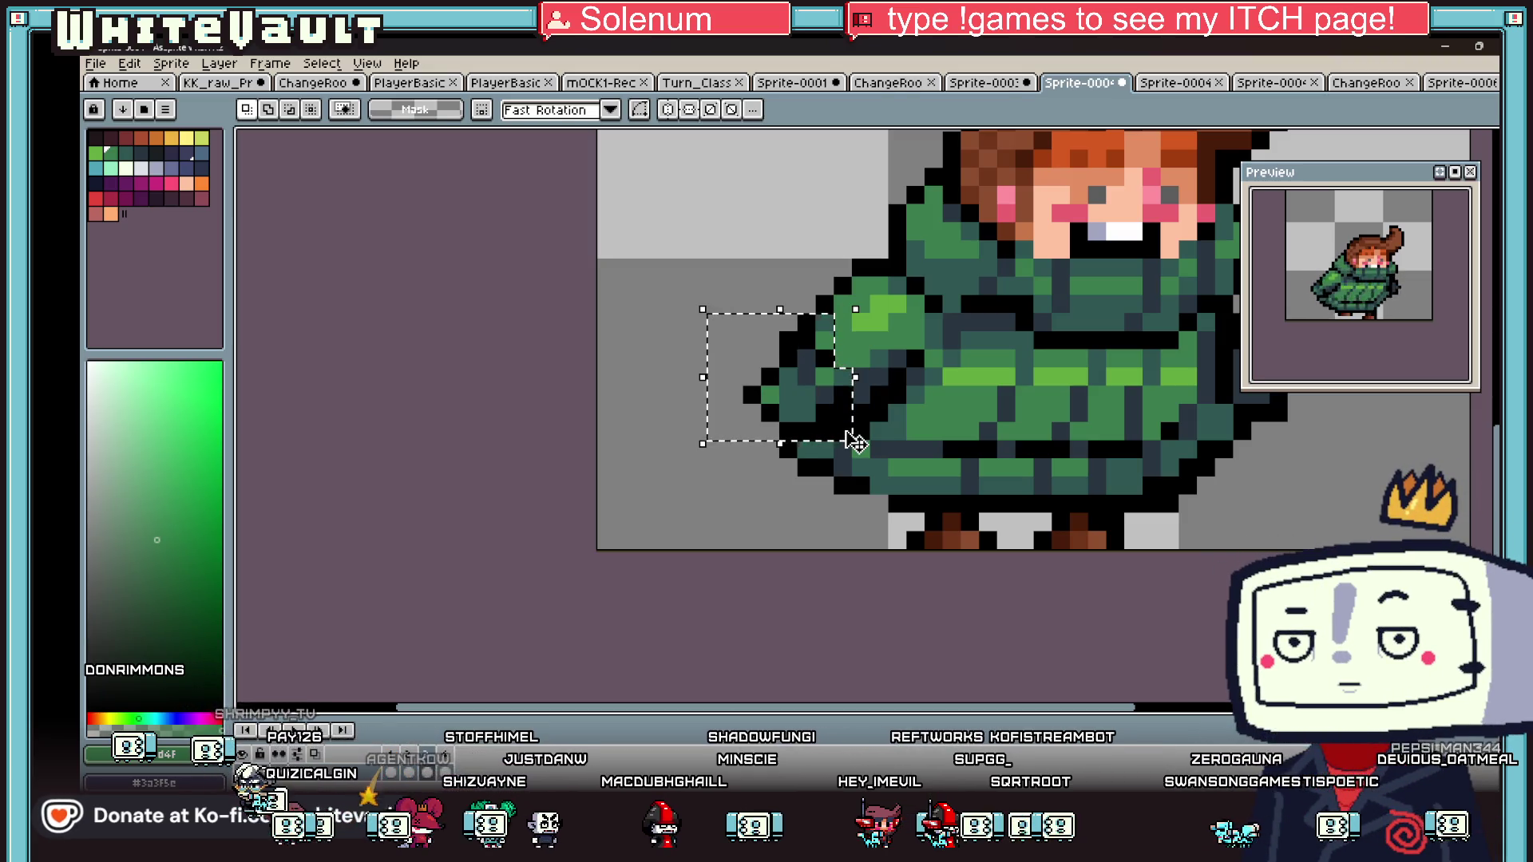
{"action": "key", "text": "Return"}
{"action": "key", "text": "ctrl+z"}
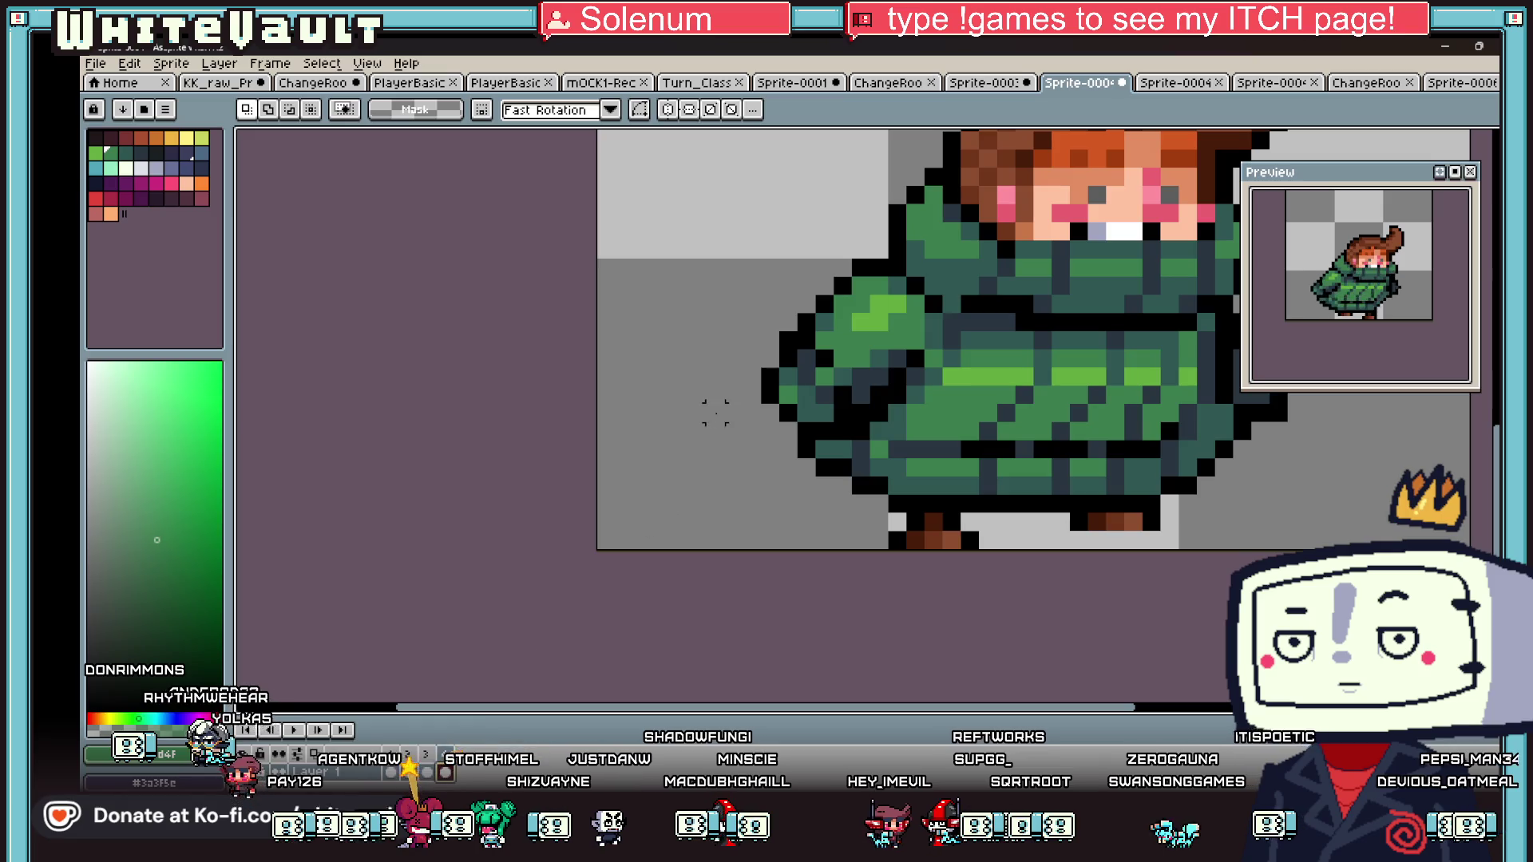
{"action": "left_click_drag", "start_coordinate": [721, 273], "coordinate": [801, 426]}
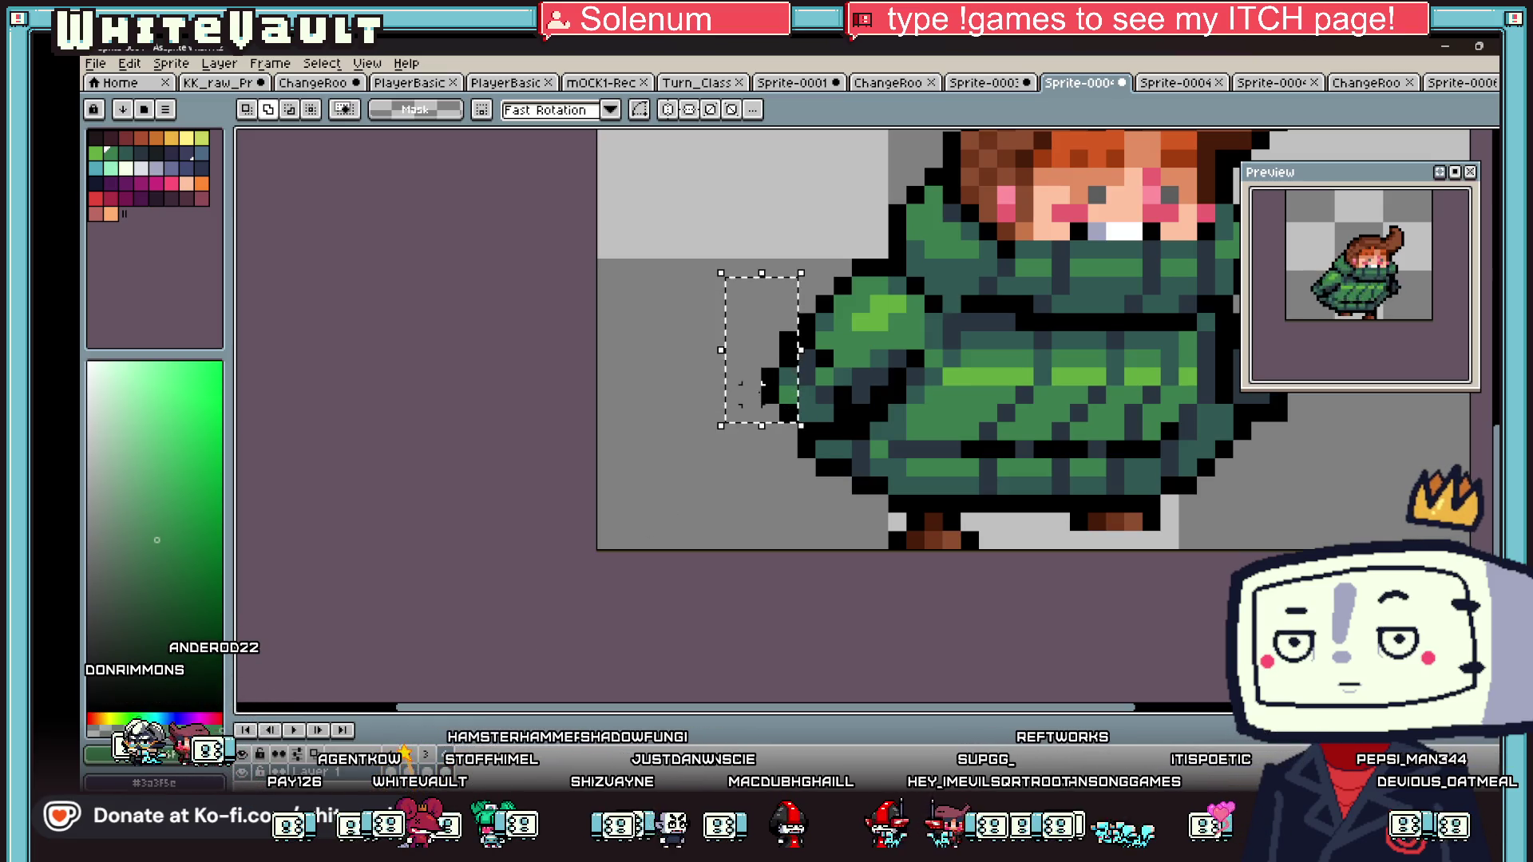
{"action": "mouse_move", "coordinate": [740, 383]}
{"action": "left_mouse_down"}
{"action": "mouse_move", "coordinate": [813, 427]}
{"action": "mouse_move", "coordinate": [787, 412]}
{"action": "left_mouse_up"}
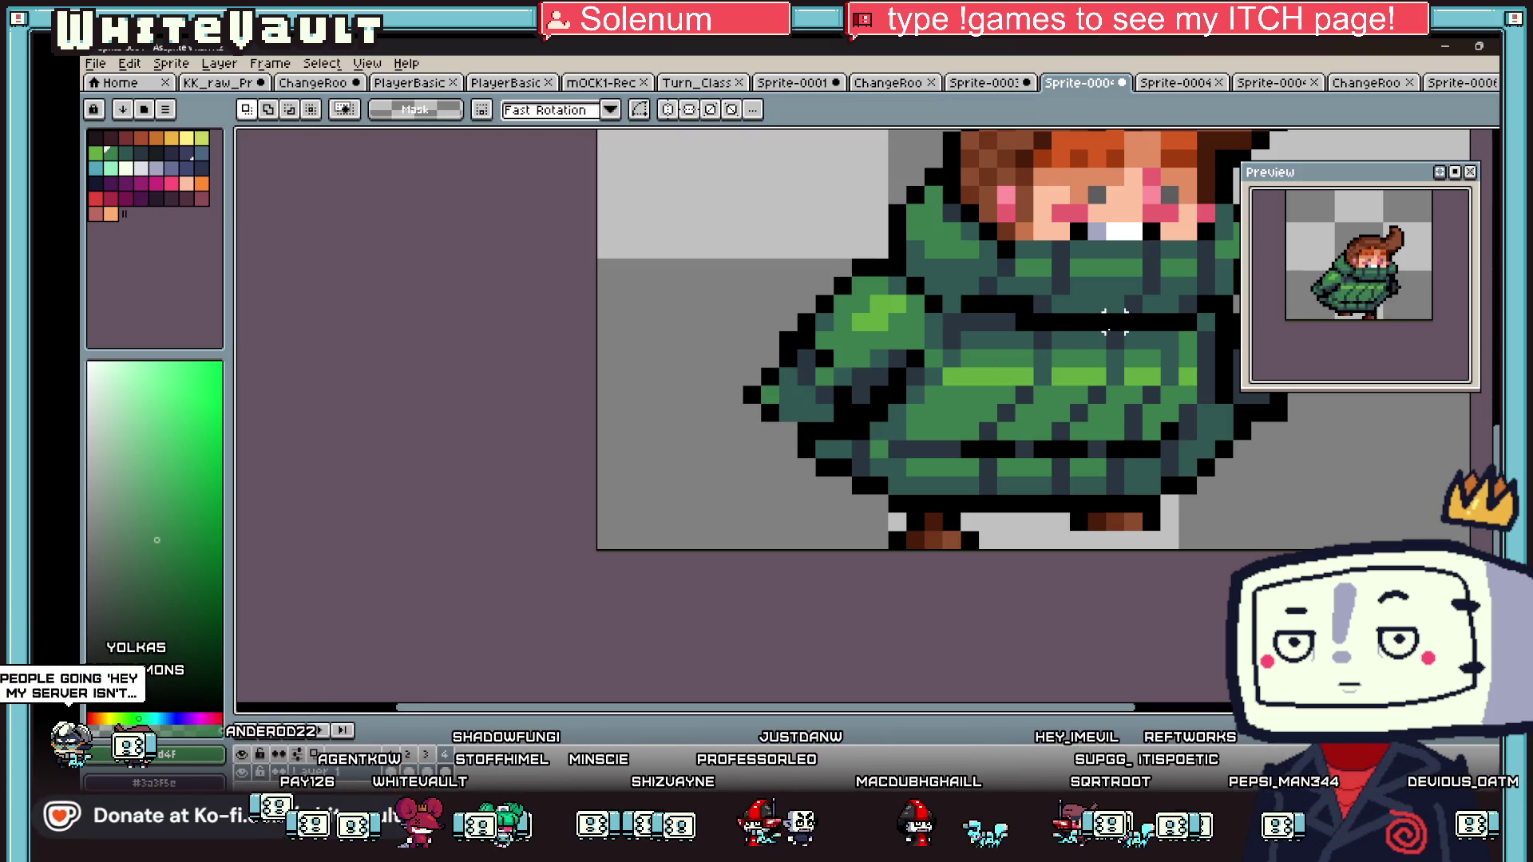
{"action": "scroll", "coordinate": [1114, 323], "scroll_direction": "down", "scroll_amount": 3}
{"action": "scroll", "coordinate": [950, 399], "scroll_direction": "up", "scroll_amount": 2}
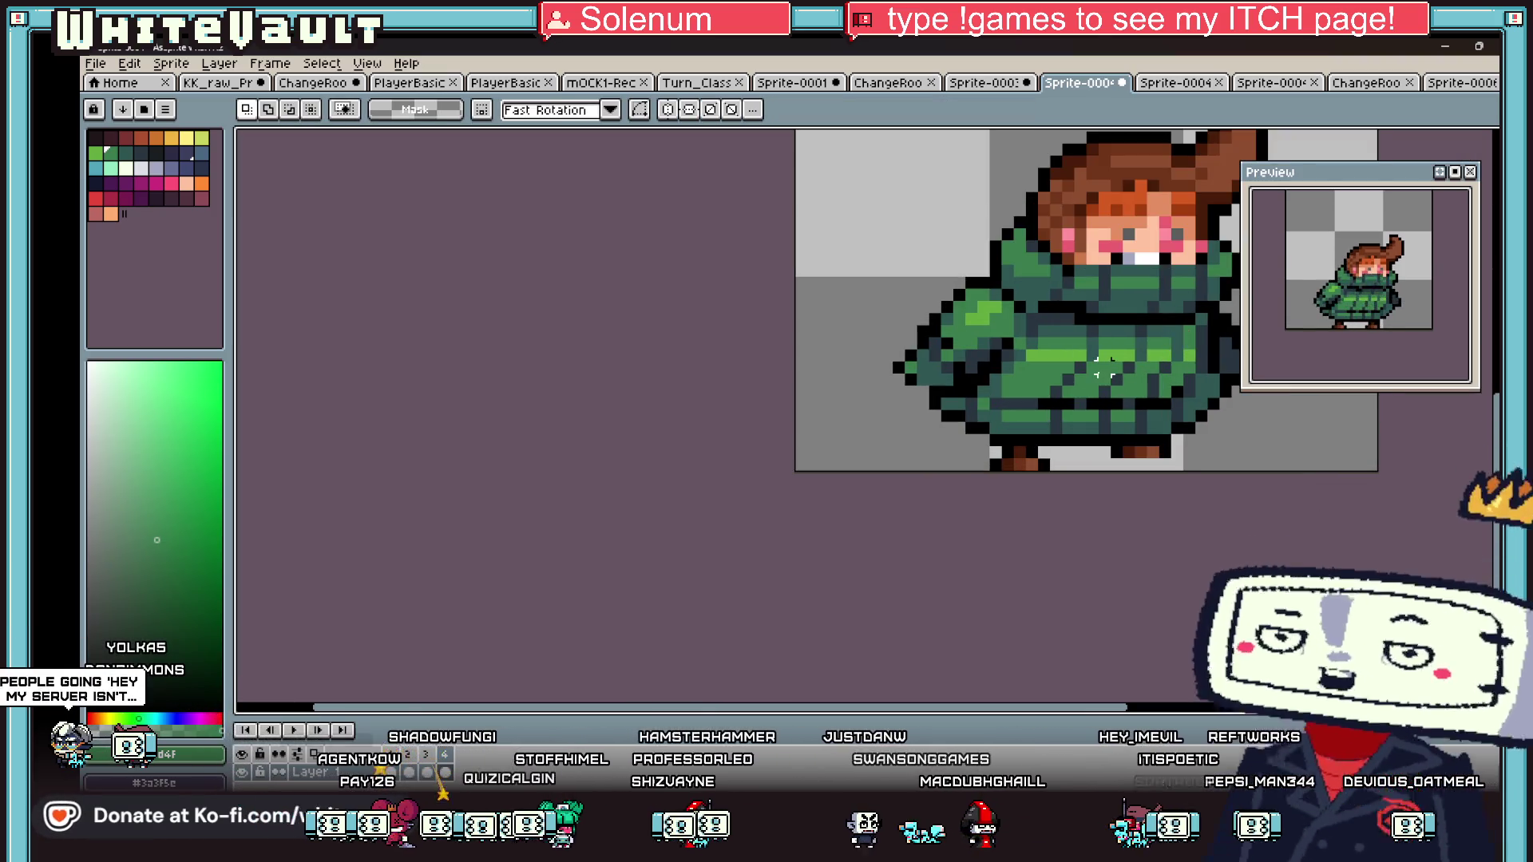
{"action": "key", "text": "ctrl+d"}
{"action": "scroll", "coordinate": [1155, 360], "scroll_direction": "down", "scroll_amount": 2}
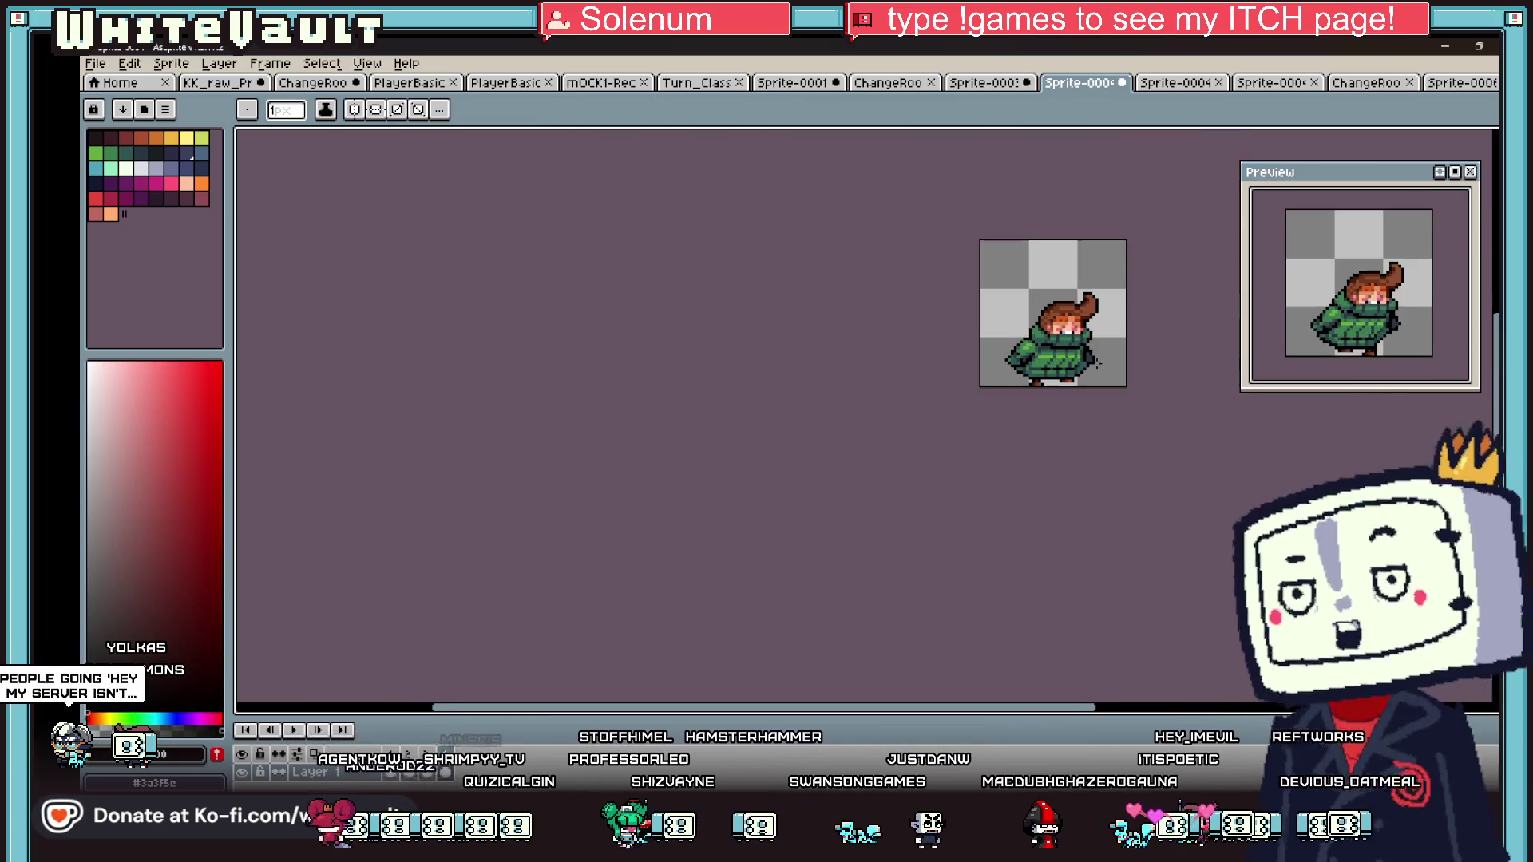
{"action": "scroll", "coordinate": [1155, 360], "scroll_direction": "up", "scroll_amount": 1}
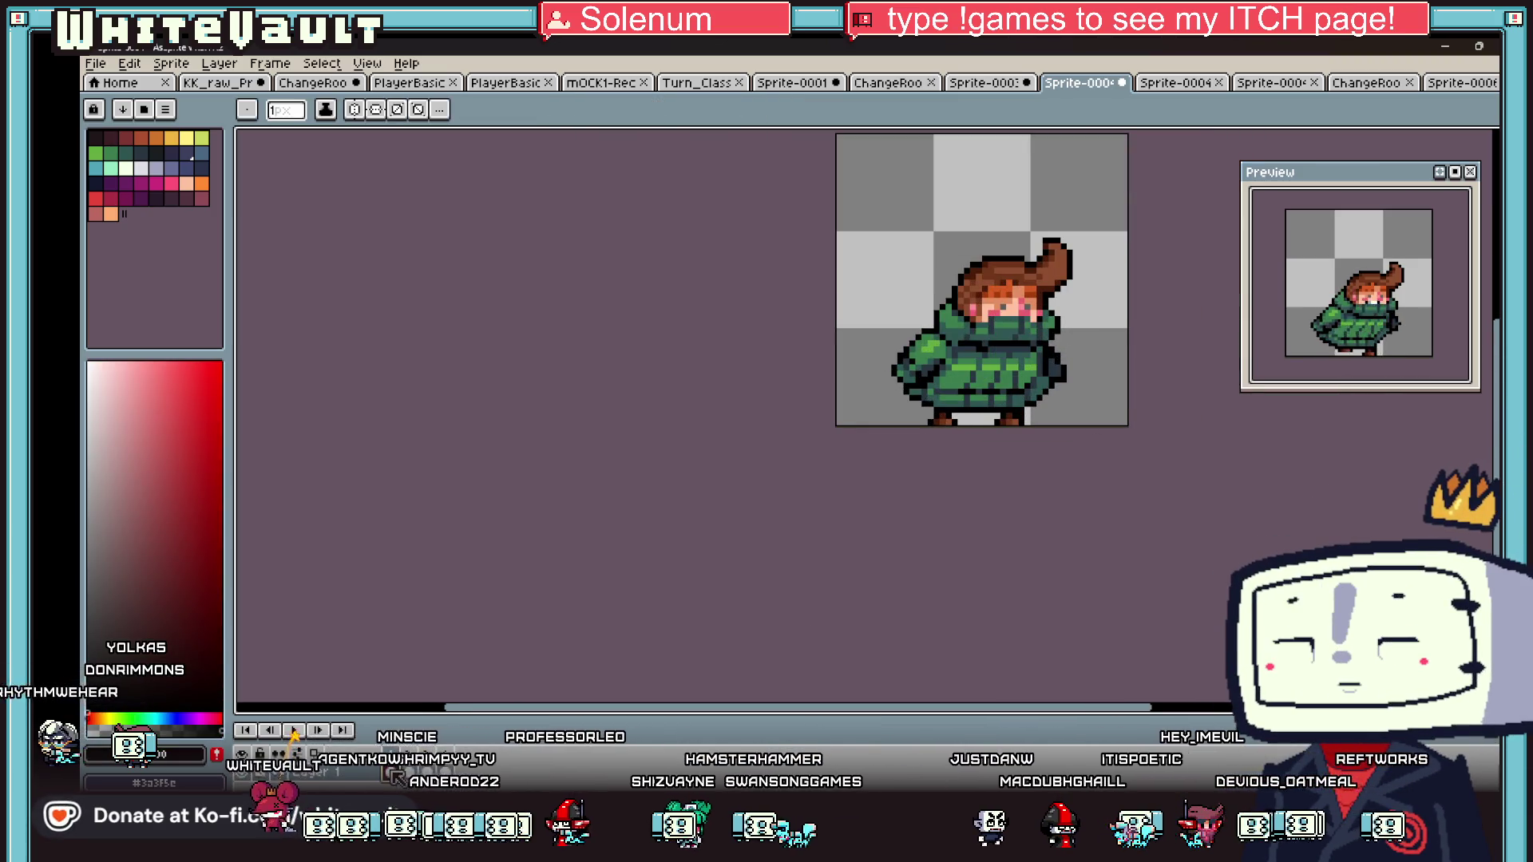
- Advance two frames and paint the grey gap at the sleeve edge dark green
{"action": "key", "text": "Right"}
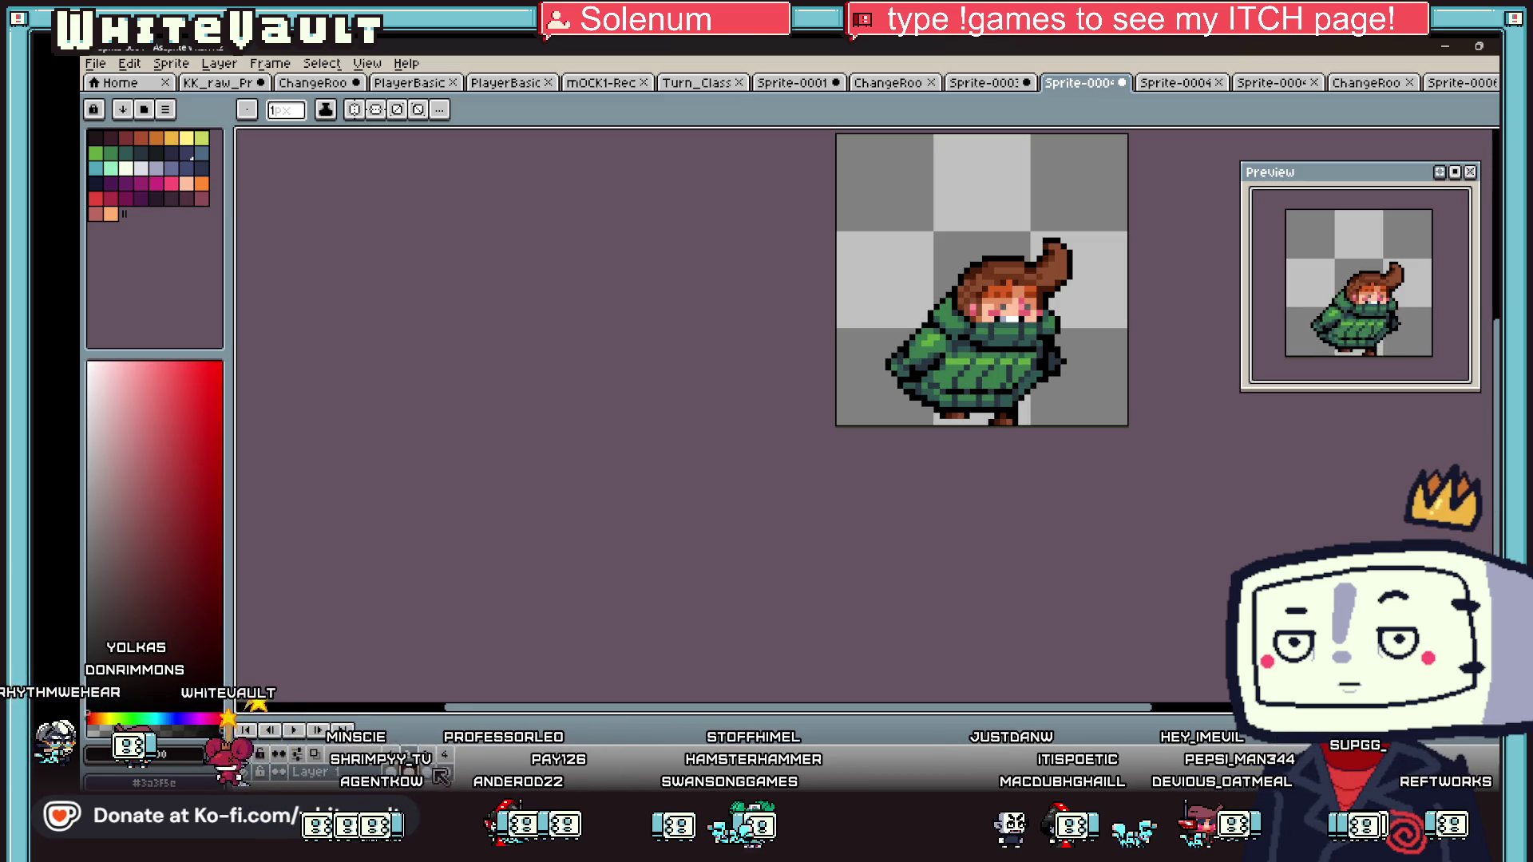
{"action": "key", "text": "Right"}
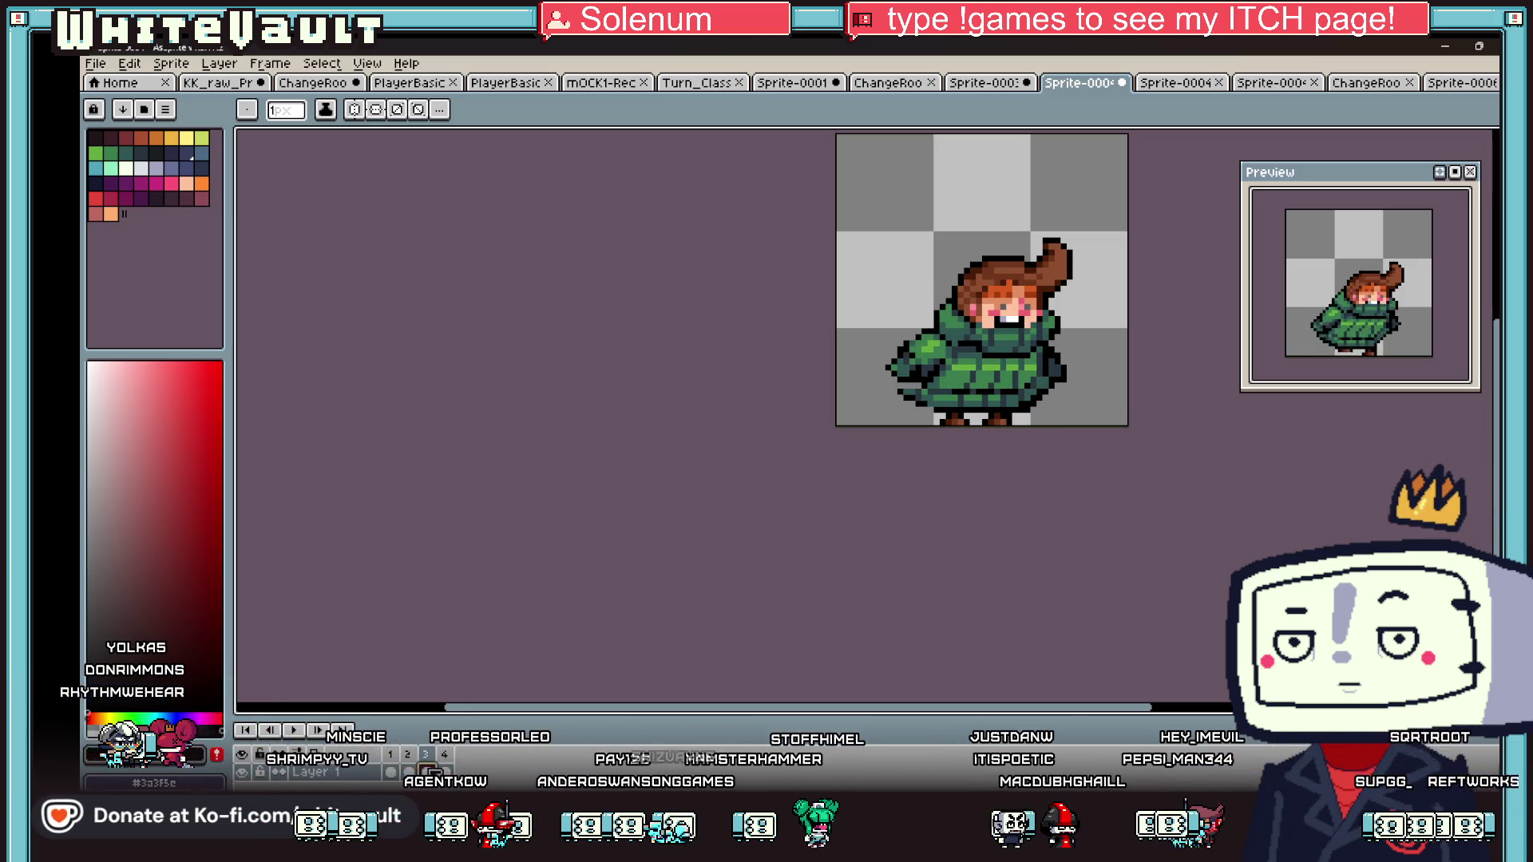
{"action": "scroll", "coordinate": [820, 348], "scroll_direction": "up", "scroll_amount": 4}
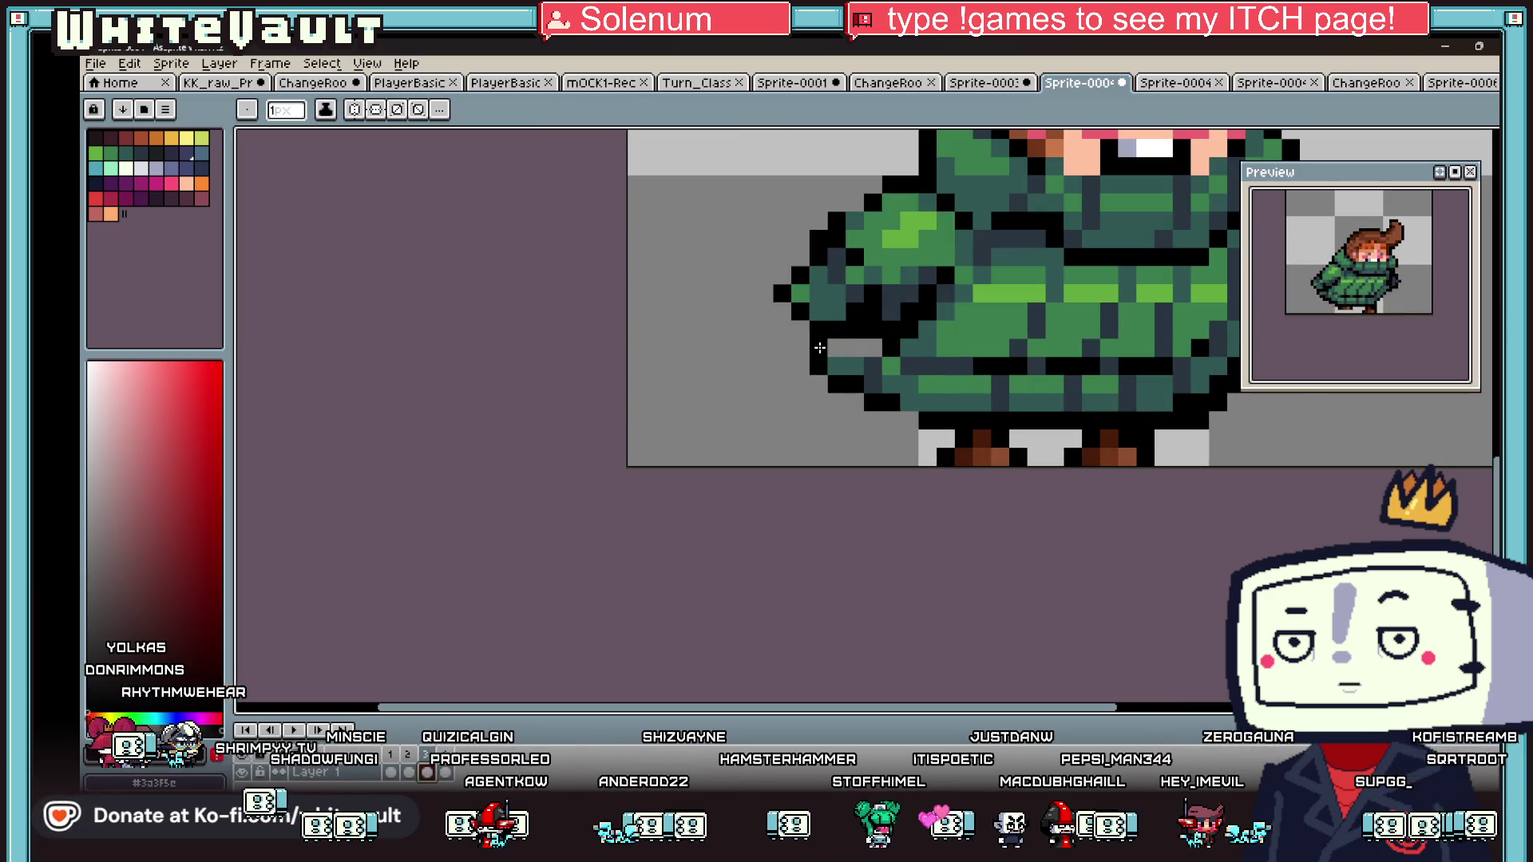
{"action": "left_click", "coordinate": [839, 348]}
{"action": "scroll", "coordinate": [878, 383], "scroll_direction": "down", "scroll_amount": 4}
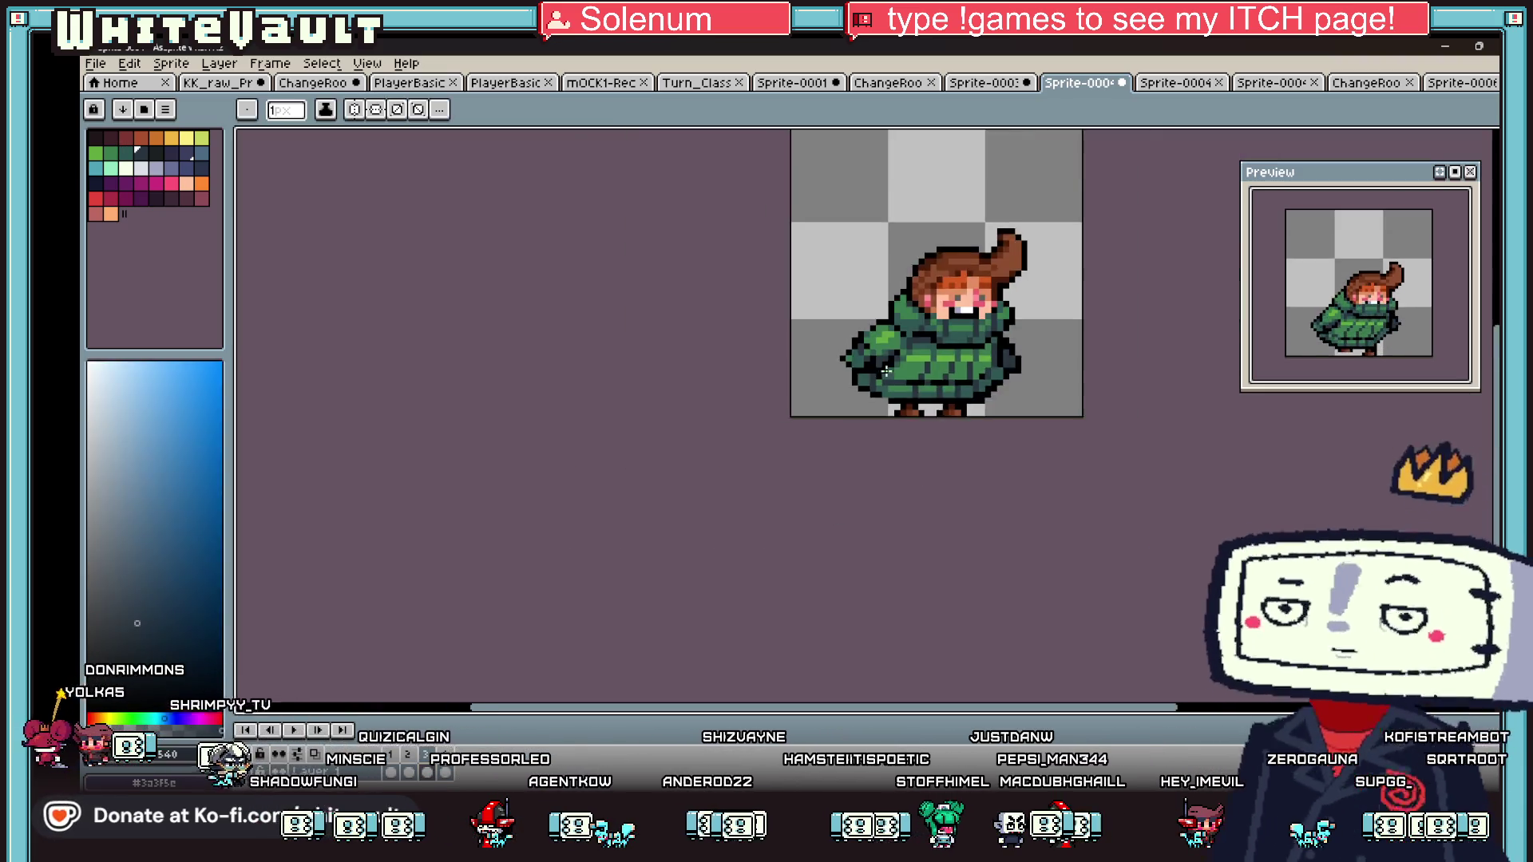
- On frames 3 and 4, sample the dark teal coat and black outline colours from the sprite
{"action": "left_click", "coordinate": [447, 772]}
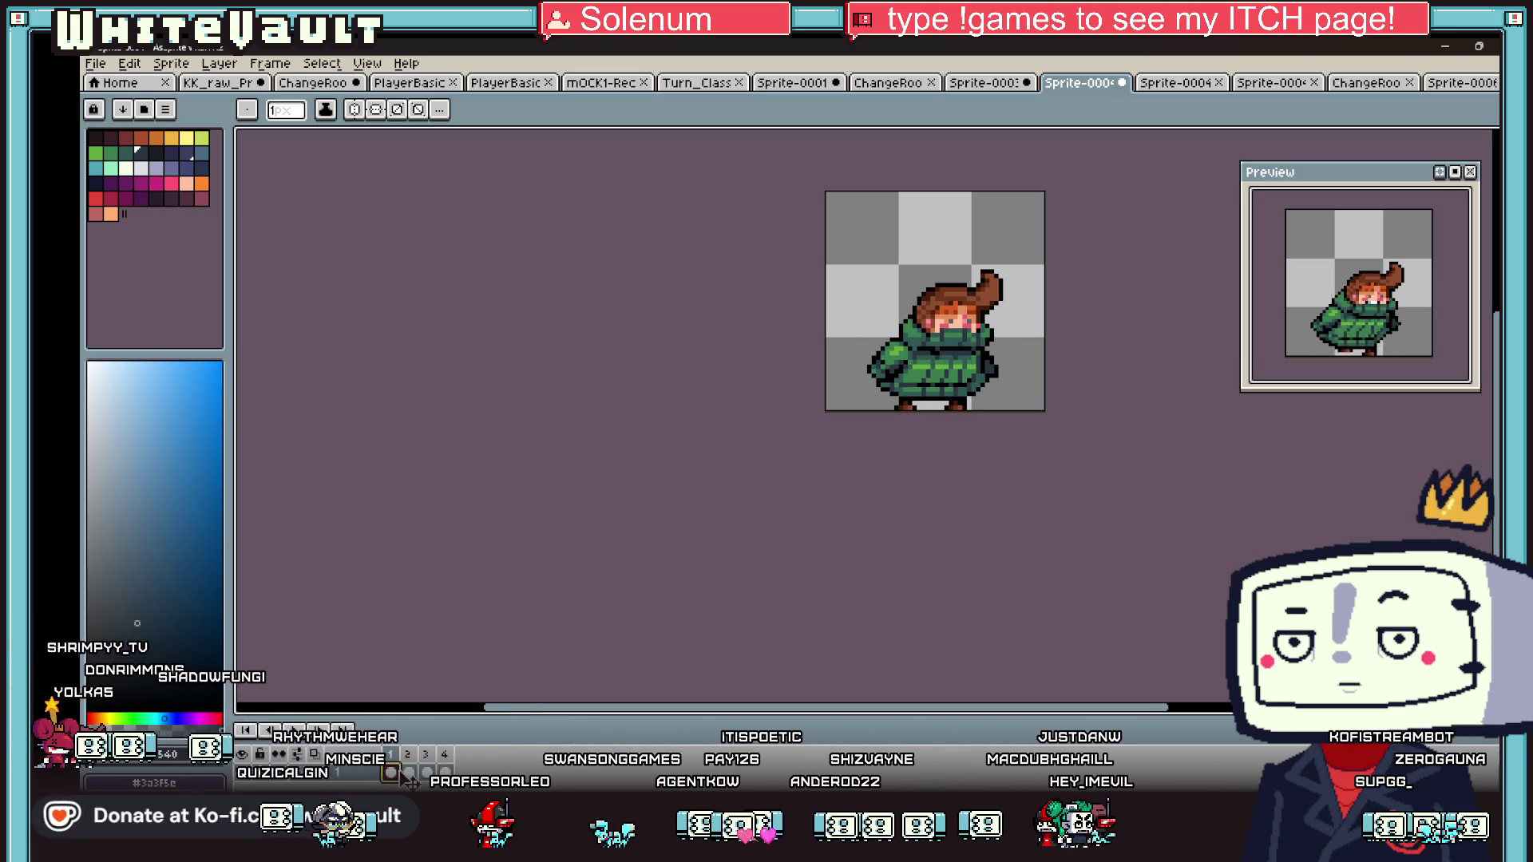
{"action": "key", "text": "i"}
{"action": "scroll", "coordinate": [1016, 358], "scroll_direction": "up", "scroll_amount": 4}
{"action": "scroll", "coordinate": [1015, 358], "scroll_direction": "up", "scroll_amount": 1}
{"action": "key", "text": "b"}
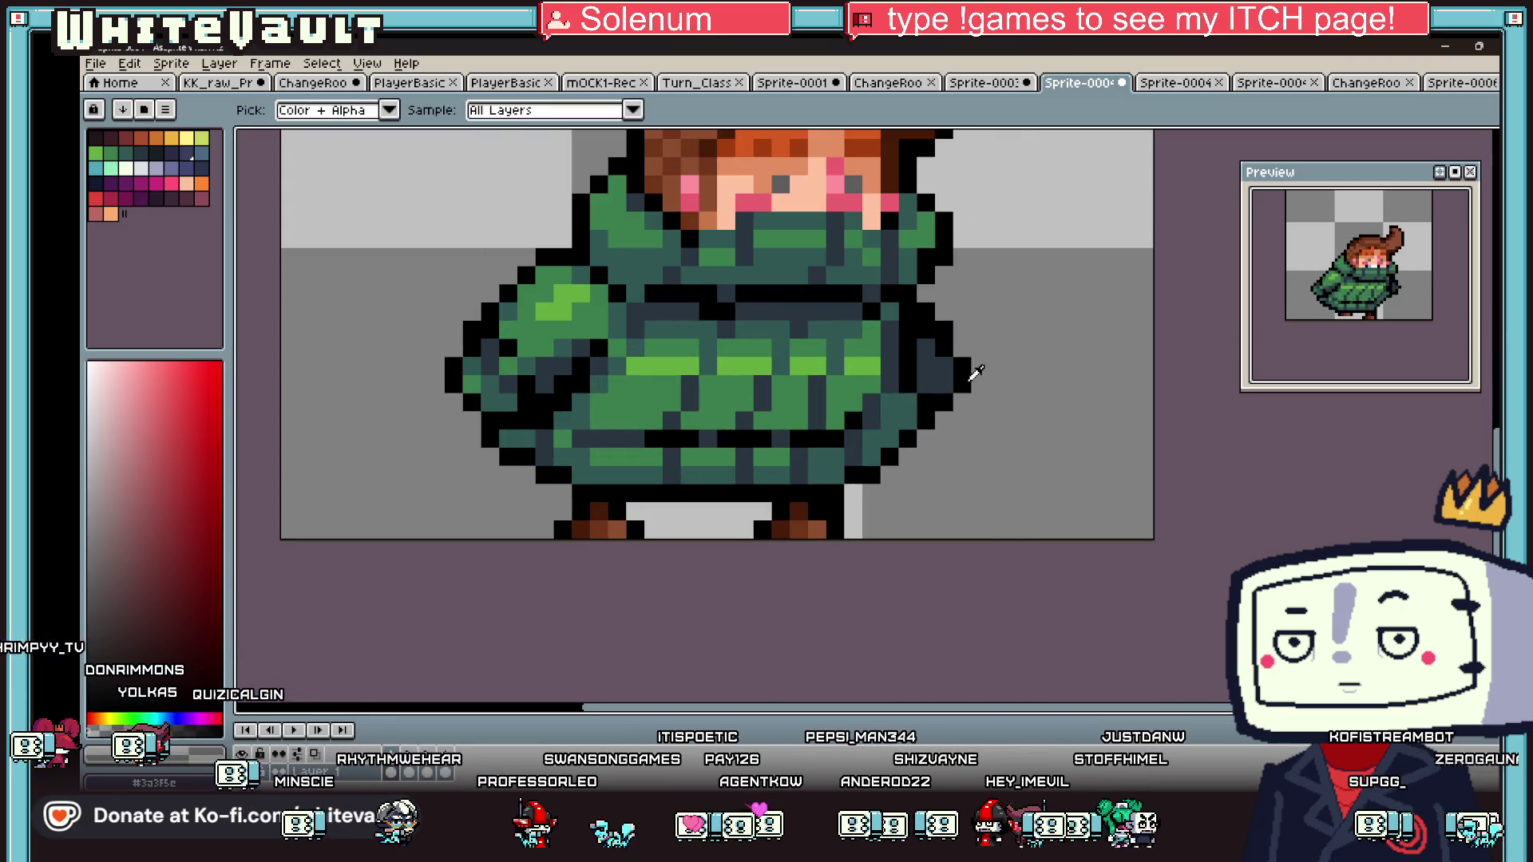
{"action": "left_click", "coordinate": [410, 772]}
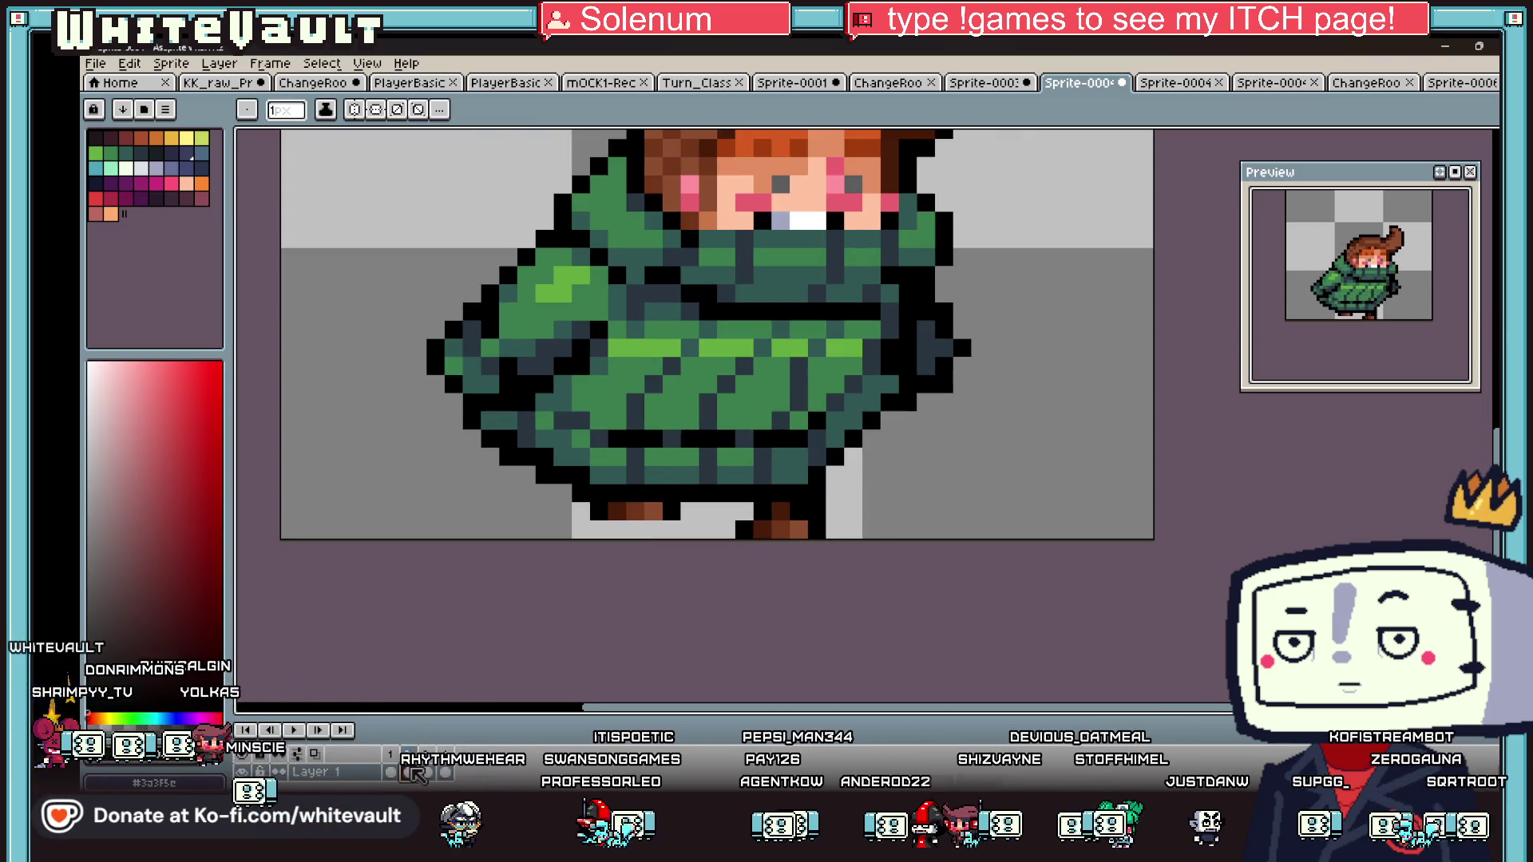
{"action": "left_click", "coordinate": [427, 772]}
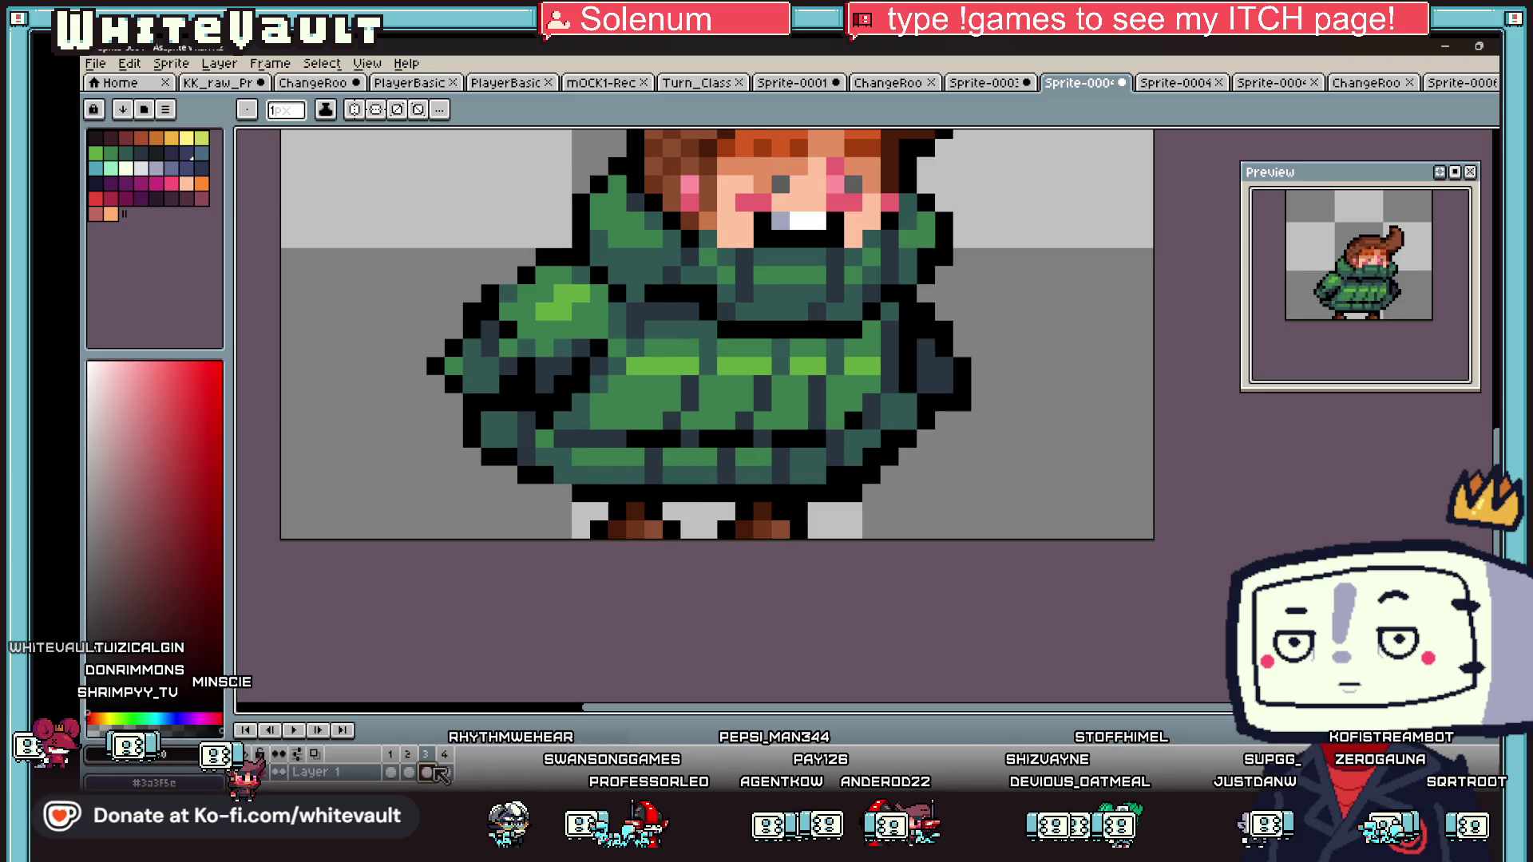
{"action": "left_click", "coordinate": [968, 375], "text": "alt"}
{"action": "left_click", "coordinate": [978, 365], "text": "alt"}
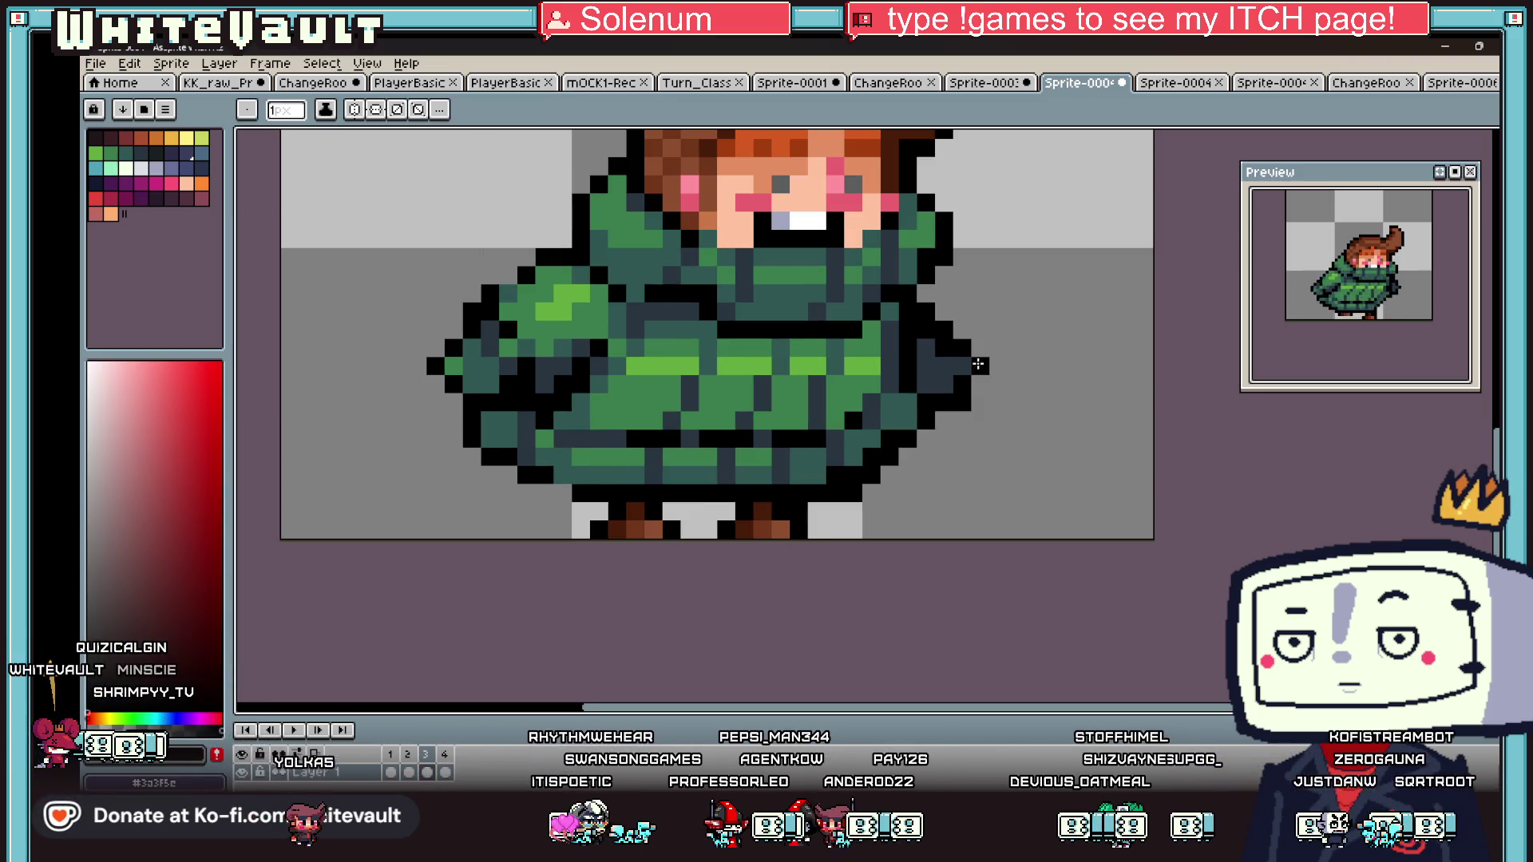
{"action": "key", "text": "Right"}
{"action": "left_click", "coordinate": [963, 389], "text": "alt"}
{"action": "left_click", "coordinate": [964, 371], "text": "alt"}
{"action": "scroll", "coordinate": [826, 600], "scroll_direction": "down", "scroll_amount": 2}
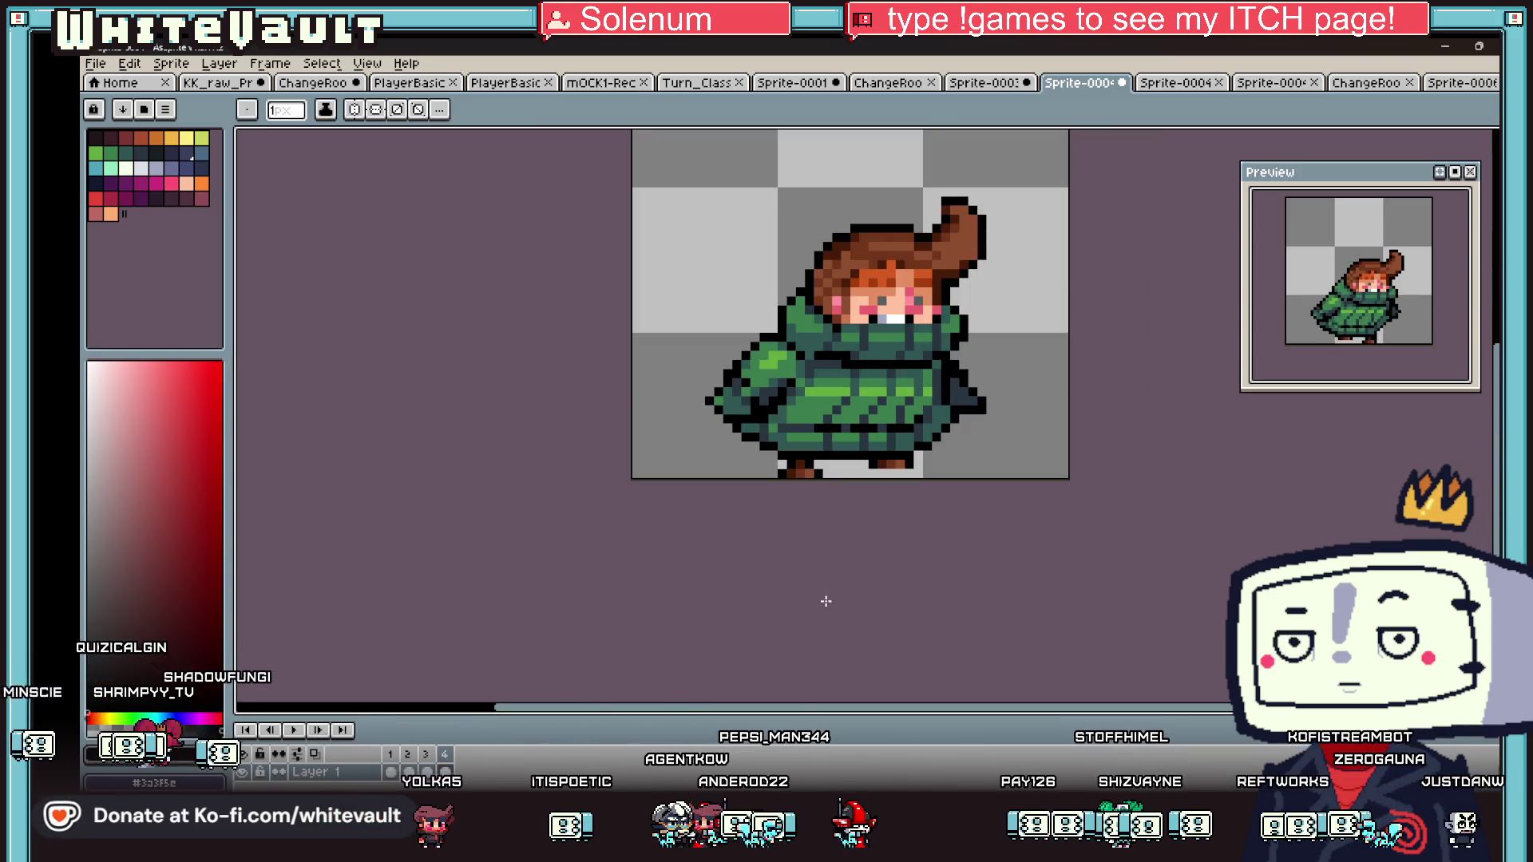
- Flip through frames 1 to 4 to check the coat outlines
{"action": "left_click", "coordinate": [392, 773]}
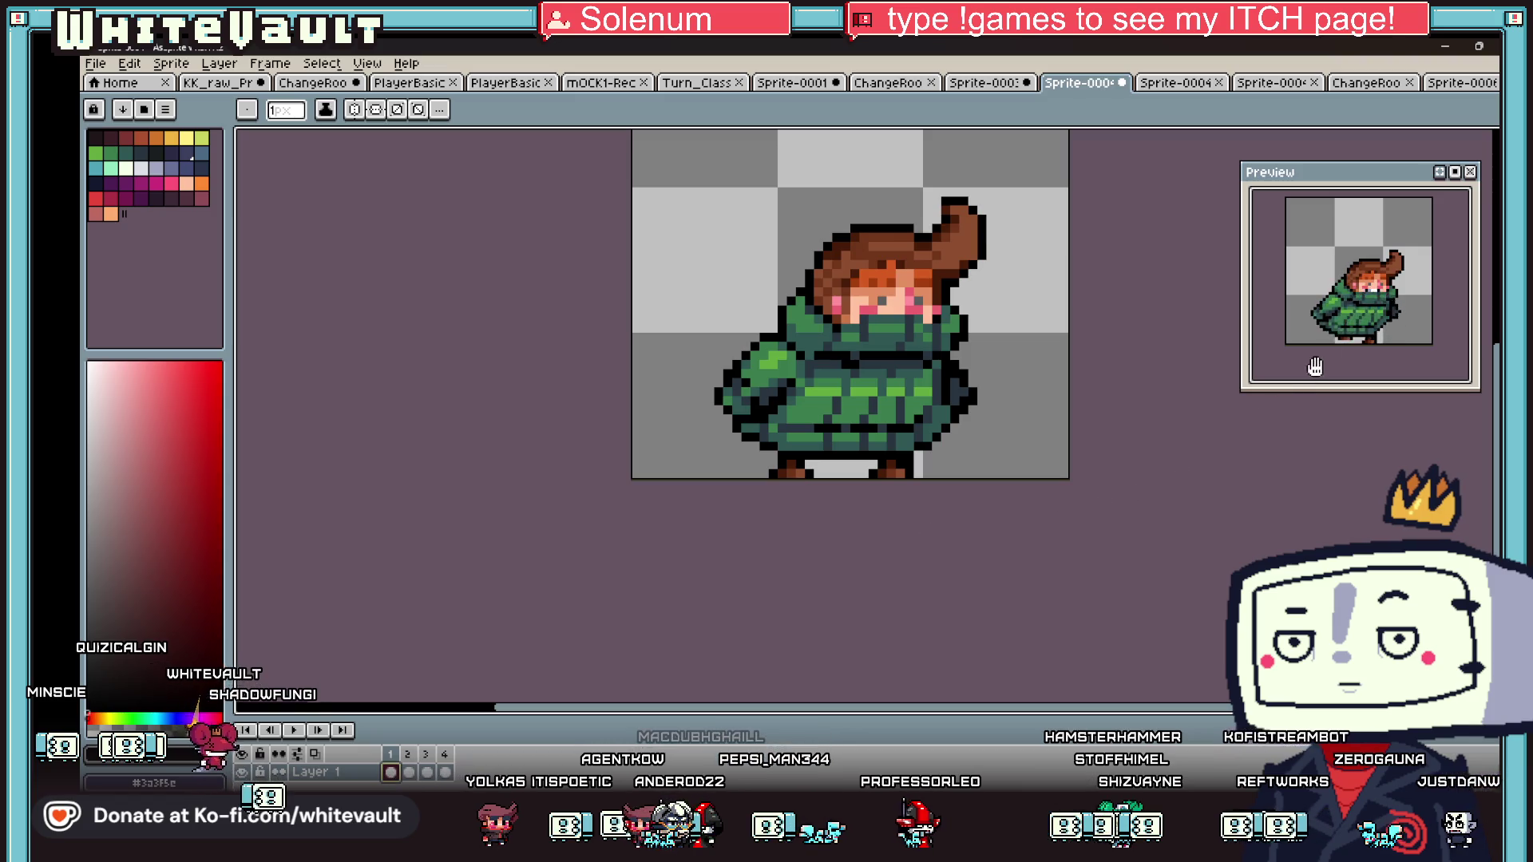
{"action": "left_click_drag", "start_coordinate": [1378, 296], "coordinate": [1352, 286]}
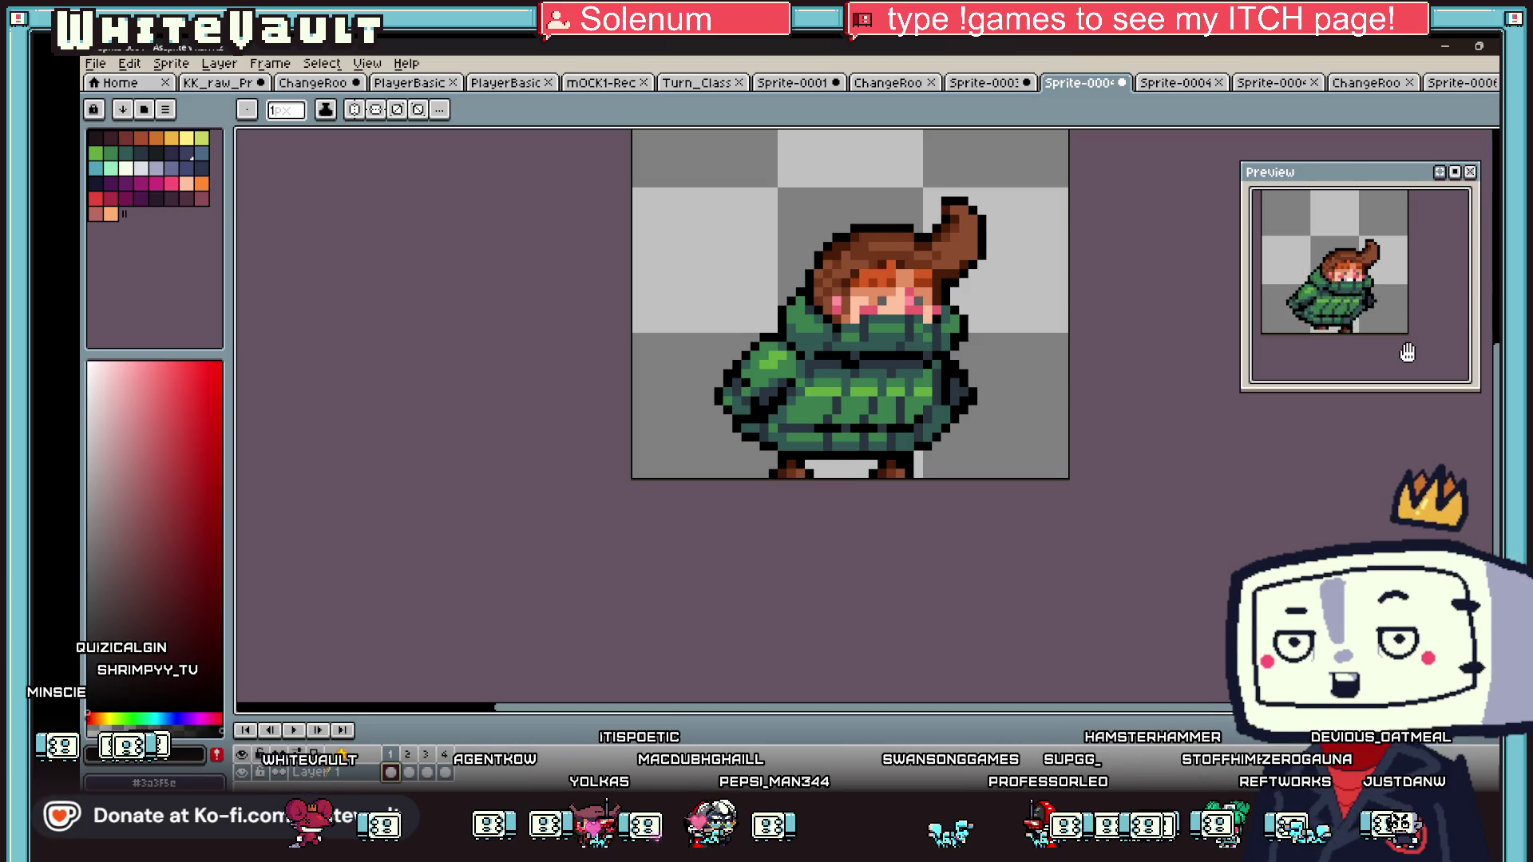
{"action": "left_click", "coordinate": [408, 772]}
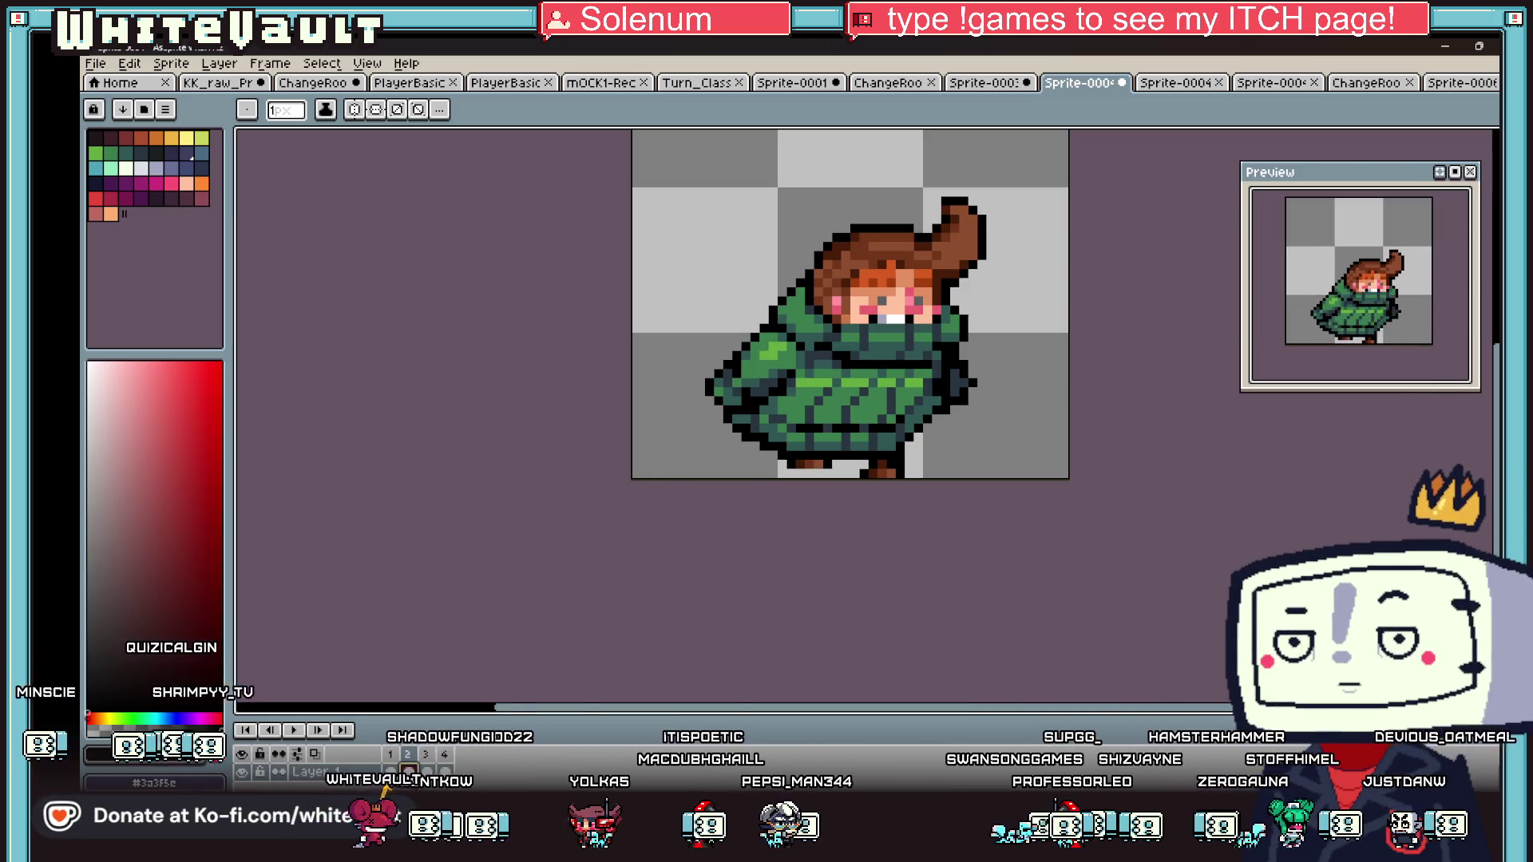
{"action": "left_click", "coordinate": [427, 772]}
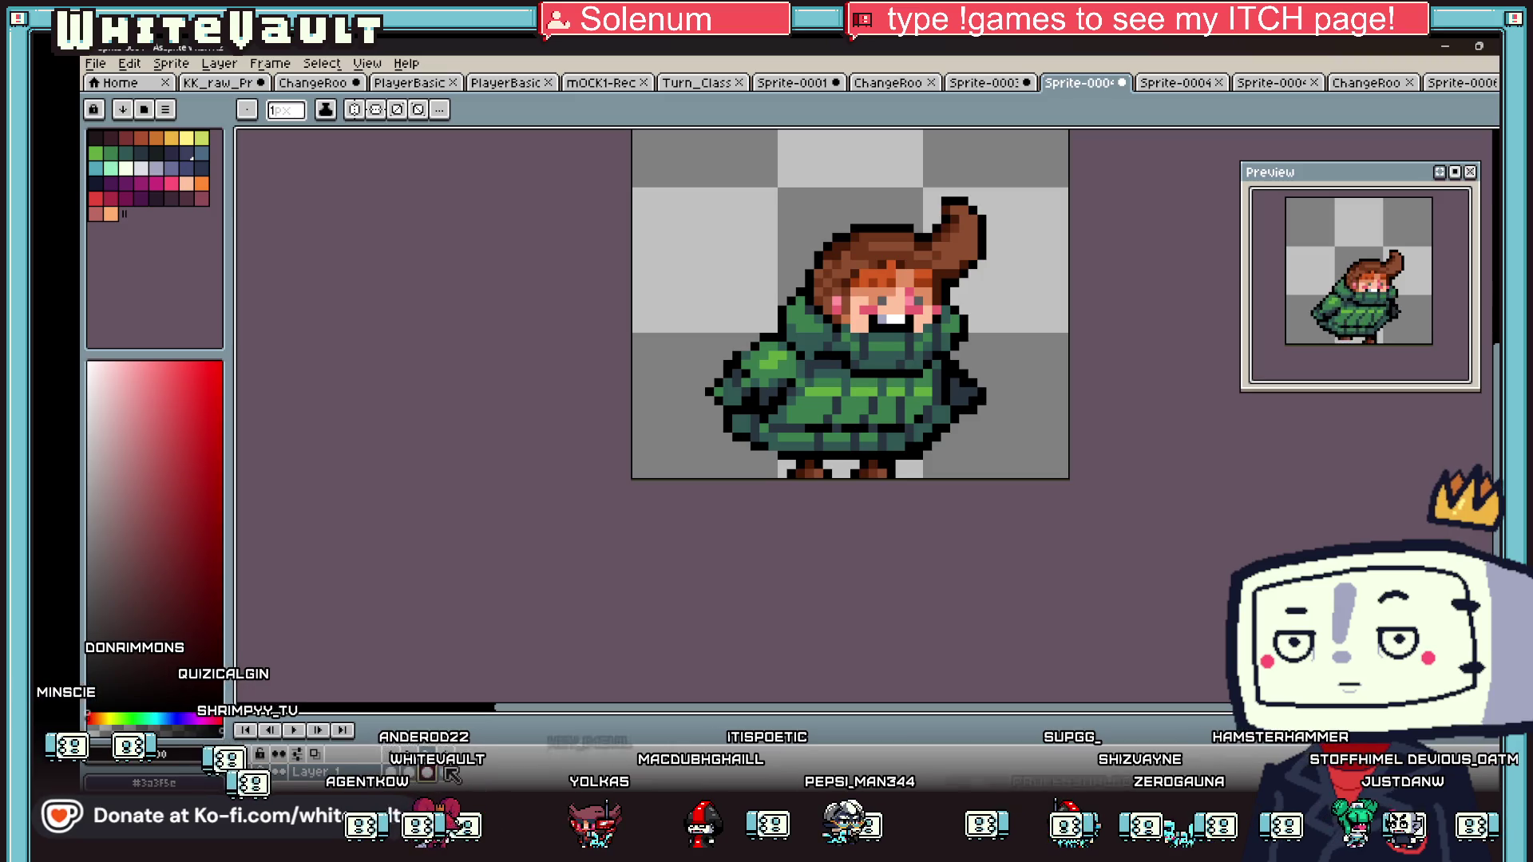
{"action": "left_click", "coordinate": [446, 773]}
{"action": "scroll", "coordinate": [822, 334], "scroll_direction": "up", "scroll_amount": 2}
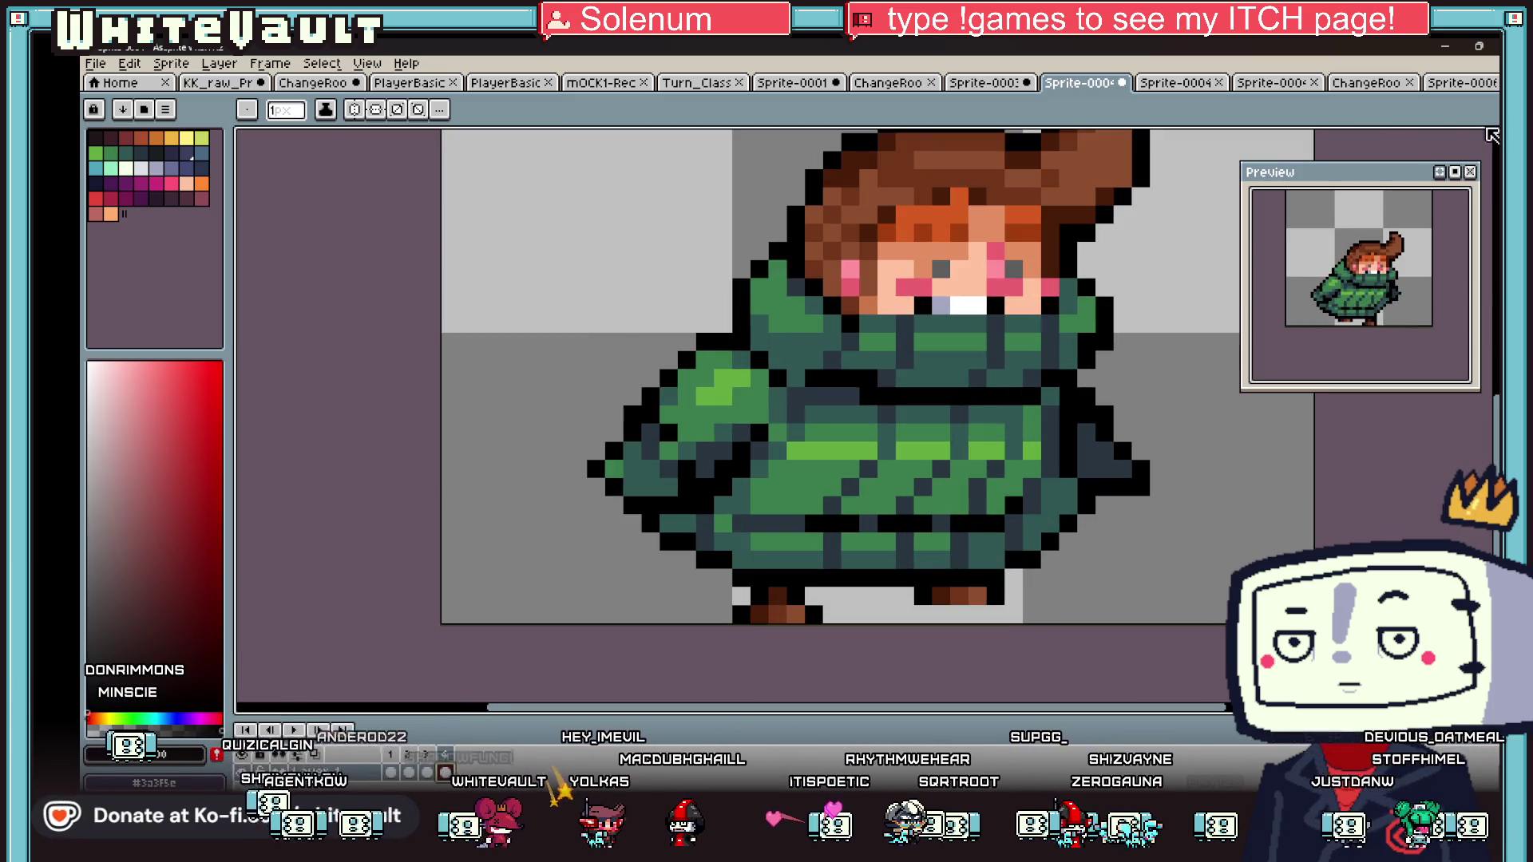
- Marquee the coat pixels at the left shoulder, cancel the move, and deselect
{"action": "key", "text": "m"}
{"action": "left_click_drag", "start_coordinate": [710, 293], "coordinate": [814, 348]}
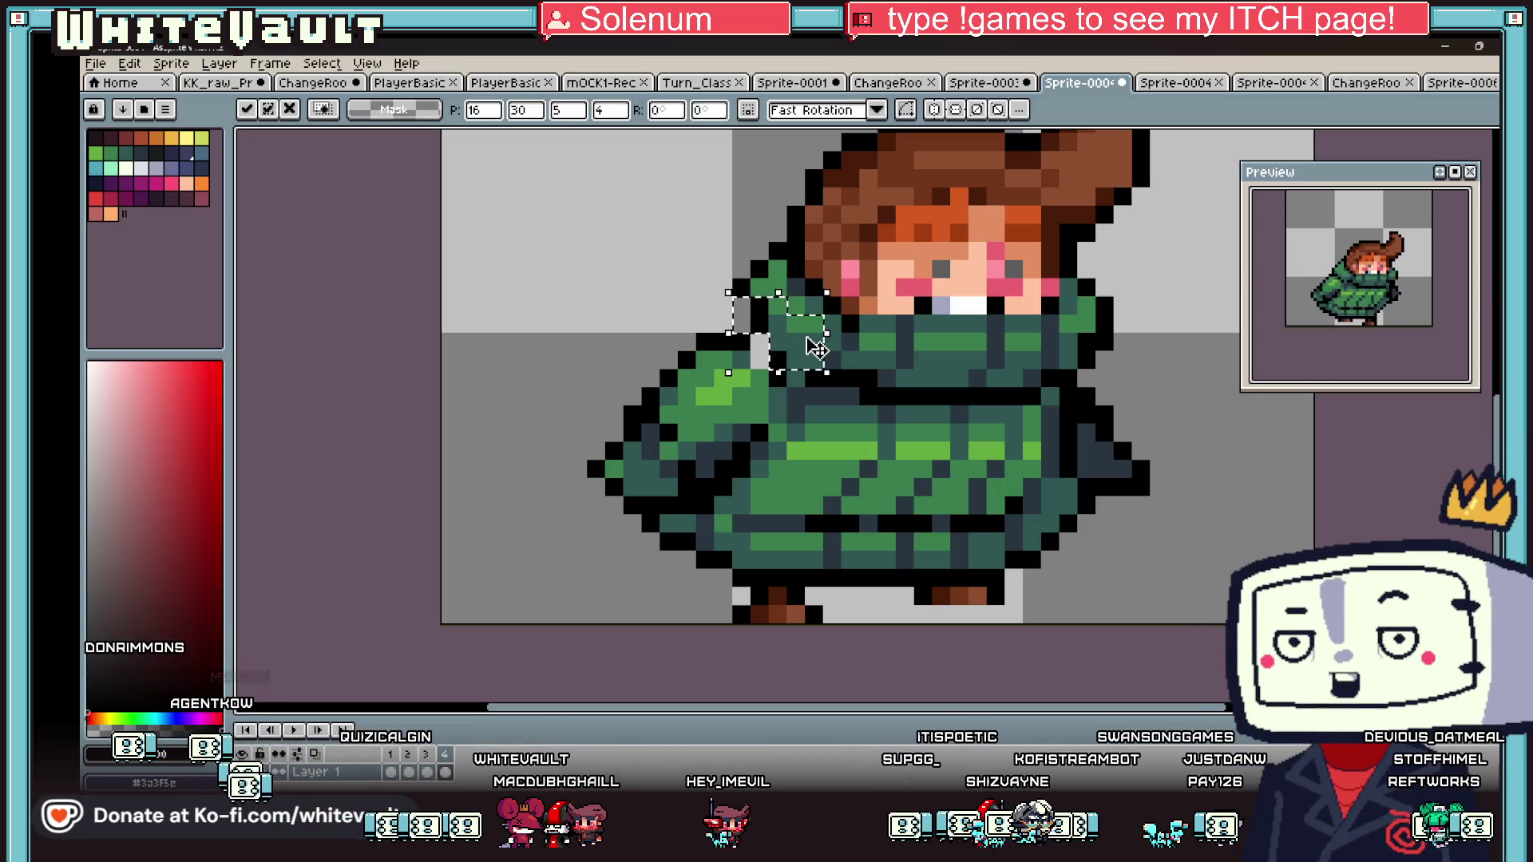
{"action": "key", "text": "Escape"}
{"action": "key", "text": "ctrl+d"}
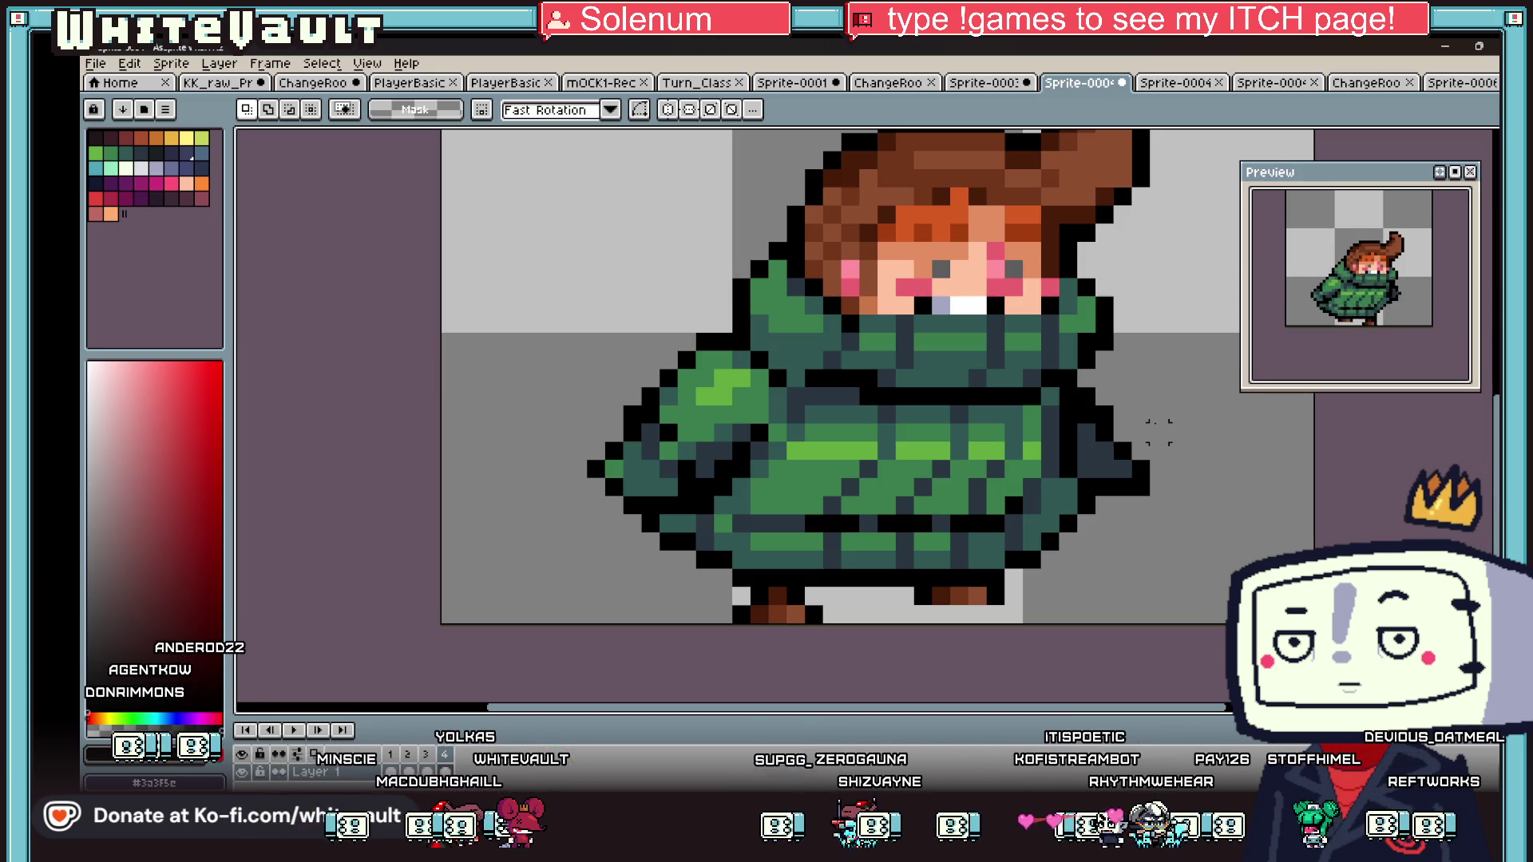
{"action": "scroll", "coordinate": [1158, 377], "scroll_direction": "down", "scroll_amount": 2}
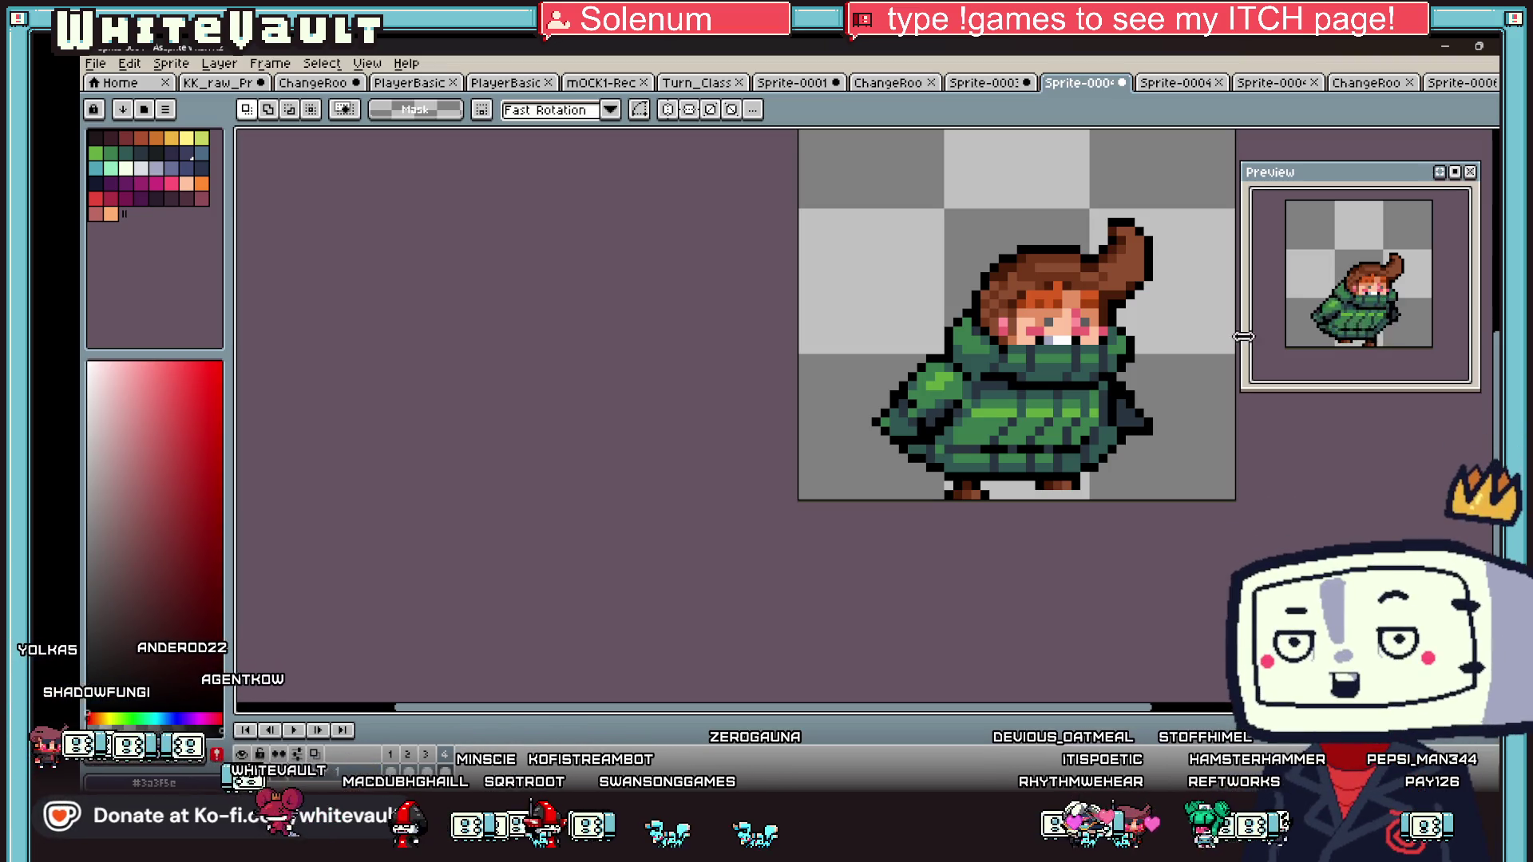
{"action": "scroll", "coordinate": [1170, 352], "scroll_direction": "up", "scroll_amount": 2}
{"action": "scroll", "coordinate": [847, 304], "scroll_direction": "down", "scroll_amount": 2}
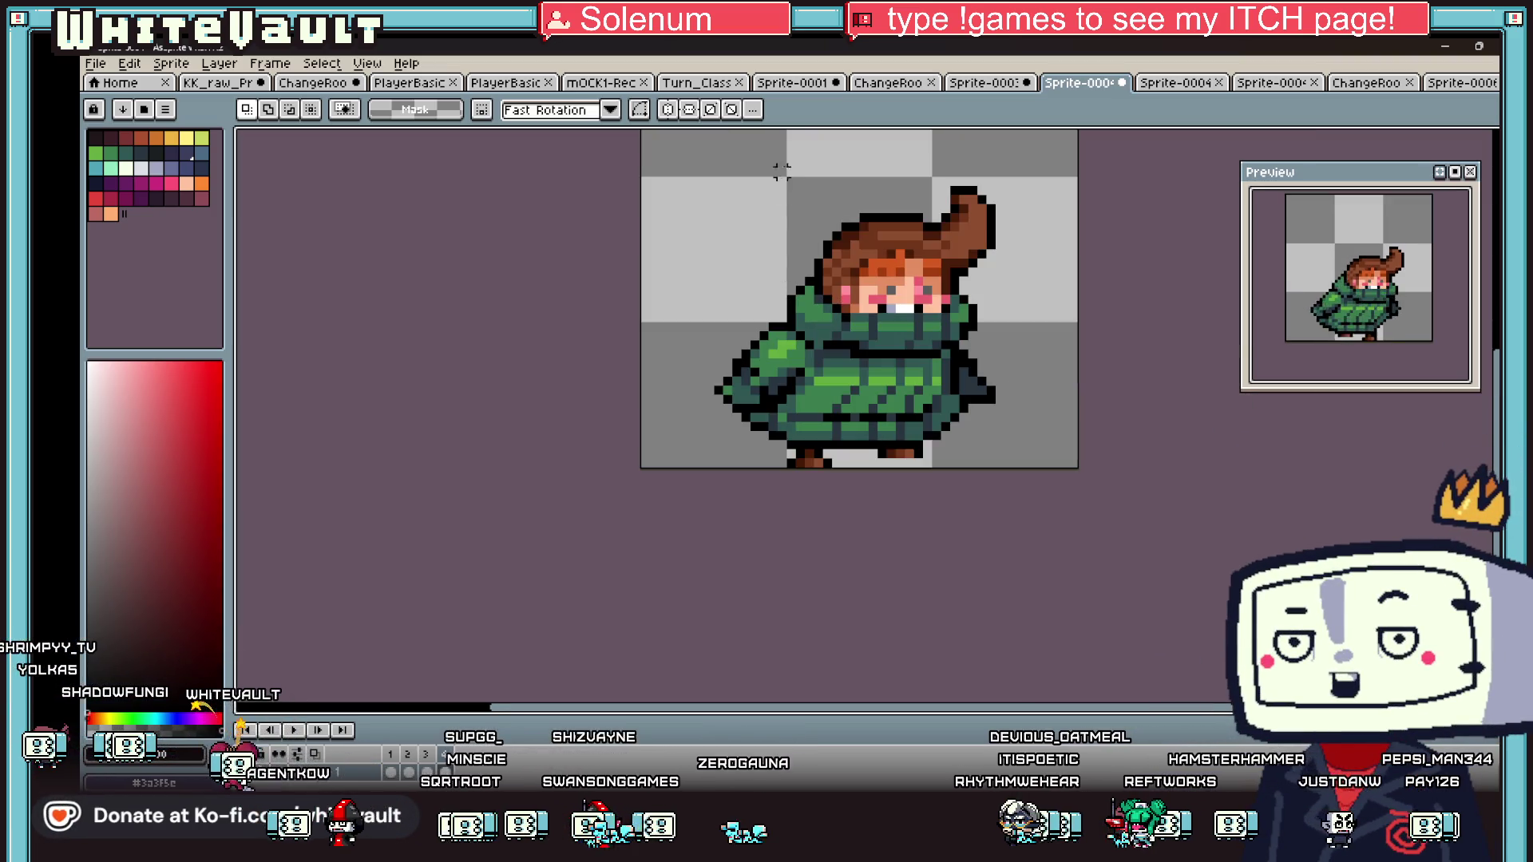
- Select the hair and face plus the area below it, then clear the selection
{"action": "mouse_move", "coordinate": [713, 136]}
{"action": "left_mouse_down"}
{"action": "mouse_move", "coordinate": [1078, 291]}
{"action": "mouse_move", "coordinate": [1080, 314]}
{"action": "left_mouse_up"}
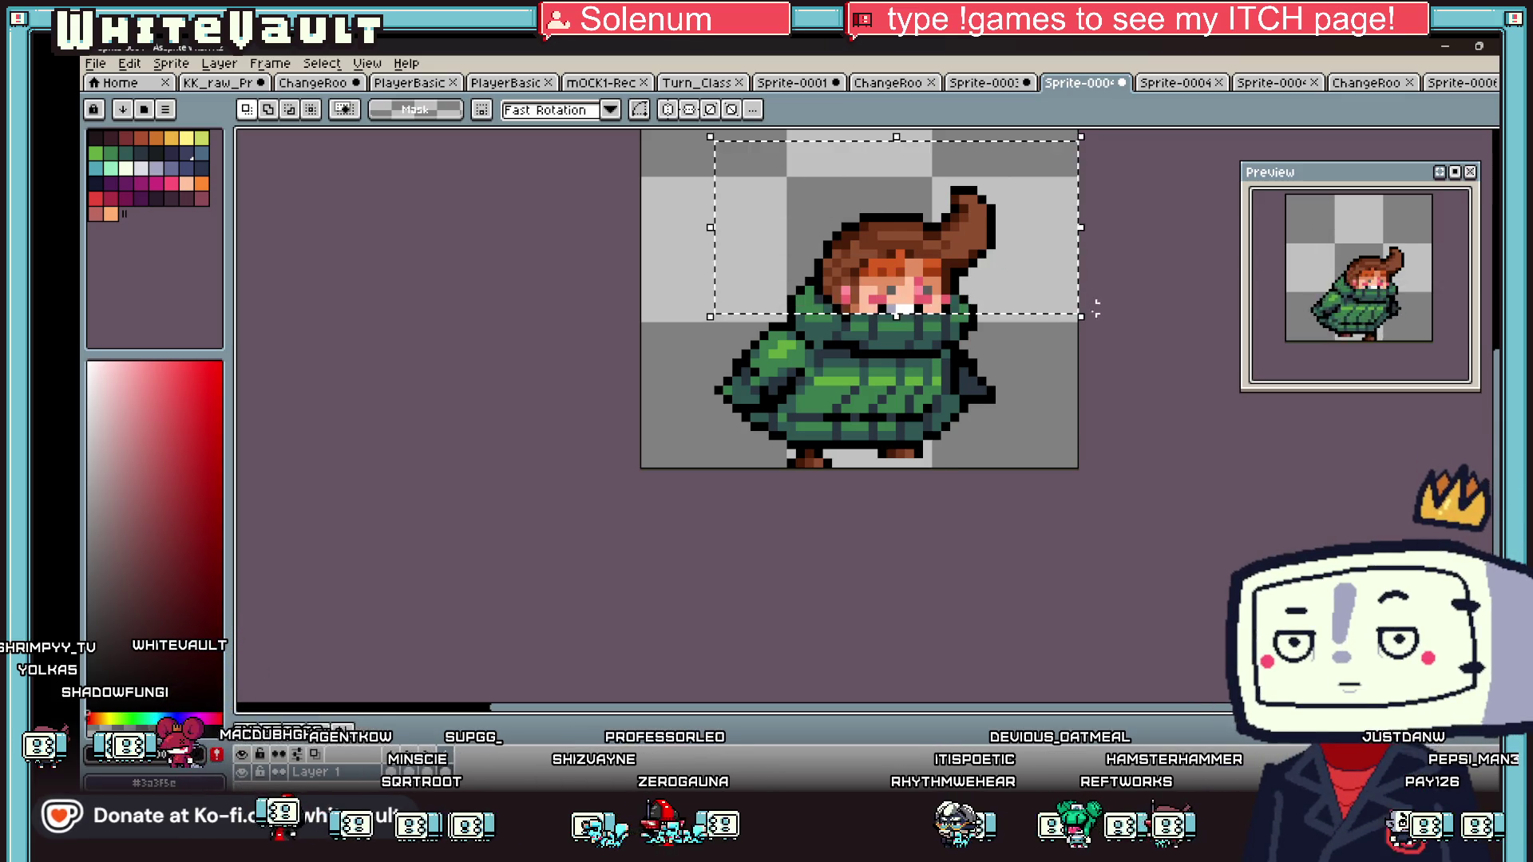
{"action": "scroll", "coordinate": [814, 297], "scroll_direction": "up", "scroll_amount": 2}
{"action": "mouse_move", "coordinate": [751, 279]}
{"action": "left_mouse_down"}
{"action": "mouse_move", "coordinate": [798, 307]}
{"action": "mouse_move", "coordinate": [1027, 342]}
{"action": "mouse_move", "coordinate": [1061, 316]}
{"action": "left_mouse_up"}
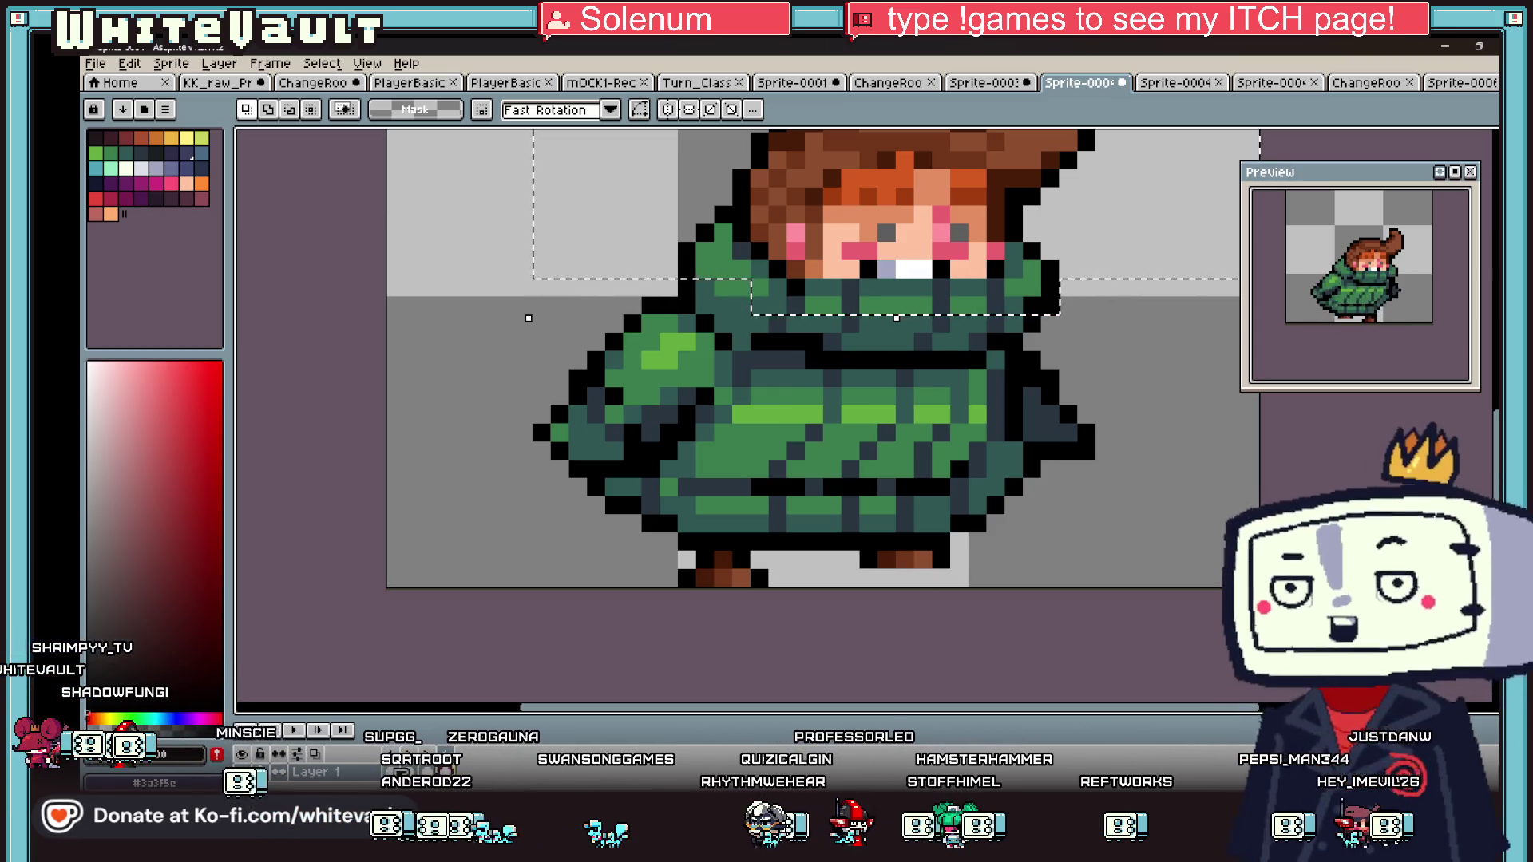
{"action": "scroll", "coordinate": [1124, 452], "scroll_direction": "down", "scroll_amount": 1}
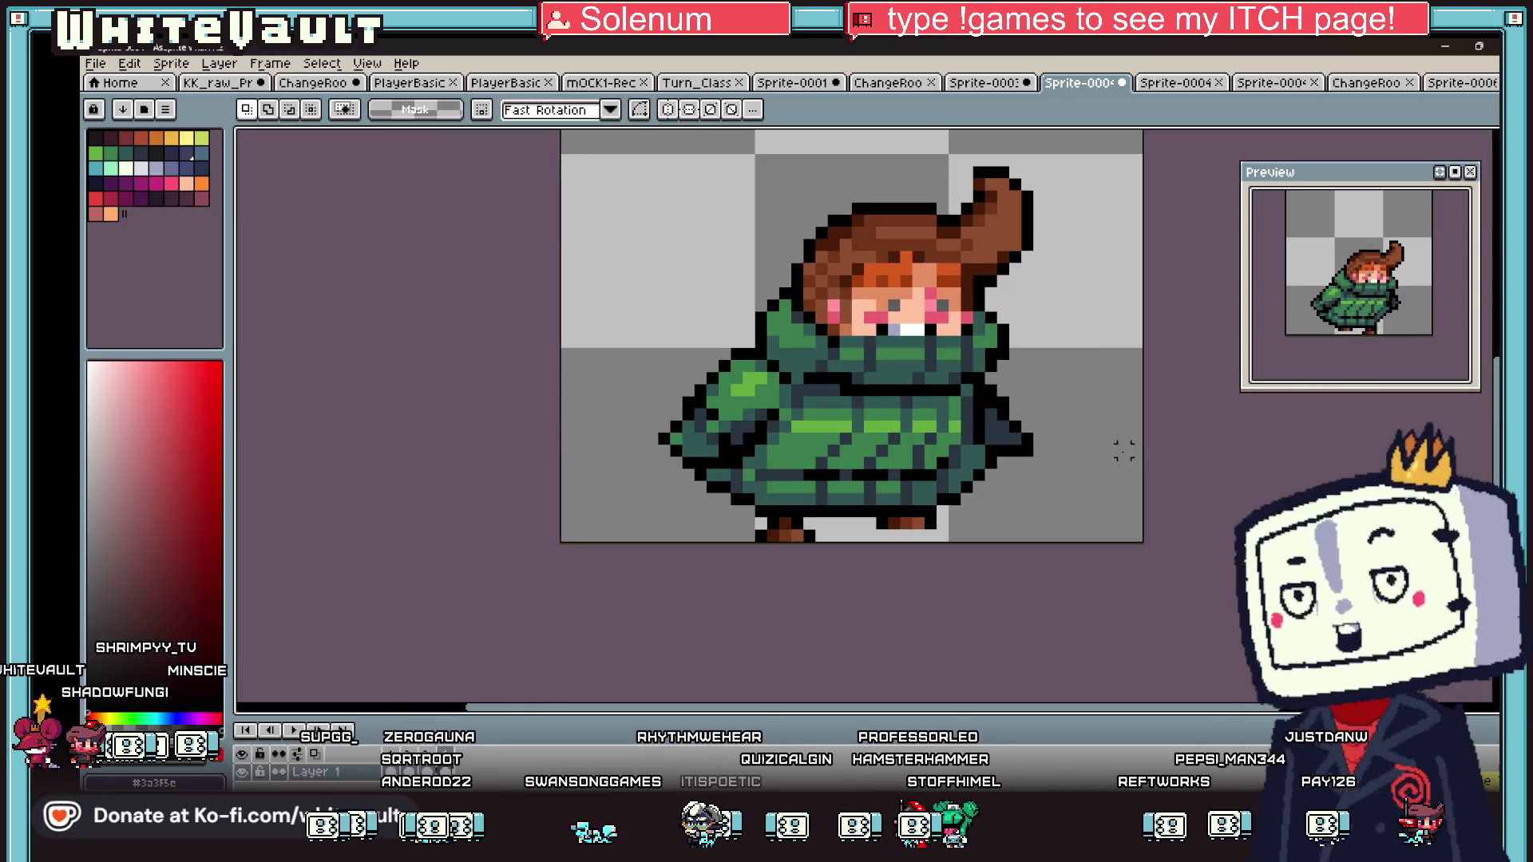
{"action": "key", "text": "ctrl+d"}
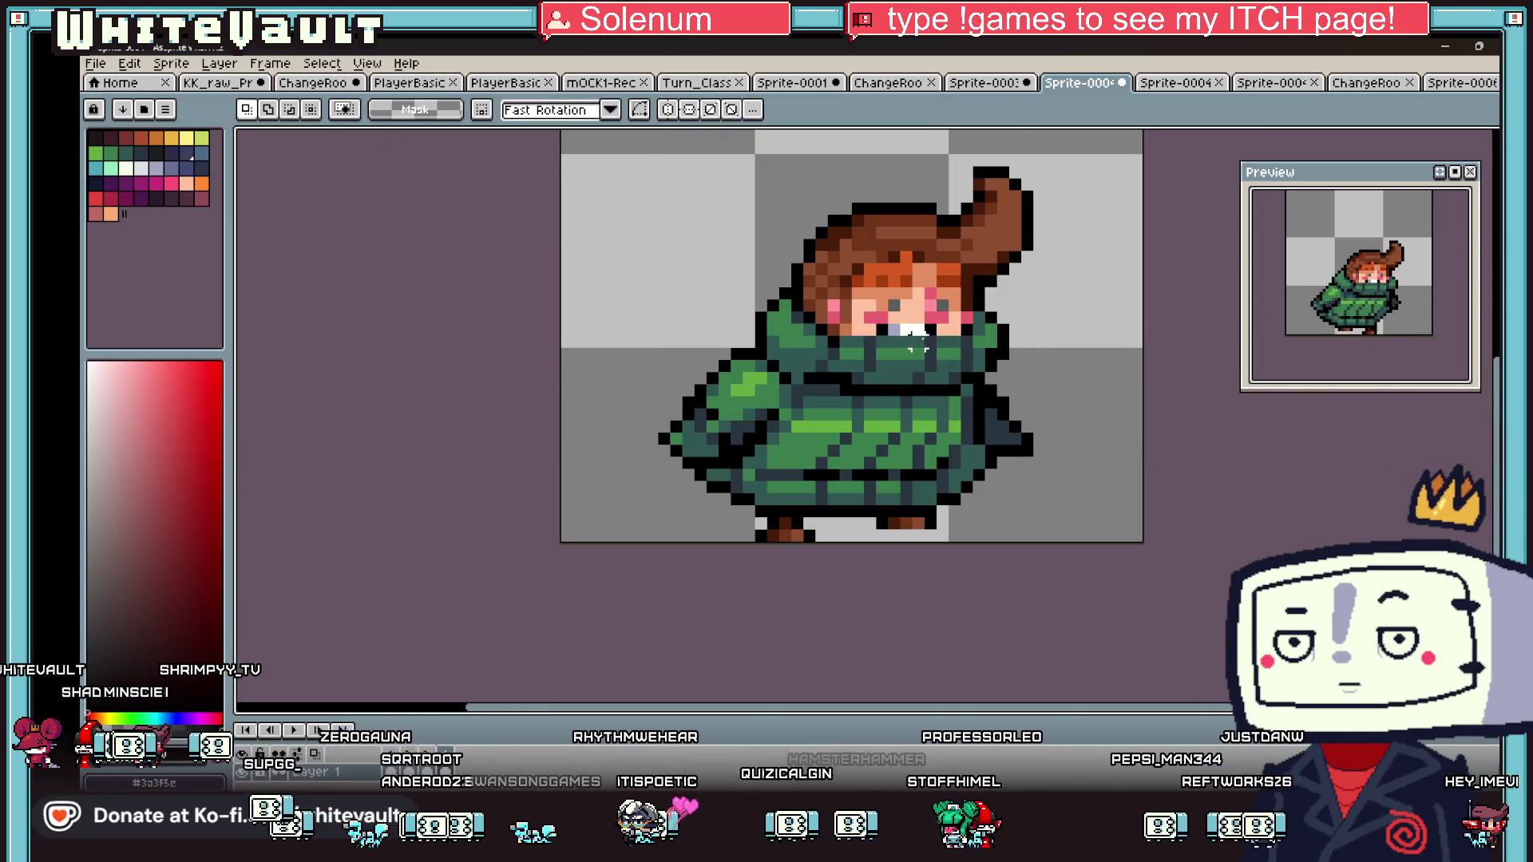
- Reselect the head with face and collar, deselect, and start a new head-region selection
{"action": "scroll", "coordinate": [867, 283], "scroll_direction": "down", "scroll_amount": 1}
{"action": "left_click_drag", "start_coordinate": [715, 146], "coordinate": [1070, 330]}
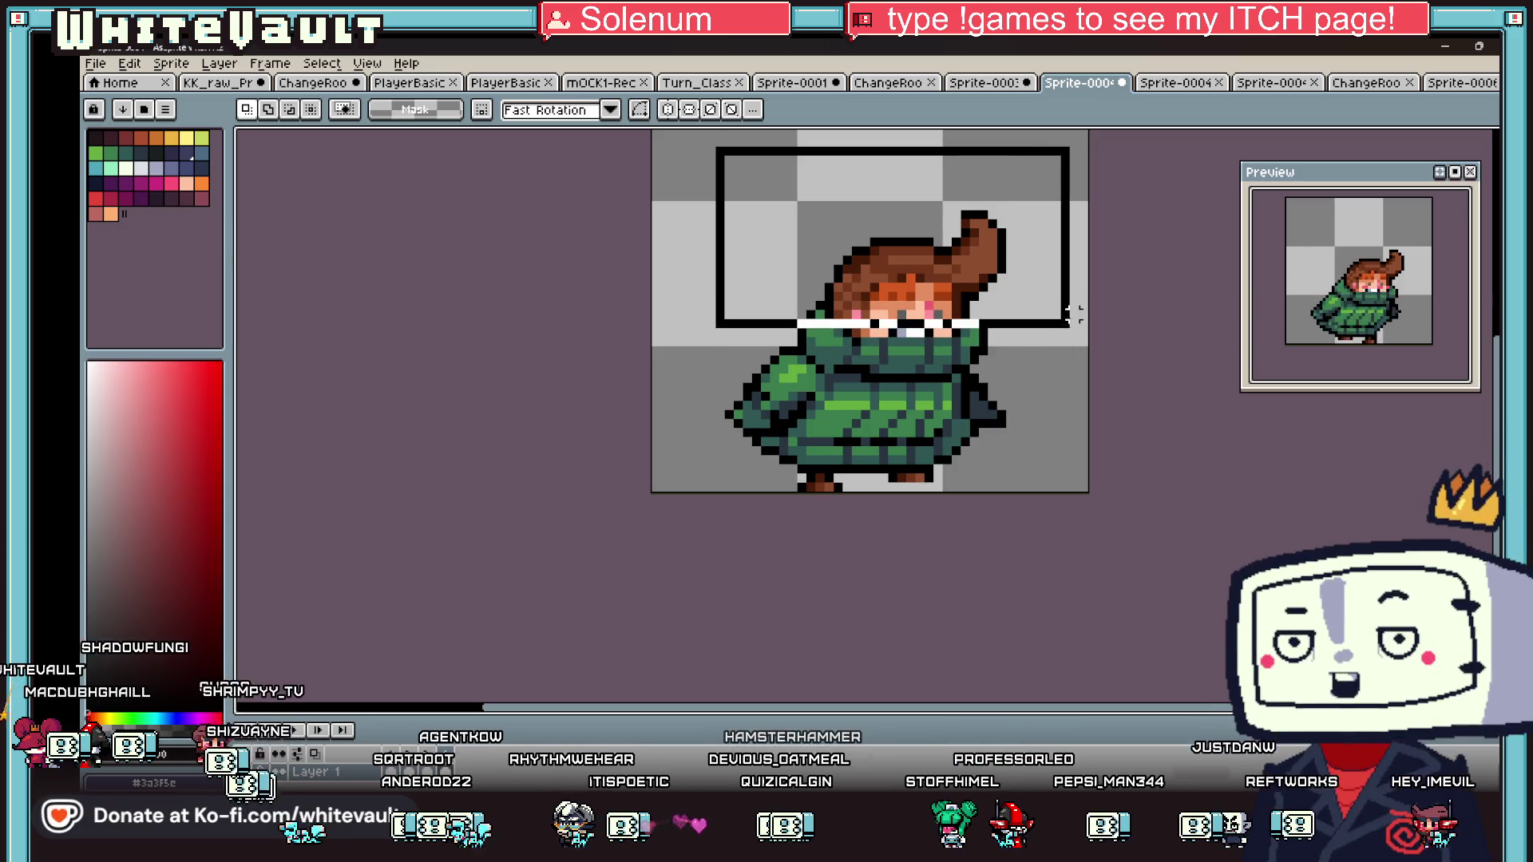
{"action": "scroll", "coordinate": [852, 322], "scroll_direction": "up", "scroll_amount": 1}
{"action": "left_click_drag", "start_coordinate": [771, 302], "coordinate": [1170, 401]}
{"action": "scroll", "coordinate": [1150, 384], "scroll_direction": "down", "scroll_amount": 1}
{"action": "key", "text": "ctrl+d"}
{"action": "scroll", "coordinate": [966, 313], "scroll_direction": "down", "scroll_amount": 1}
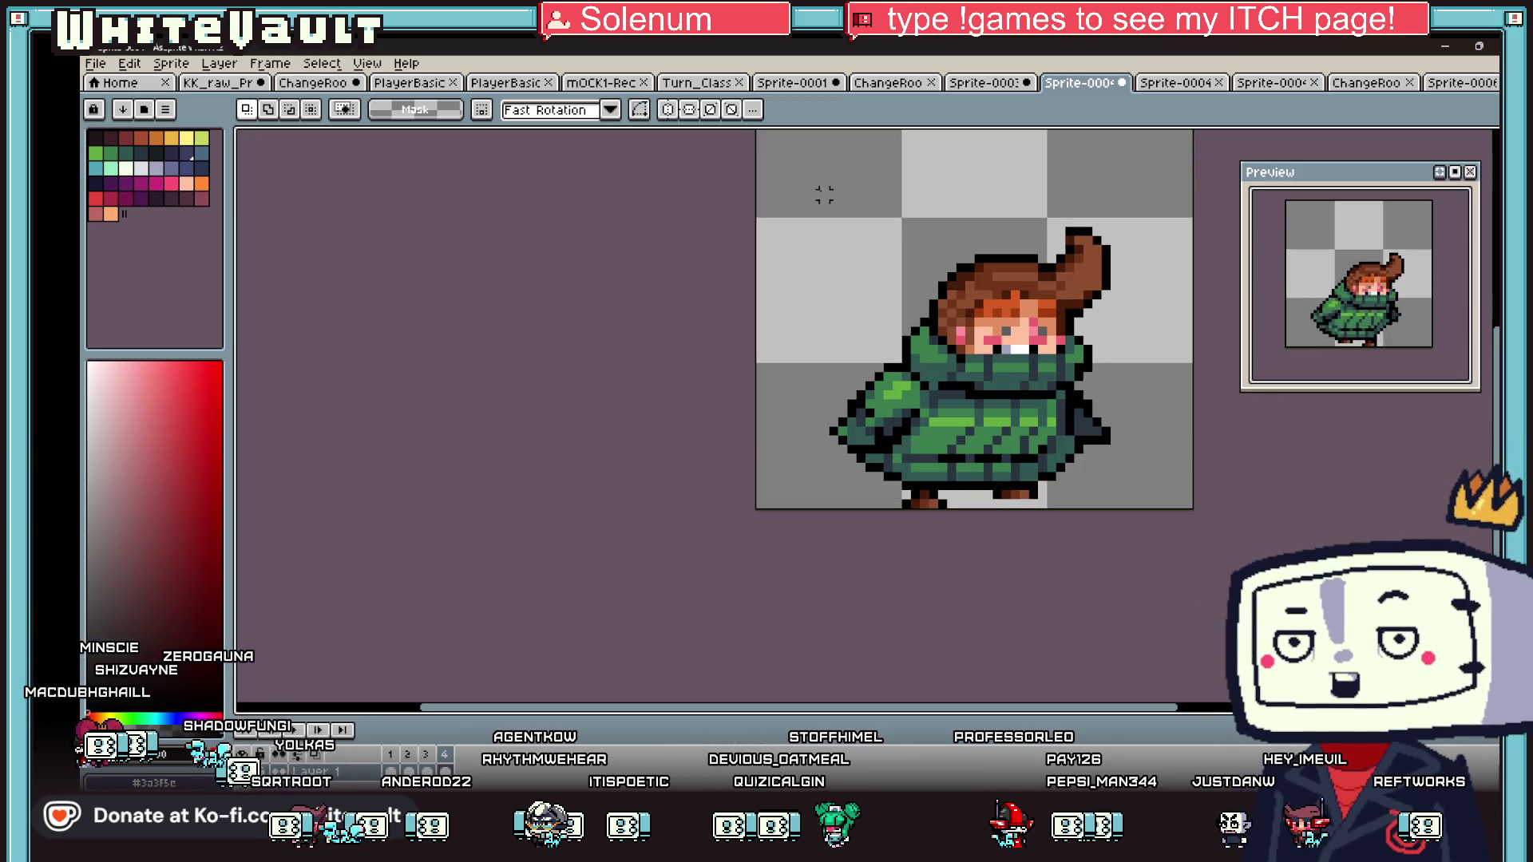
{"action": "left_click_drag", "start_coordinate": [1194, 344], "coordinate": [1195, 357]}
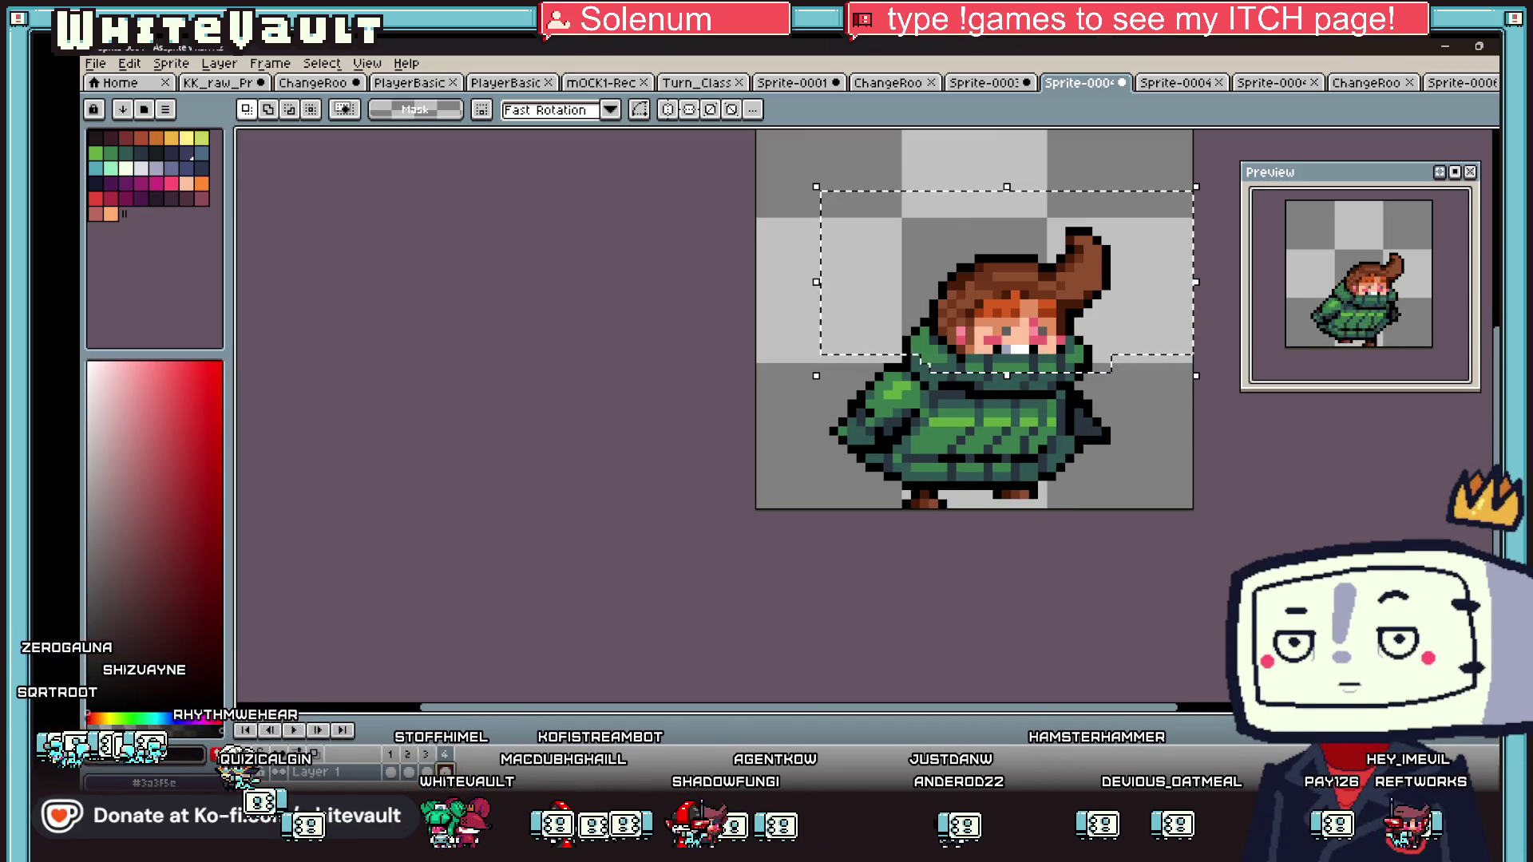
{"action": "key", "text": "ctrl+d"}
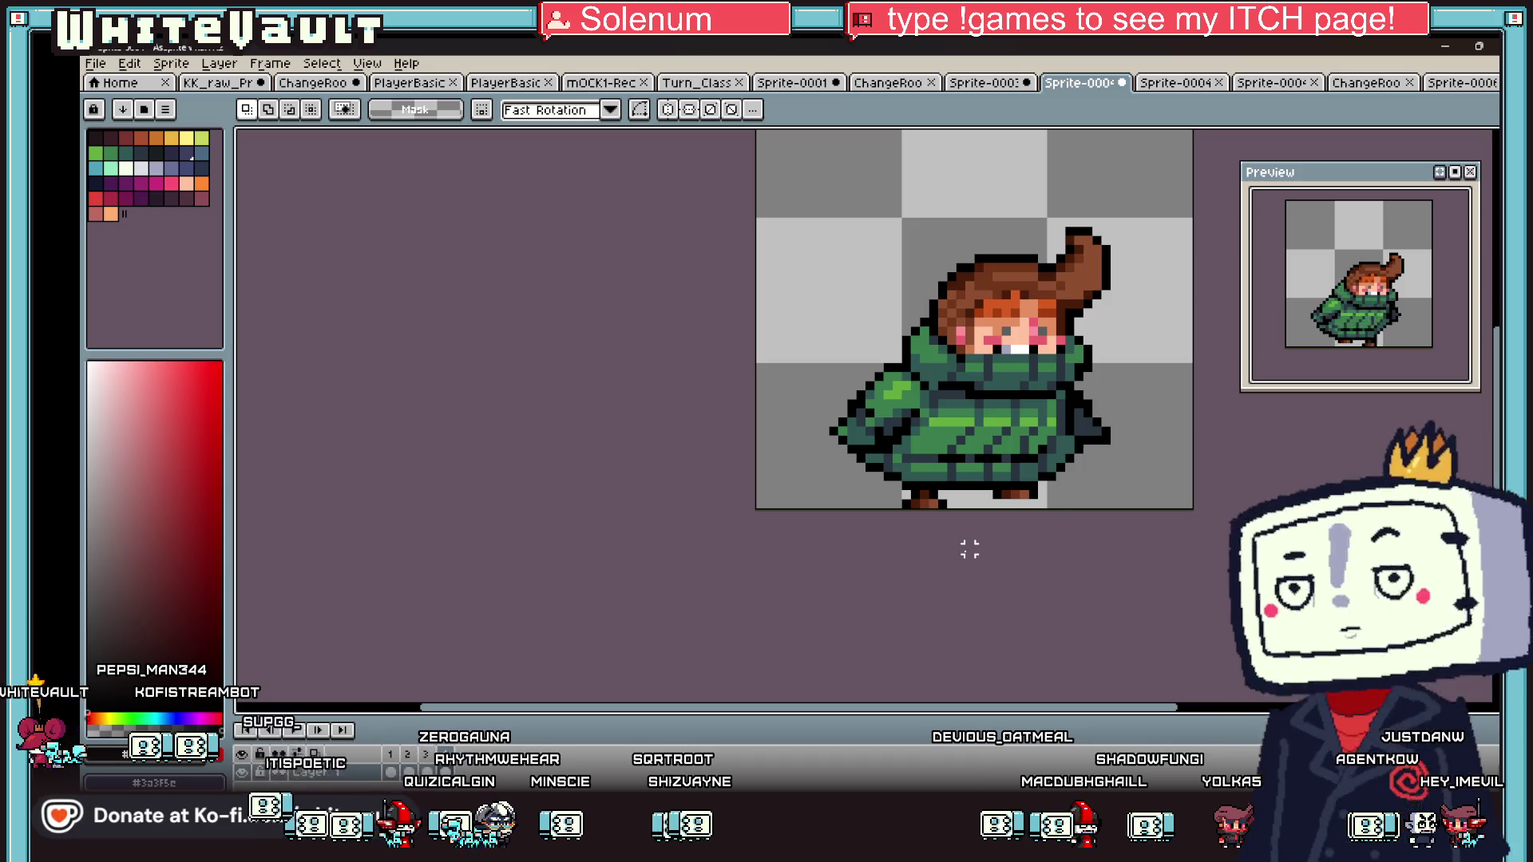
{"action": "scroll", "coordinate": [1170, 343], "scroll_direction": "down", "scroll_amount": 1}
{"action": "scroll", "coordinate": [1175, 362], "scroll_direction": "up", "scroll_amount": 1}
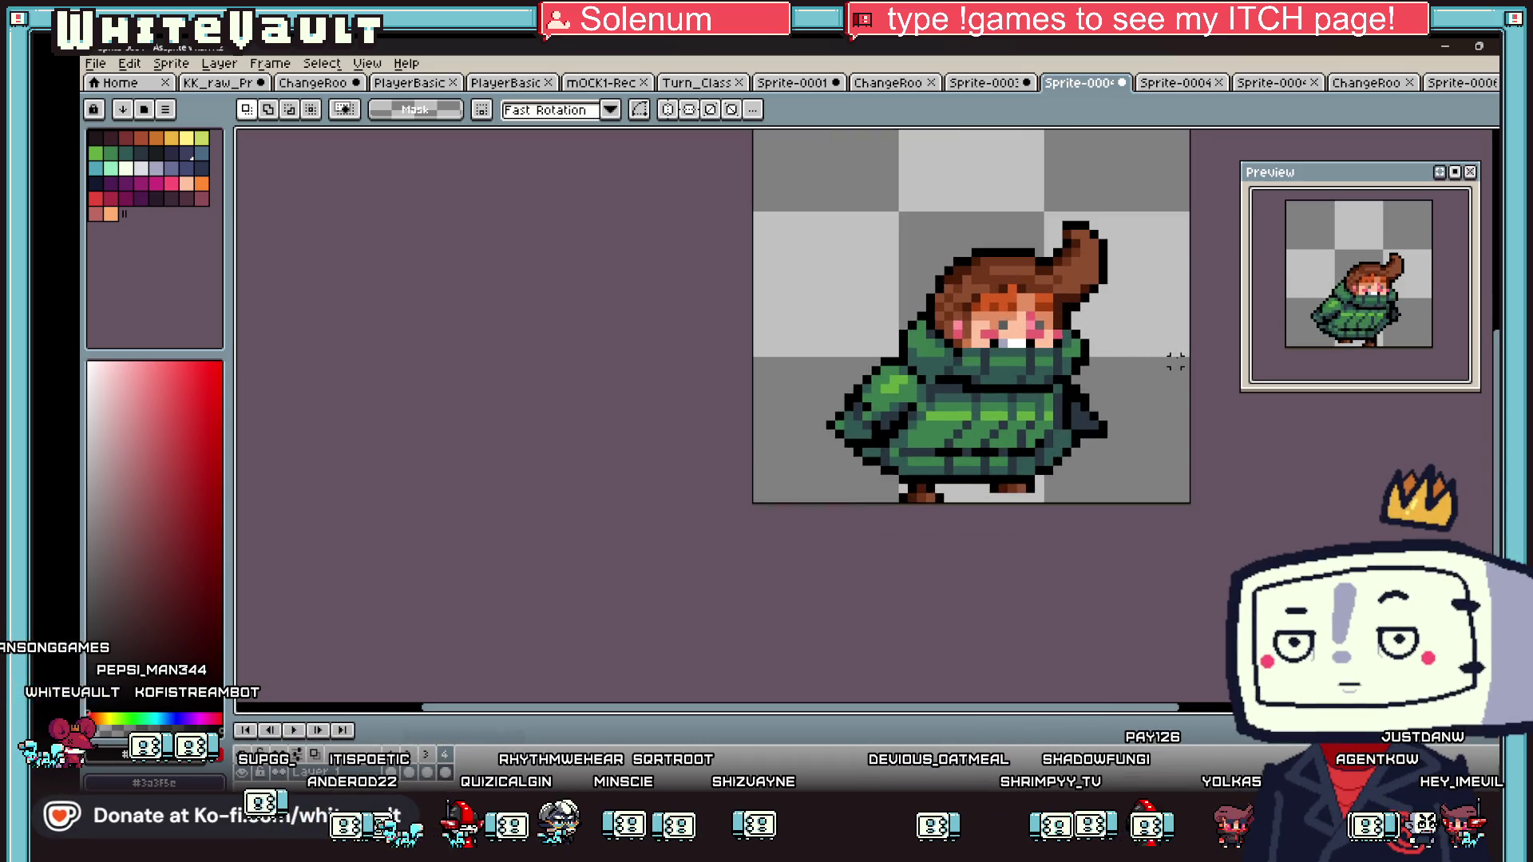
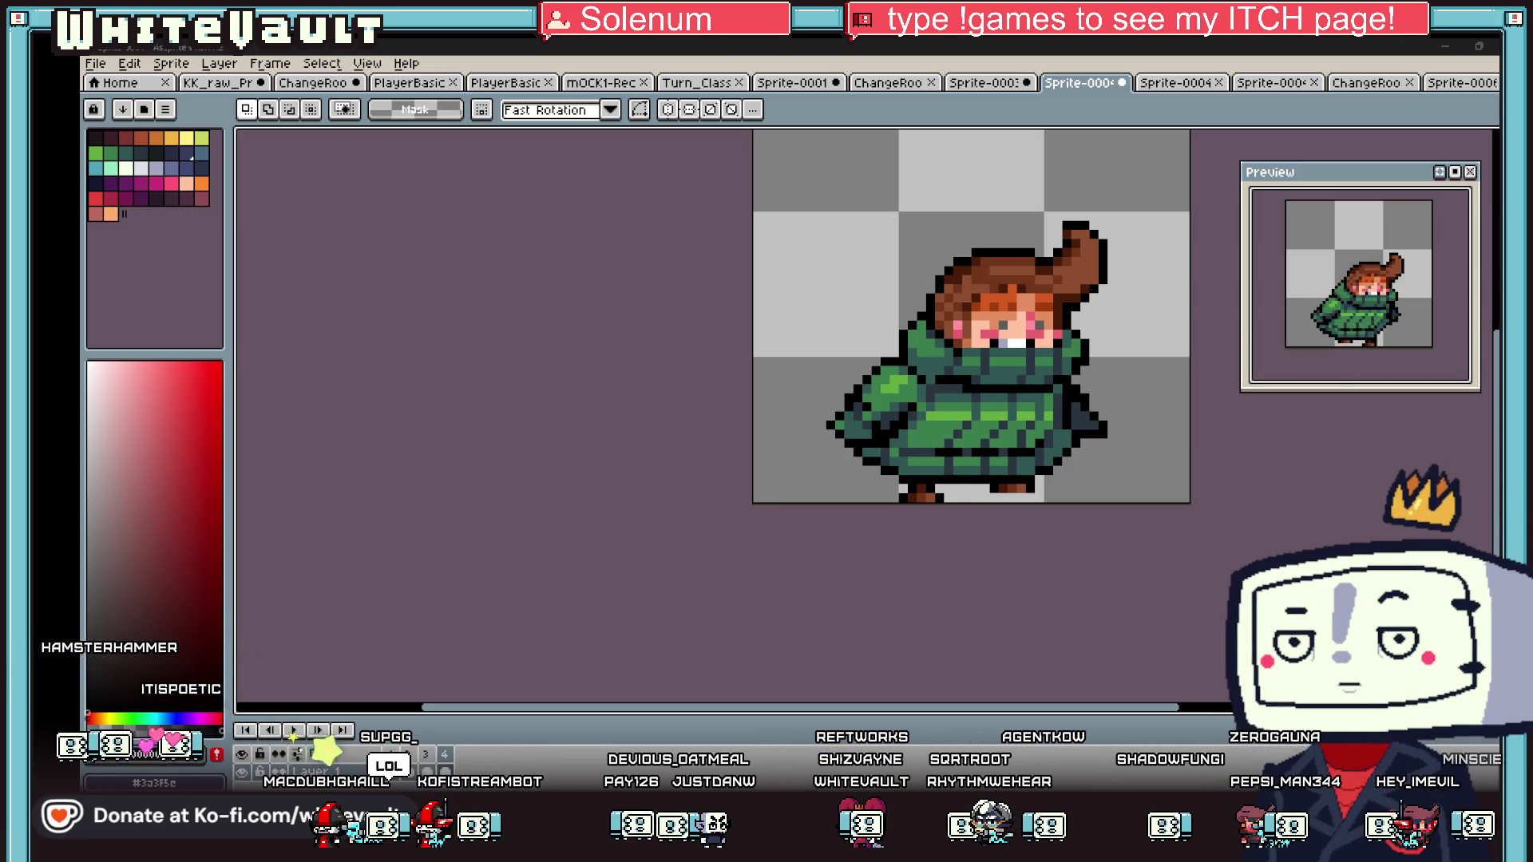
- Step through the animation frames and return to the second frame
{"action": "scroll", "coordinate": [1086, 442], "scroll_direction": "down", "scroll_amount": 1}
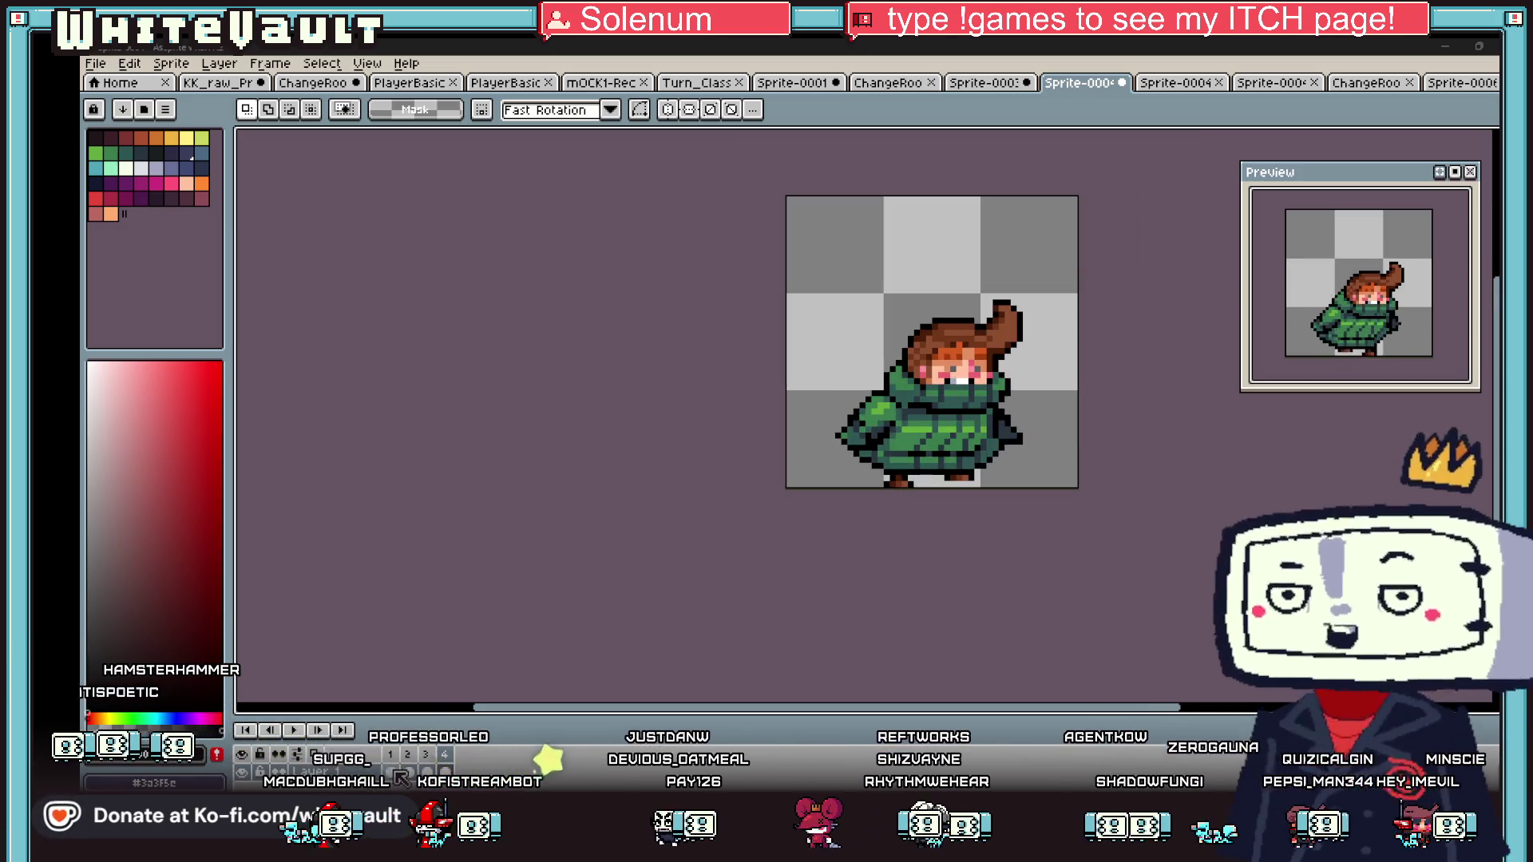
{"action": "key", "text": "Right"}
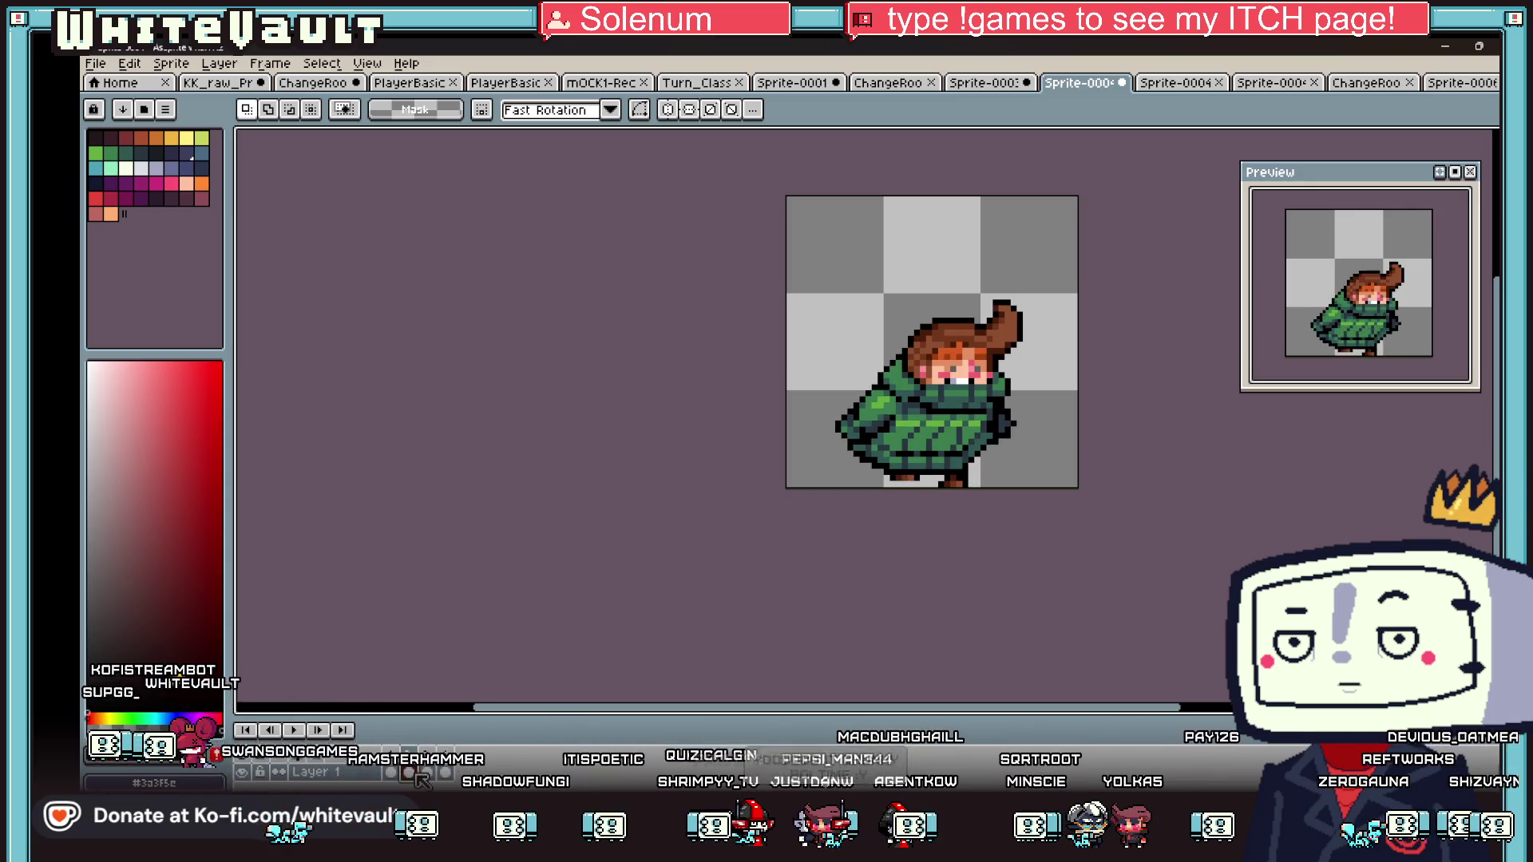
{"action": "key", "text": "Right"}
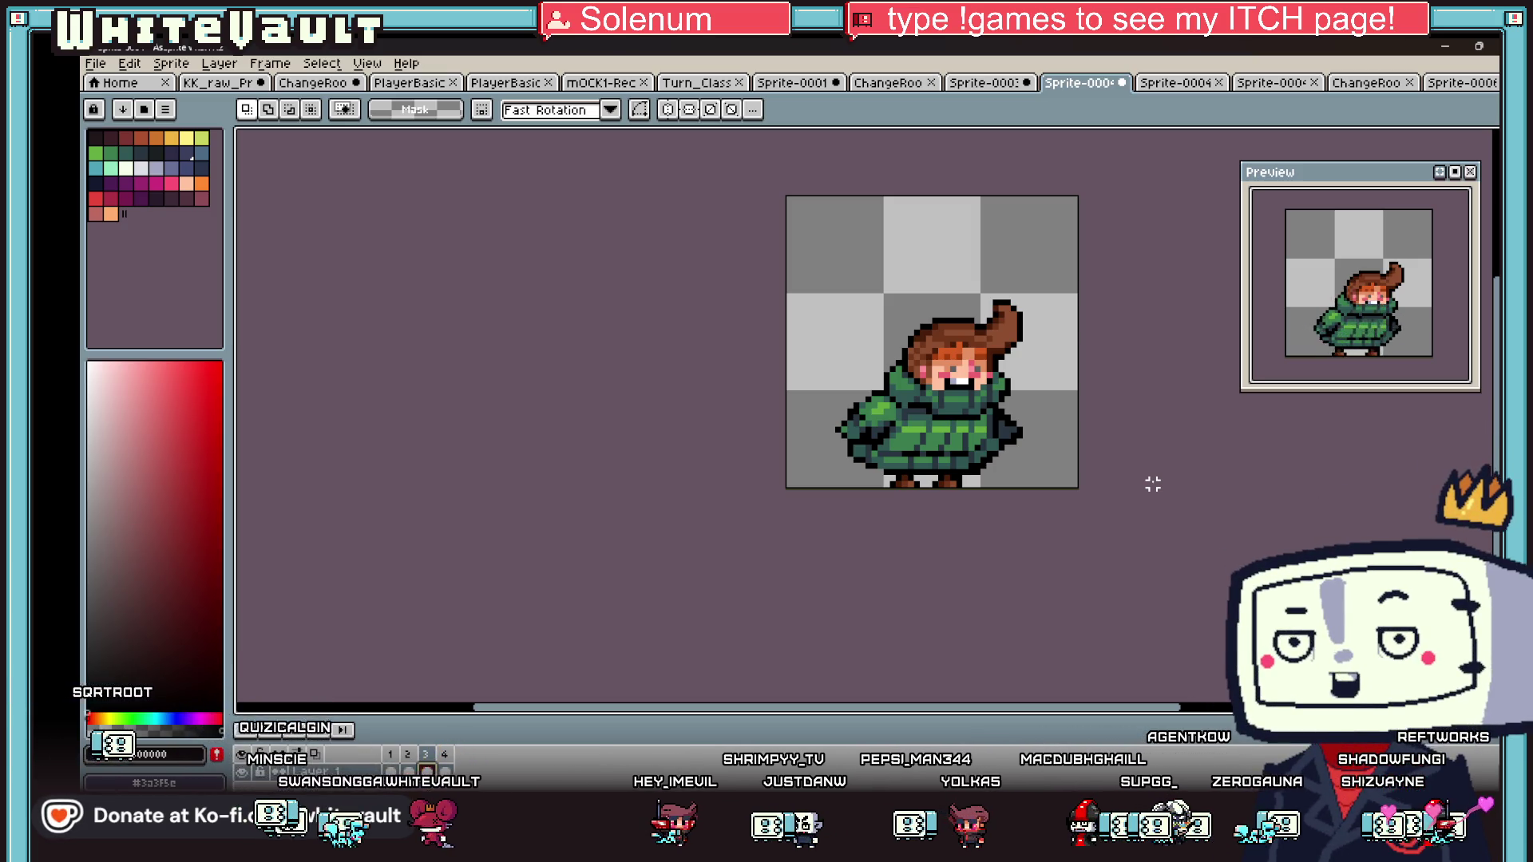
{"action": "scroll", "coordinate": [958, 239], "scroll_direction": "down", "scroll_amount": 3}
{"action": "scroll", "coordinate": [959, 240], "scroll_direction": "up", "scroll_amount": 2}
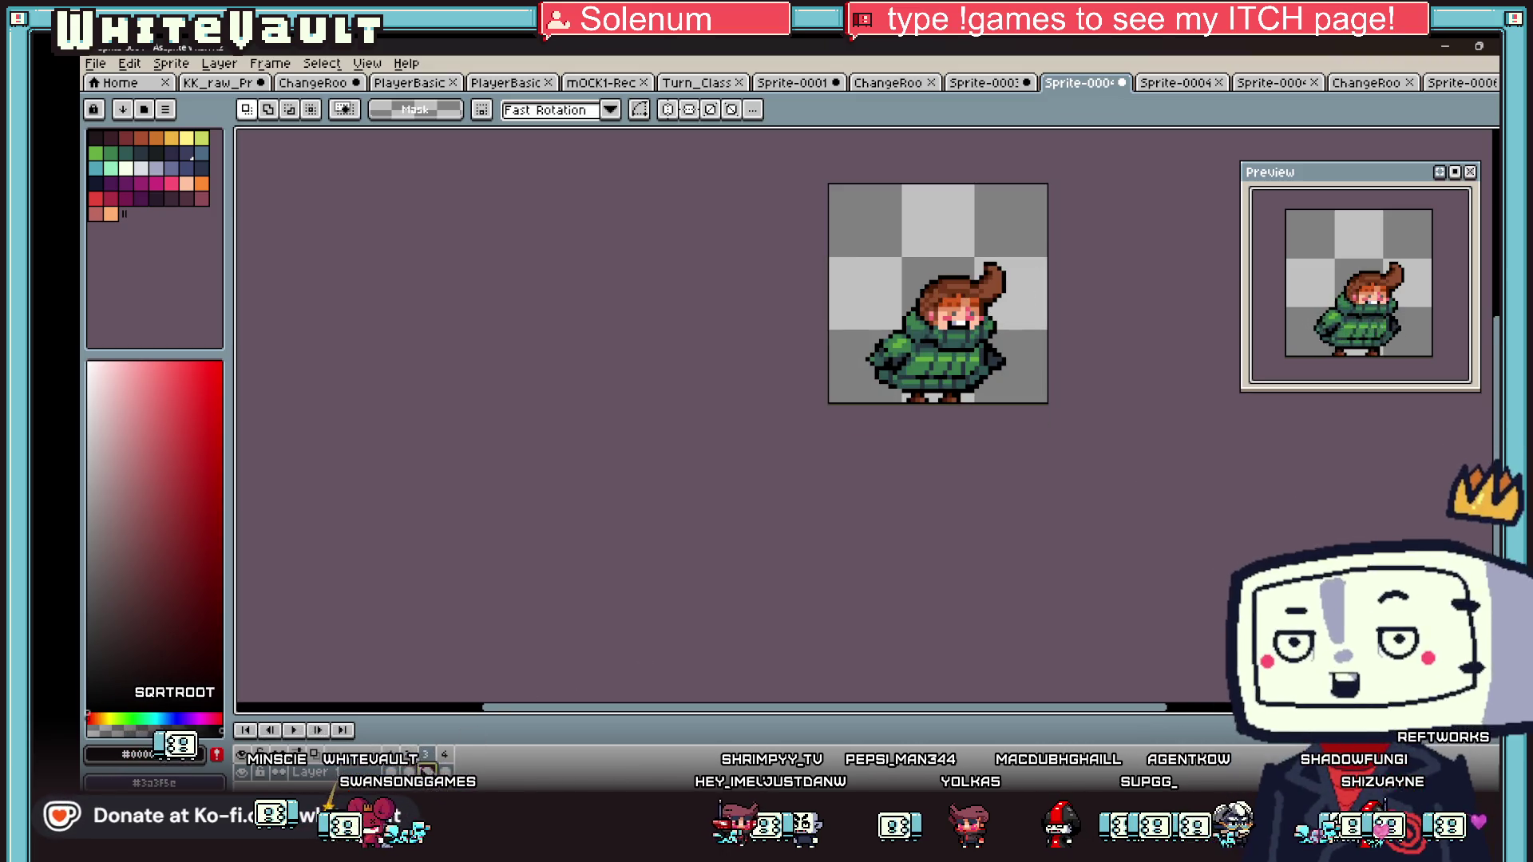
{"action": "key", "text": "period"}
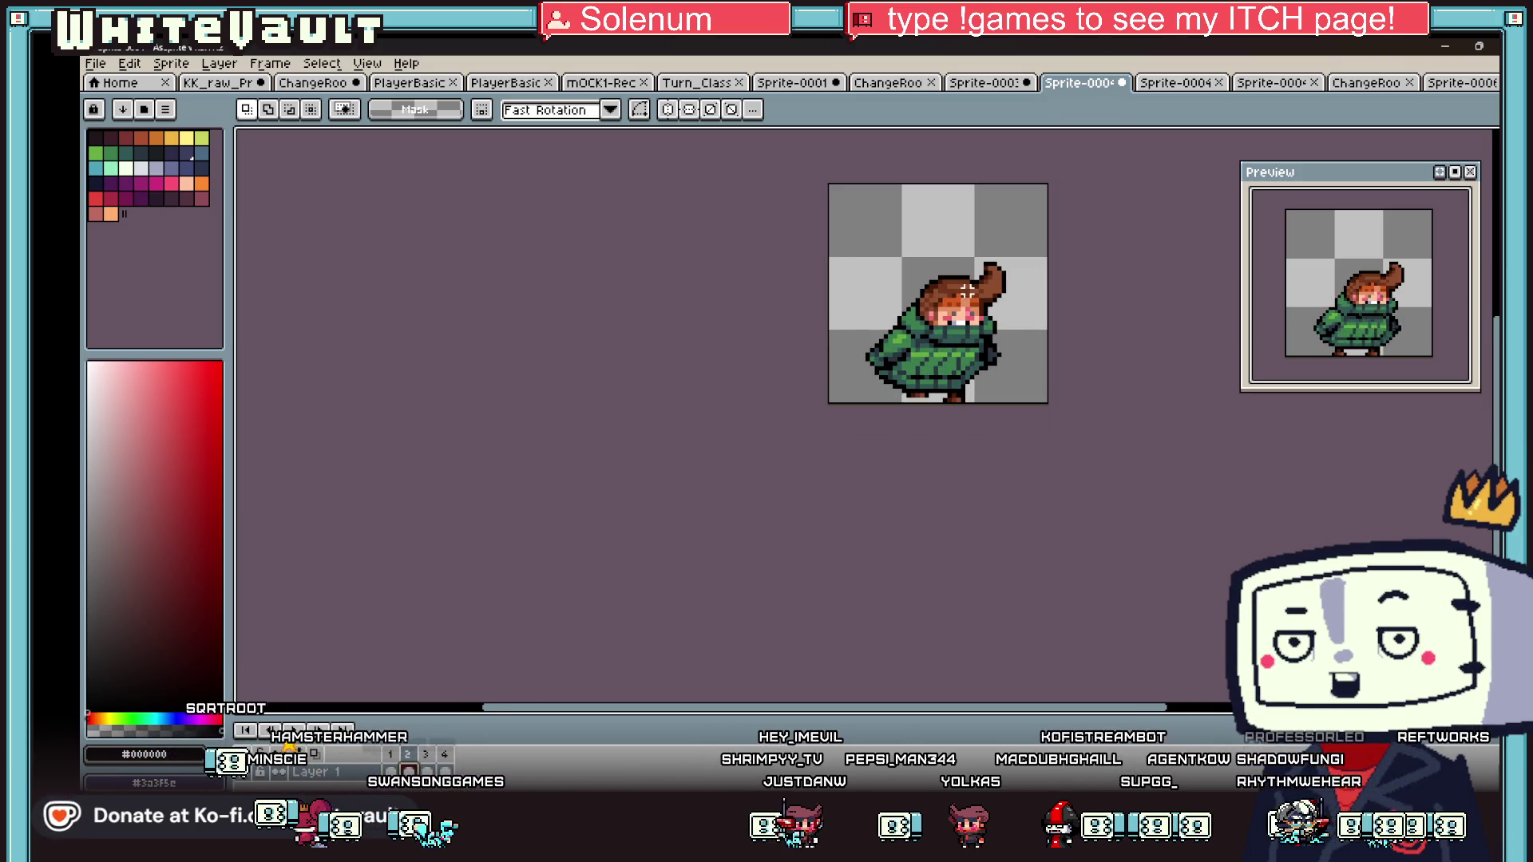
{"action": "scroll", "coordinate": [968, 291], "scroll_direction": "up", "scroll_amount": 2}
- Try shifting the hair strip up and down, then undo the shift and white-pixel edit
{"action": "mouse_move", "coordinate": [1074, 187]}
{"action": "left_mouse_down"}
{"action": "mouse_move", "coordinate": [1003, 261]}
{"action": "mouse_move", "coordinate": [815, 323]}
{"action": "mouse_move", "coordinate": [853, 317]}
{"action": "left_mouse_up"}
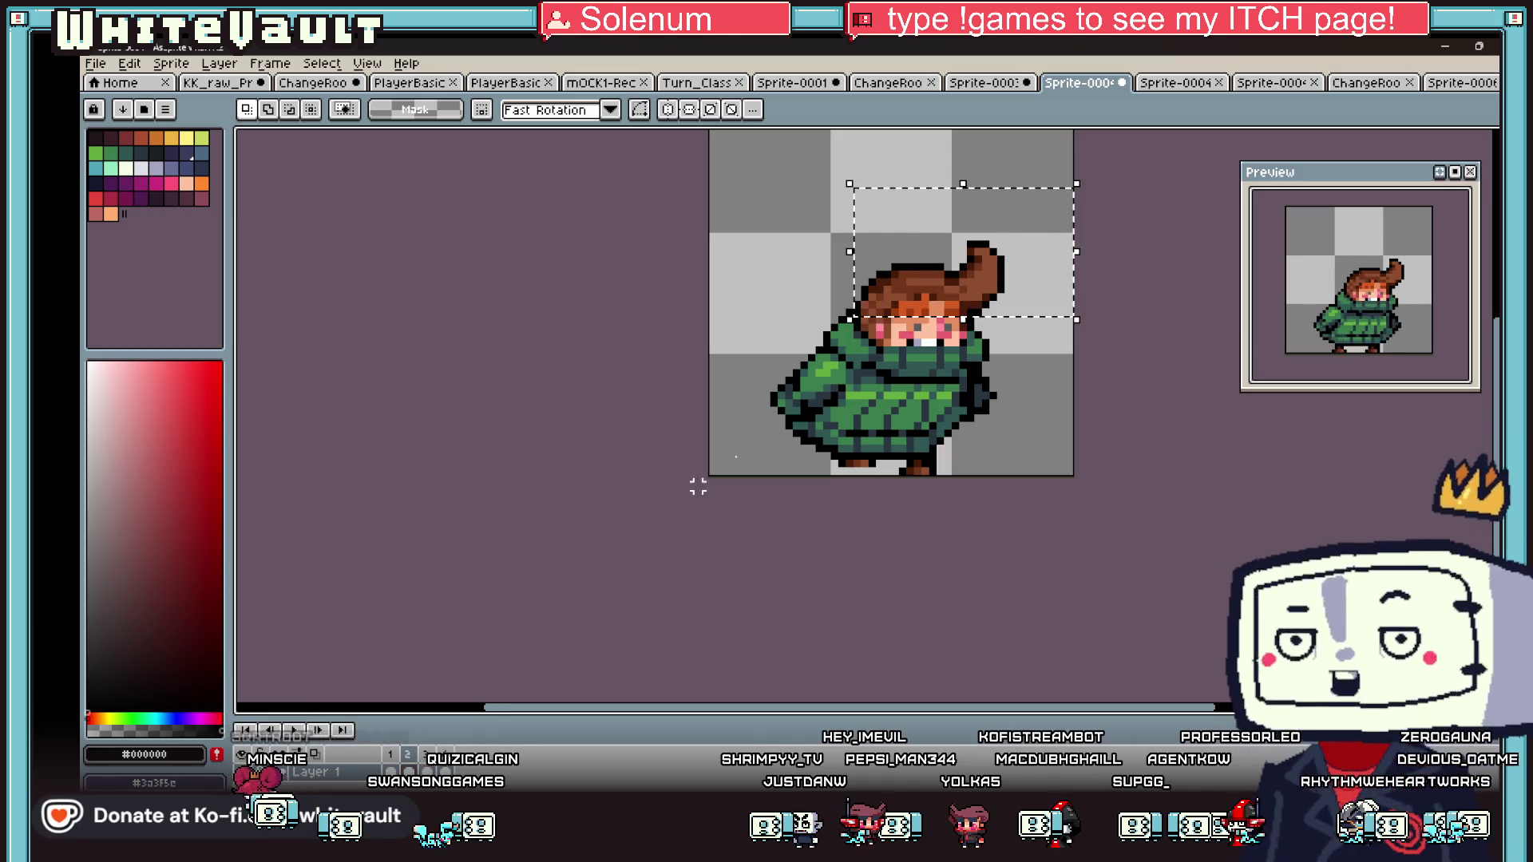
{"action": "scroll", "coordinate": [987, 329], "scroll_direction": "up", "scroll_amount": 3}
{"action": "key", "text": "Up"}
{"action": "key", "text": "Down"}
{"action": "key", "text": "Down"}
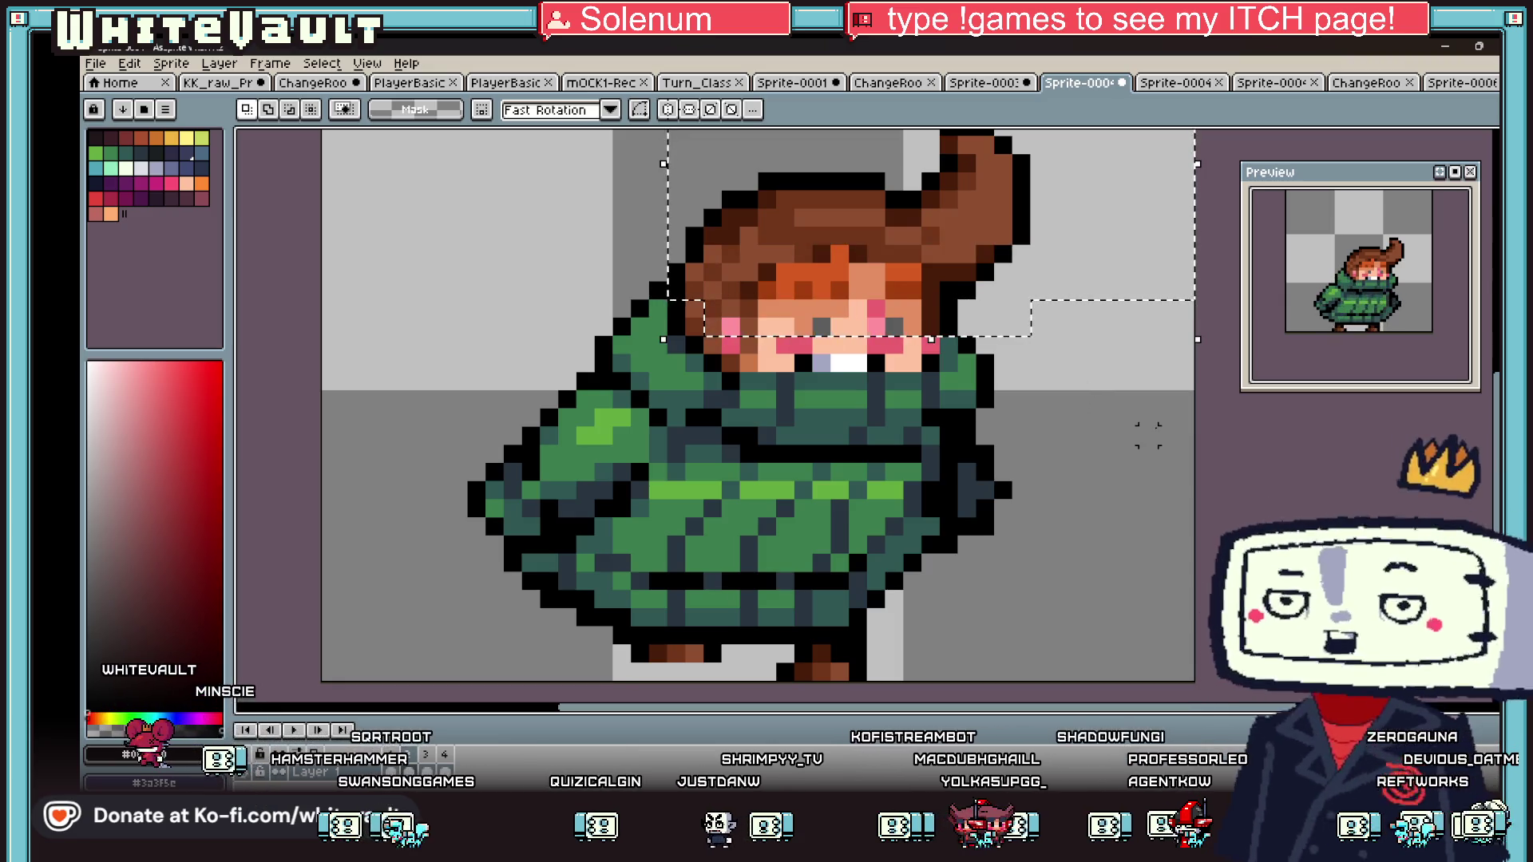
{"action": "key", "text": "Up"}
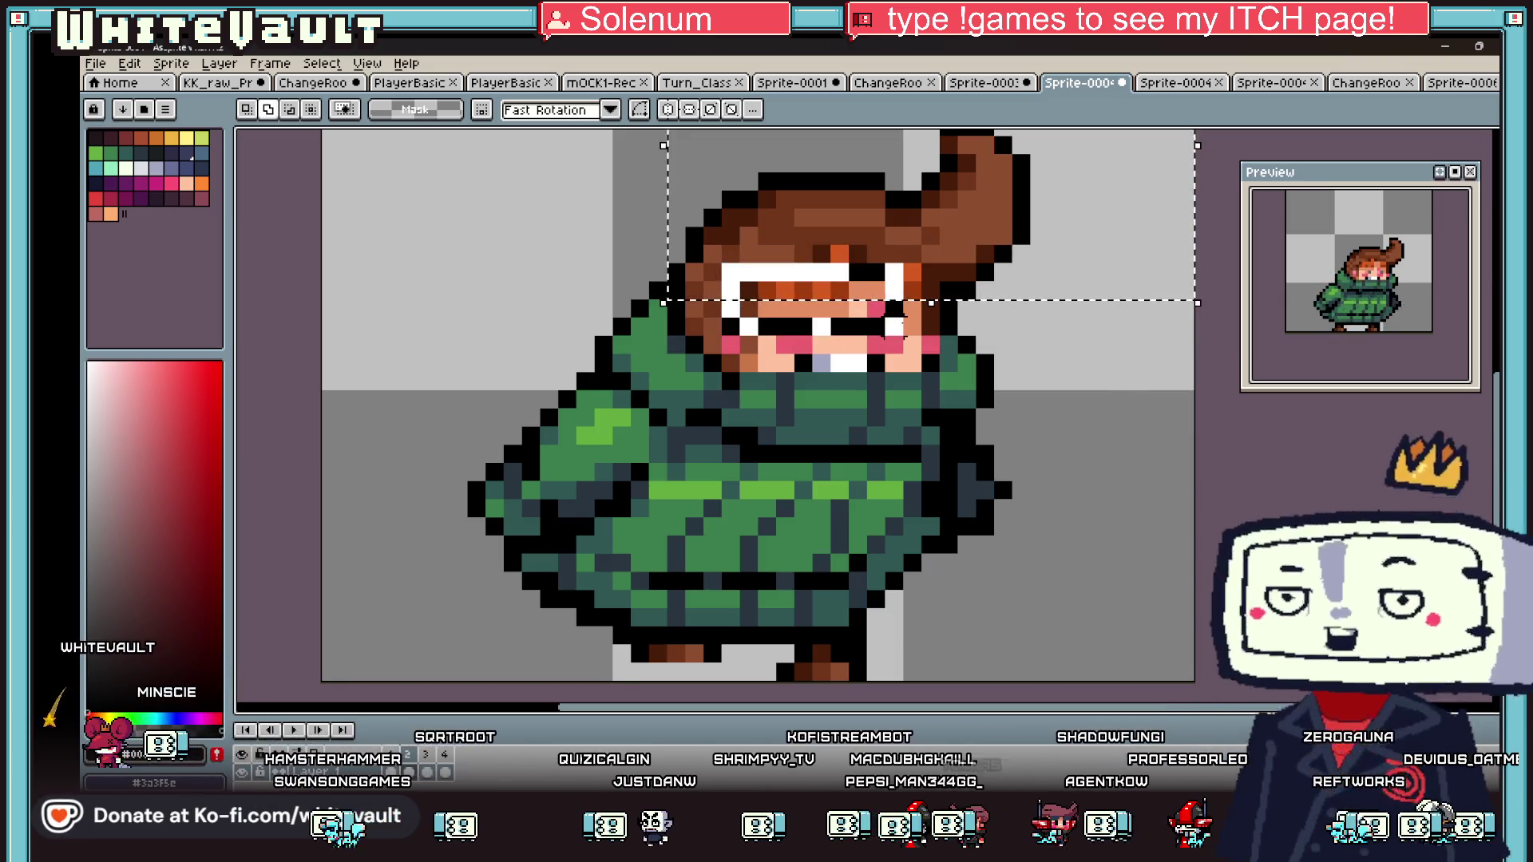
{"action": "left_click", "coordinate": [926, 315]}
{"action": "key", "text": "ctrl+z"}
{"action": "key", "text": "ctrl+z"}
{"action": "key", "text": "ctrl+z"}
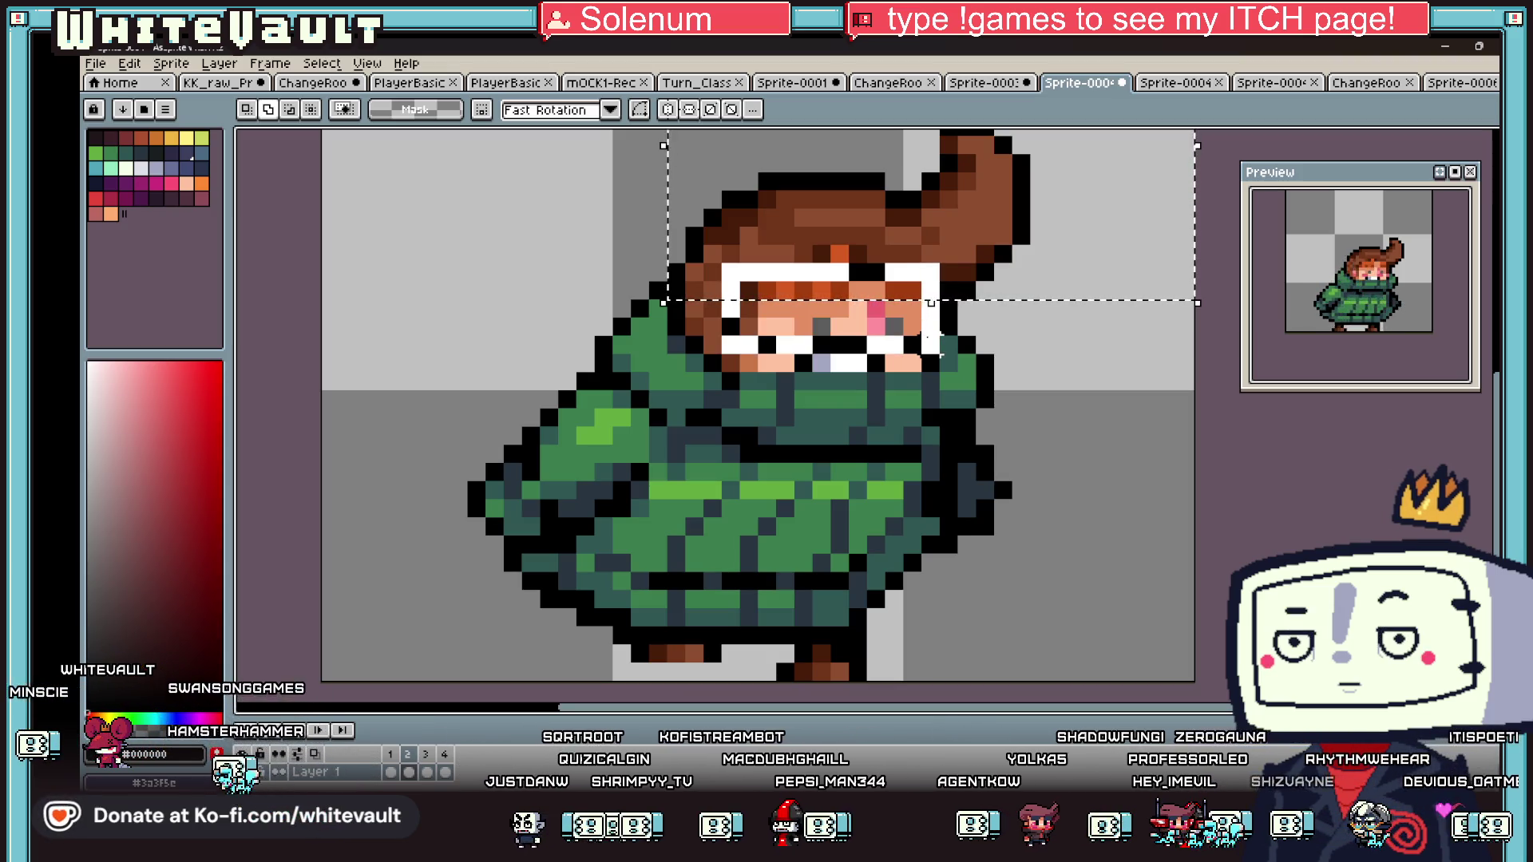
{"action": "key", "text": "ctrl+z"}
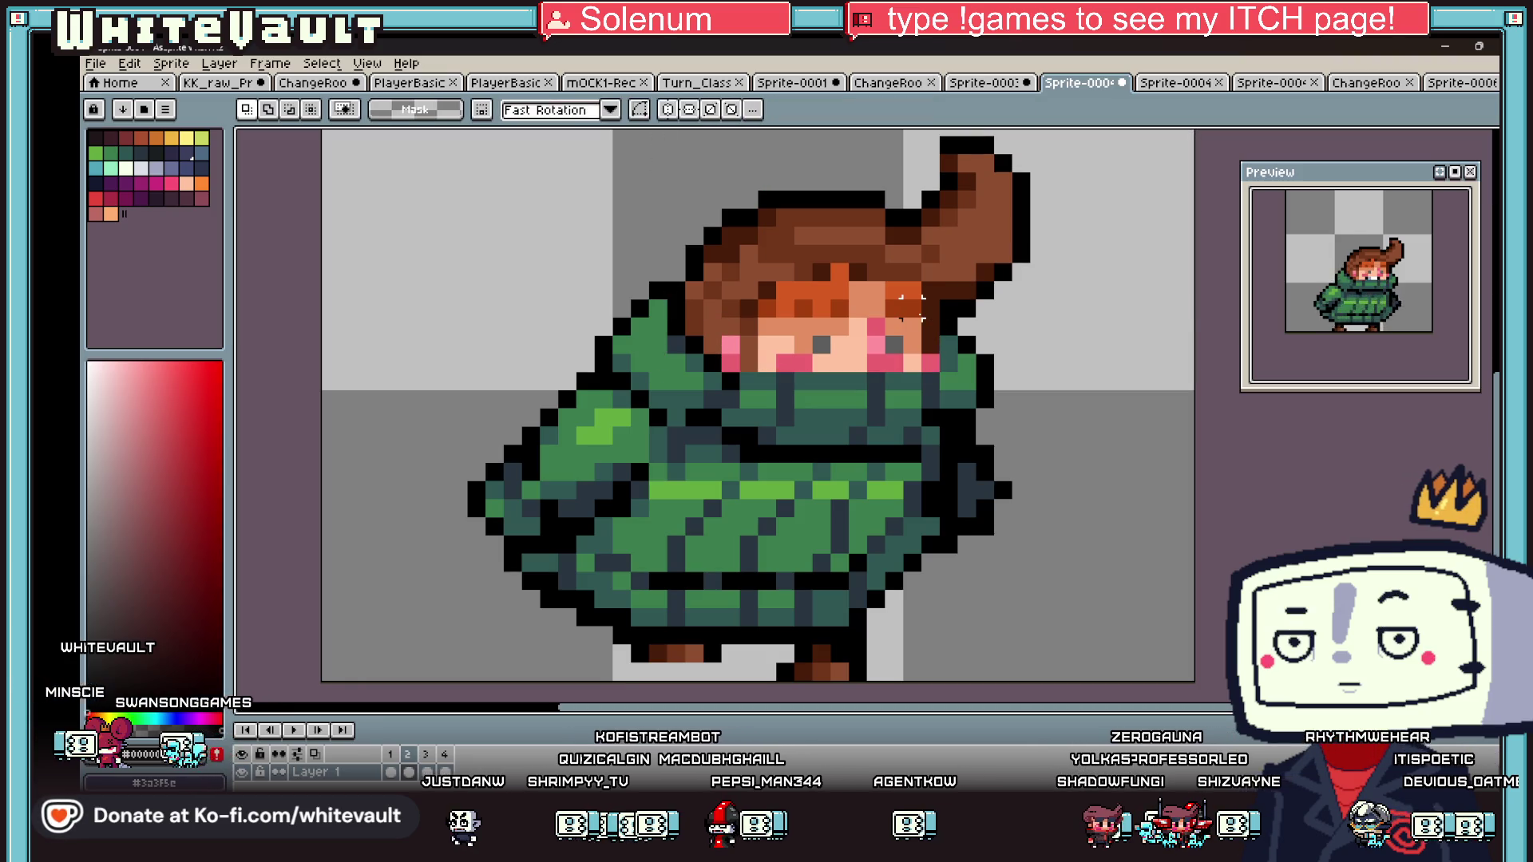
- Select the ponytail tip and nudge it one pixel left
{"action": "scroll", "coordinate": [1020, 352], "scroll_direction": "down", "scroll_amount": 3}
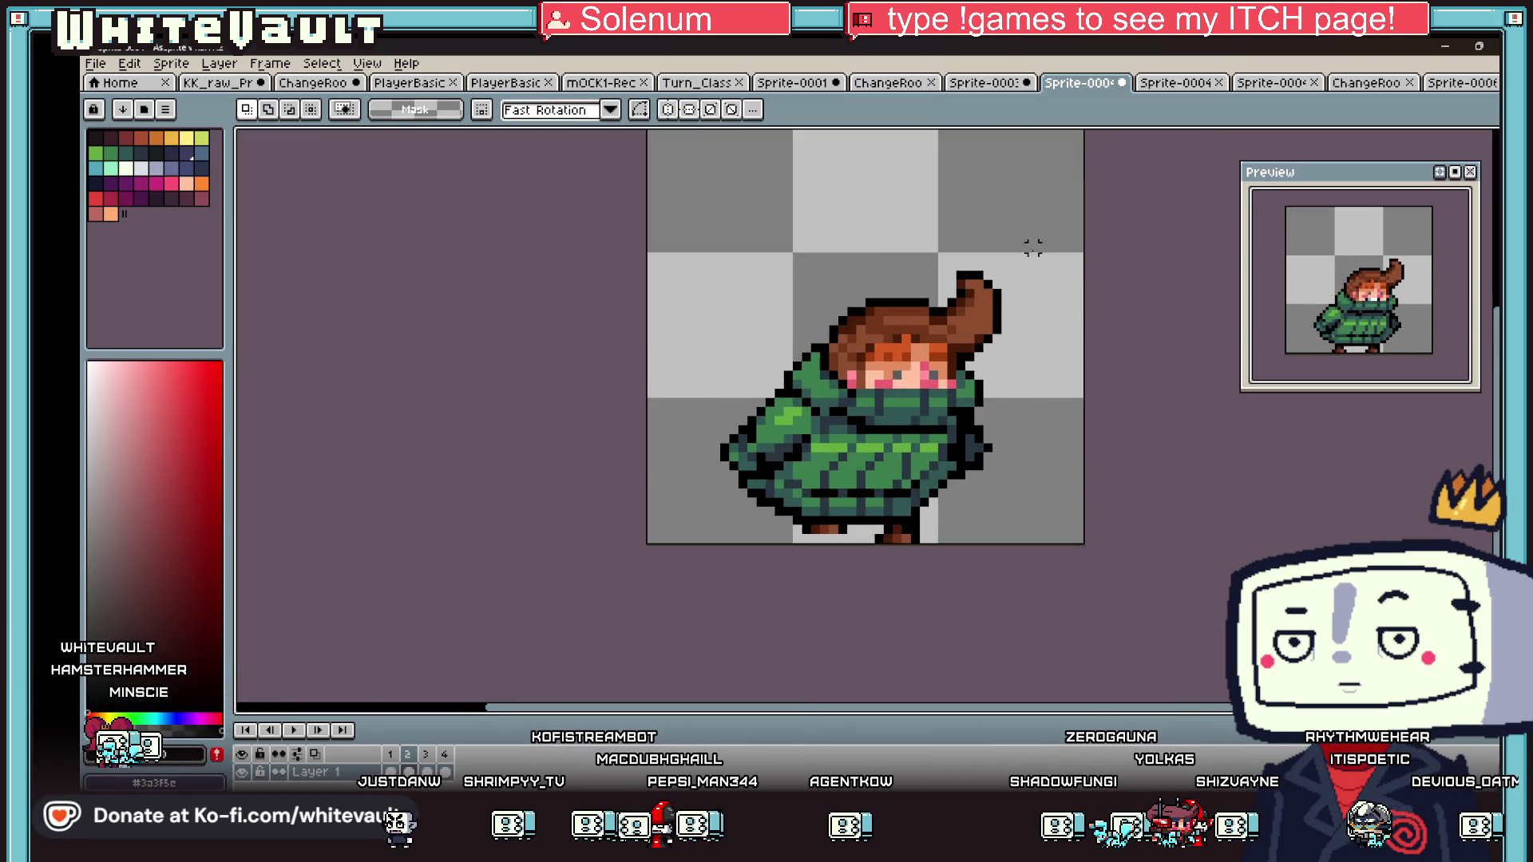
{"action": "mouse_move", "coordinate": [971, 276]}
{"action": "left_mouse_down"}
{"action": "mouse_move", "coordinate": [942, 302]}
{"action": "mouse_move", "coordinate": [935, 291]}
{"action": "left_mouse_up"}
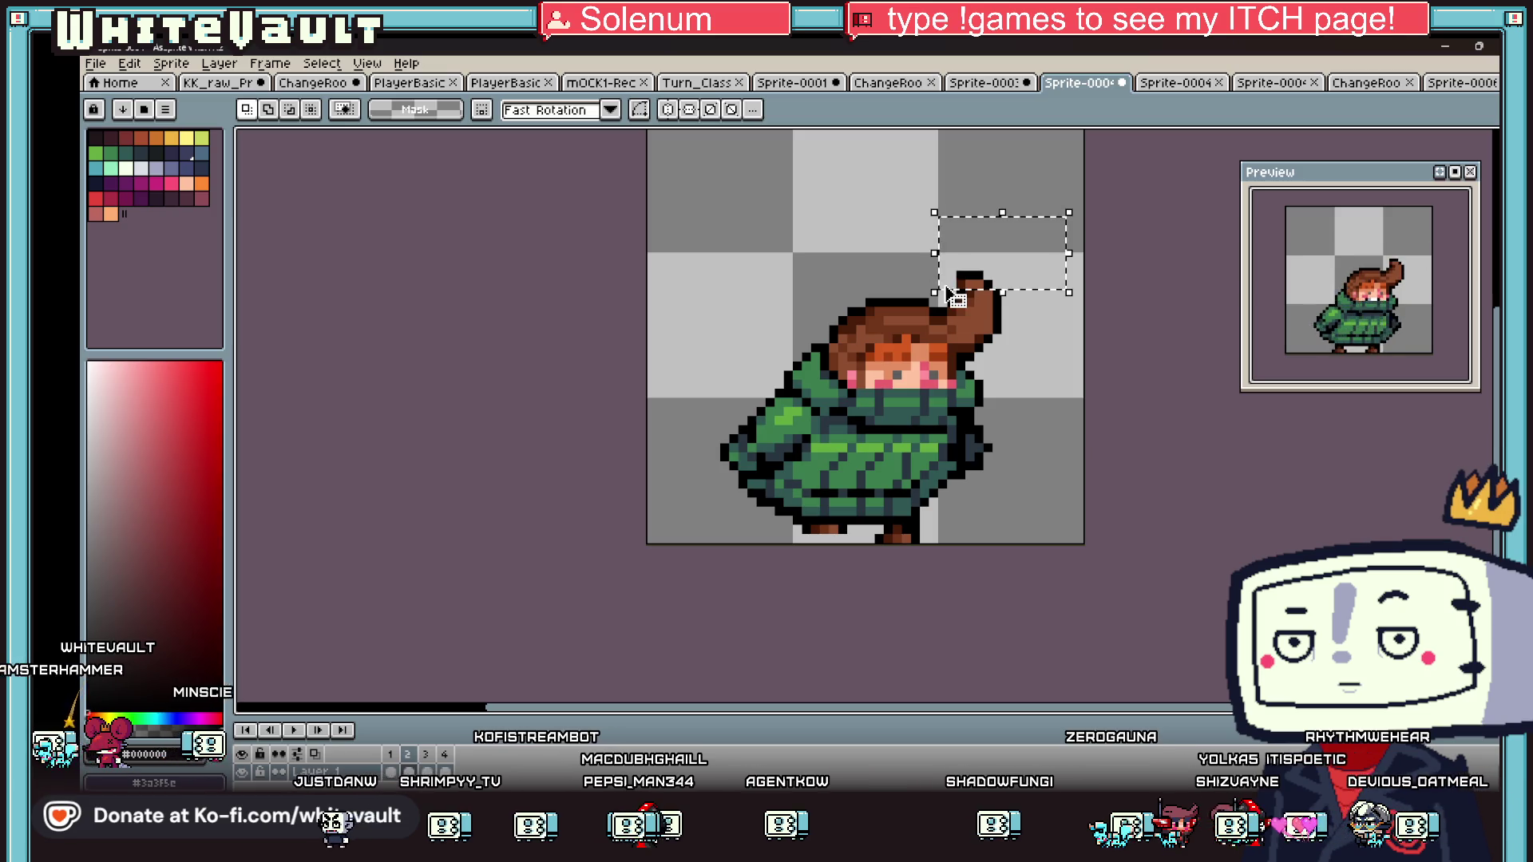
{"action": "left_click", "coordinate": [1134, 430]}
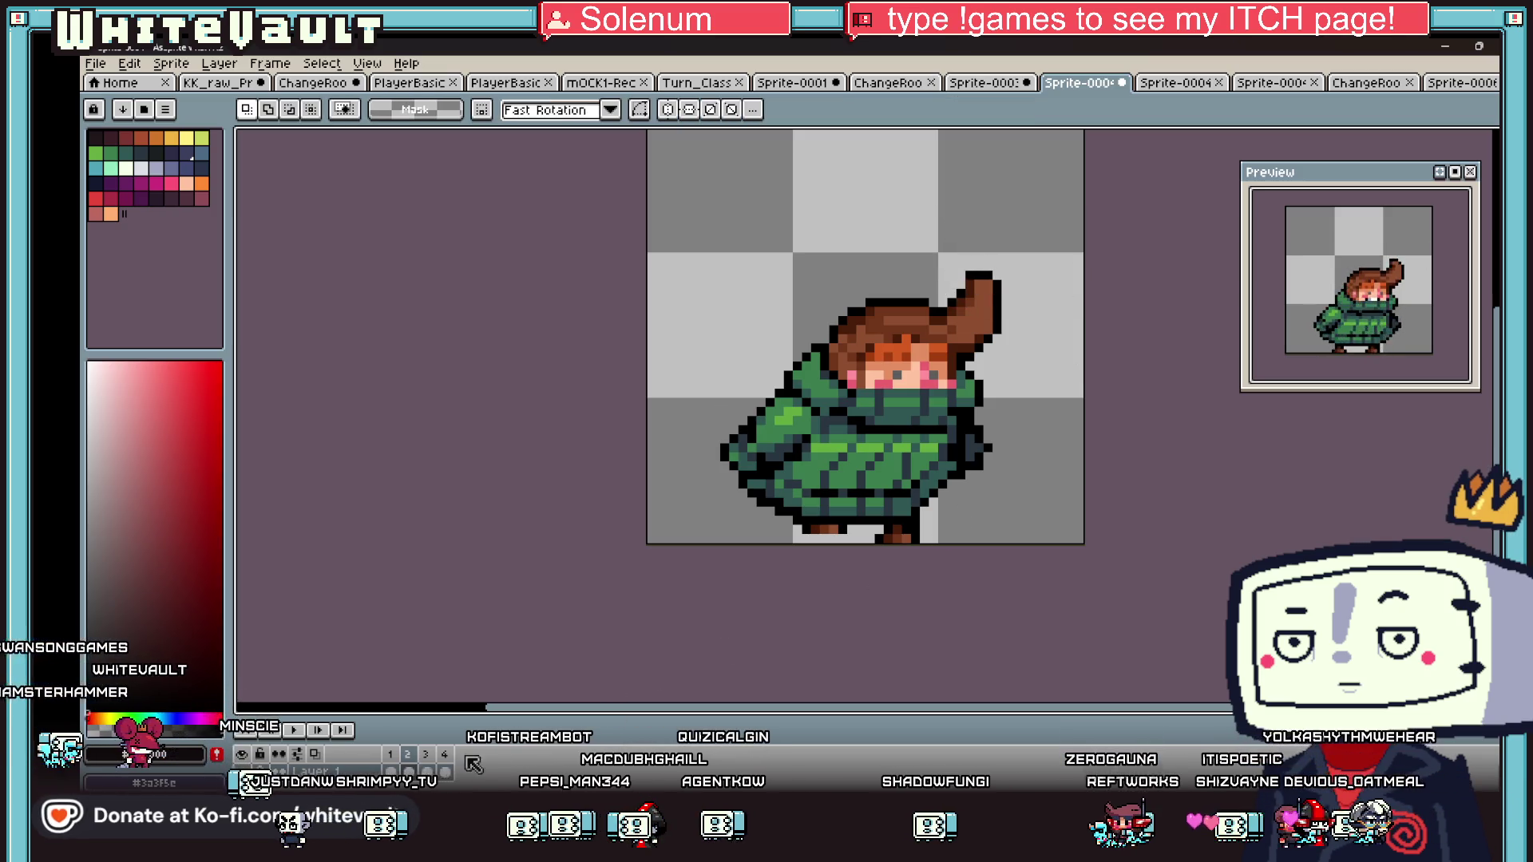
{"action": "scroll", "coordinate": [1024, 257], "scroll_direction": "up", "scroll_amount": 1}
{"action": "mouse_move", "coordinate": [1062, 201]}
{"action": "left_mouse_down"}
{"action": "mouse_move", "coordinate": [998, 339]}
{"action": "mouse_move", "coordinate": [906, 447]}
{"action": "left_mouse_up"}
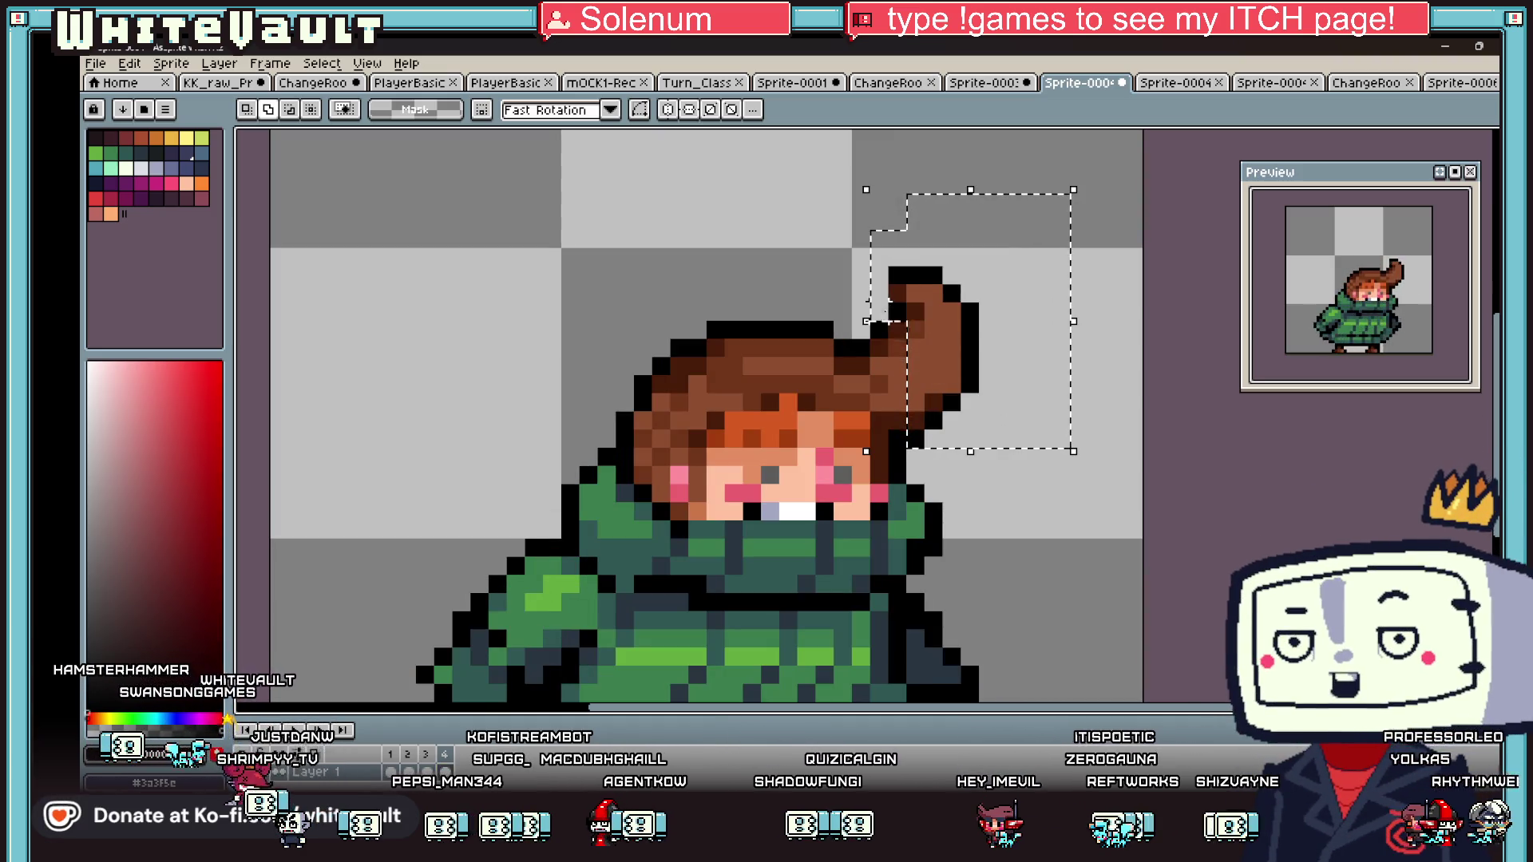
{"action": "key", "text": "Left"}
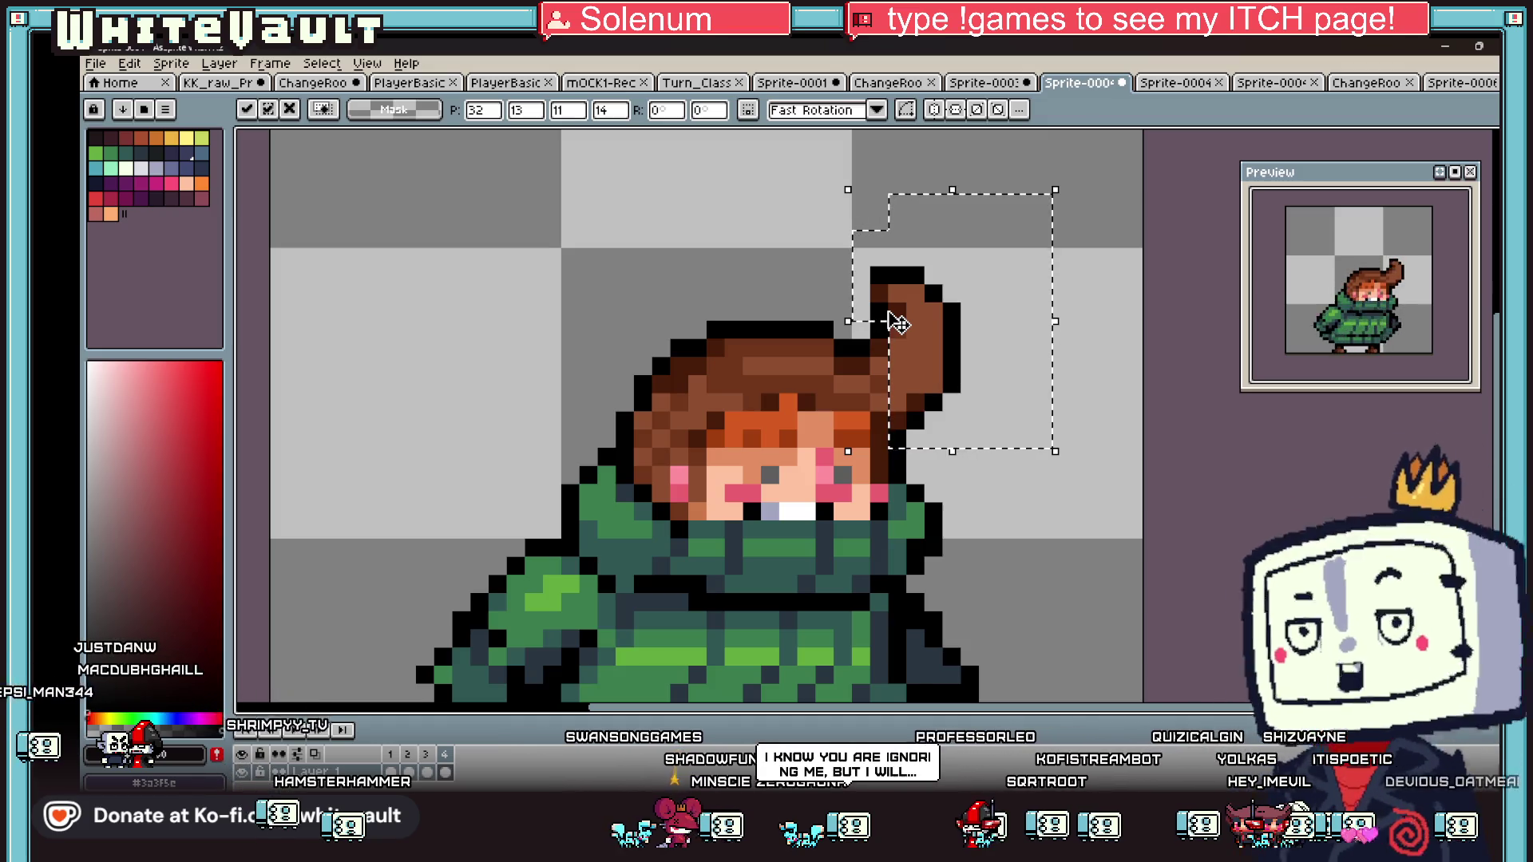
{"action": "scroll", "coordinate": [1052, 275], "scroll_direction": "down", "scroll_amount": 3}
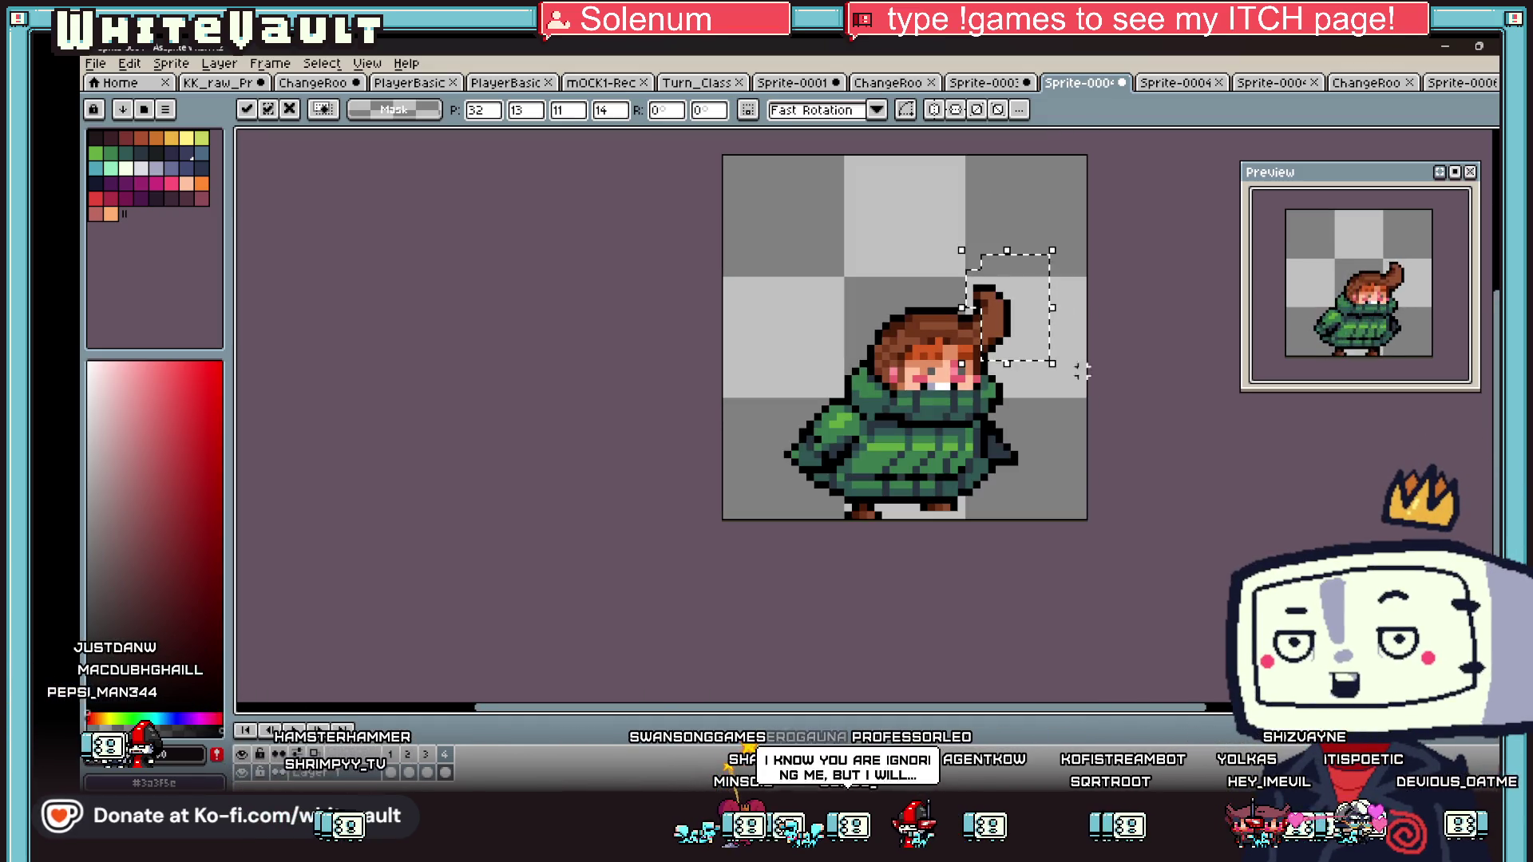
- Commit the moved ponytail, go to the second frame, and try then undo a face-block shift
{"action": "left_click", "coordinate": [1139, 470]}
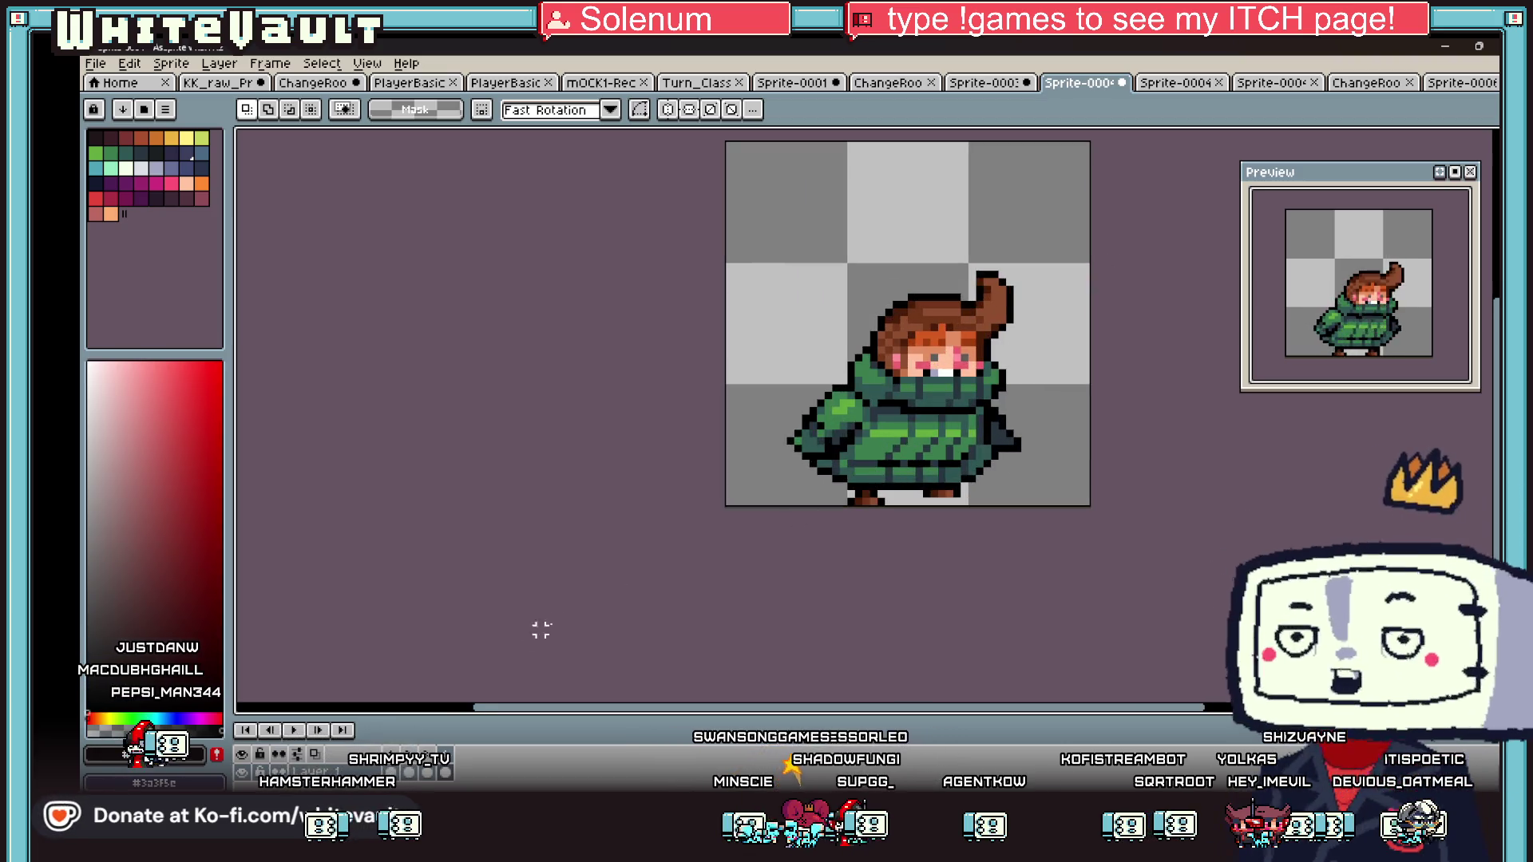
{"action": "key", "text": "Right"}
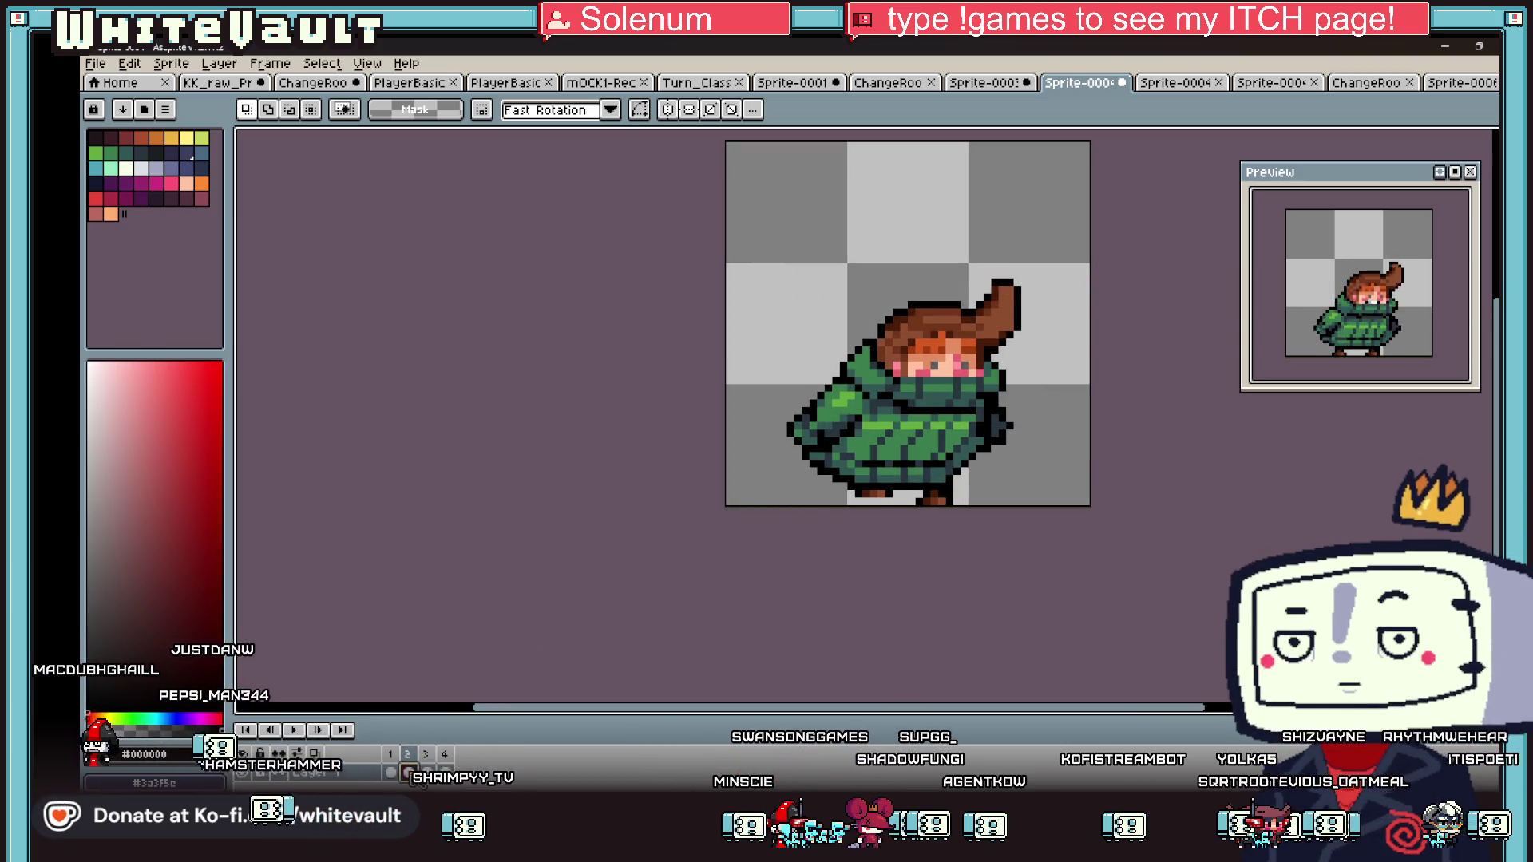
{"action": "scroll", "coordinate": [931, 365], "scroll_direction": "up", "scroll_amount": 3}
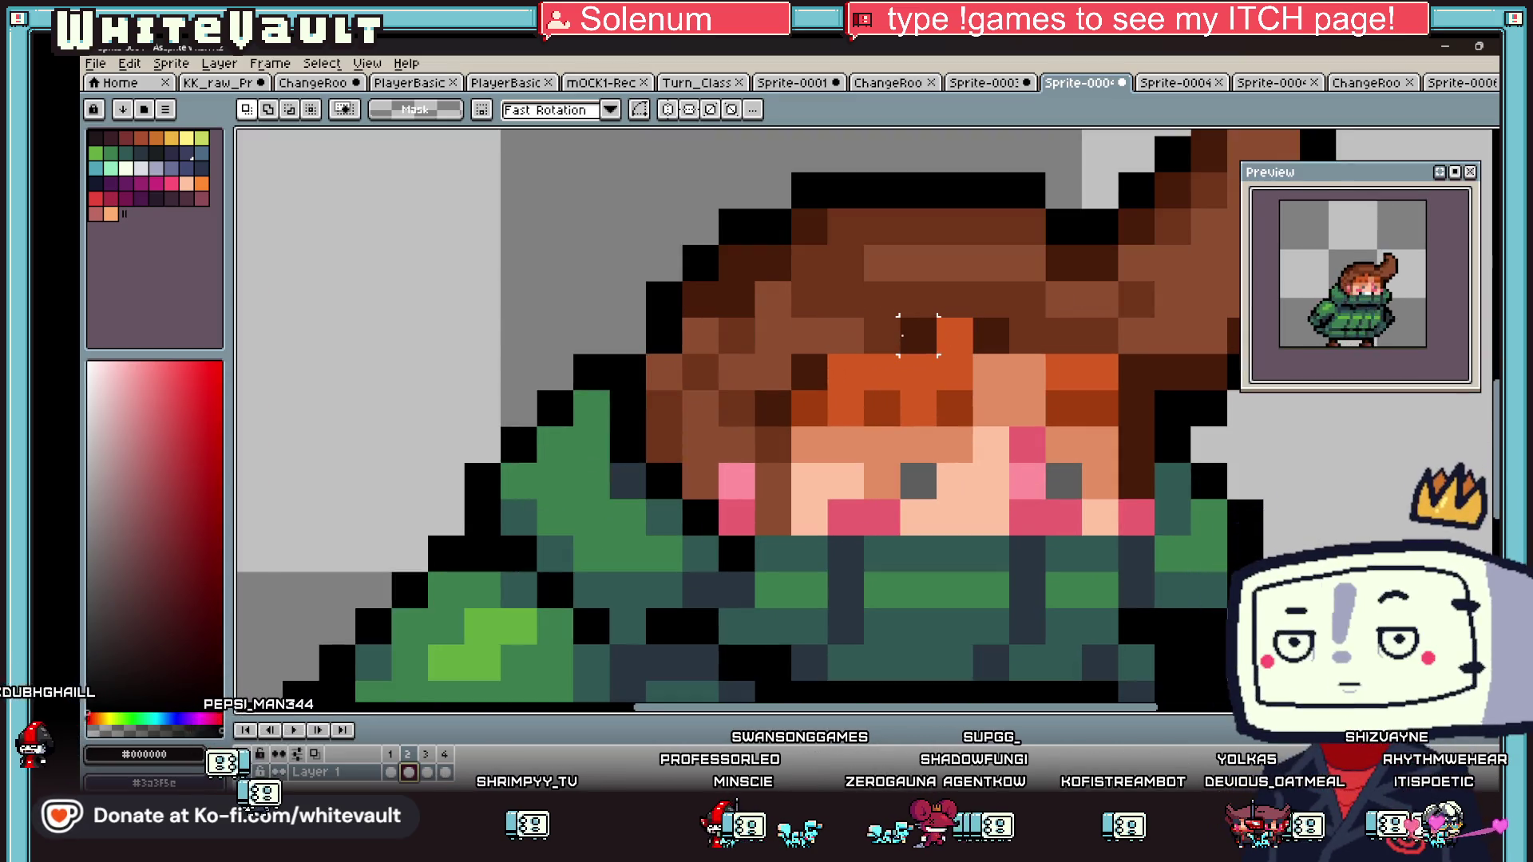
{"action": "key", "text": "Down"}
{"action": "key", "text": "ctrl+d"}
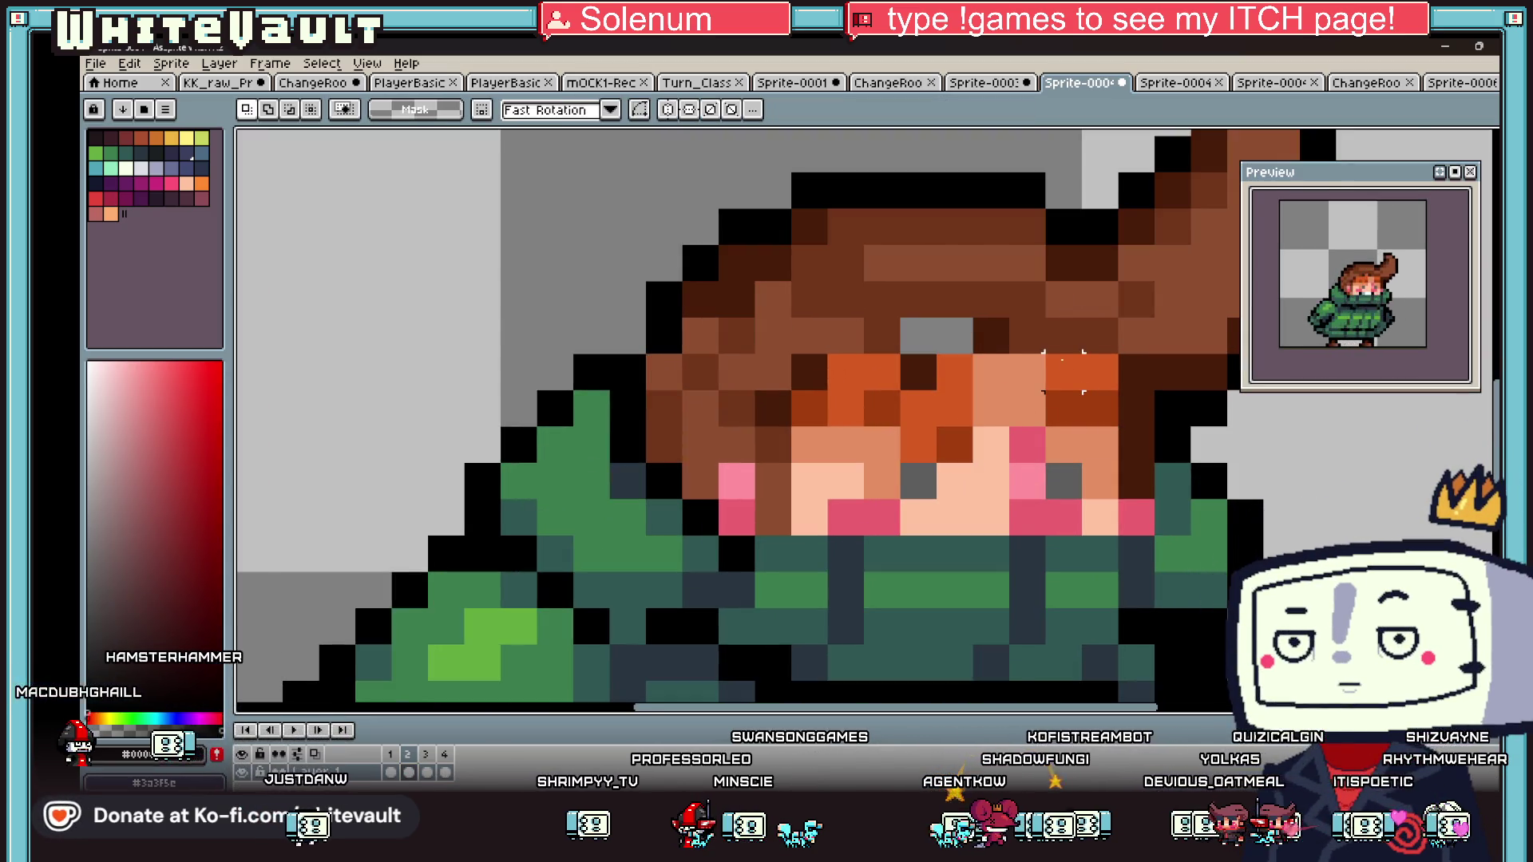
{"action": "key", "text": "ctrl+z"}
{"action": "scroll", "coordinate": [1066, 431], "scroll_direction": "down", "scroll_amount": 1}
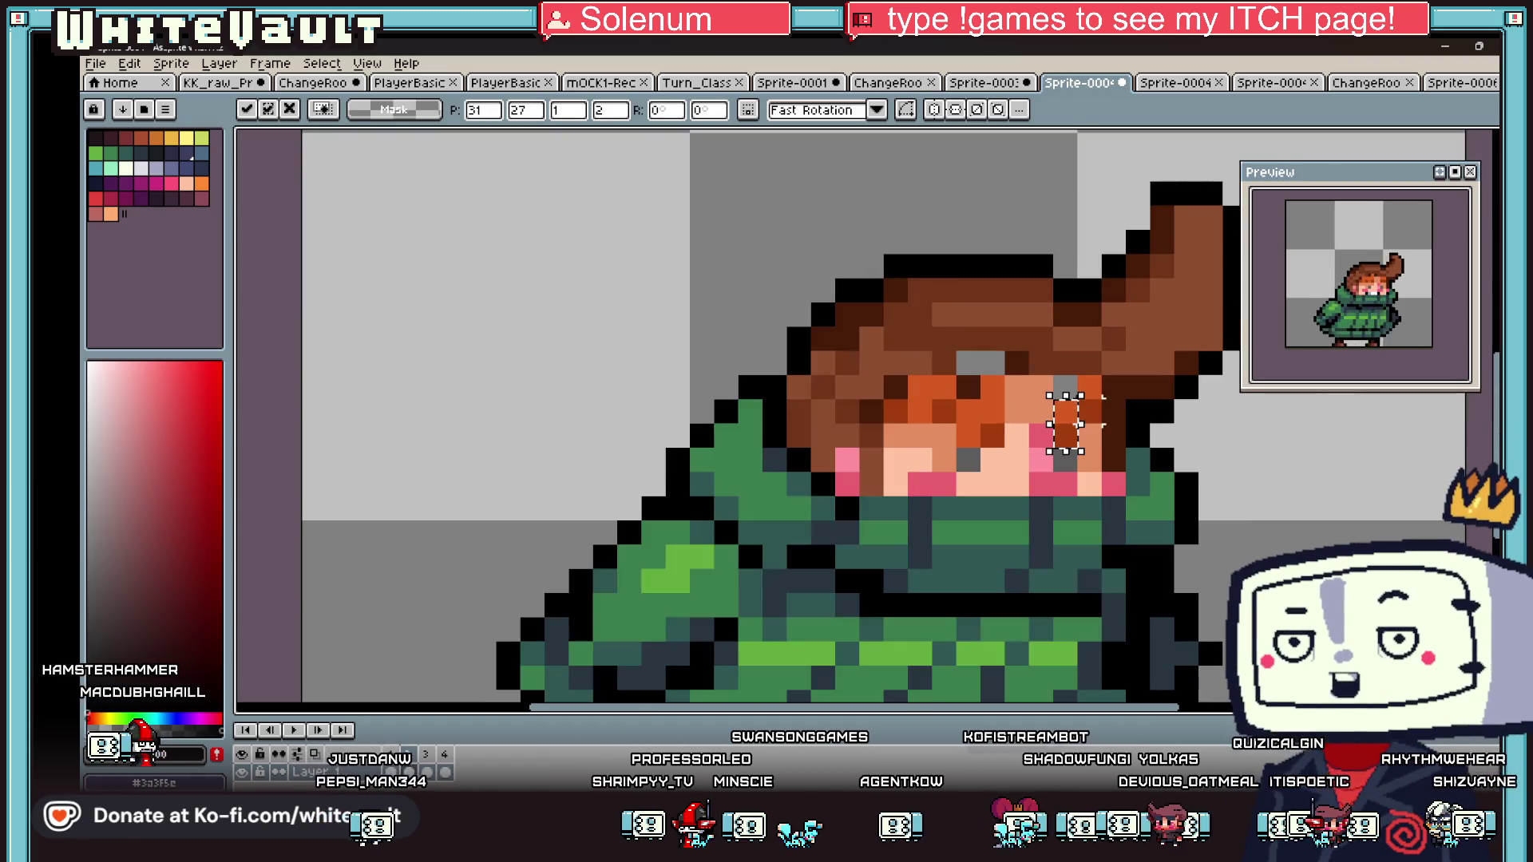
- Paint the stray grey and dark pixels in the hair brown with the pencil
{"action": "key", "text": "b"}
{"action": "scroll", "coordinate": [1019, 353], "scroll_direction": "up", "scroll_amount": 1}
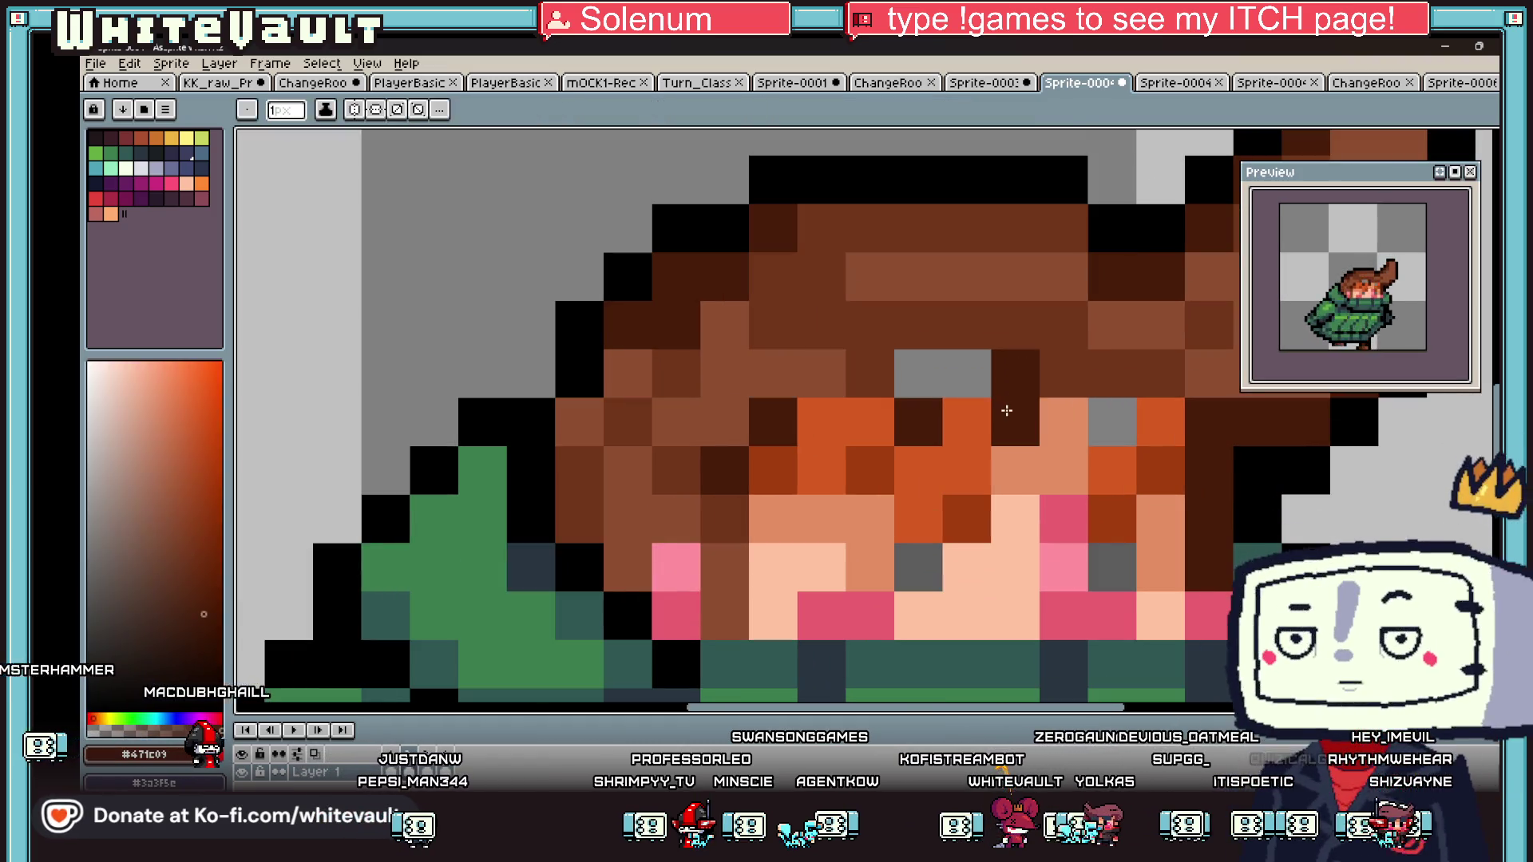
{"action": "left_click_drag", "start_coordinate": [1065, 365], "coordinate": [918, 373]}
{"action": "left_click", "coordinate": [1259, 409]}
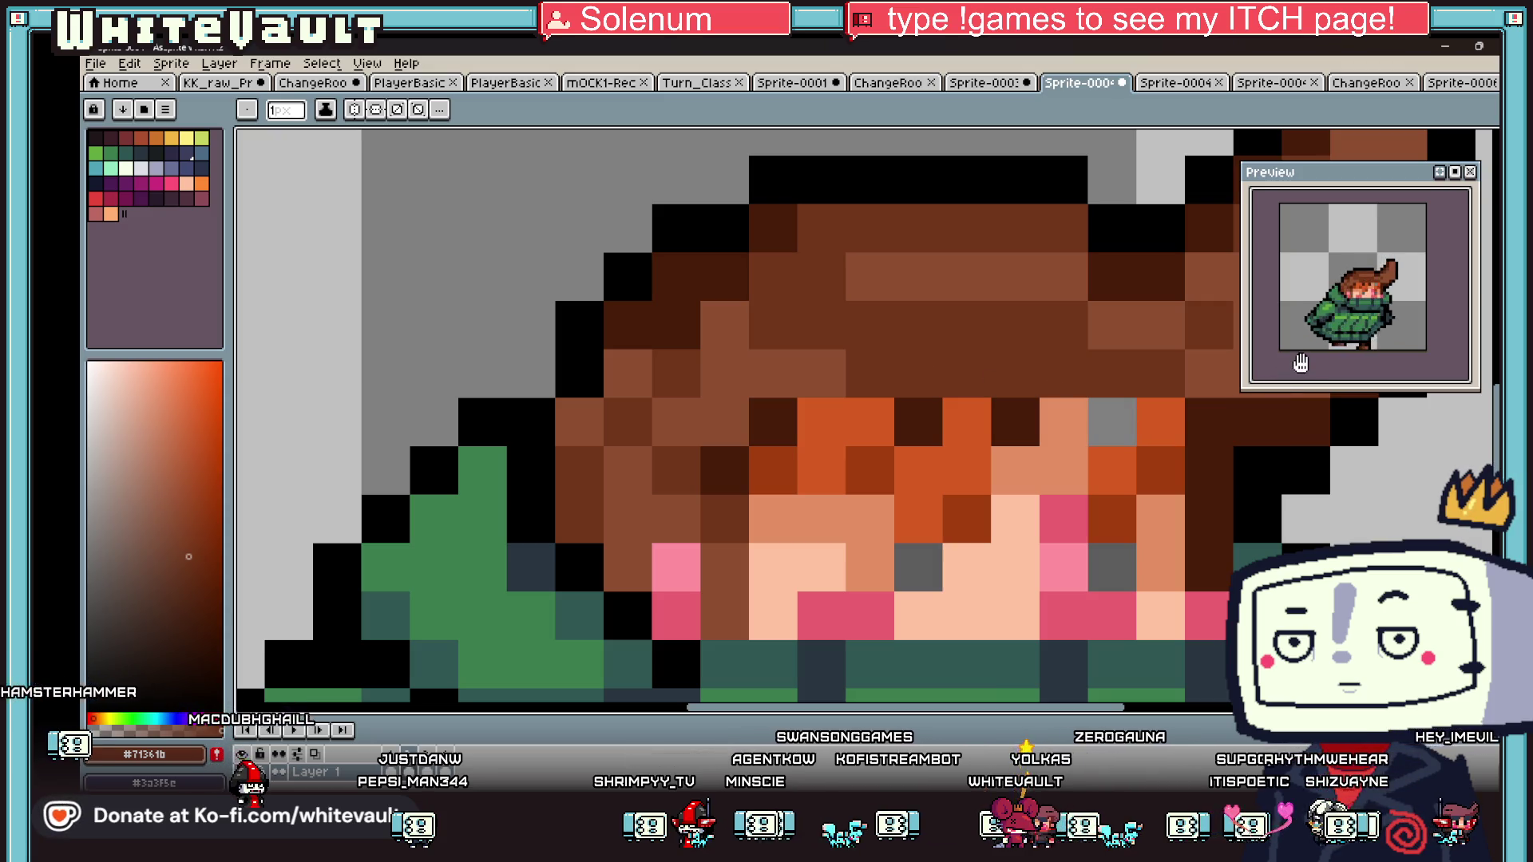
{"action": "scroll", "coordinate": [1141, 359], "scroll_direction": "down", "scroll_amount": 1}
- Sample the orange face colour with the eyedropper and return to the pencil
{"action": "key", "text": "i"}
{"action": "left_click", "coordinate": [1098, 390]}
{"action": "key", "text": "b"}
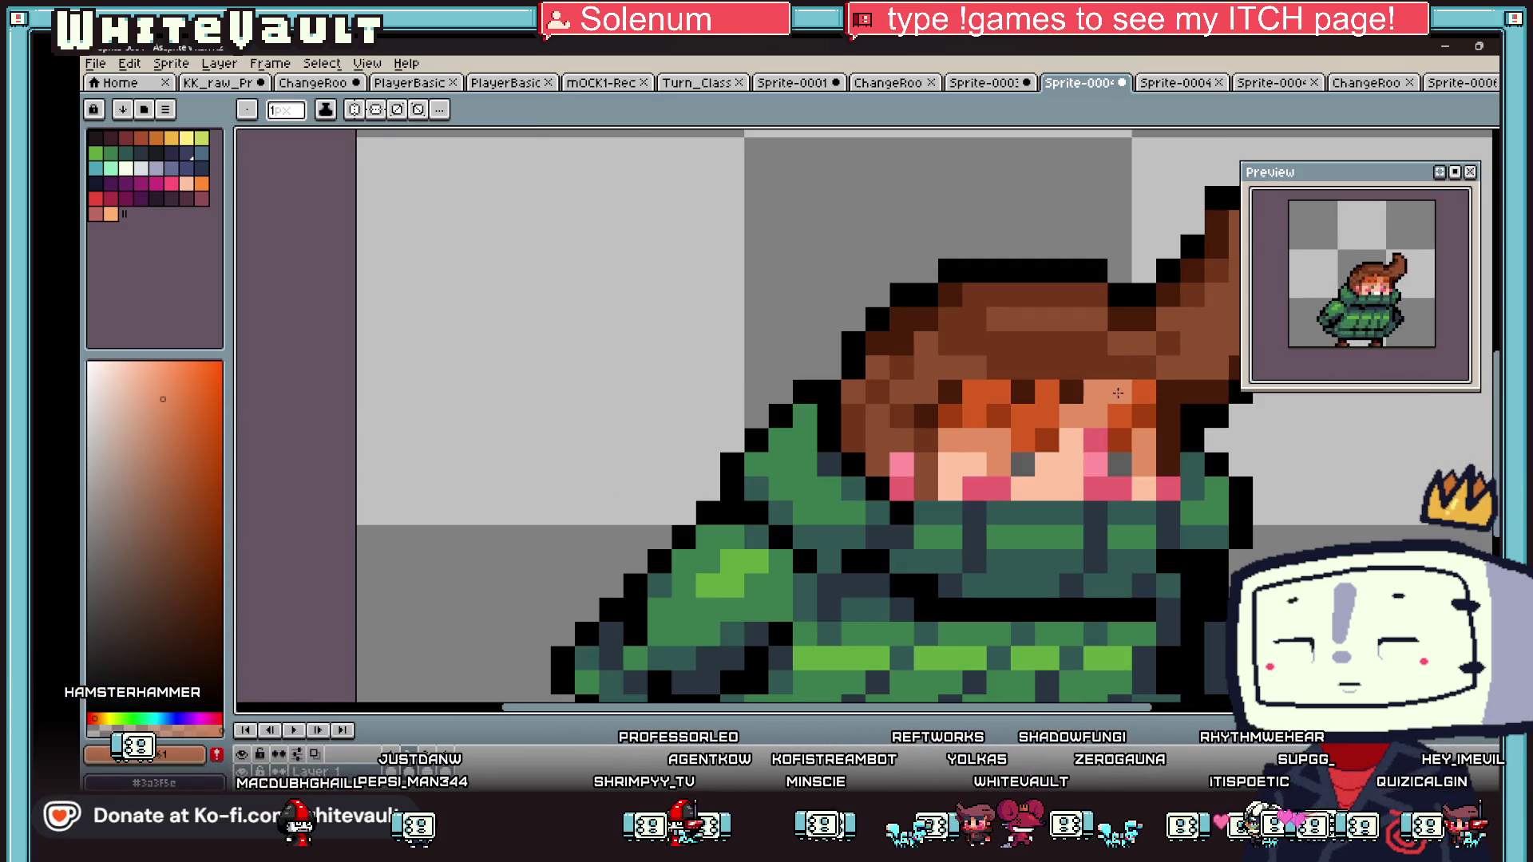
{"action": "scroll", "coordinate": [1158, 415], "scroll_direction": "down", "scroll_amount": 3}
{"action": "scroll", "coordinate": [1201, 470], "scroll_direction": "up", "scroll_amount": 1}
{"action": "scroll", "coordinate": [1200, 469], "scroll_direction": "up", "scroll_amount": 1}
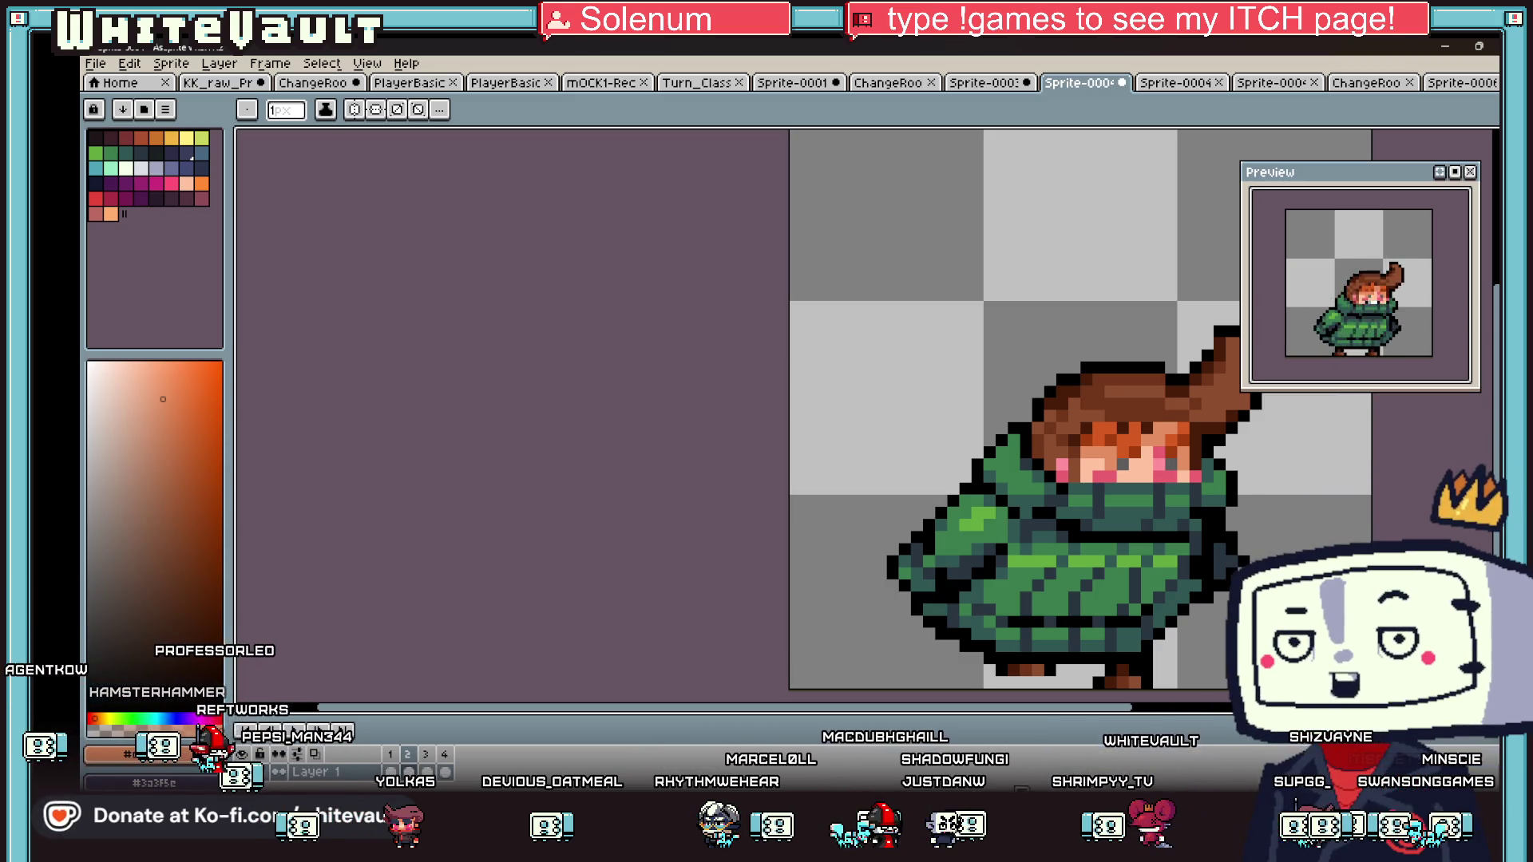
- Sample the black outline and dark slate shadow colours from the coat
{"action": "scroll", "coordinate": [1011, 628], "scroll_direction": "down", "scroll_amount": 3}
{"action": "scroll", "coordinate": [1010, 627], "scroll_direction": "up", "scroll_amount": 2}
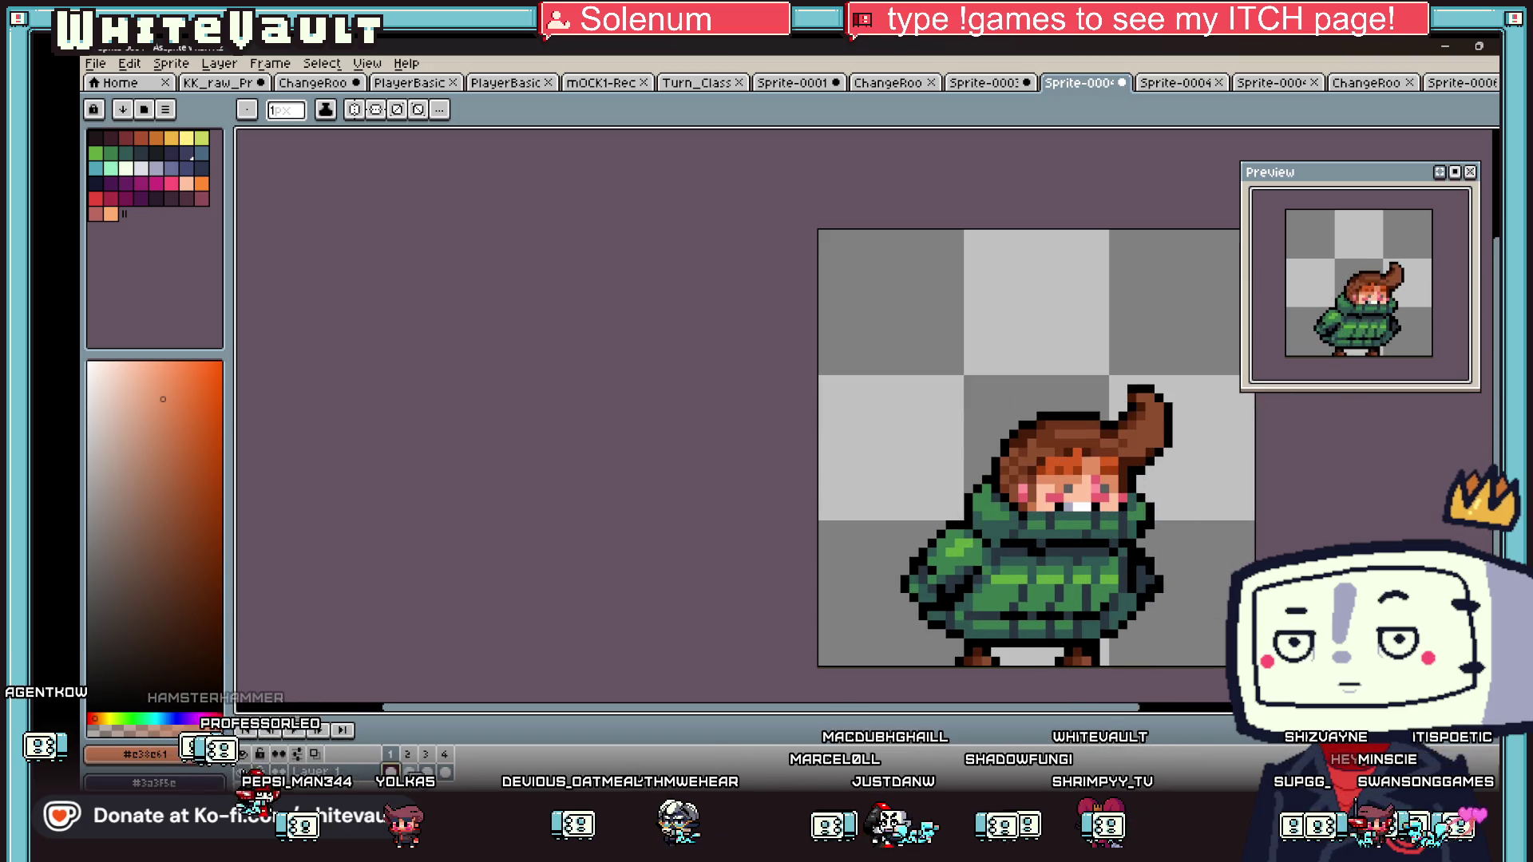
{"action": "scroll", "coordinate": [1031, 574], "scroll_direction": "up", "scroll_amount": 4}
{"action": "scroll", "coordinate": [1030, 574], "scroll_direction": "up", "scroll_amount": 2}
{"action": "key", "text": "i"}
{"action": "left_click", "coordinate": [904, 511]}
{"action": "left_click", "coordinate": [1035, 513], "text": "alt"}
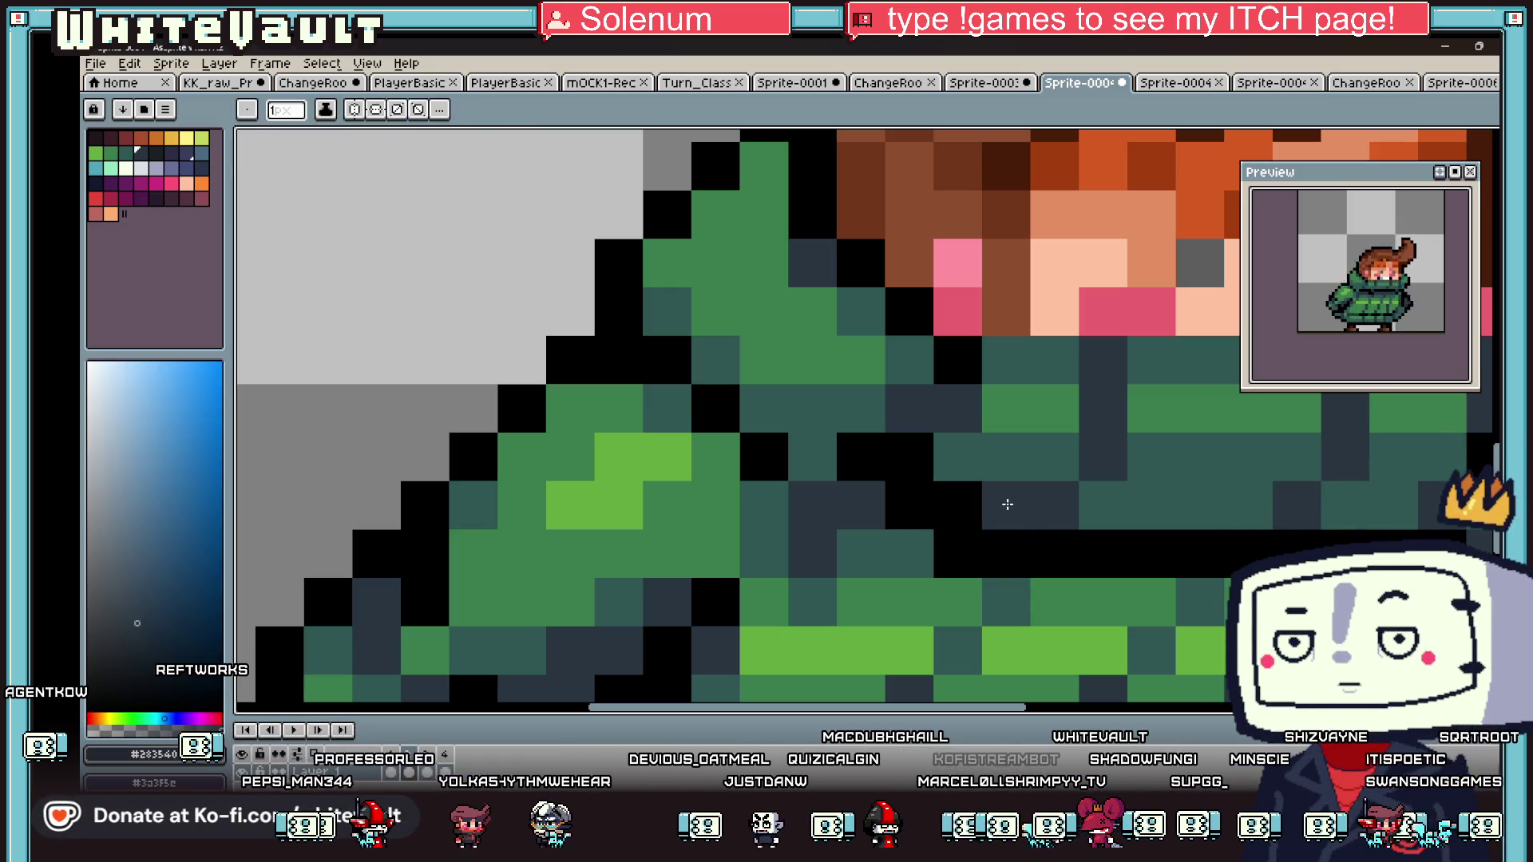
- Look at the File > Export options, dismiss them, and step to another frame
{"action": "scroll", "coordinate": [1035, 580], "scroll_direction": "down", "scroll_amount": 3}
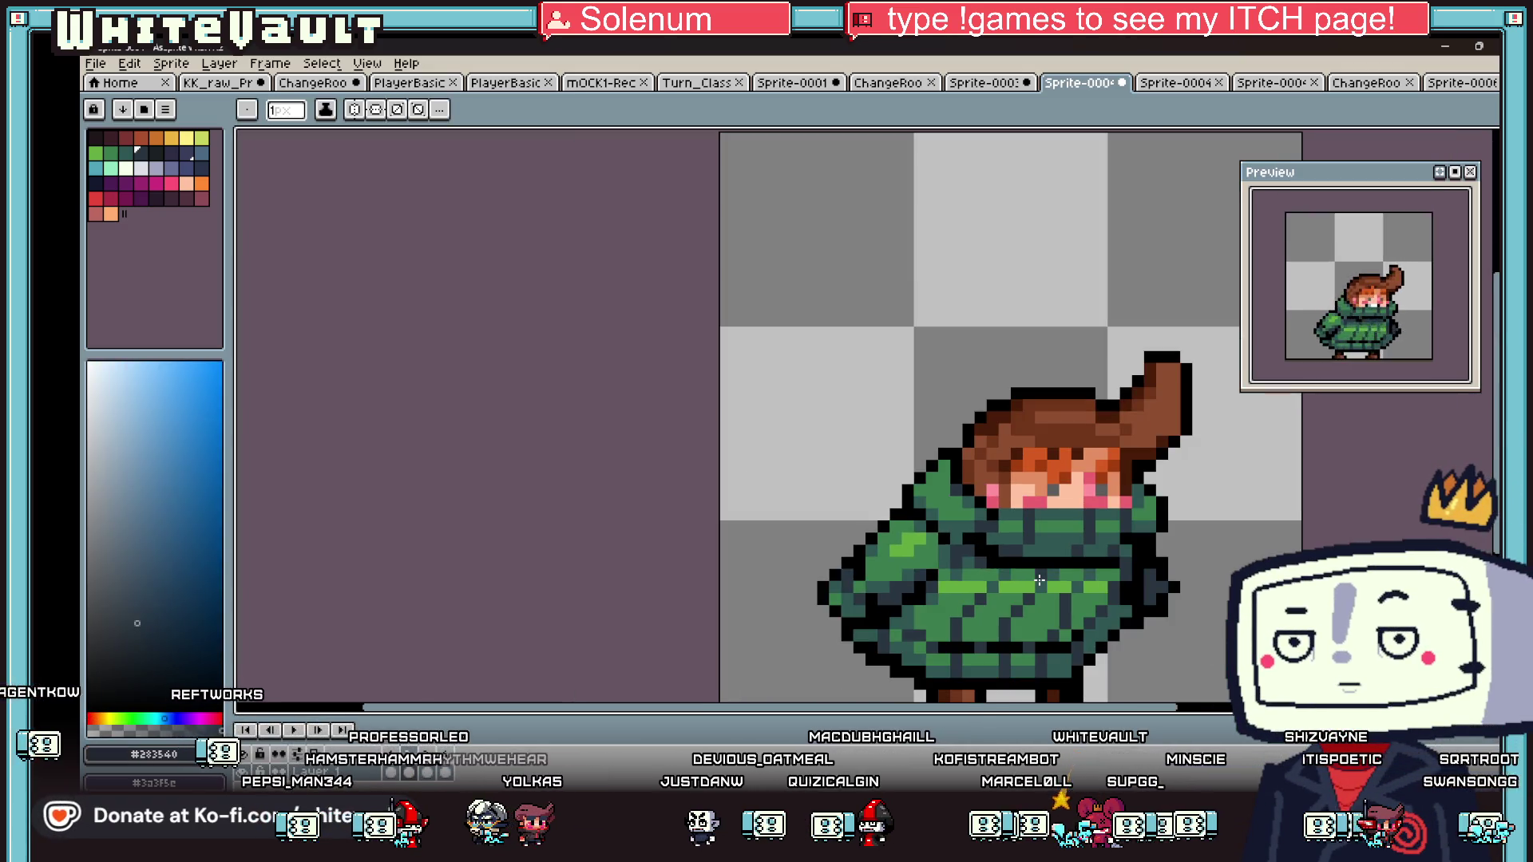
{"action": "scroll", "coordinate": [1035, 580], "scroll_direction": "down", "scroll_amount": 3}
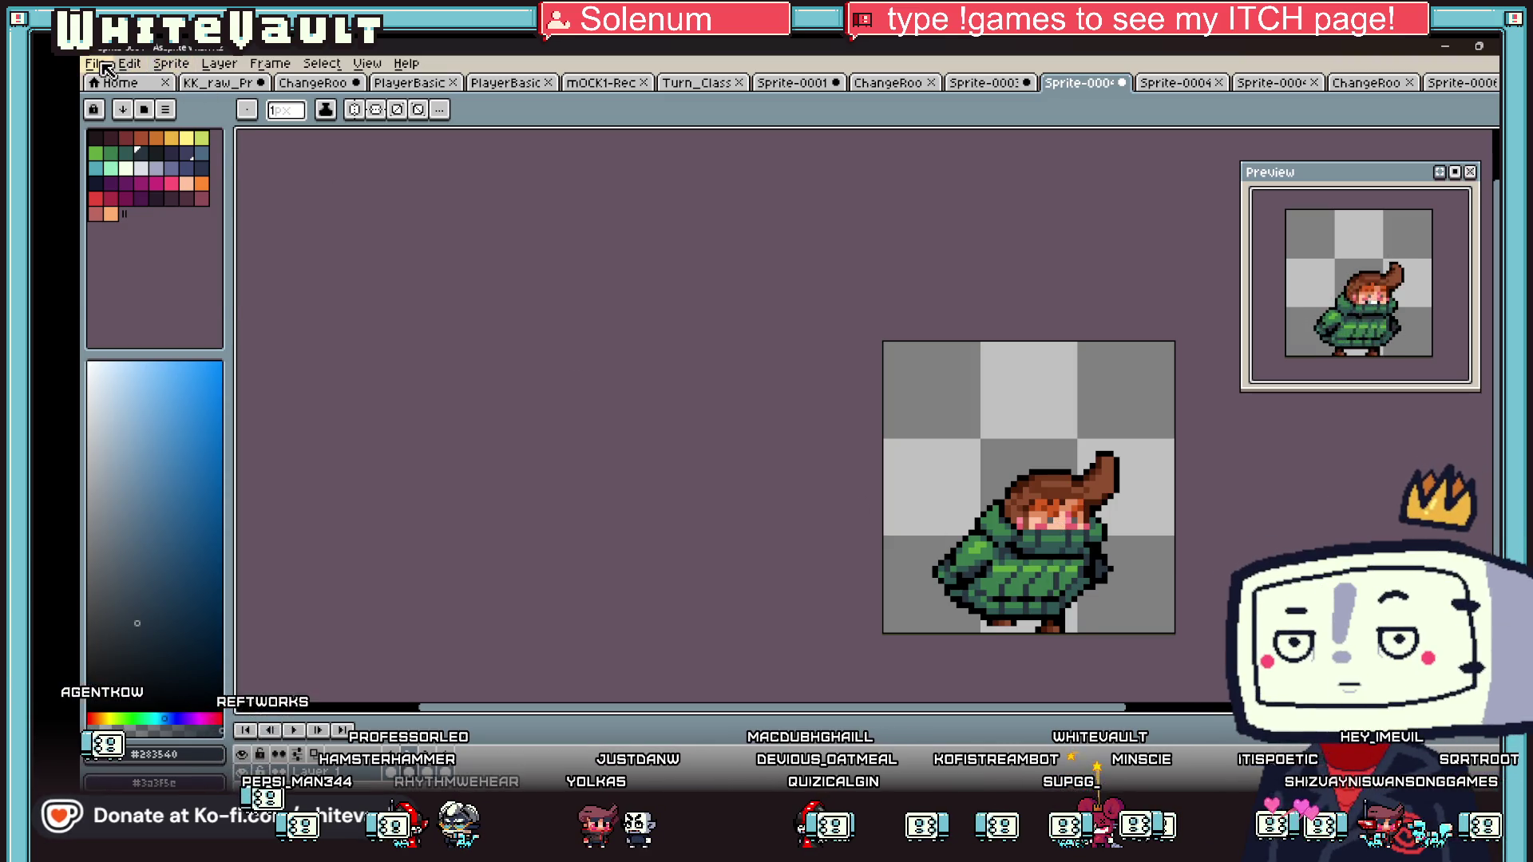
{"action": "left_click", "coordinate": [95, 63]}
{"action": "mouse_move", "coordinate": [168, 216]}
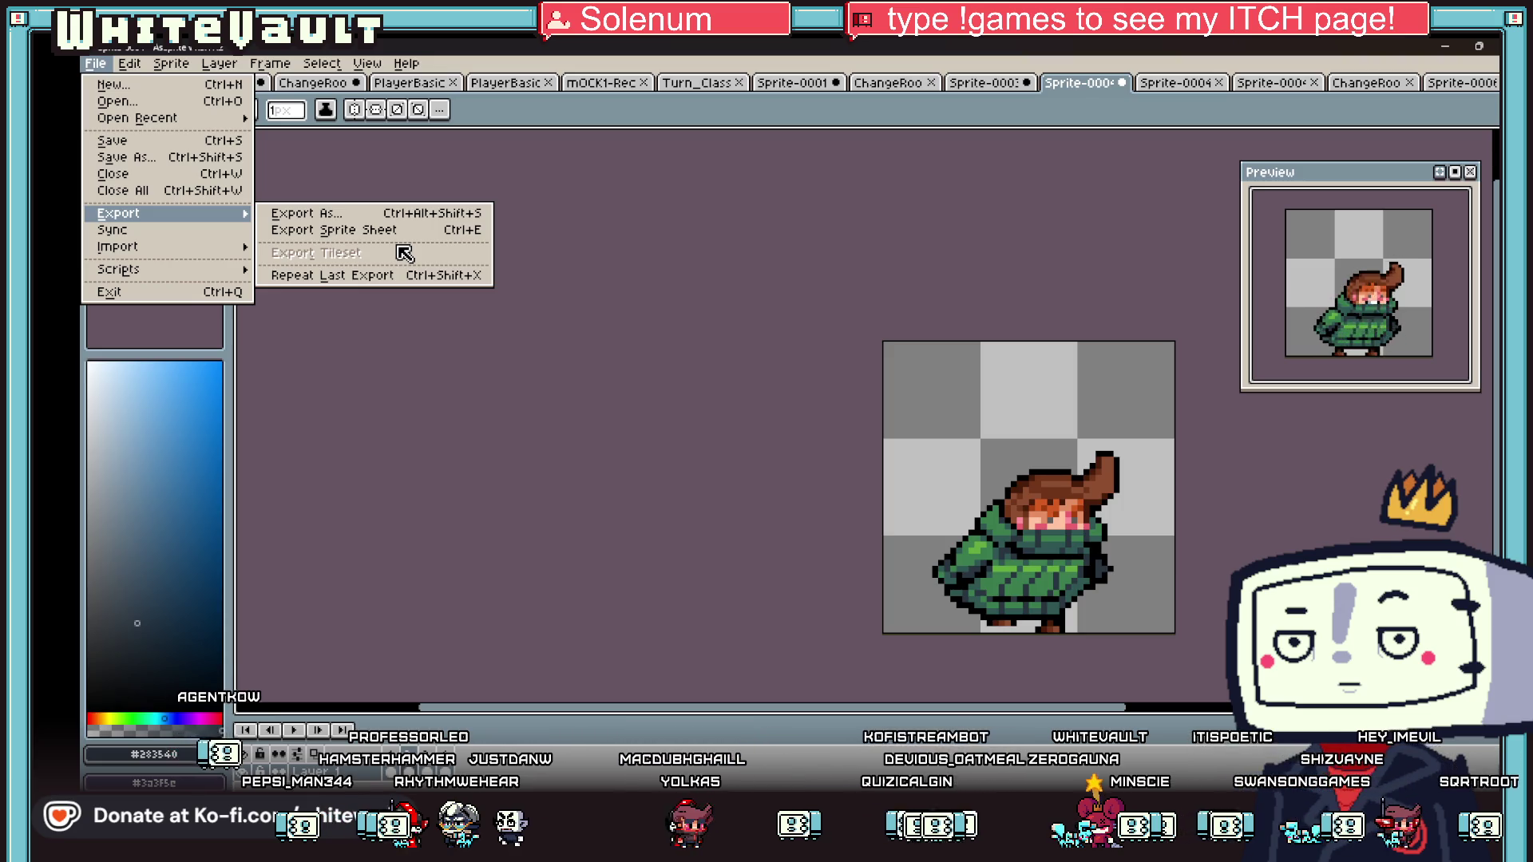
{"action": "key", "text": "Escape"}
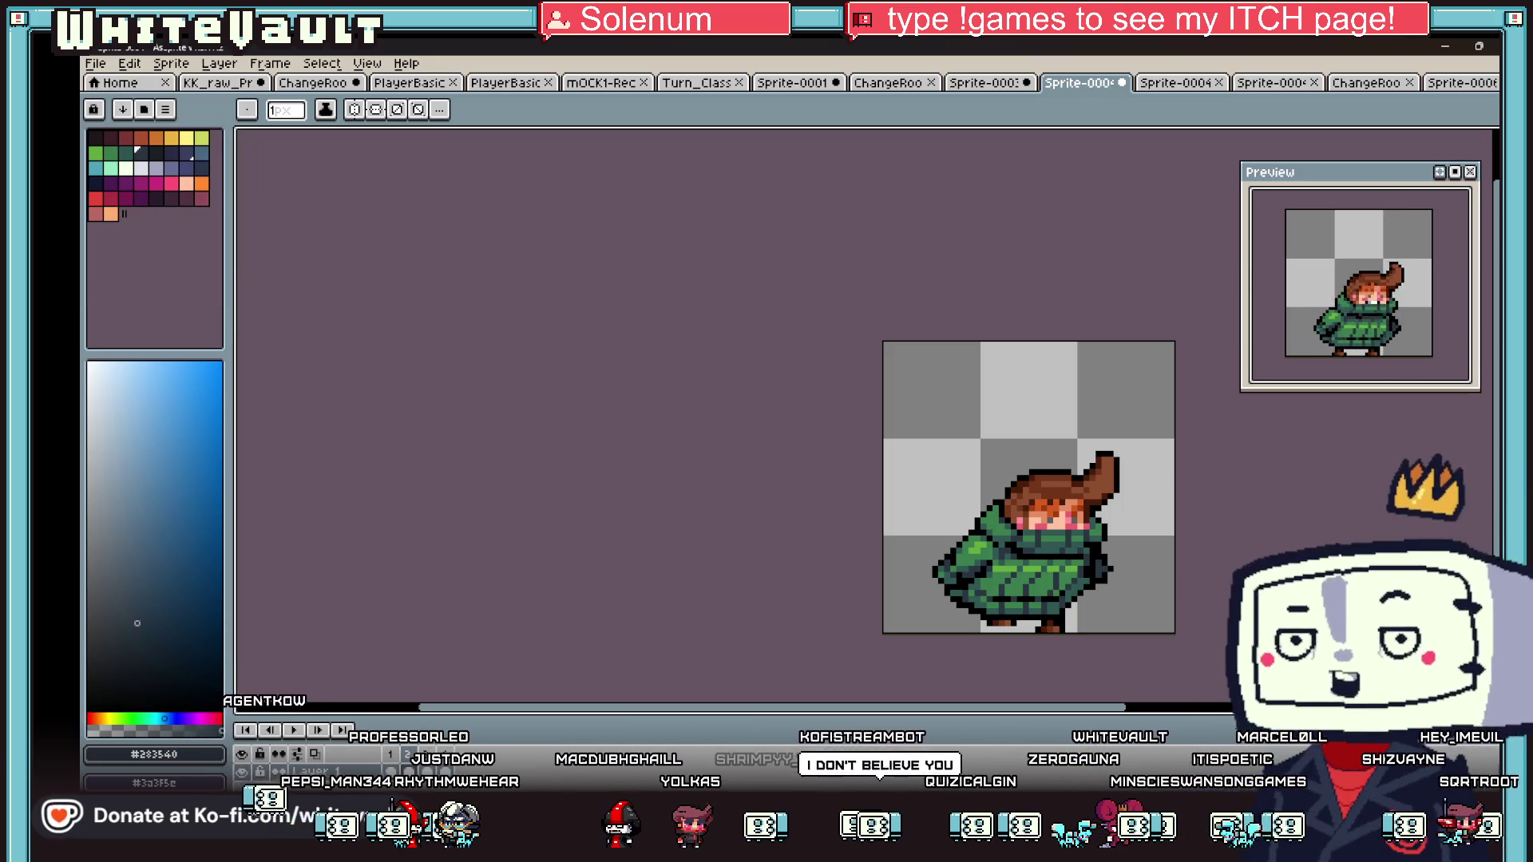
{"action": "key", "text": "Right"}
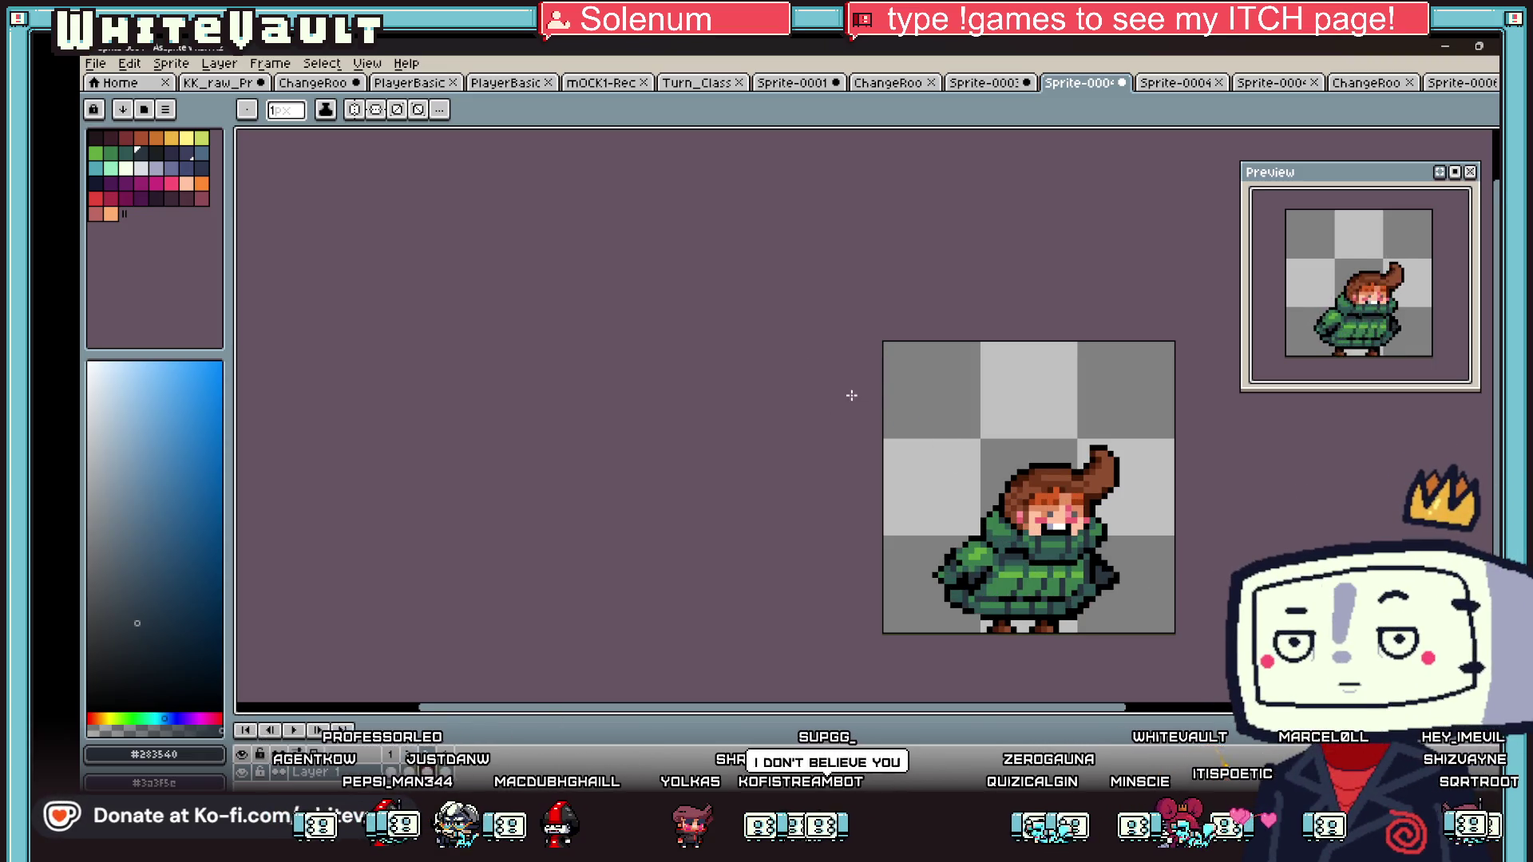
{"action": "scroll", "coordinate": [851, 395], "scroll_direction": "down", "scroll_amount": 1}
{"action": "key", "text": "w"}
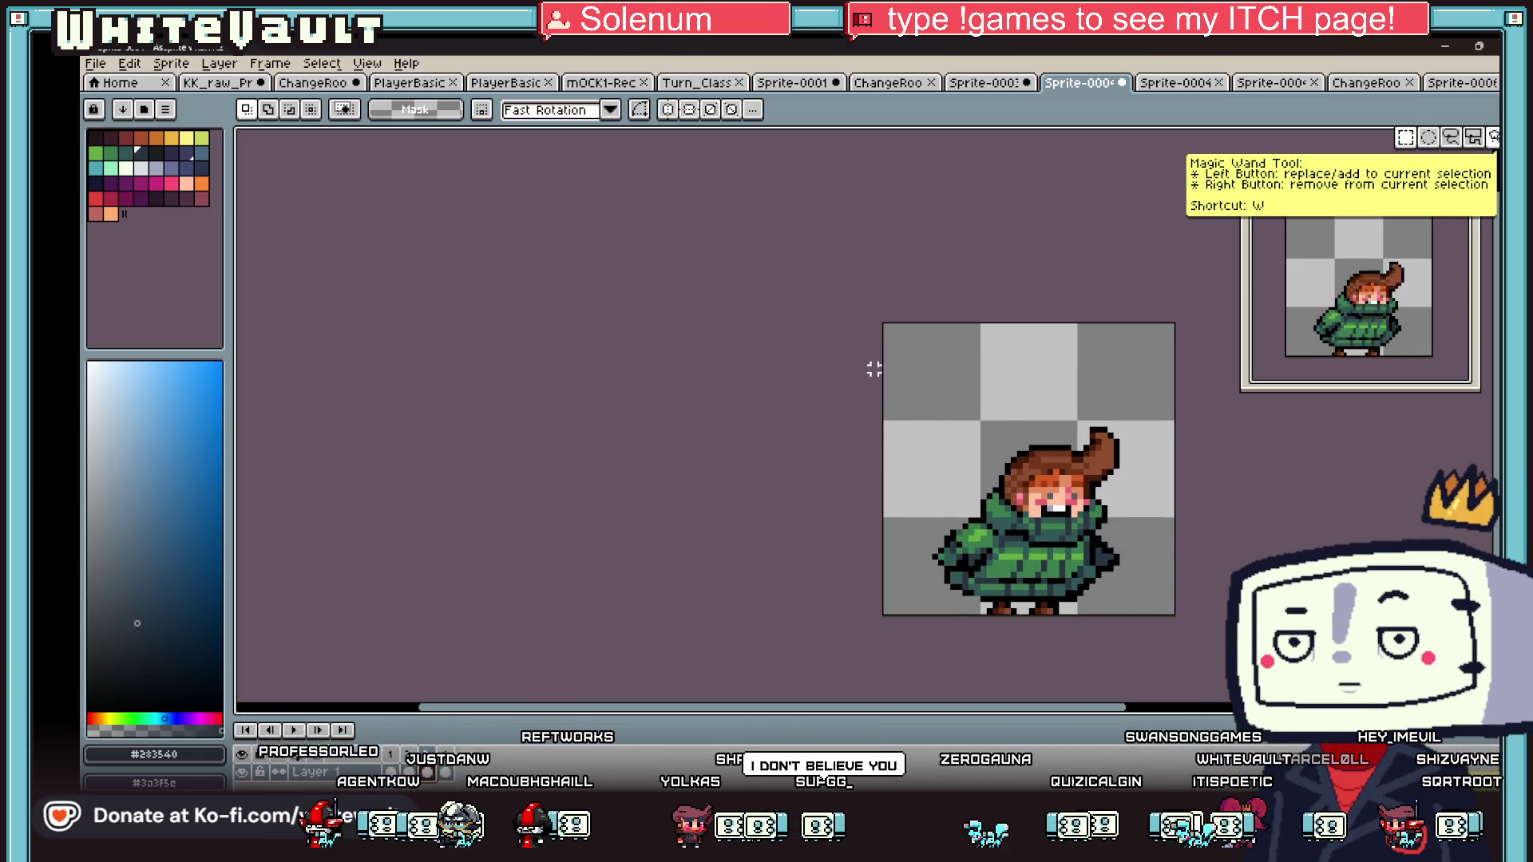
- Step through the frames to the one with orange pixels over the face
{"action": "key", "text": "Right"}
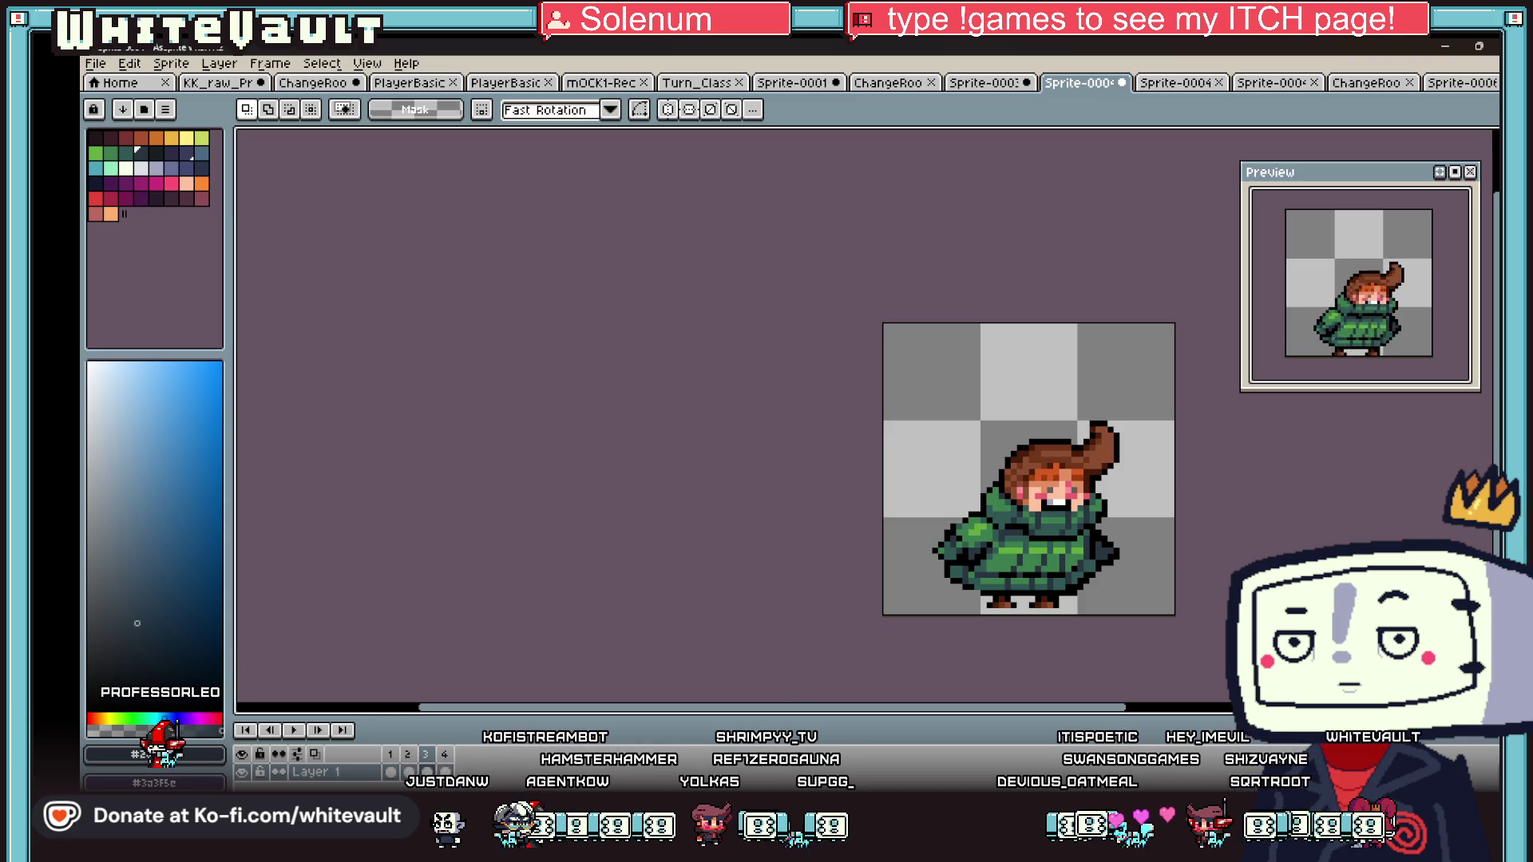
{"action": "key", "text": "Right"}
{"action": "key", "text": "Right"}
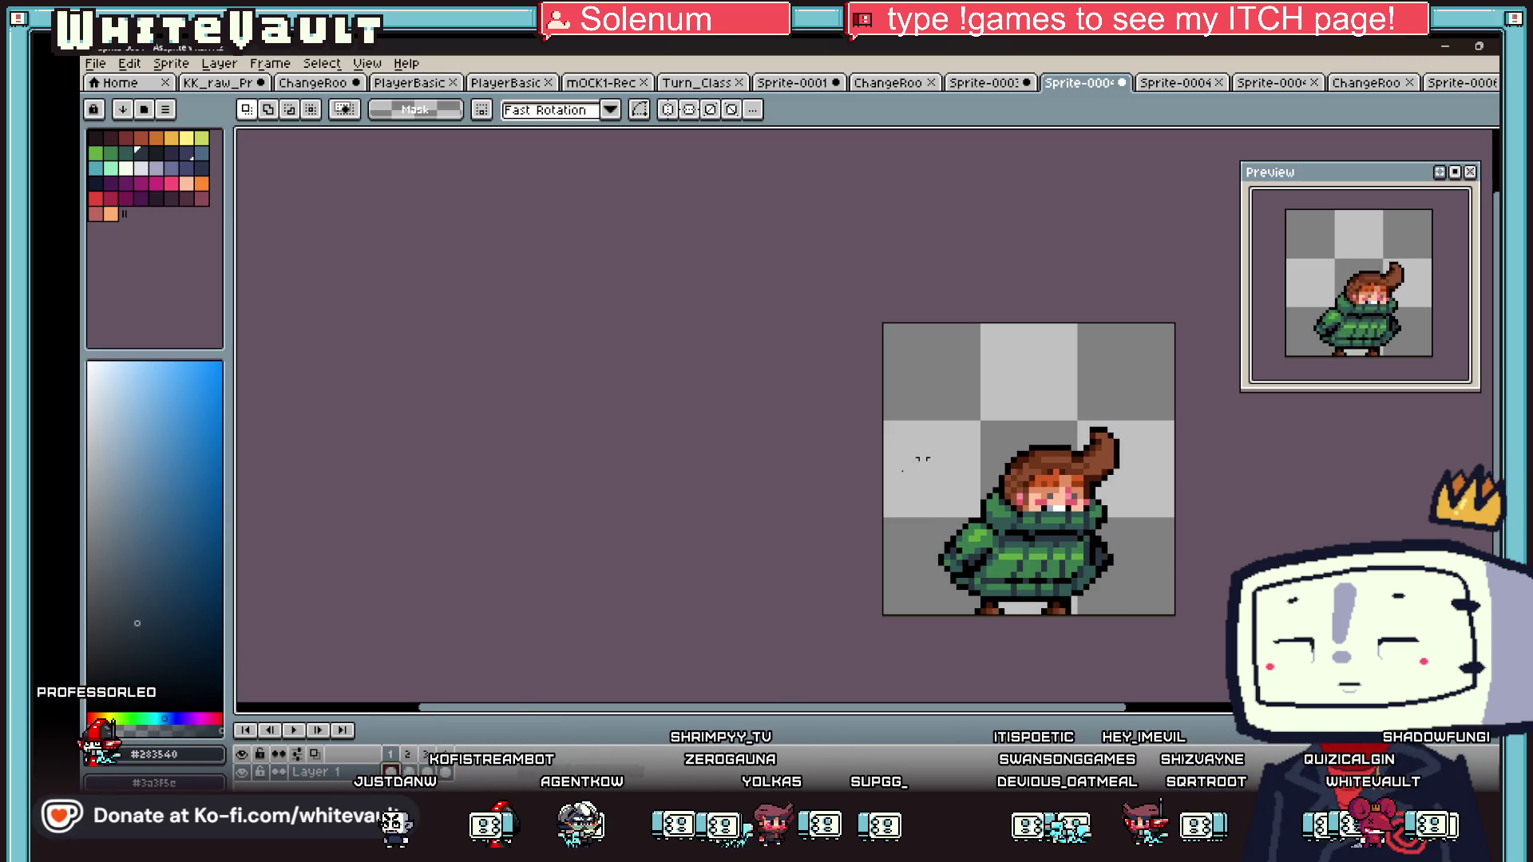
{"action": "key", "text": "Right"}
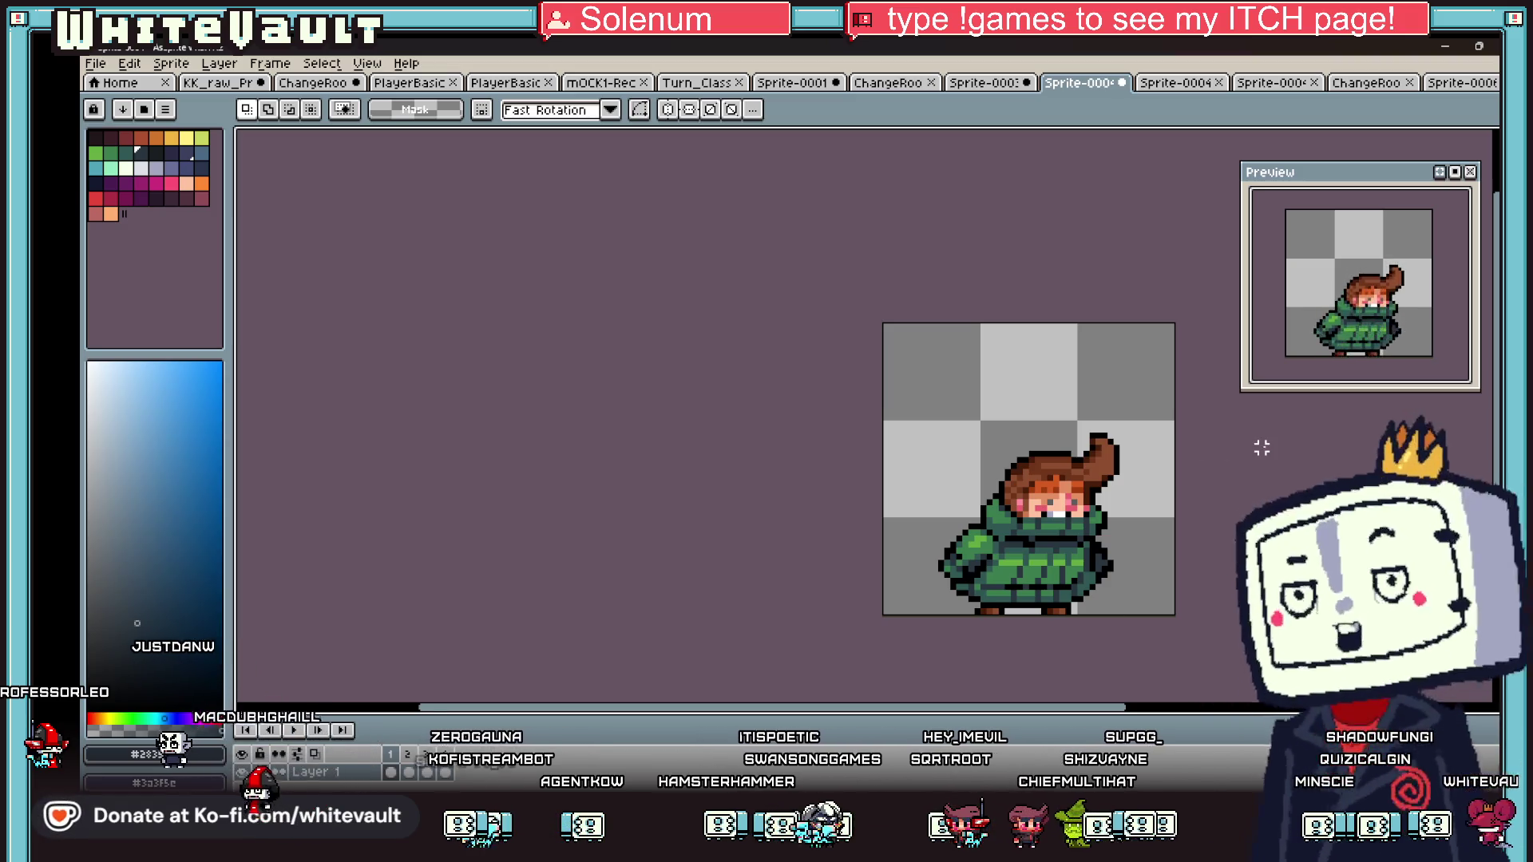
{"action": "scroll", "coordinate": [1262, 448], "scroll_direction": "up", "scroll_amount": 1}
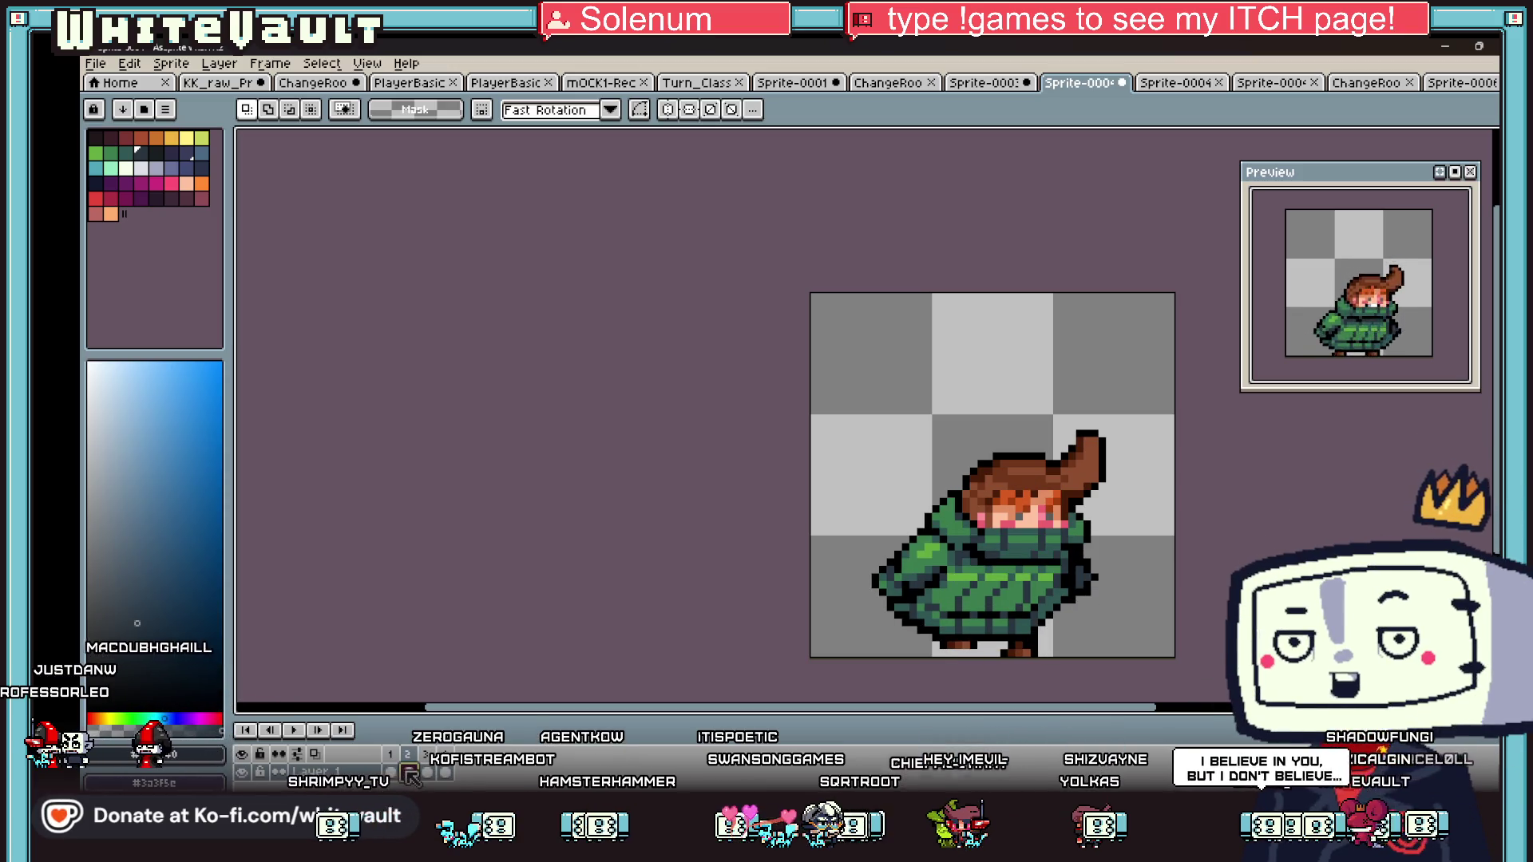
{"action": "scroll", "coordinate": [1029, 506], "scroll_direction": "up", "scroll_amount": 3}
- Pick the skin colour from the face and repaint the orange face pixels with it
{"action": "left_click_drag", "start_coordinate": [926, 454], "coordinate": [1142, 509]}
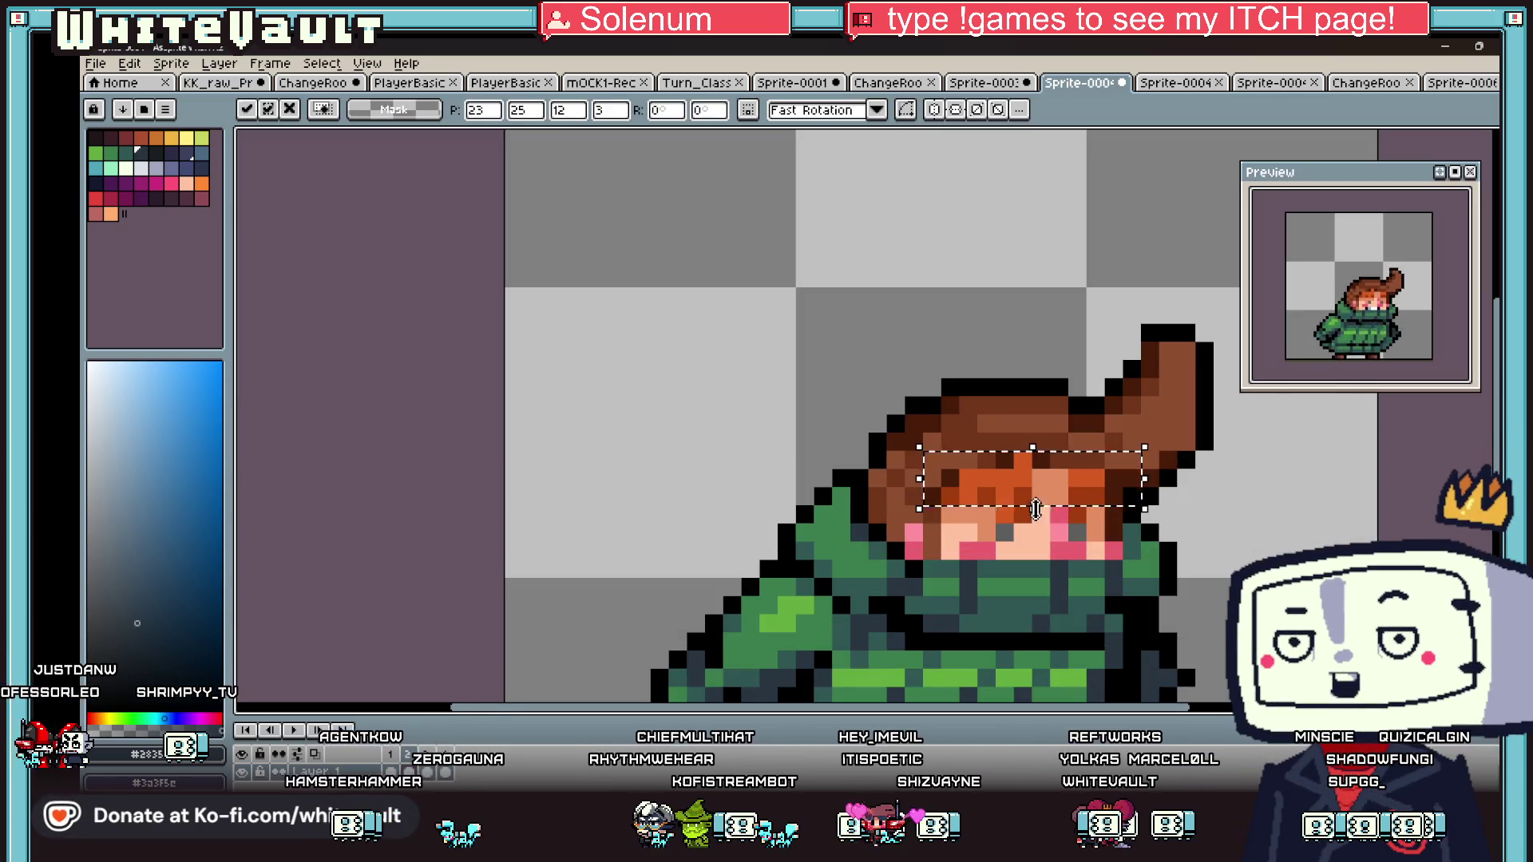
{"action": "key", "text": "ctrl+d"}
{"action": "scroll", "coordinate": [1035, 509], "scroll_direction": "up", "scroll_amount": 3}
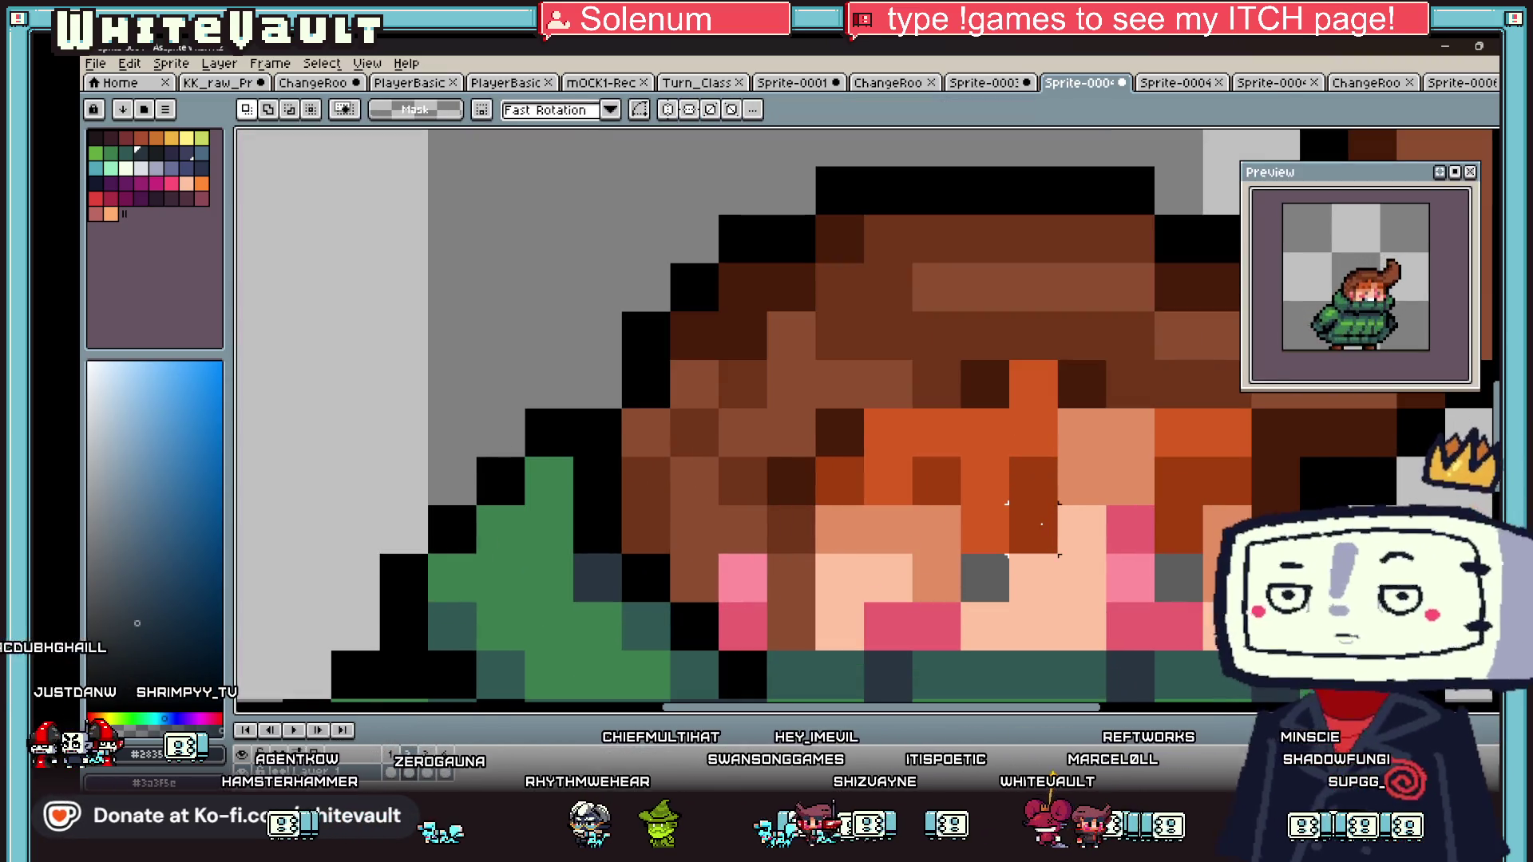
{"action": "key", "text": "i"}
{"action": "left_click", "coordinate": [938, 519]}
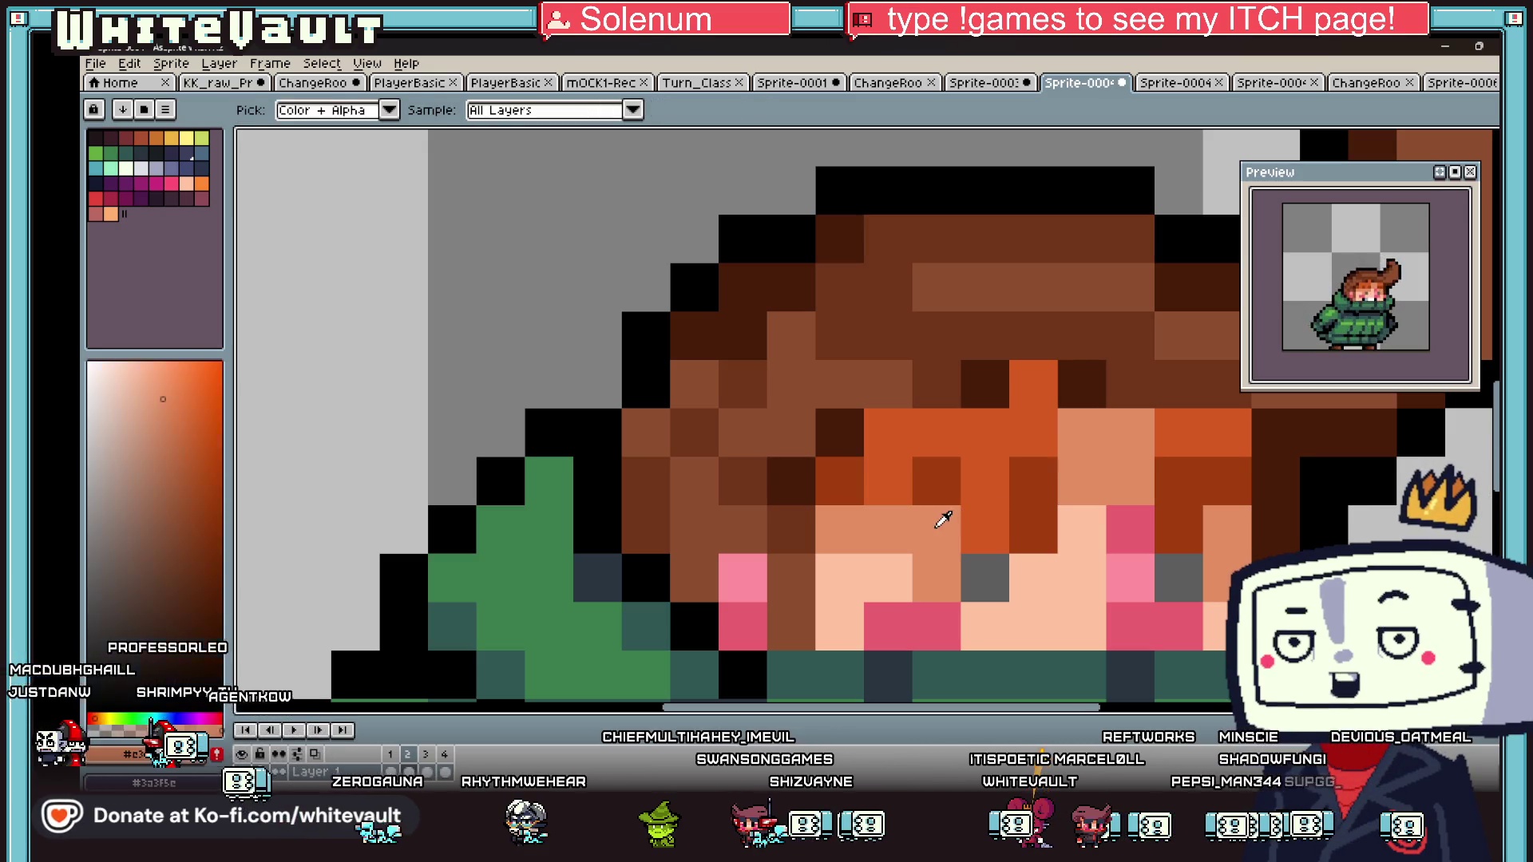
{"action": "key", "text": "b"}
{"action": "left_click_drag", "start_coordinate": [982, 523], "coordinate": [1034, 527]}
{"action": "left_click", "coordinate": [1179, 529]}
{"action": "scroll", "coordinate": [1183, 535], "scroll_direction": "down", "scroll_amount": 5}
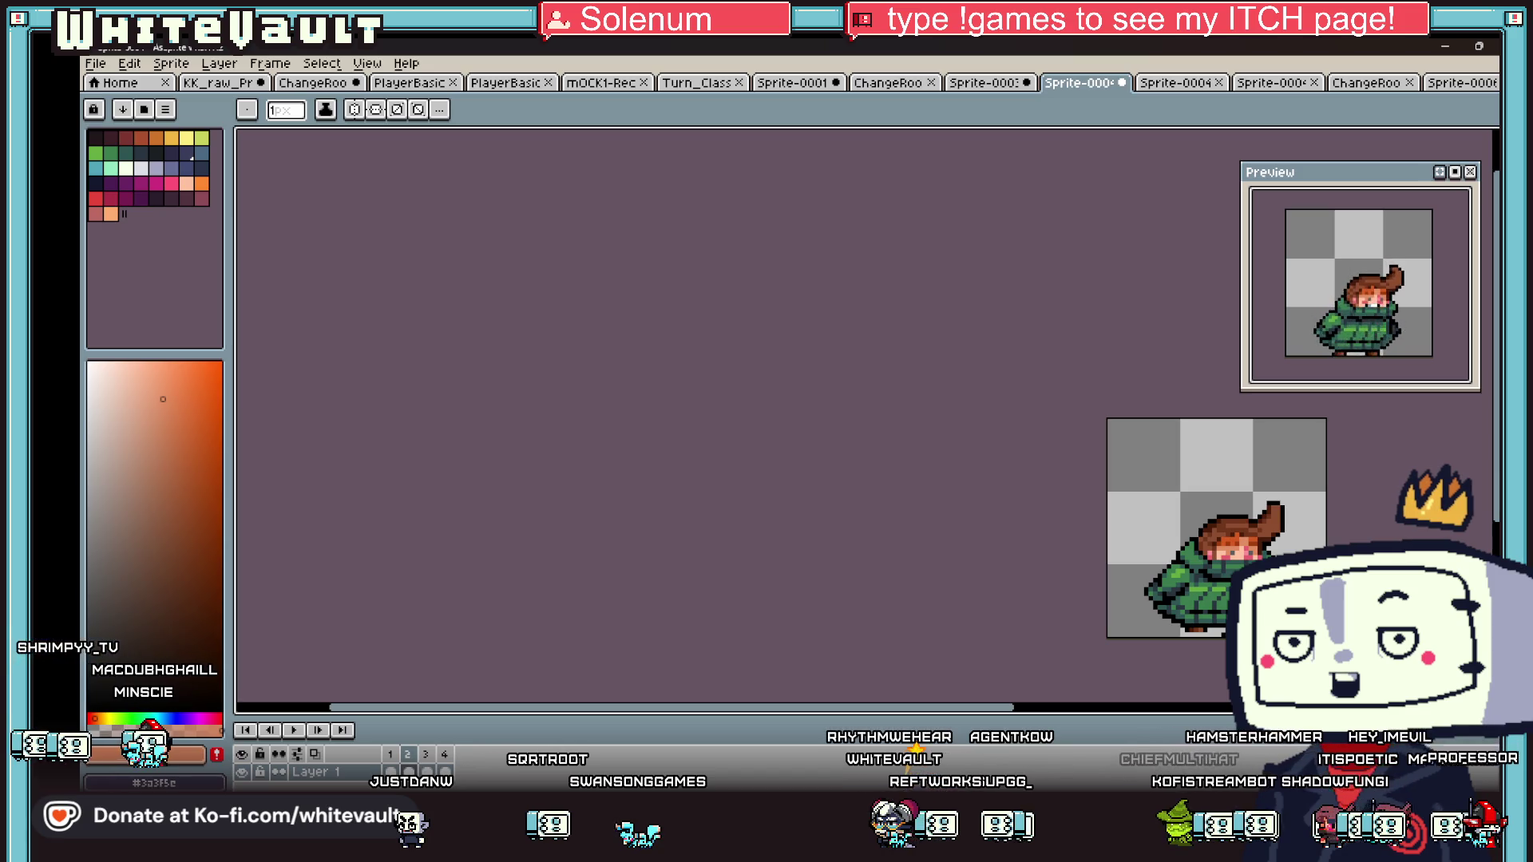
{"action": "mouse_move", "coordinate": [1109, 724]}
{"action": "left_mouse_down"}
{"action": "mouse_move", "coordinate": [1115, 757]}
{"action": "mouse_move", "coordinate": [1044, 712]}
{"action": "mouse_move", "coordinate": [1131, 711]}
{"action": "left_mouse_up"}
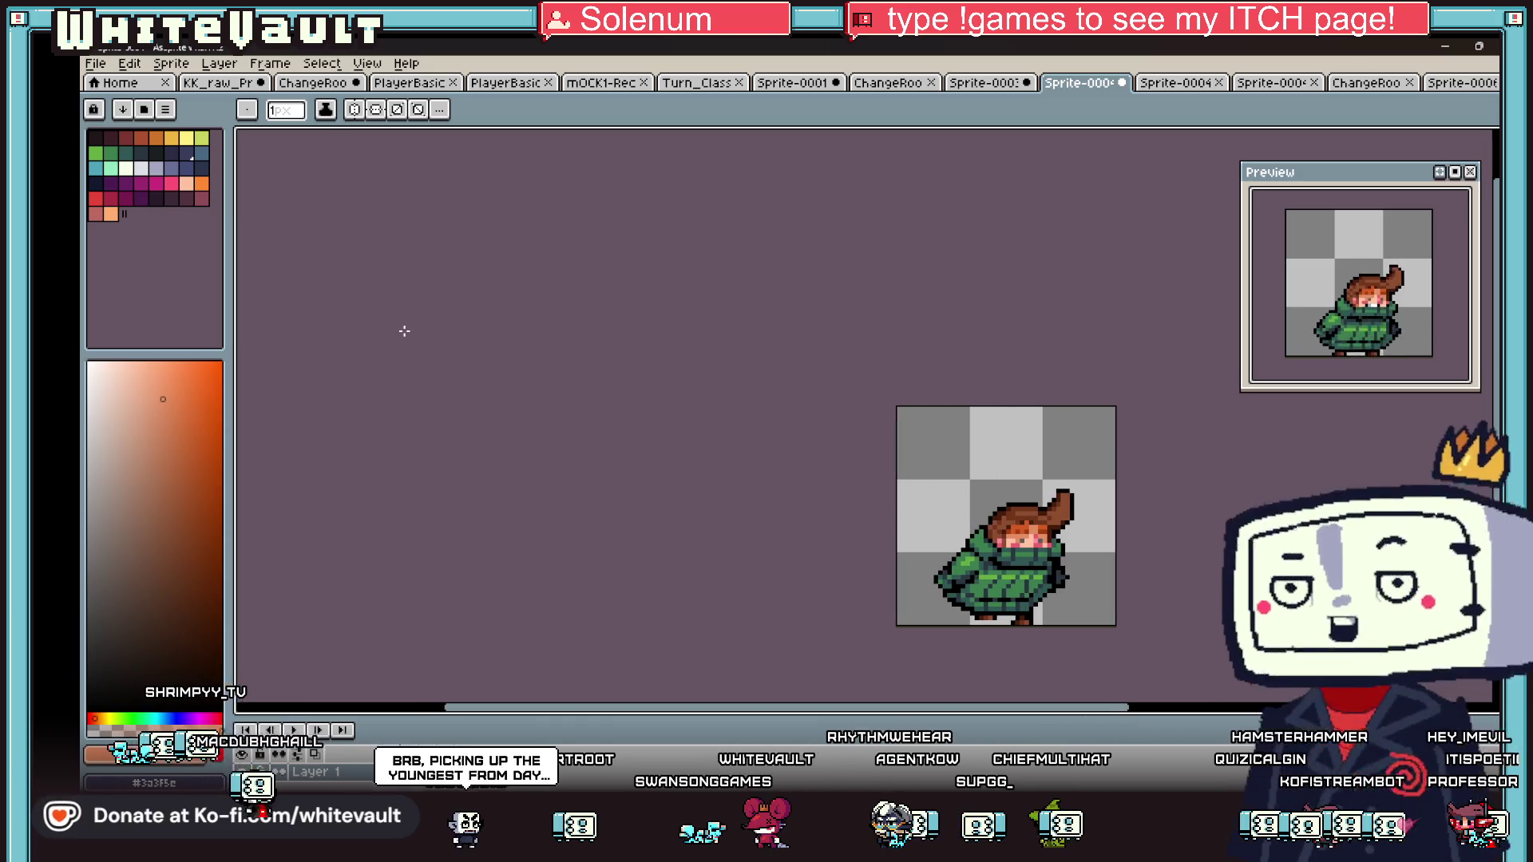
- Export the frames as a horizontal sprite sheet strip and select the whole strip
{"action": "left_click", "coordinate": [95, 63]}
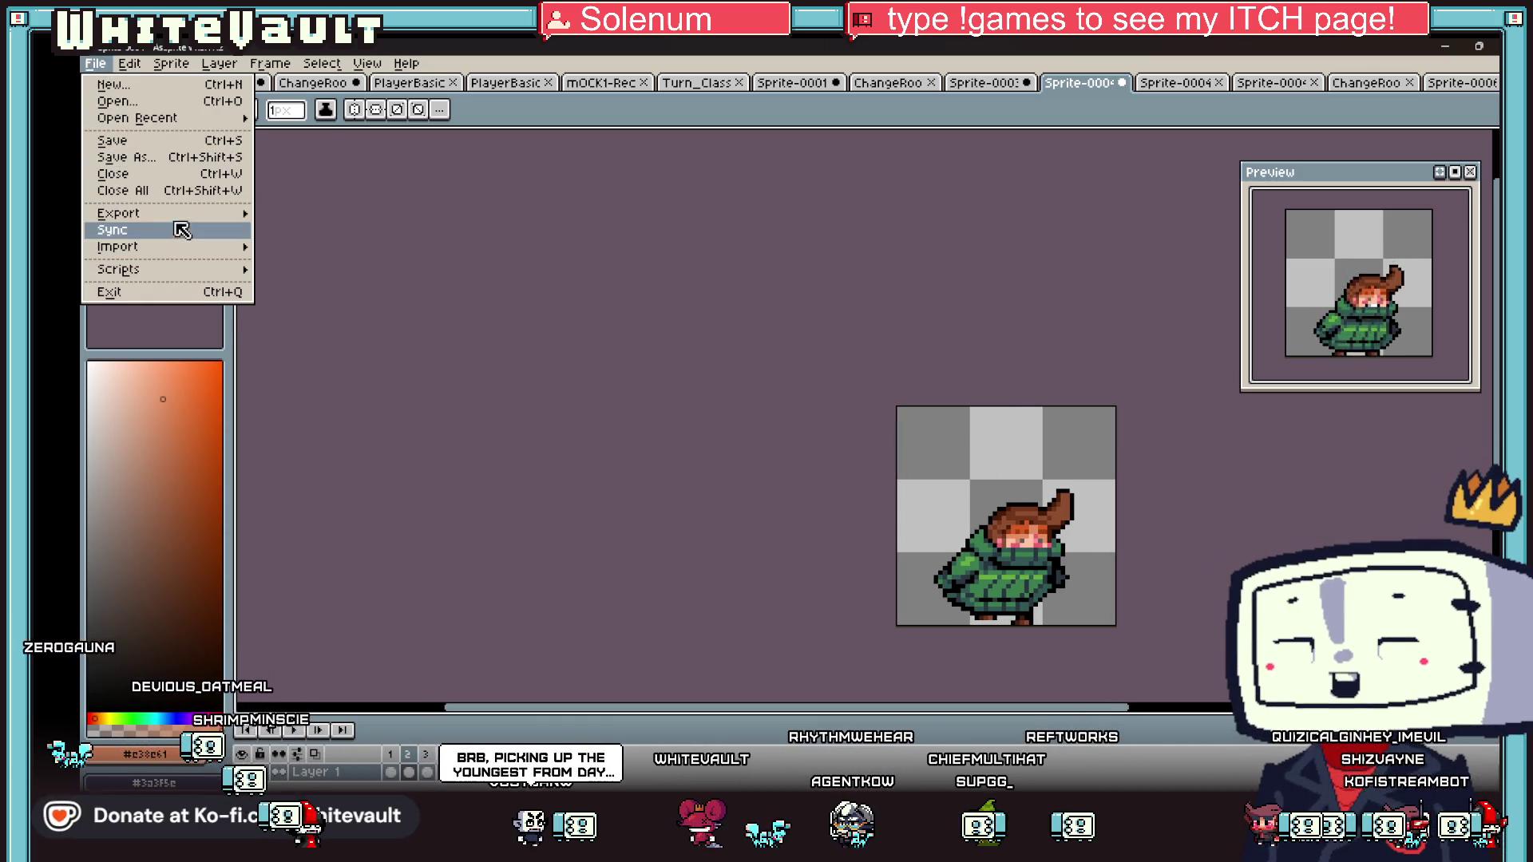
{"action": "mouse_move", "coordinate": [216, 213]}
{"action": "left_click", "coordinate": [387, 279]}
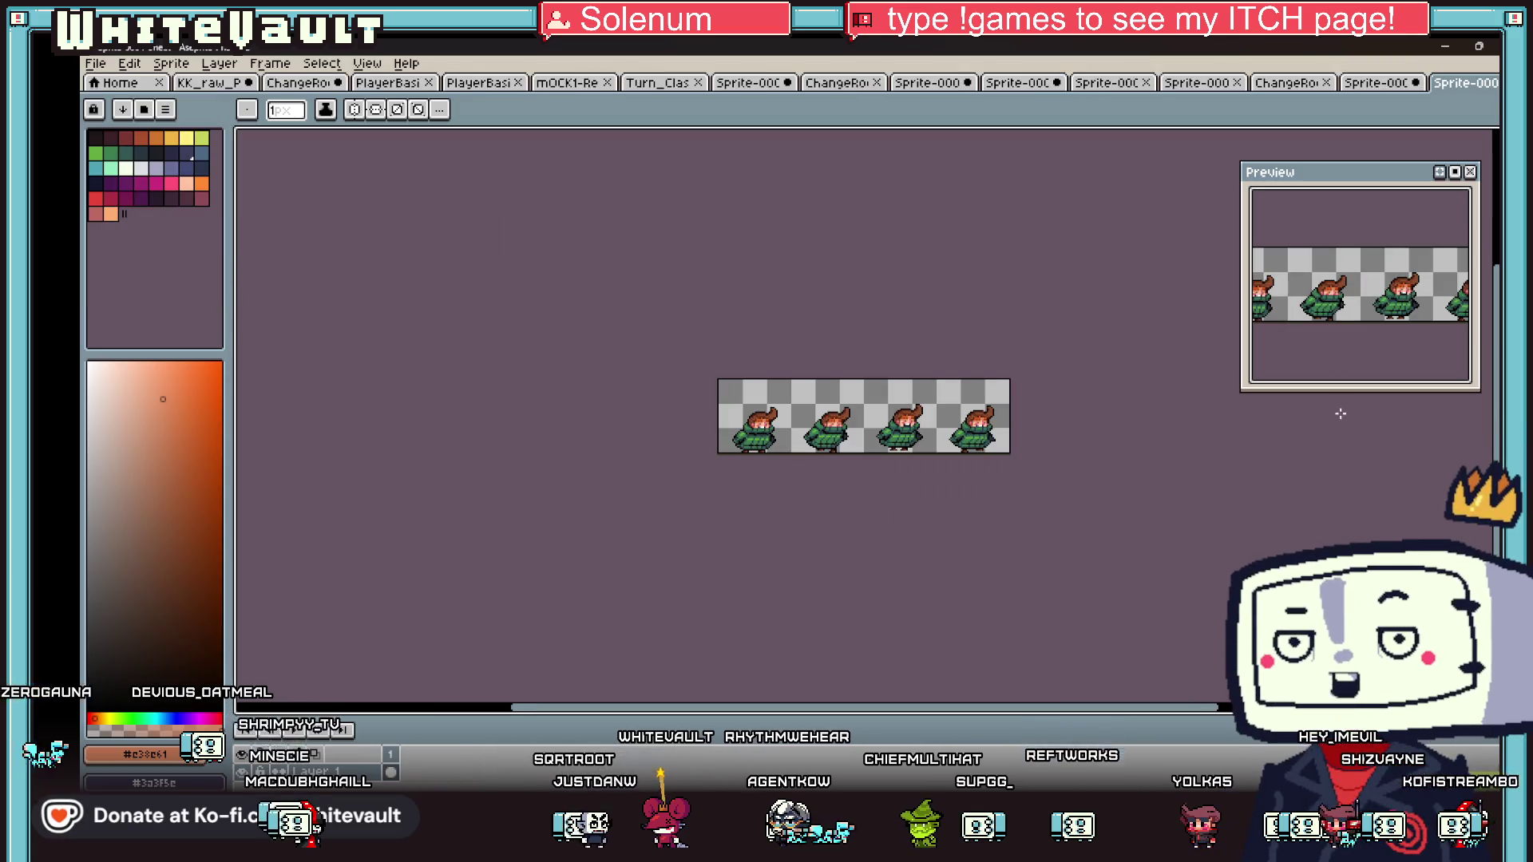
{"action": "key", "text": "m"}
{"action": "key", "text": "ctrl+a"}
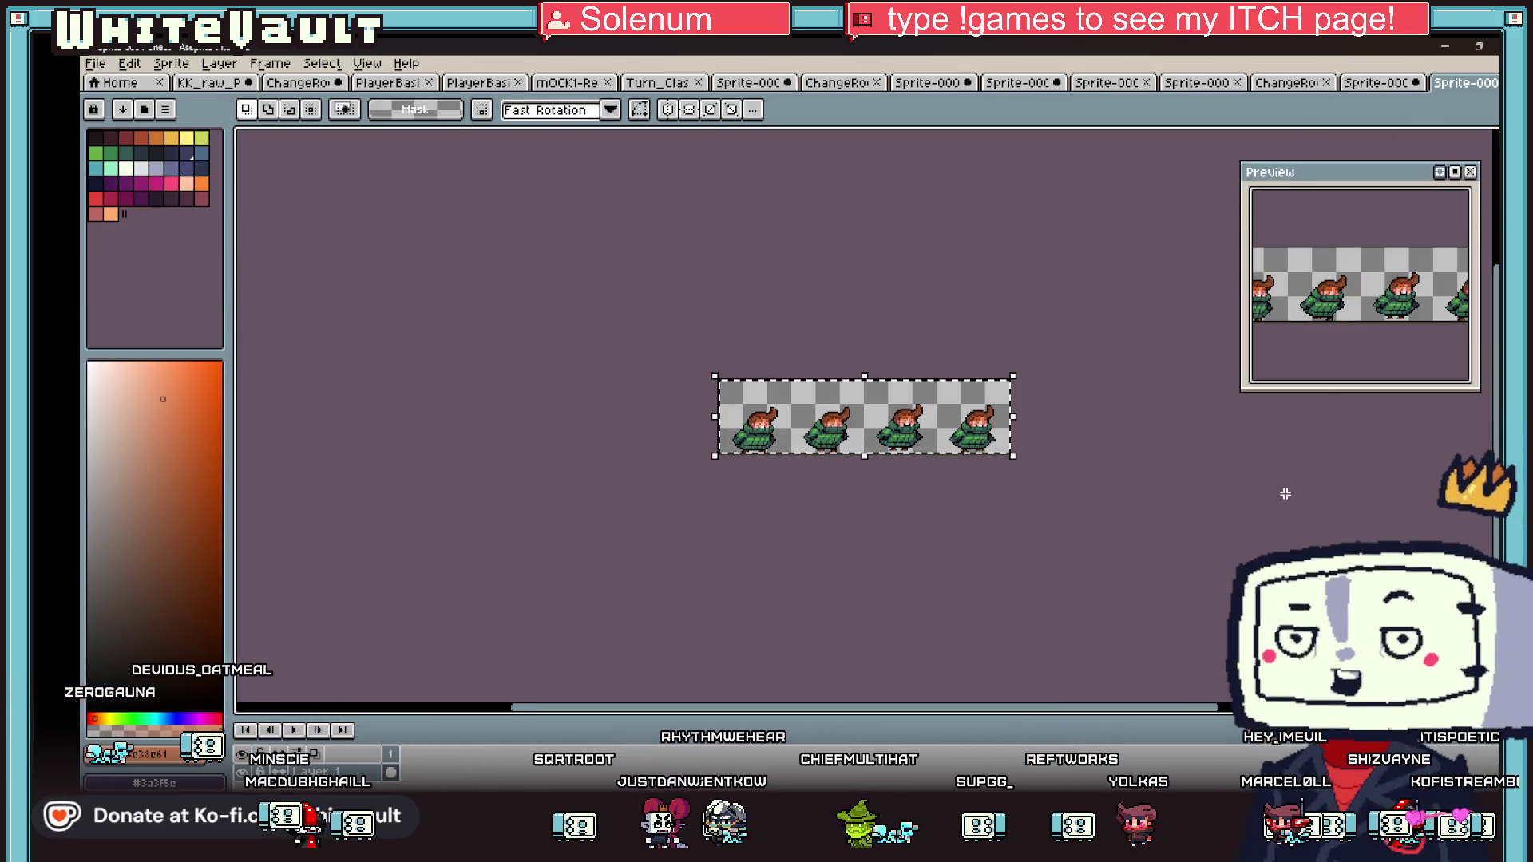
- Glance at the red-hooded and back-view documents, then return to the exported strip
{"action": "left_click", "coordinate": [1377, 83]}
{"action": "left_click", "coordinate": [1281, 83]}
{"action": "left_click", "coordinate": [1194, 83]}
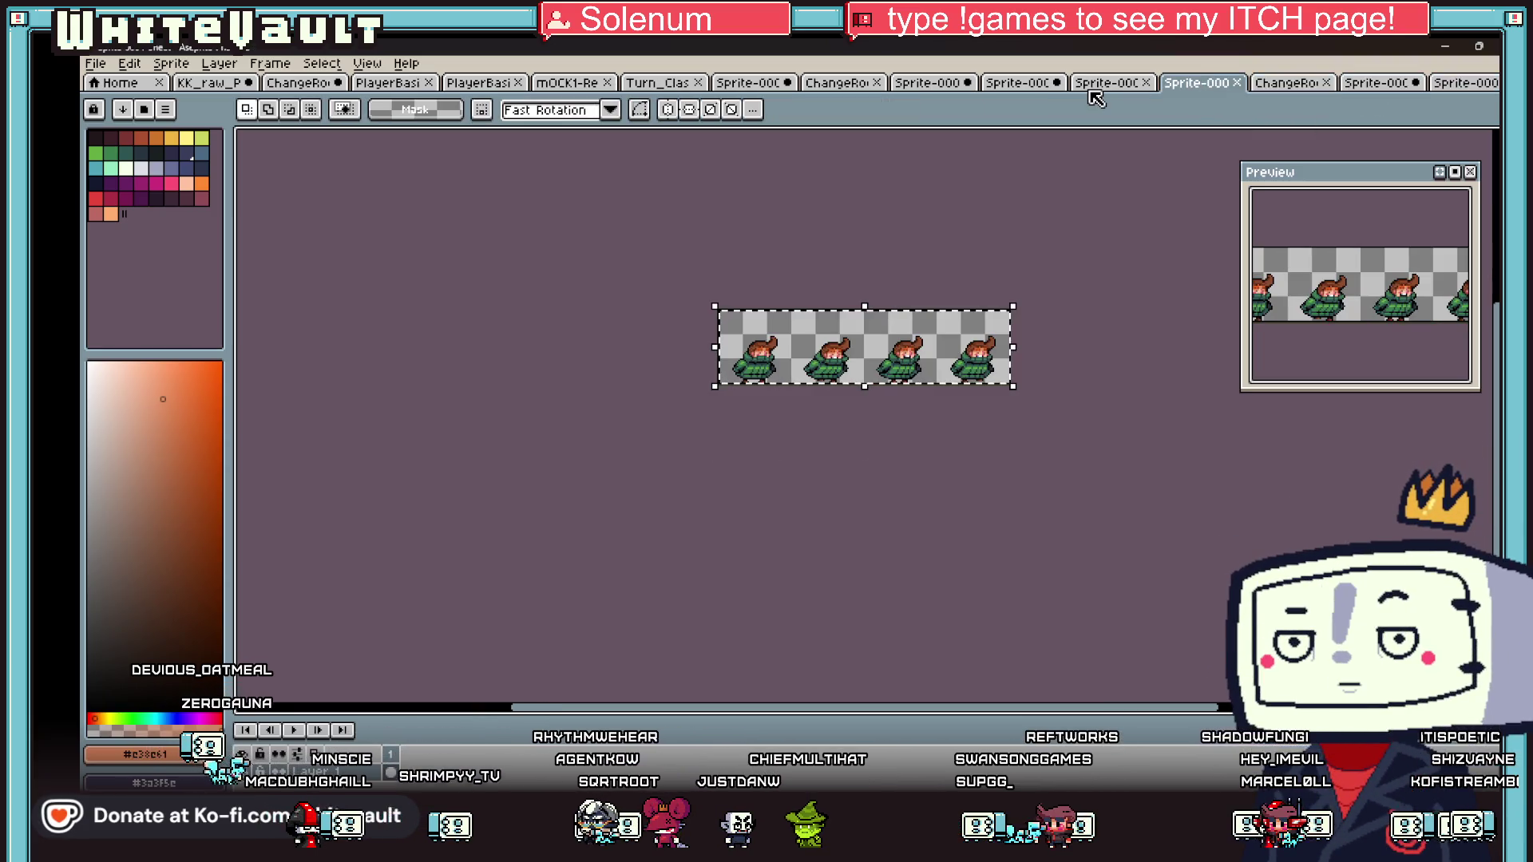
- Close the landscape image document without saving and return to the four-frame strip
{"action": "left_click", "coordinate": [1013, 88]}
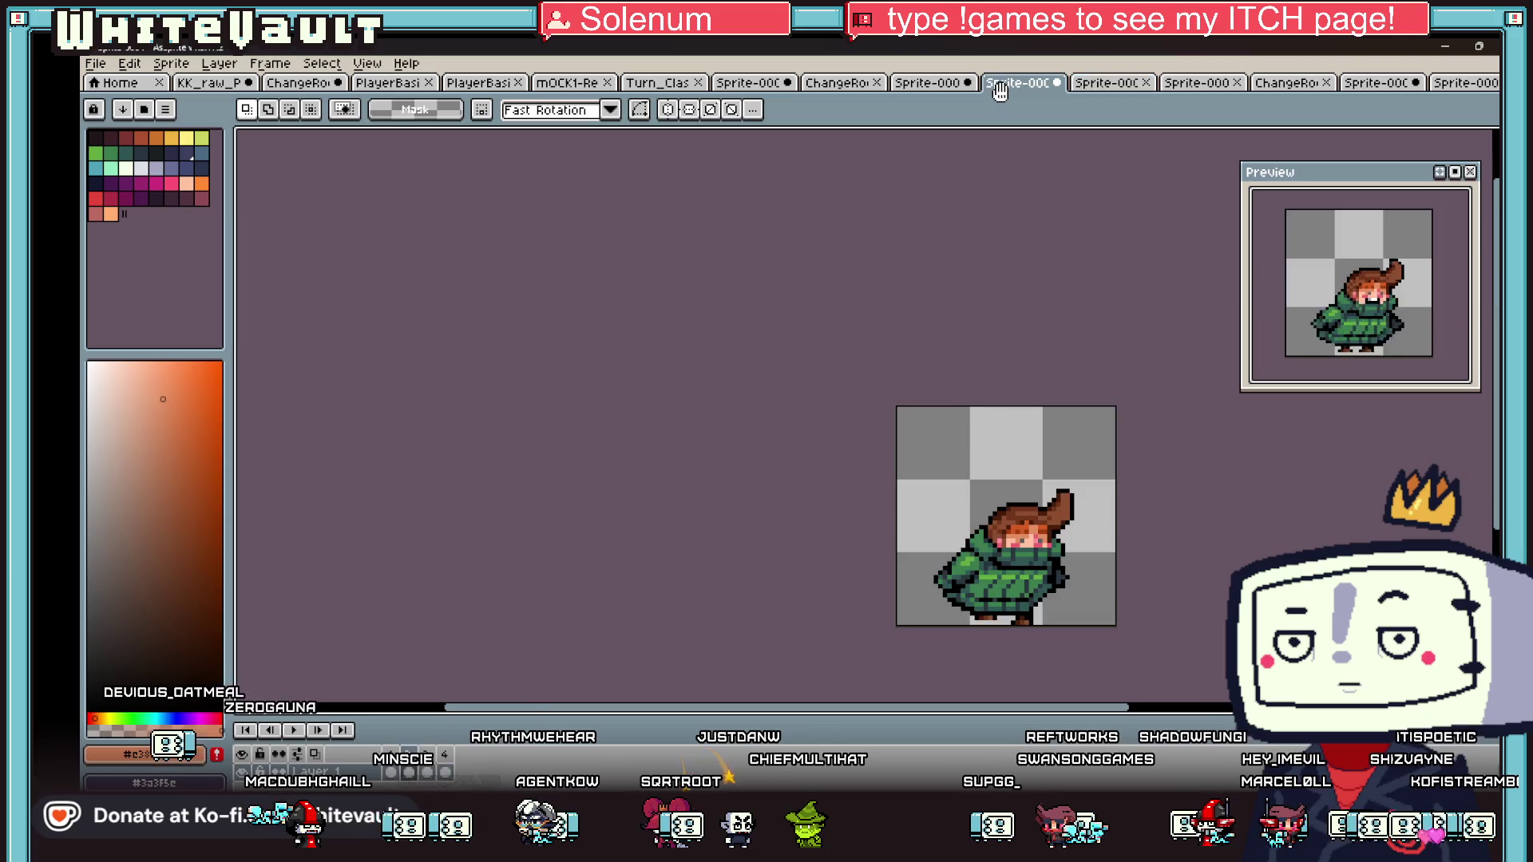
{"action": "left_click", "coordinate": [904, 89]}
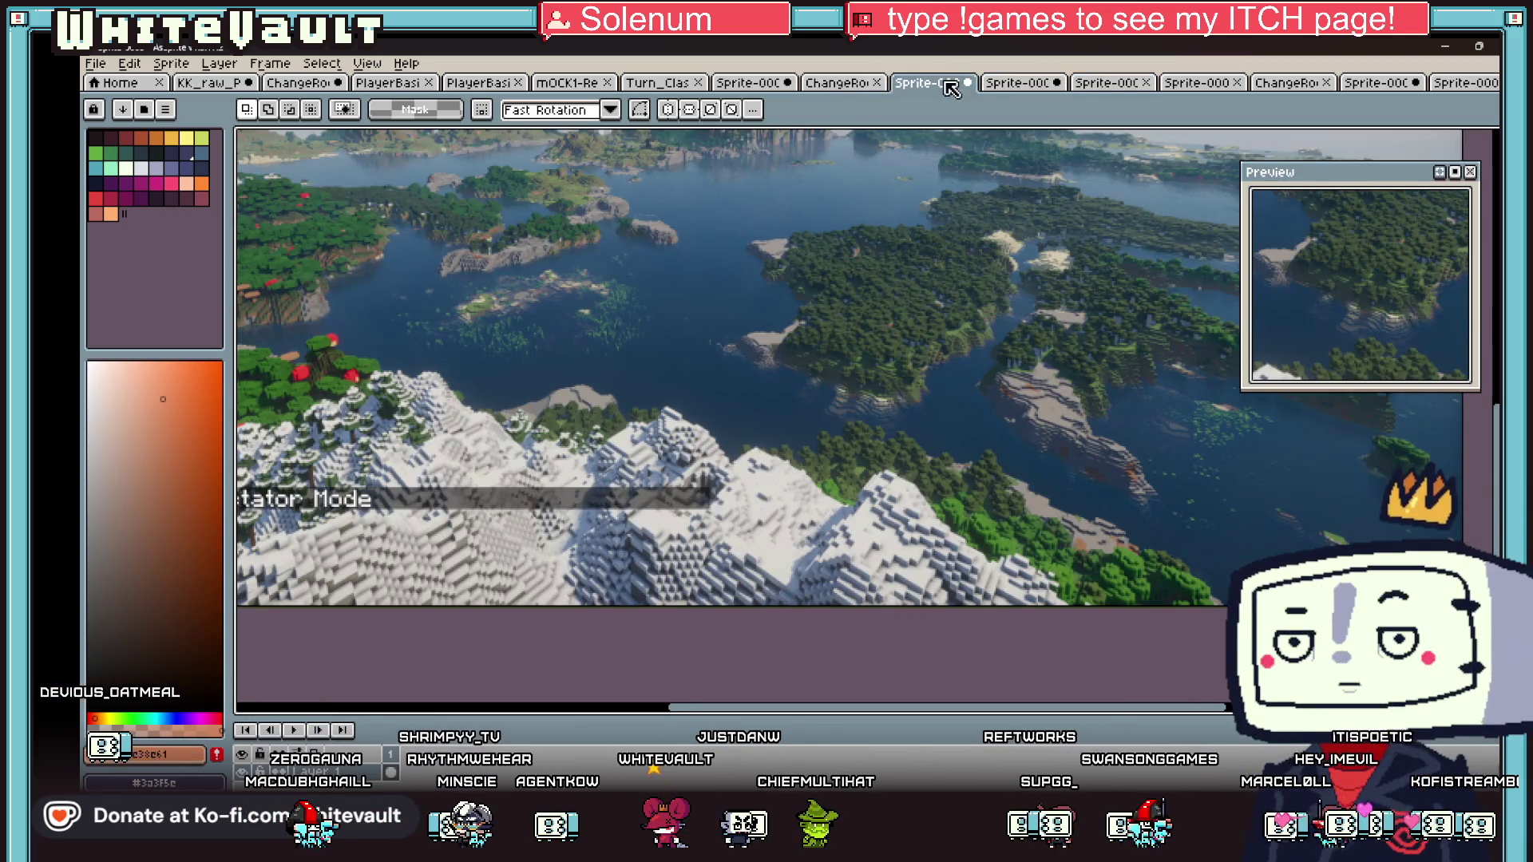
{"action": "left_click", "coordinate": [967, 83]}
{"action": "left_click", "coordinate": [803, 472]}
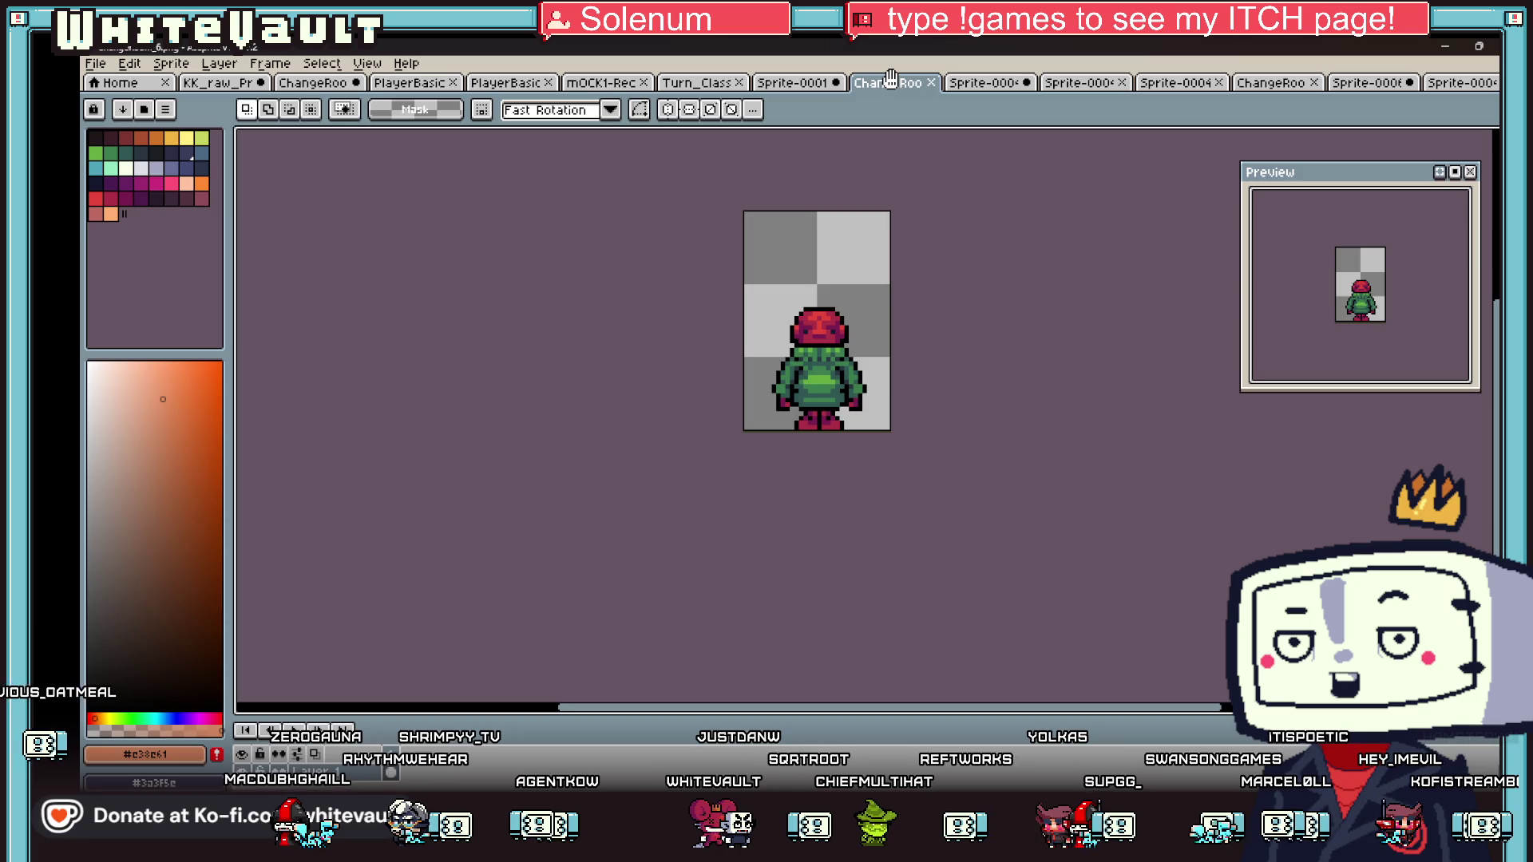
{"action": "left_click", "coordinate": [803, 83]}
{"action": "left_click", "coordinate": [692, 81]}
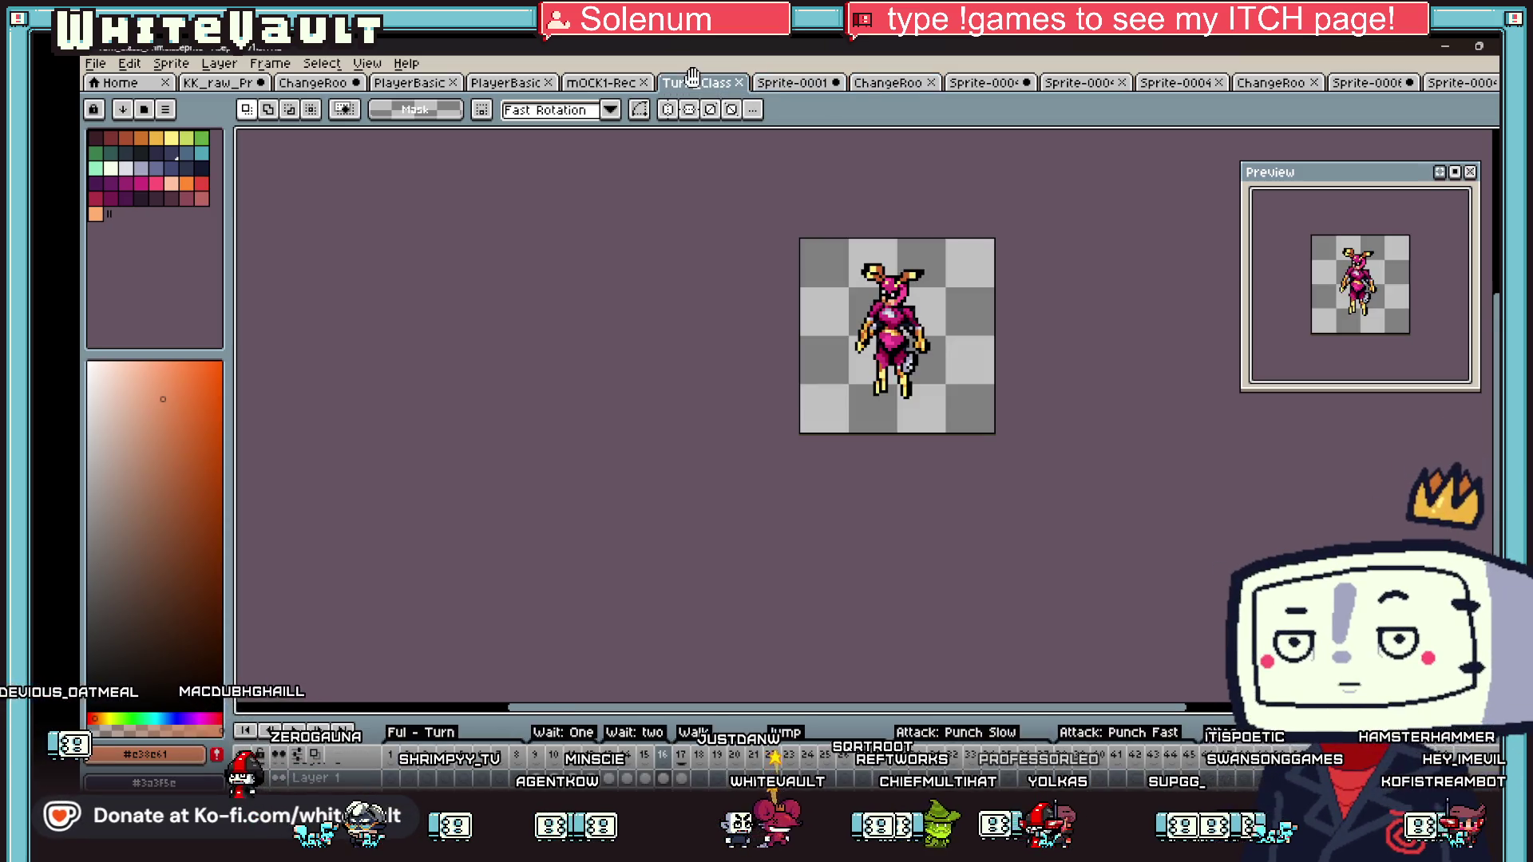
{"action": "left_click", "coordinate": [1165, 83]}
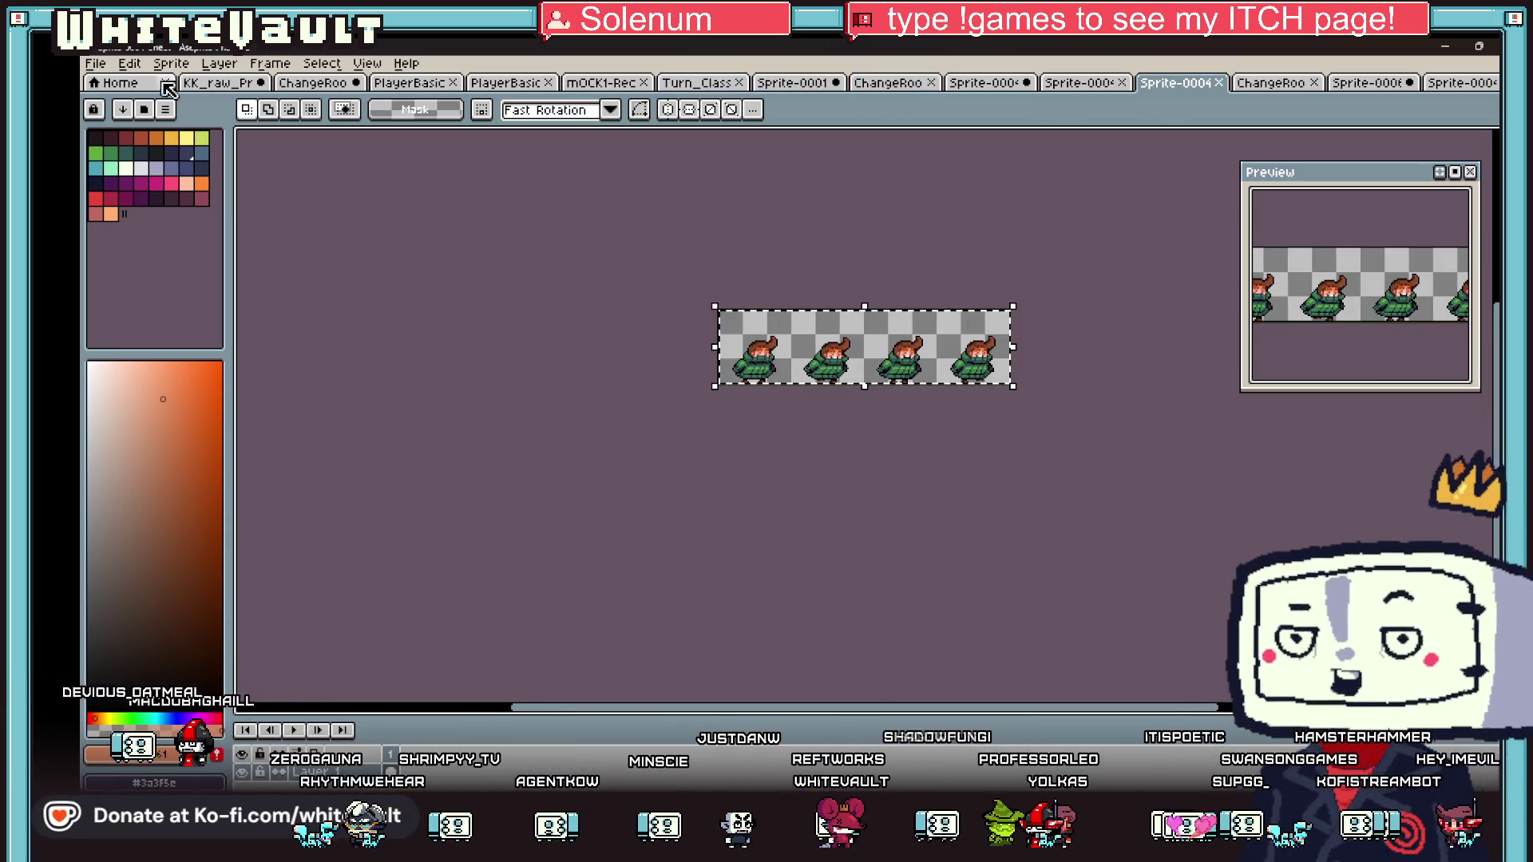
- Reopen the ClothPlayerSweater_Walk sprite sheet and clear its selection
{"action": "left_click", "coordinate": [96, 63]}
{"action": "mouse_move", "coordinate": [178, 119]}
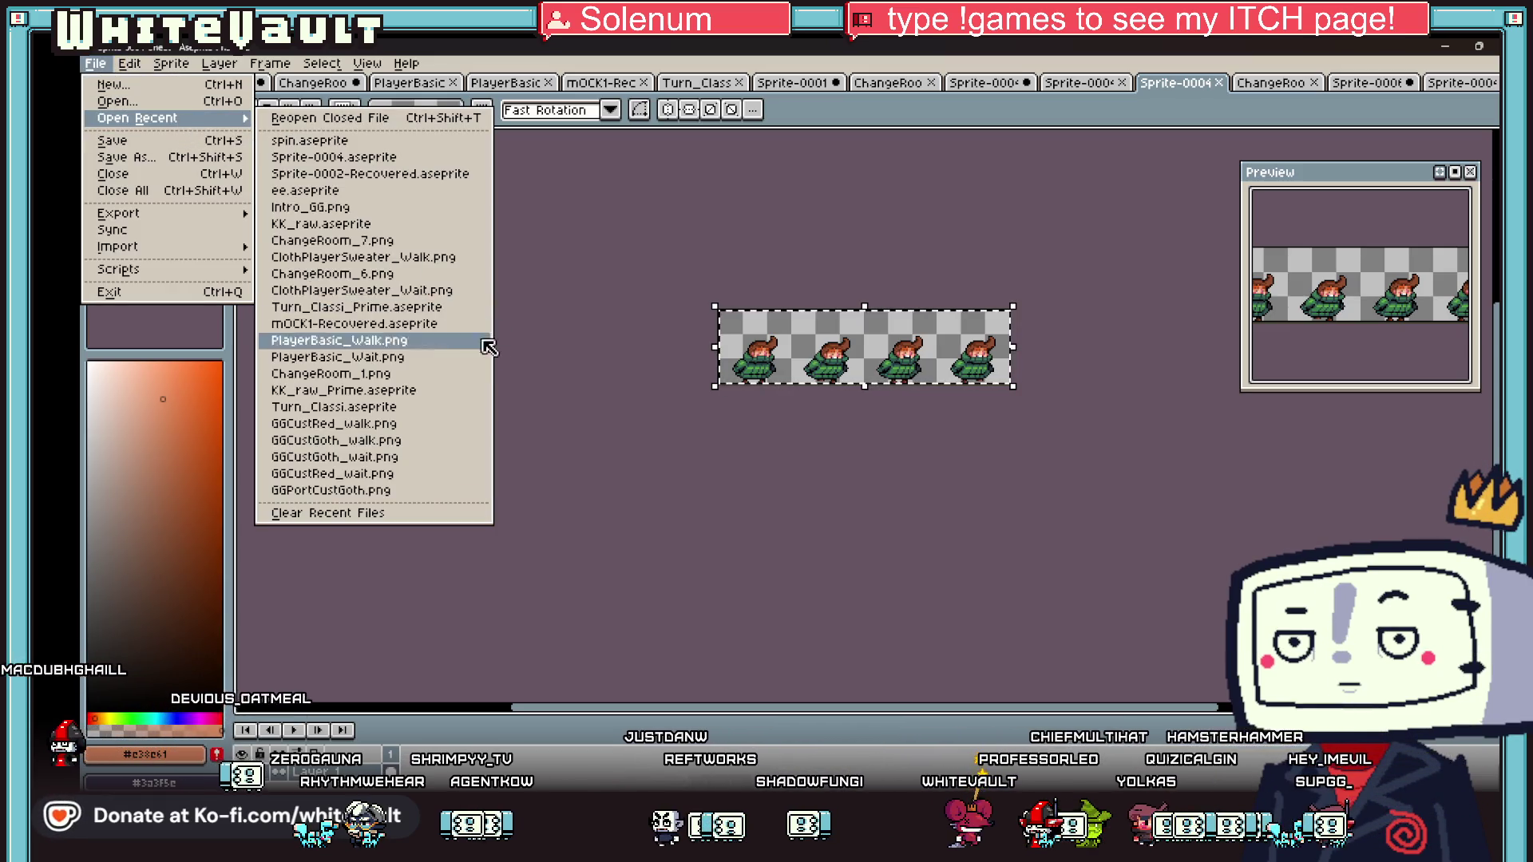
{"action": "left_click", "coordinate": [443, 257]}
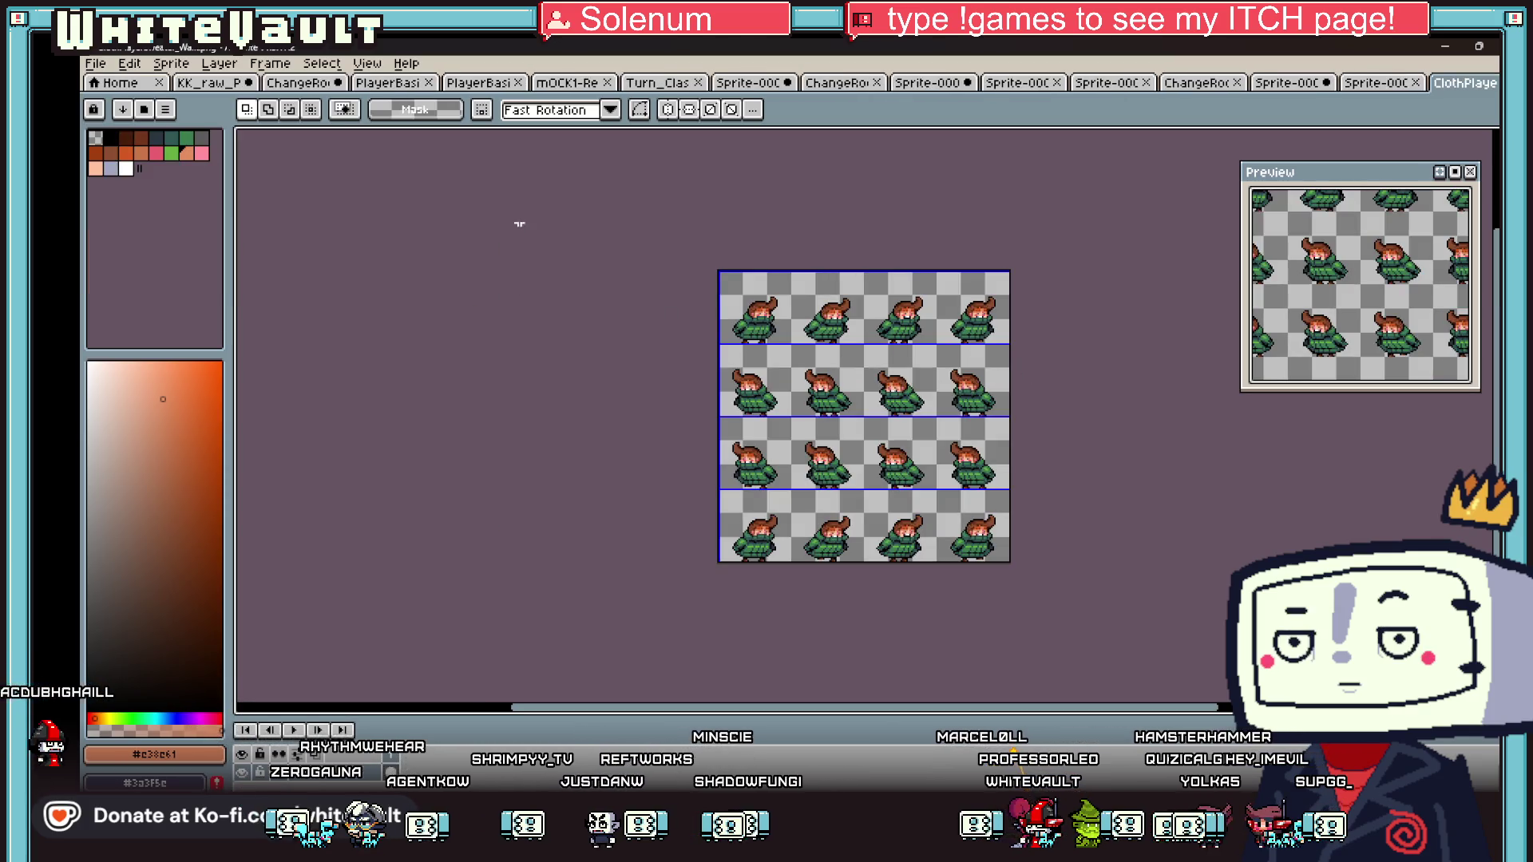
{"action": "key", "text": "ctrl+a"}
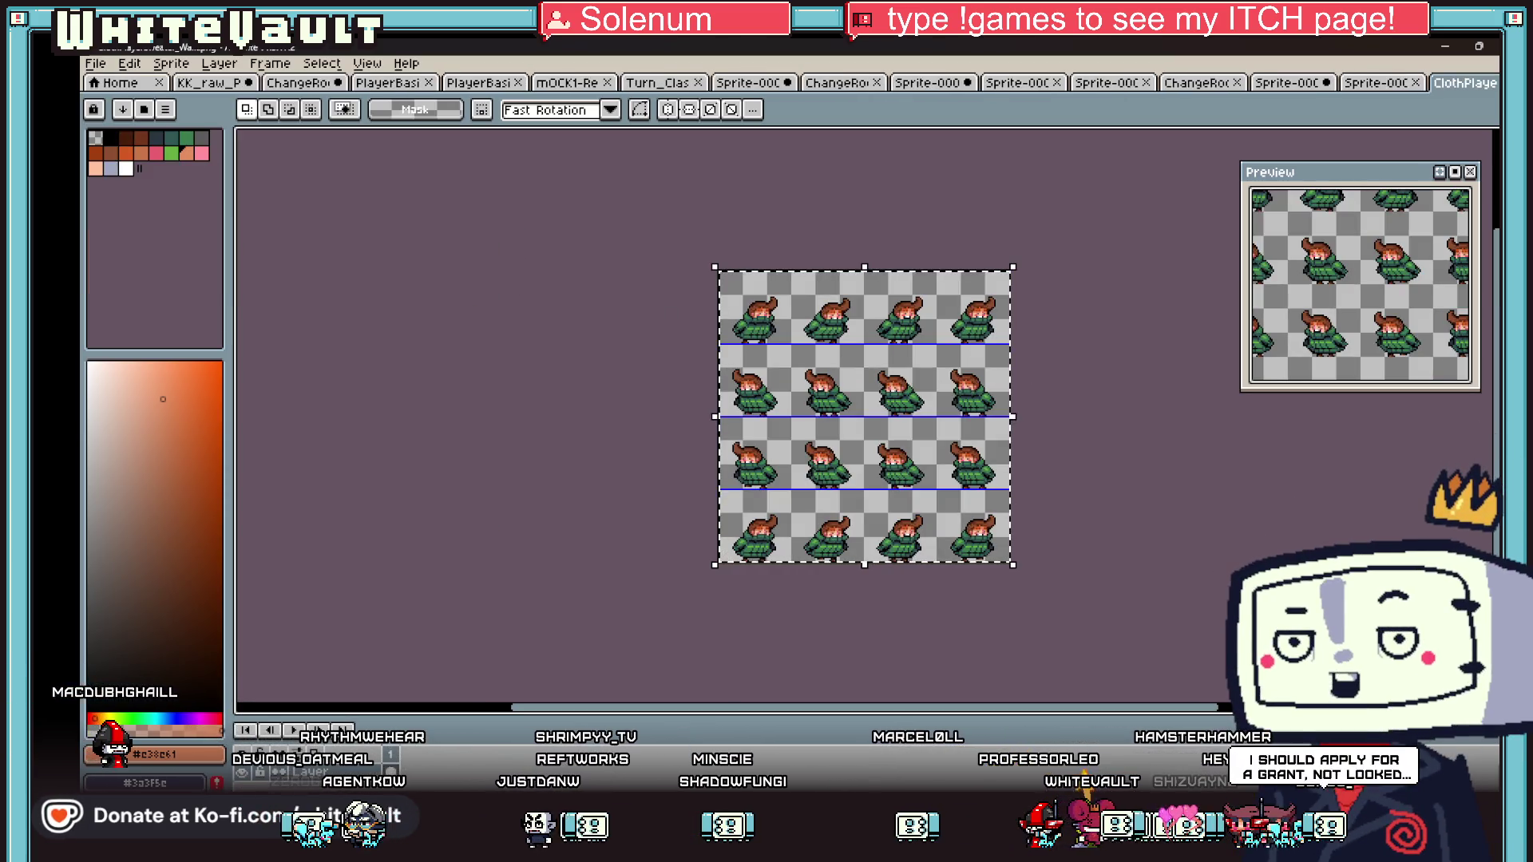
{"action": "right_click", "coordinate": [359, 773]}
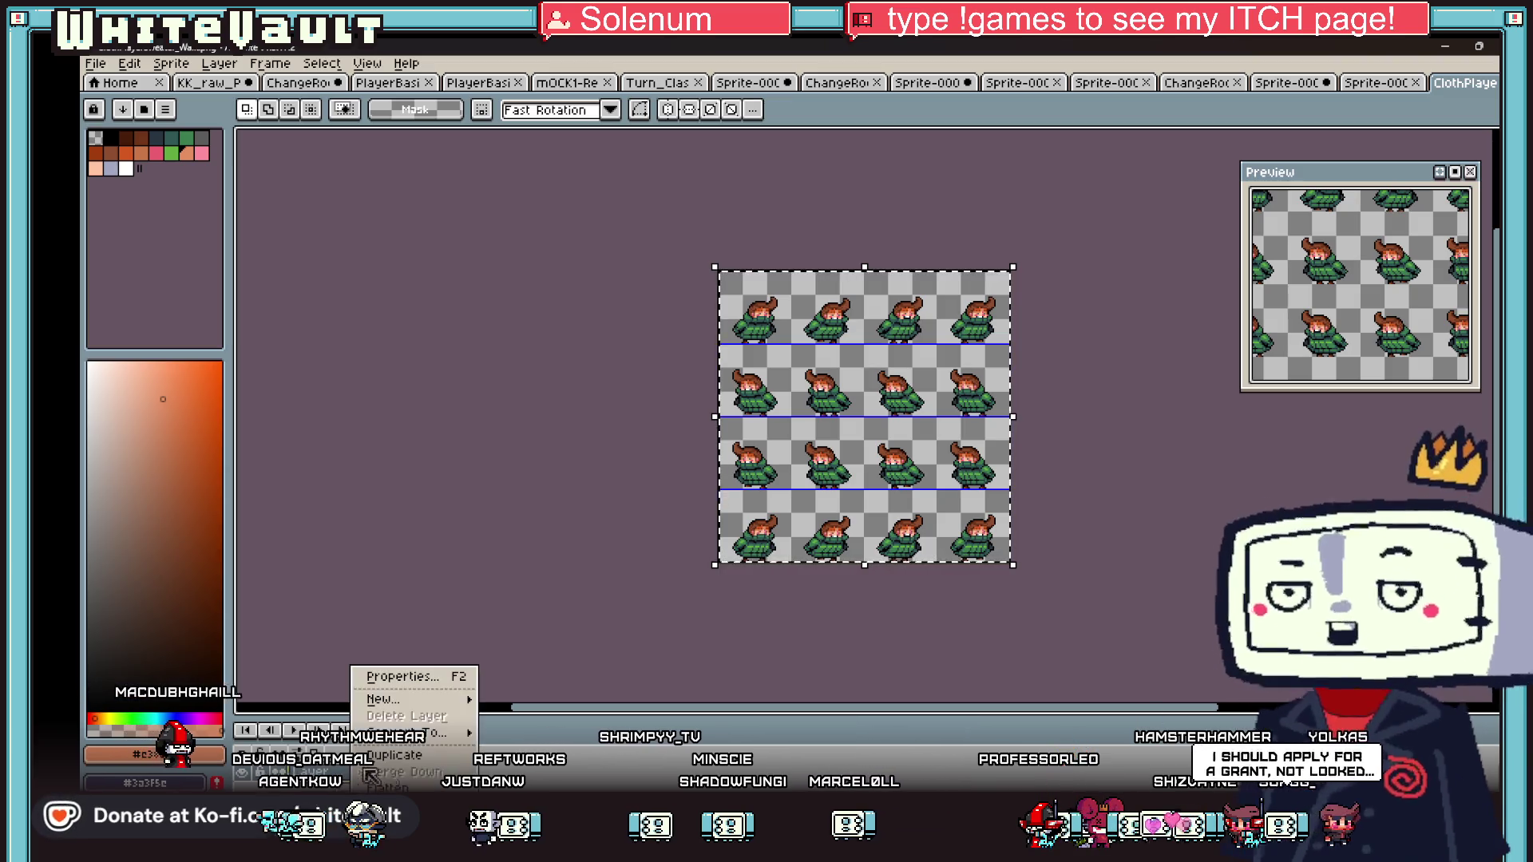
{"action": "left_click", "coordinate": [595, 709]}
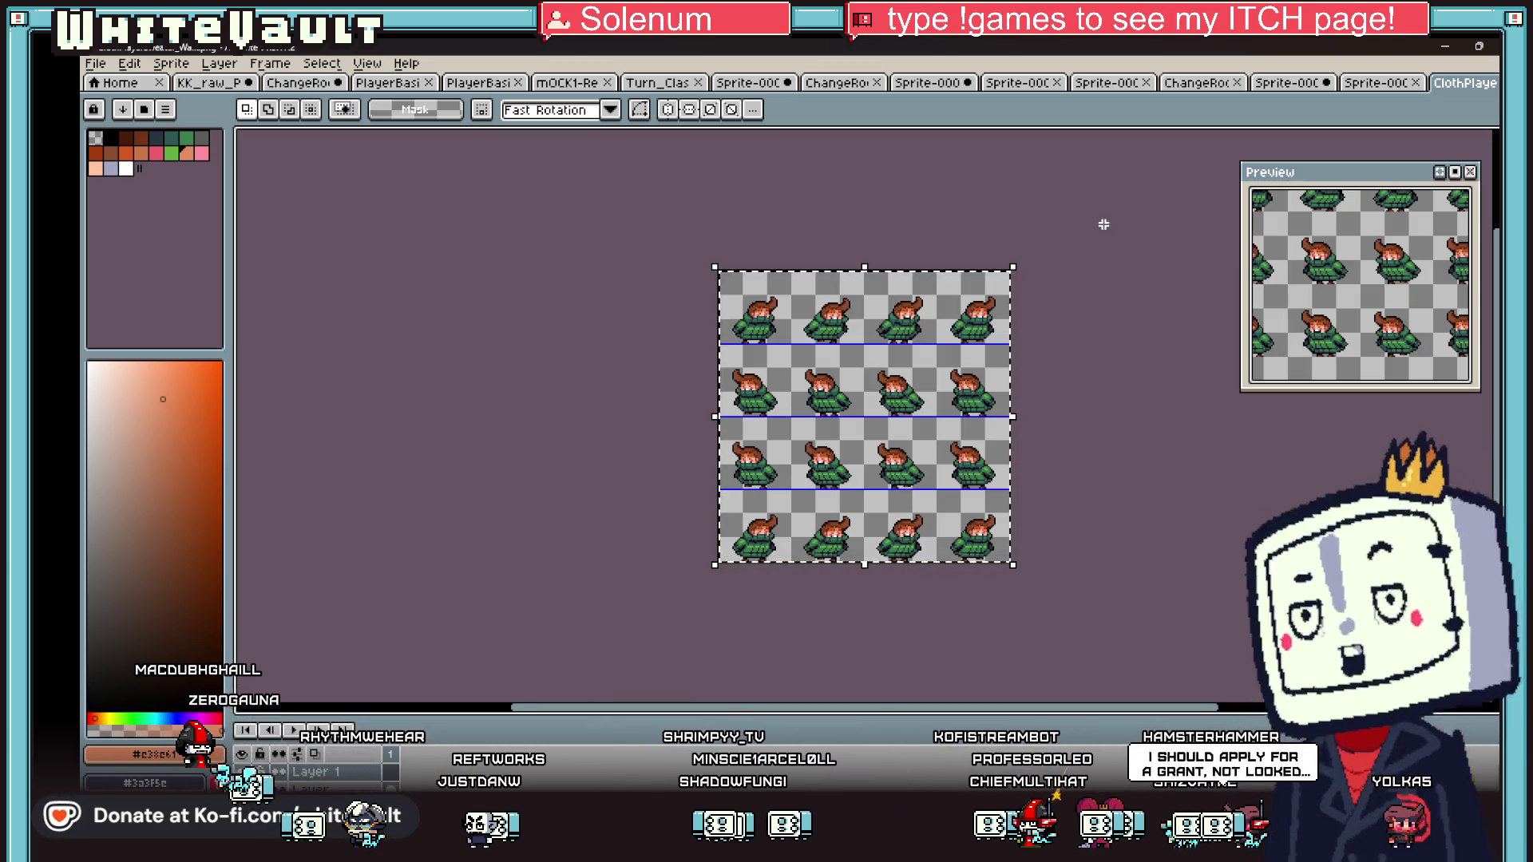
{"action": "left_click", "coordinate": [973, 325]}
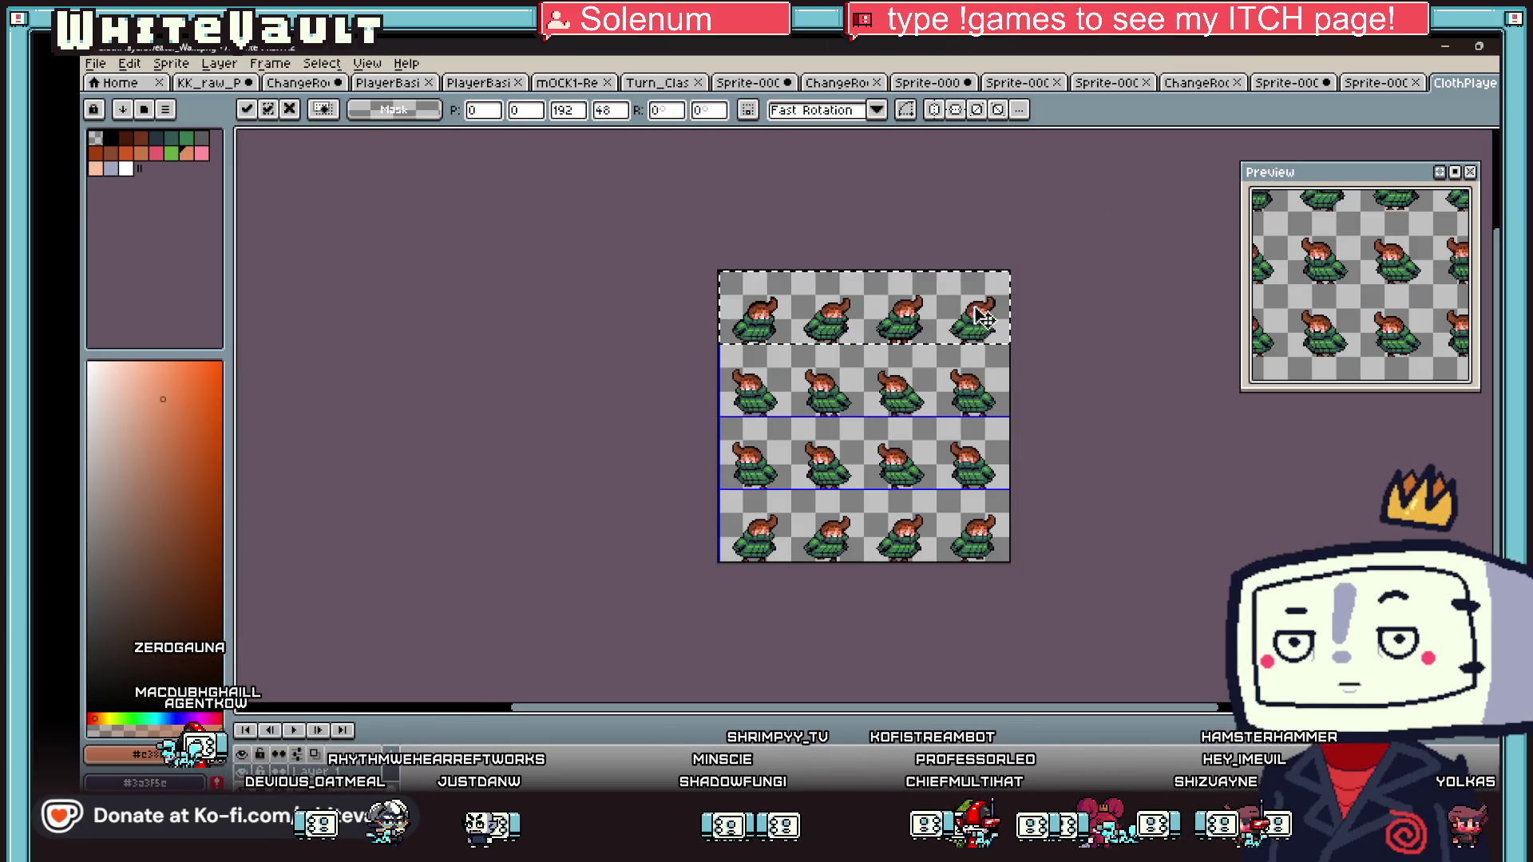
{"action": "key", "text": "ctrl+d"}
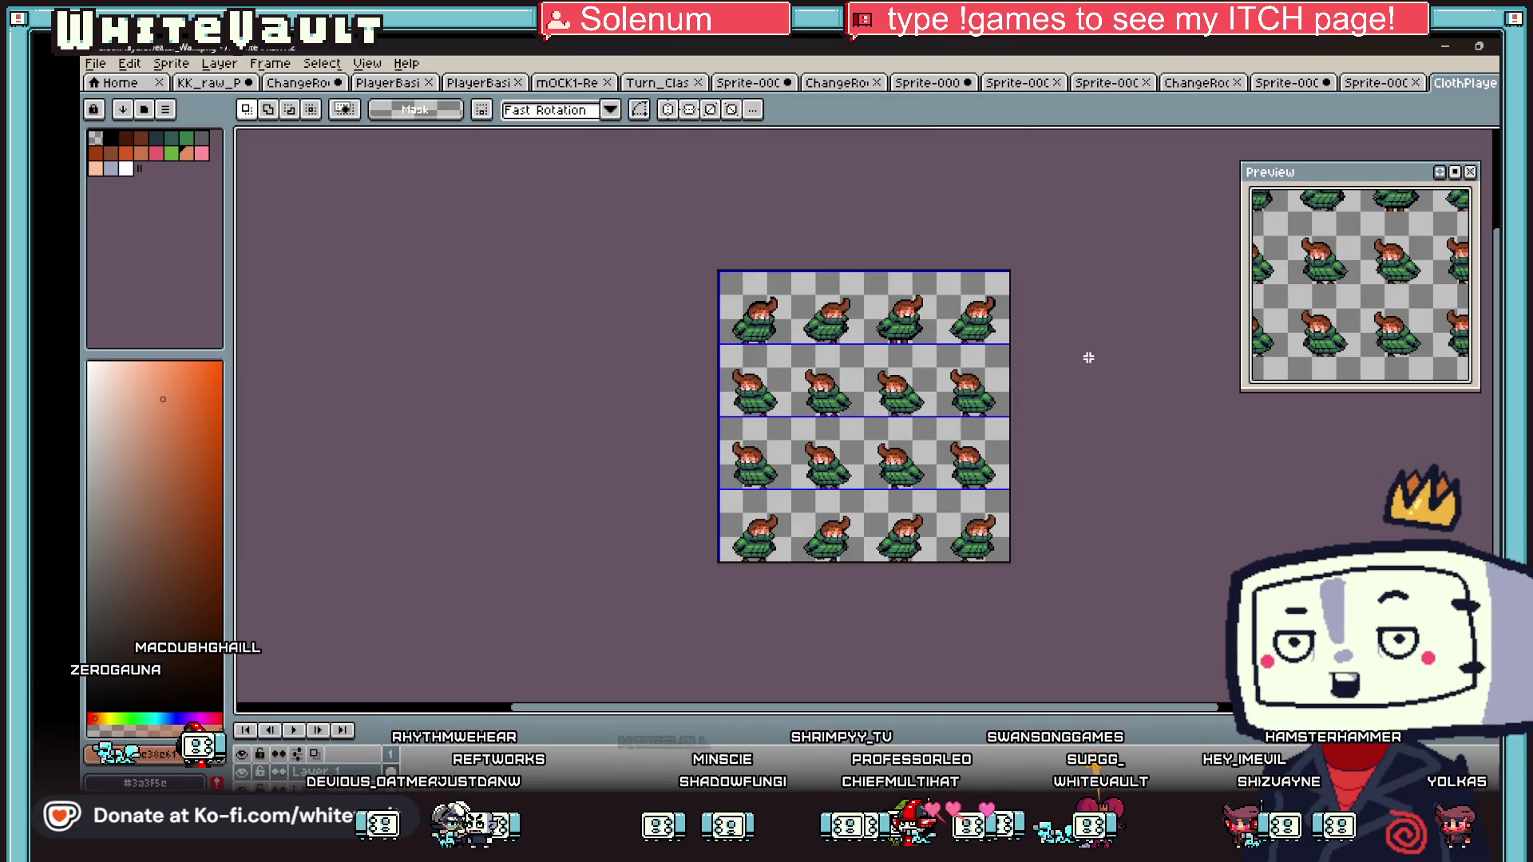
- Paste the copied row flipped horizontally into row 4, then an unflipped copy into row 3
{"action": "key", "text": "ctrl+v"}
{"action": "key", "text": "shift+h"}
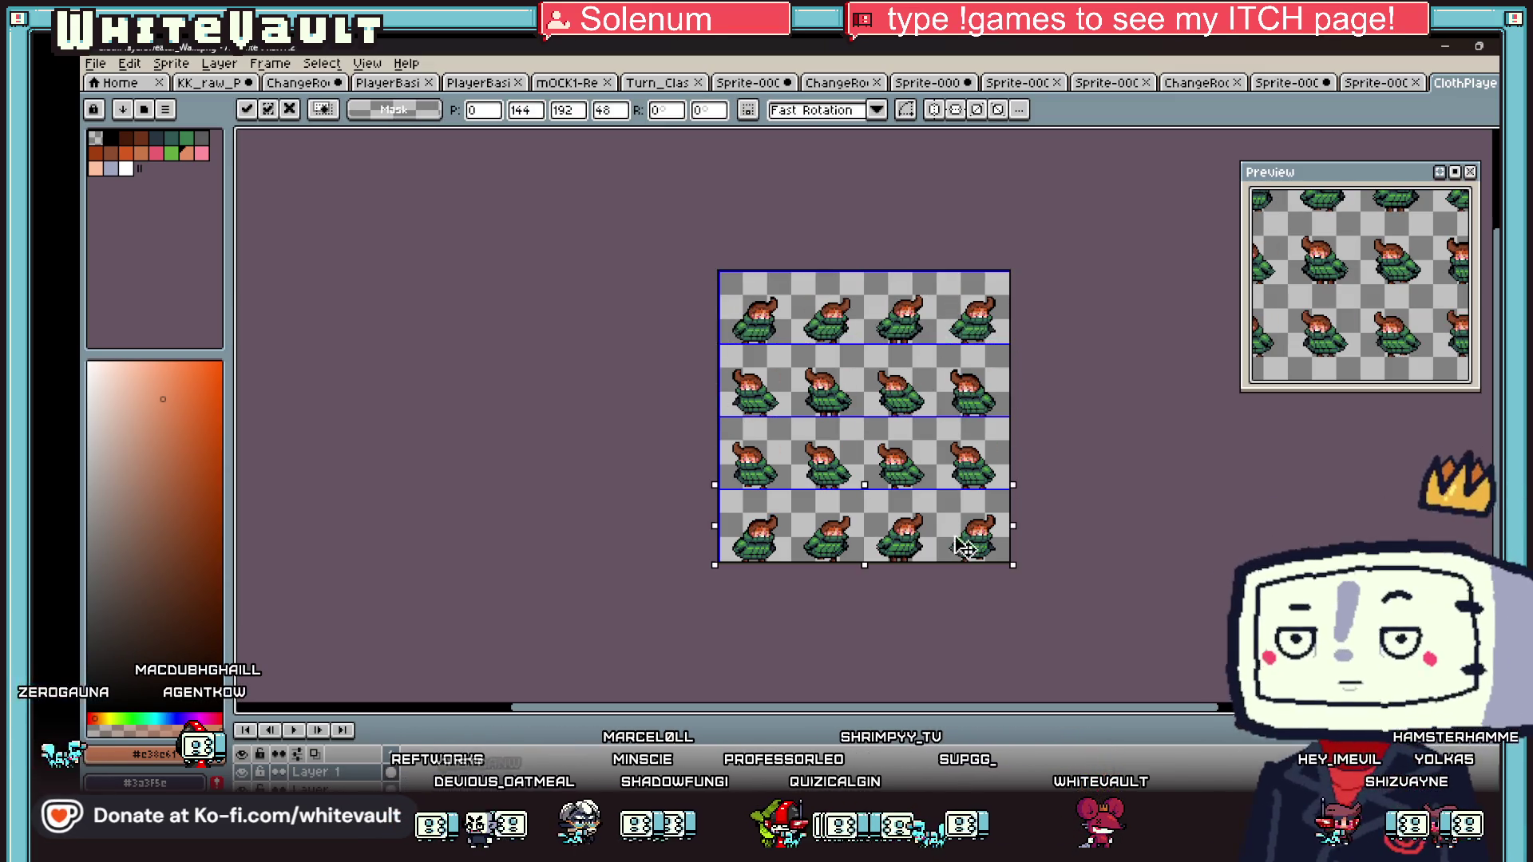
{"action": "left_click", "coordinate": [1108, 488]}
{"action": "key", "text": "ctrl+v"}
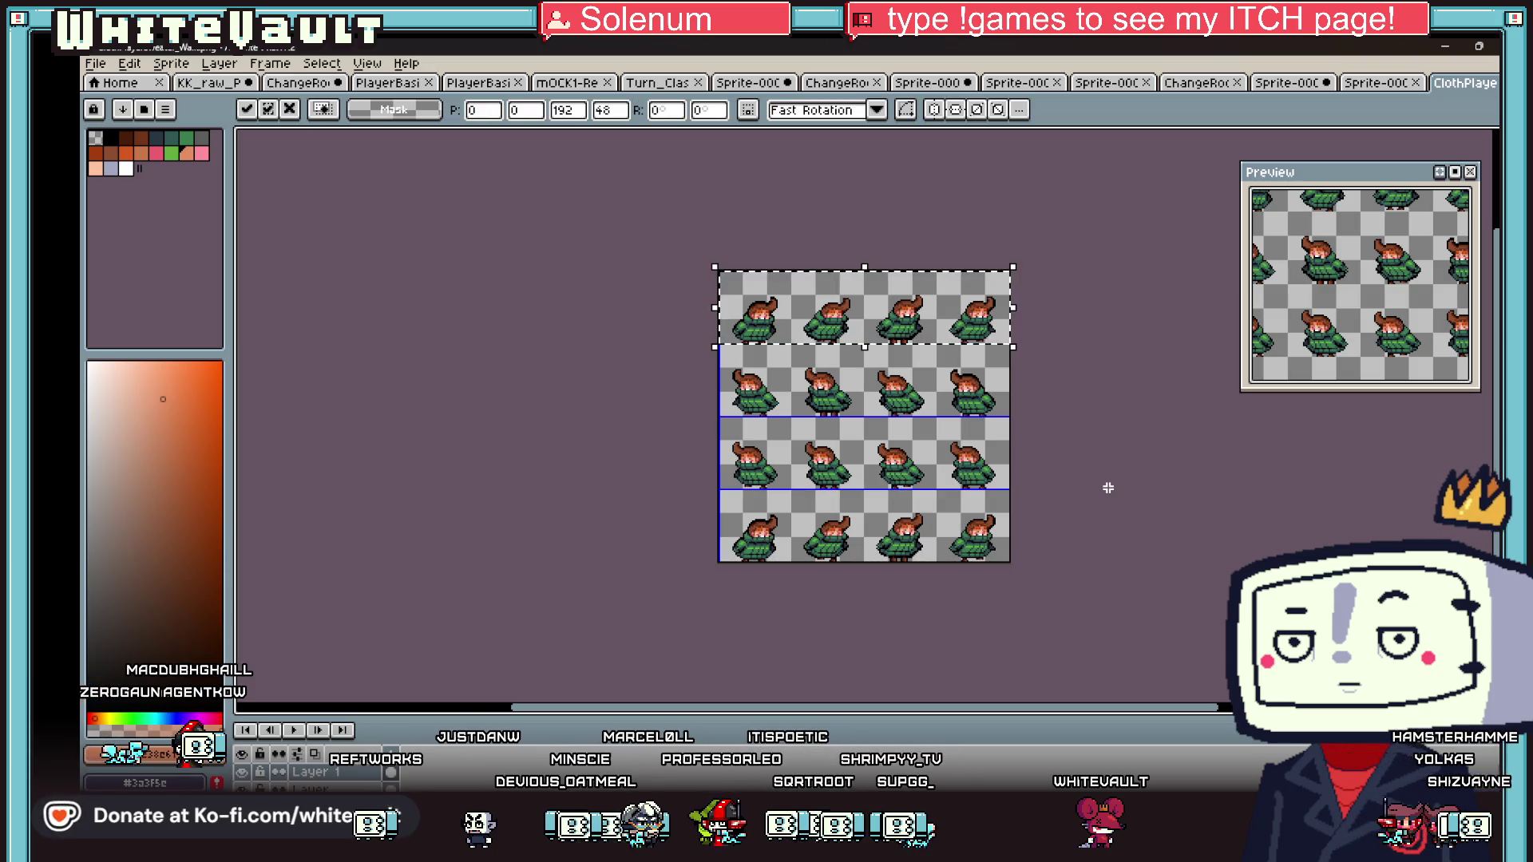
{"action": "left_click_drag", "start_coordinate": [962, 297], "coordinate": [959, 443]}
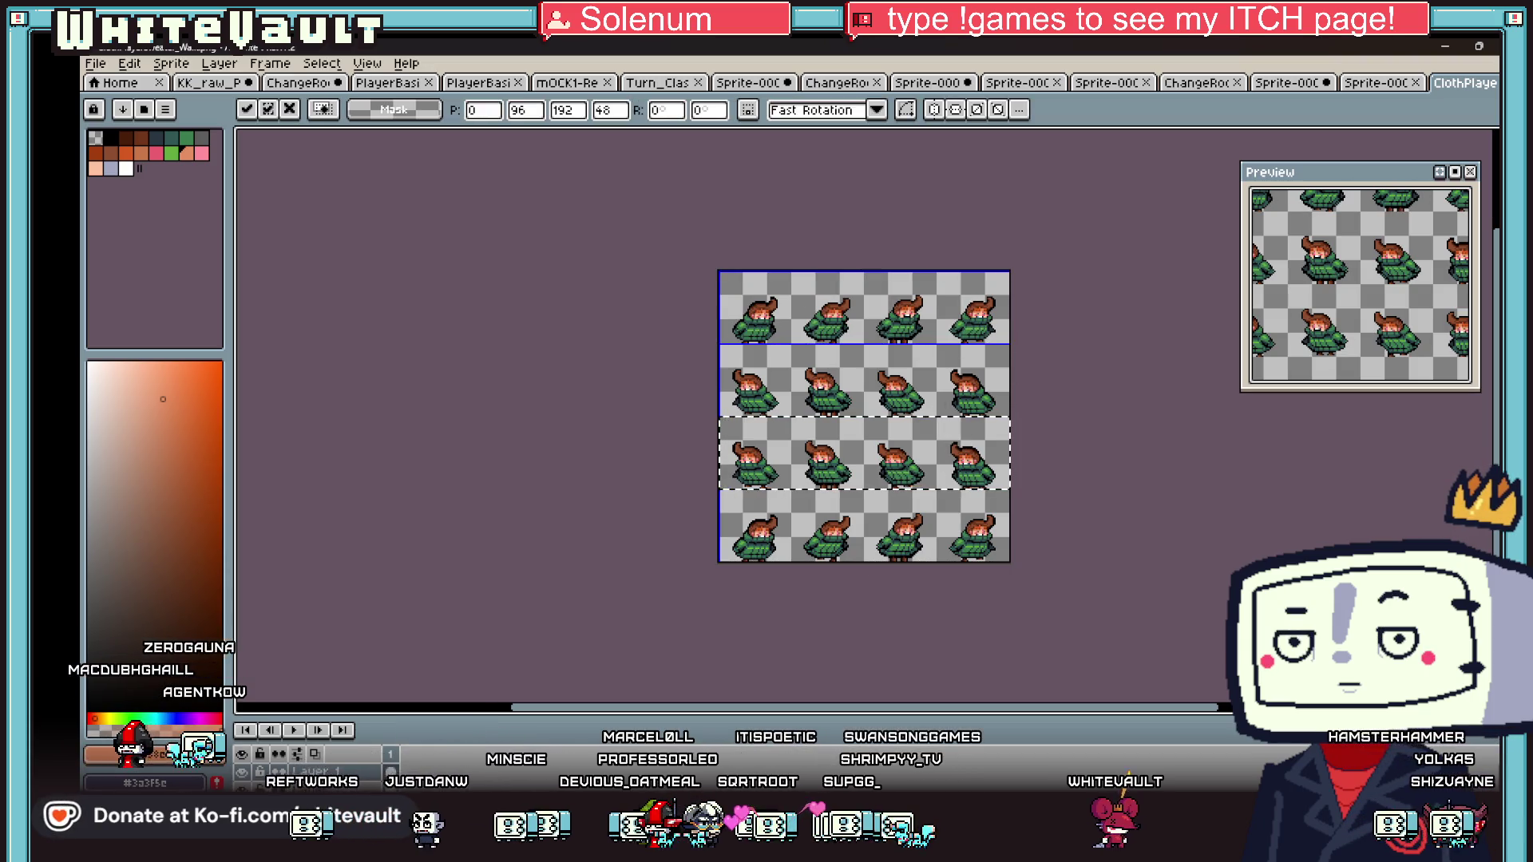
{"action": "left_click_drag", "start_coordinate": [463, 709], "coordinate": [463, 663]}
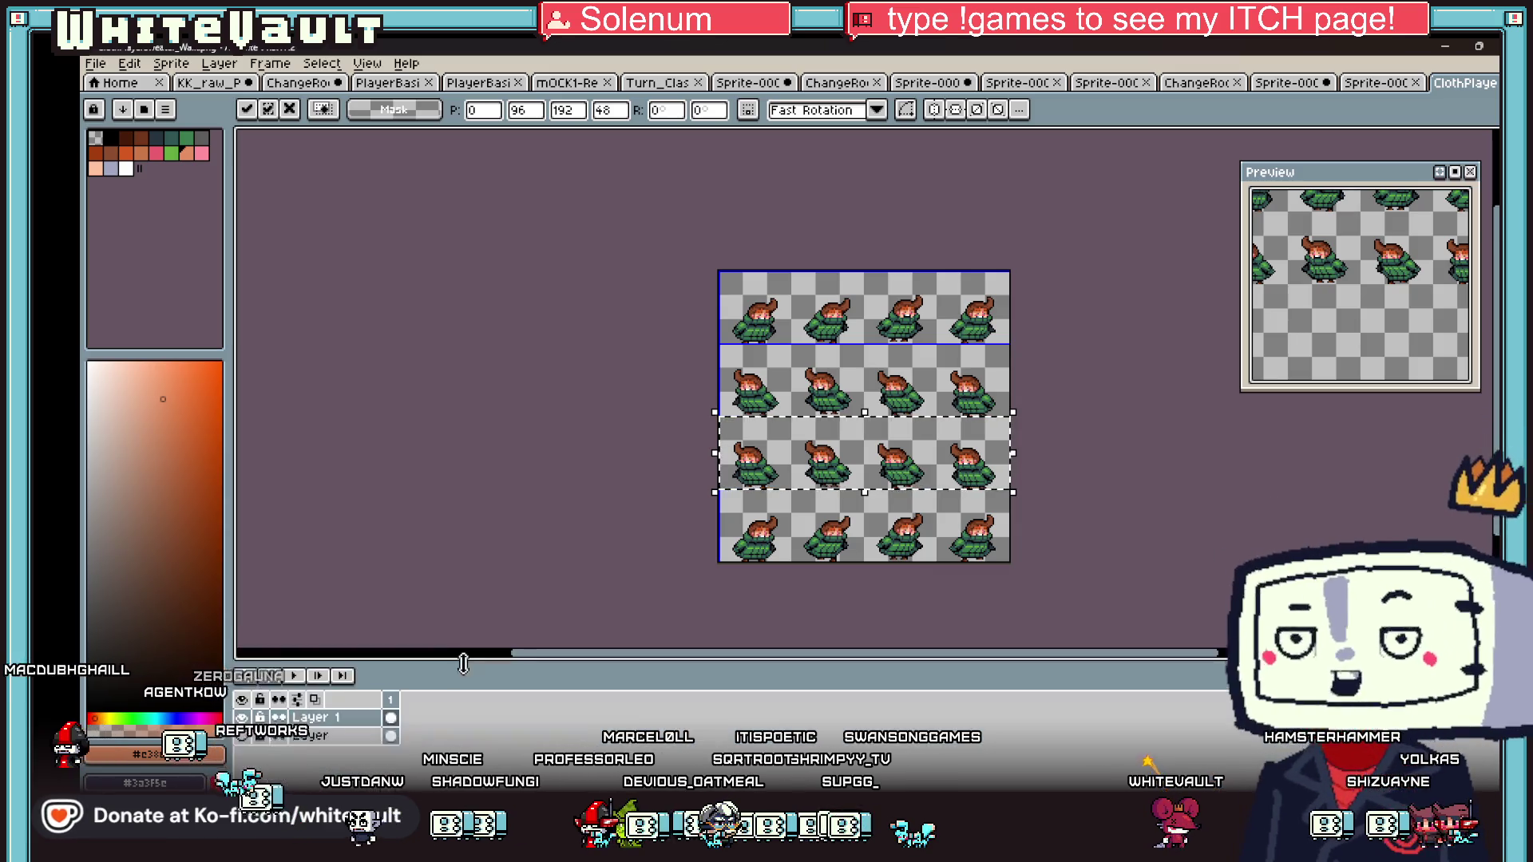
{"action": "left_click", "coordinate": [1101, 483]}
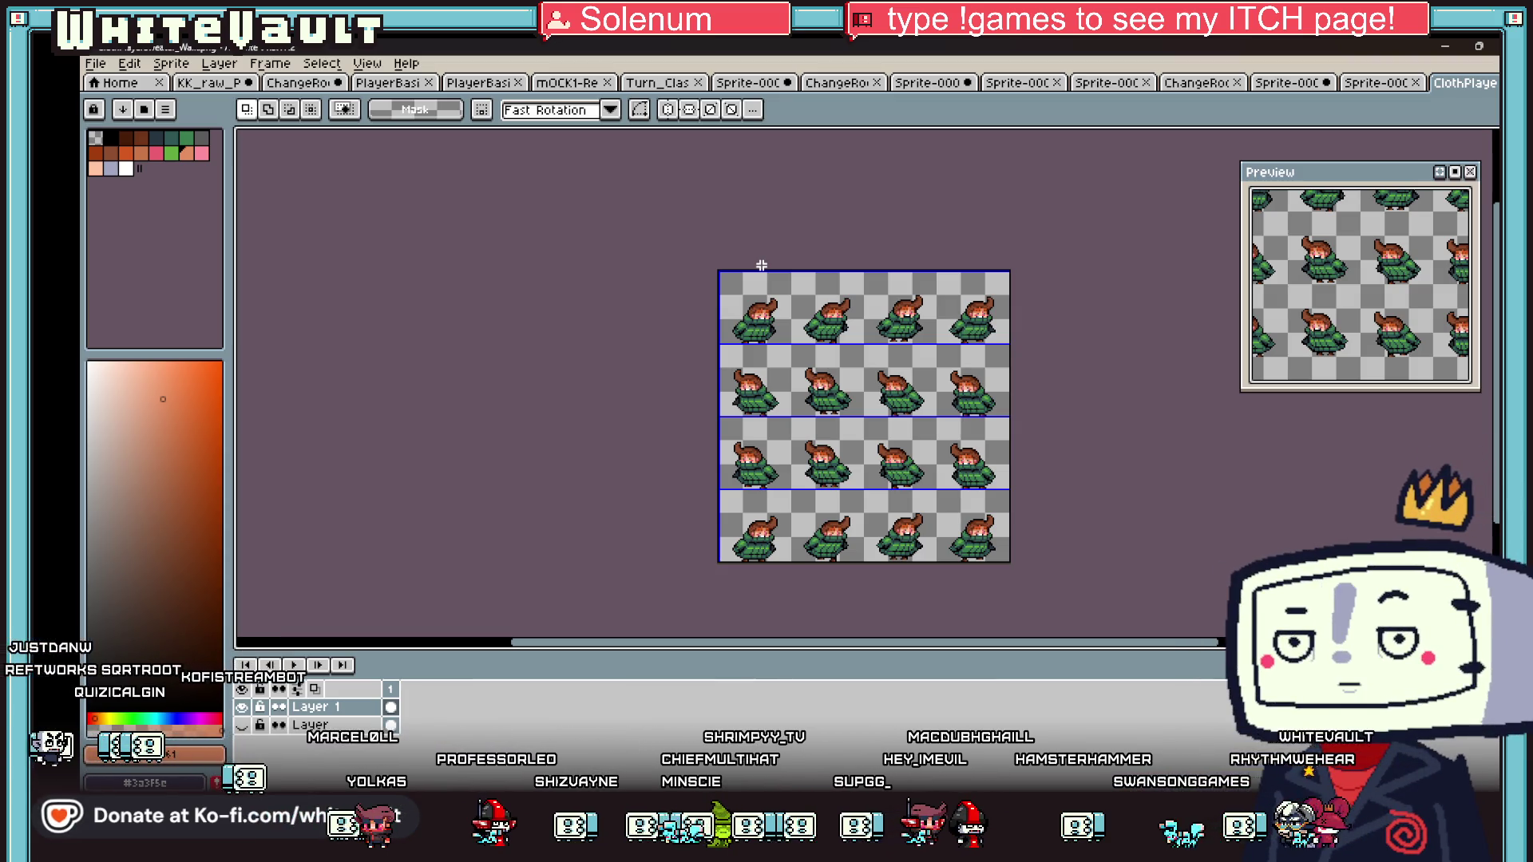
{"action": "left_click", "coordinate": [95, 63]}
{"action": "left_click", "coordinate": [703, 199]}
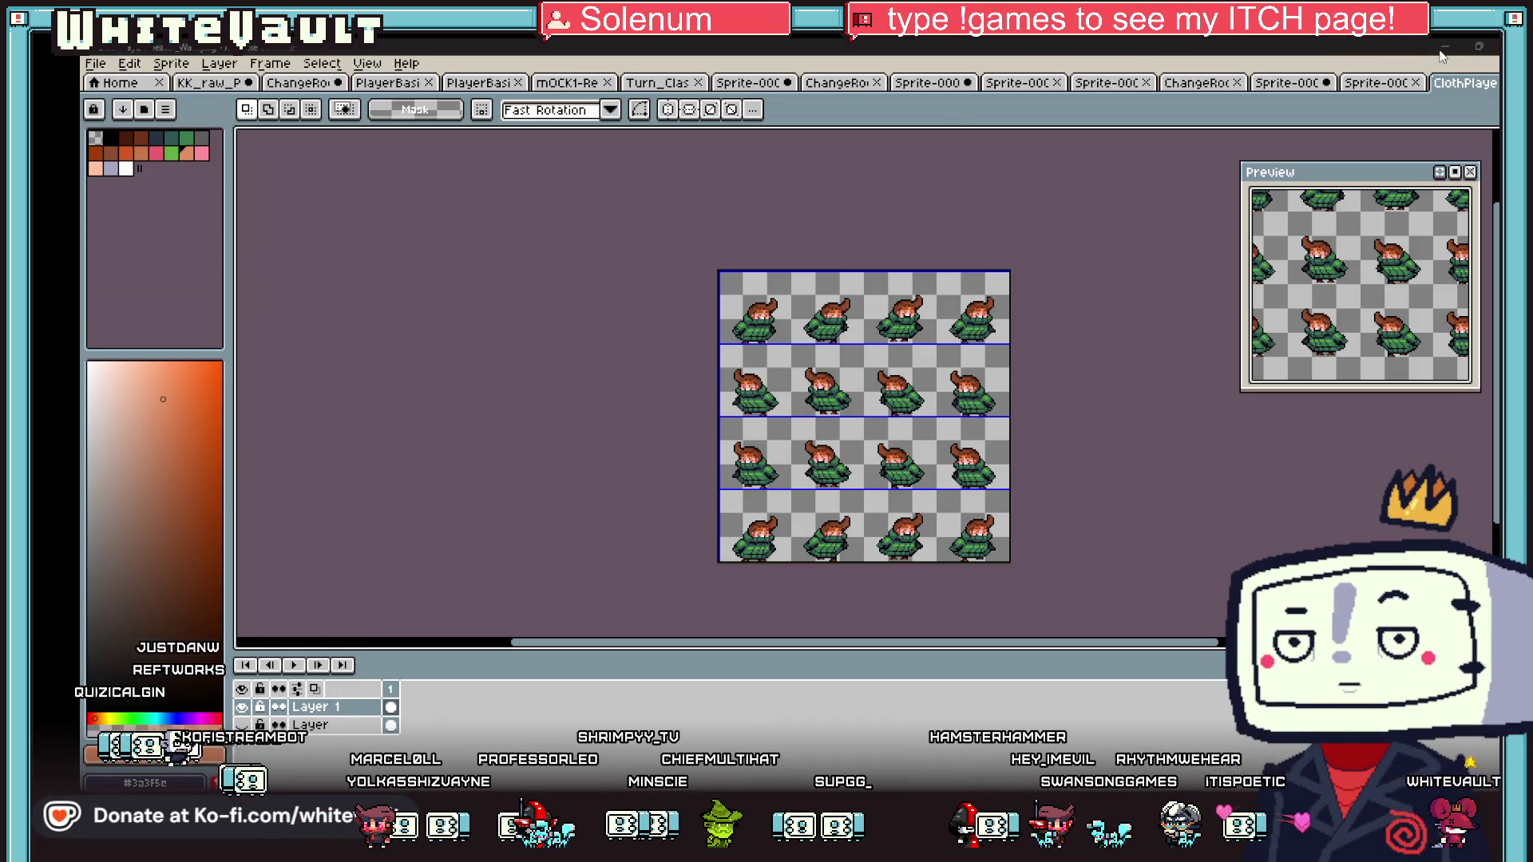
- Switch to the running Bakin Player window and close it with Escape
{"action": "left_click", "coordinate": [1444, 48]}
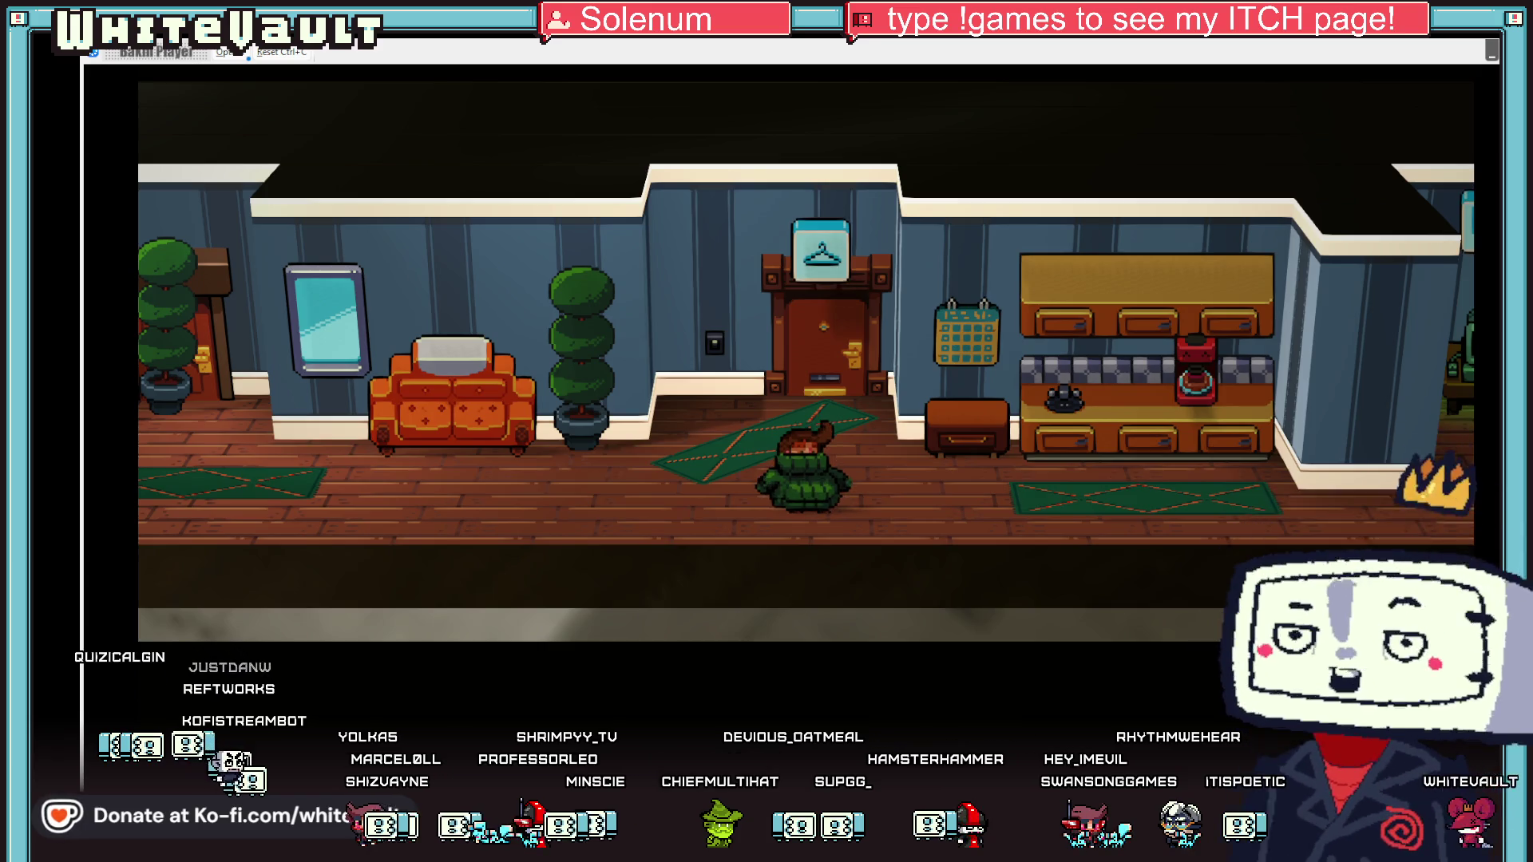
{"action": "key", "text": "Escape"}
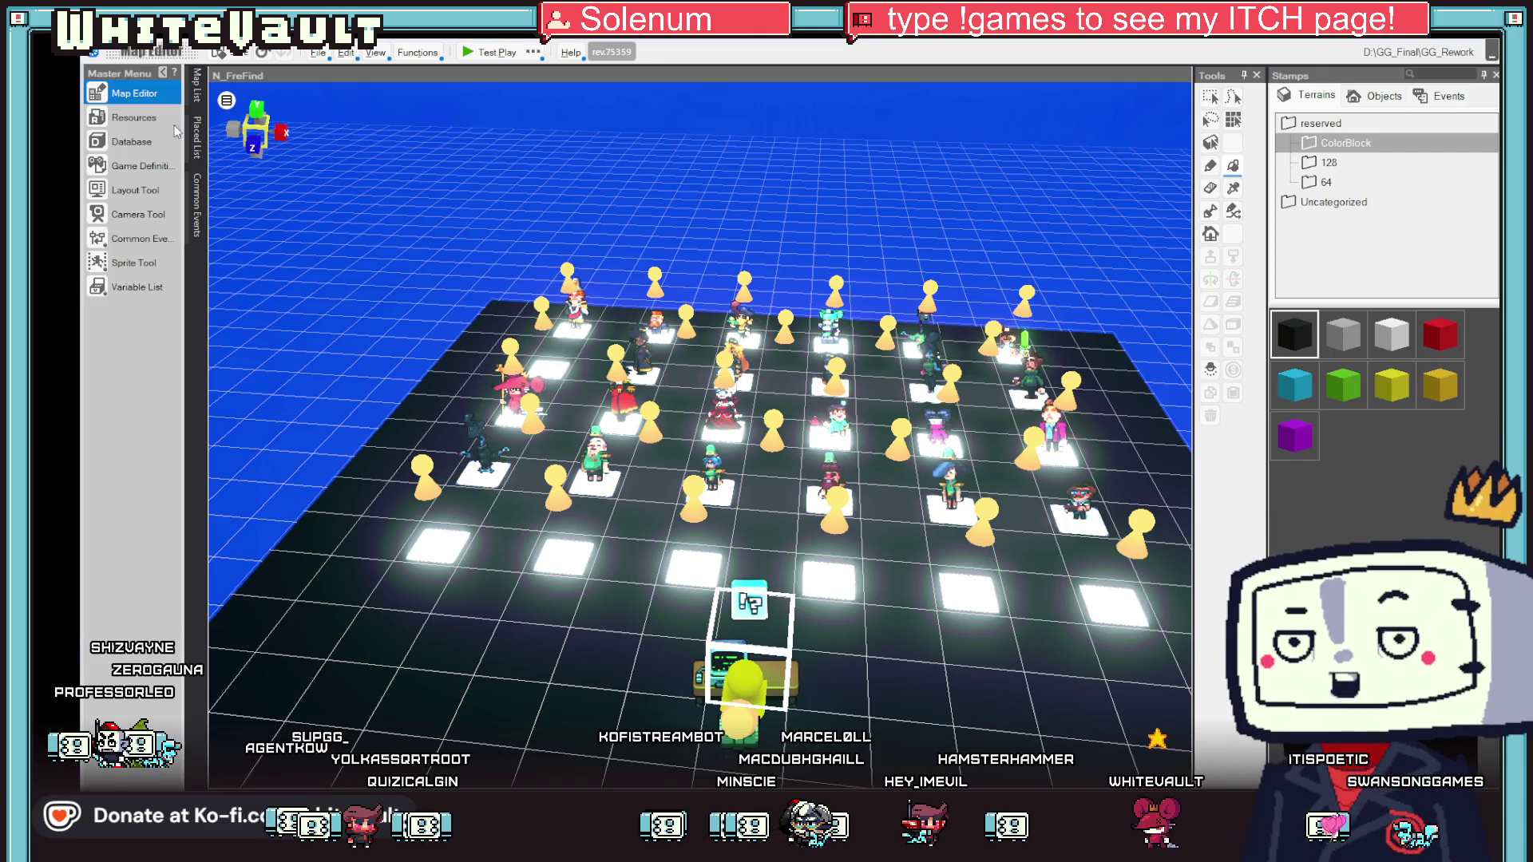
- Update ClothPlayerSweater_Walk from its file in Resources, then start a Test Play
{"action": "left_click", "coordinate": [133, 118]}
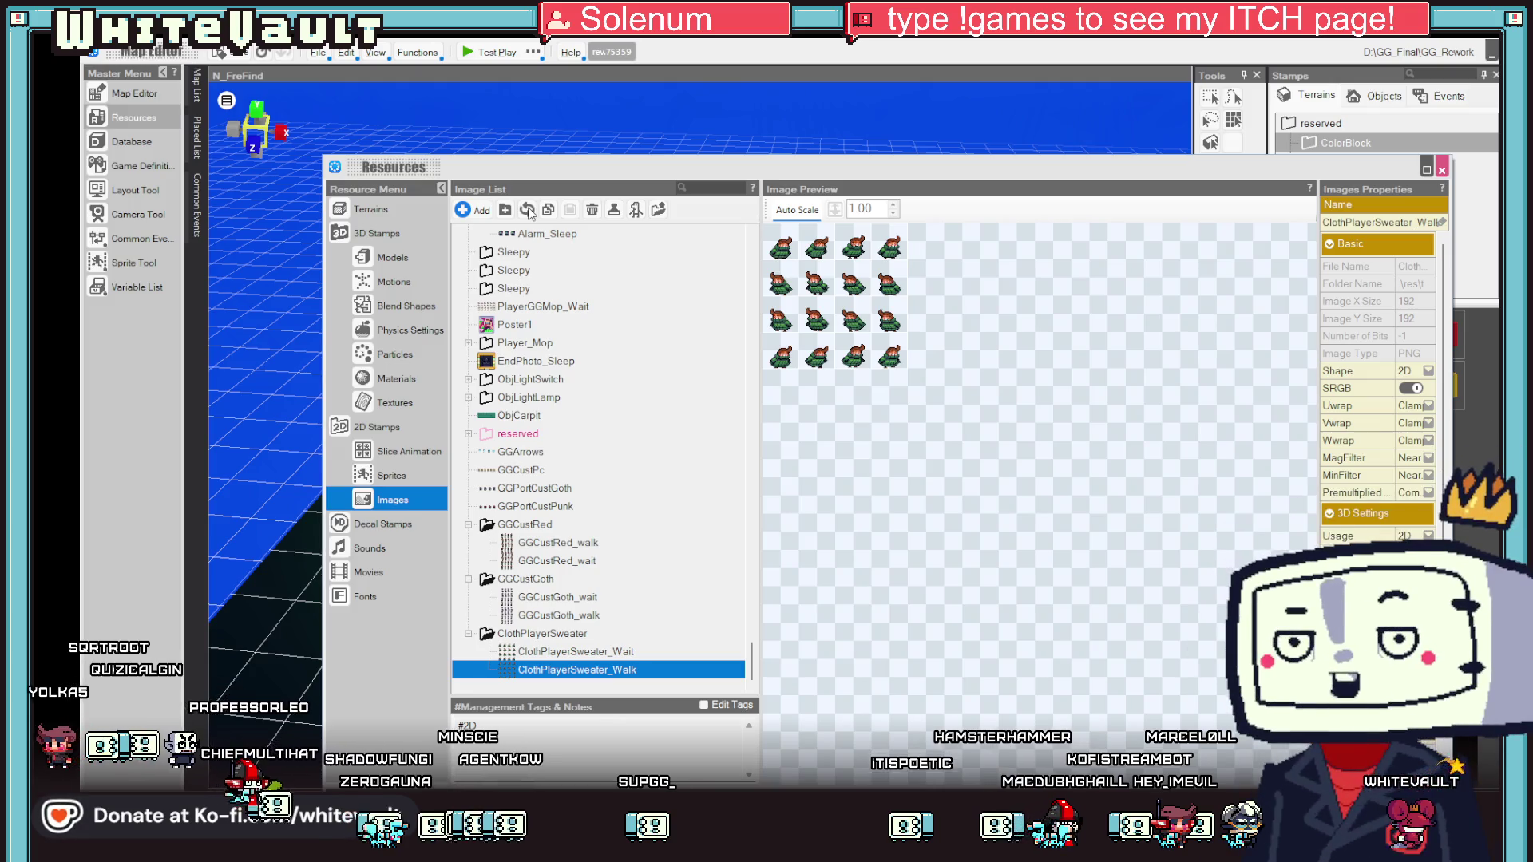
{"action": "left_click", "coordinate": [527, 211]}
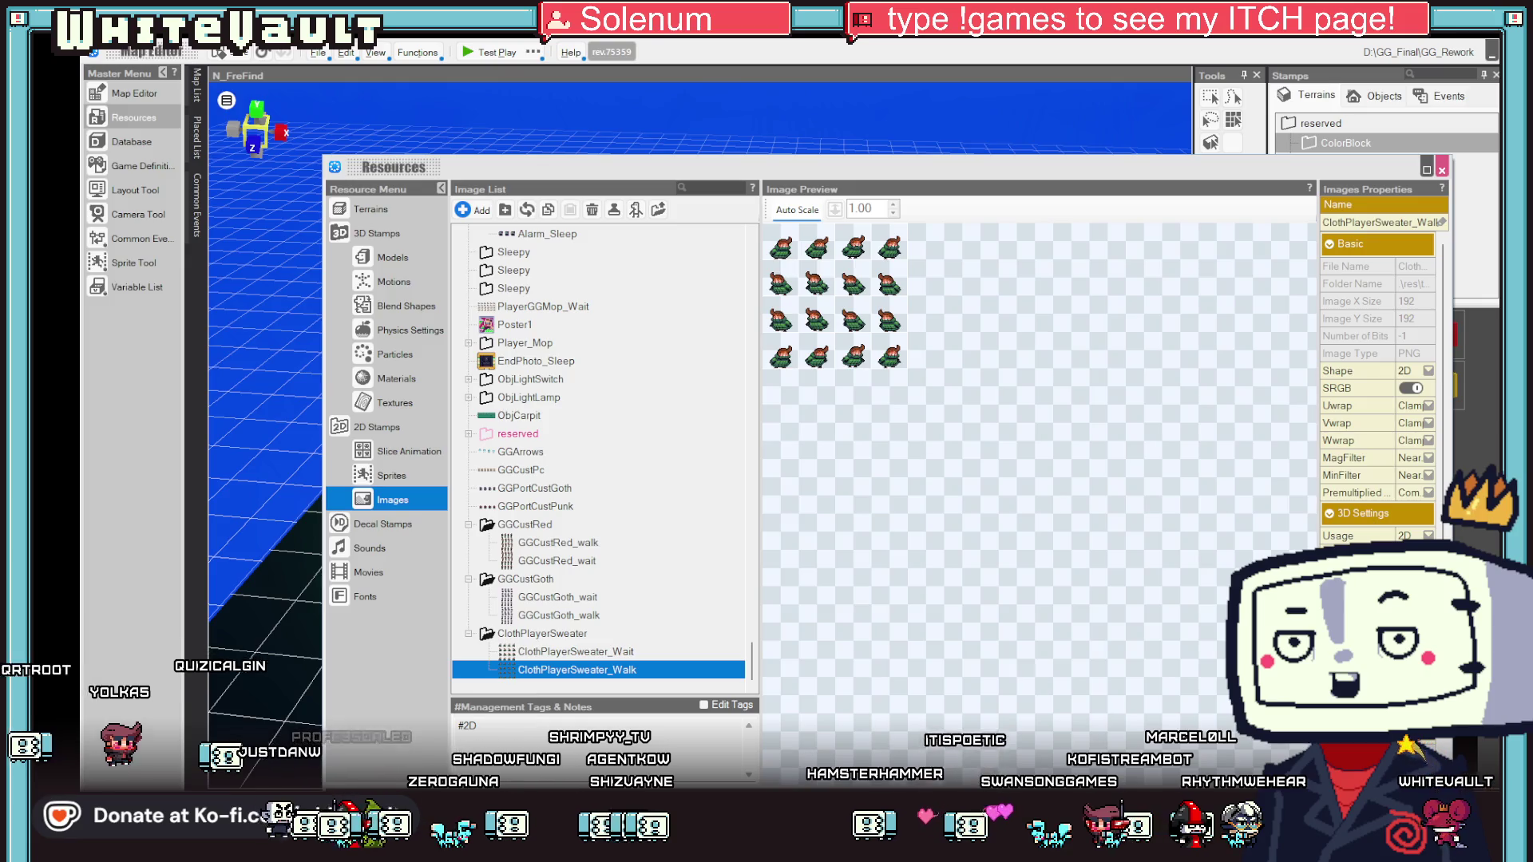
{"action": "left_click", "coordinate": [134, 93]}
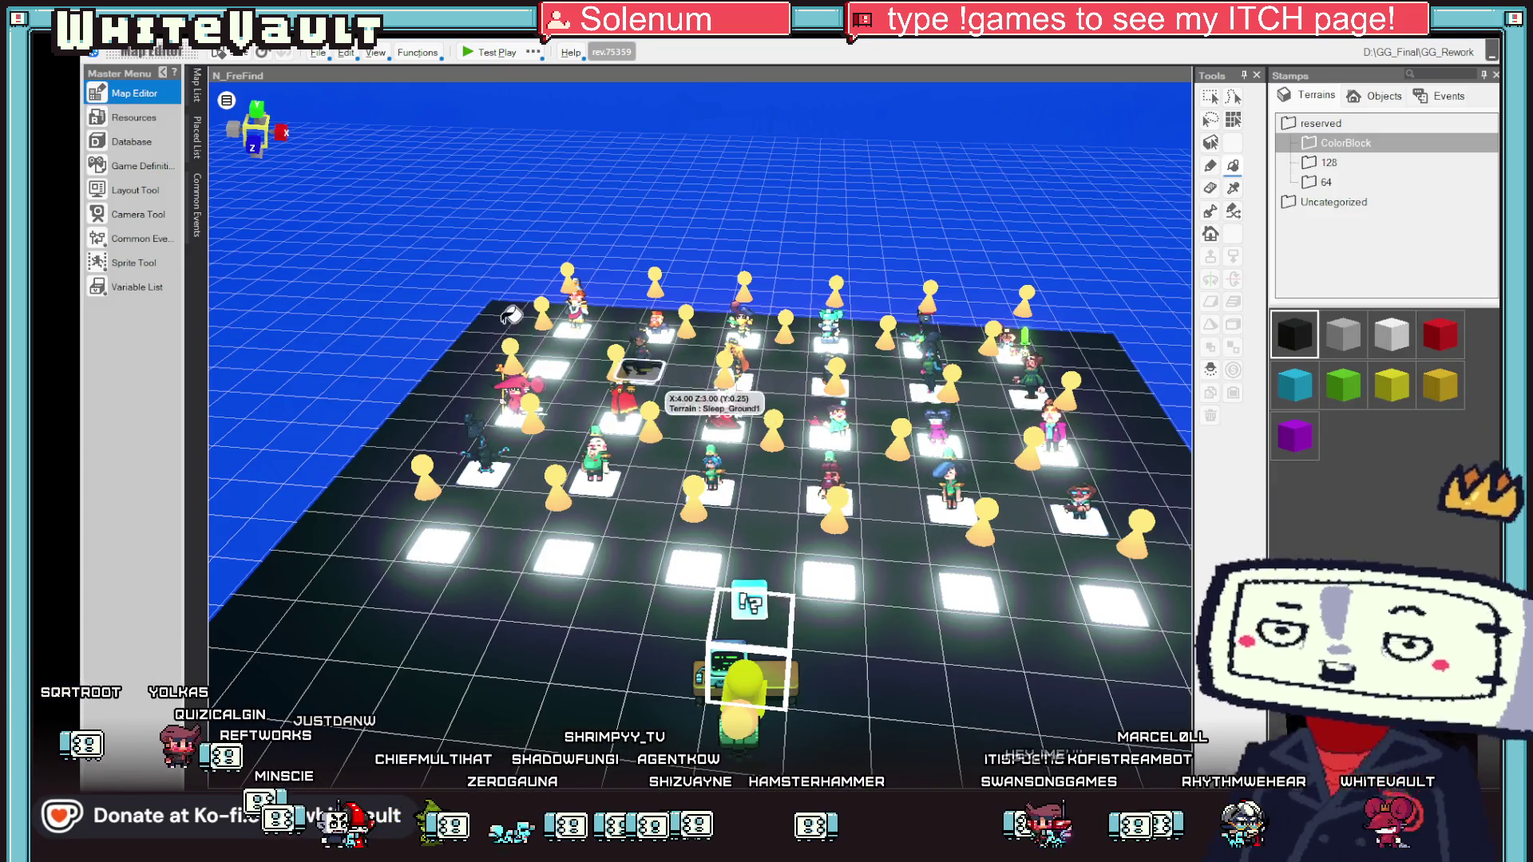
{"action": "left_click", "coordinate": [481, 53]}
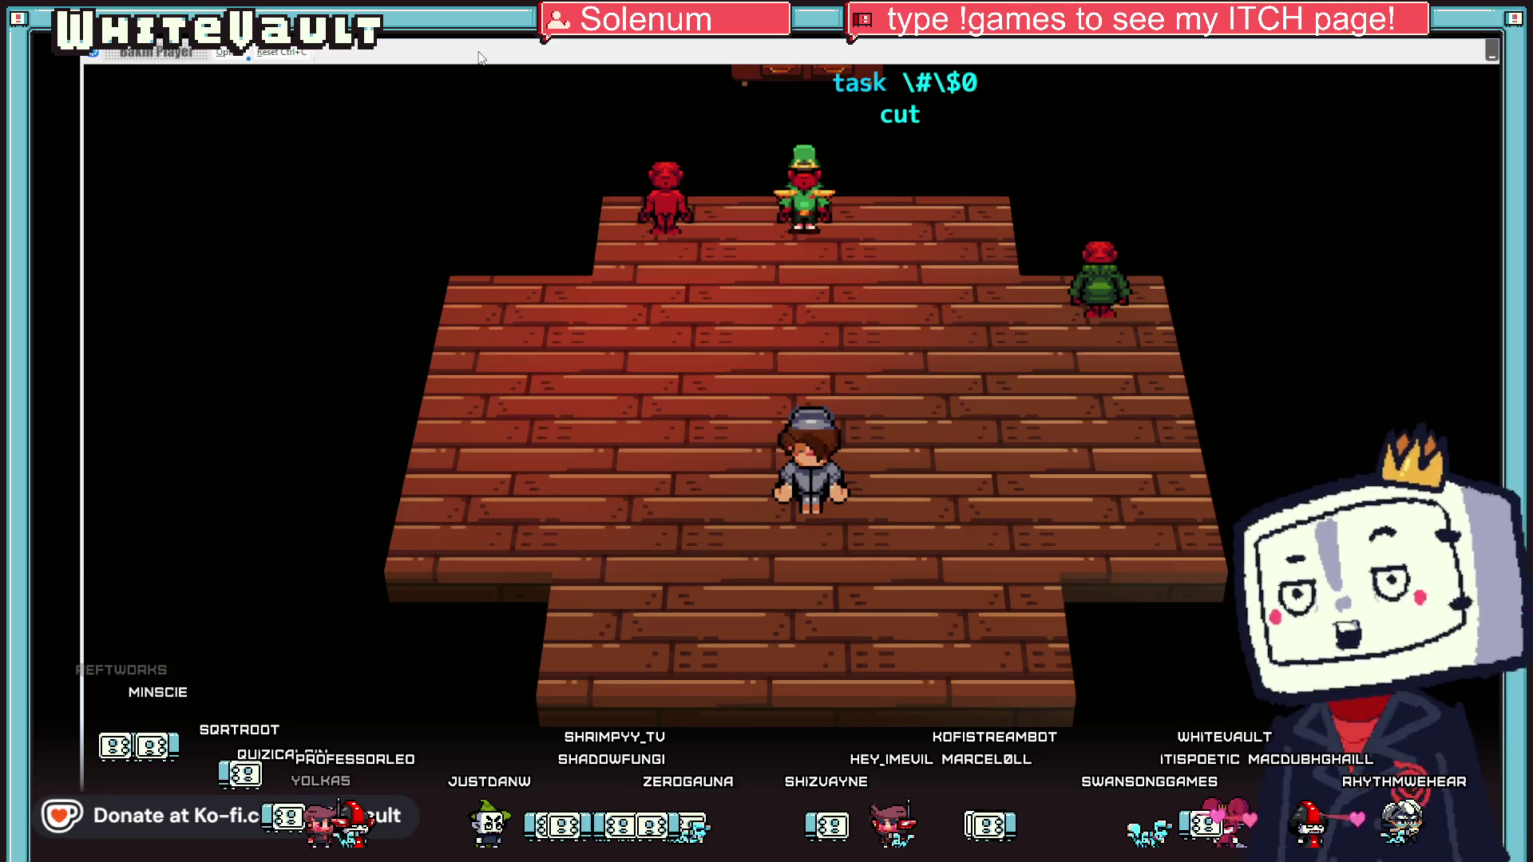
- Walk to the wardrobe and change the character into the COZY SWEATER
{"action": "key", "text": "Up"}
{"action": "key", "text": "Right"}
{"action": "key", "text": "Return"}
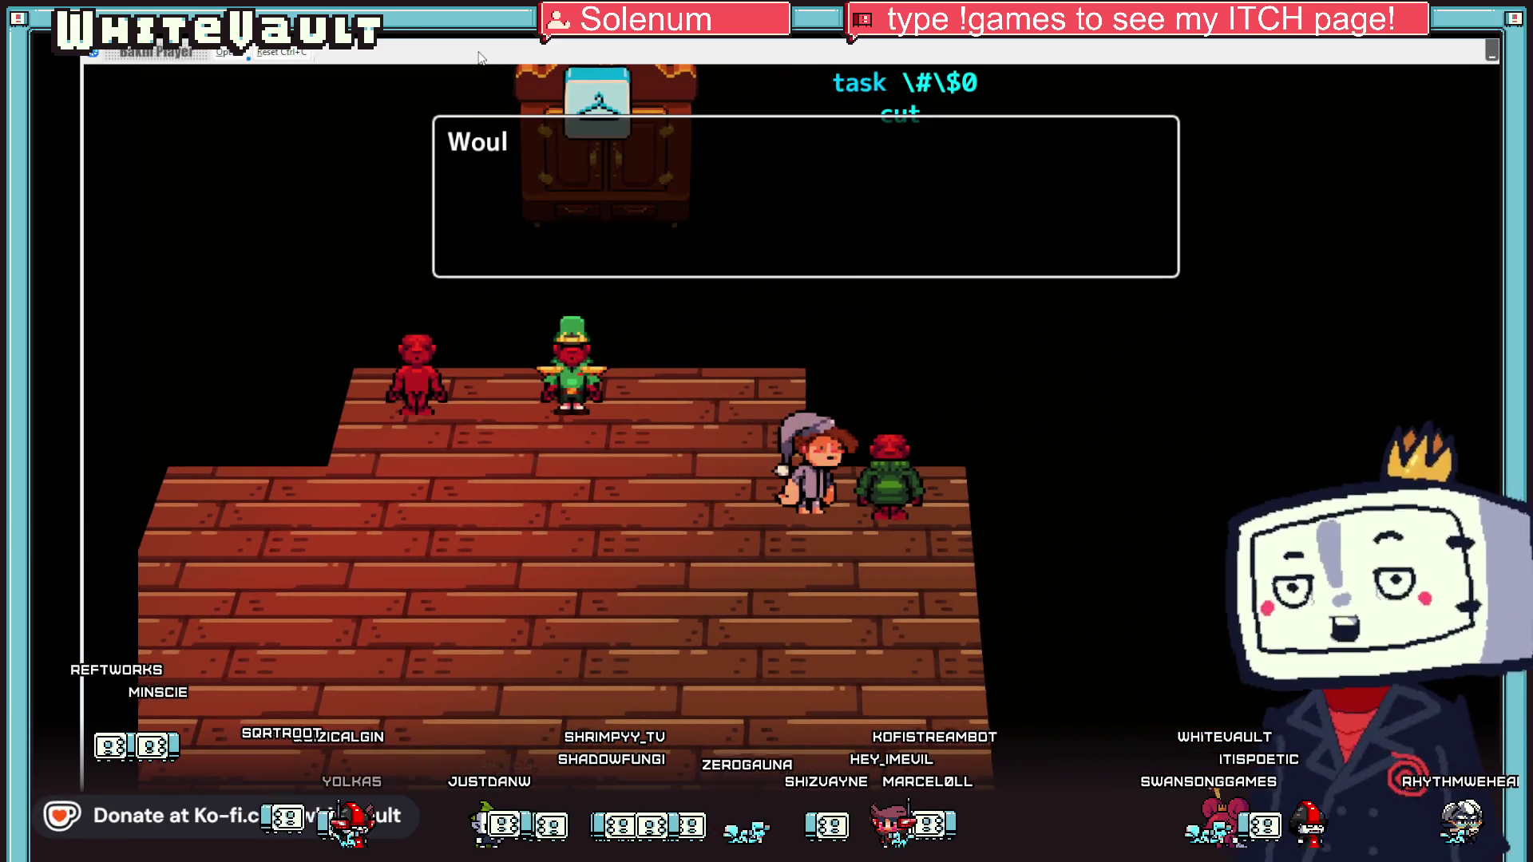
{"action": "key", "text": "Return"}
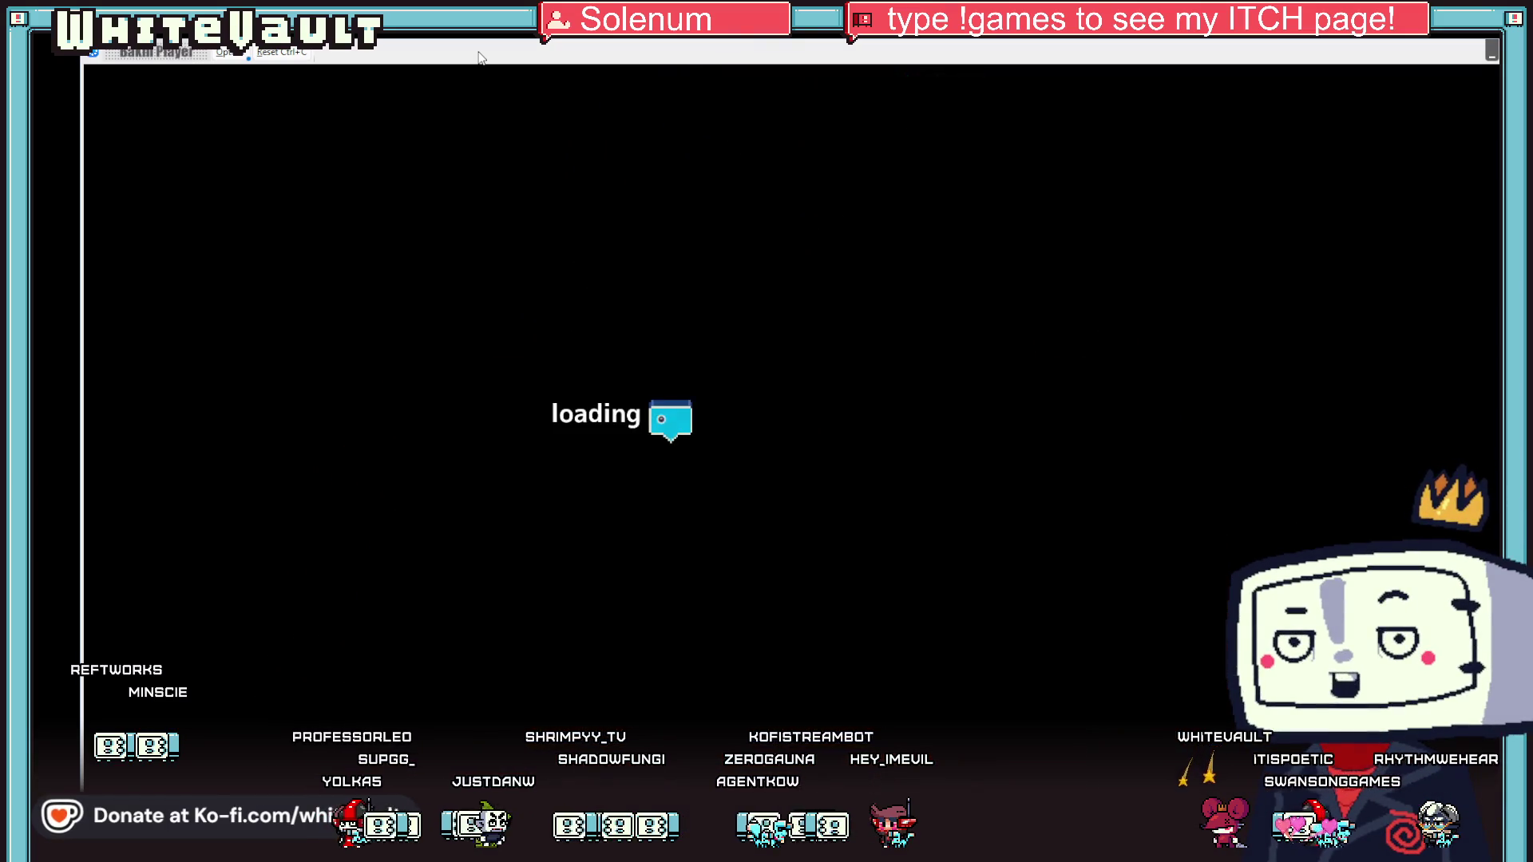
- Walk the sweater-wearing character left and right along the hallway, then leave the test play
{"action": "key", "text": "Right"}
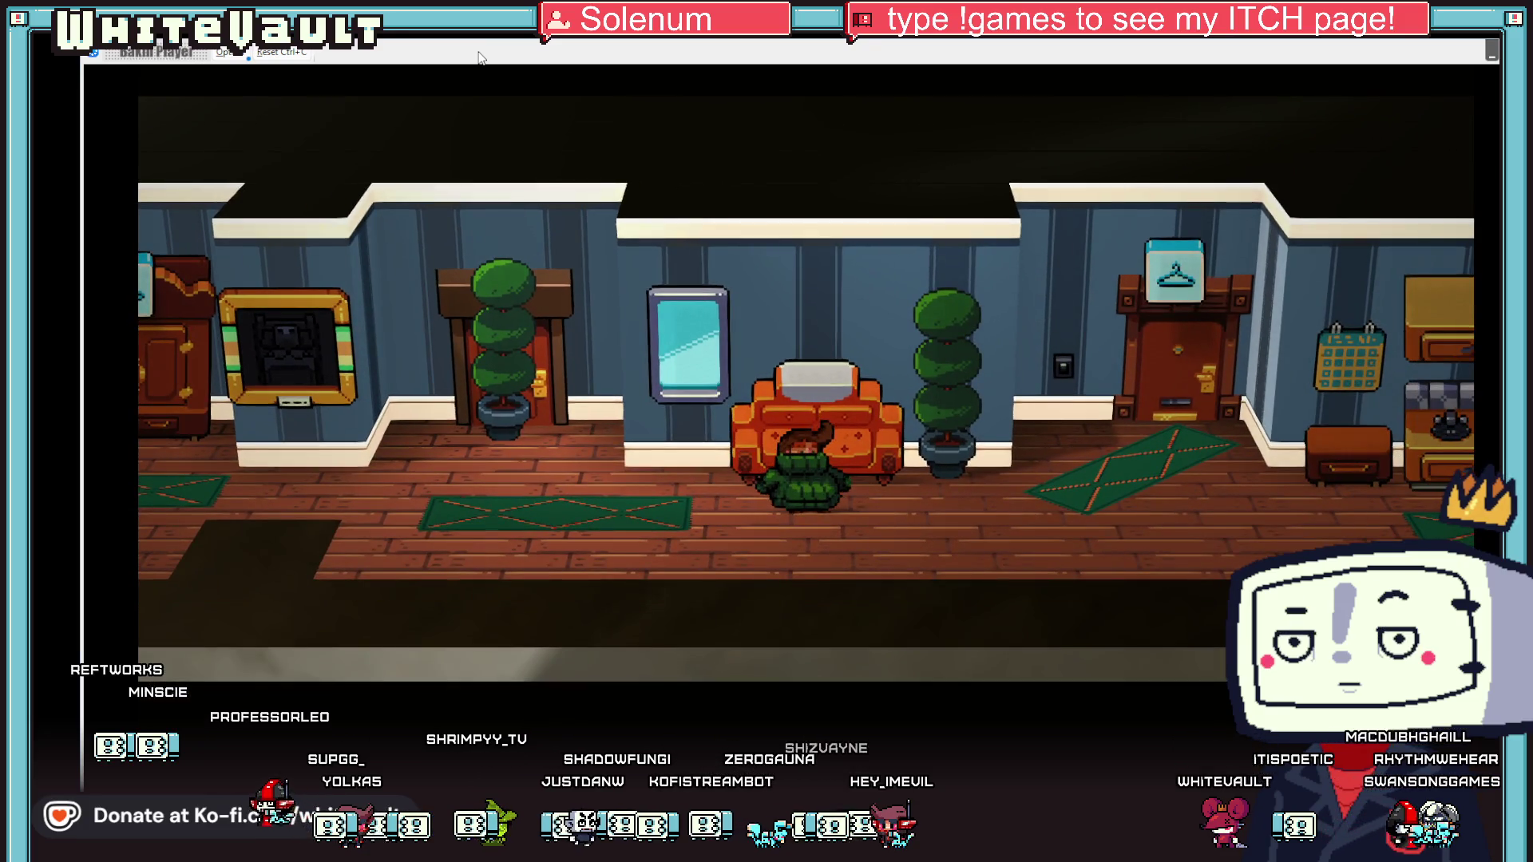
{"action": "key", "text": "Left"}
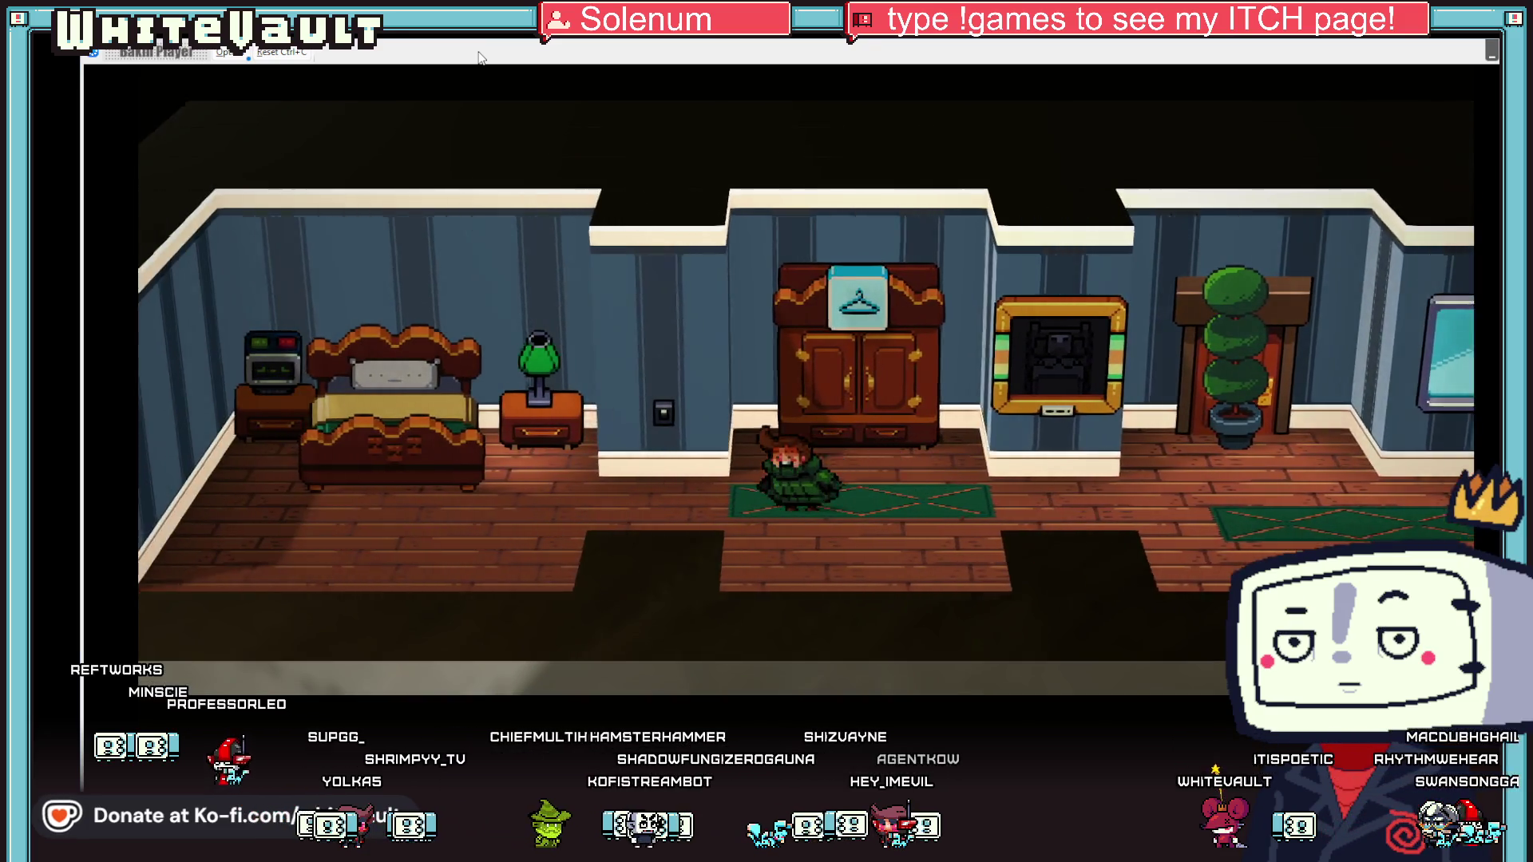
{"action": "key", "text": "Left"}
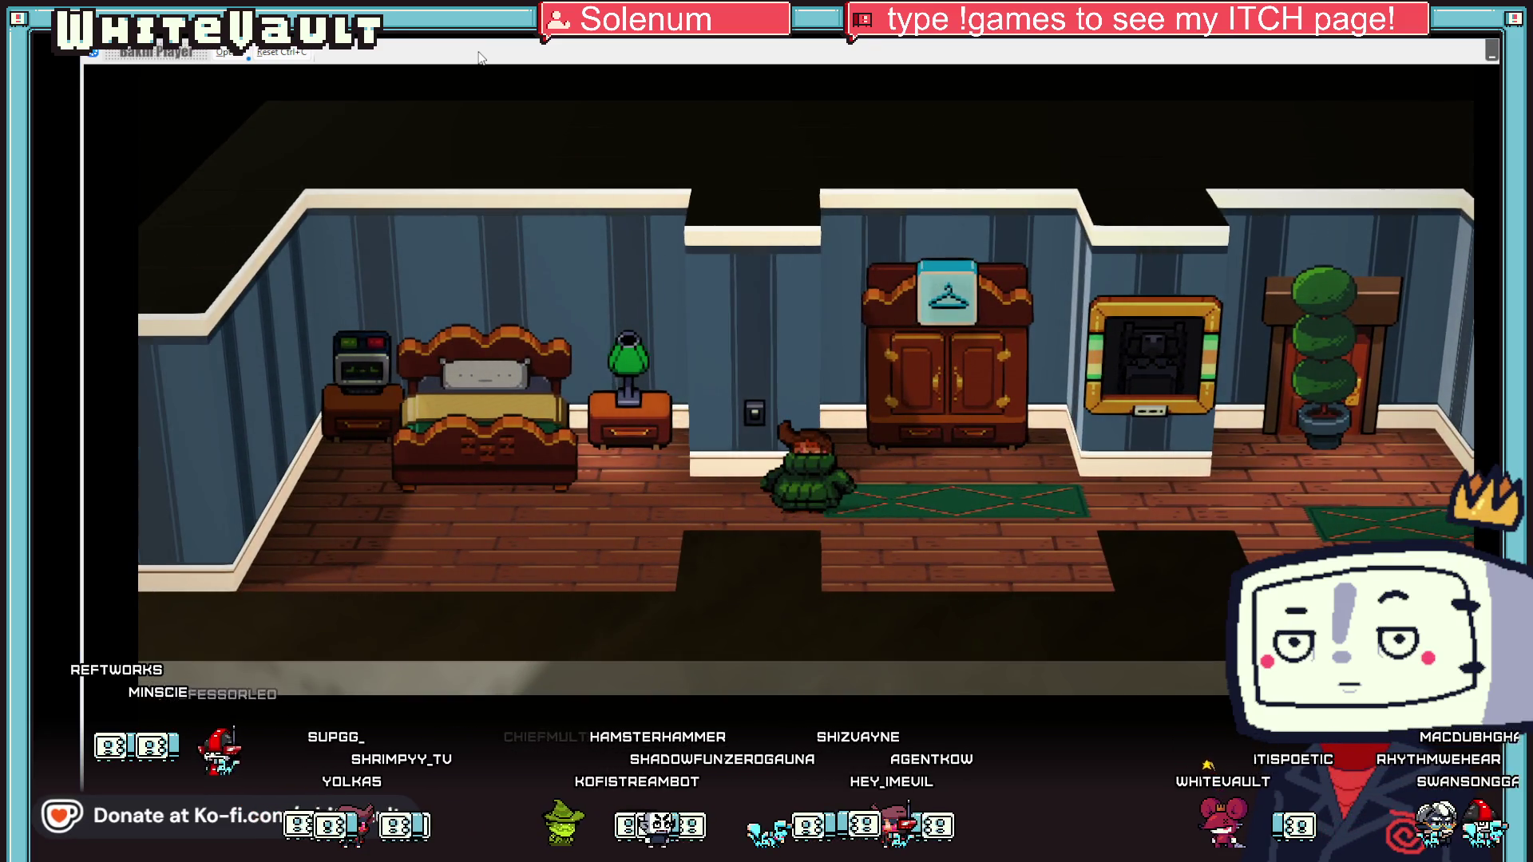
{"action": "key", "text": "Right"}
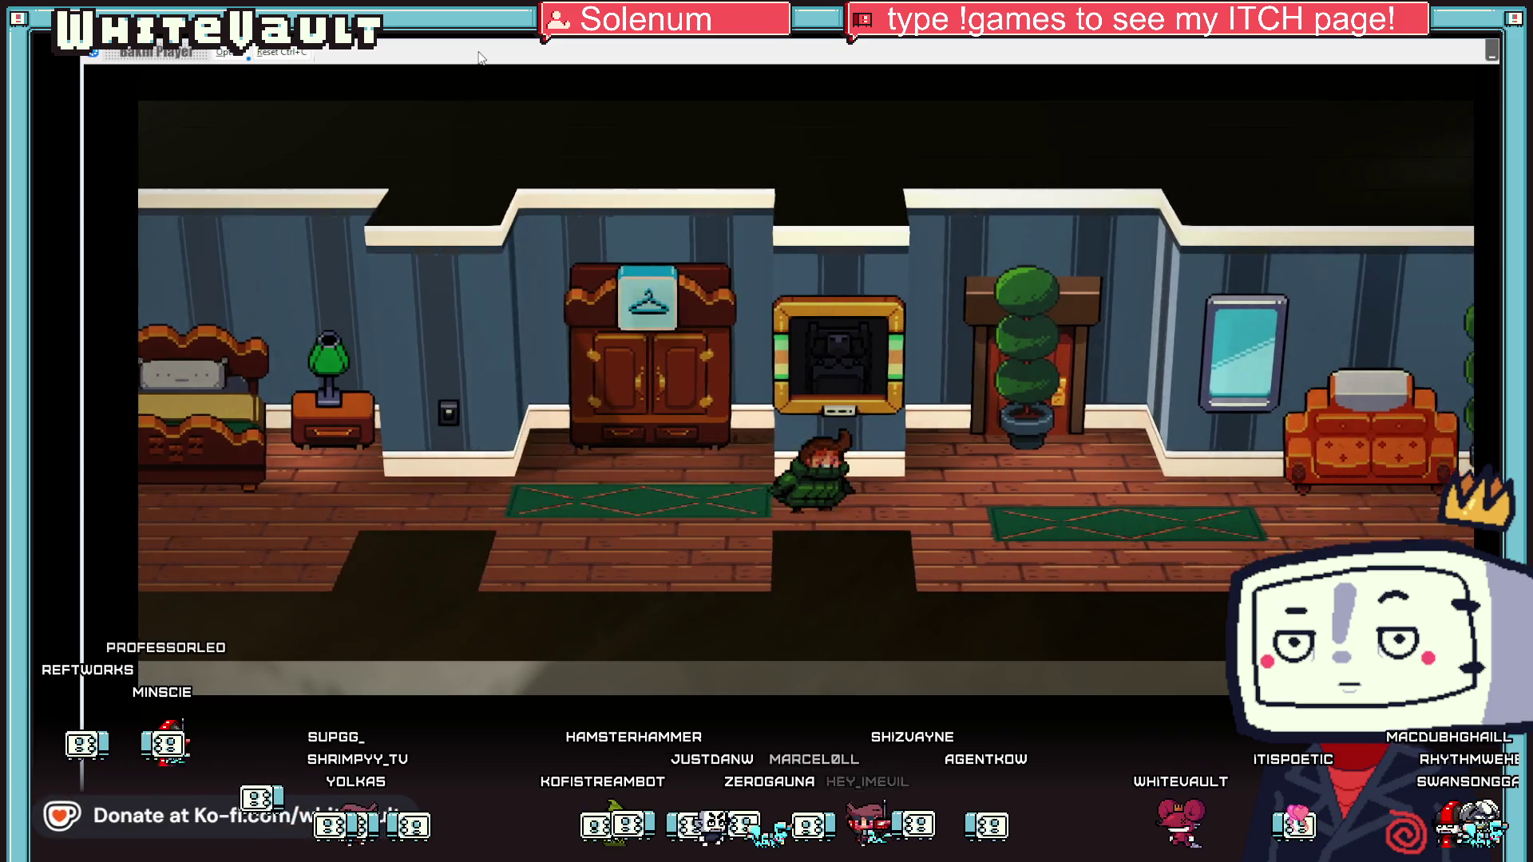
{"action": "key", "text": "Right"}
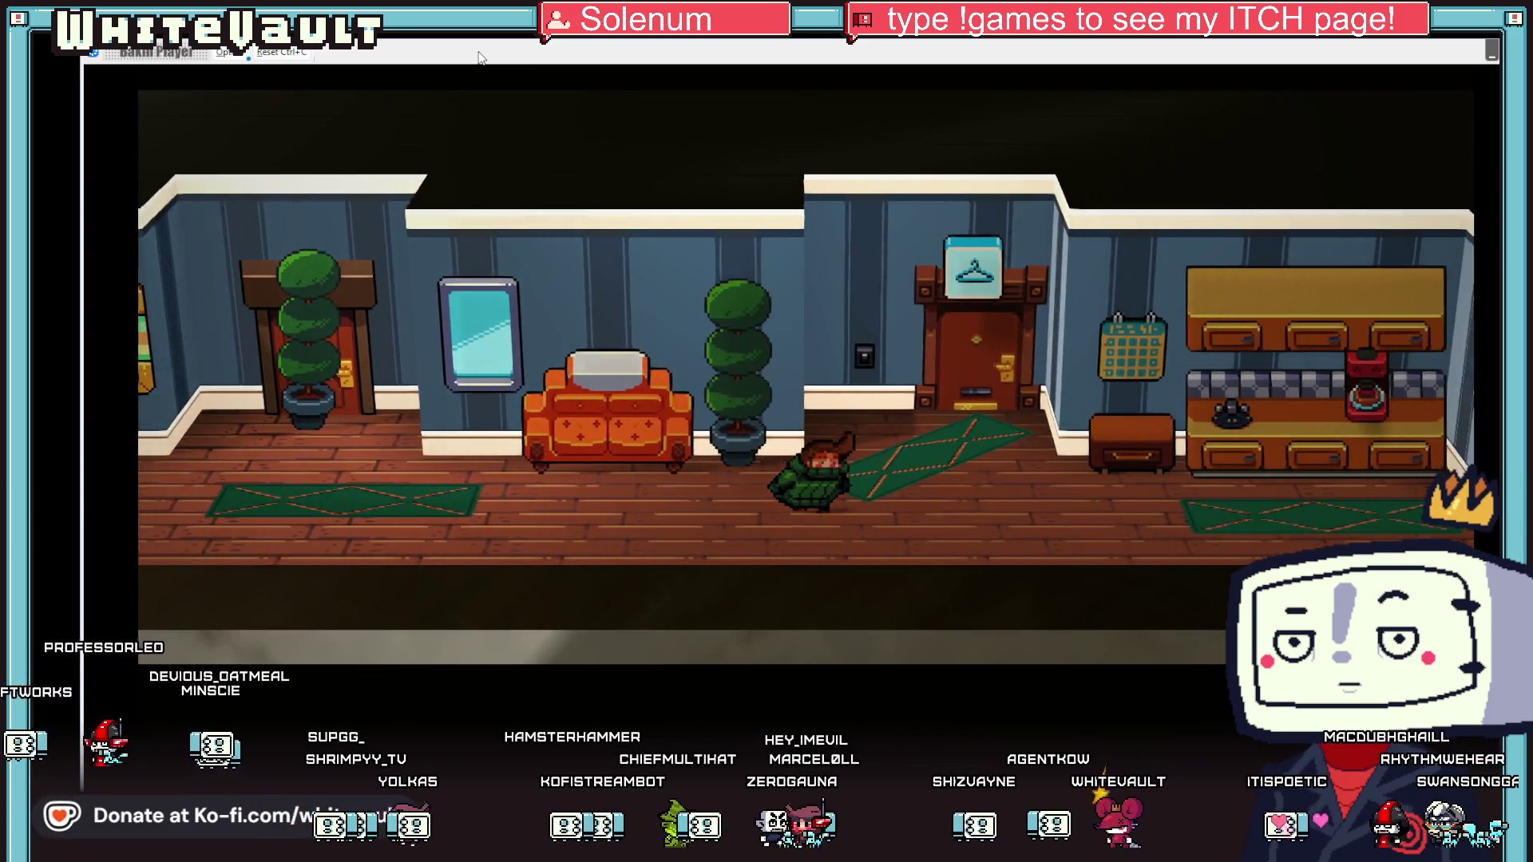
{"action": "key", "text": "Left"}
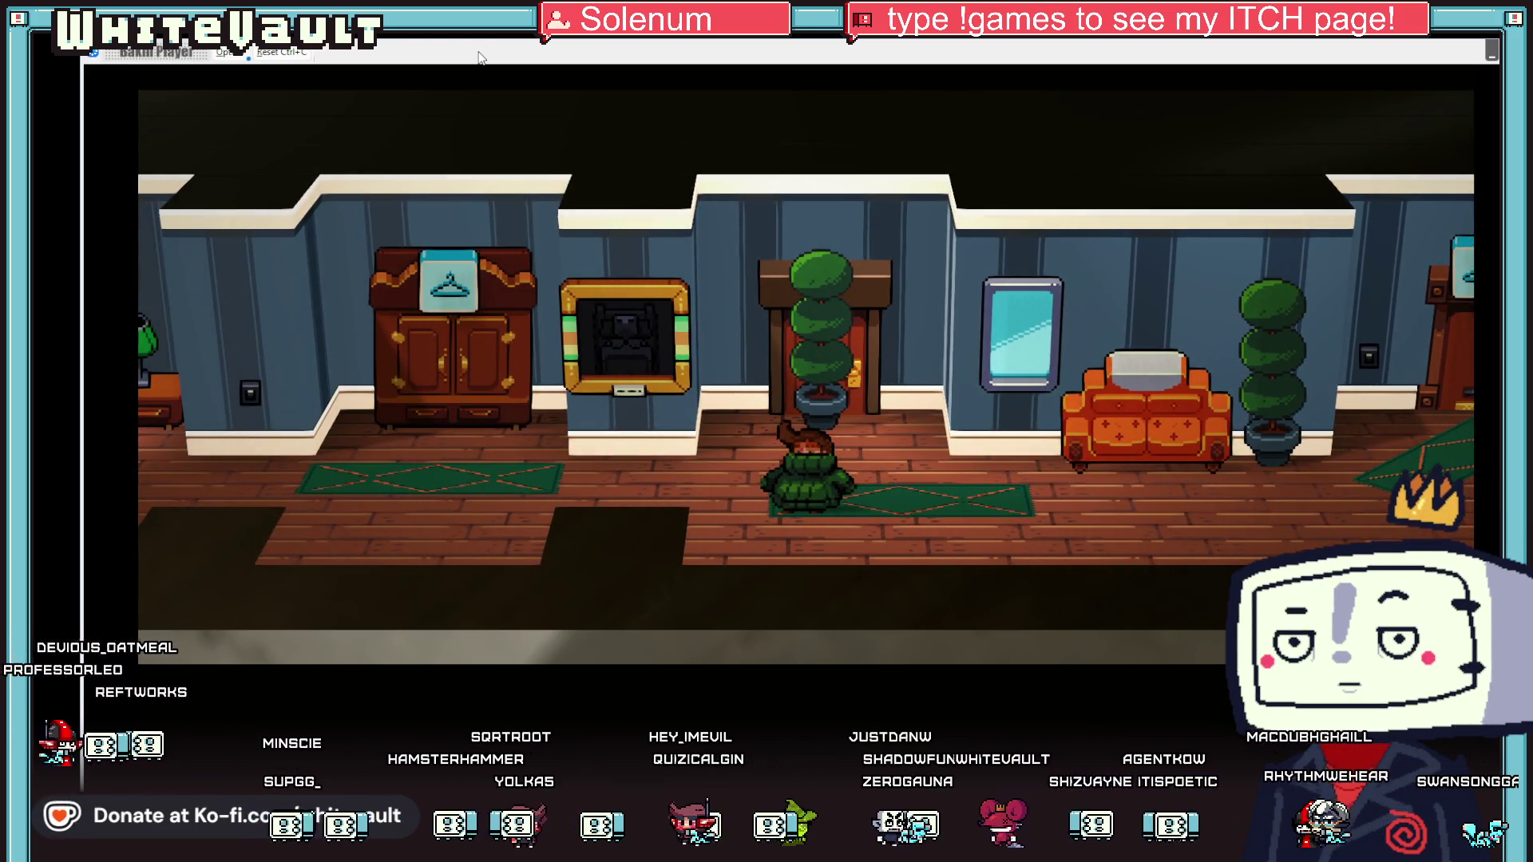
{"action": "key", "text": "Right"}
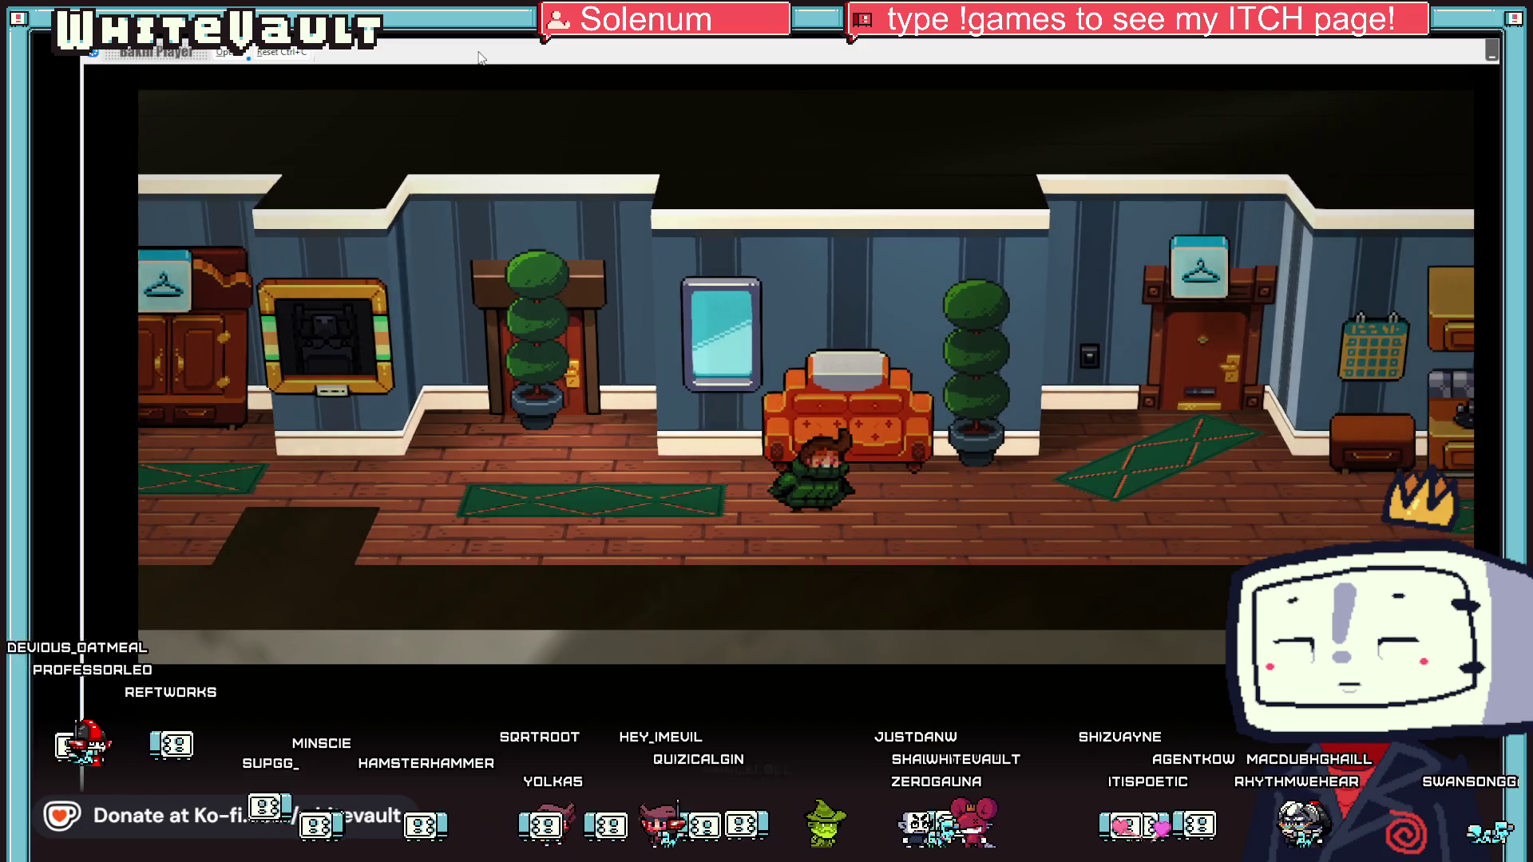
{"action": "key", "text": "Right"}
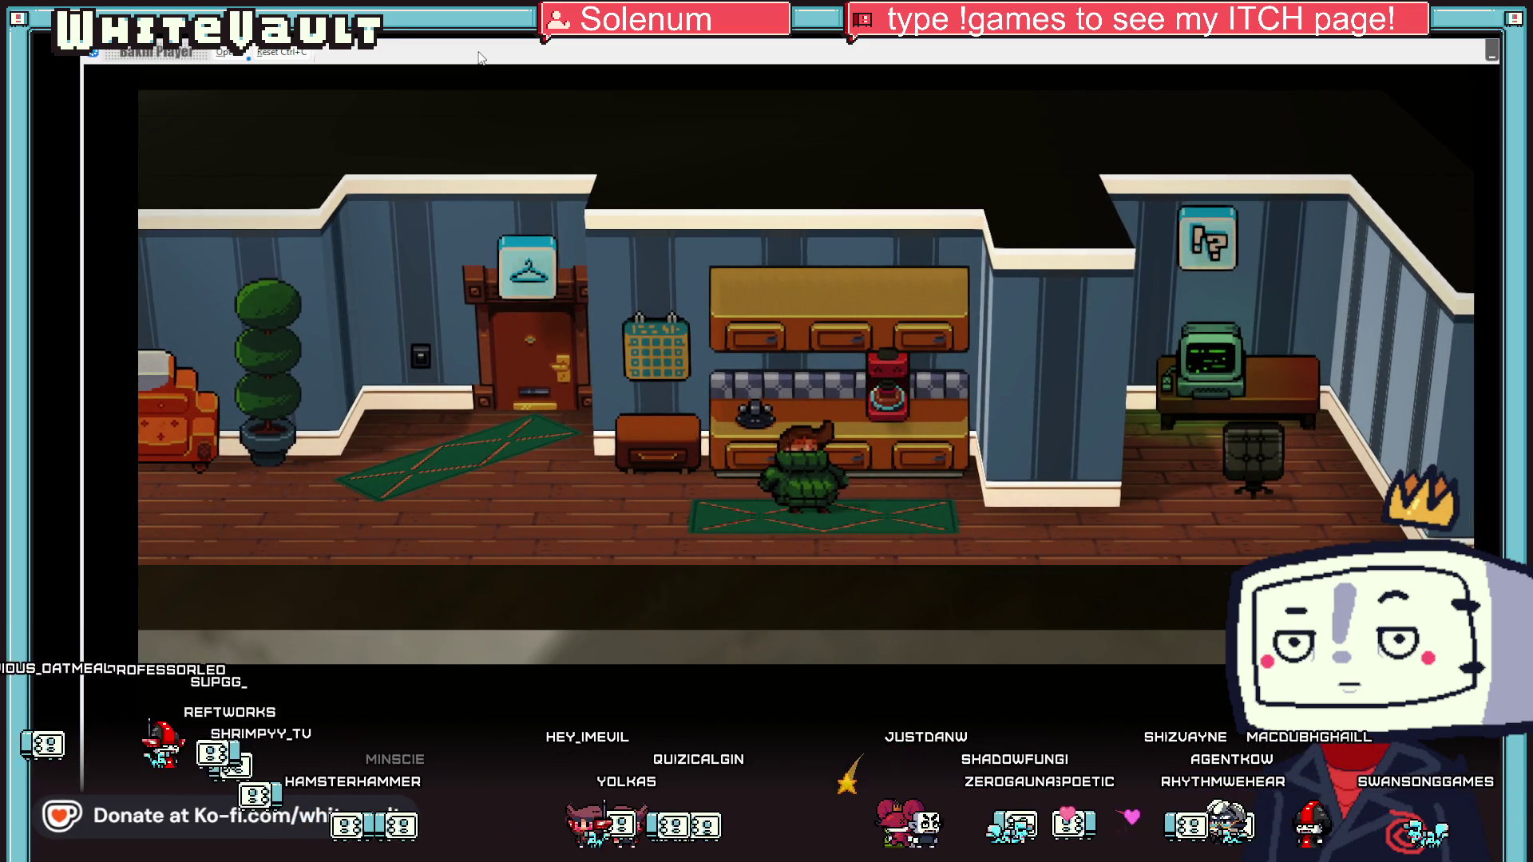
{"action": "key", "text": "Left"}
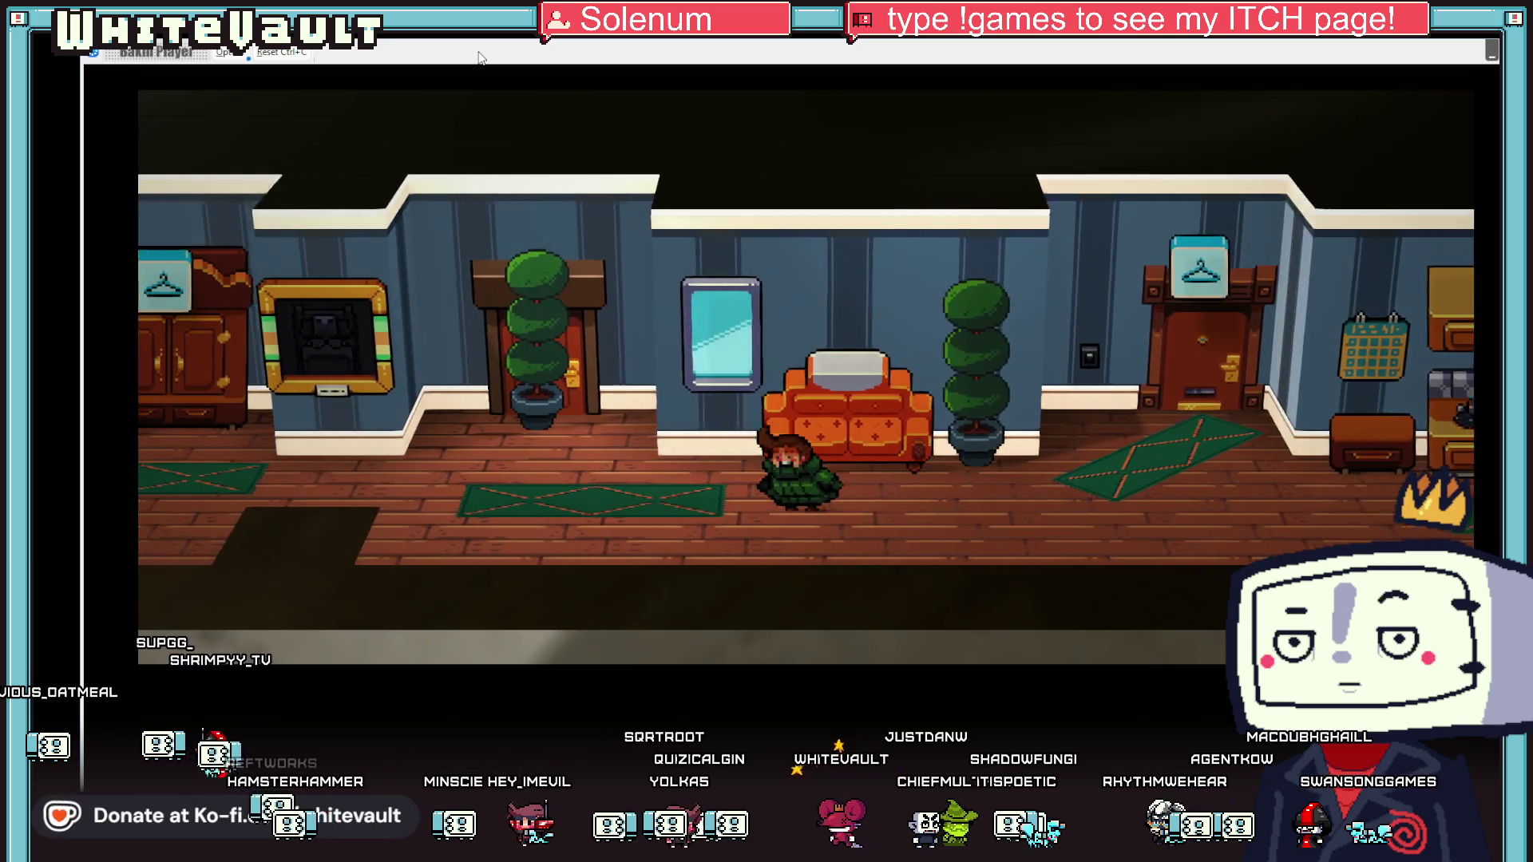
{"action": "key", "text": "Left"}
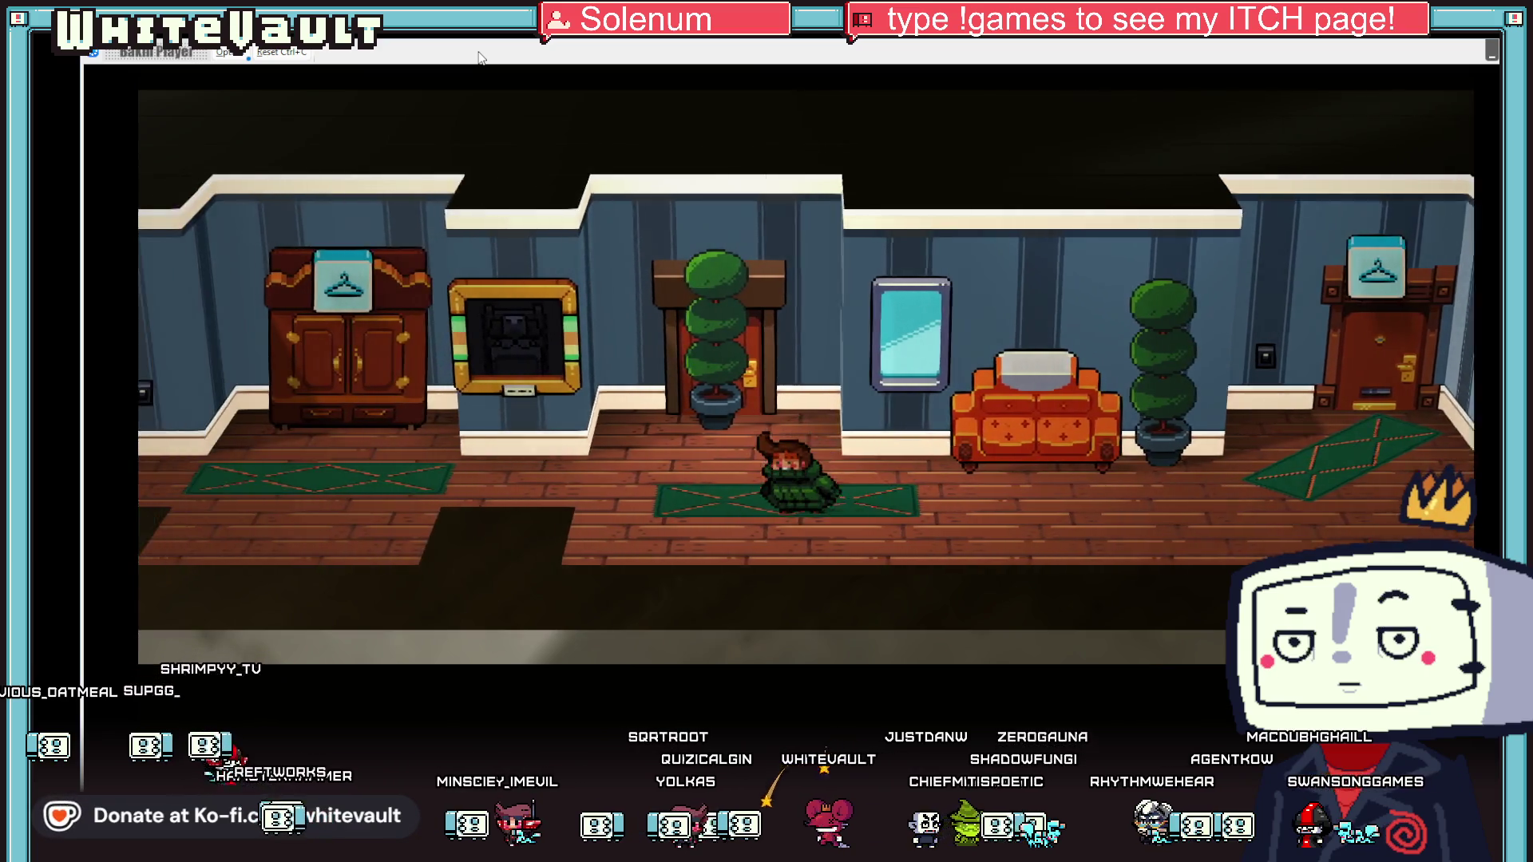
{"action": "key", "text": "Up"}
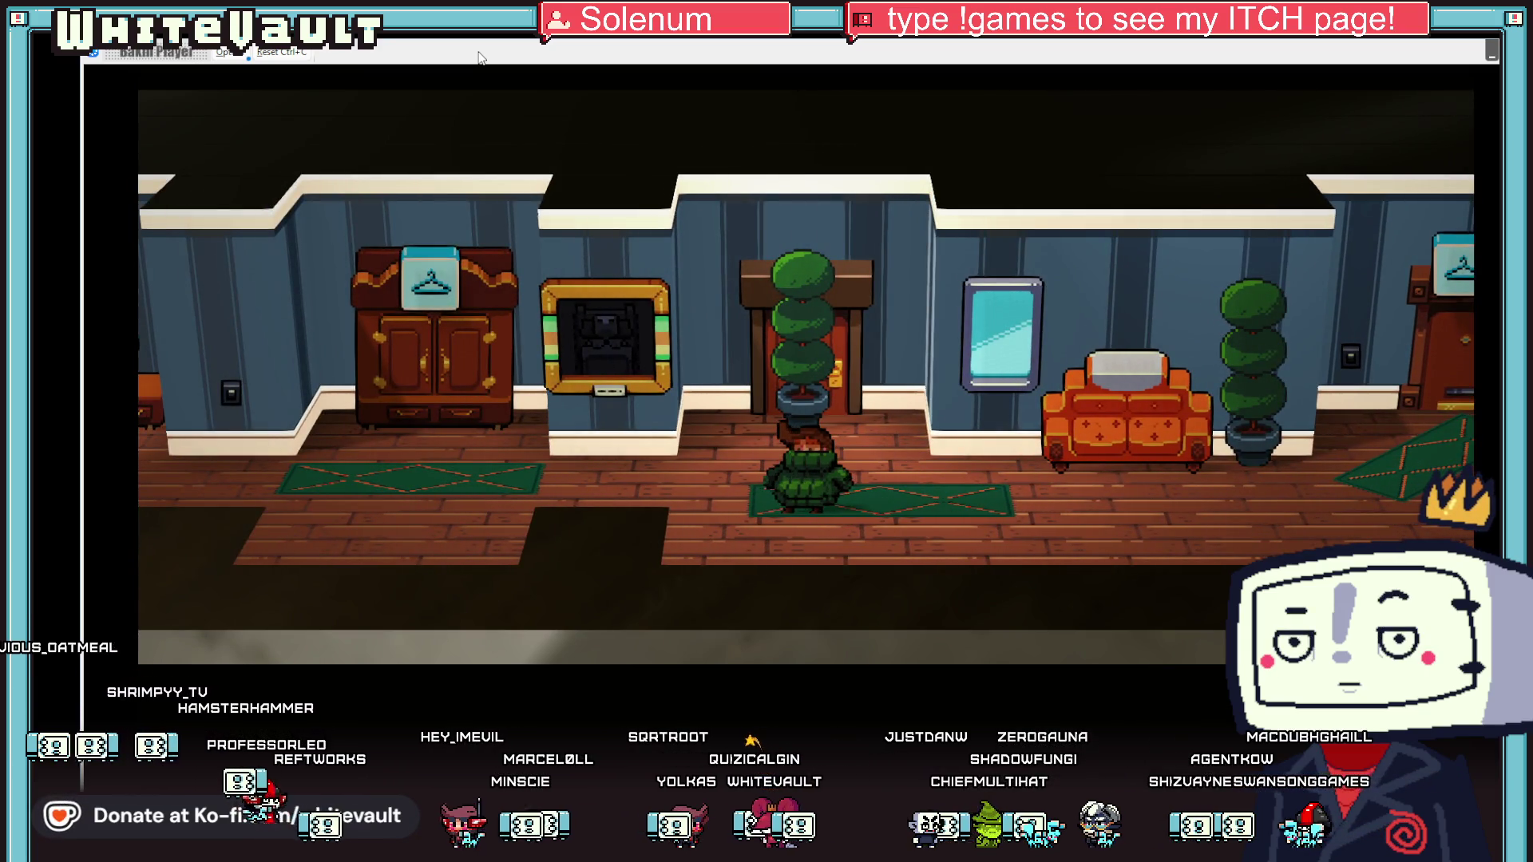
{"action": "key", "text": "Right"}
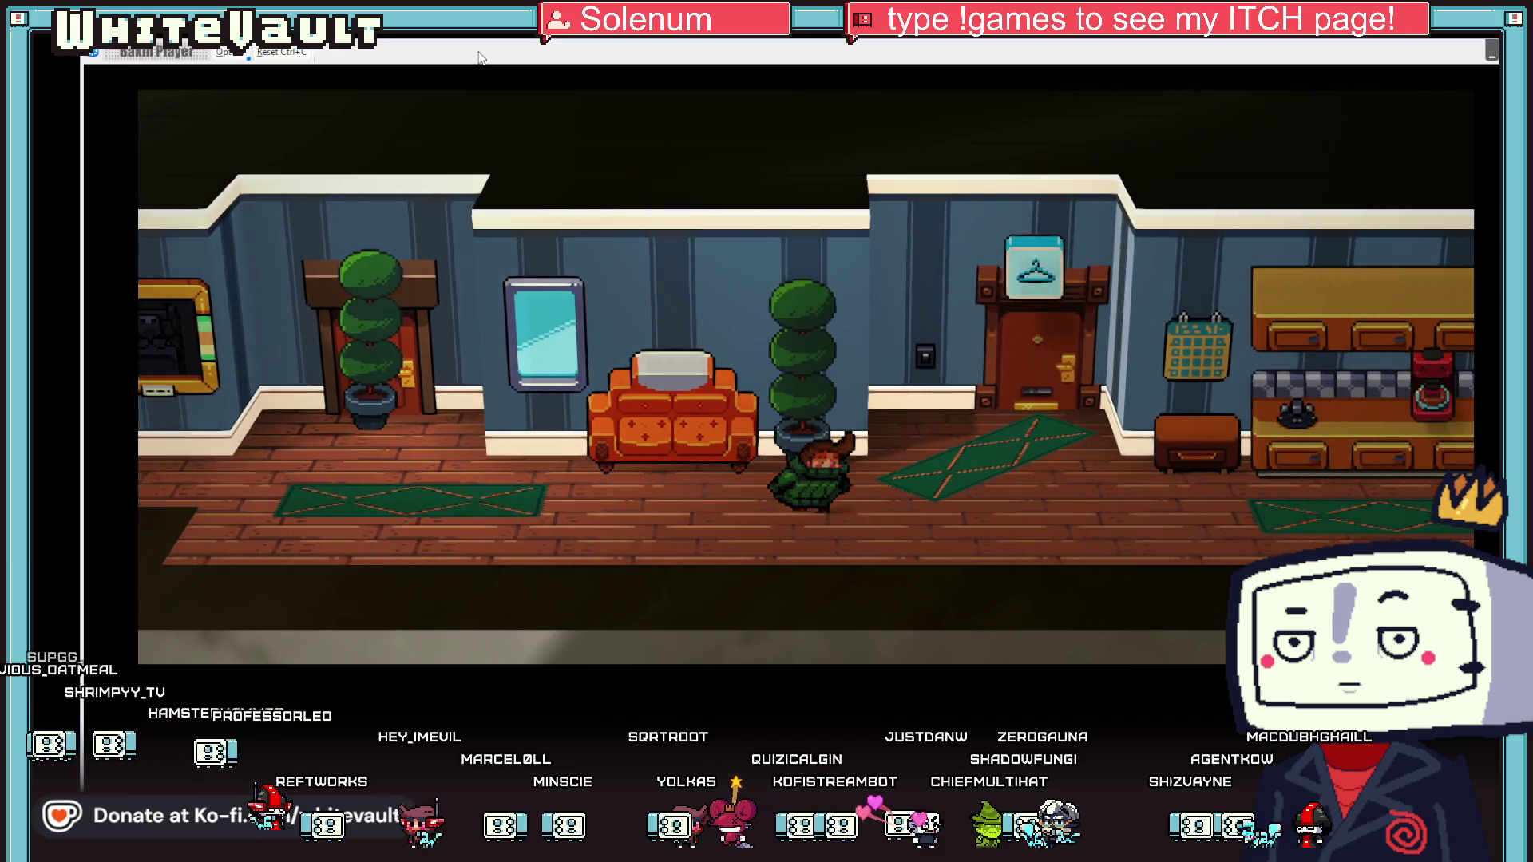
{"action": "key", "text": "Right"}
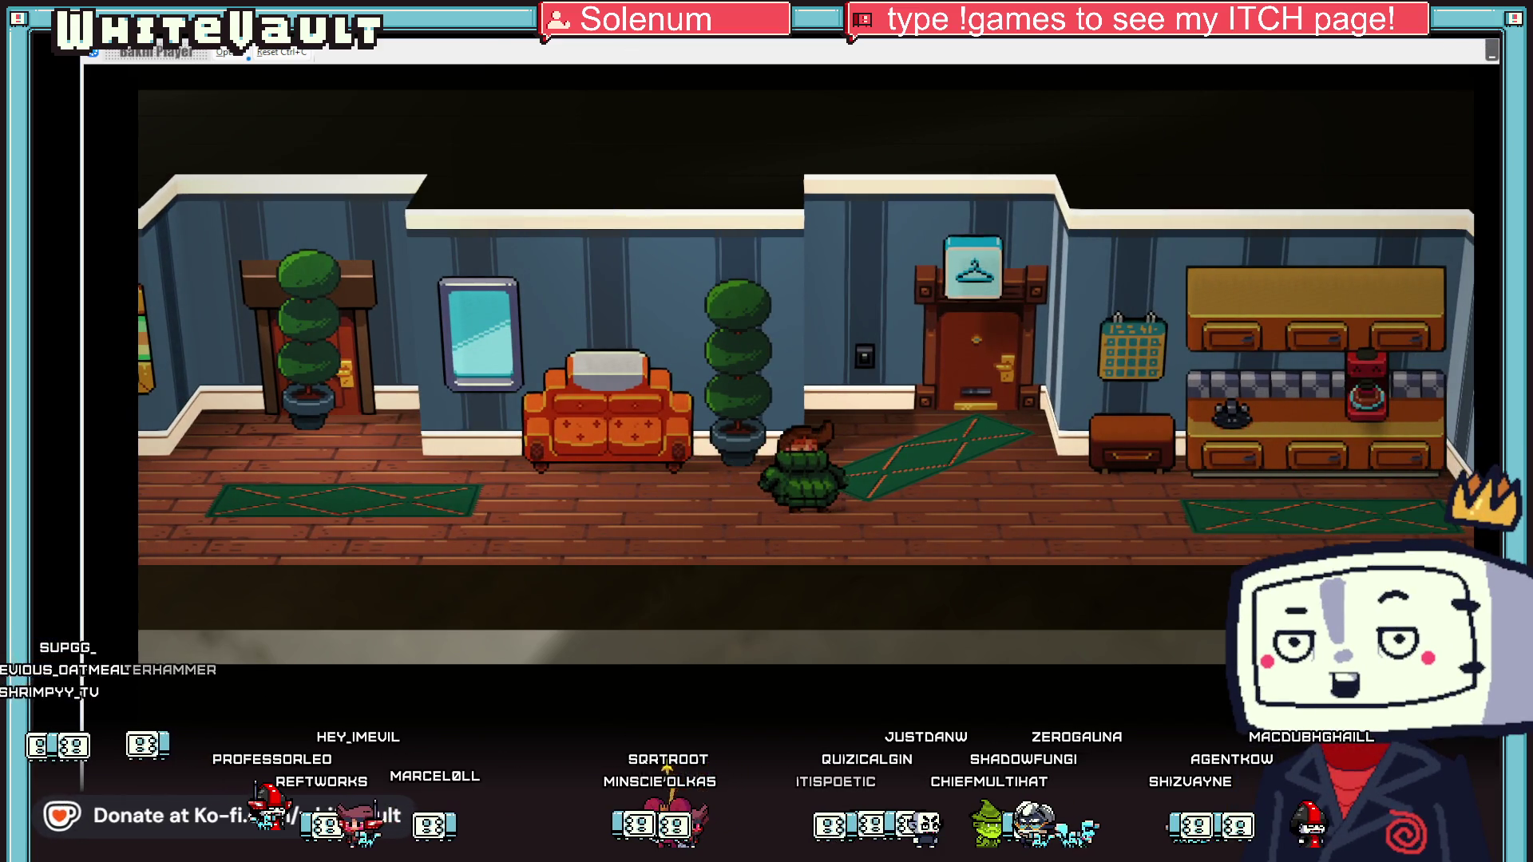
{"action": "key", "text": "alt+Tab"}
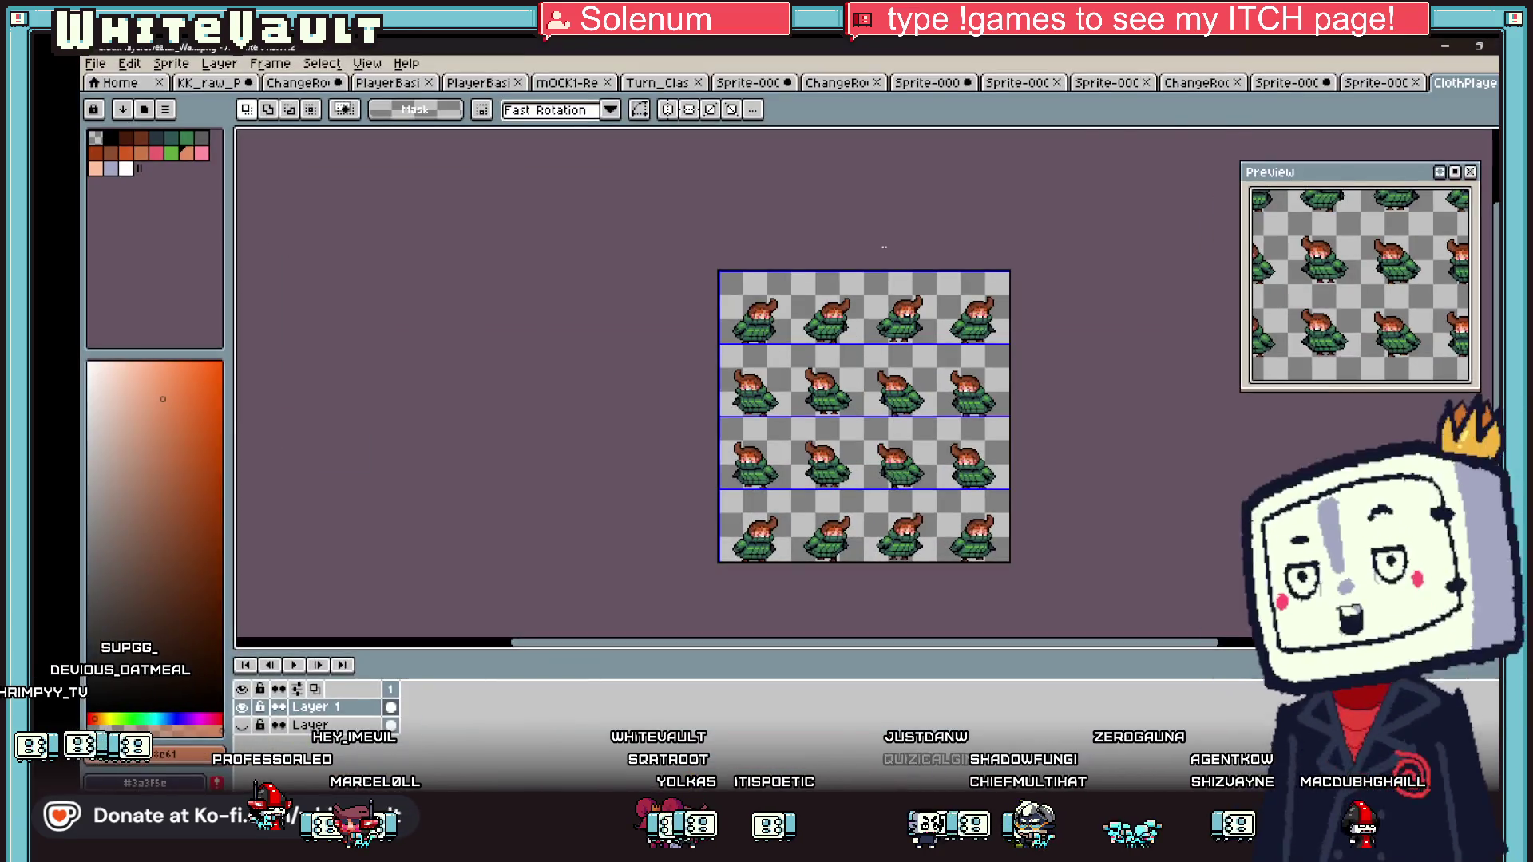
- Close the leftover sprite documents, discarding the changes to Sprite-0004-Sheet
{"action": "left_click", "coordinate": [1377, 83]}
{"action": "left_click", "coordinate": [1469, 86]}
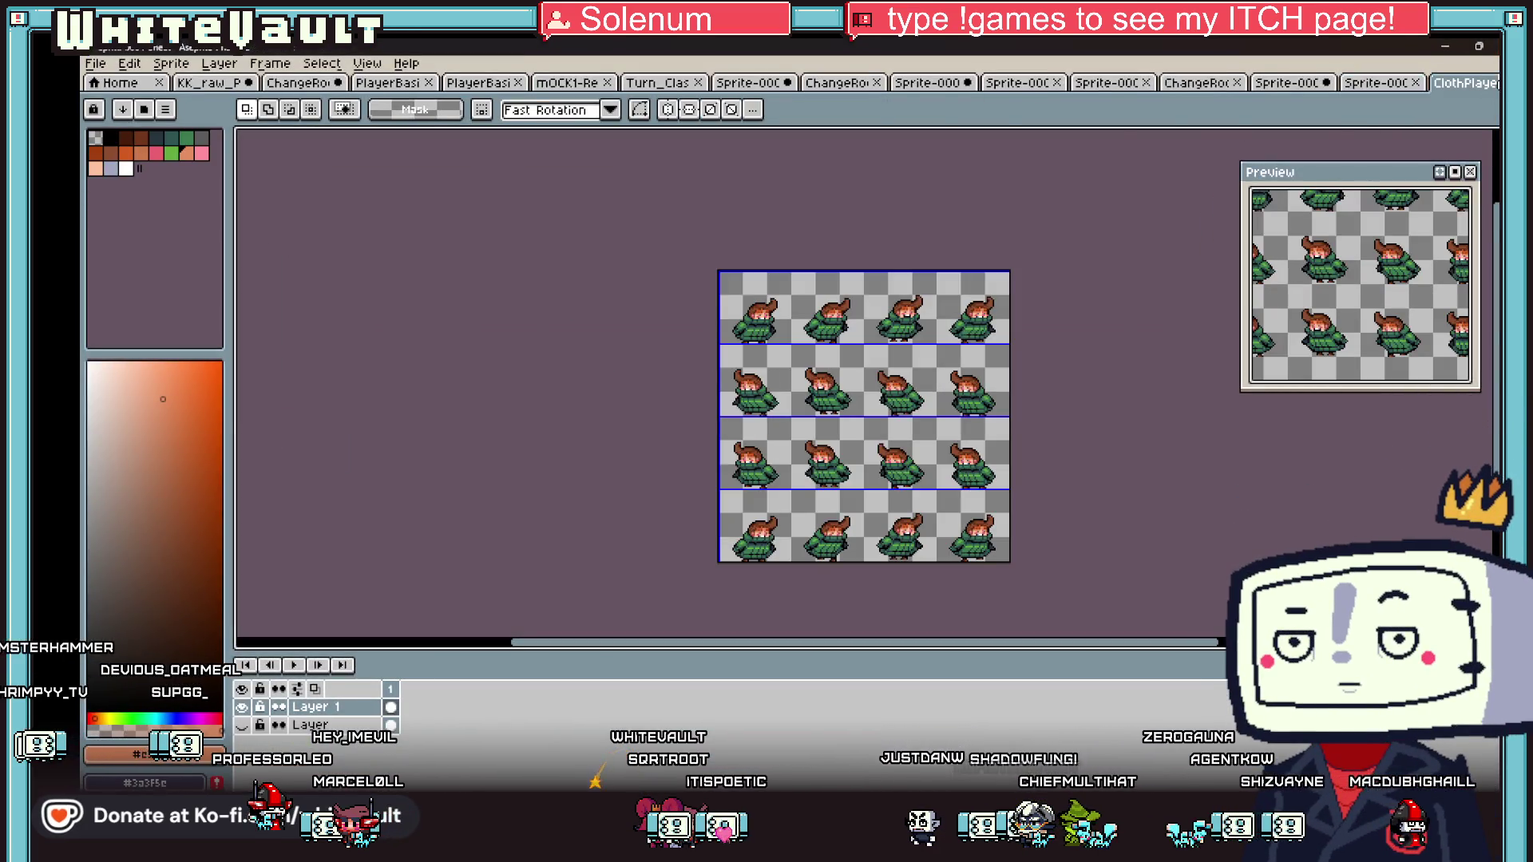
{"action": "key", "text": "ctrl+w"}
{"action": "key", "text": "ctrl+w"}
{"action": "left_click", "coordinate": [805, 473]}
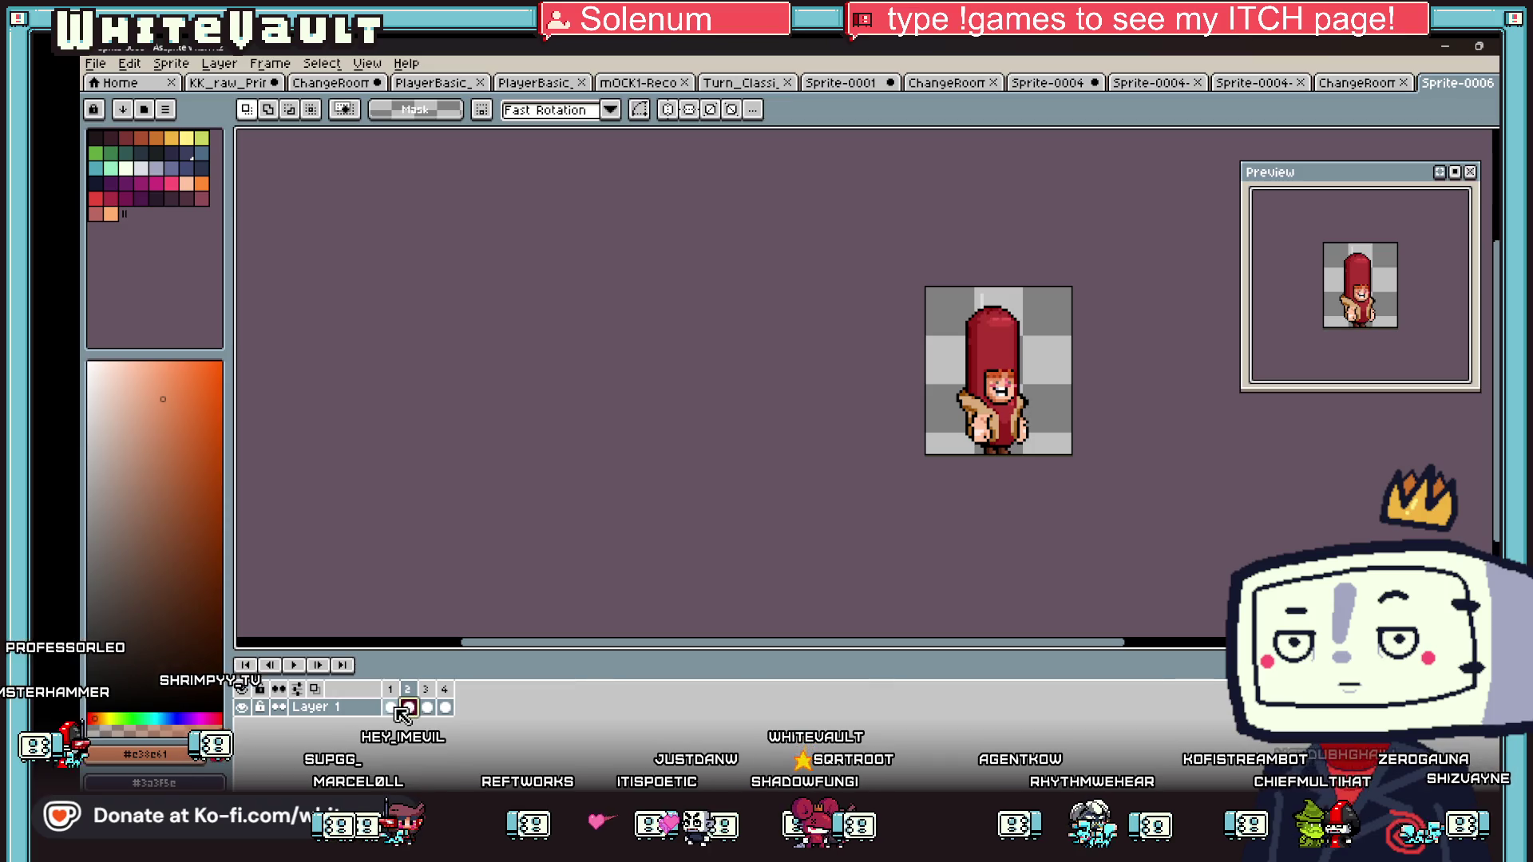
- Step through the animation and zoom in to inspect frame 1 of the sprite
{"action": "key", "text": "Right"}
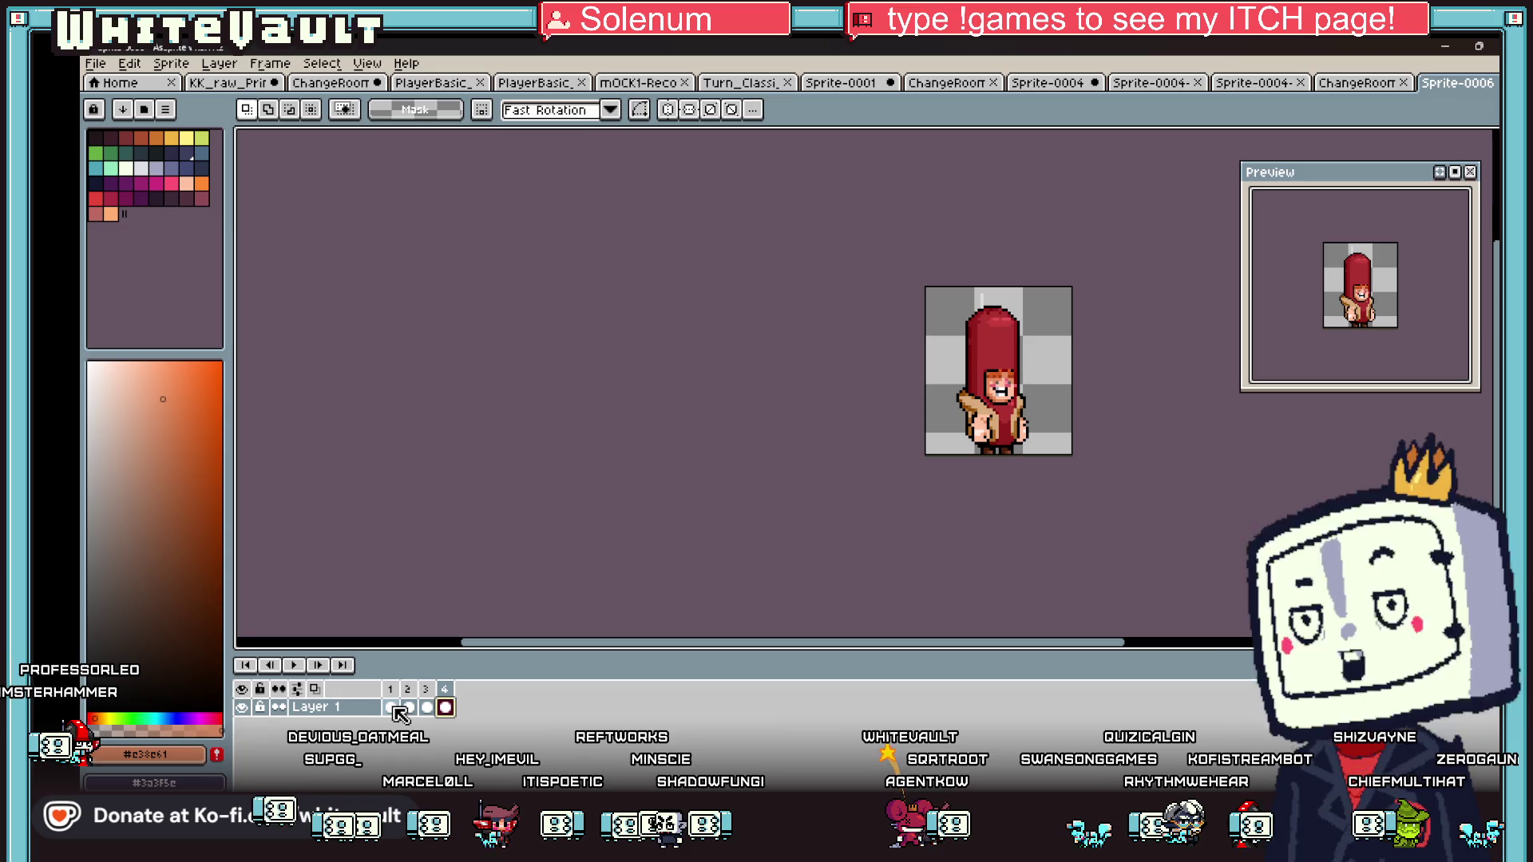
{"action": "key", "text": "m"}
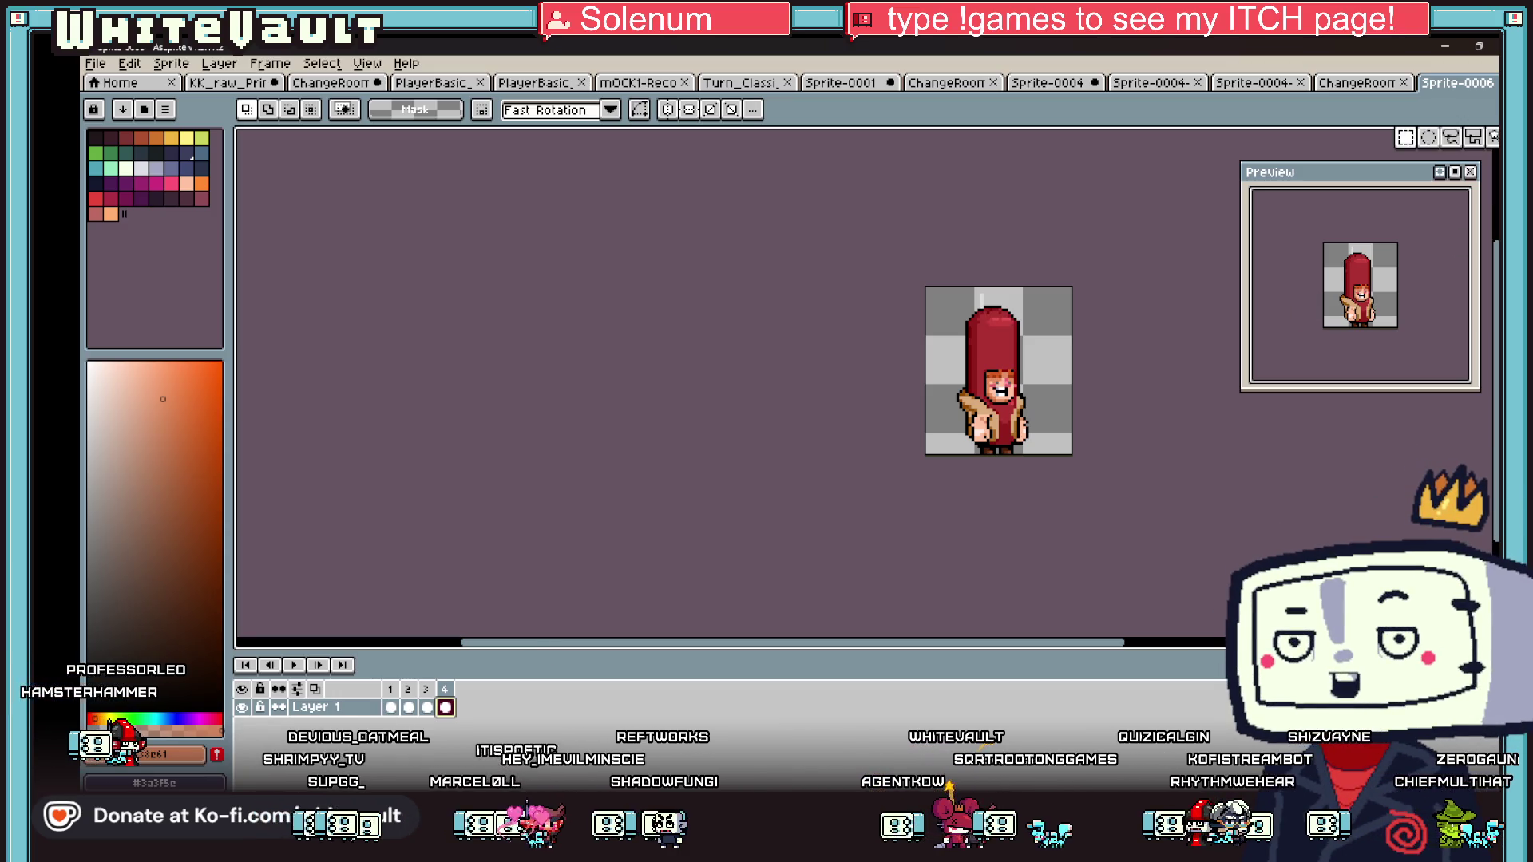
{"action": "scroll", "coordinate": [1015, 320], "scroll_direction": "up", "scroll_amount": 2}
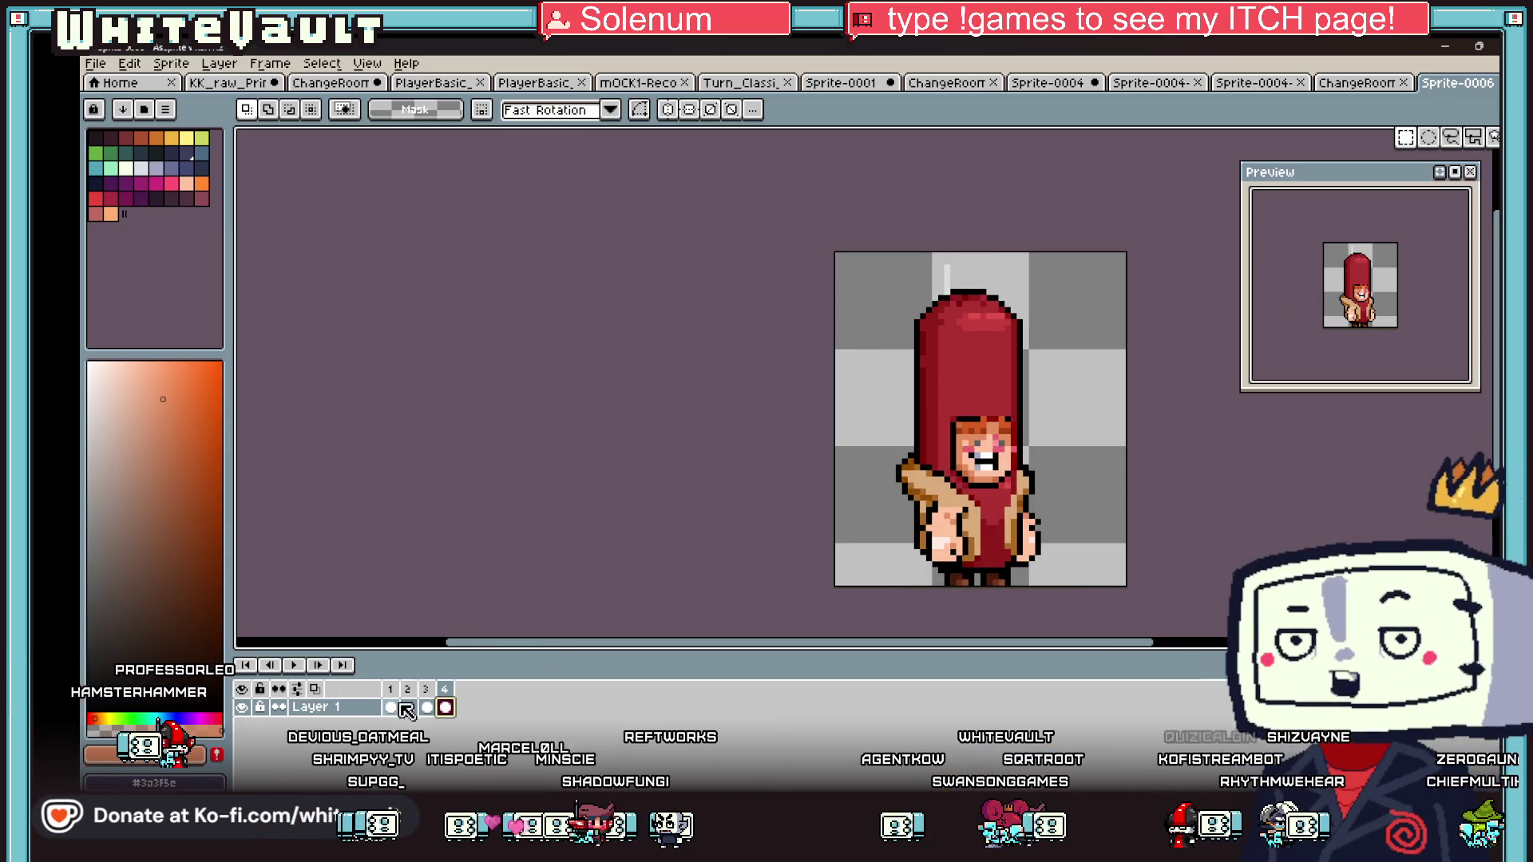
{"action": "left_click", "coordinate": [390, 707]}
{"action": "scroll", "coordinate": [953, 248], "scroll_direction": "up", "scroll_amount": 1}
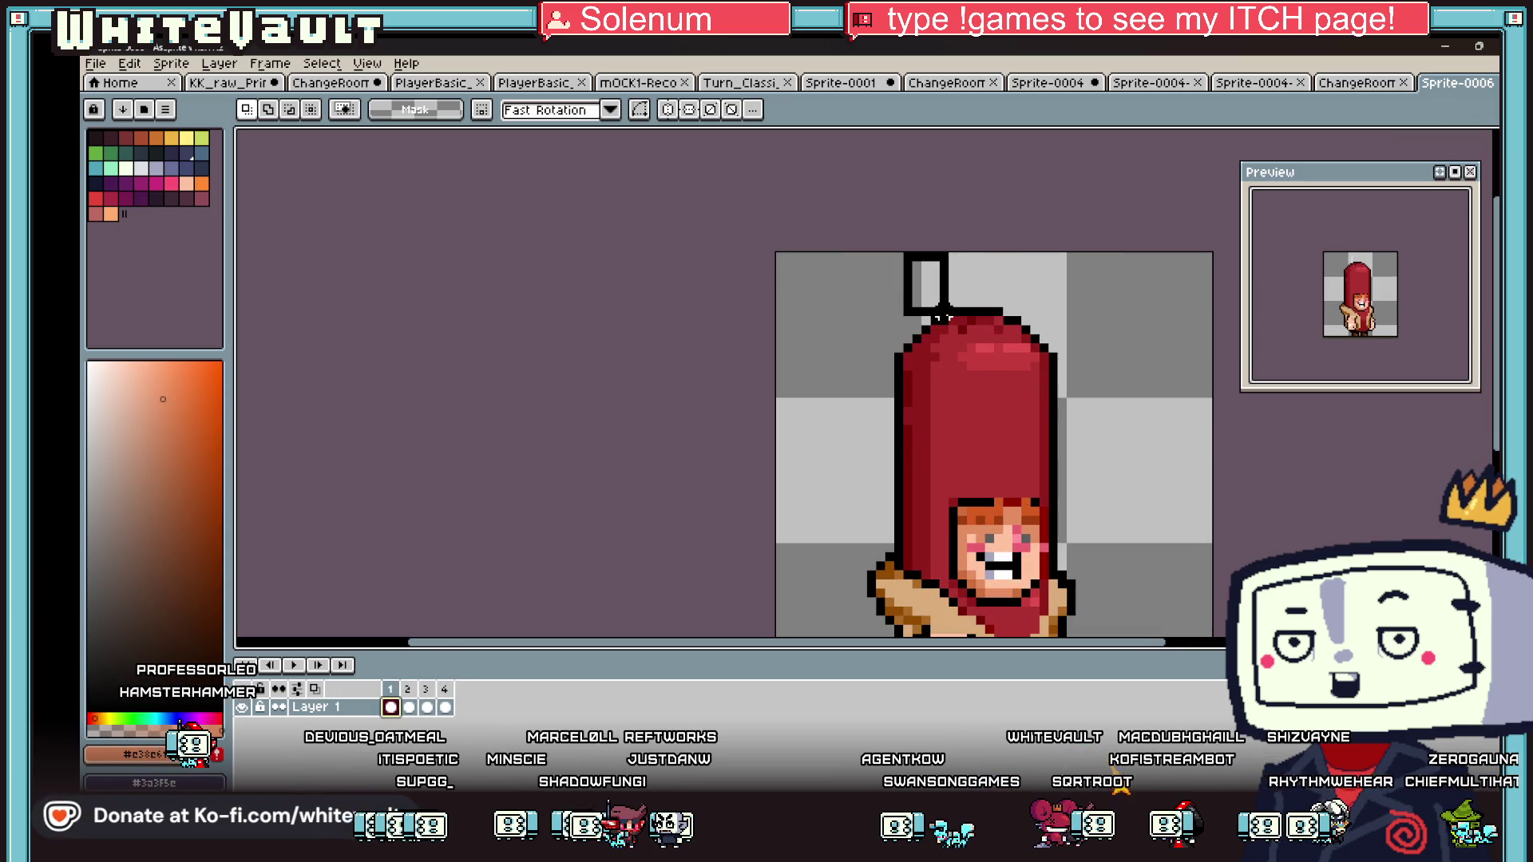
{"action": "scroll", "coordinate": [981, 426], "scroll_direction": "down", "scroll_amount": 1}
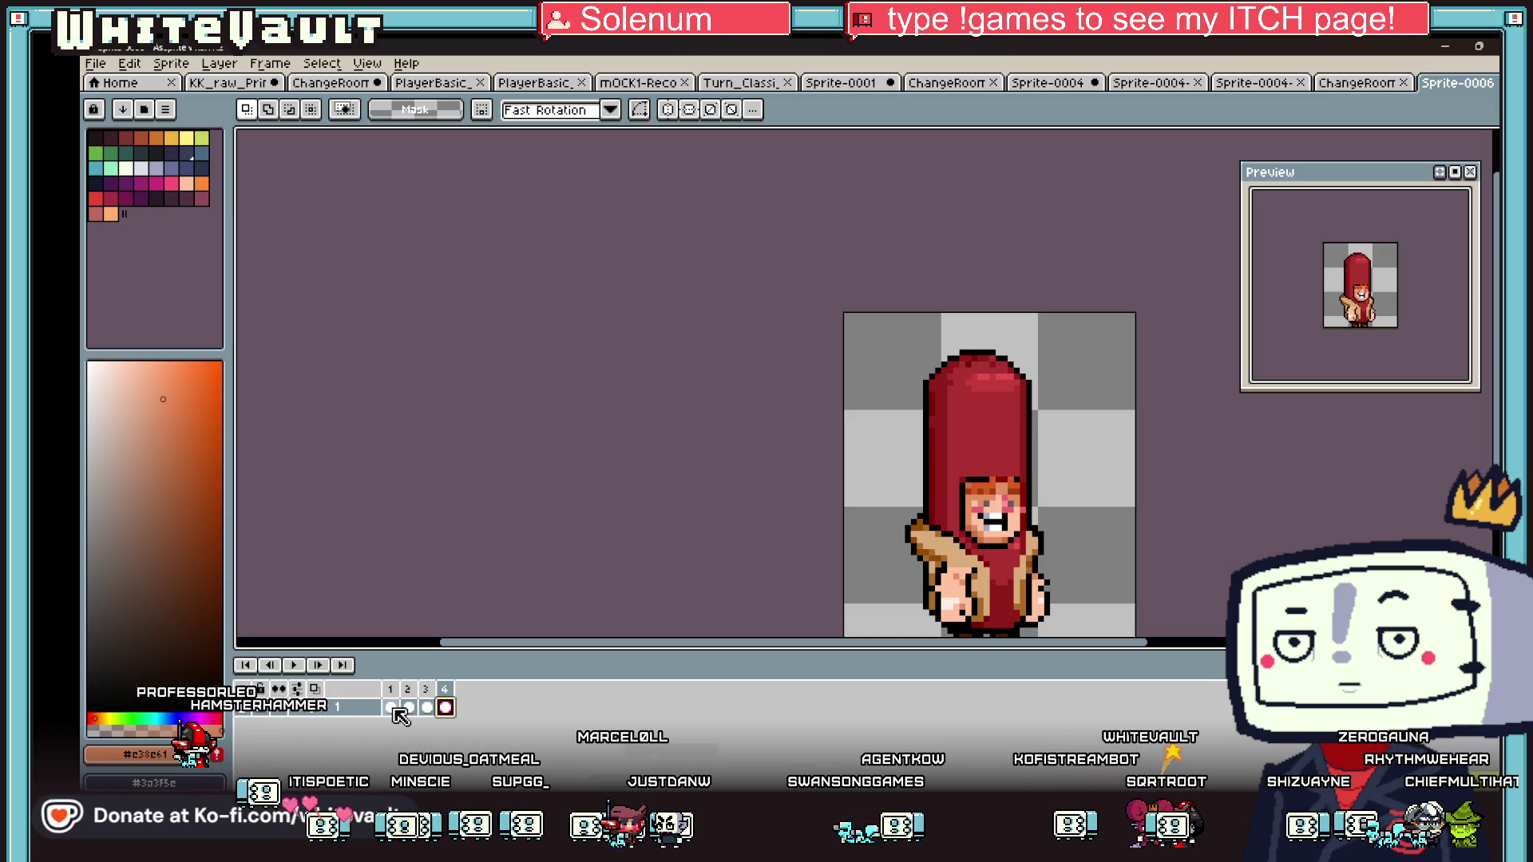
{"action": "scroll", "coordinate": [1033, 400], "scroll_direction": "up", "scroll_amount": 5}
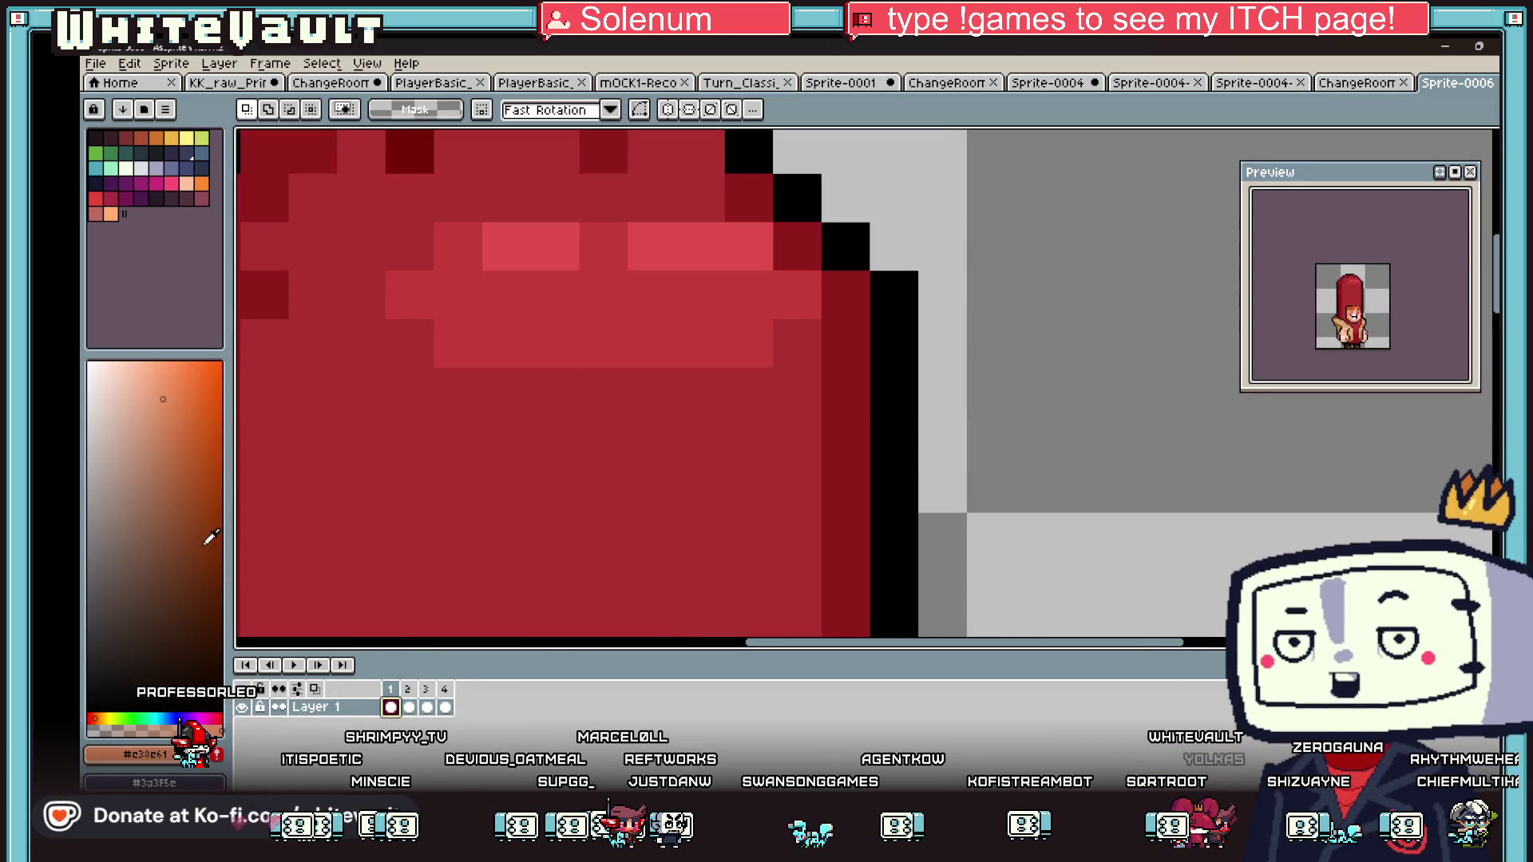
- Try the Paint Bucket with Contiguous off, undo the stray black fill, and recolour one pixel black
{"action": "key", "text": "g"}
{"action": "scroll", "coordinate": [780, 343], "scroll_direction": "down", "scroll_amount": 3}
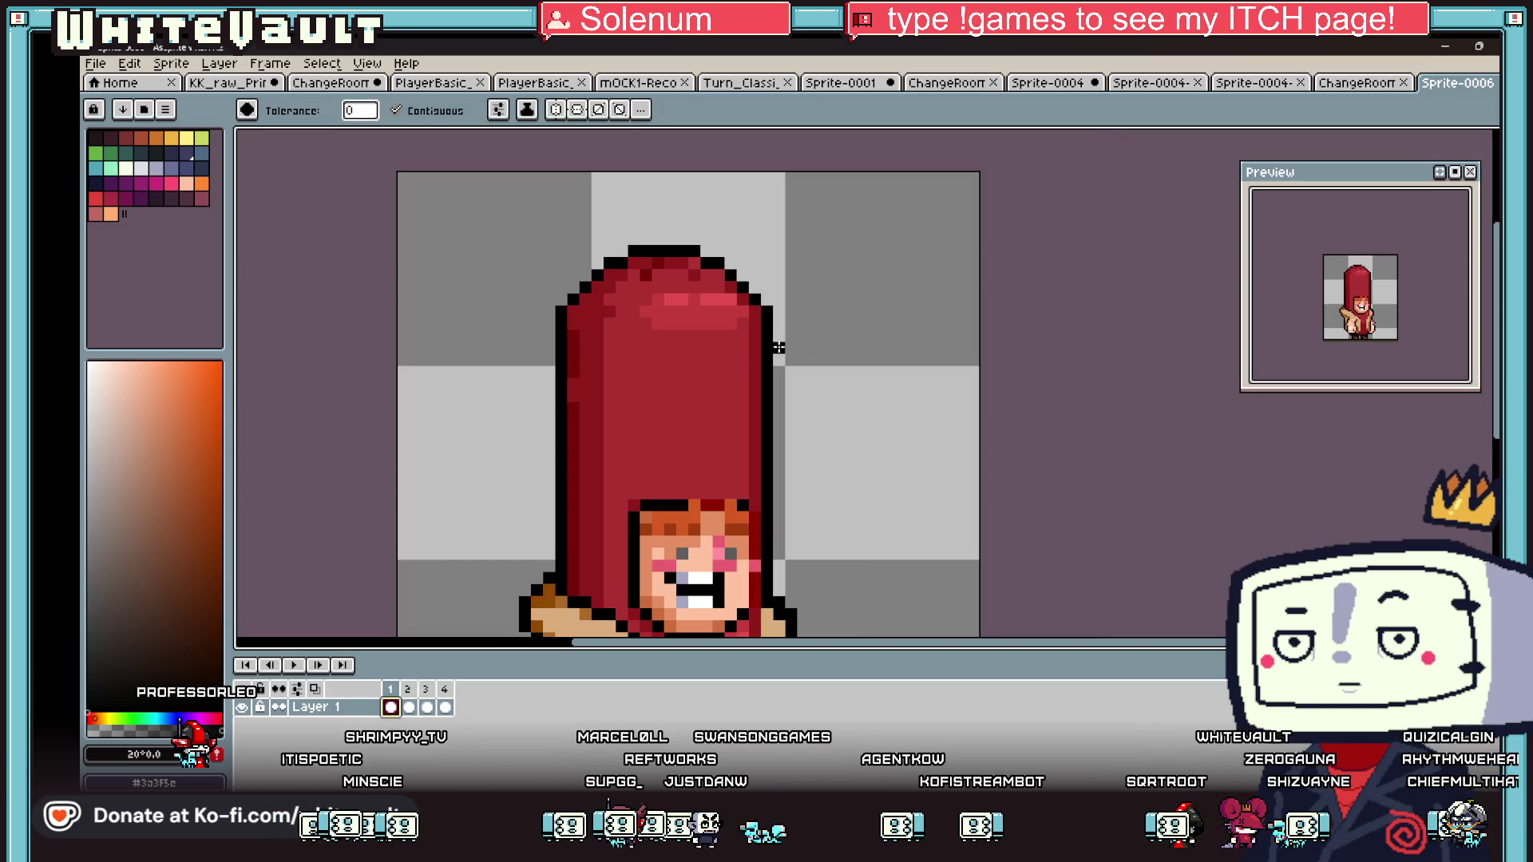
{"action": "scroll", "coordinate": [746, 364], "scroll_direction": "up", "scroll_amount": 3}
{"action": "left_click", "coordinate": [396, 110]}
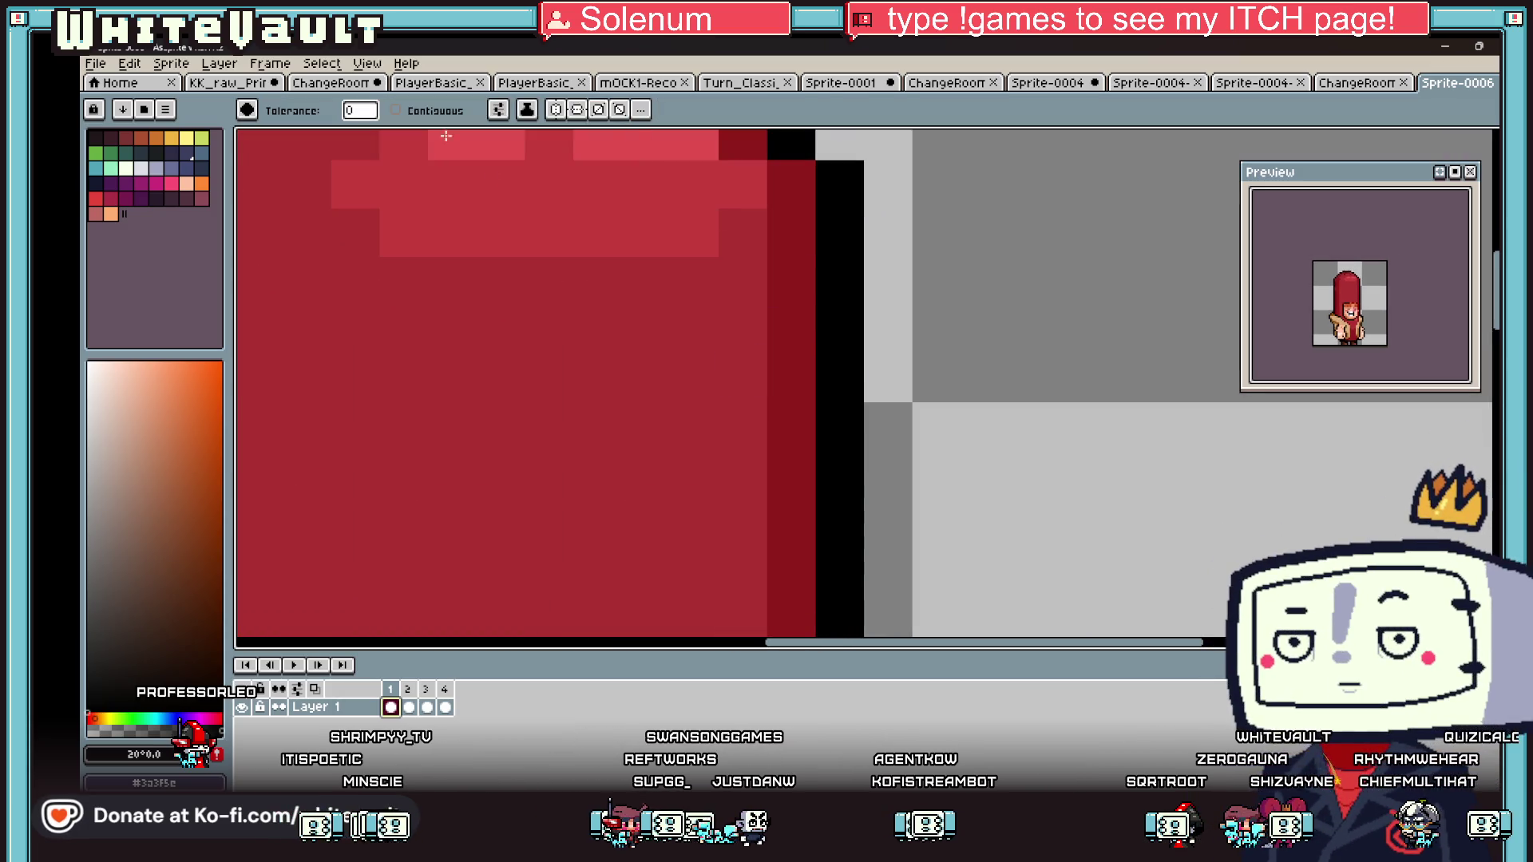
{"action": "left_click", "coordinate": [887, 250]}
{"action": "key", "text": "ctrl+z"}
{"action": "left_click", "coordinate": [686, 438]}
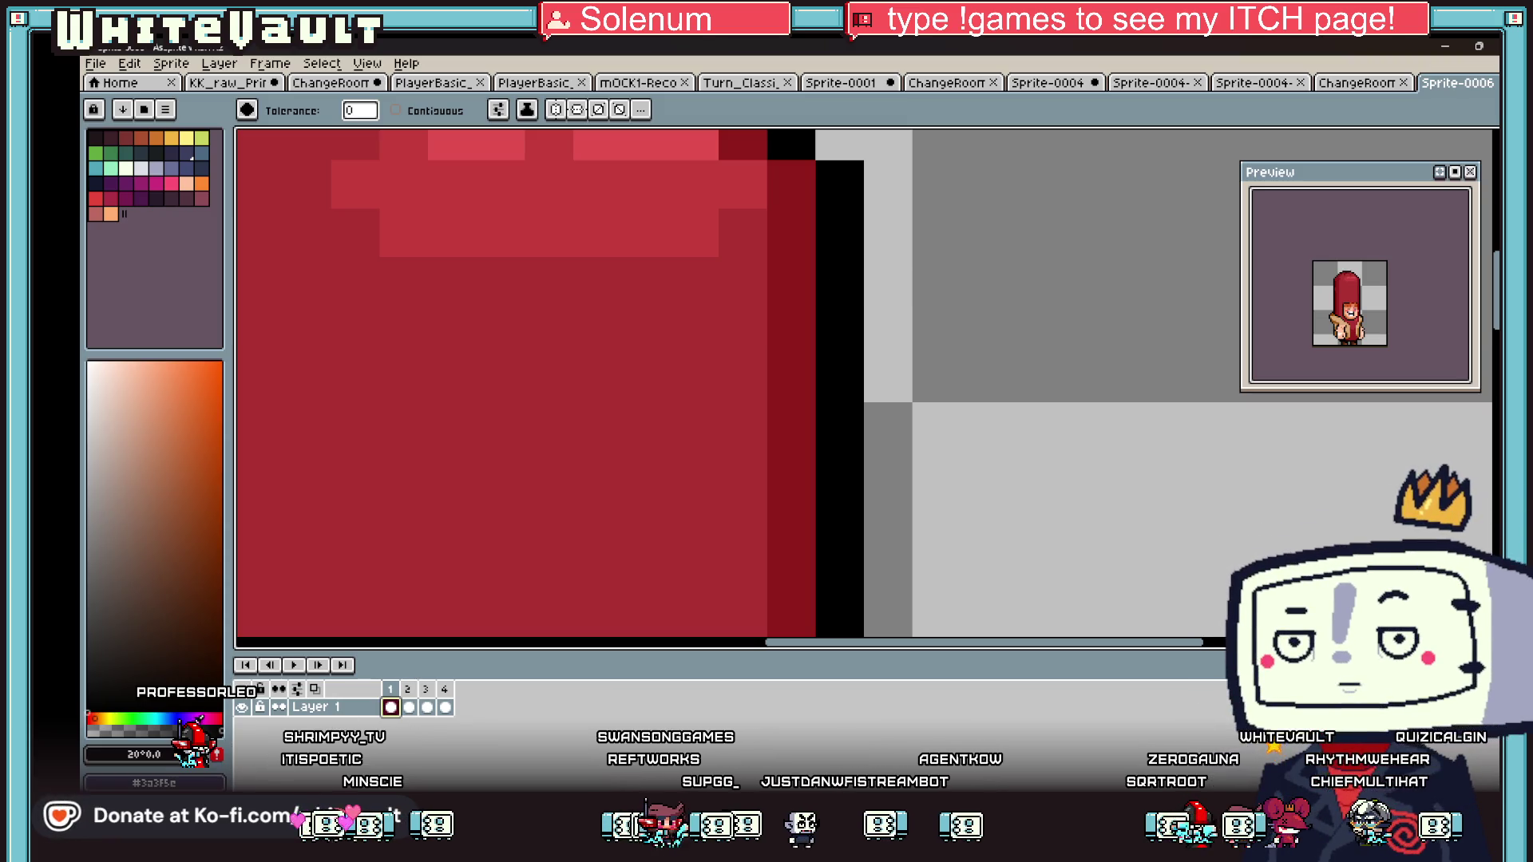
- Show frame 3 and marquee-select the whole sprite area
{"action": "scroll", "coordinate": [799, 580], "scroll_direction": "down", "scroll_amount": 5}
{"action": "scroll", "coordinate": [798, 580], "scroll_direction": "up", "scroll_amount": 2}
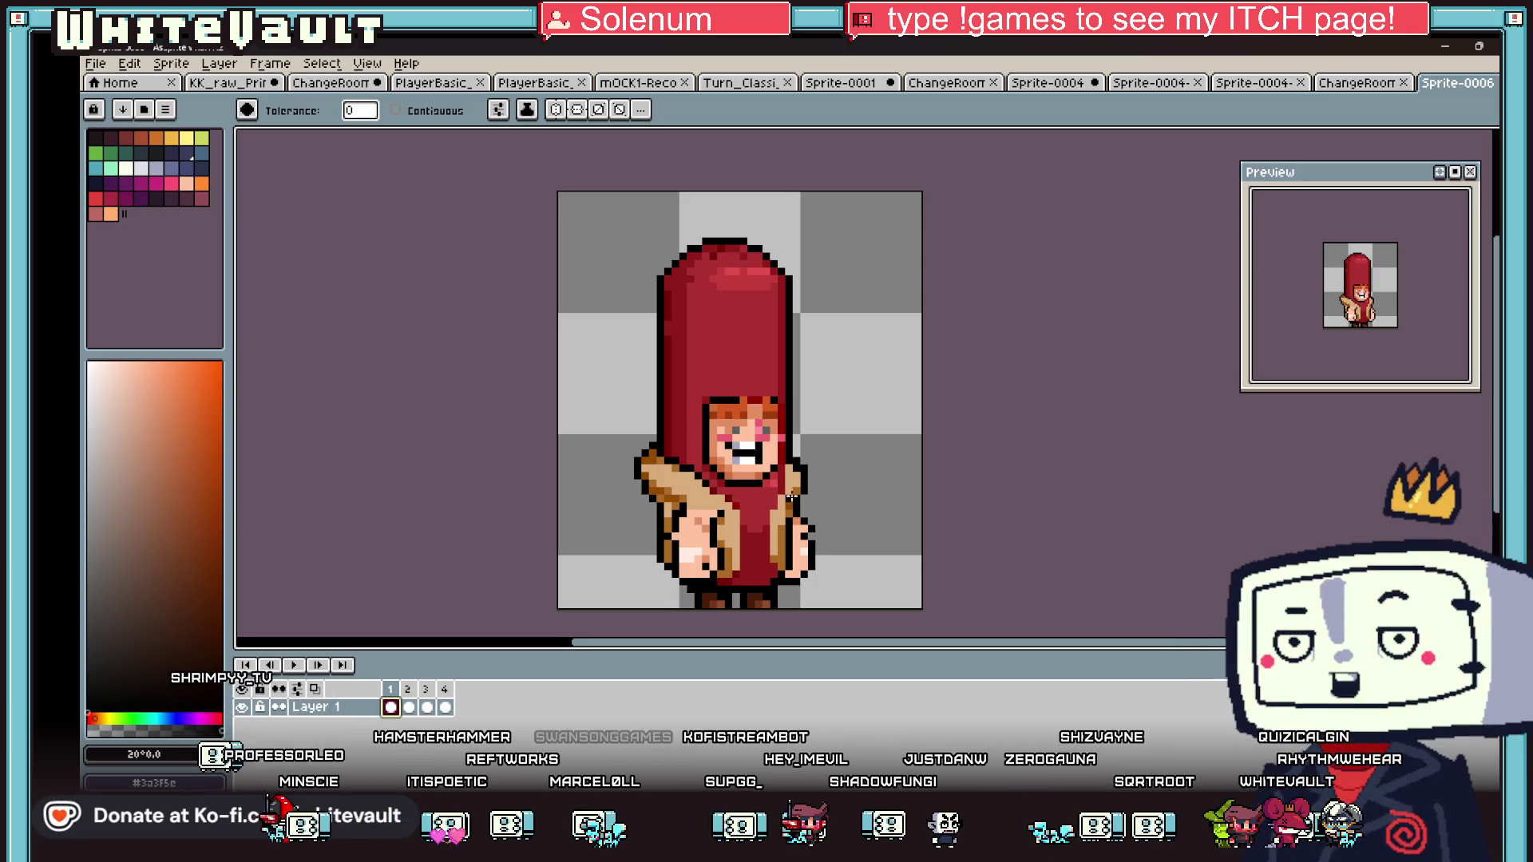
{"action": "scroll", "coordinate": [802, 588], "scroll_direction": "down", "scroll_amount": 1}
{"action": "left_click", "coordinate": [428, 707]}
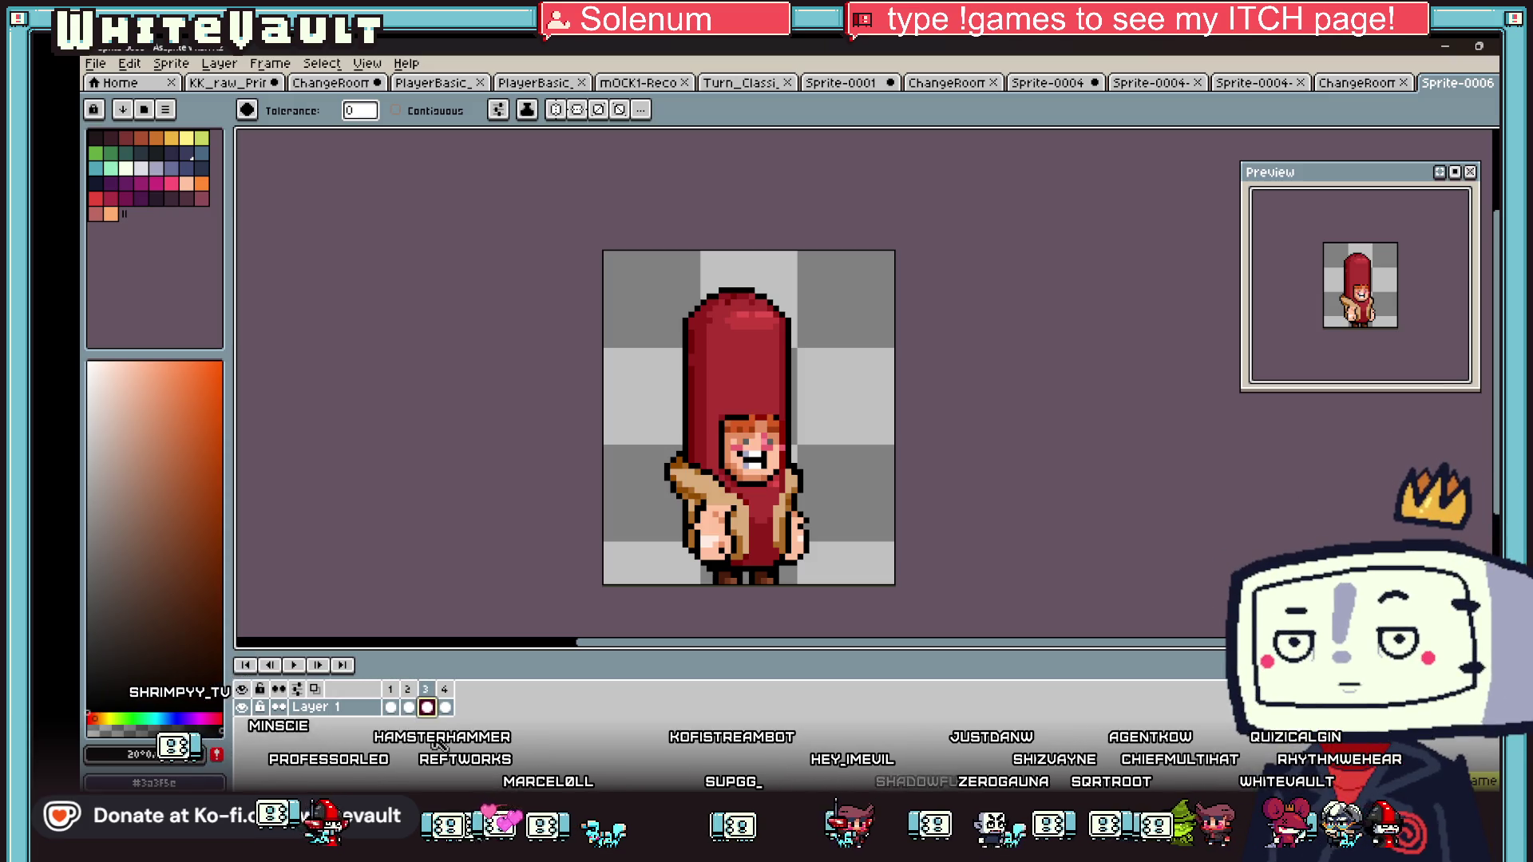
{"action": "scroll", "coordinate": [751, 468], "scroll_direction": "down", "scroll_amount": 3}
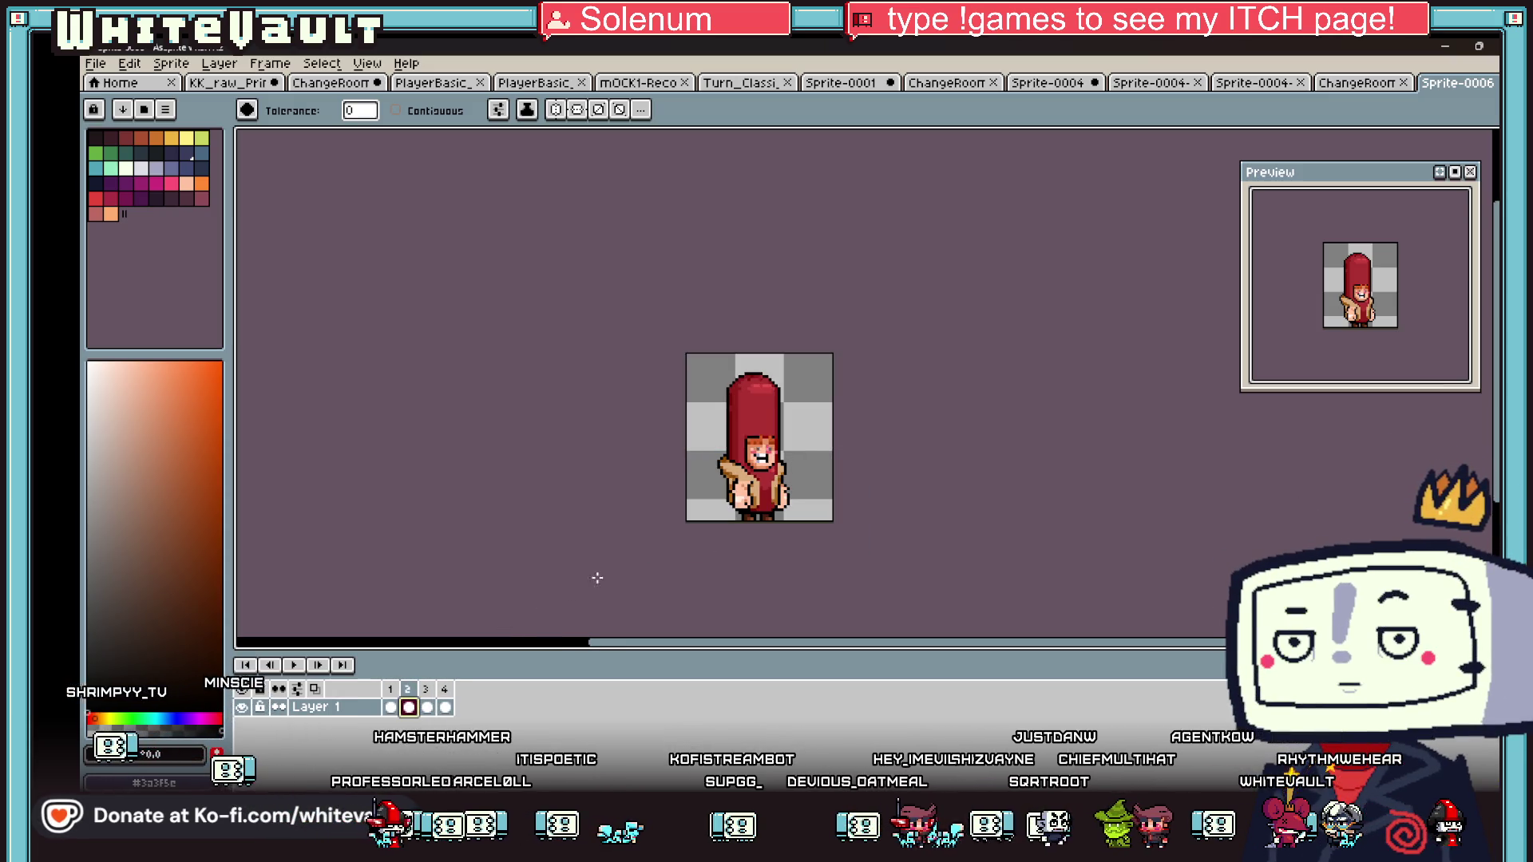
{"action": "key", "text": "m"}
{"action": "scroll", "coordinate": [803, 404], "scroll_direction": "up", "scroll_amount": 2}
{"action": "mouse_move", "coordinate": [572, 306]}
{"action": "left_mouse_down"}
{"action": "mouse_move", "coordinate": [633, 338]}
{"action": "mouse_move", "coordinate": [827, 611]}
{"action": "mouse_move", "coordinate": [861, 623]}
{"action": "left_mouse_up"}
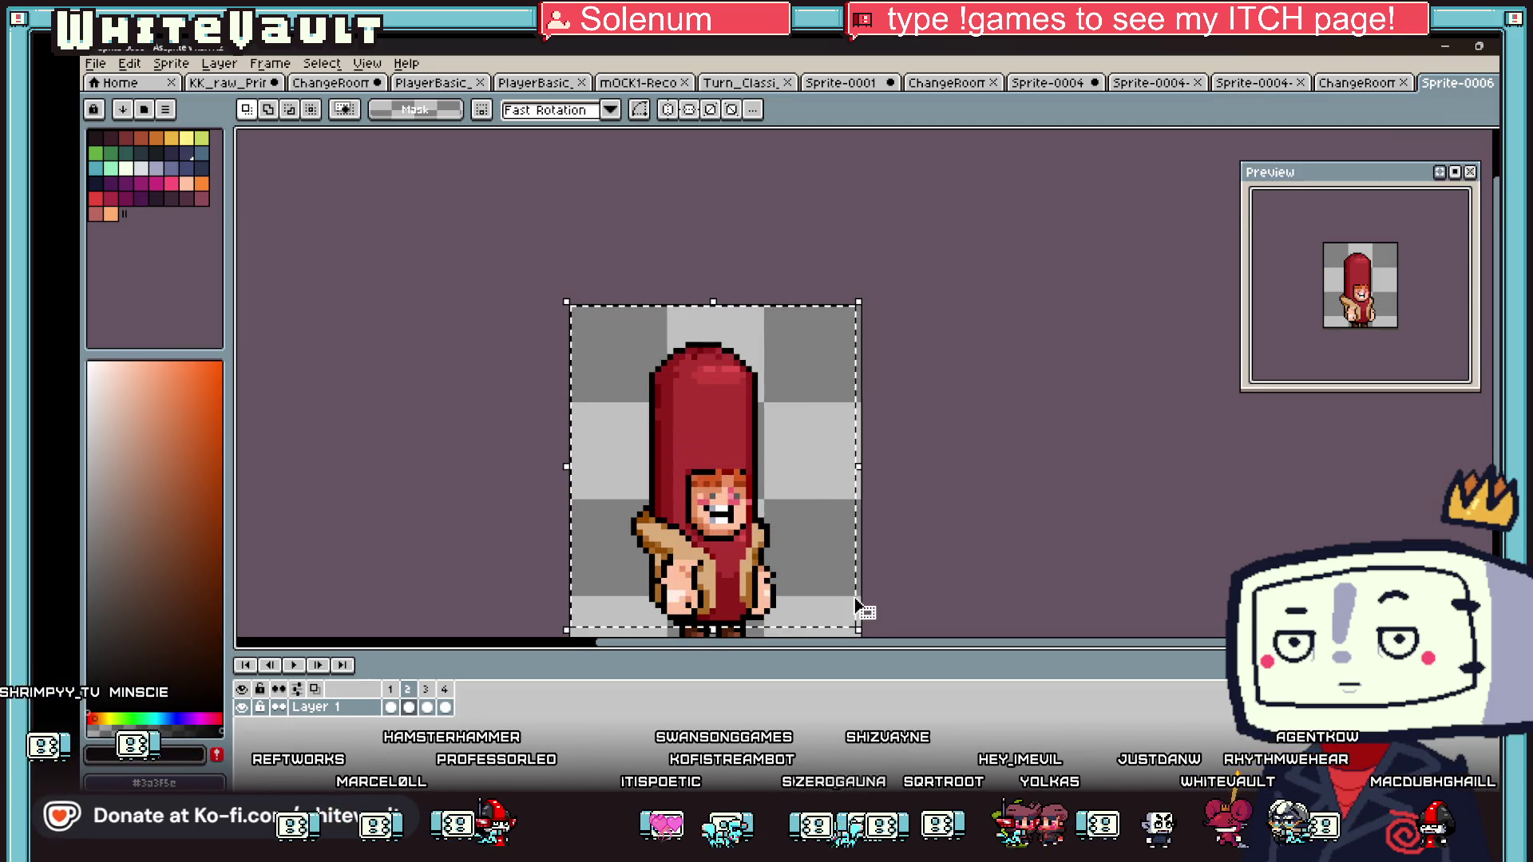
- Clear the selection, show frame 2 and zoom in on the hands
{"action": "left_click", "coordinate": [1094, 466]}
{"action": "left_click", "coordinate": [409, 707]}
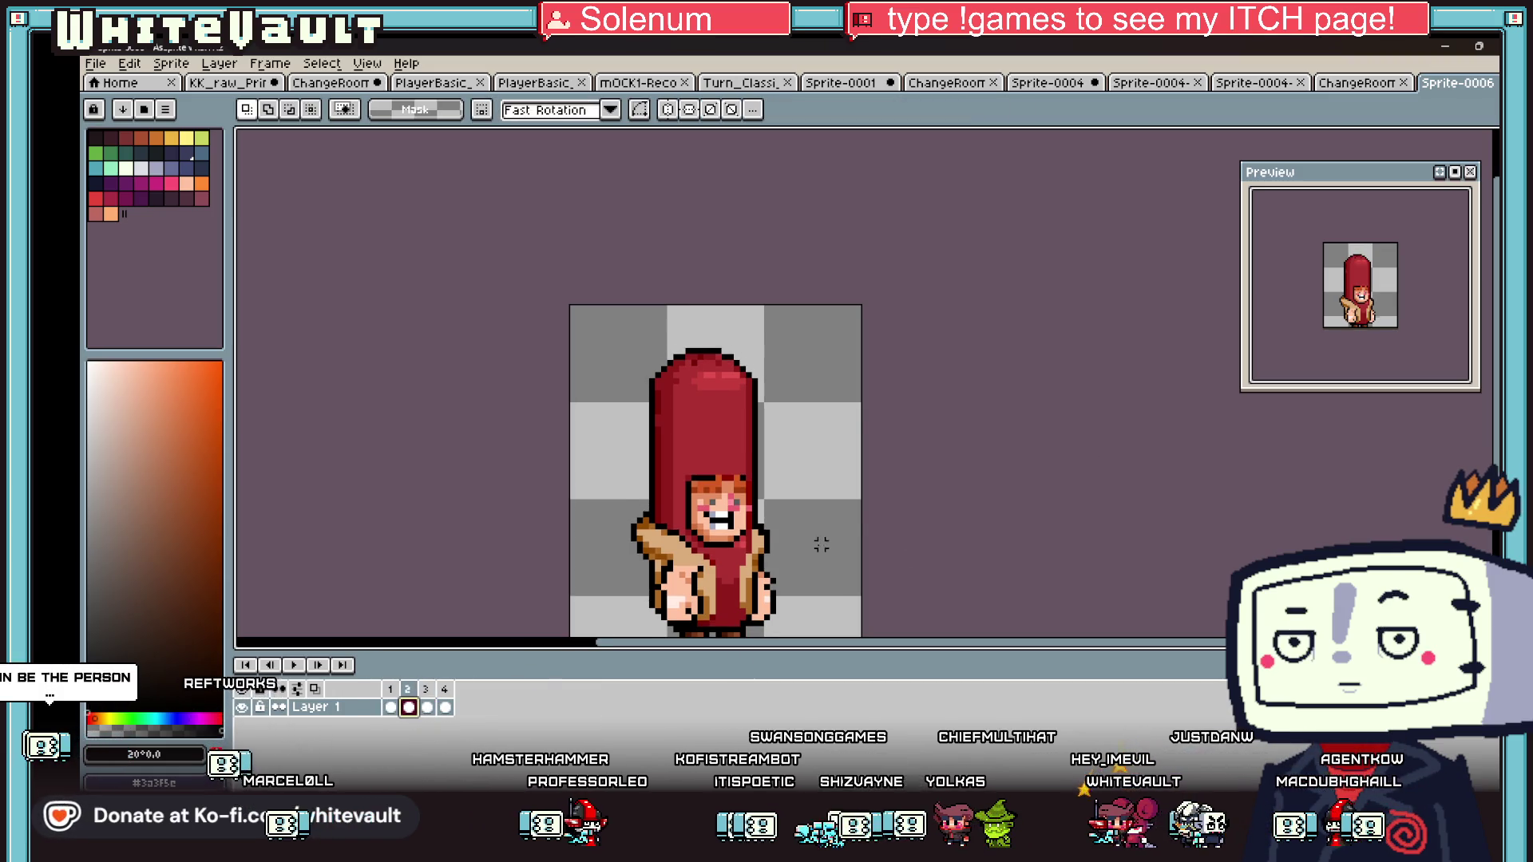
{"action": "scroll", "coordinate": [822, 544], "scroll_direction": "down", "scroll_amount": 2}
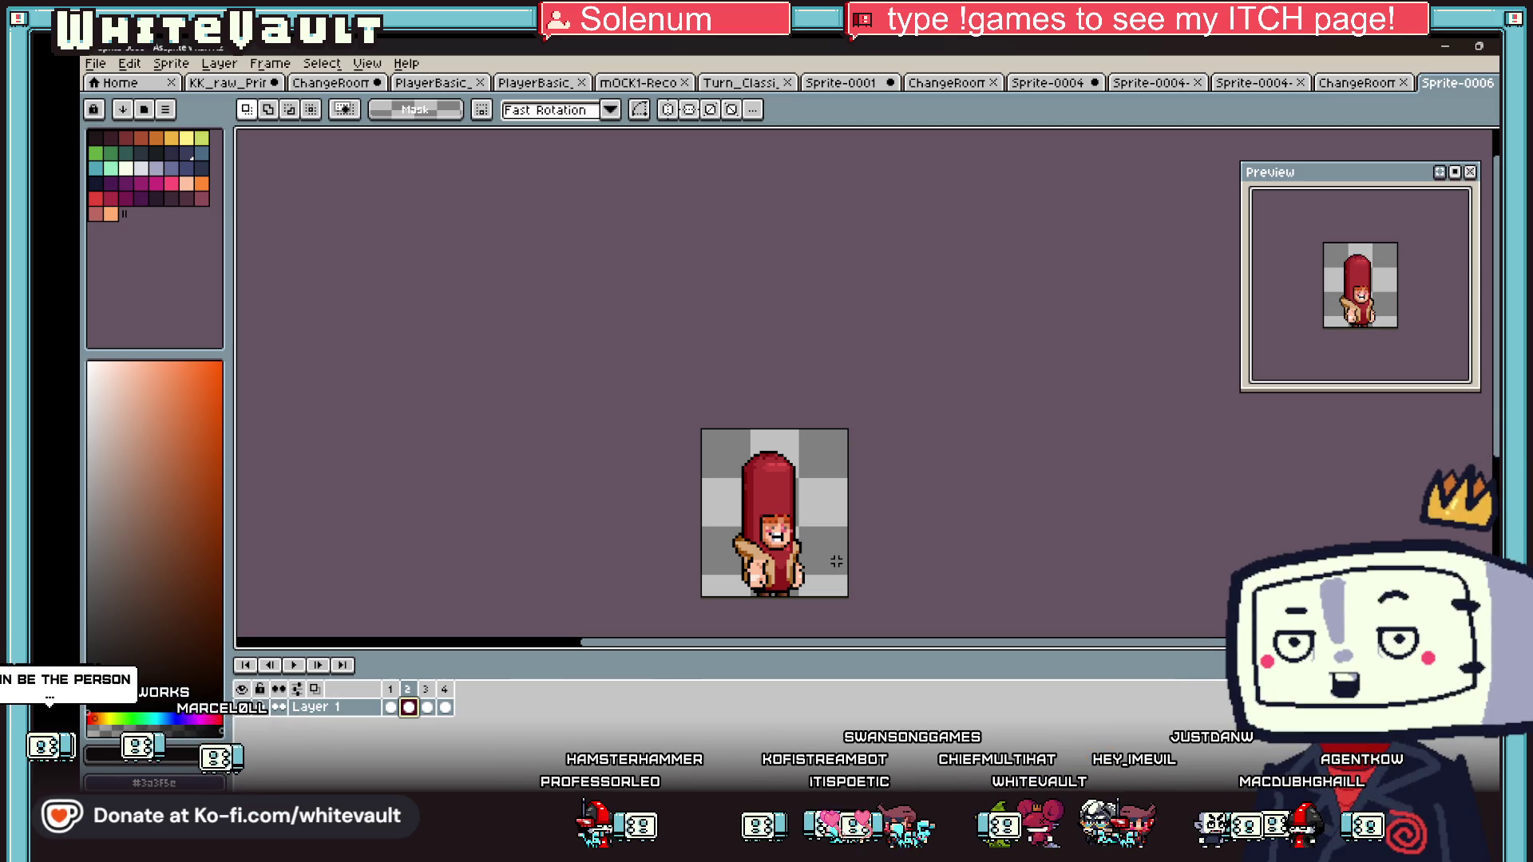
{"action": "scroll", "coordinate": [863, 473], "scroll_direction": "down", "scroll_amount": 3}
{"action": "scroll", "coordinate": [815, 578], "scroll_direction": "up", "scroll_amount": 4}
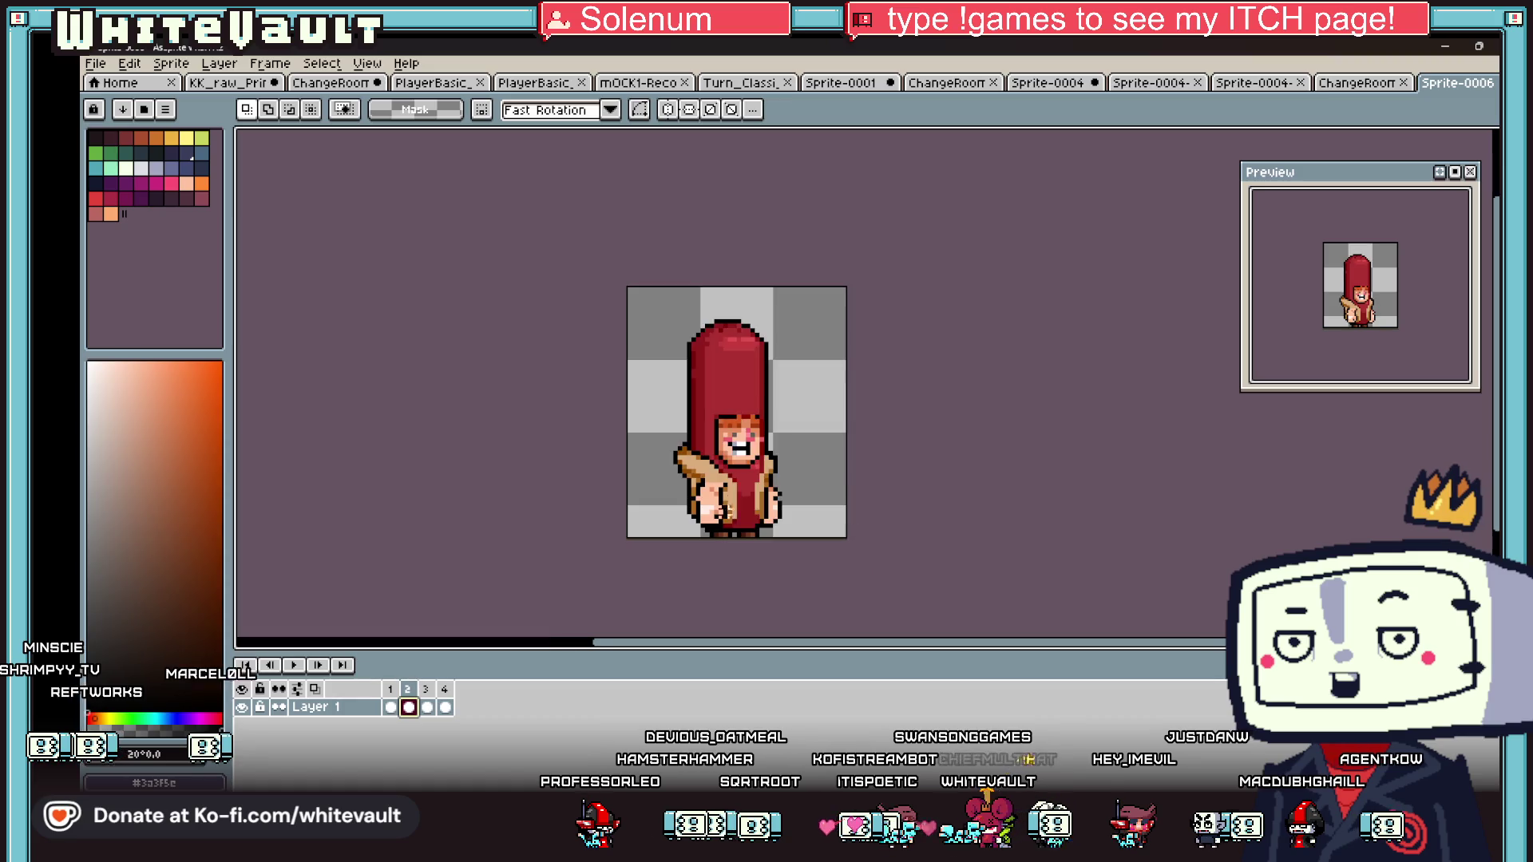
{"action": "scroll", "coordinate": [757, 537], "scroll_direction": "up", "scroll_amount": 4}
- Nudge the right hand slightly and shift the left hand one pixel left
{"action": "mouse_move", "coordinate": [834, 420]}
{"action": "left_mouse_down"}
{"action": "mouse_move", "coordinate": [911, 488]}
{"action": "mouse_move", "coordinate": [873, 503]}
{"action": "mouse_move", "coordinate": [799, 486]}
{"action": "mouse_move", "coordinate": [779, 523]}
{"action": "mouse_move", "coordinate": [925, 503]}
{"action": "left_mouse_up"}
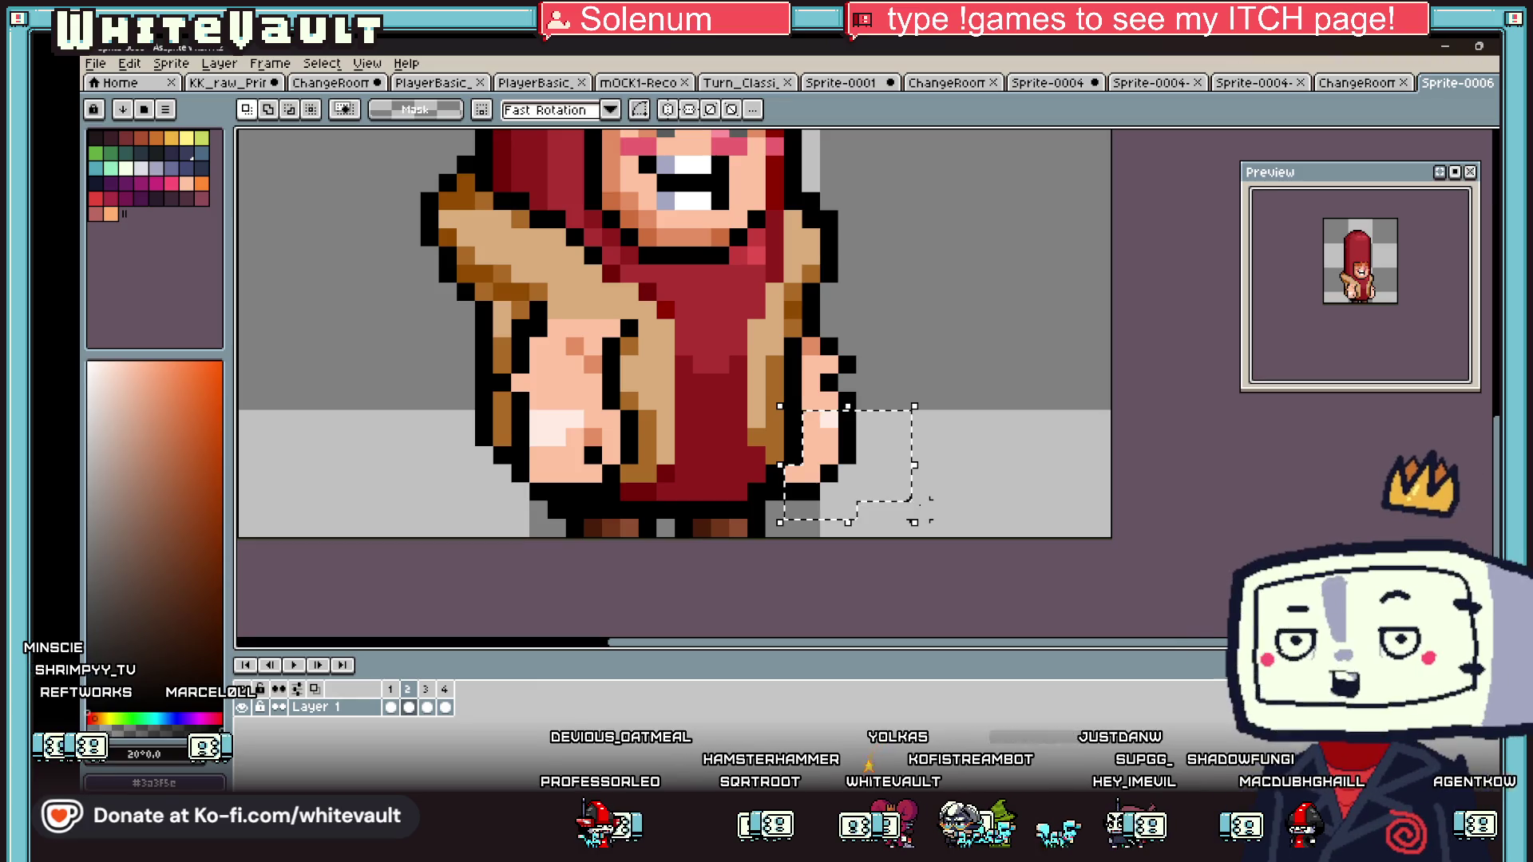
{"action": "key", "text": "ctrl+d"}
{"action": "left_click_drag", "start_coordinate": [519, 399], "coordinate": [639, 501]}
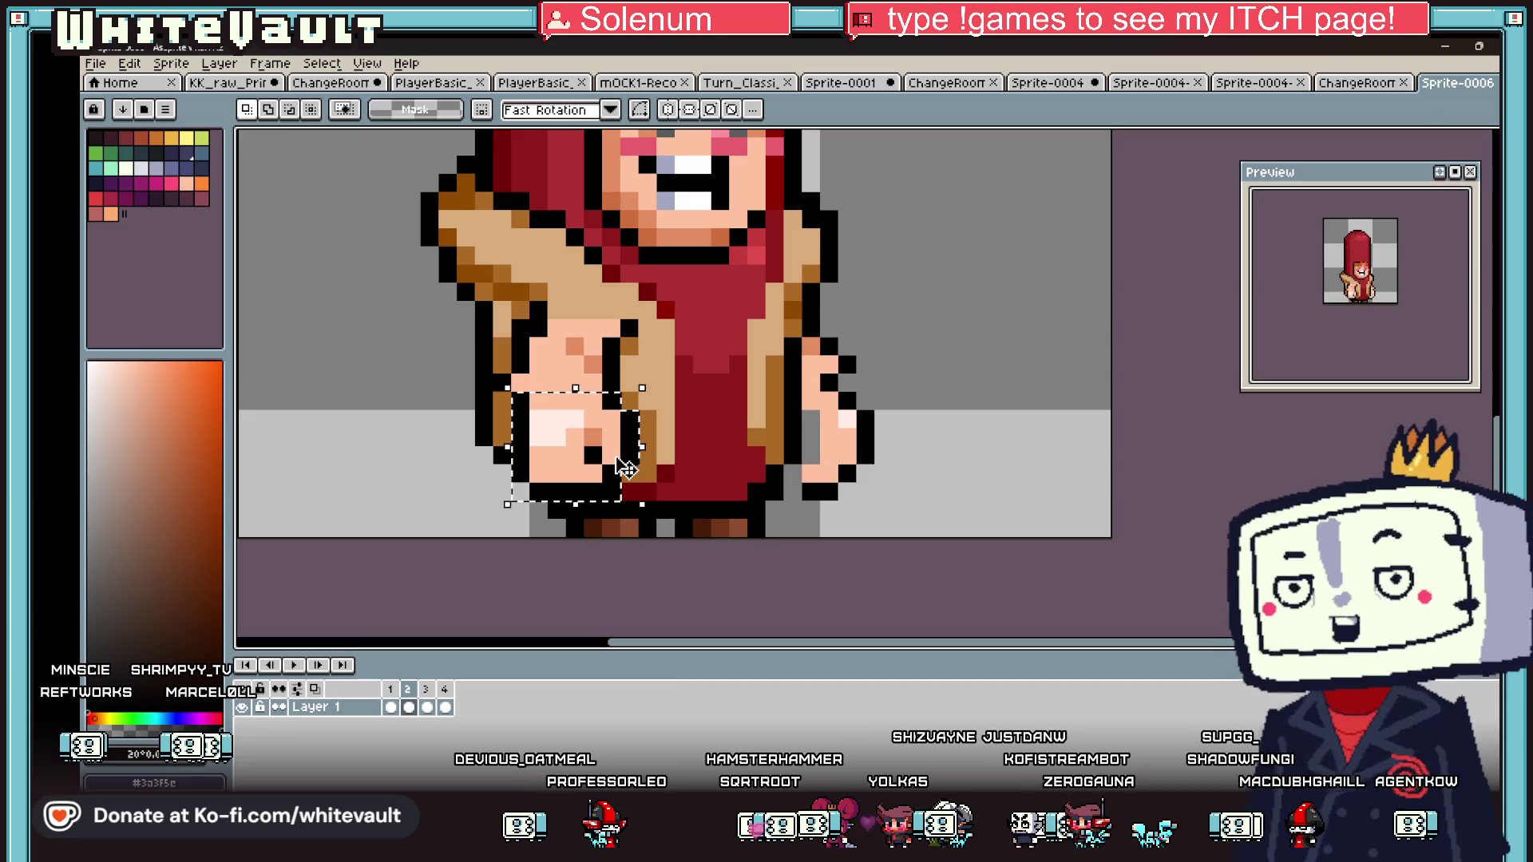
{"action": "key", "text": "Left"}
{"action": "key", "text": "ctrl+d"}
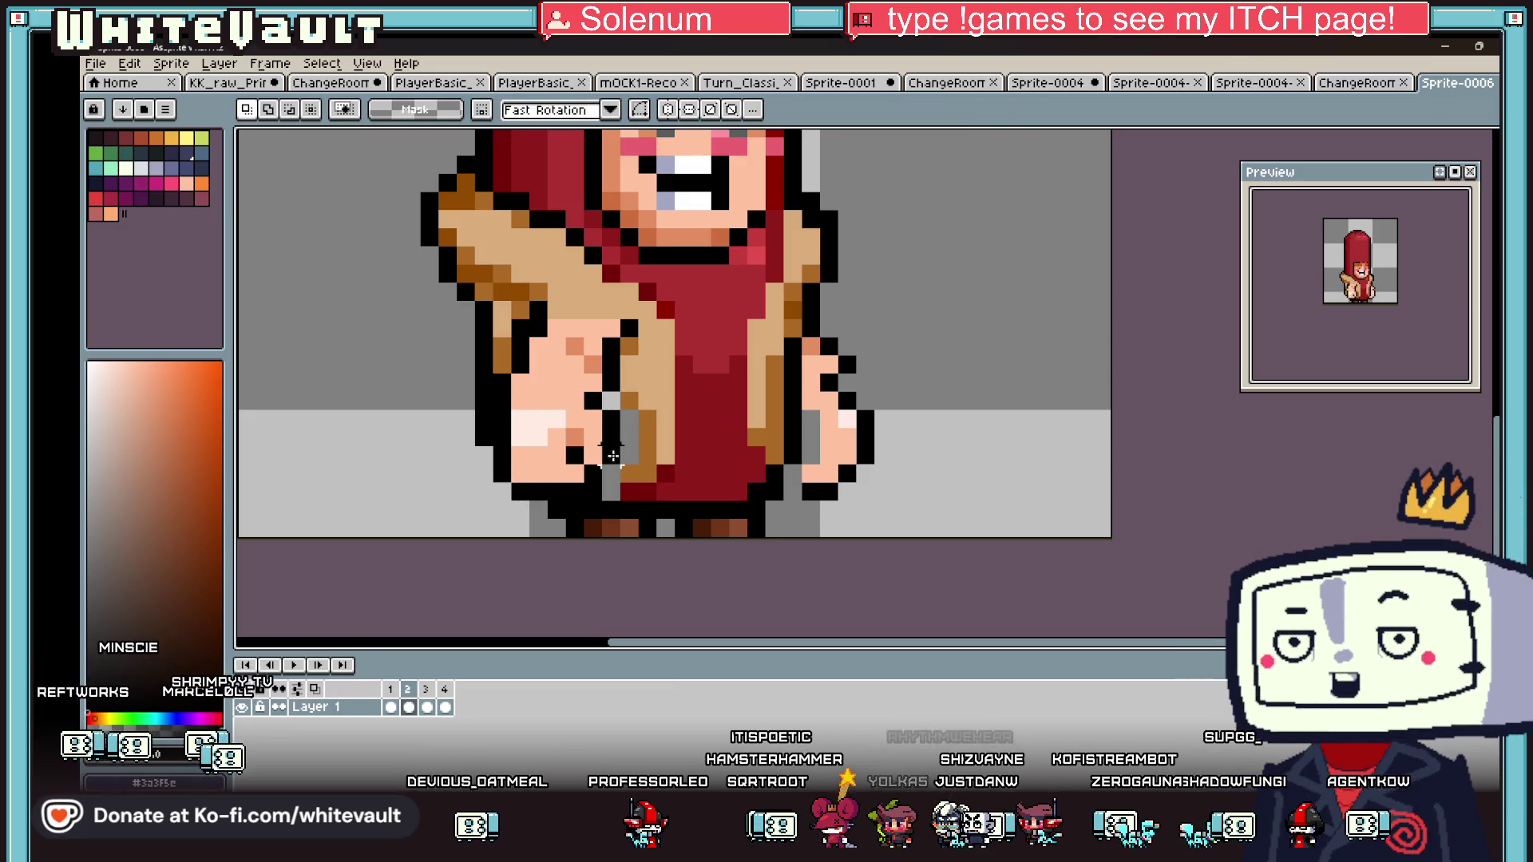
- Repaint the grey gaps beside the hands with sampled brown and skin colours
{"action": "key", "text": "i"}
{"action": "left_click", "coordinate": [633, 392], "text": "alt"}
{"action": "left_click_drag", "start_coordinate": [613, 399], "coordinate": [631, 472]}
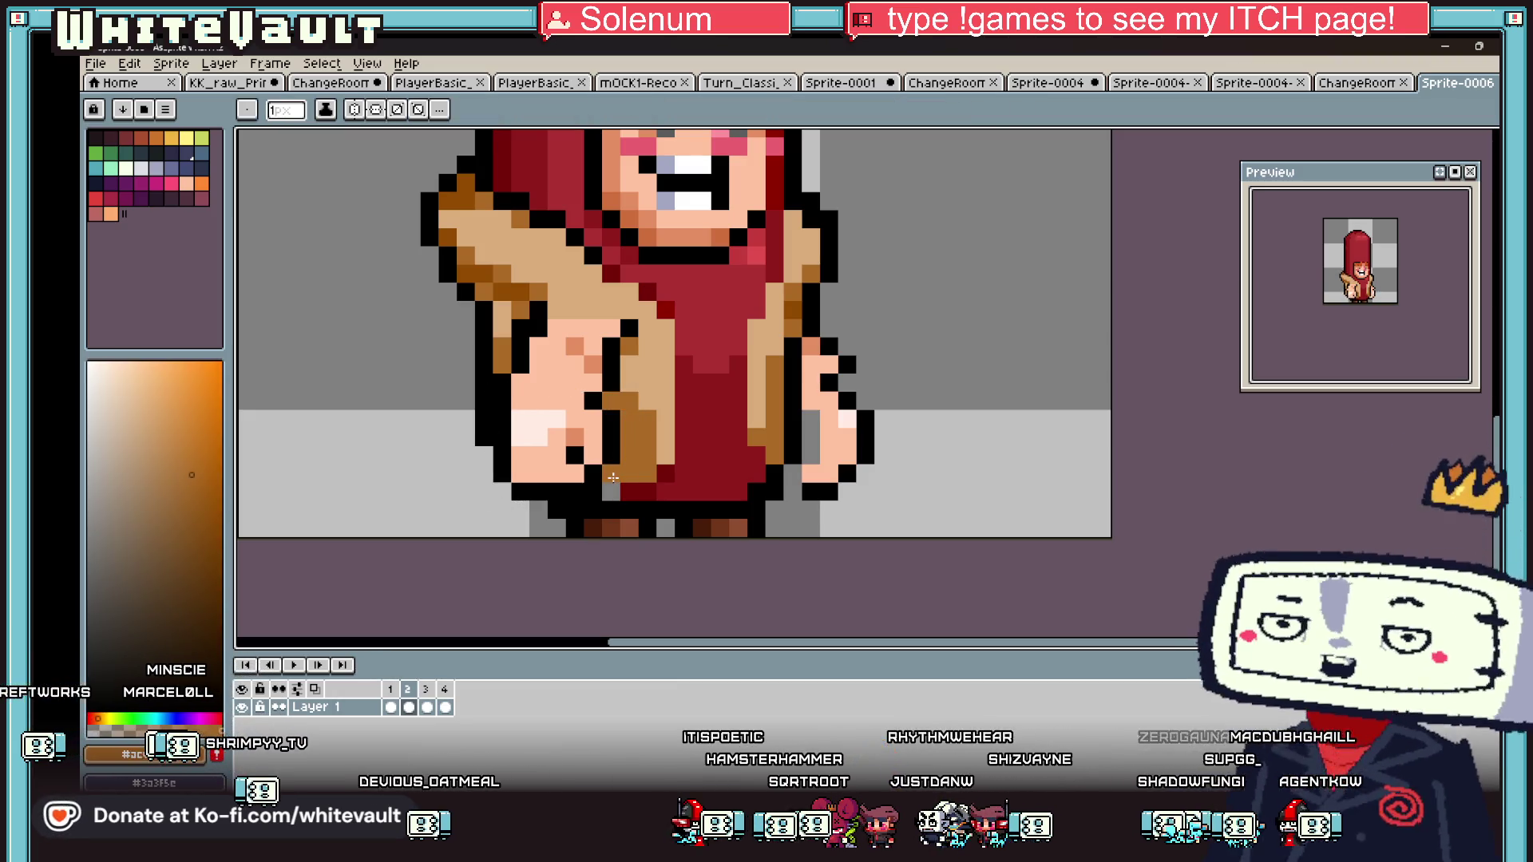
{"action": "left_click", "coordinate": [638, 484], "text": "alt"}
{"action": "scroll", "coordinate": [638, 485], "scroll_direction": "down", "scroll_amount": 5}
{"action": "scroll", "coordinate": [700, 461], "scroll_direction": "up", "scroll_amount": 6}
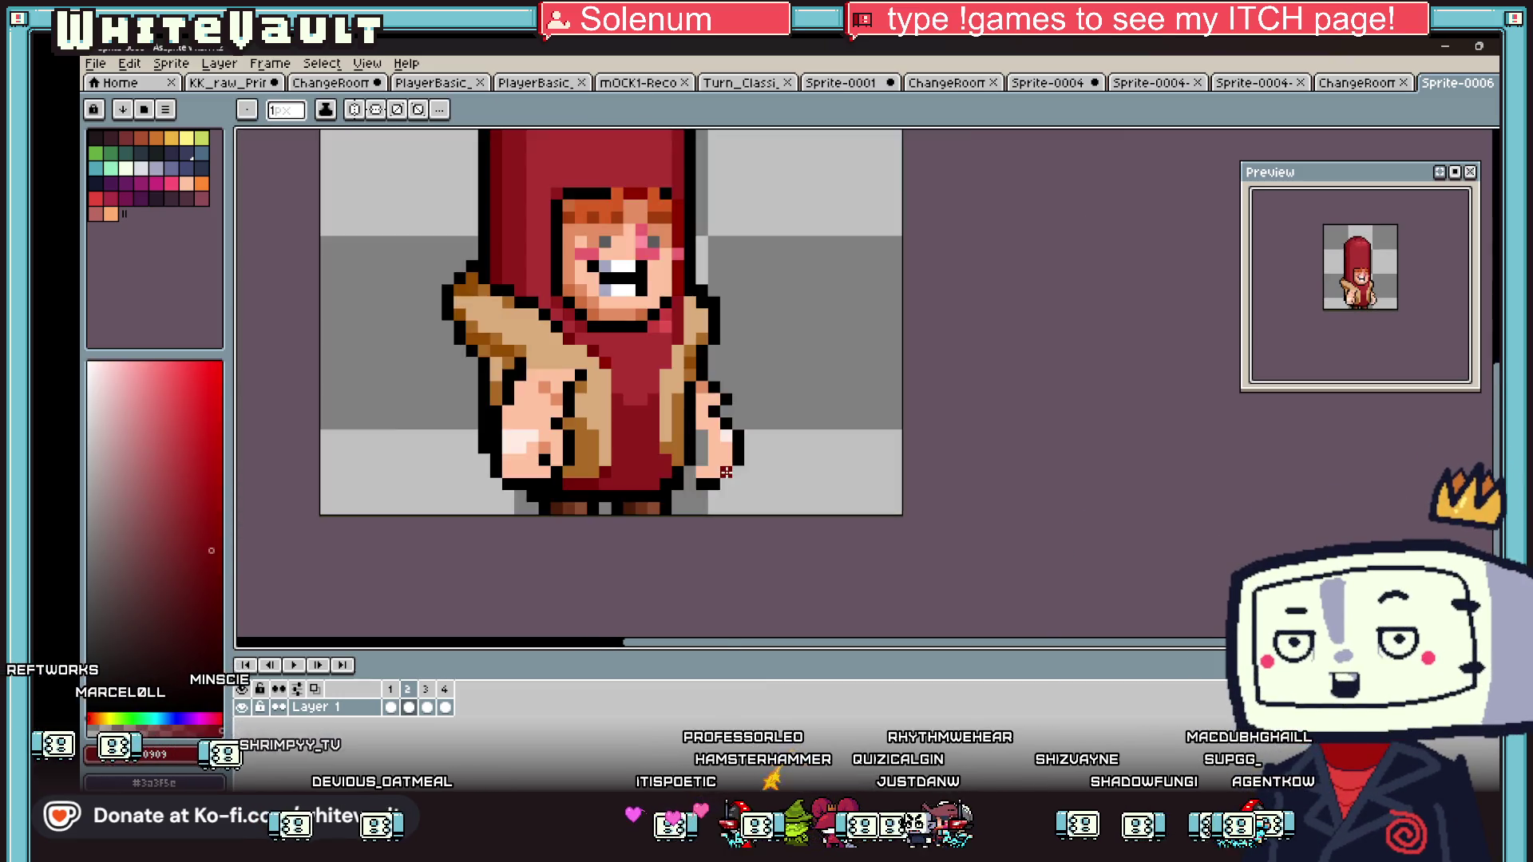
{"action": "left_click", "coordinate": [701, 461], "text": "alt"}
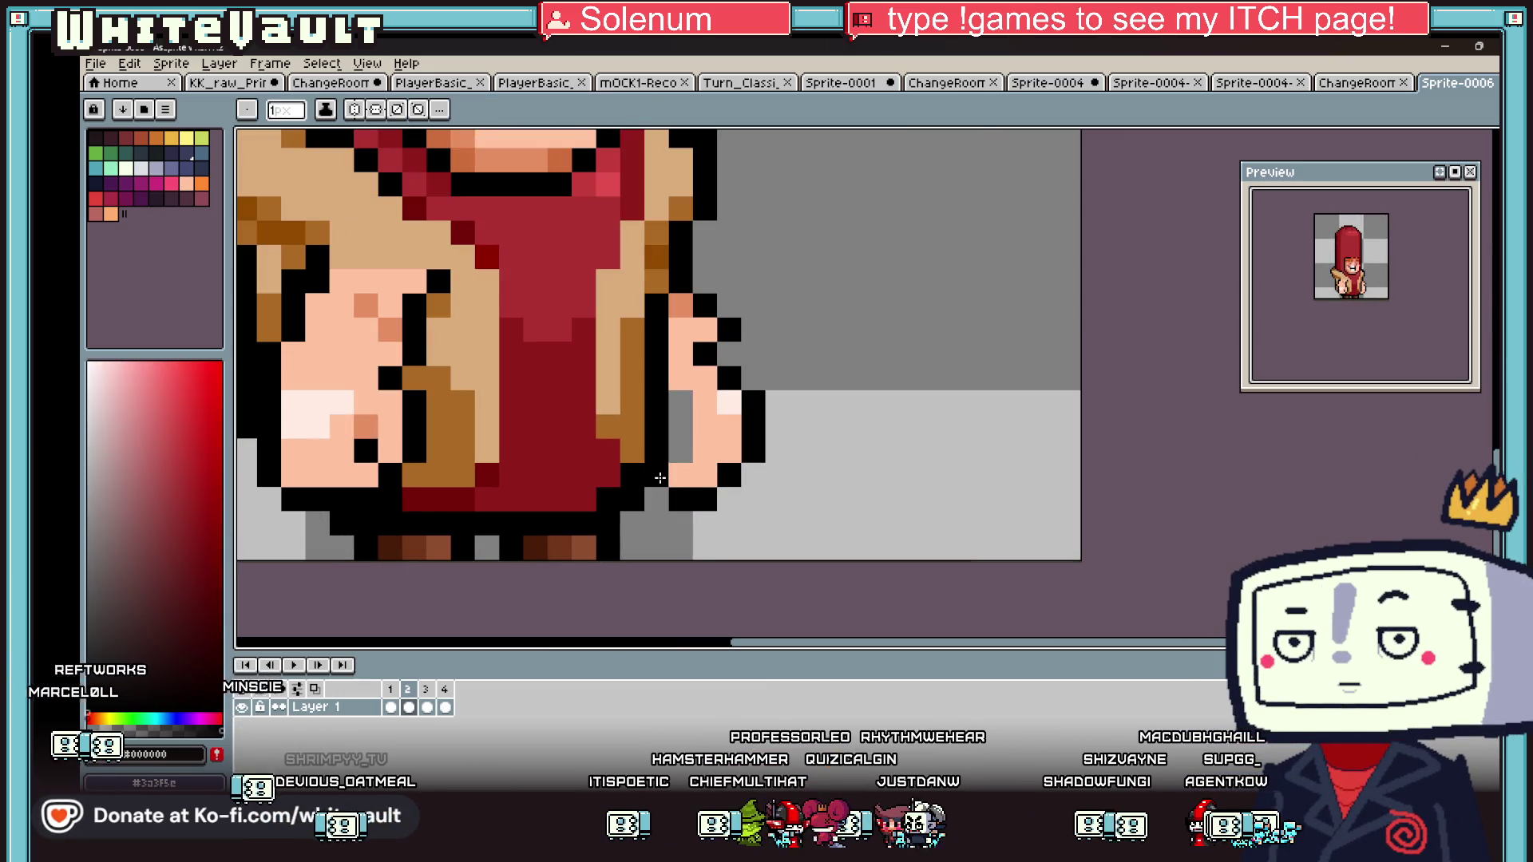
{"action": "left_click", "coordinate": [687, 455]}
{"action": "left_click", "coordinate": [681, 400]}
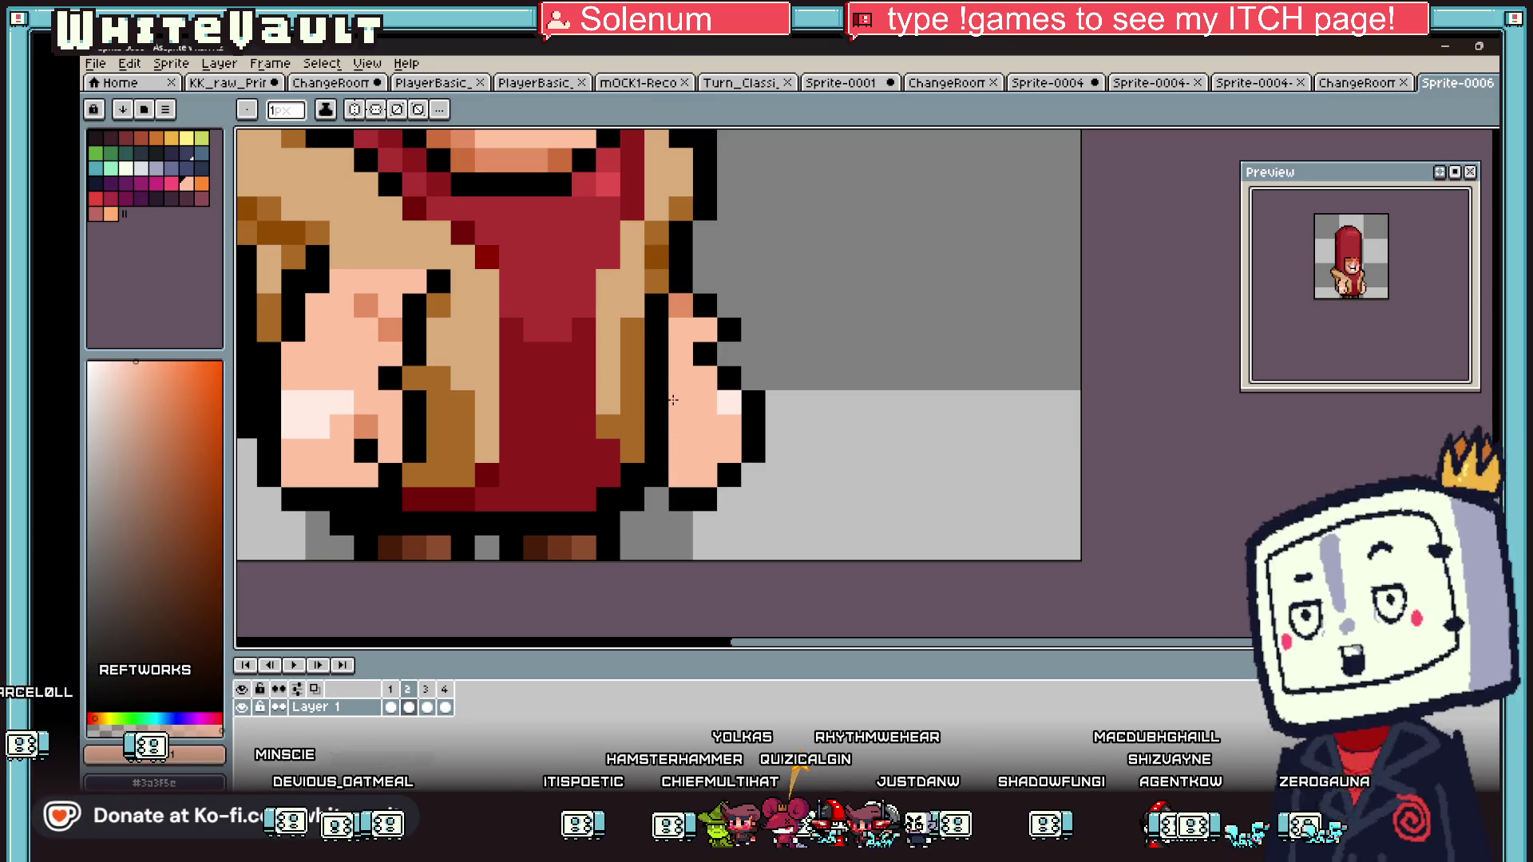
{"action": "scroll", "coordinate": [673, 399], "scroll_direction": "down", "scroll_amount": 3}
- On frame 4, lasso the lower-left hand, try enlarging it, then undo the scaling
{"action": "left_click", "coordinate": [426, 708]}
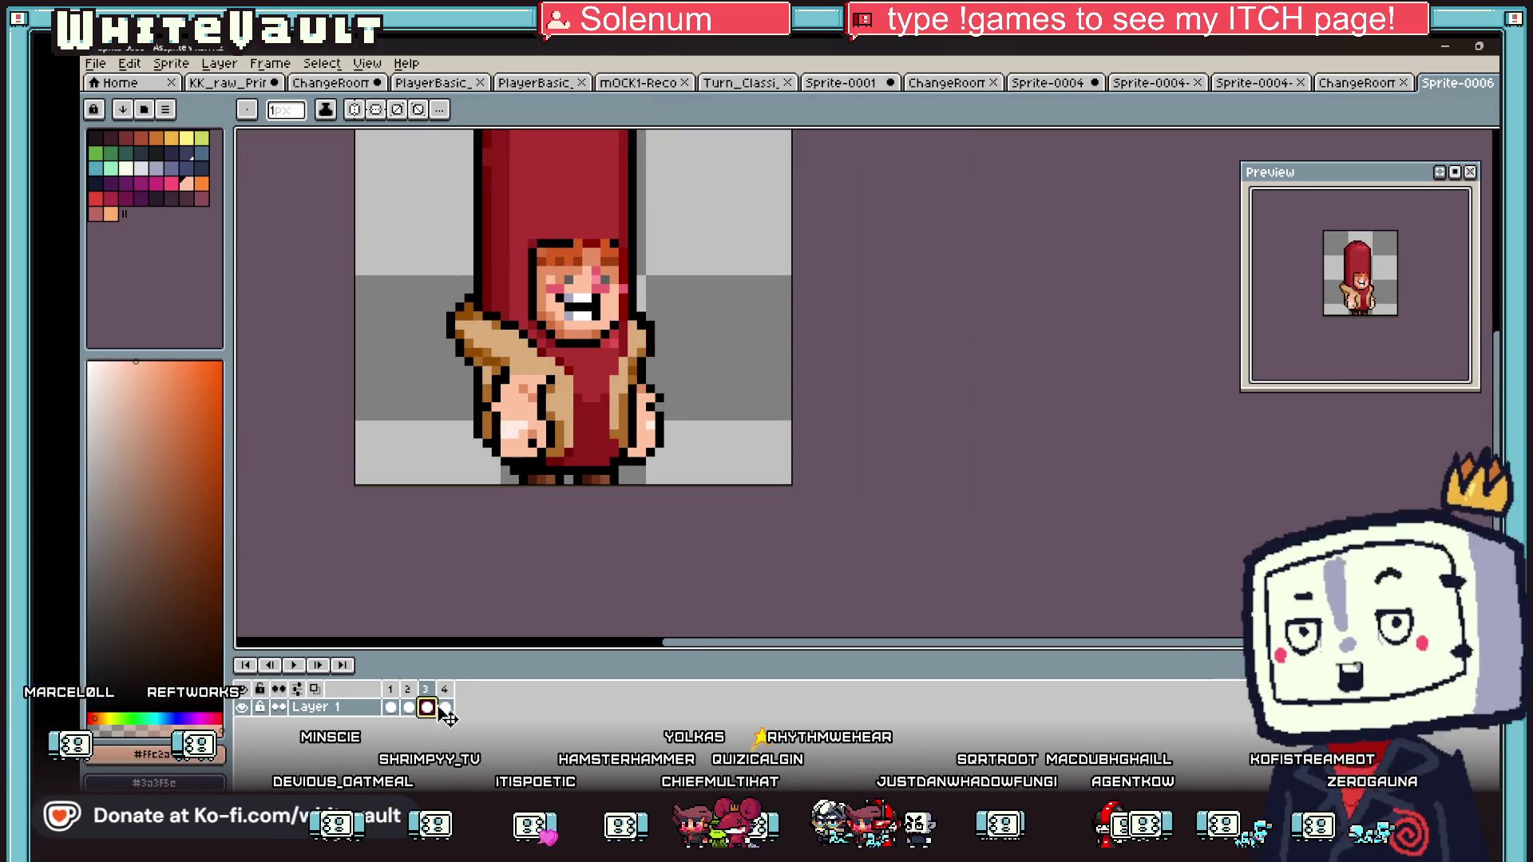
{"action": "left_click", "coordinate": [444, 707]}
{"action": "scroll", "coordinate": [506, 452], "scroll_direction": "up", "scroll_amount": 2}
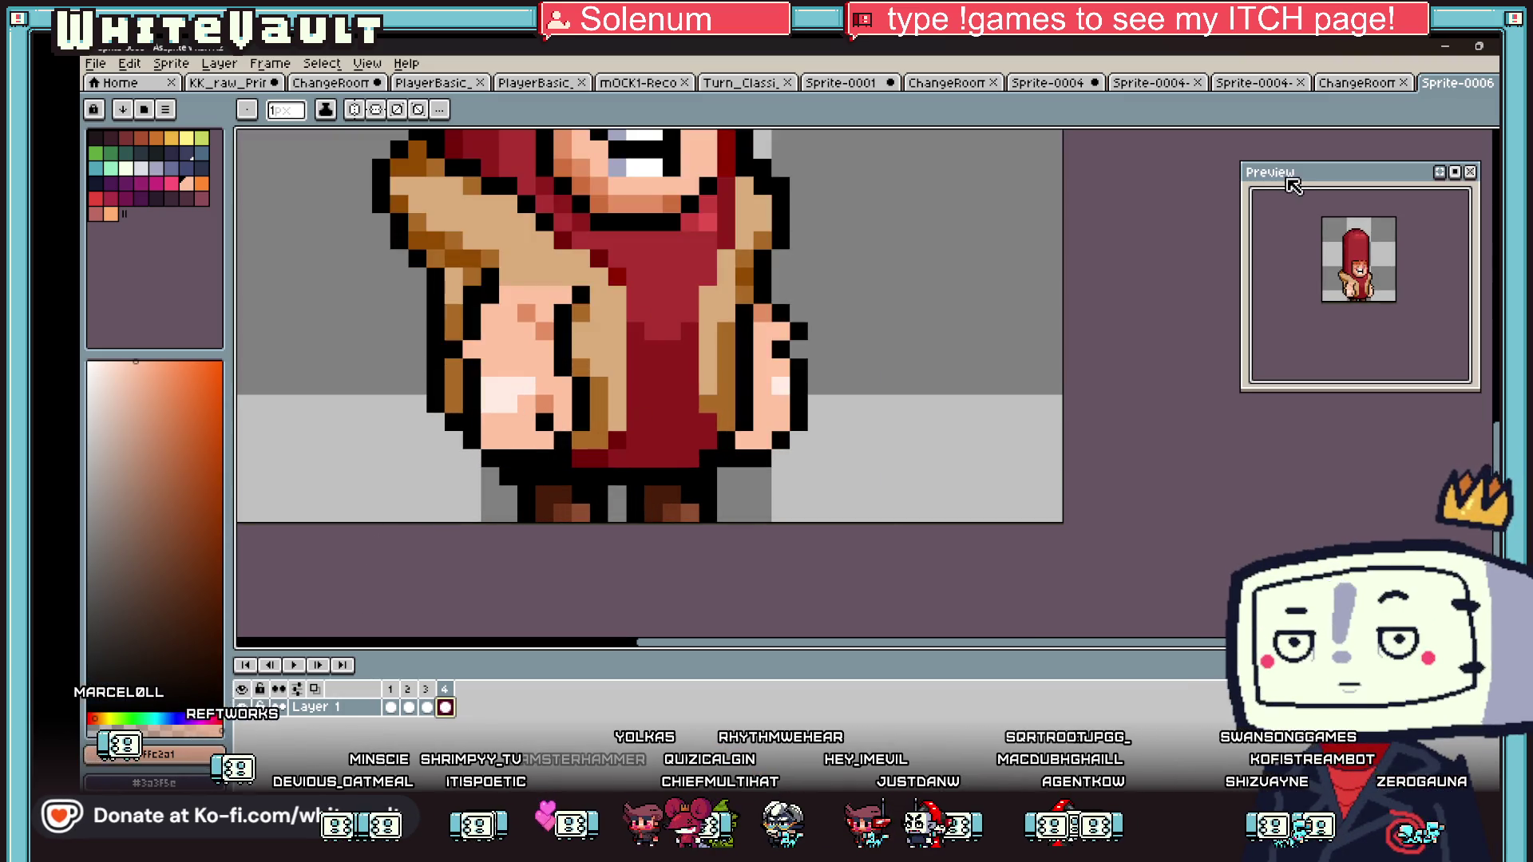
{"action": "key", "text": "shift+q"}
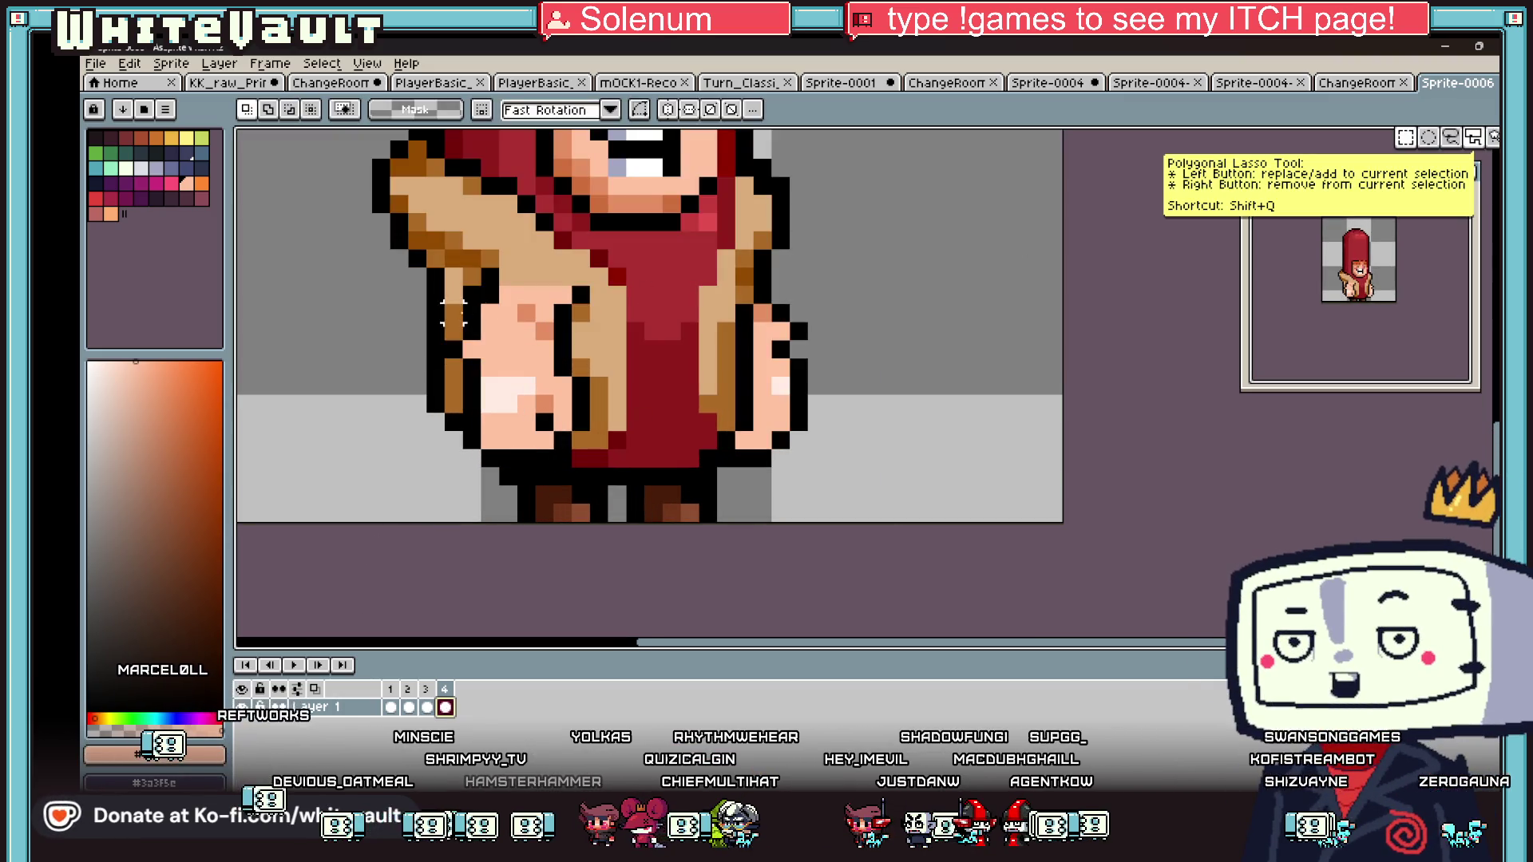
{"action": "left_click", "coordinate": [452, 305]}
{"action": "left_click", "coordinate": [564, 305]}
{"action": "left_click", "coordinate": [564, 375]}
{"action": "mouse_move", "coordinate": [576, 416]}
{"action": "left_mouse_down"}
{"action": "mouse_move", "coordinate": [591, 431]}
{"action": "mouse_move", "coordinate": [495, 459]}
{"action": "mouse_move", "coordinate": [455, 439]}
{"action": "left_mouse_up"}
{"action": "left_click", "coordinate": [852, 422]}
{"action": "key", "text": "ctrl+z"}
{"action": "key", "text": "ctrl+z"}
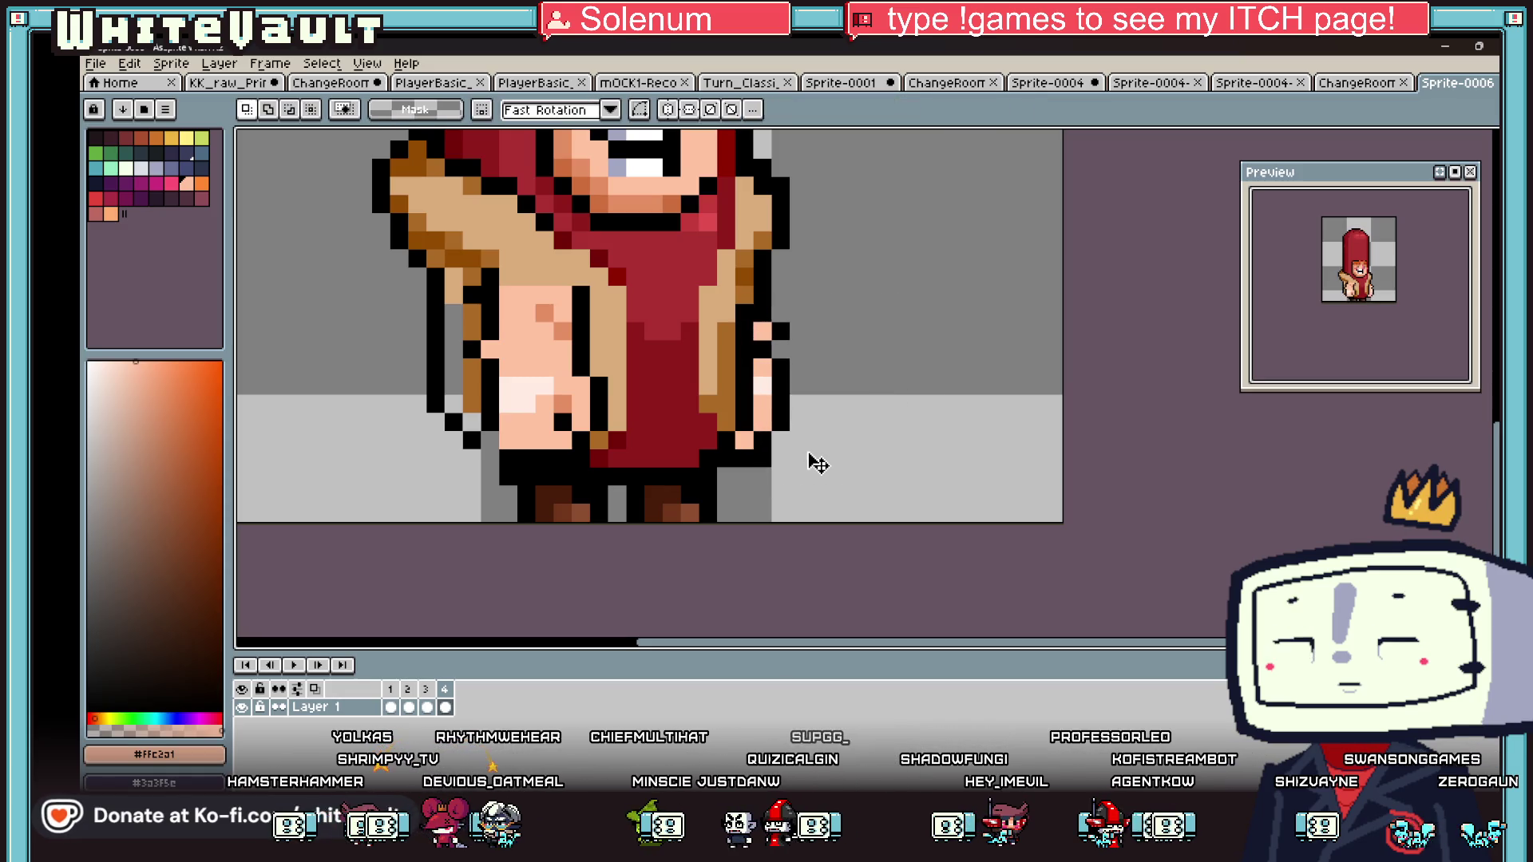
- Redo the earlier hand edits, zoom out, and return to frame 2
{"action": "key", "text": "ctrl+y"}
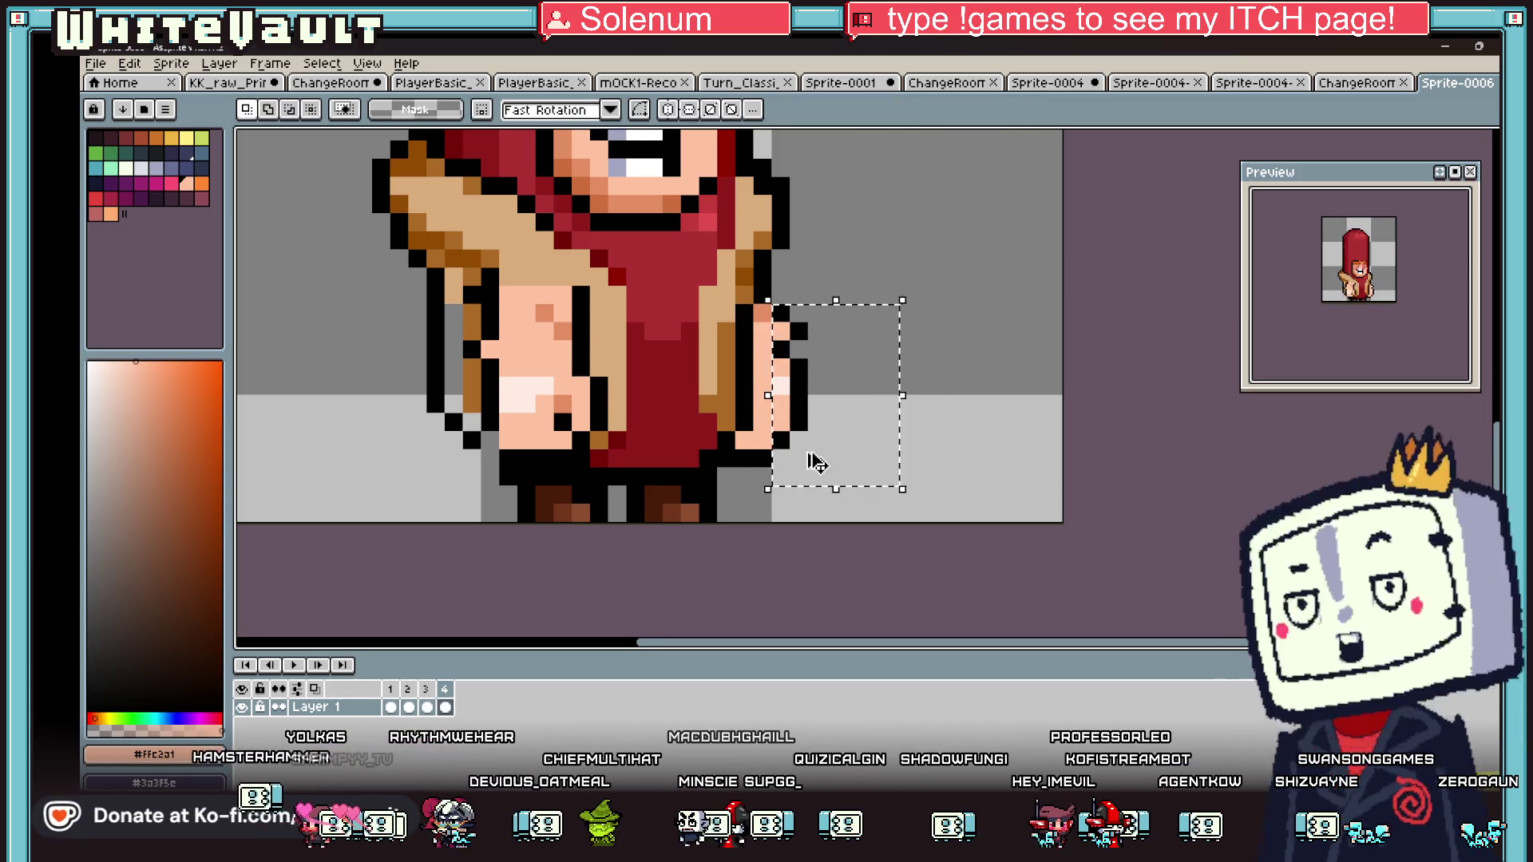
{"action": "key", "text": "ctrl+y"}
{"action": "key", "text": "ctrl+y"}
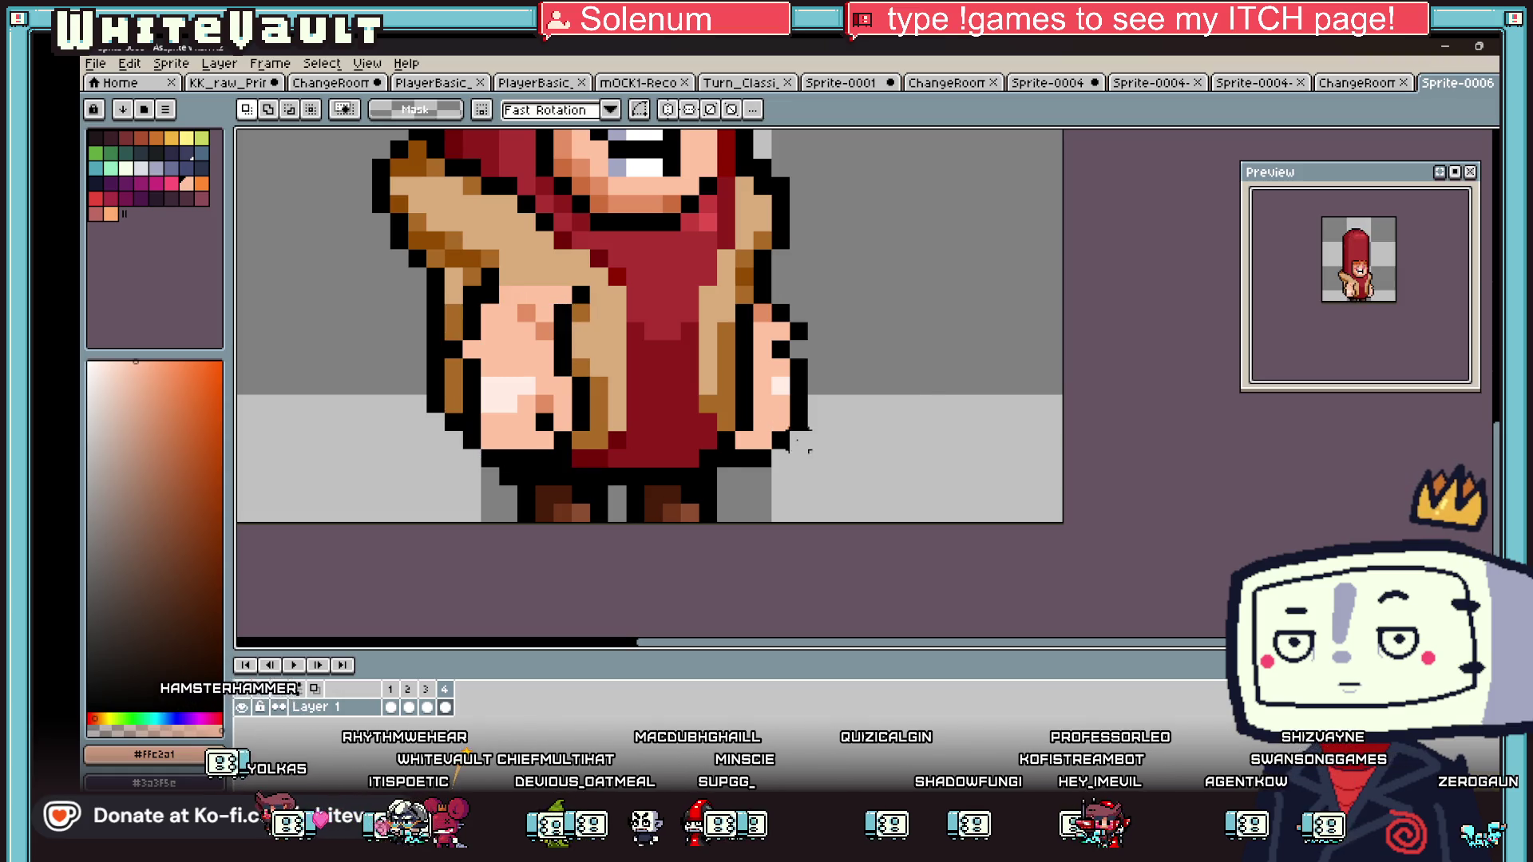
{"action": "scroll", "coordinate": [1343, 286], "scroll_direction": "down", "scroll_amount": 2}
{"action": "scroll", "coordinate": [675, 325], "scroll_direction": "down", "scroll_amount": 3}
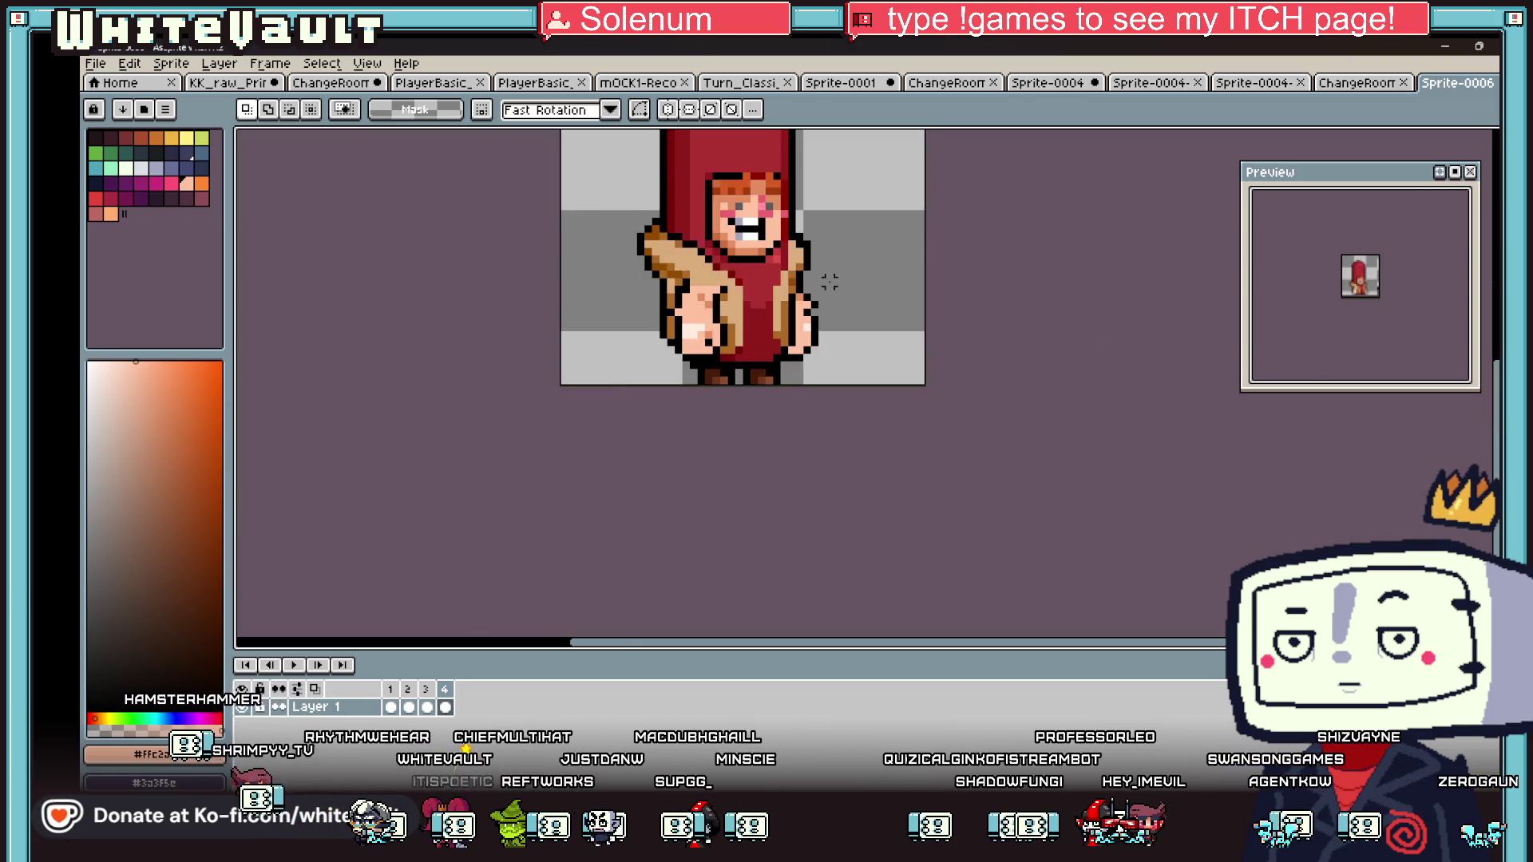
{"action": "left_click", "coordinate": [411, 707]}
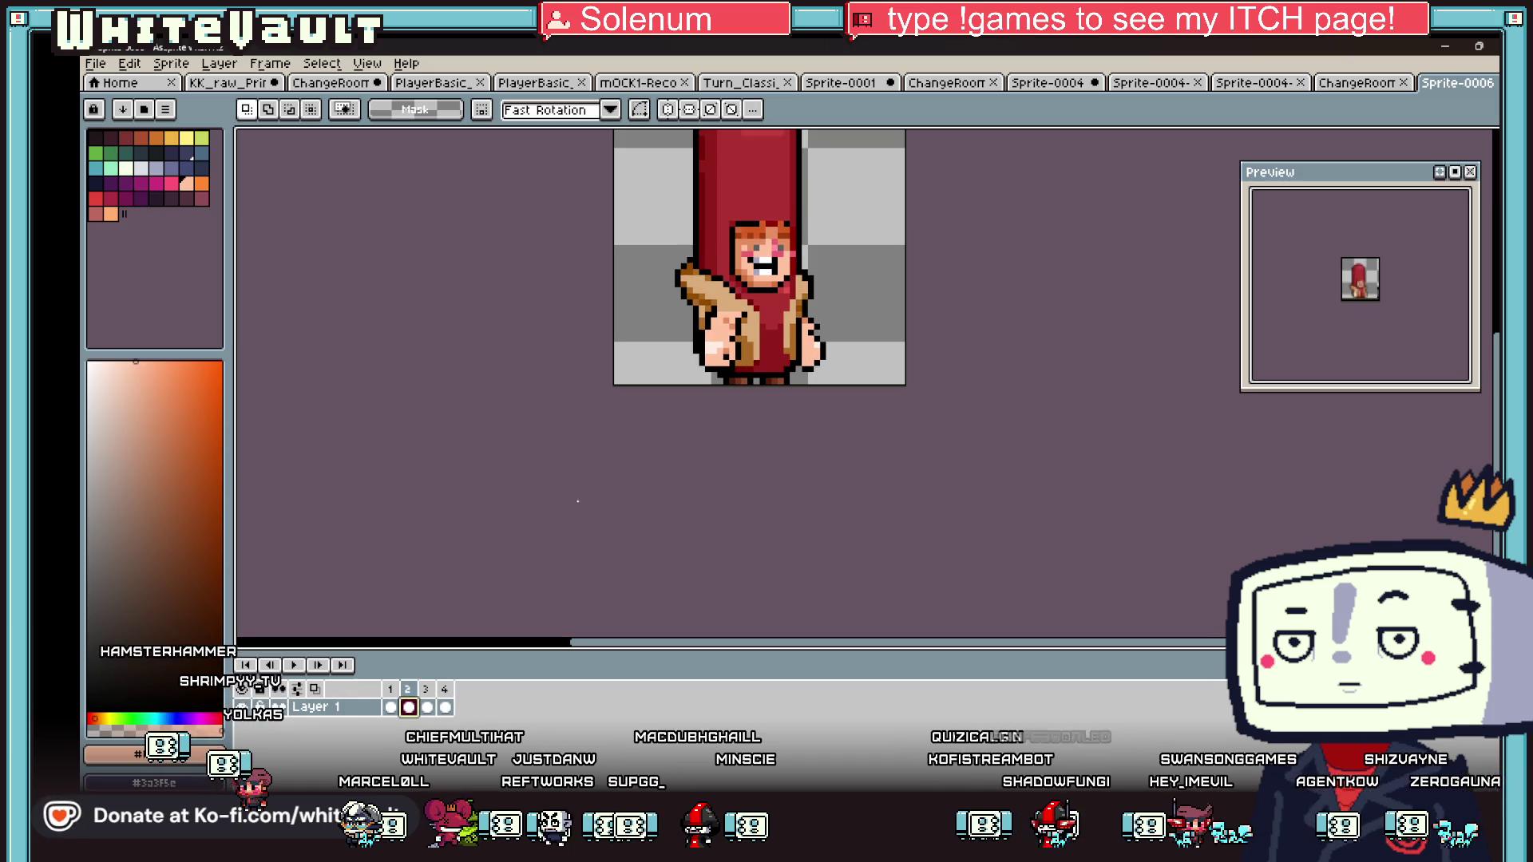
- Widen the mouth with black pixels and repaint the grey face pixels in skin tone
{"action": "scroll", "coordinate": [776, 227], "scroll_direction": "up", "scroll_amount": 2}
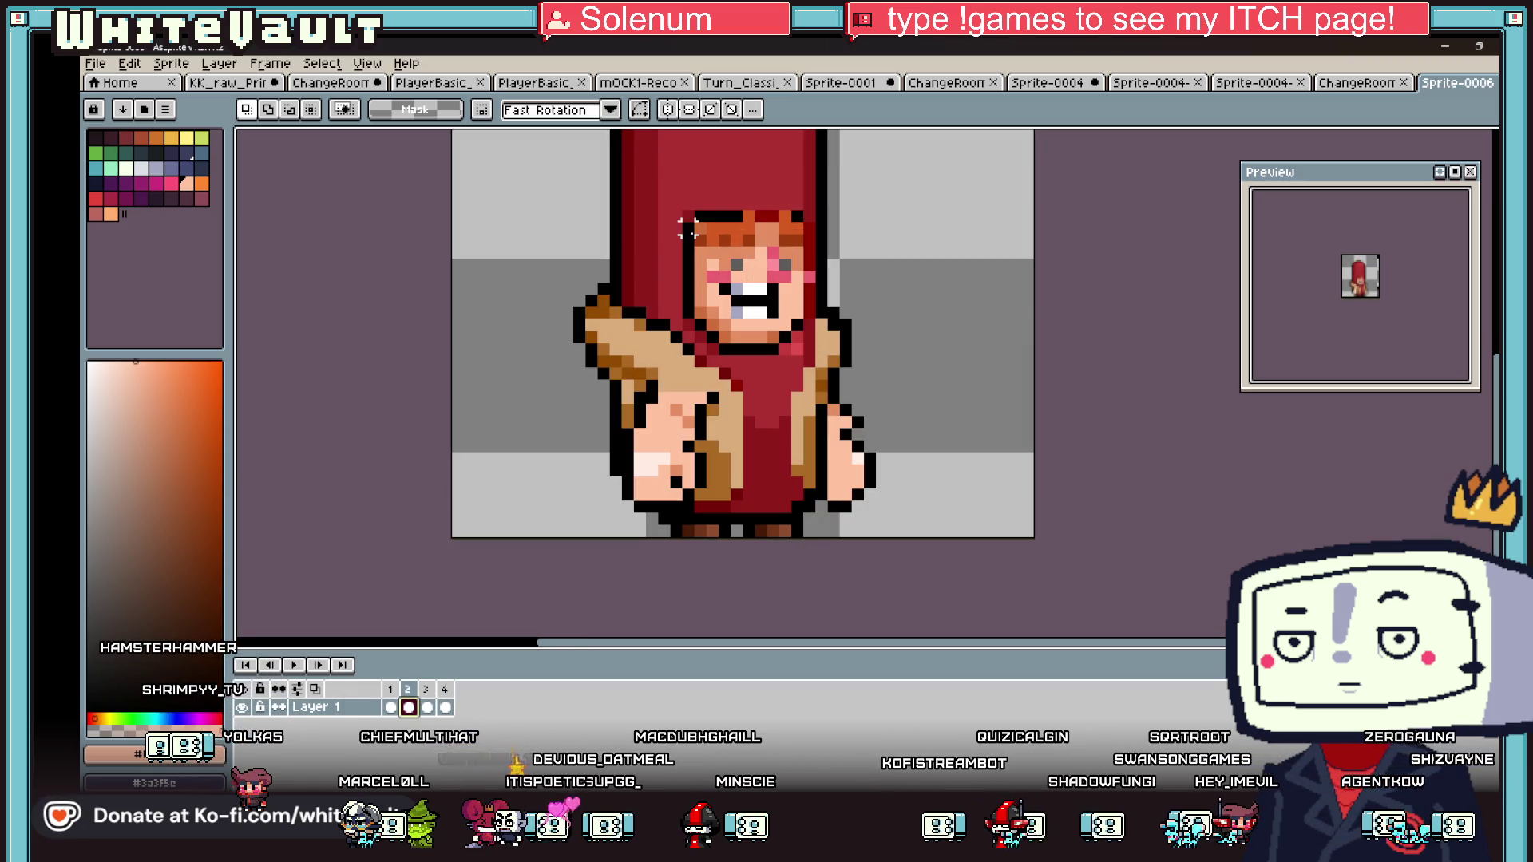
{"action": "mouse_move", "coordinate": [699, 238]}
{"action": "left_mouse_down"}
{"action": "mouse_move", "coordinate": [793, 289]}
{"action": "mouse_move", "coordinate": [811, 280]}
{"action": "mouse_move", "coordinate": [798, 266]}
{"action": "left_mouse_up"}
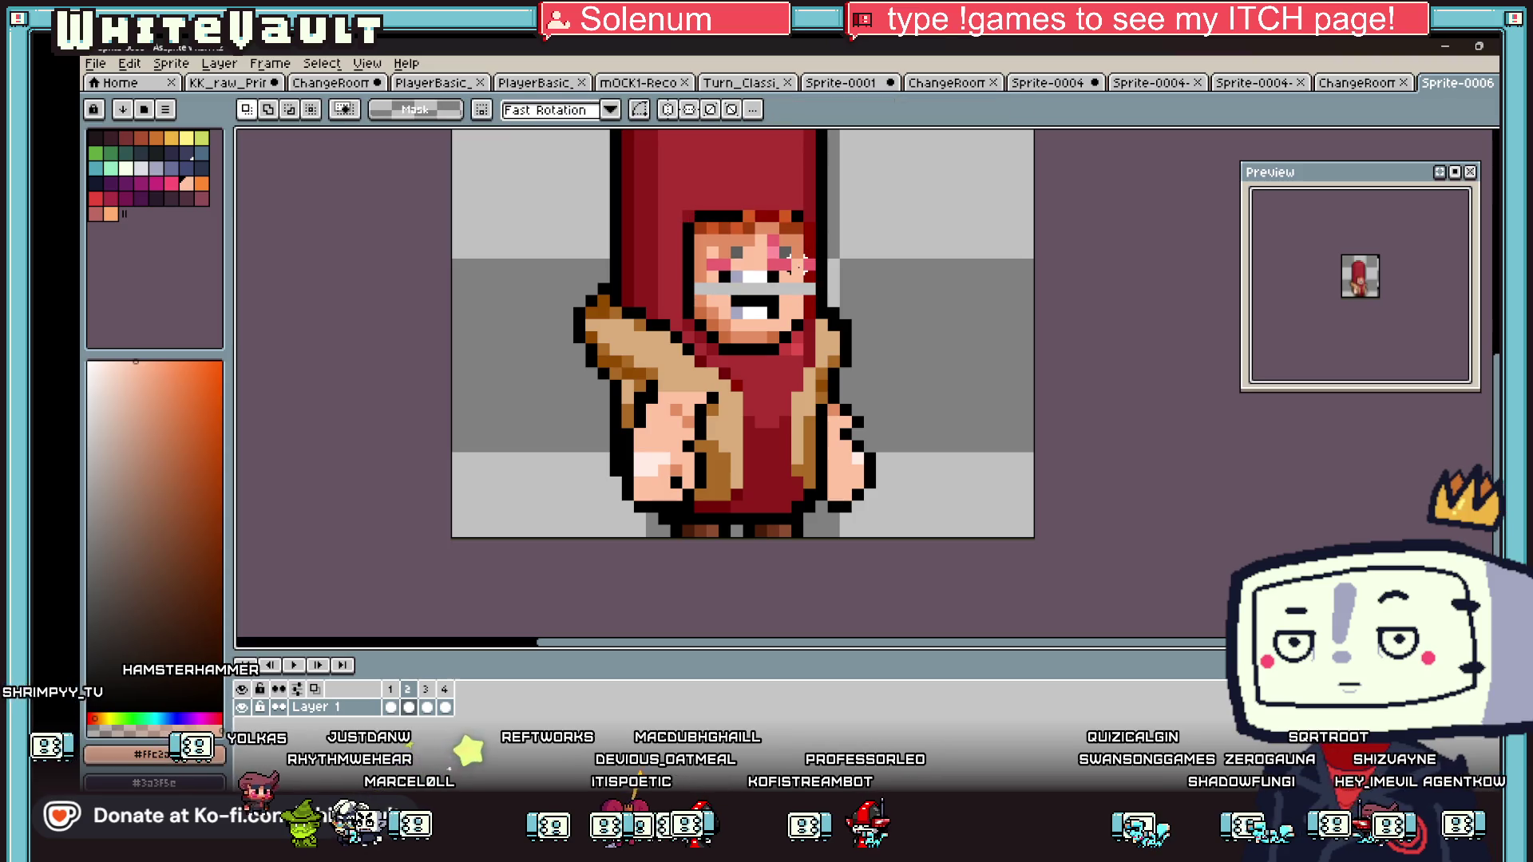
{"action": "scroll", "coordinate": [1305, 277], "scroll_direction": "up", "scroll_amount": 3}
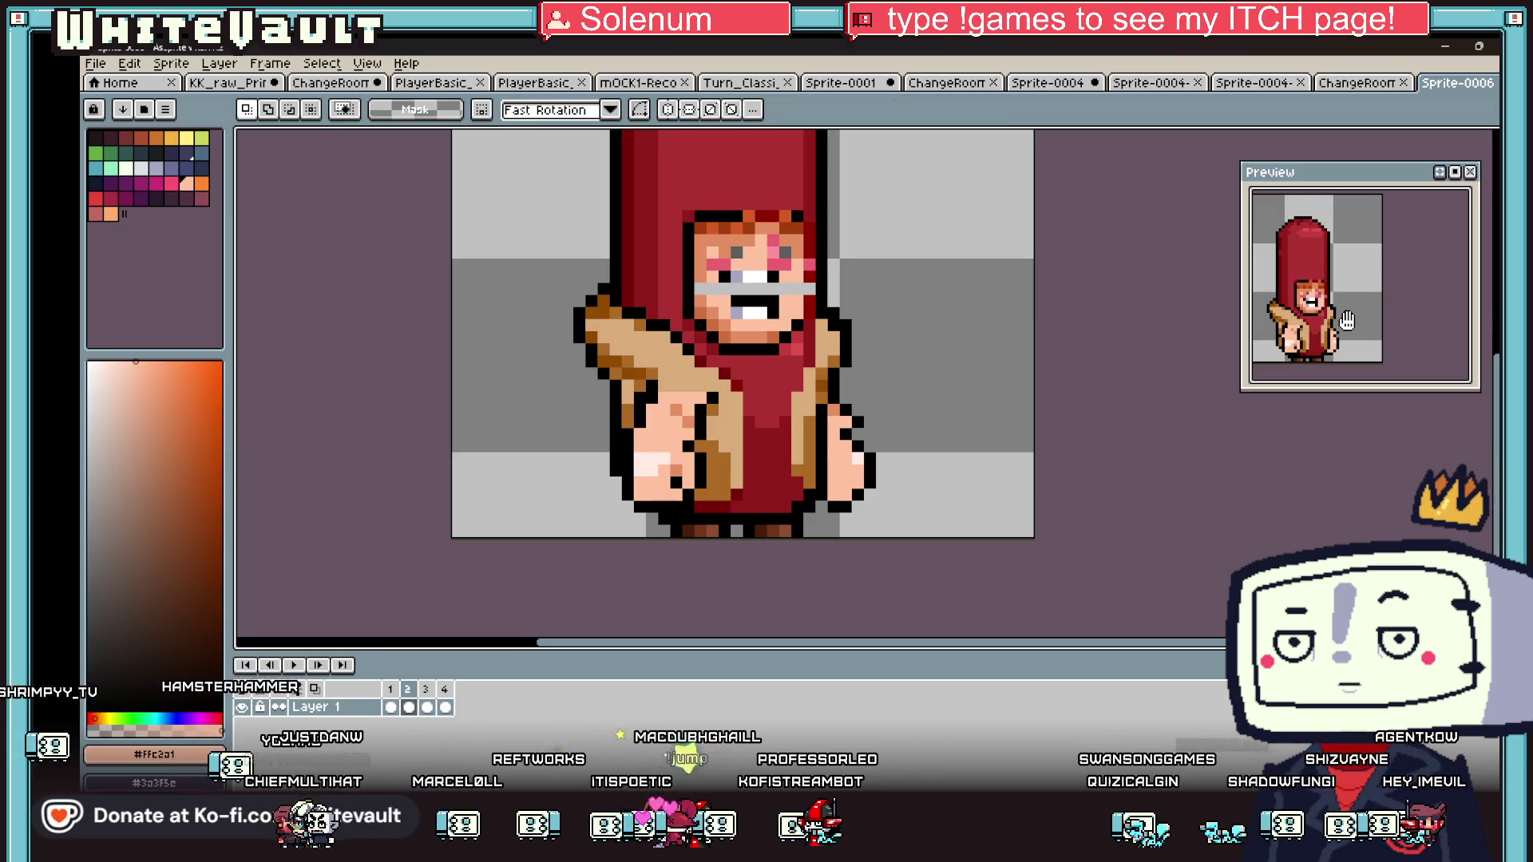
{"action": "scroll", "coordinate": [814, 284], "scroll_direction": "up", "scroll_amount": 1}
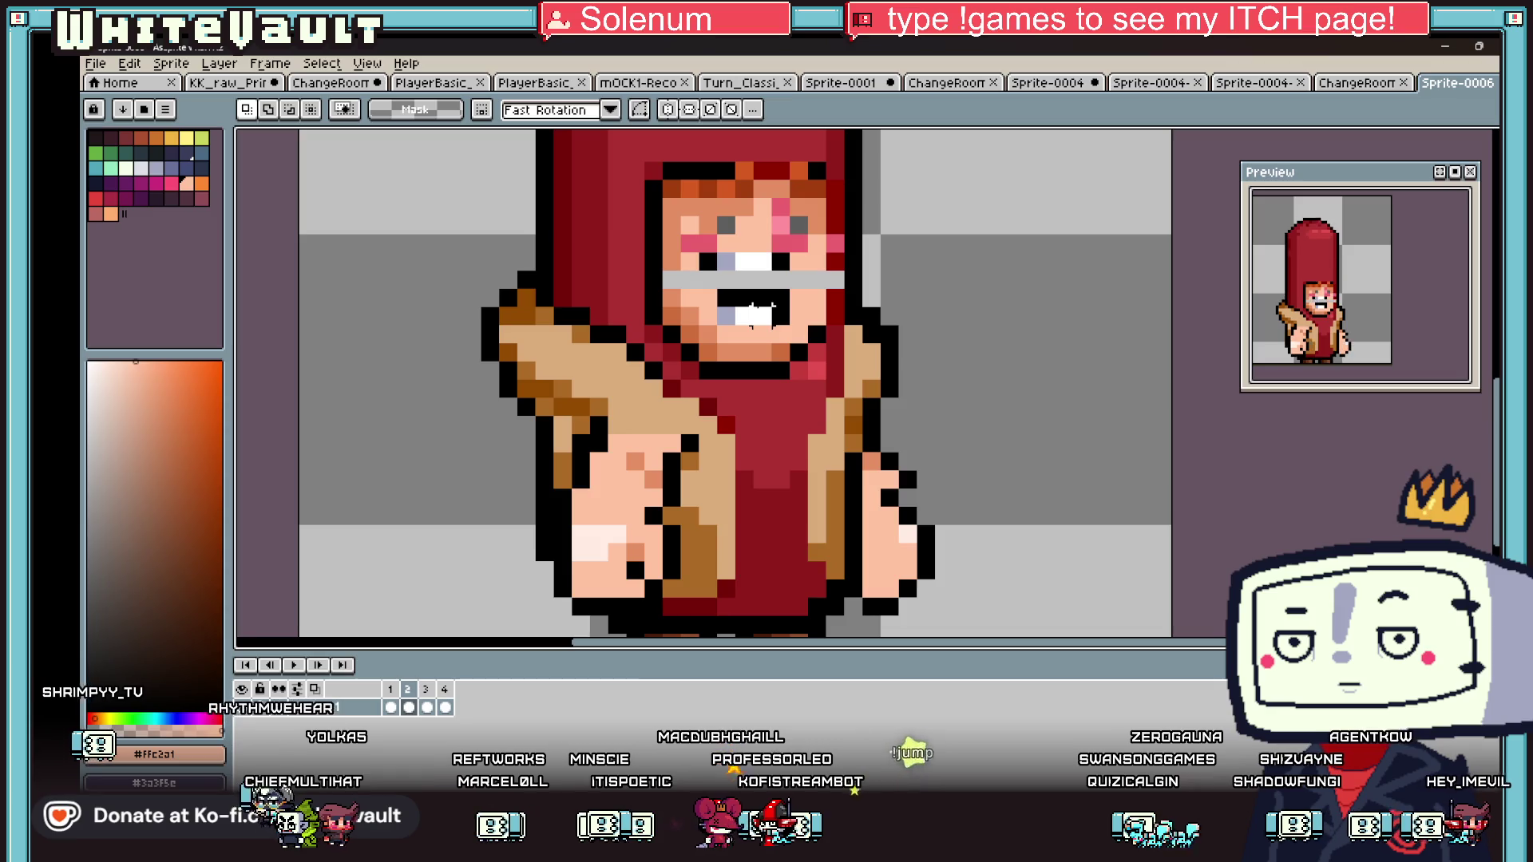
{"action": "left_click", "coordinate": [840, 276], "text": "alt"}
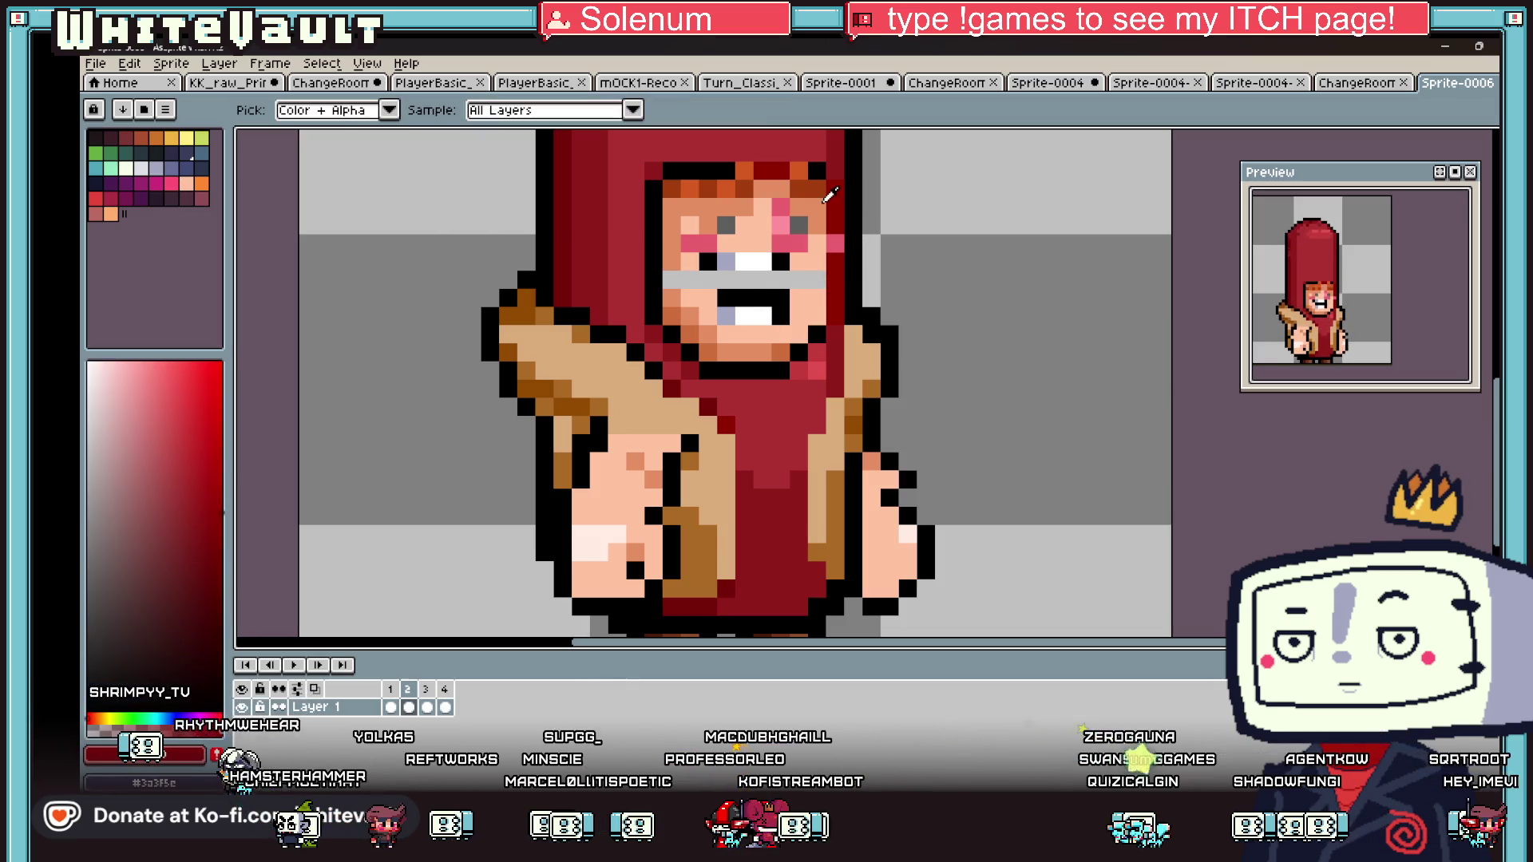
{"action": "left_click", "coordinate": [675, 288], "text": "alt"}
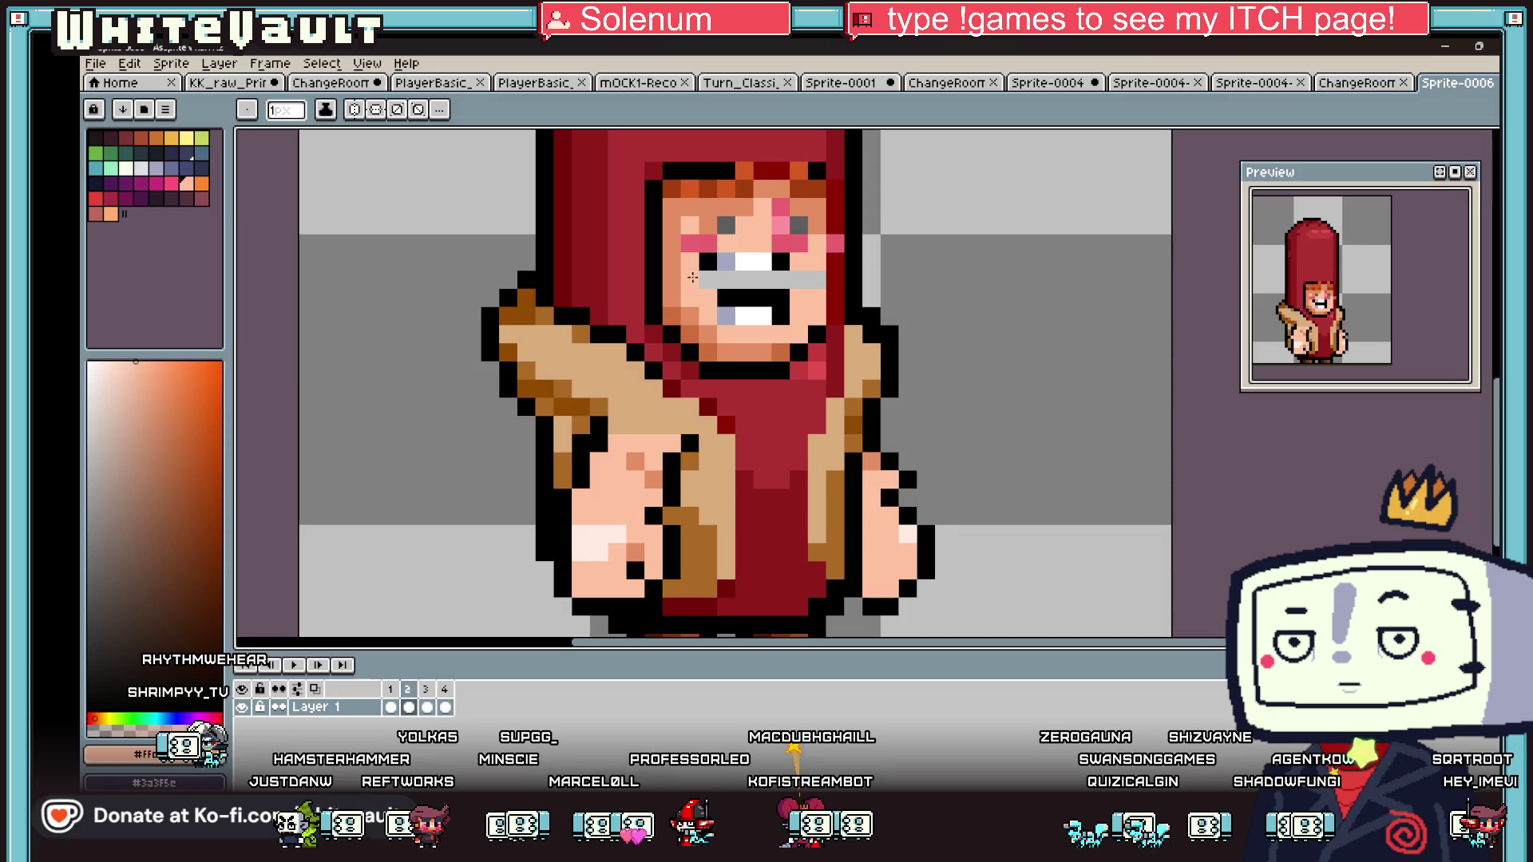
{"action": "left_click", "coordinate": [786, 260], "text": "alt"}
{"action": "left_click", "coordinate": [710, 262]}
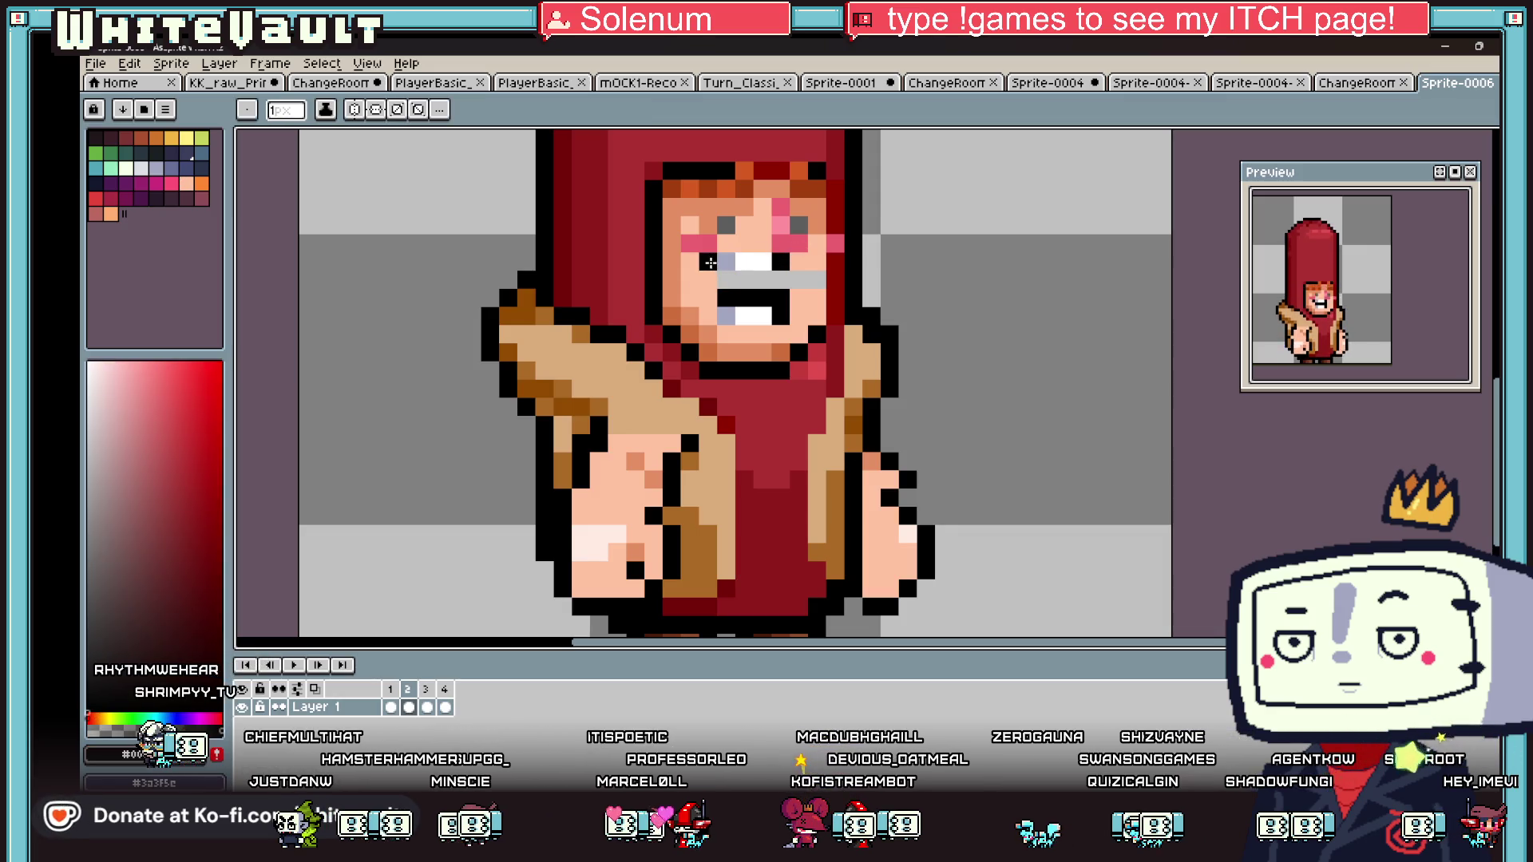
{"action": "left_click_drag", "start_coordinate": [730, 282], "coordinate": [819, 281]}
{"action": "left_click", "coordinate": [811, 303], "text": "alt"}
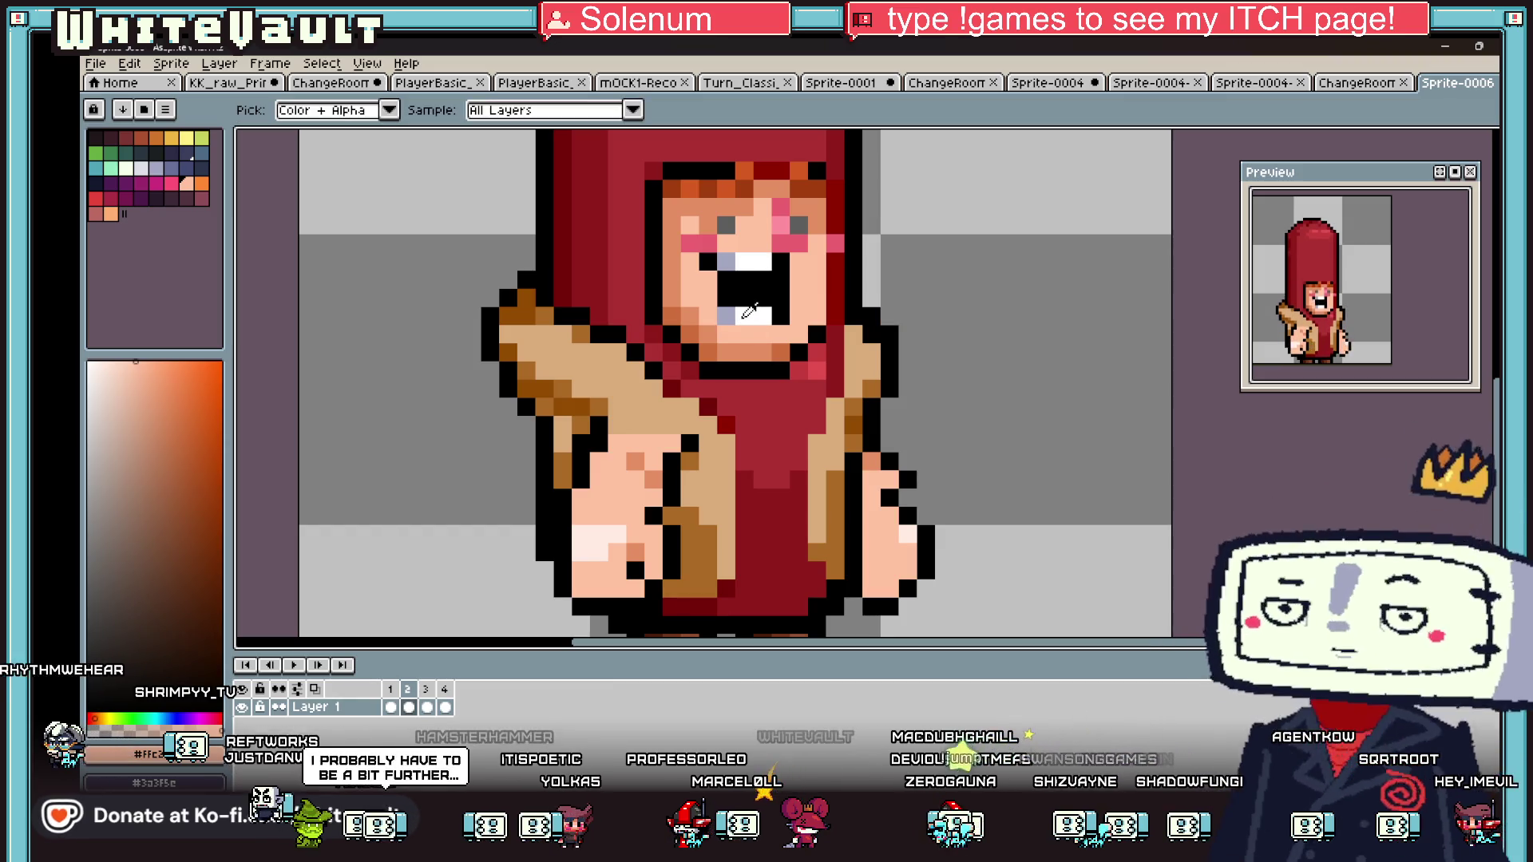
- Magic Wand the teeth and move them down one pixel
{"action": "left_click", "coordinate": [1050, 245], "text": "alt"}
{"action": "left_click", "coordinate": [1489, 144]}
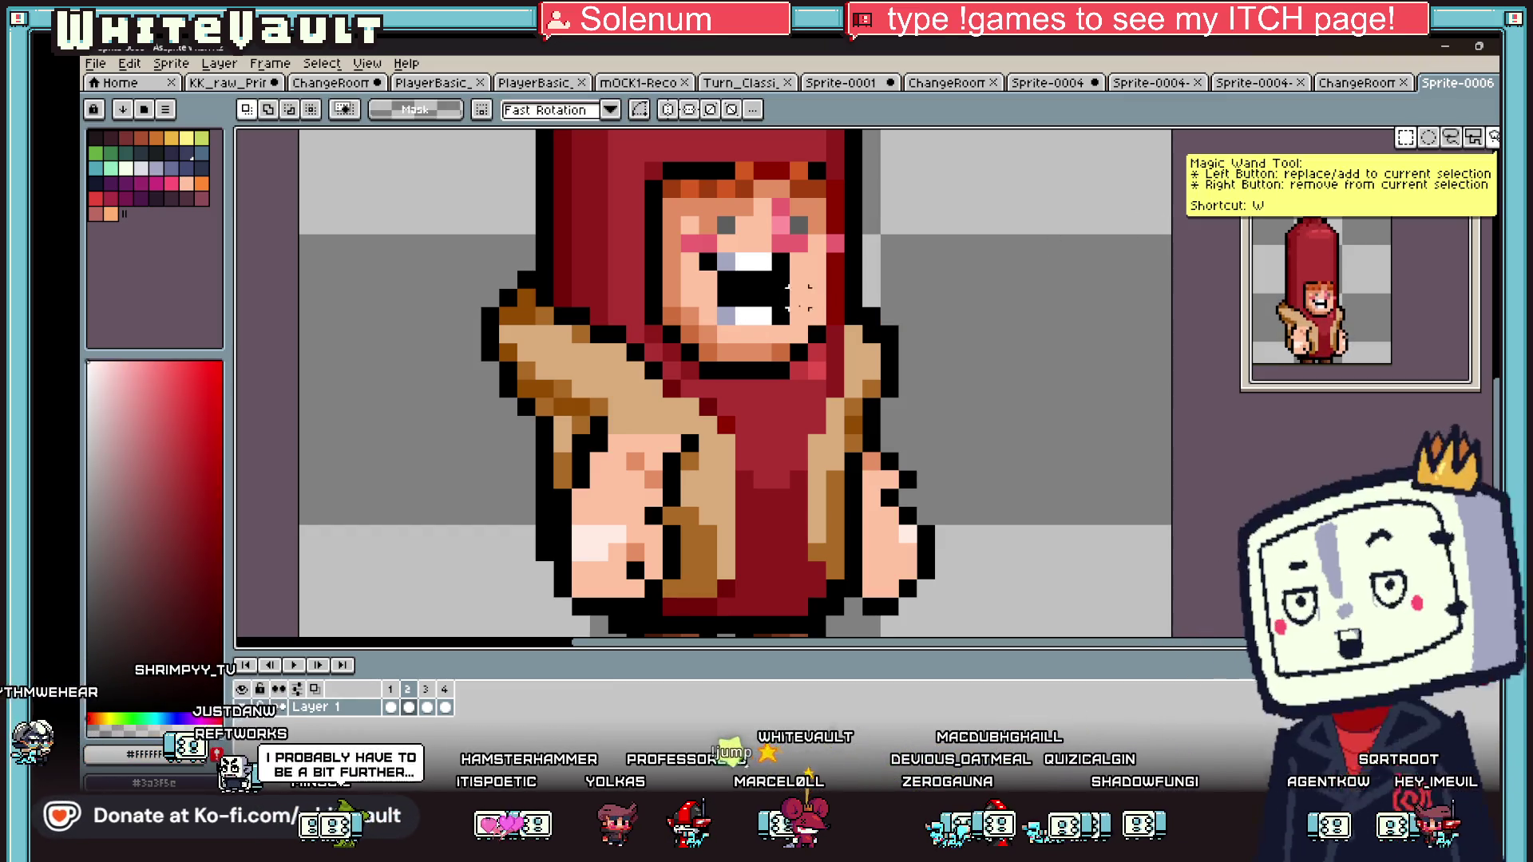
{"action": "left_click_drag", "start_coordinate": [713, 286], "coordinate": [783, 329]}
{"action": "key", "text": "Return"}
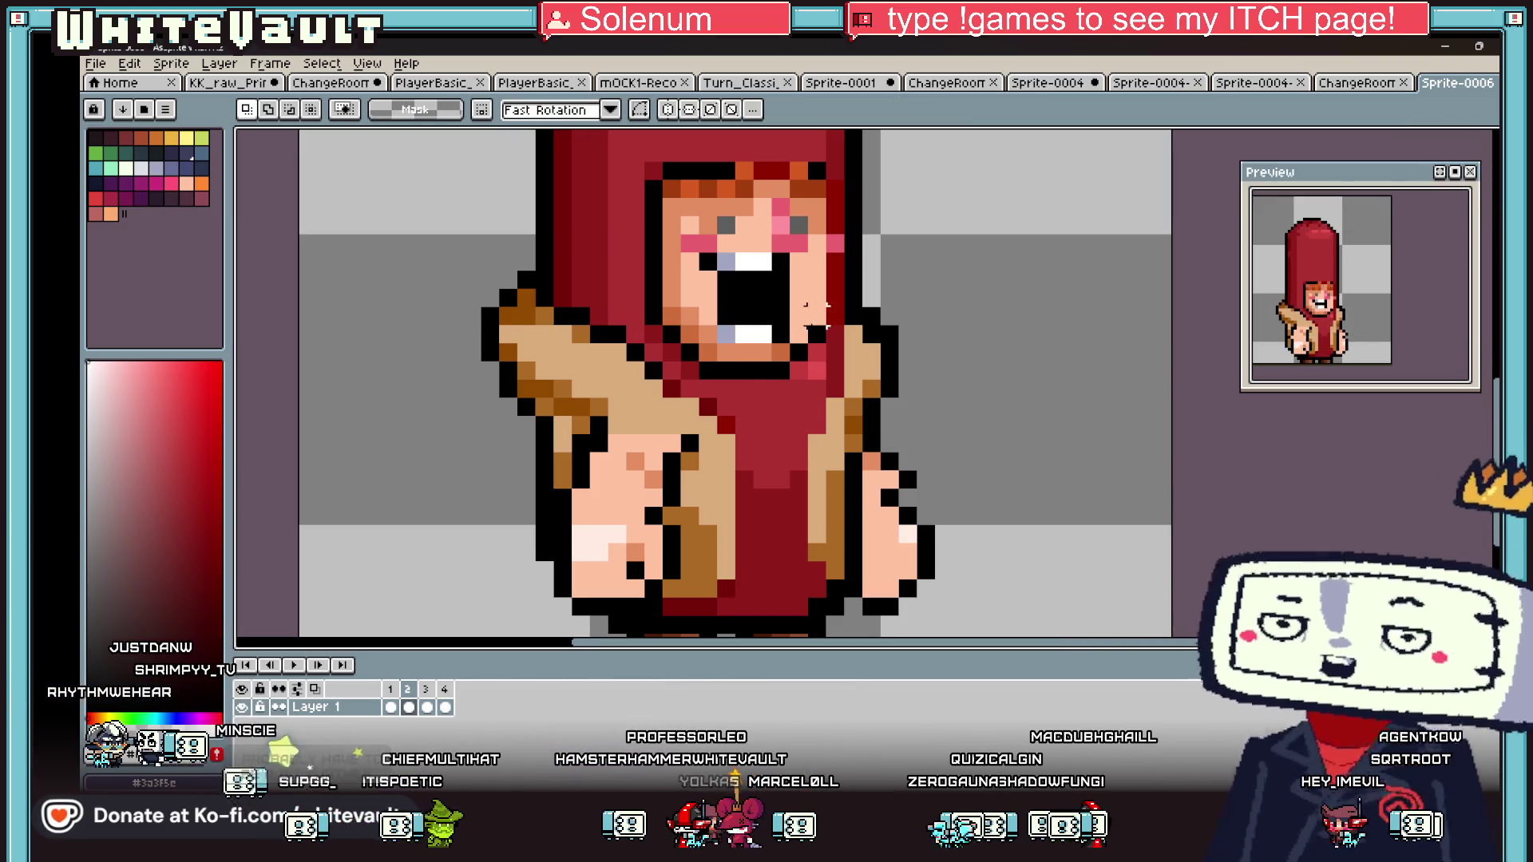
{"action": "scroll", "coordinate": [783, 329], "scroll_direction": "down", "scroll_amount": 3}
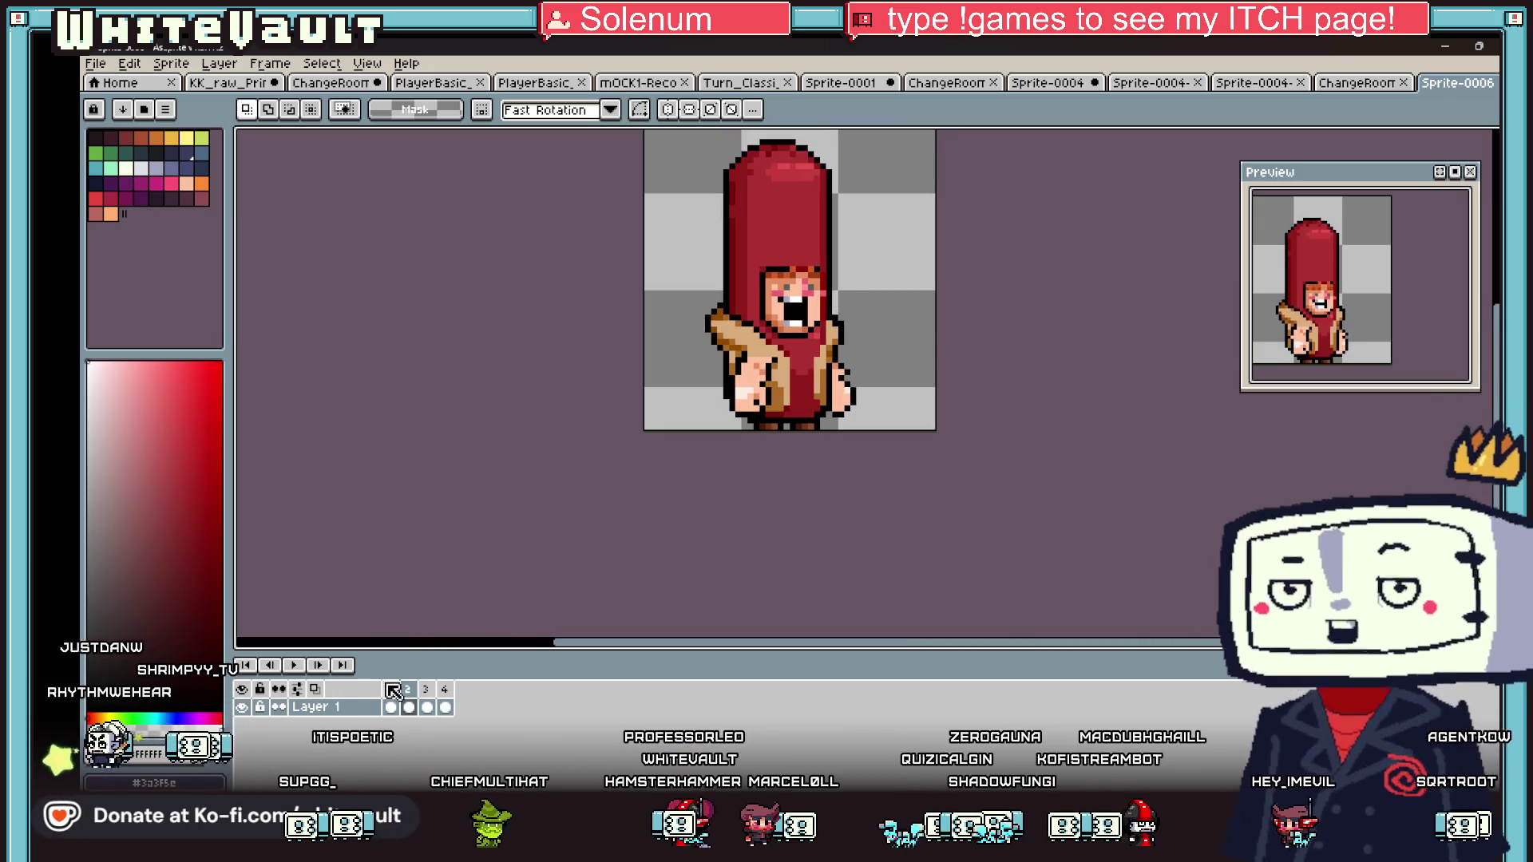
- On frame 4, select the face and hair and nudge them down one pixel
{"action": "left_click", "coordinate": [390, 709]}
{"action": "left_click", "coordinate": [409, 708]}
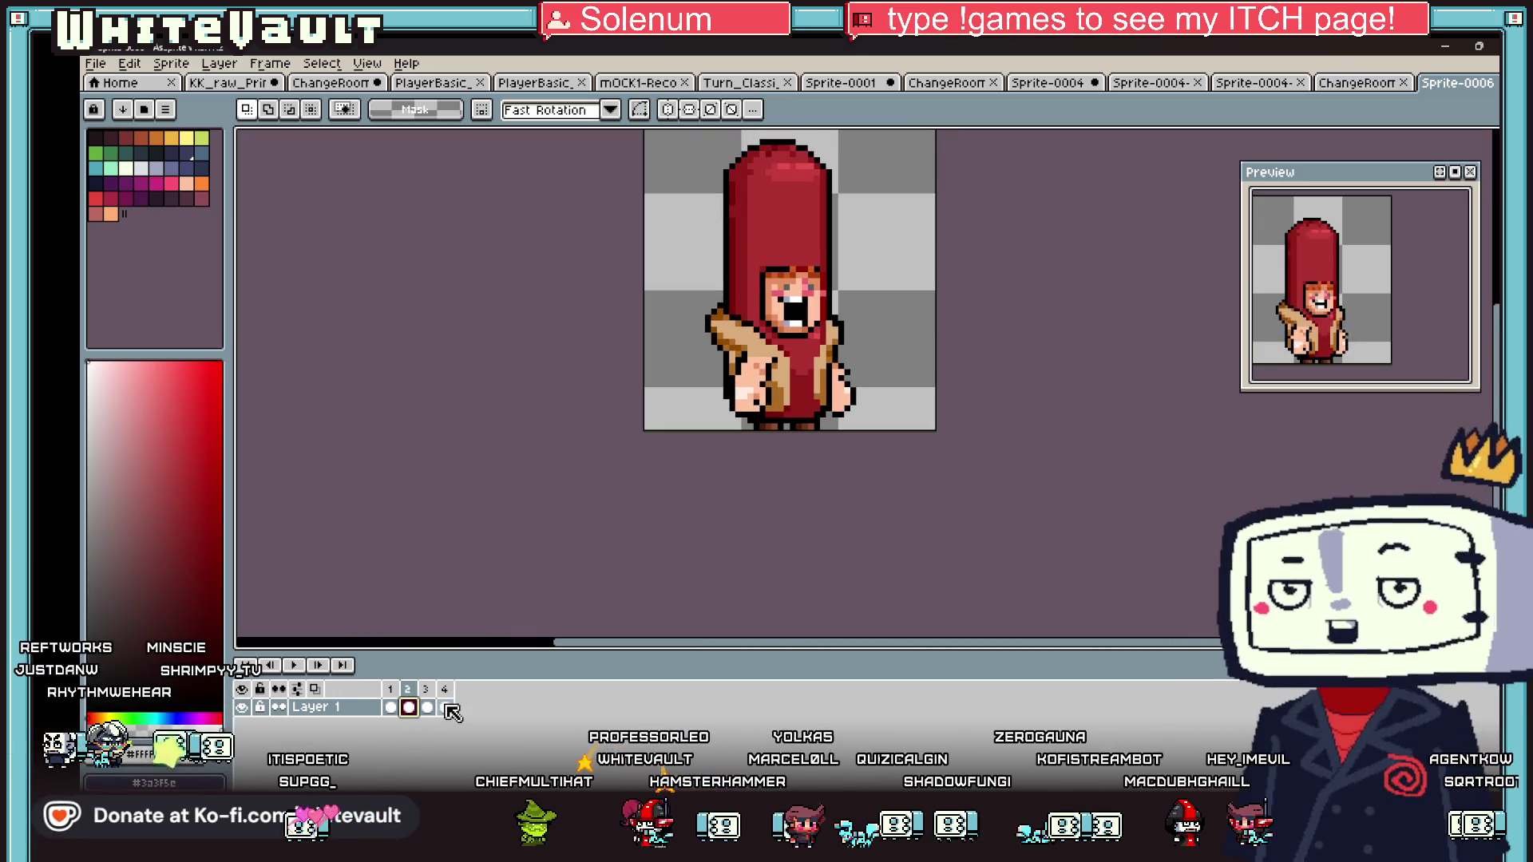
{"action": "left_click", "coordinate": [426, 709]}
{"action": "left_click", "coordinate": [445, 709]}
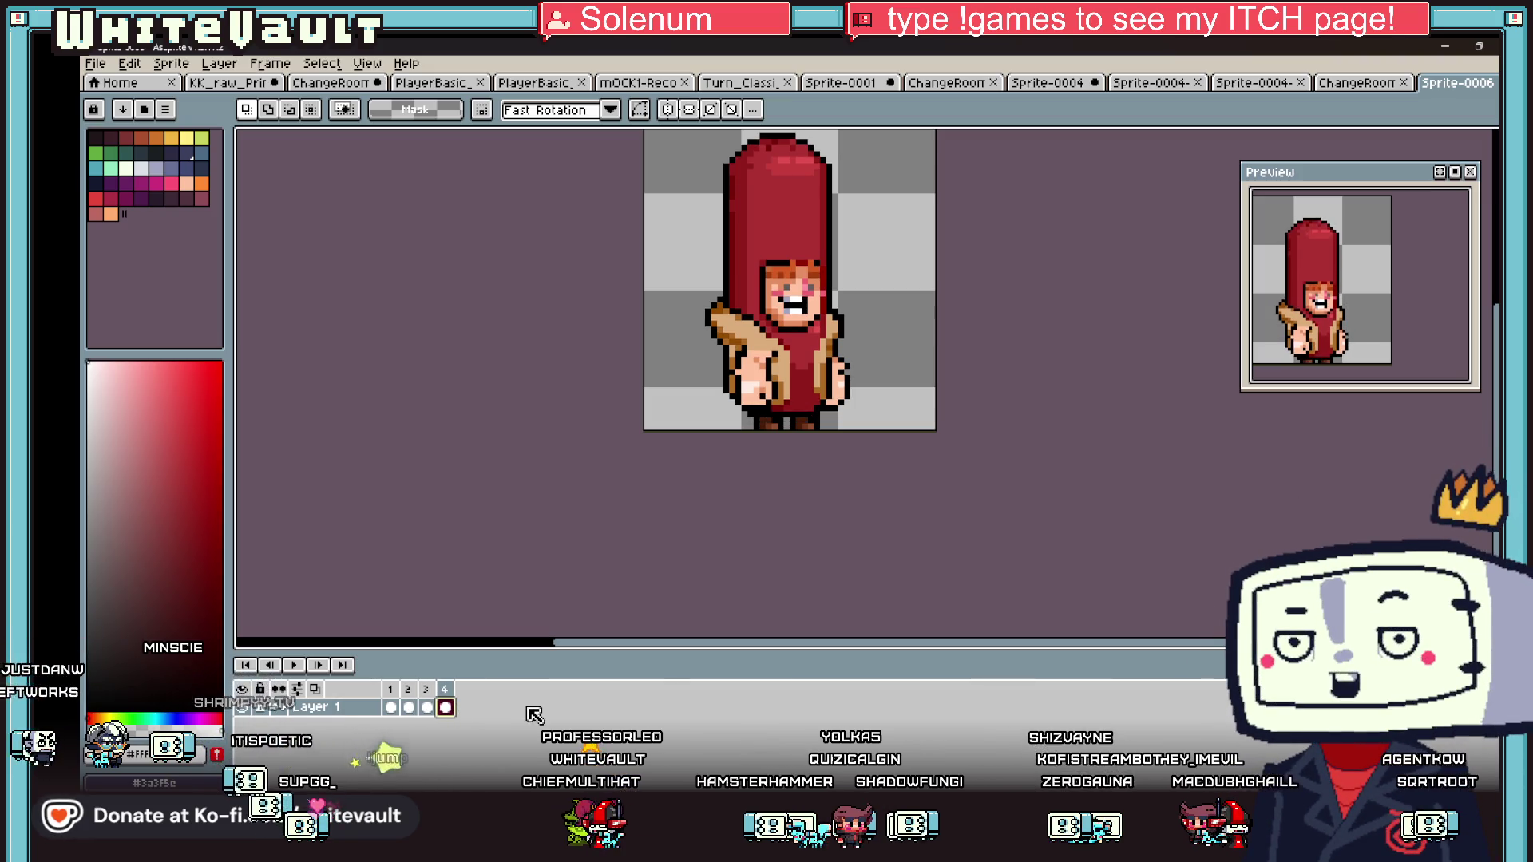
{"action": "scroll", "coordinate": [799, 347], "scroll_direction": "up", "scroll_amount": 1}
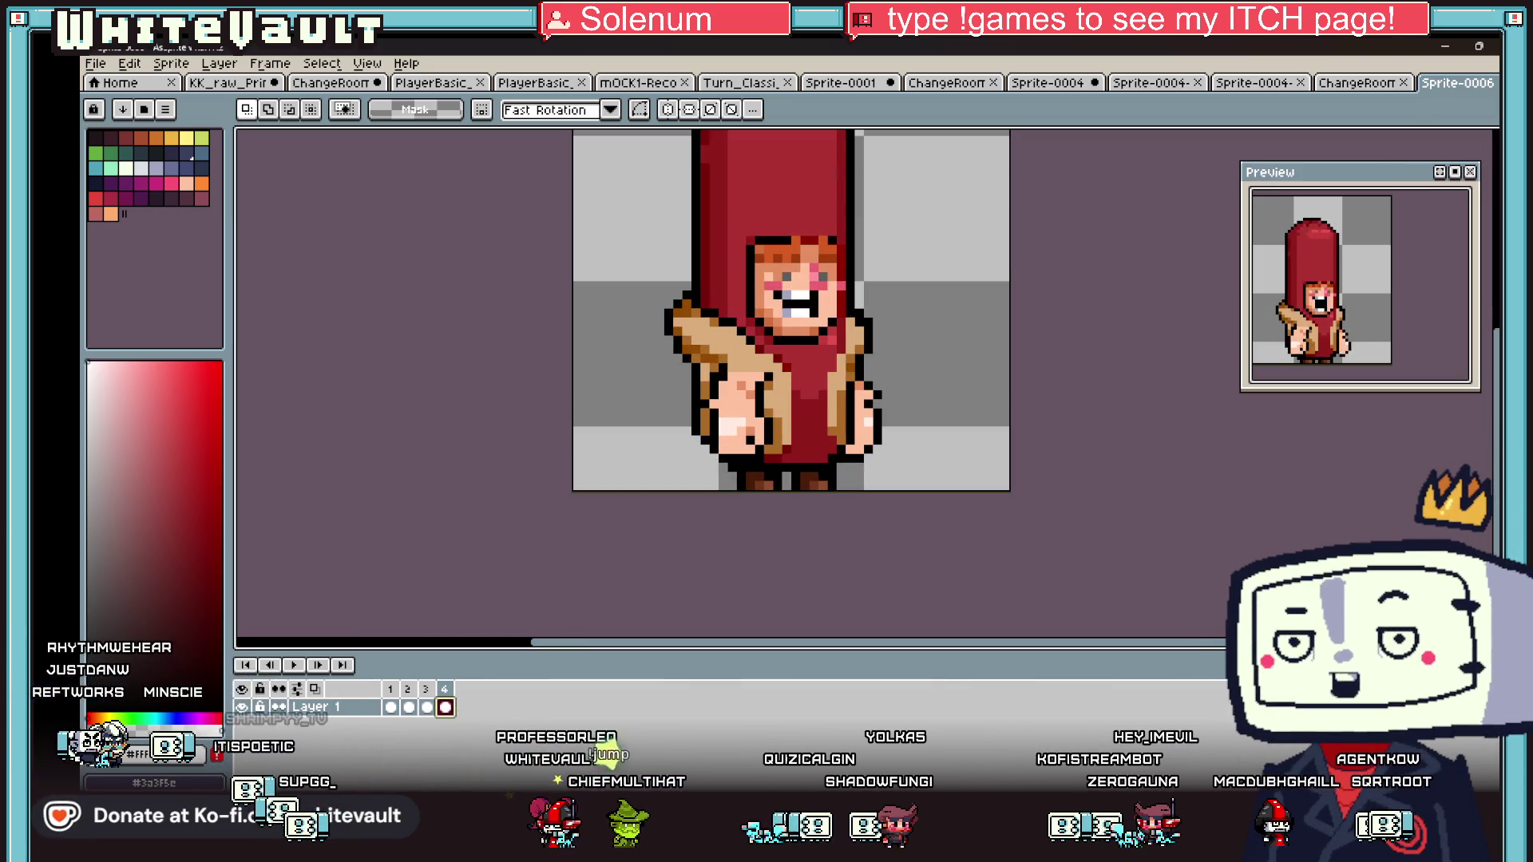
{"action": "scroll", "coordinate": [808, 243], "scroll_direction": "up", "scroll_amount": 1}
{"action": "mouse_move", "coordinate": [770, 205]}
{"action": "left_mouse_down"}
{"action": "mouse_move", "coordinate": [797, 270]}
{"action": "mouse_move", "coordinate": [848, 211]}
{"action": "left_mouse_up"}
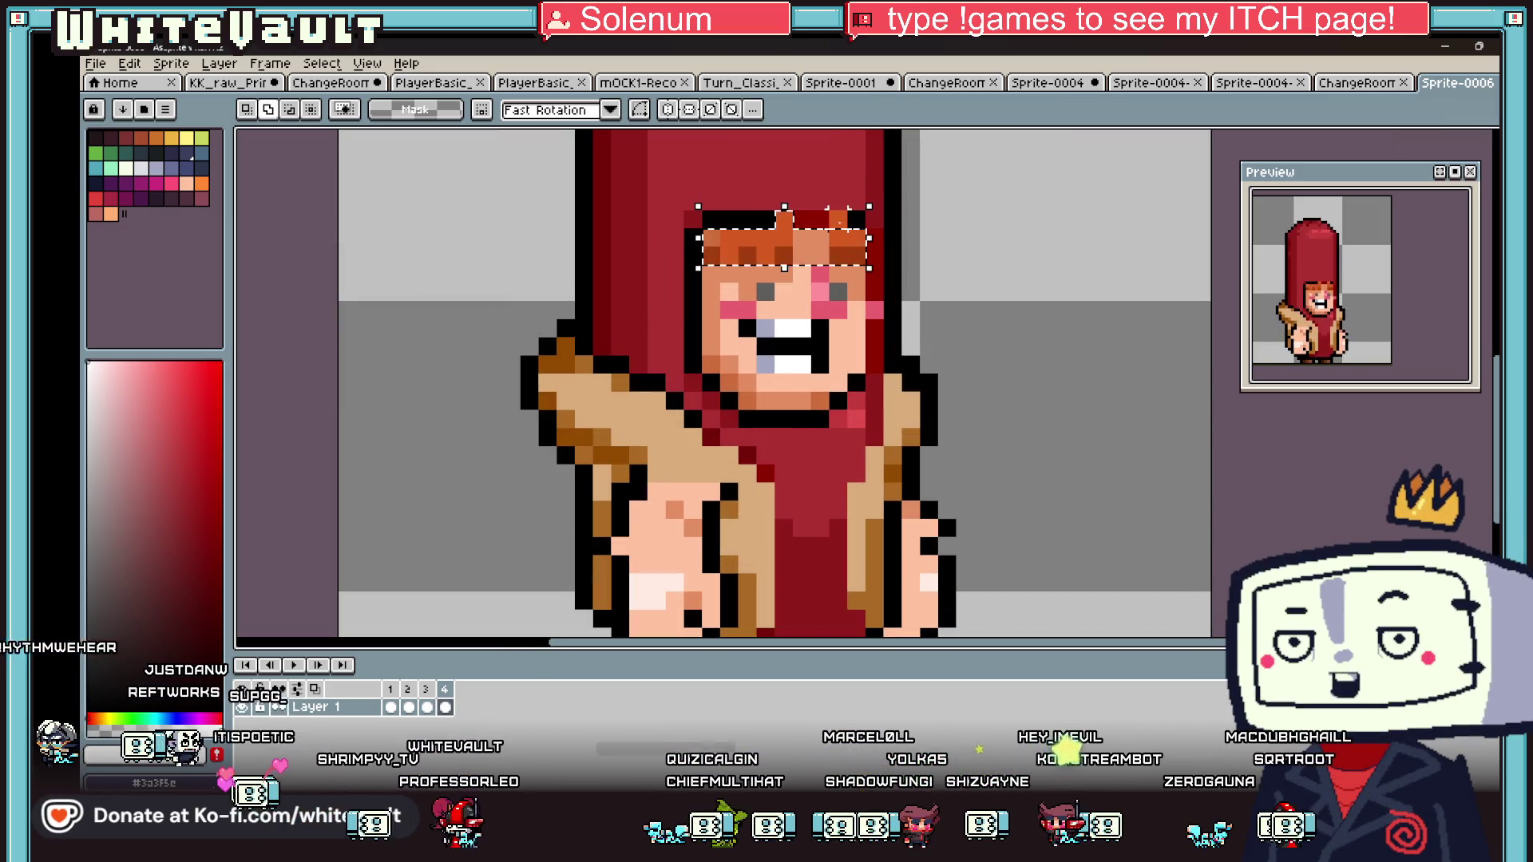
{"action": "left_click_drag", "start_coordinate": [869, 268], "coordinate": [869, 341]}
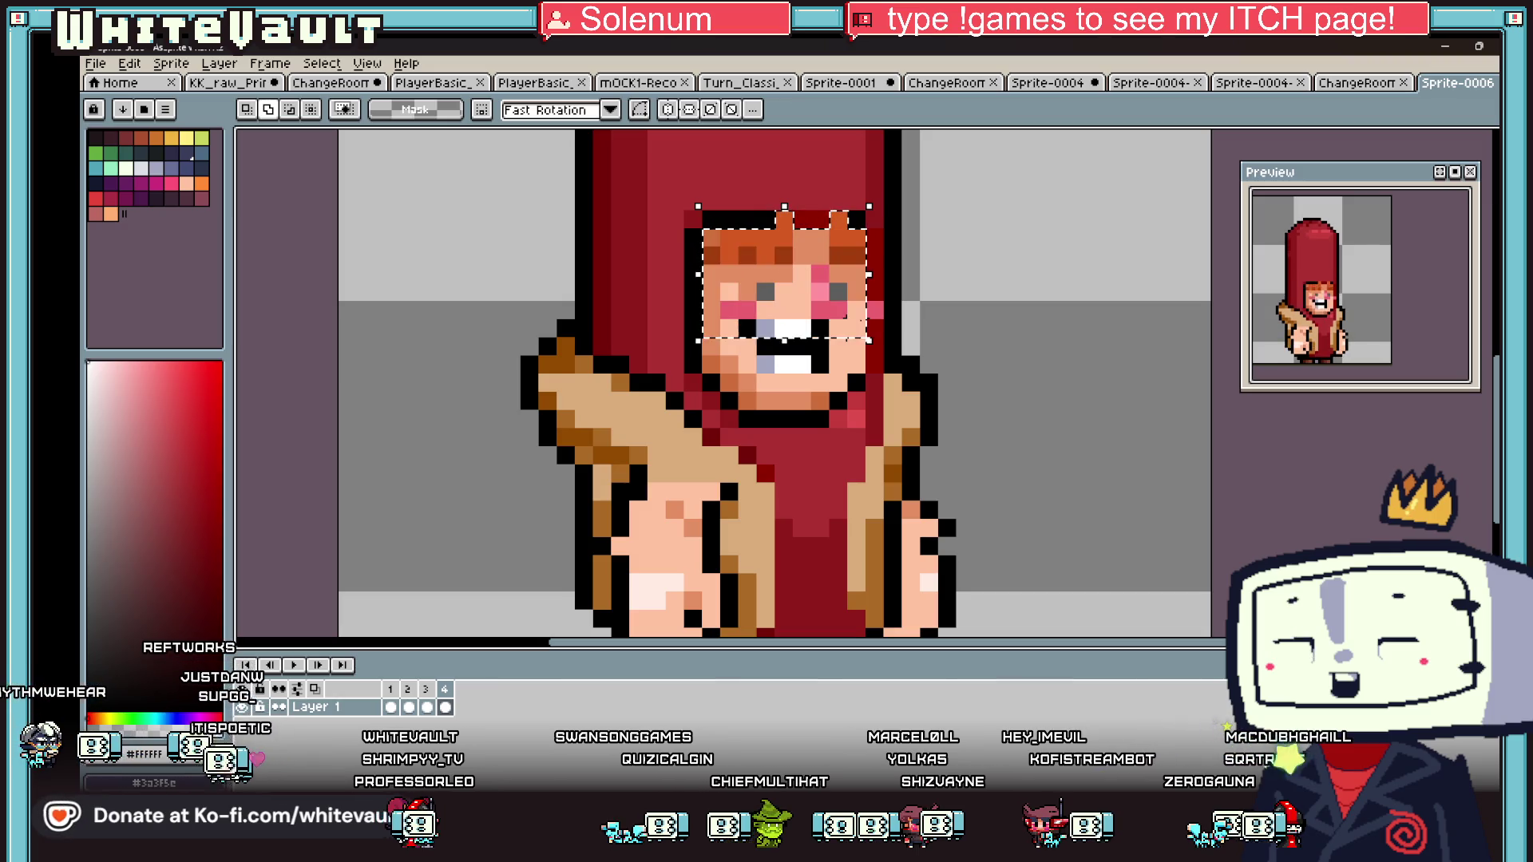
{"action": "key", "text": "Down"}
{"action": "key", "text": "ctrl+d"}
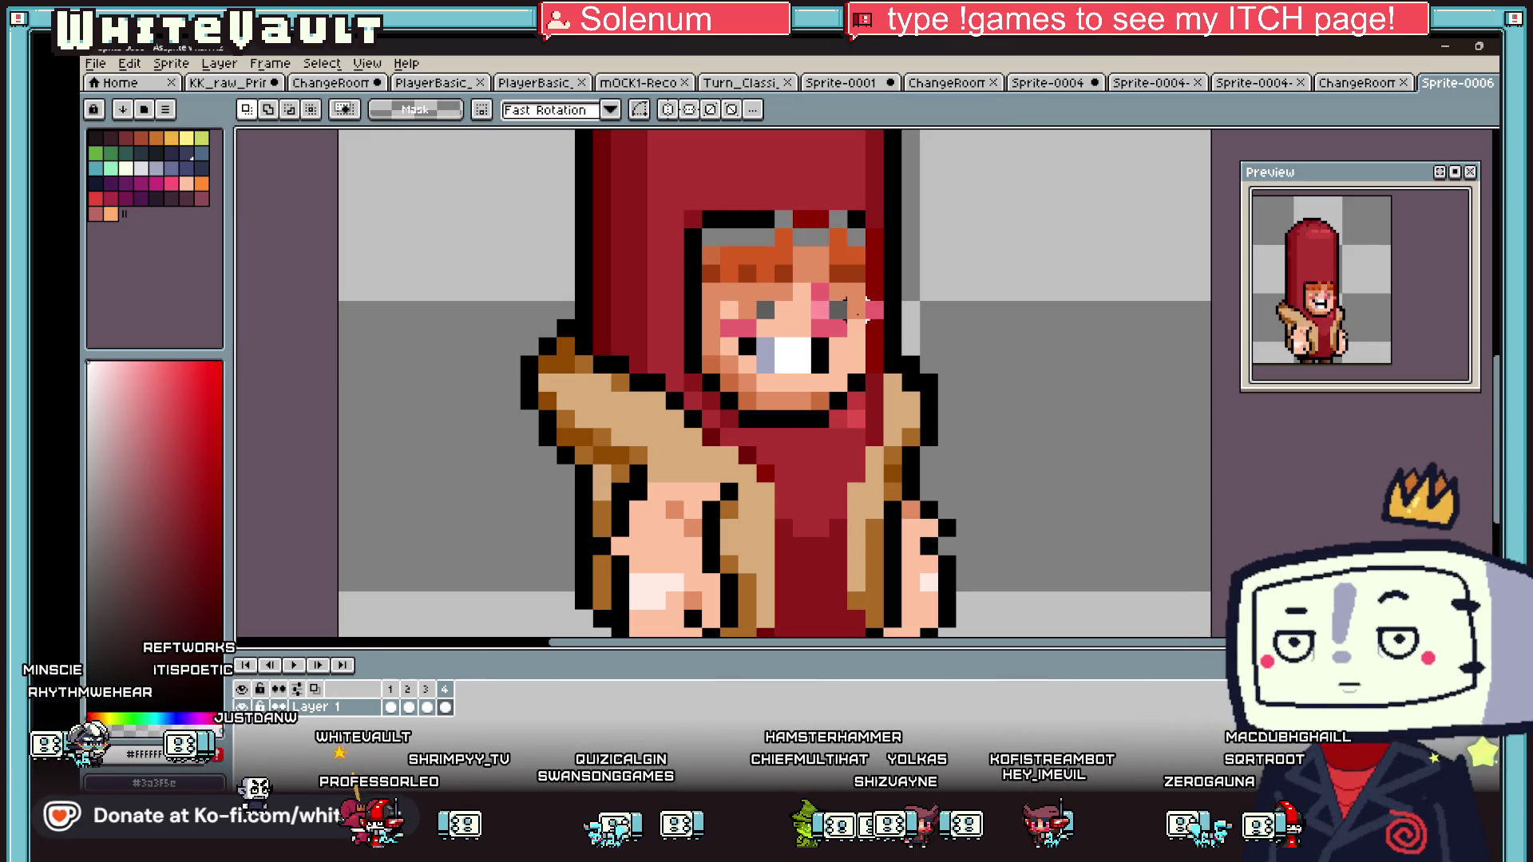
- Paint the stray grey pixels black, fill the hair row peach, and darken two hair pixels orange
{"action": "scroll", "coordinate": [839, 329], "scroll_direction": "up", "scroll_amount": 3}
{"action": "key", "text": "b"}
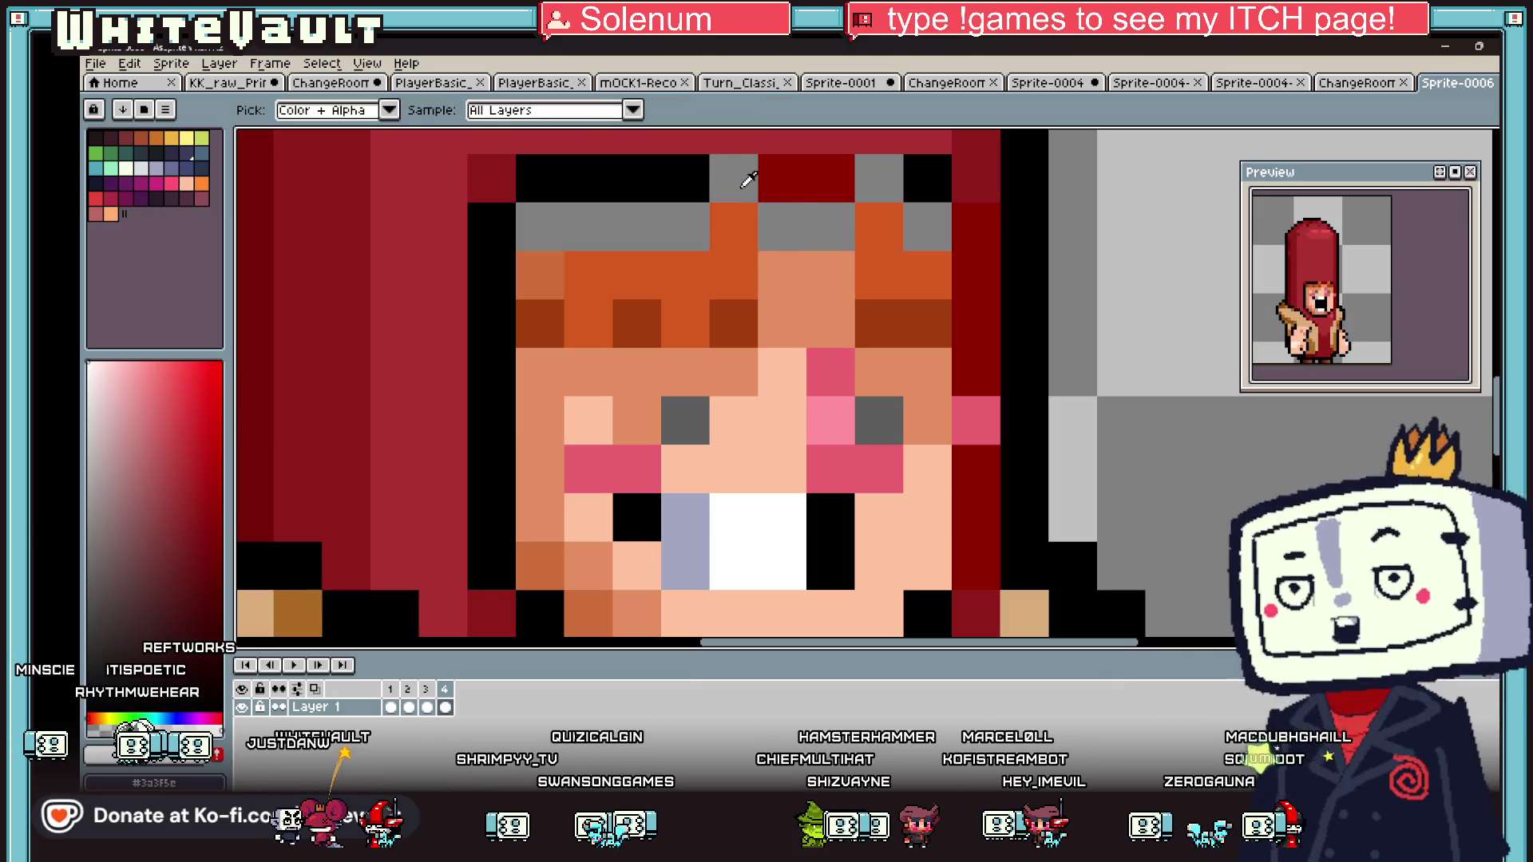
{"action": "left_click", "coordinate": [713, 179]}
{"action": "left_click", "coordinate": [886, 180]}
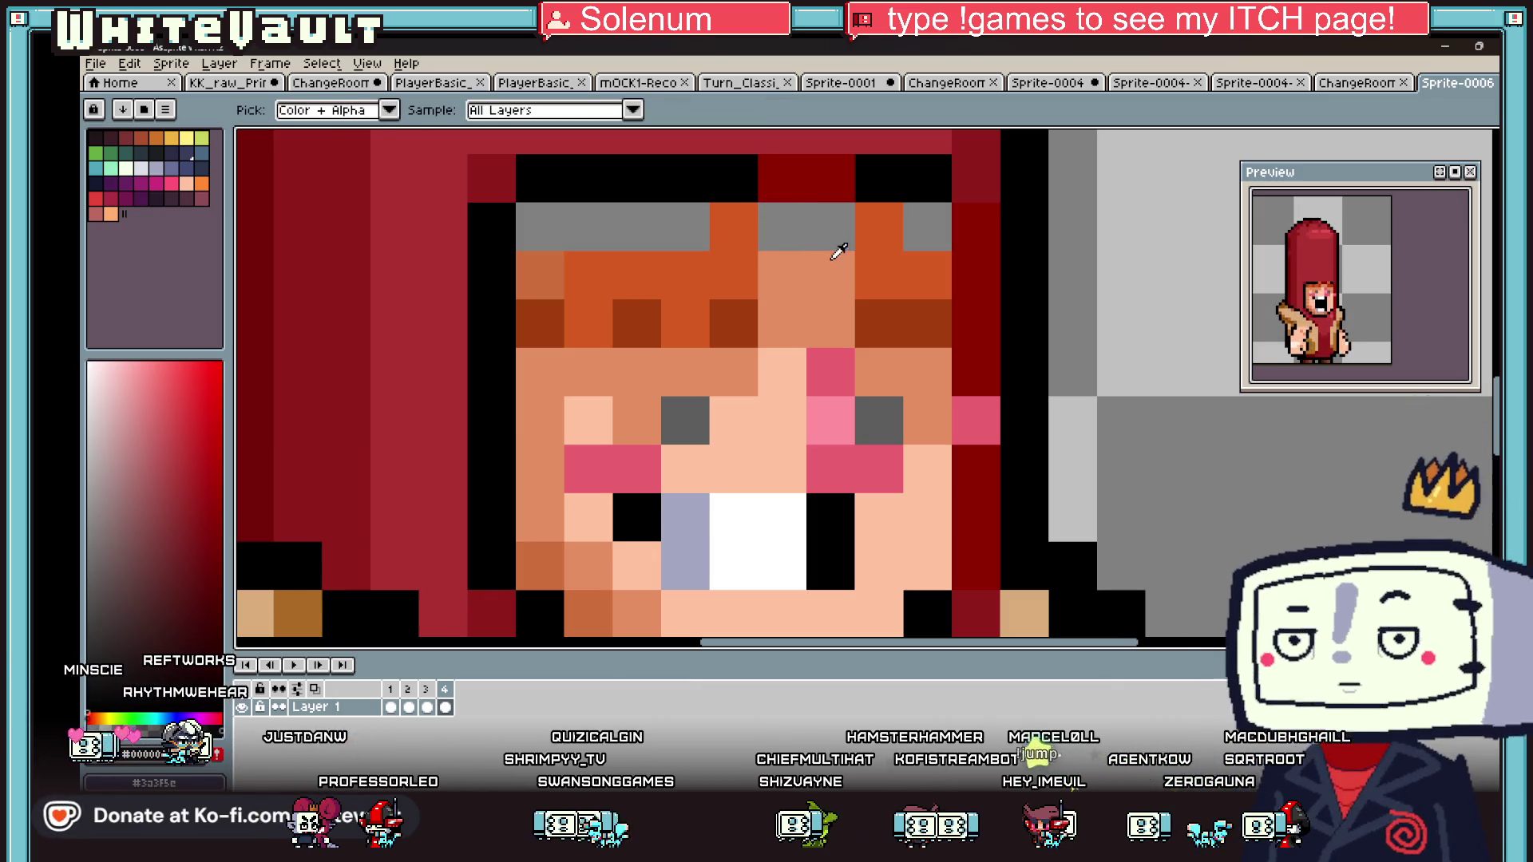
{"action": "left_click", "coordinate": [835, 254], "text": "alt"}
{"action": "left_click", "coordinate": [781, 226]}
{"action": "left_click", "coordinate": [679, 232]}
{"action": "mouse_move", "coordinate": [676, 233]}
{"action": "left_mouse_down"}
{"action": "mouse_move", "coordinate": [531, 231]}
{"action": "mouse_move", "coordinate": [715, 232]}
{"action": "left_mouse_up"}
{"action": "left_click", "coordinate": [551, 264], "text": "alt"}
{"action": "left_click", "coordinate": [830, 227]}
{"action": "left_click", "coordinate": [796, 226]}
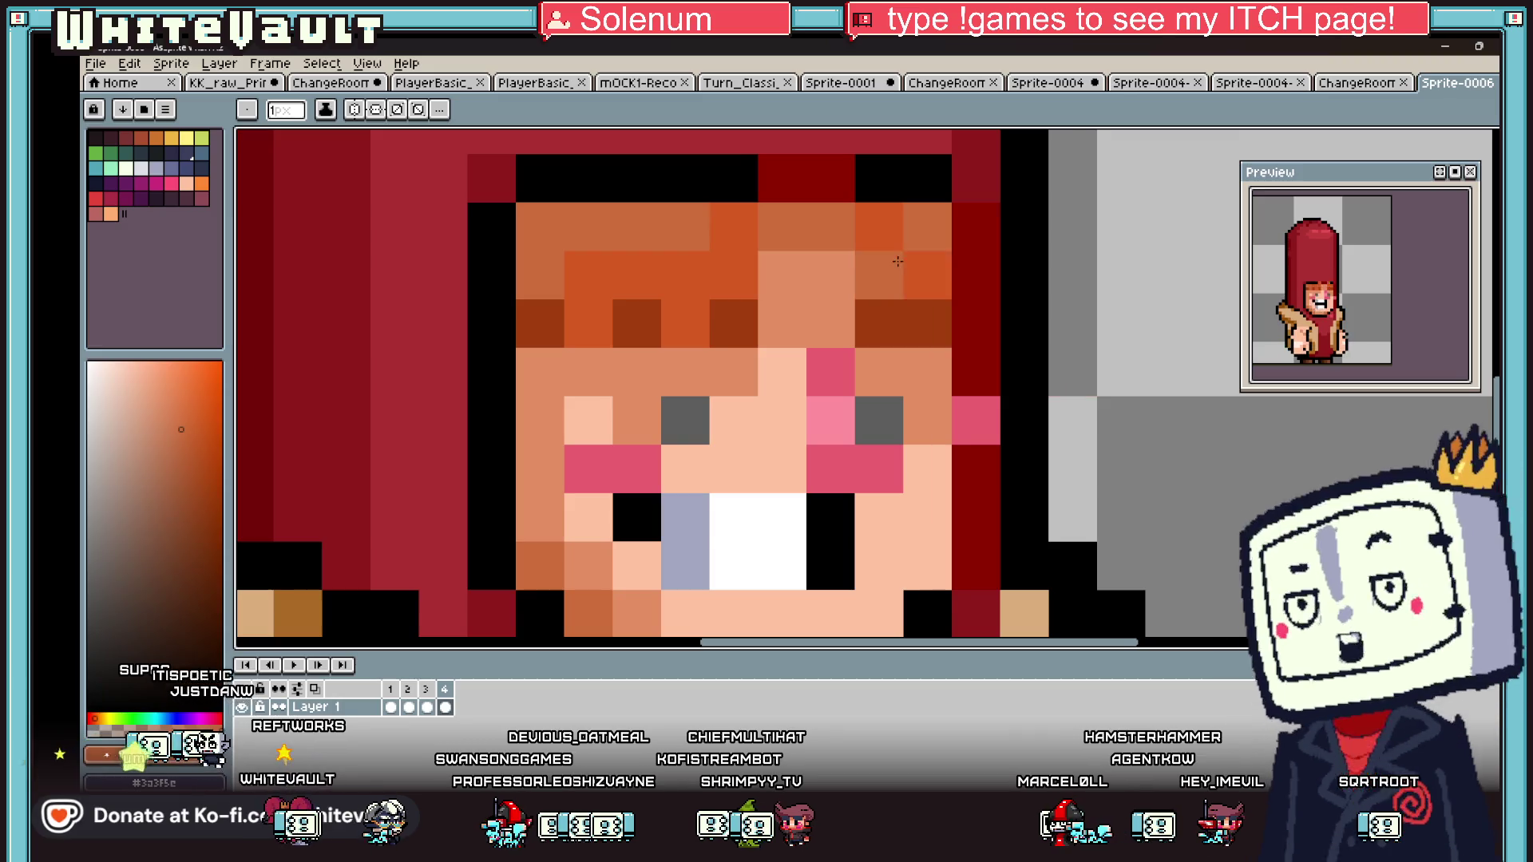
{"action": "scroll", "coordinate": [882, 259], "scroll_direction": "down", "scroll_amount": 5}
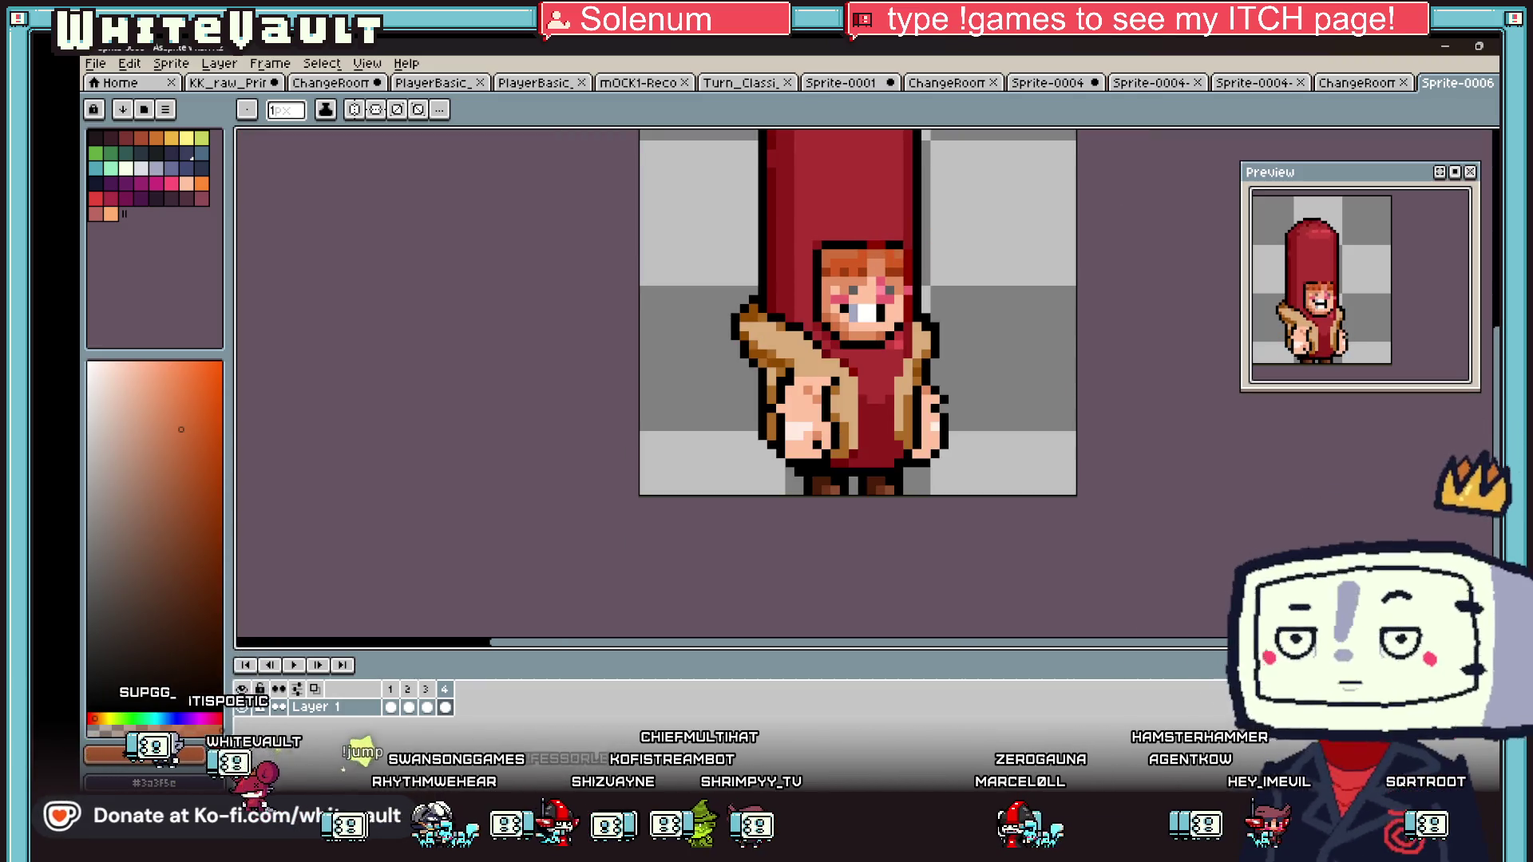
- Shift two hair strands up one pixel and paint the remaining grey gaps orange
{"action": "key", "text": "m"}
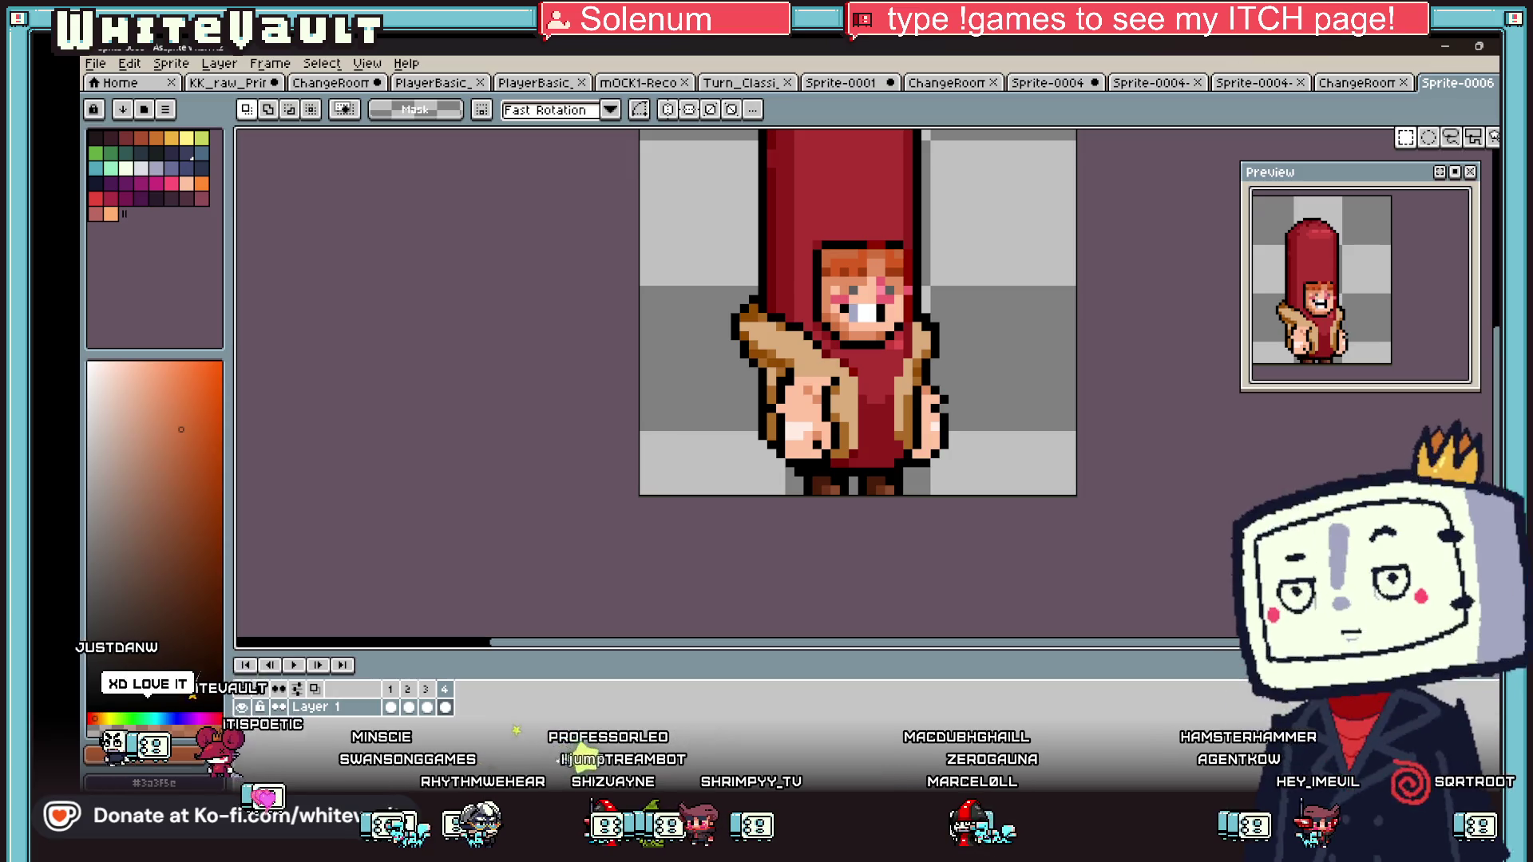
{"action": "scroll", "coordinate": [877, 263], "scroll_direction": "up", "scroll_amount": 4}
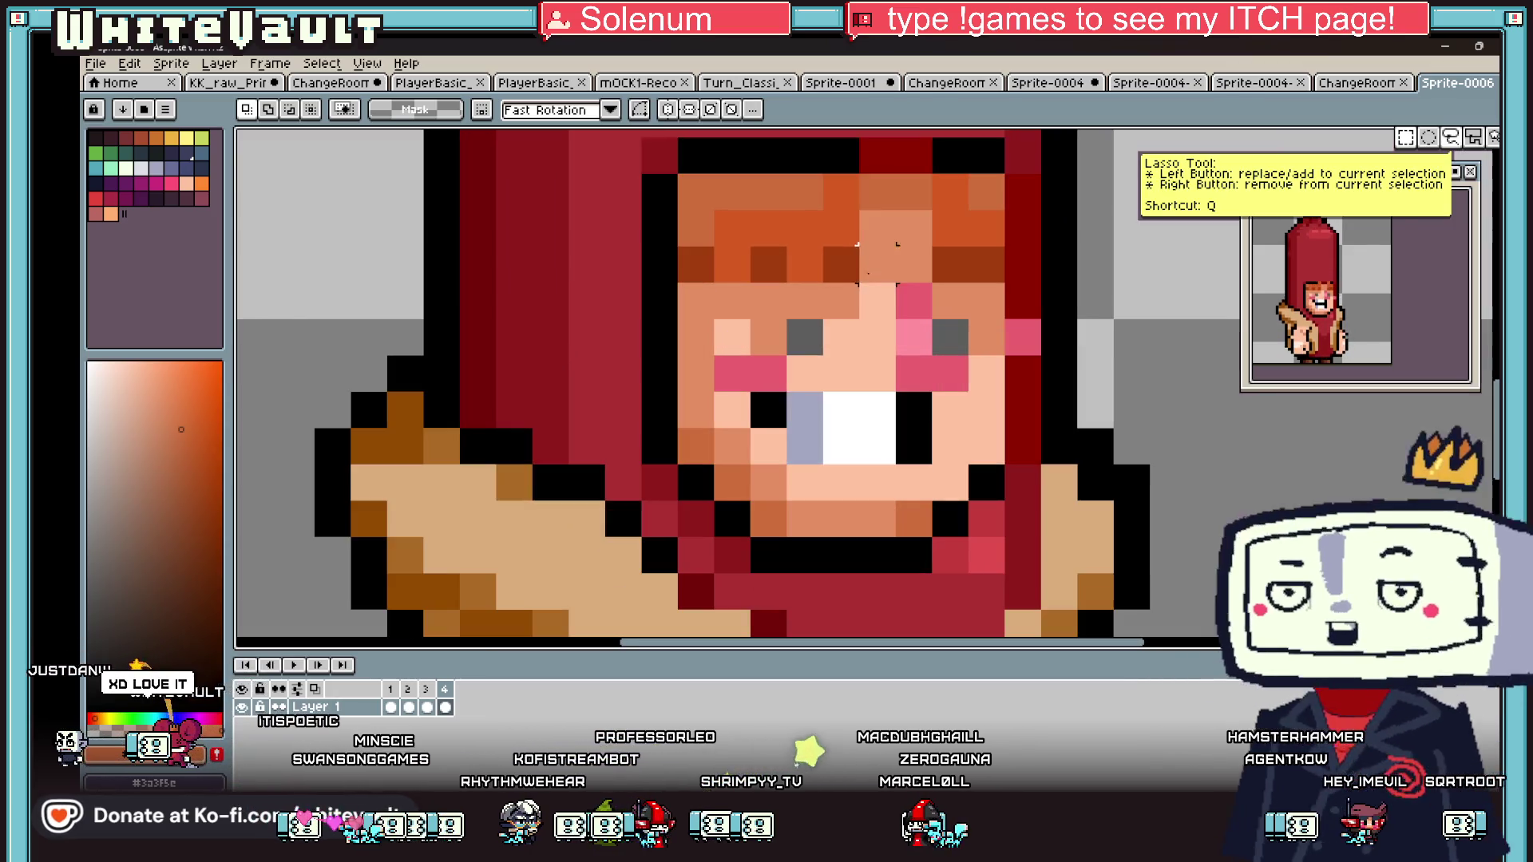
{"action": "mouse_move", "coordinate": [840, 192]}
{"action": "left_mouse_down"}
{"action": "mouse_move", "coordinate": [843, 272]}
{"action": "mouse_move", "coordinate": [821, 249]}
{"action": "left_mouse_up"}
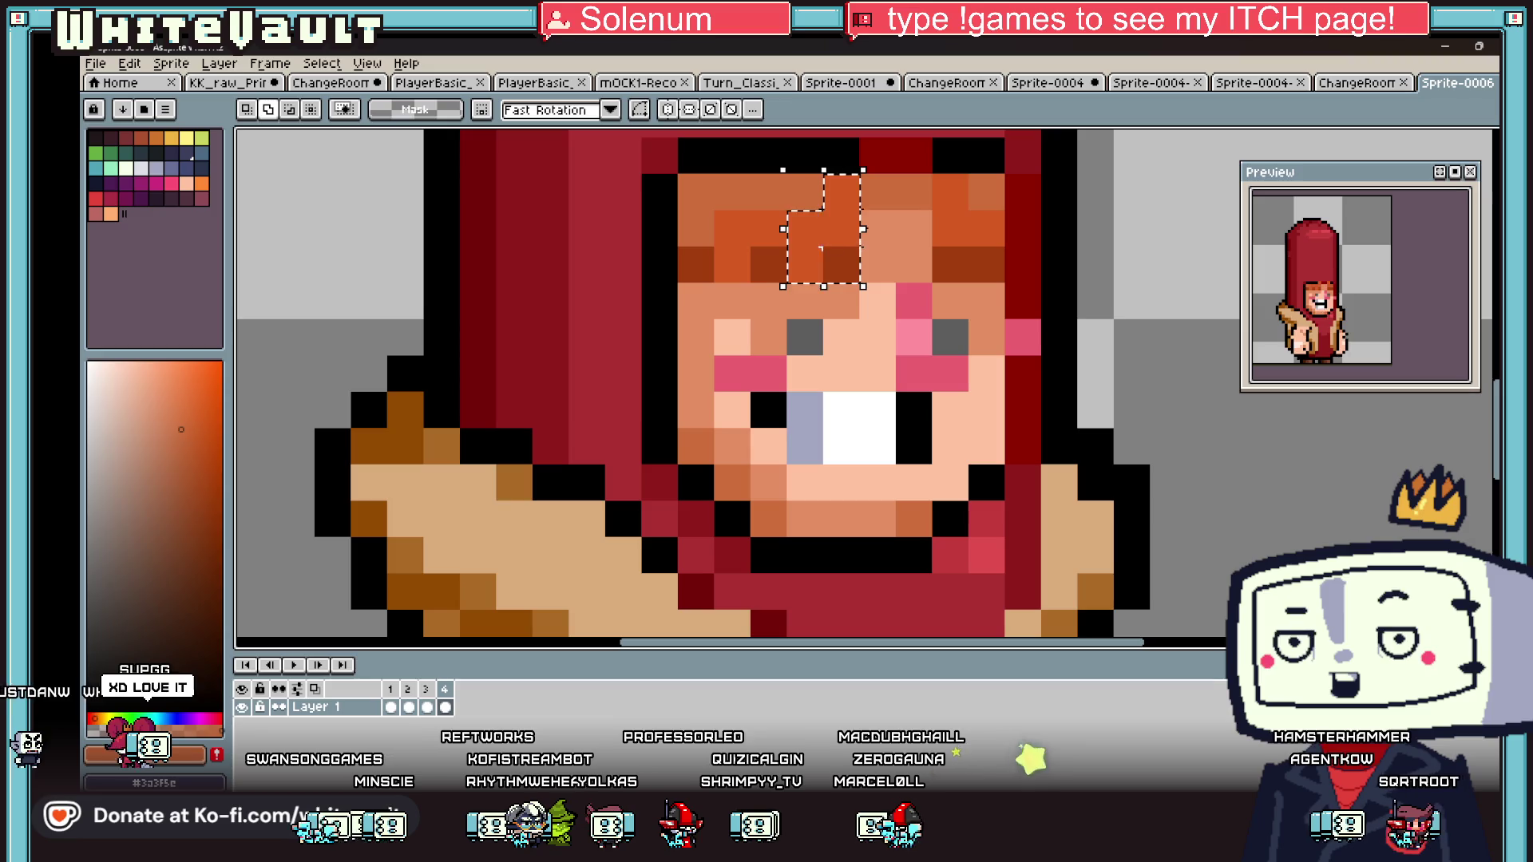
{"action": "left_click_drag", "start_coordinate": [969, 212], "coordinate": [968, 264]}
{"action": "key", "text": "Up"}
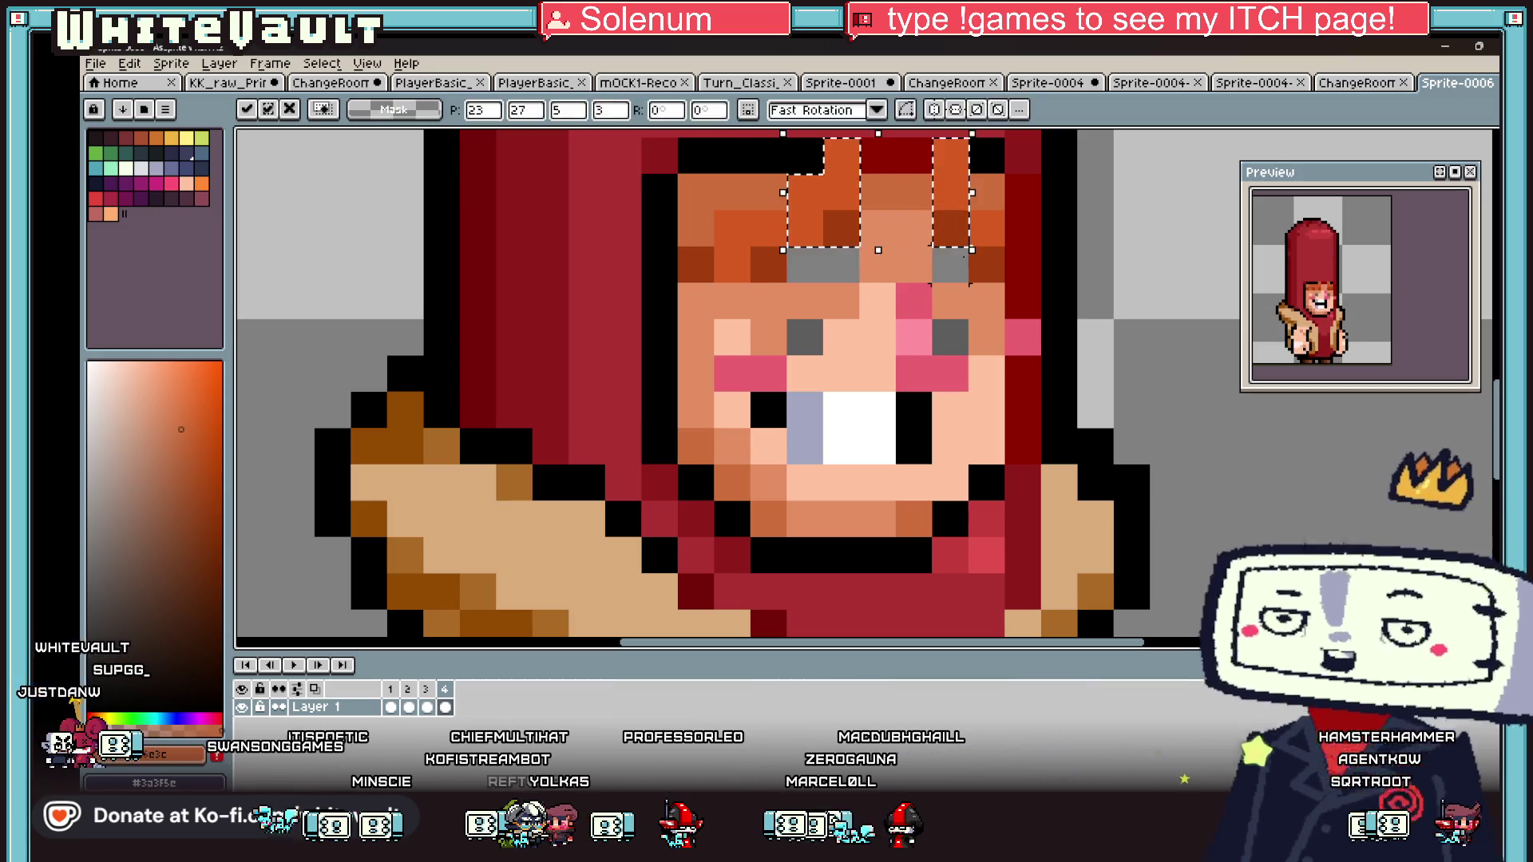
{"action": "scroll", "coordinate": [950, 264], "scroll_direction": "down", "scroll_amount": 3}
{"action": "scroll", "coordinate": [914, 264], "scroll_direction": "up", "scroll_amount": 3}
{"action": "key", "text": "ctrl+d"}
{"action": "key", "text": "b"}
{"action": "left_click_drag", "start_coordinate": [843, 264], "coordinate": [816, 263]}
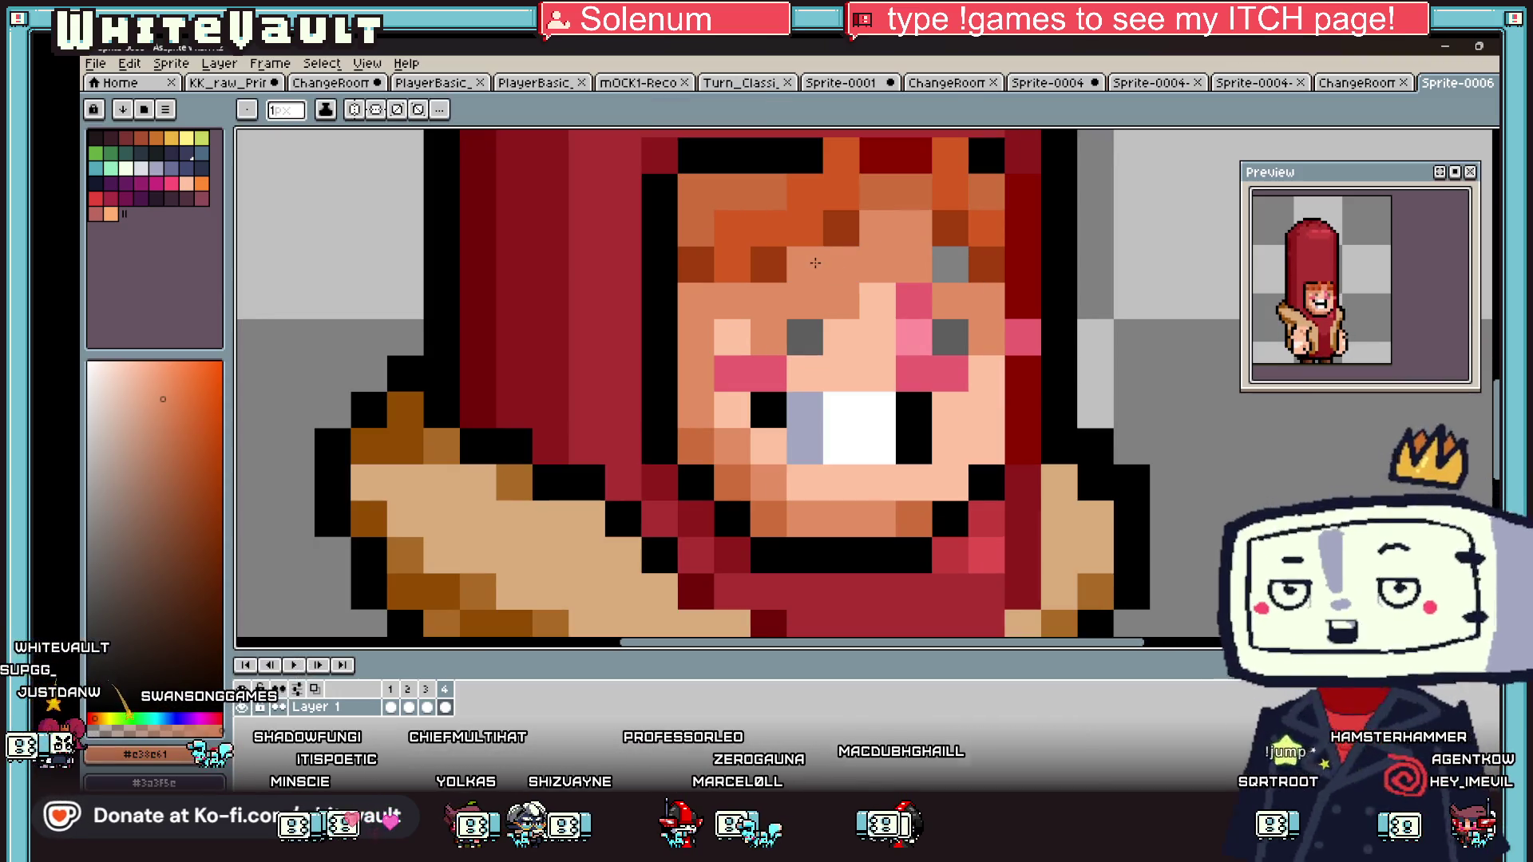
{"action": "scroll", "coordinate": [1095, 337], "scroll_direction": "down", "scroll_amount": 3}
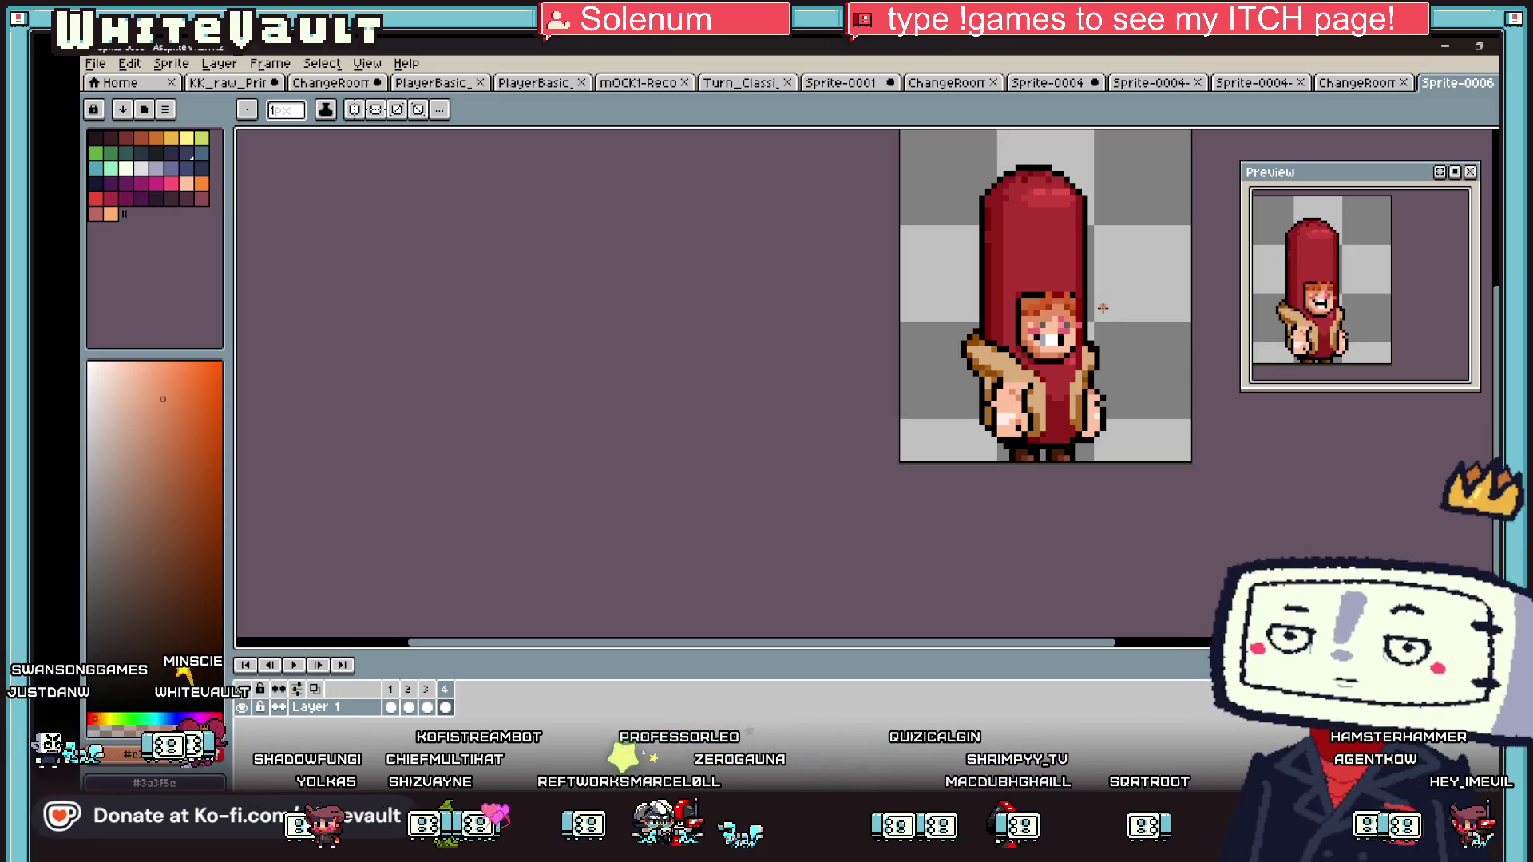
- Marquee-select the hood top on frames 2 and 4, clearing each selection afterwards
{"action": "left_click", "coordinate": [391, 707]}
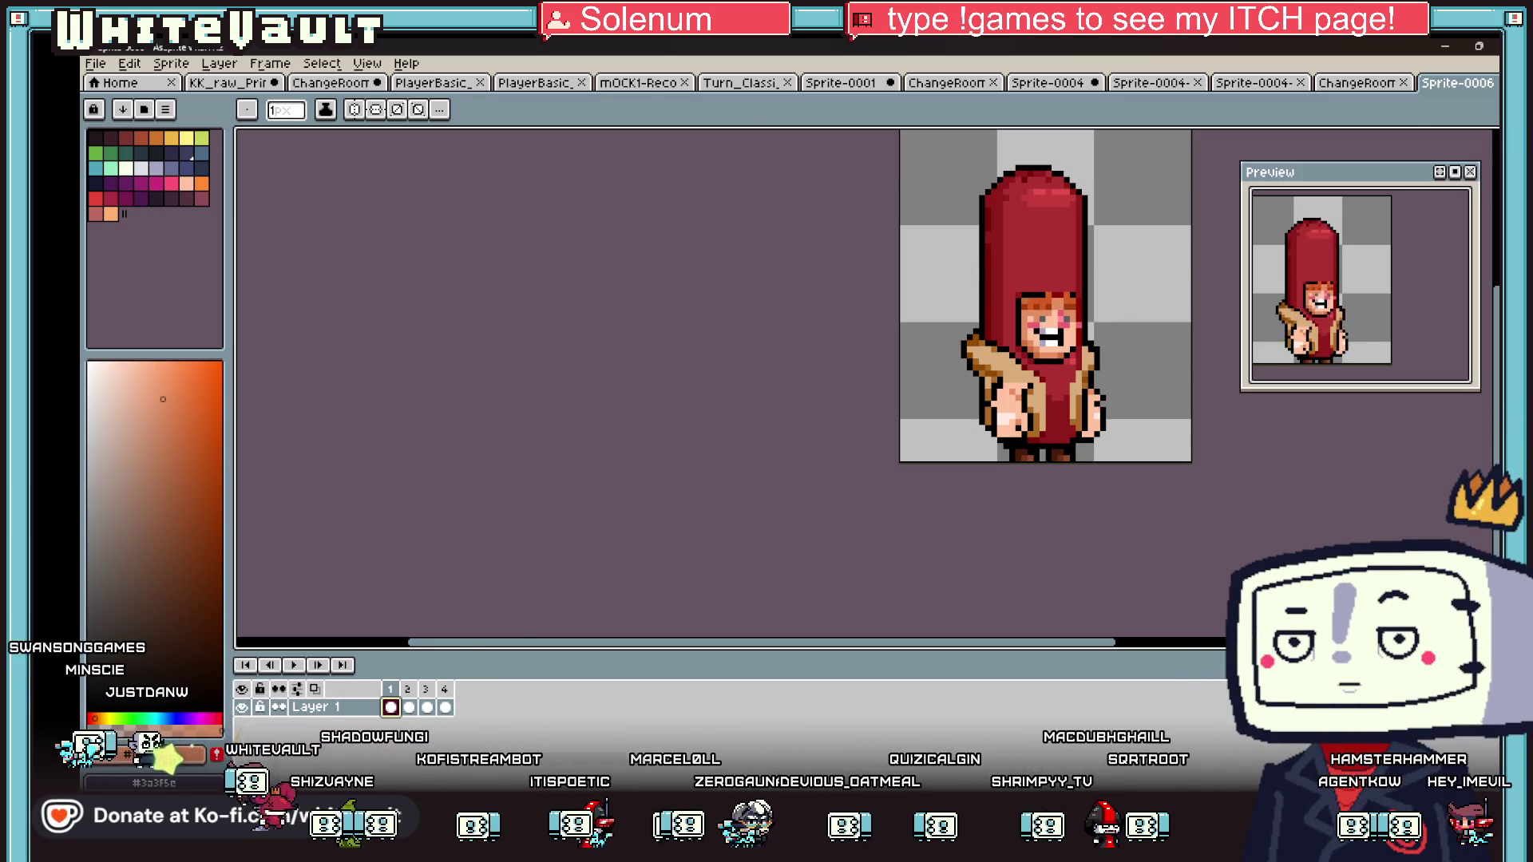
{"action": "key", "text": "m"}
{"action": "left_click", "coordinate": [414, 704]}
{"action": "mouse_move", "coordinate": [228, 400]}
{"action": "left_mouse_down"}
{"action": "mouse_move", "coordinate": [294, 399]}
{"action": "mouse_move", "coordinate": [212, 399]}
{"action": "left_mouse_up"}
{"action": "left_click_drag", "start_coordinate": [1003, 163], "coordinate": [1171, 284]}
{"action": "key", "text": "ctrl+d"}
{"action": "key", "text": "period"}
{"action": "key", "text": "period"}
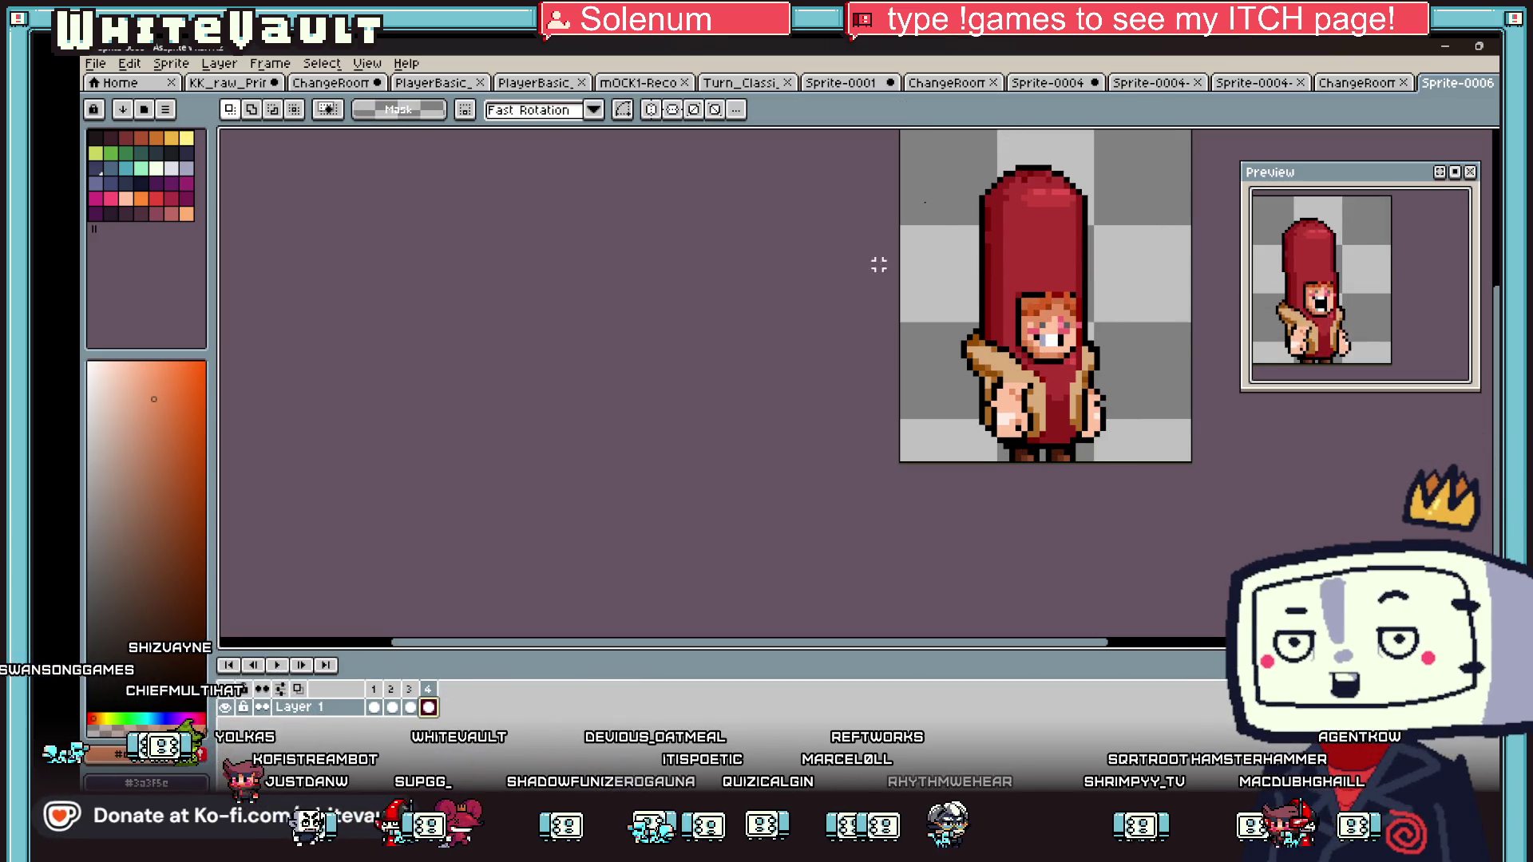
{"action": "left_click_drag", "start_coordinate": [945, 144], "coordinate": [1200, 223]}
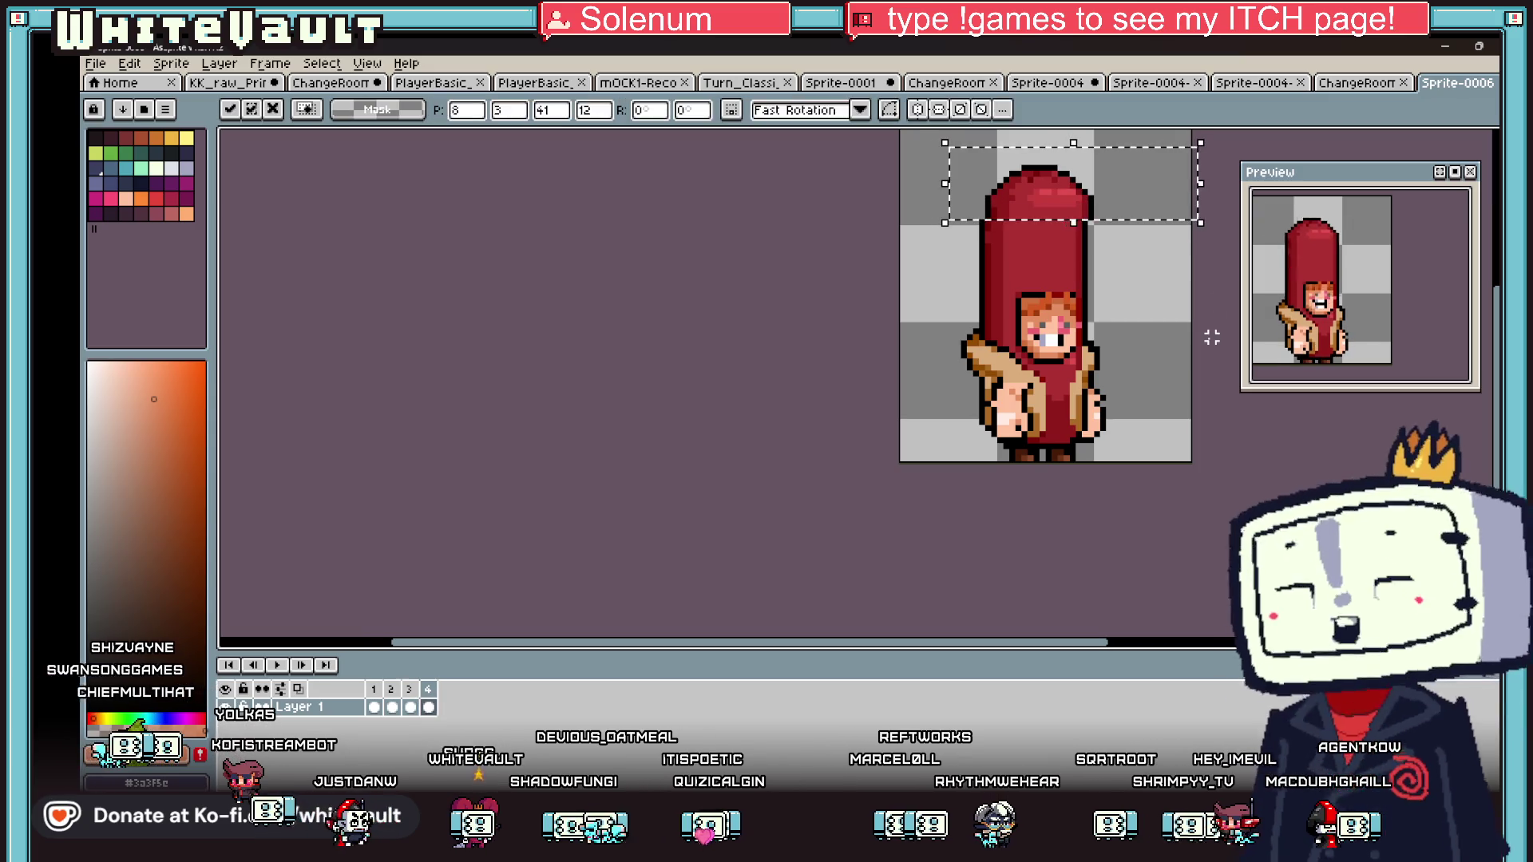
{"action": "key", "text": "ctrl+d"}
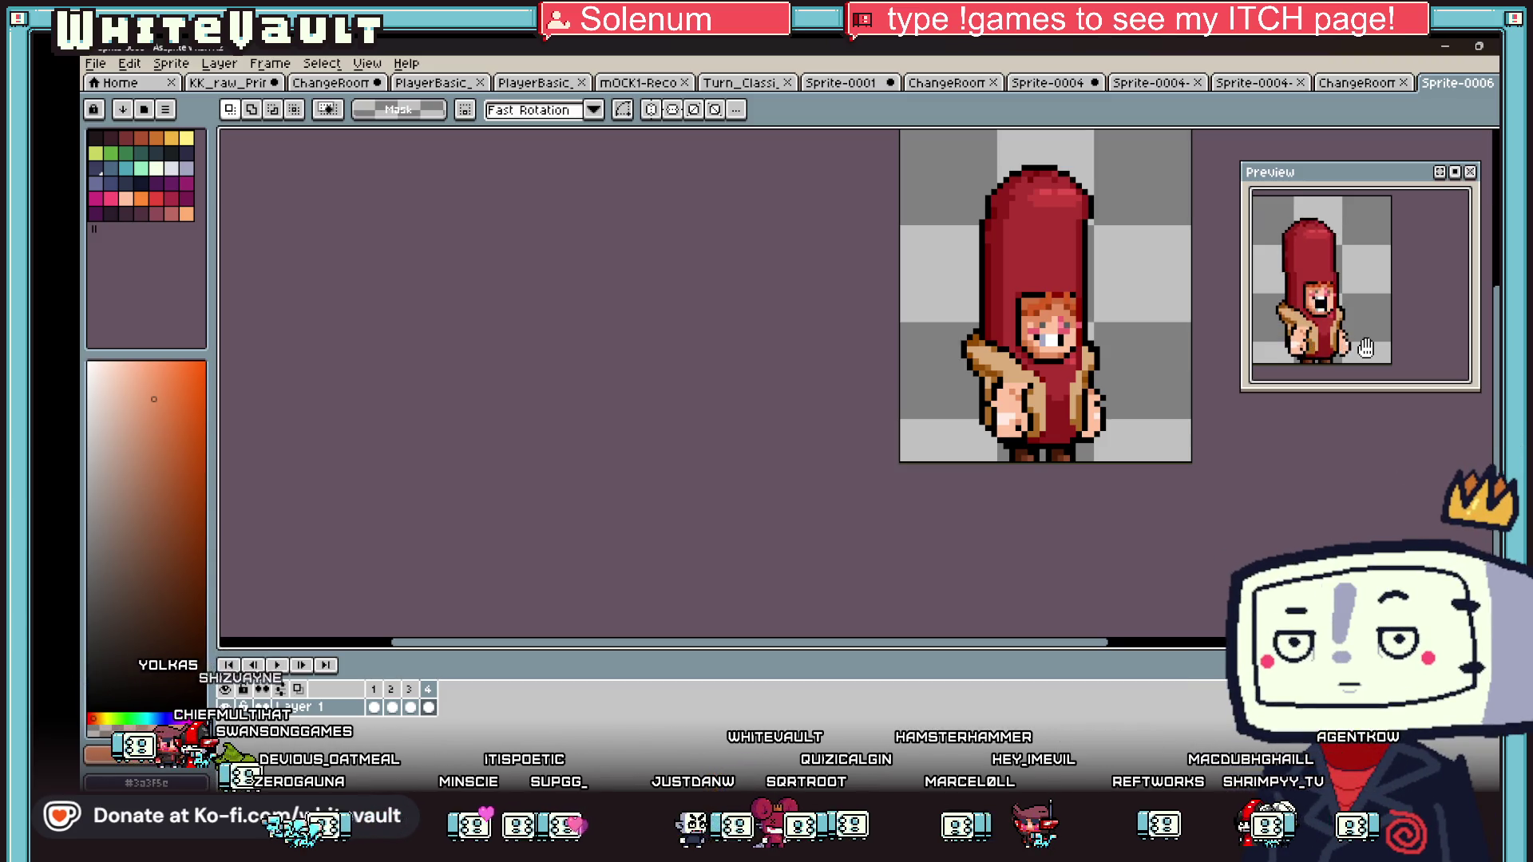
- With the Pencil and eyedropped hair colours, paint orange fringe pixels across frame 4's forehead
{"action": "scroll", "coordinate": [1030, 302], "scroll_direction": "up", "scroll_amount": 4}
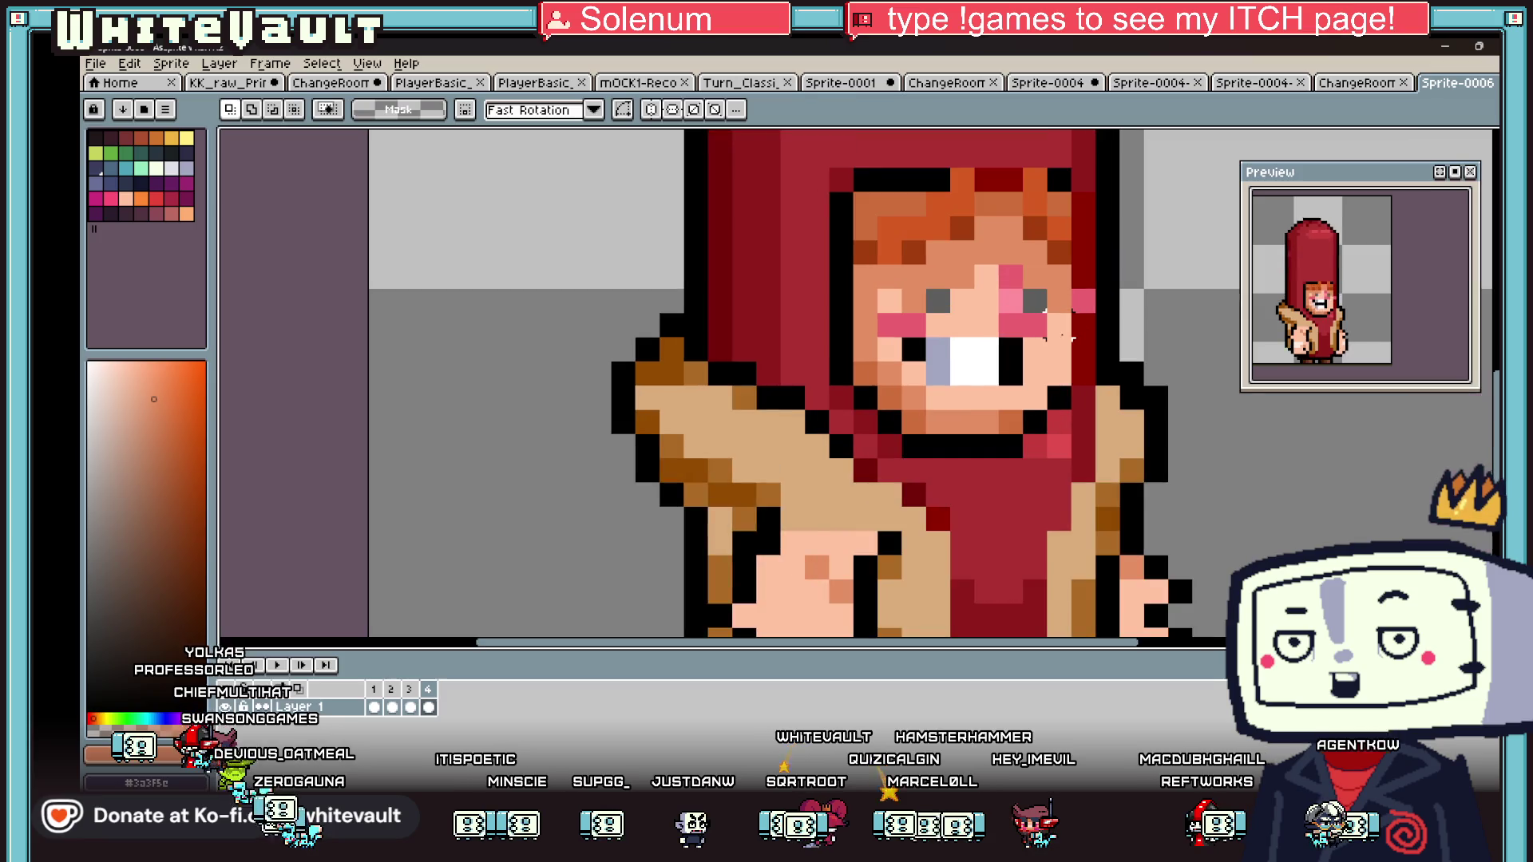
{"action": "key", "text": "b"}
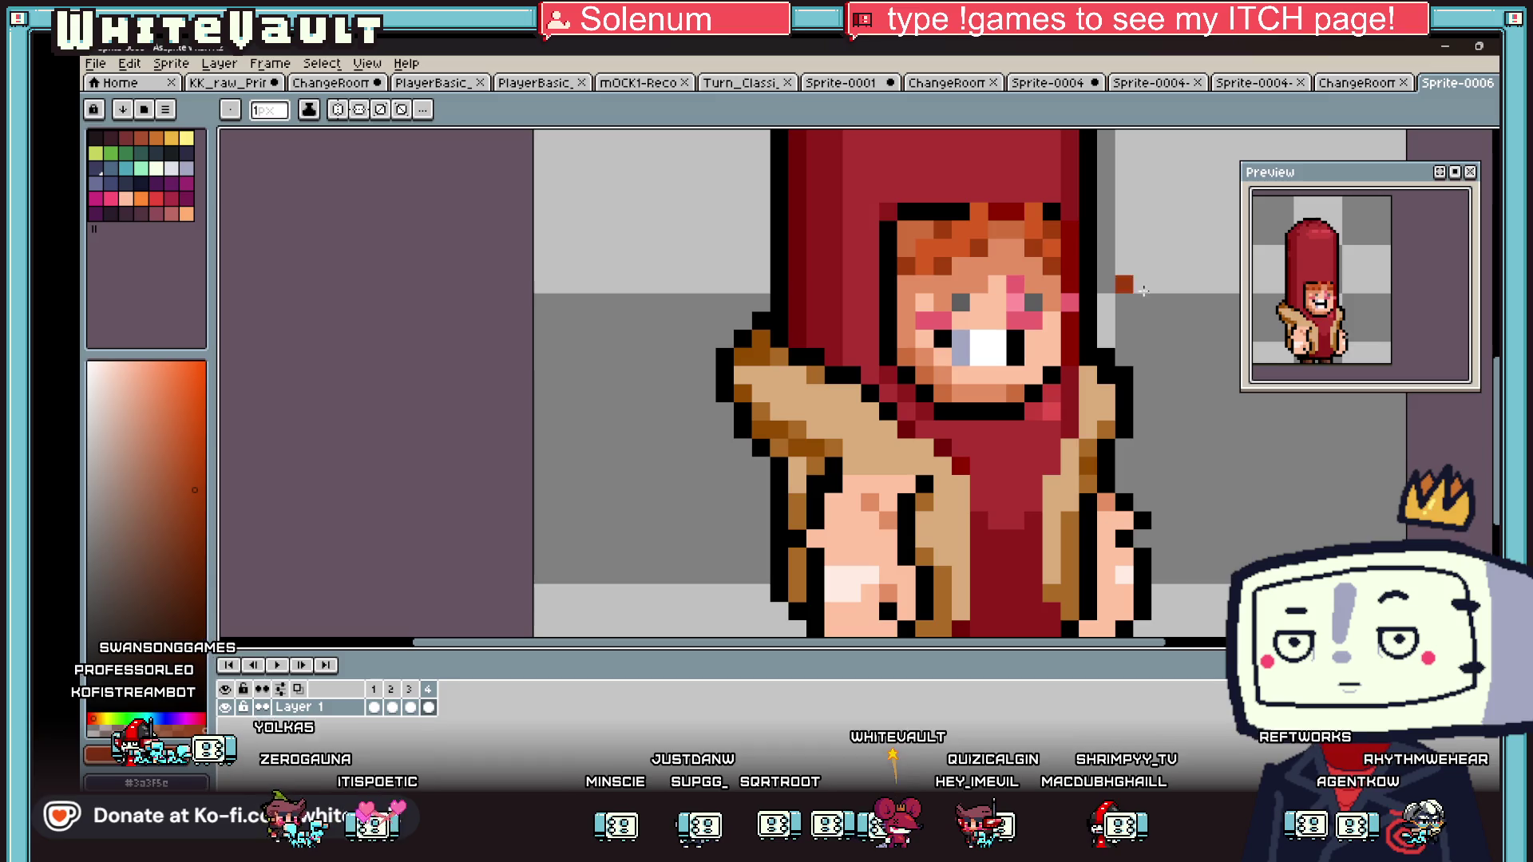
{"action": "left_click", "coordinate": [982, 209], "text": "alt"}
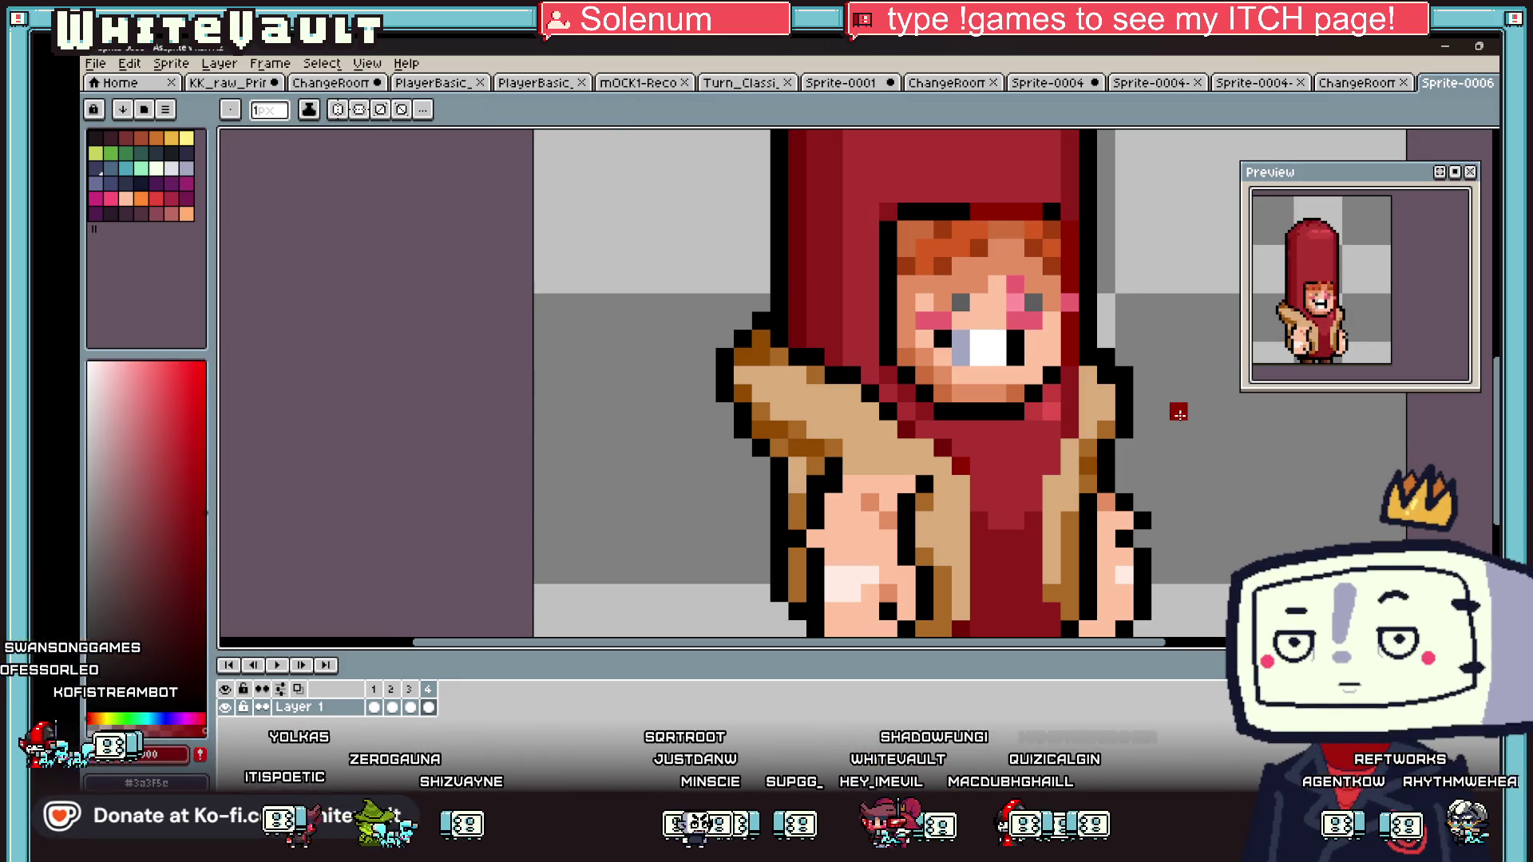
{"action": "scroll", "coordinate": [956, 235], "scroll_direction": "up", "scroll_amount": 2}
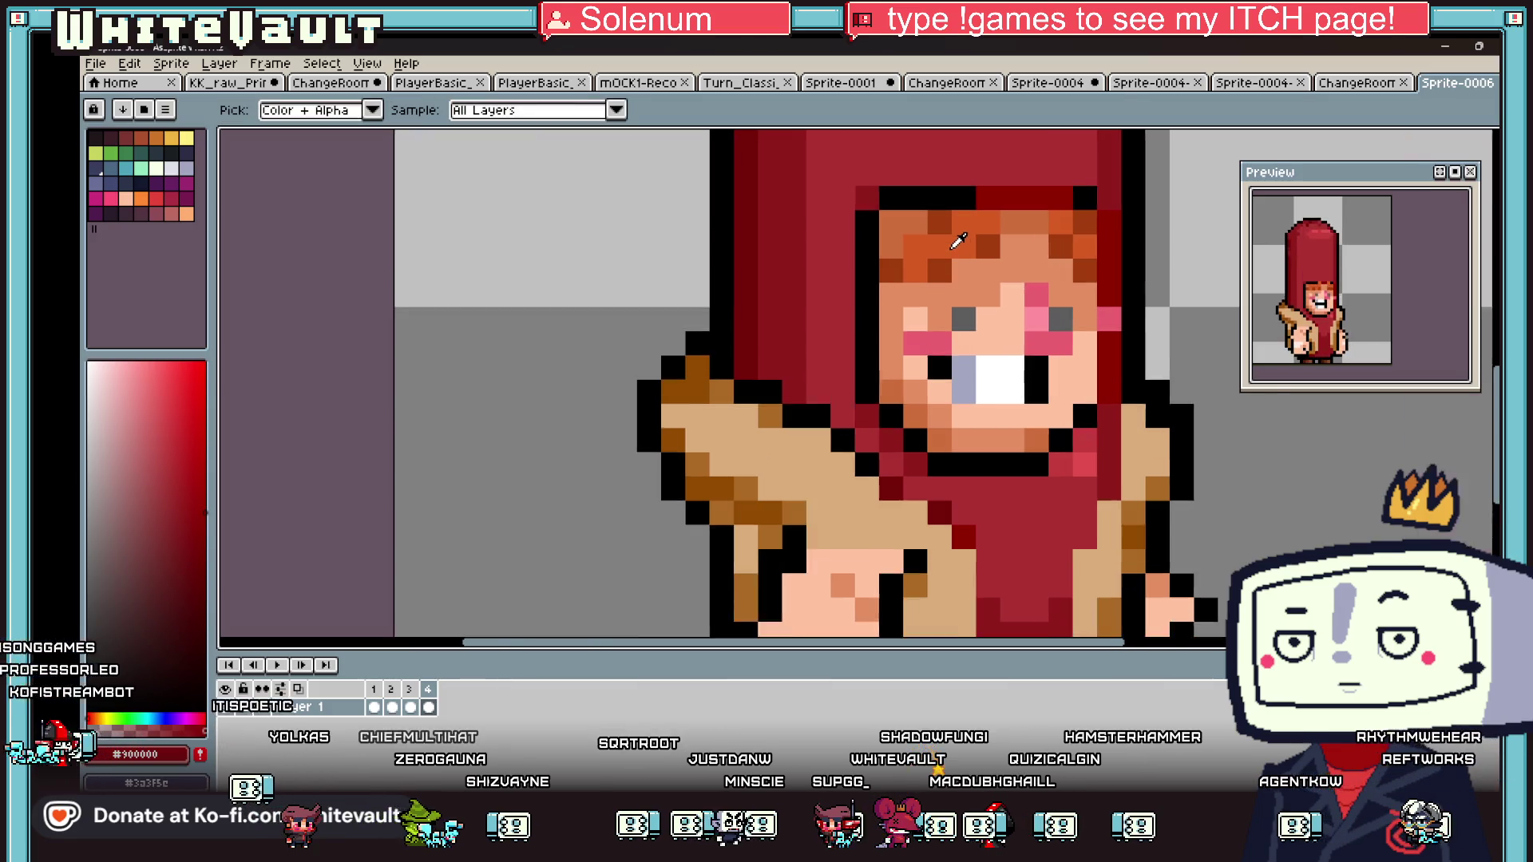
{"action": "left_click", "coordinate": [967, 209], "text": "alt"}
{"action": "left_click_drag", "start_coordinate": [1091, 203], "coordinate": [1149, 224]}
{"action": "left_click", "coordinate": [1152, 281]}
{"action": "mouse_move", "coordinate": [968, 245]}
{"action": "left_mouse_down"}
{"action": "mouse_move", "coordinate": [1006, 245]}
{"action": "mouse_move", "coordinate": [894, 245]}
{"action": "mouse_move", "coordinate": [925, 279]}
{"action": "left_mouse_up"}
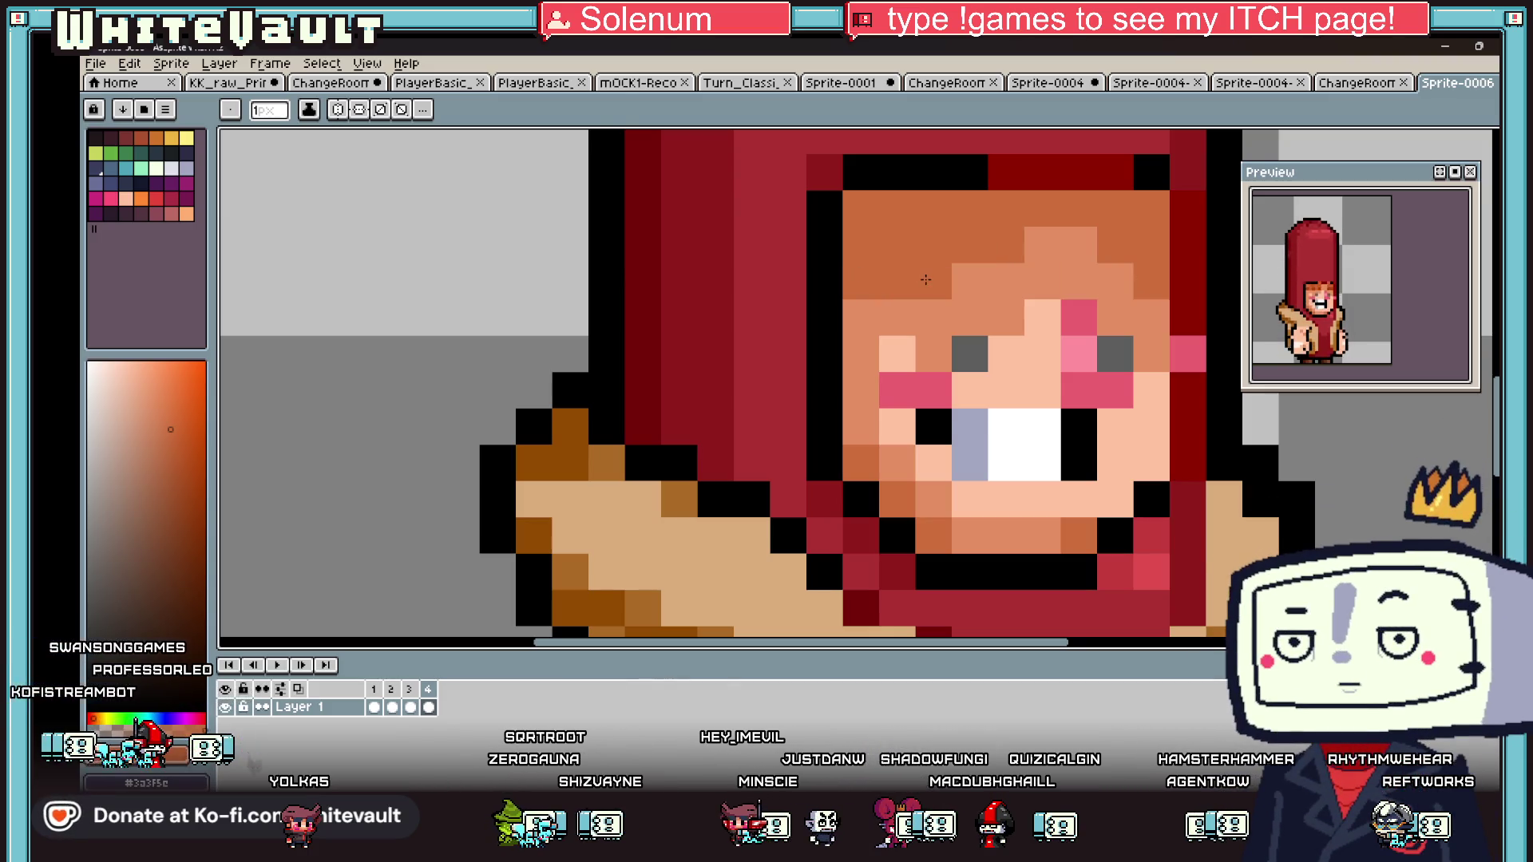
- Using frame 3's hair orange, paint a dark orange row sweeping over the left eye
{"action": "key", "text": "i"}
{"action": "key", "text": "comma"}
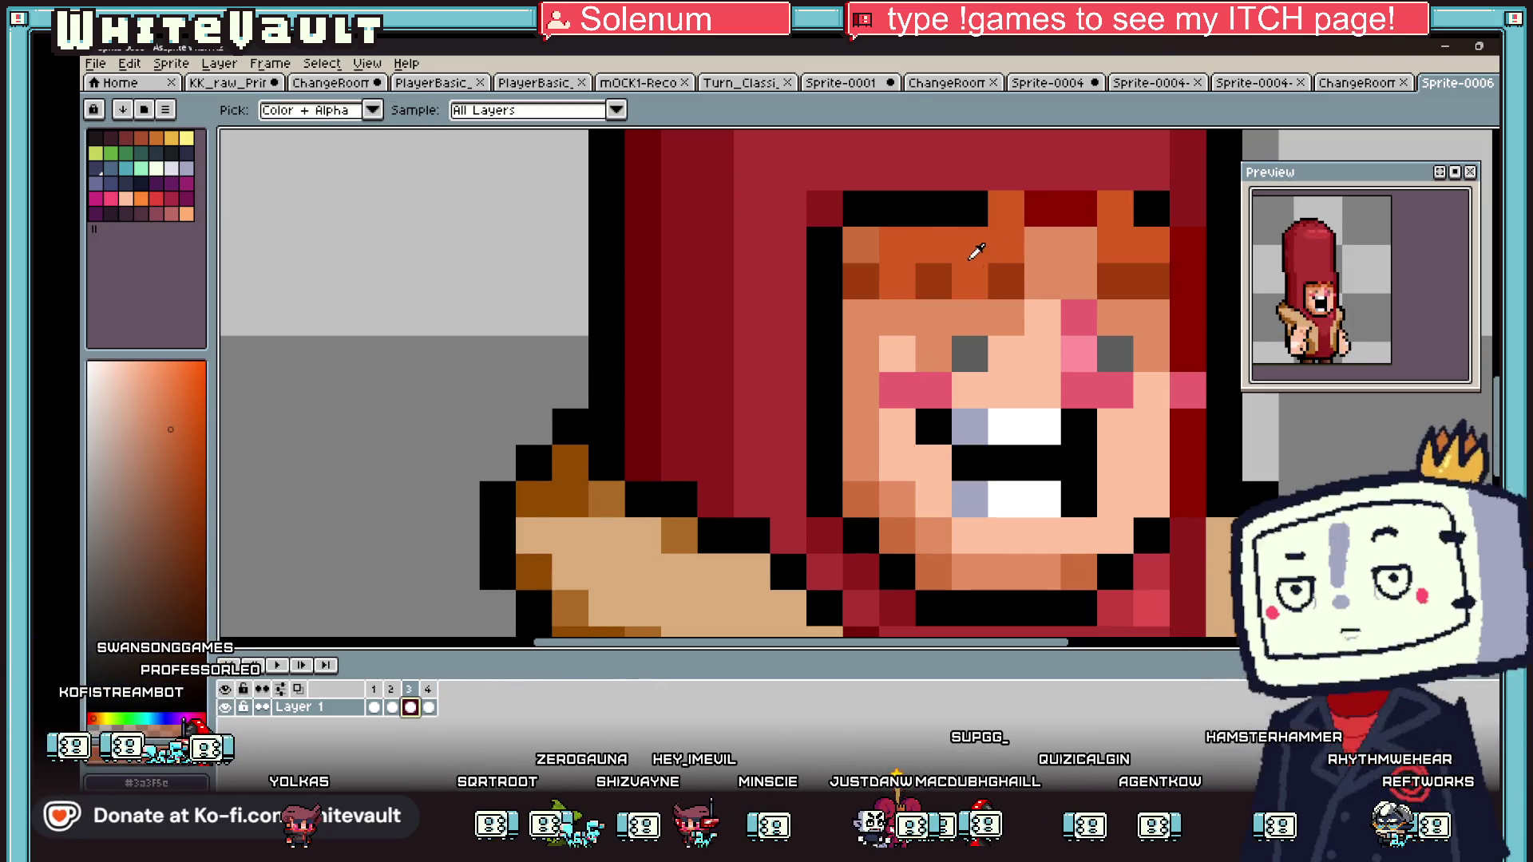
{"action": "left_click", "coordinate": [970, 259]}
{"action": "key", "text": "period"}
{"action": "key", "text": "b"}
{"action": "left_click", "coordinate": [898, 281]}
{"action": "left_click_drag", "start_coordinate": [1006, 317], "coordinate": [898, 317]}
{"action": "left_click", "coordinate": [970, 354]}
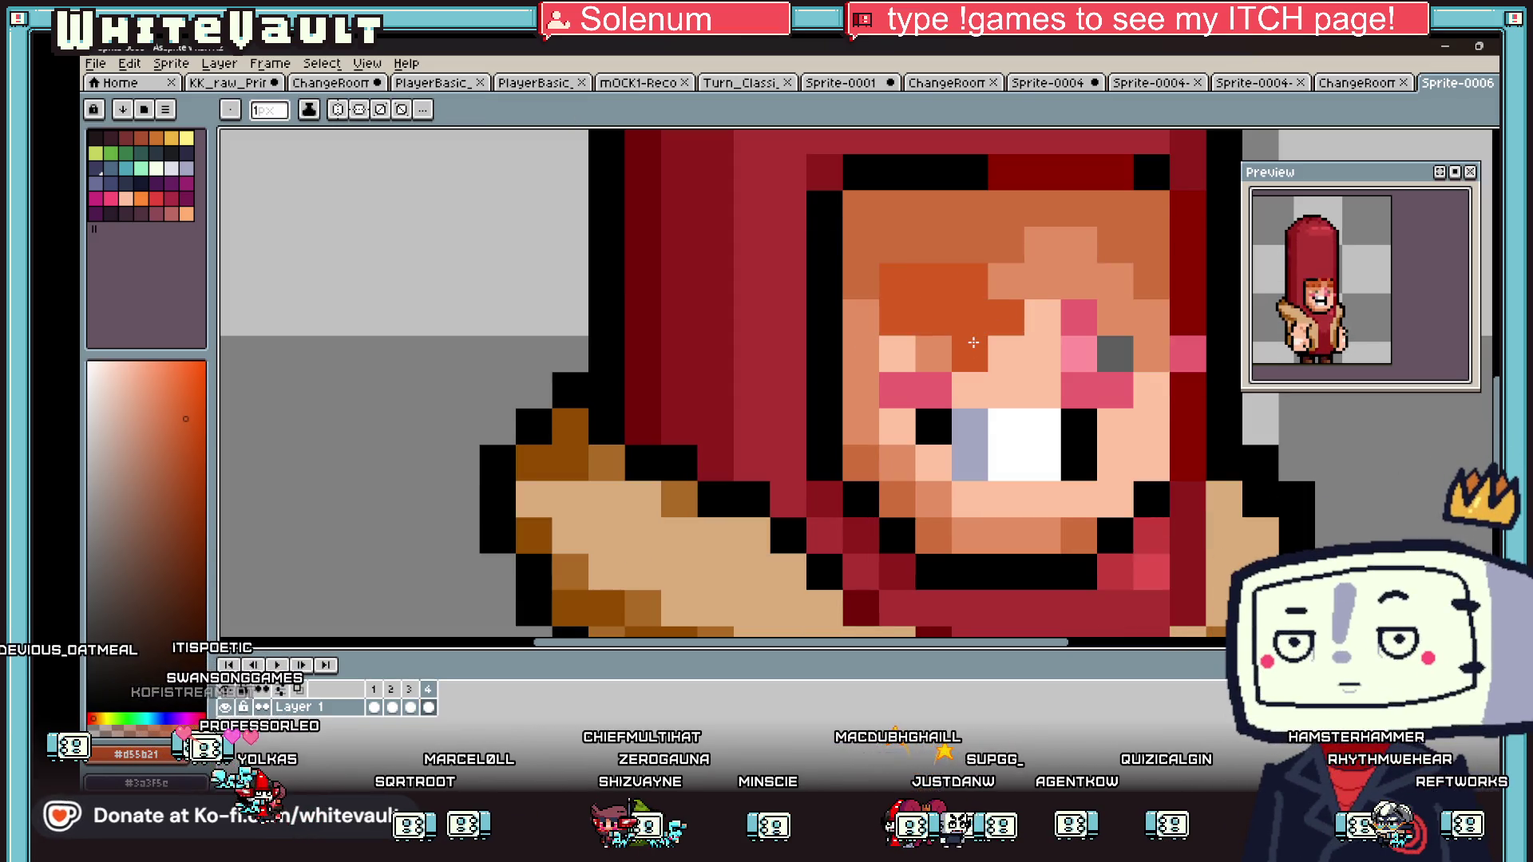
{"action": "left_click", "coordinate": [1079, 317]}
{"action": "left_click", "coordinate": [1115, 317]}
{"action": "left_click", "coordinate": [1115, 354]}
{"action": "left_click", "coordinate": [1150, 281]}
{"action": "left_click", "coordinate": [1151, 317]}
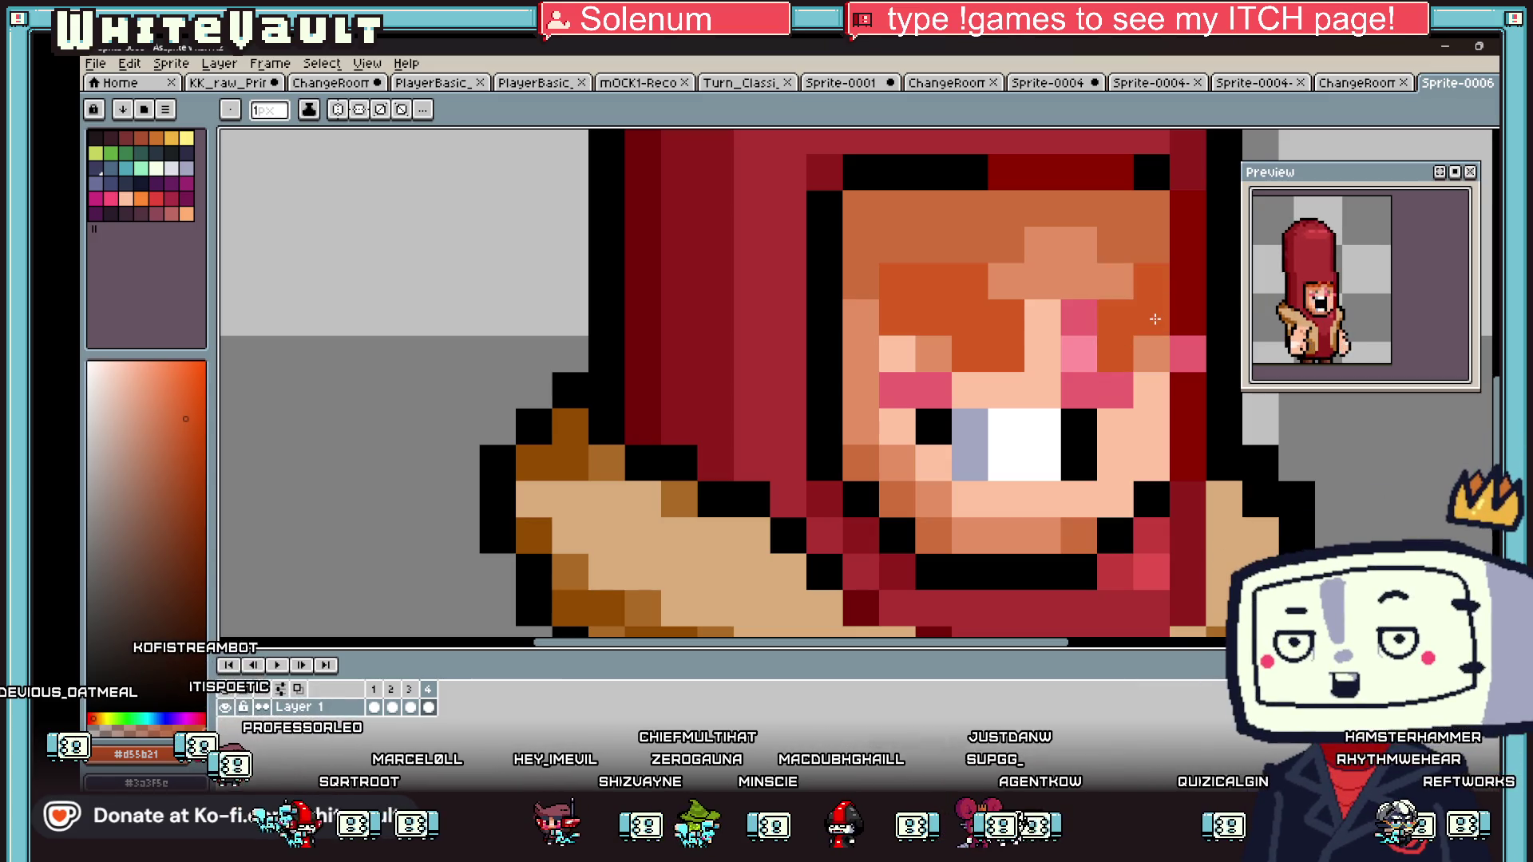
- Sample a hair colour from frame 2 and darken two fringe pixels to dark brown
{"action": "key", "text": "comma"}
{"action": "key", "text": "comma"}
{"action": "key", "text": "i"}
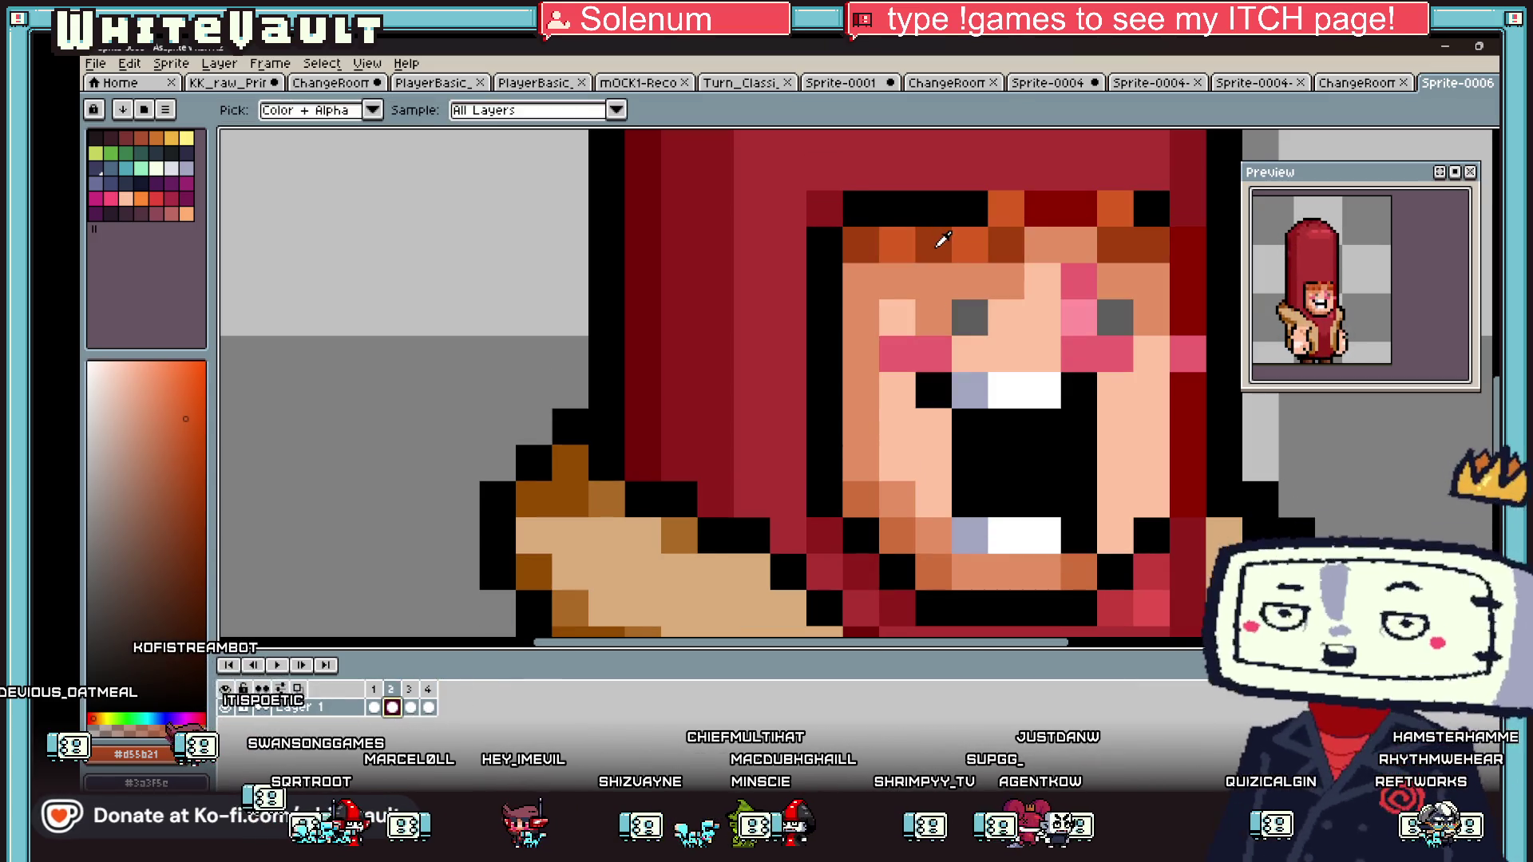
{"action": "left_click", "coordinate": [409, 707]}
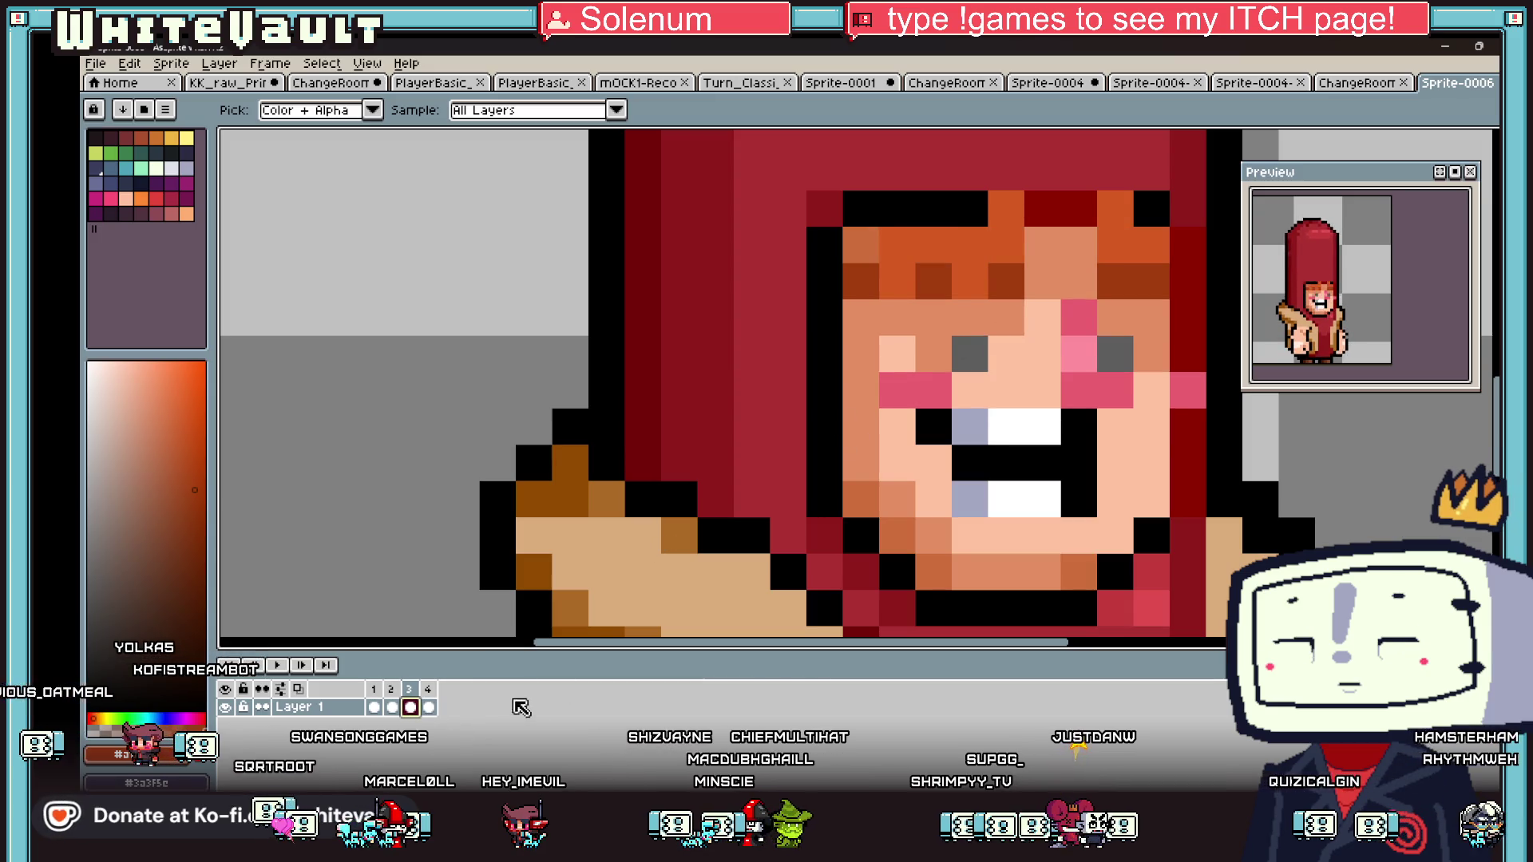
{"action": "key", "text": "period"}
{"action": "key", "text": "b"}
{"action": "left_click", "coordinate": [969, 281]}
{"action": "left_click", "coordinate": [934, 317]}
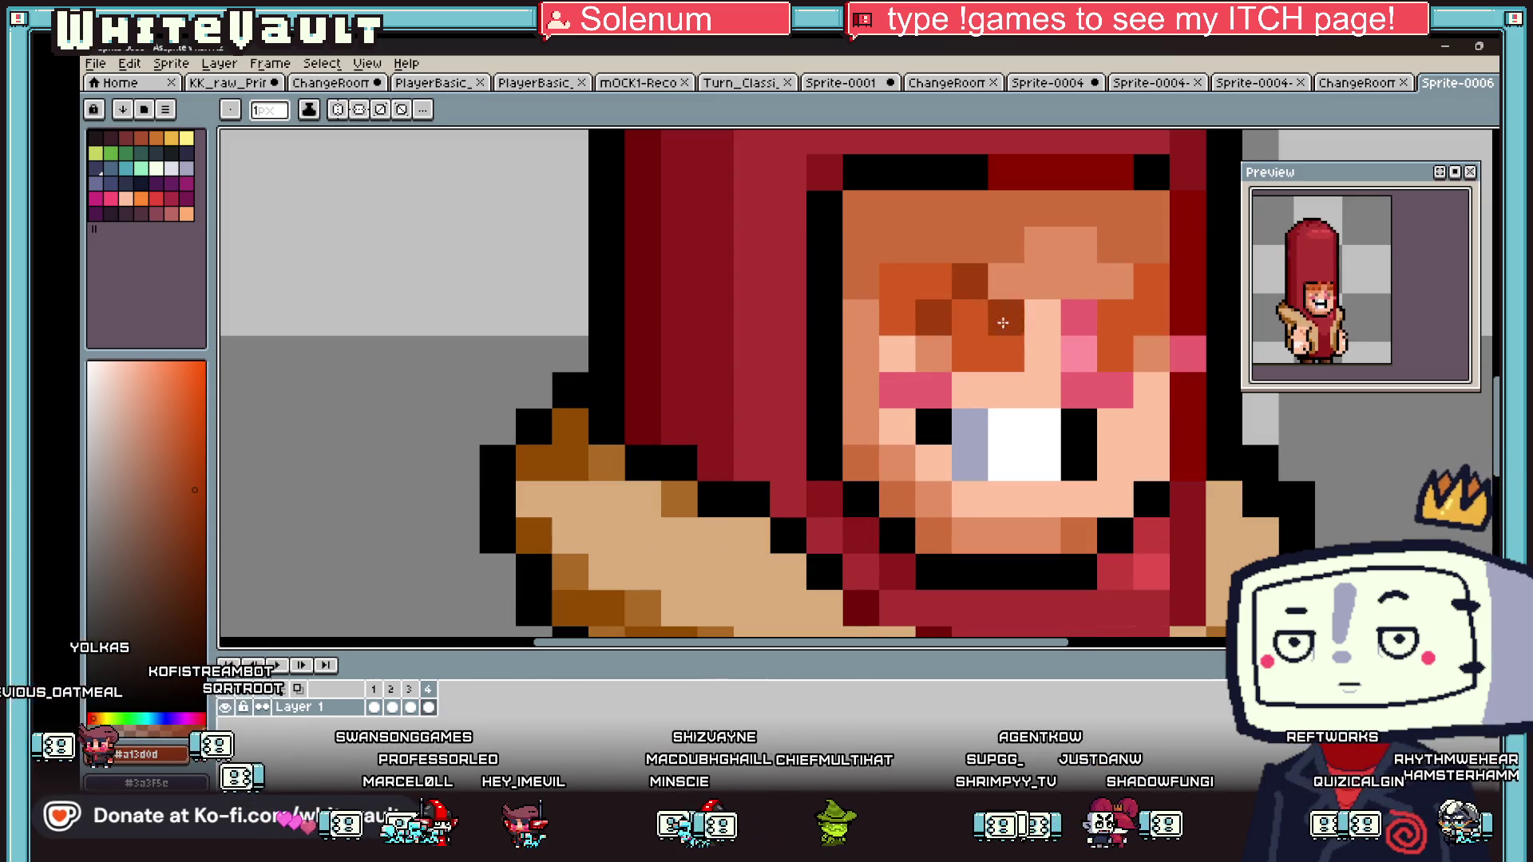
{"action": "scroll", "coordinate": [1124, 335], "scroll_direction": "down", "scroll_amount": 5}
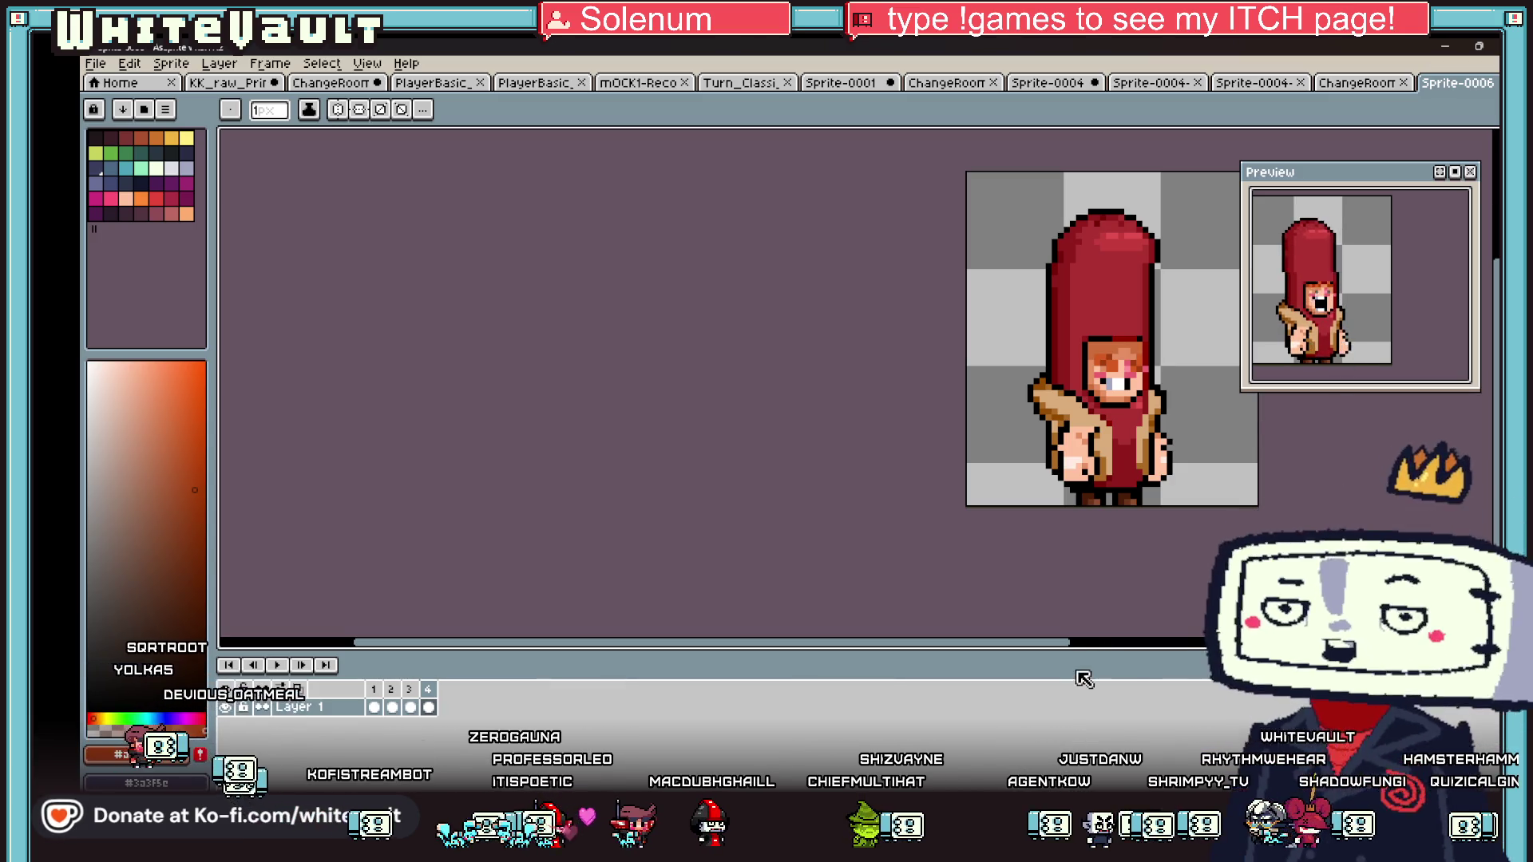
- With the Polygonal Lasso, raise frame 4's left and right eyes one pixel
{"action": "left_click_drag", "start_coordinate": [1071, 645], "coordinate": [1181, 647]}
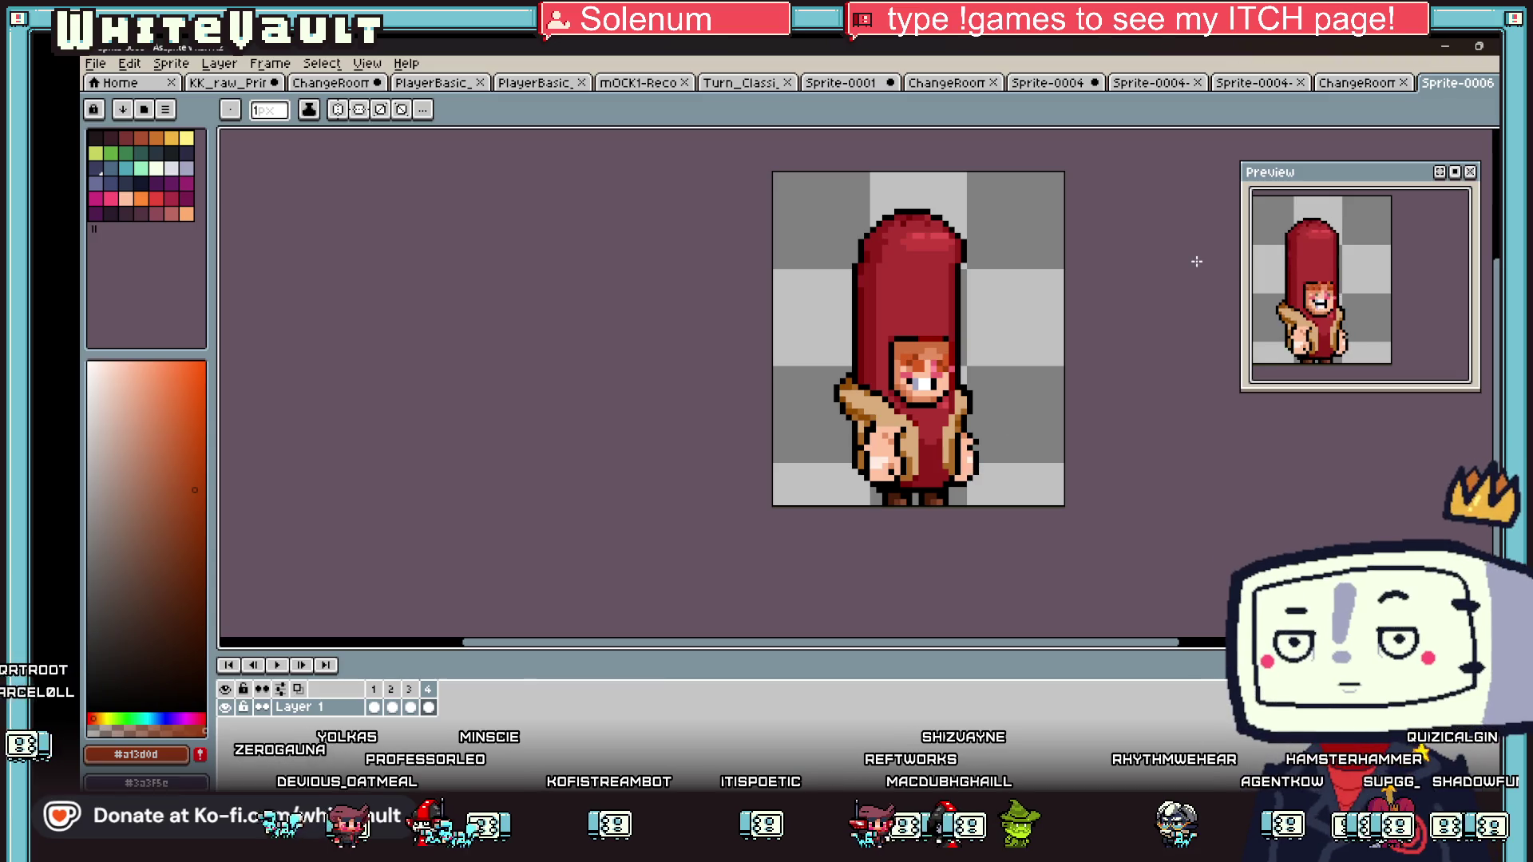
{"action": "key", "text": "shift+q"}
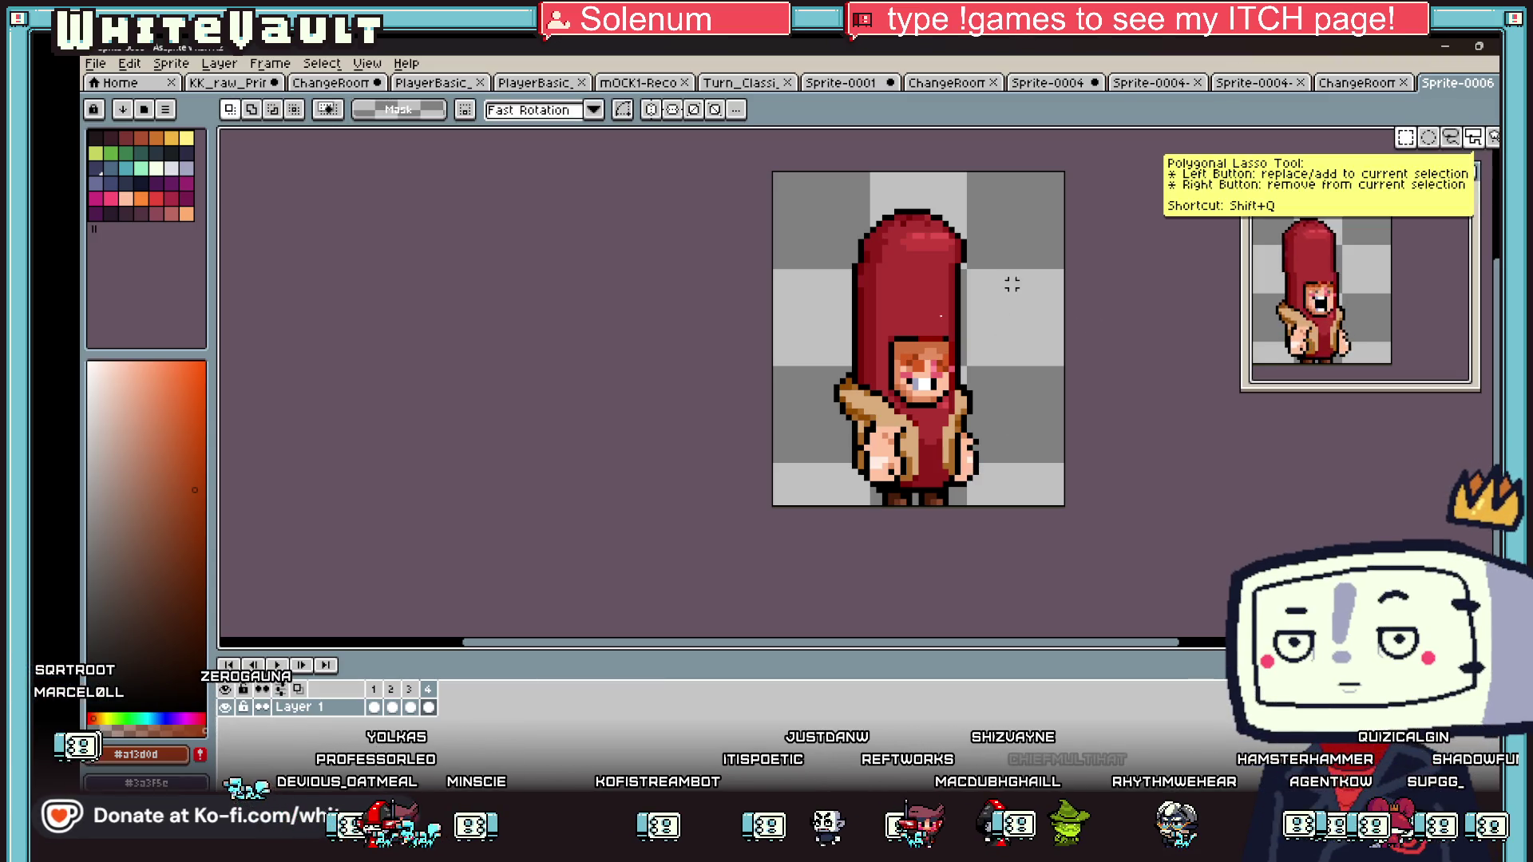
{"action": "scroll", "coordinate": [966, 367], "scroll_direction": "up", "scroll_amount": 2}
{"action": "mouse_move", "coordinate": [968, 374]}
{"action": "left_mouse_down"}
{"action": "mouse_move", "coordinate": [984, 356]}
{"action": "mouse_move", "coordinate": [966, 360]}
{"action": "mouse_move", "coordinate": [1054, 388]}
{"action": "mouse_move", "coordinate": [1030, 367]}
{"action": "left_mouse_up"}
{"action": "left_click", "coordinate": [1051, 345]}
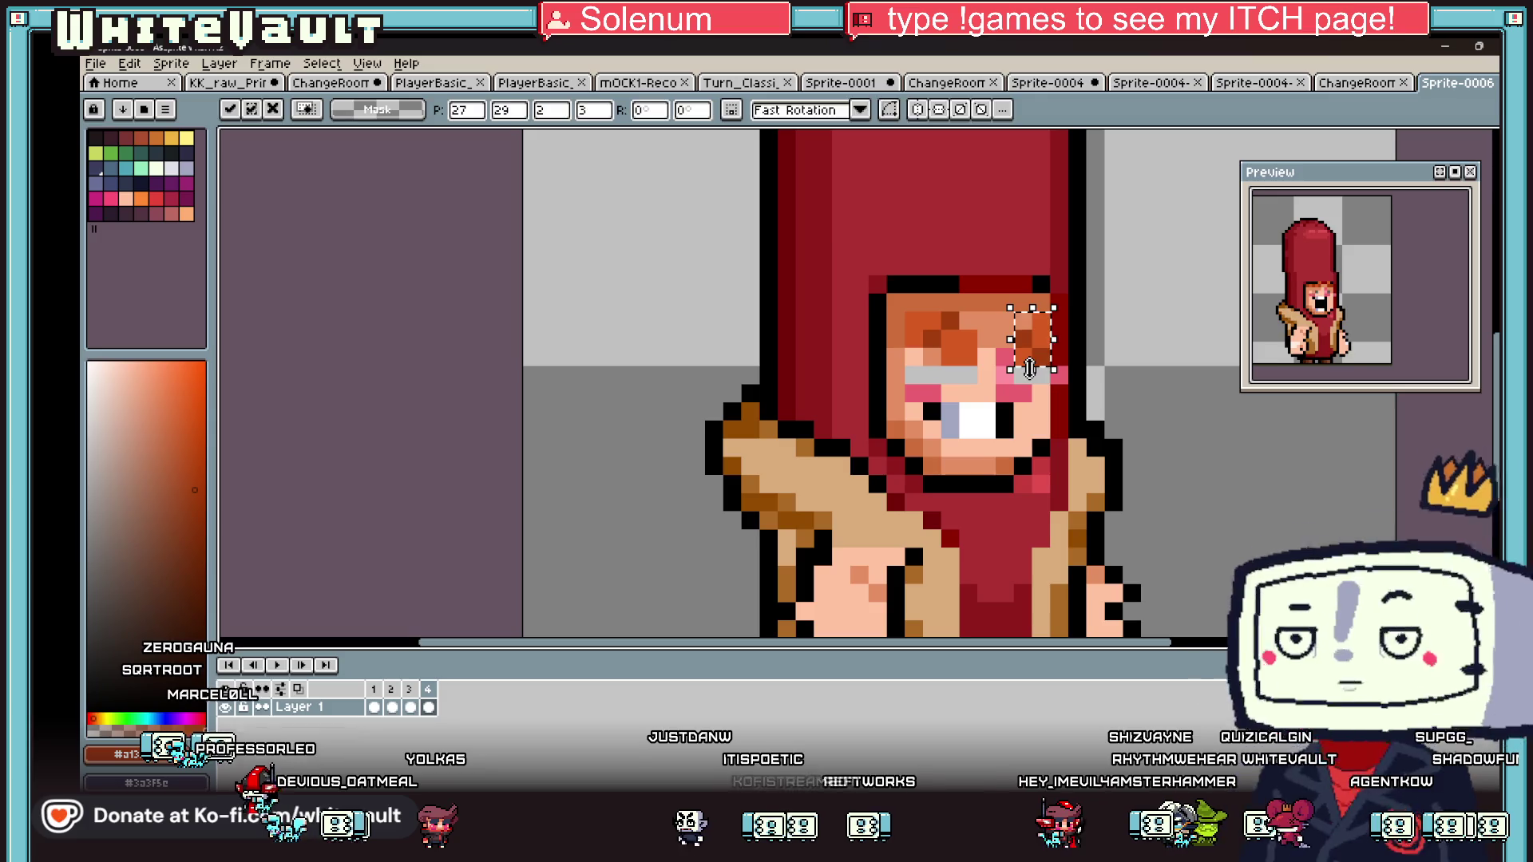
{"action": "key", "text": "Return"}
- Sample the light skin colour and paint over the leftover grey pixels around the eyes
{"action": "scroll", "coordinate": [998, 419], "scroll_direction": "up", "scroll_amount": 1}
{"action": "key", "text": "Left"}
{"action": "key", "text": "Right"}
{"action": "left_click", "coordinate": [1054, 462], "text": "alt"}
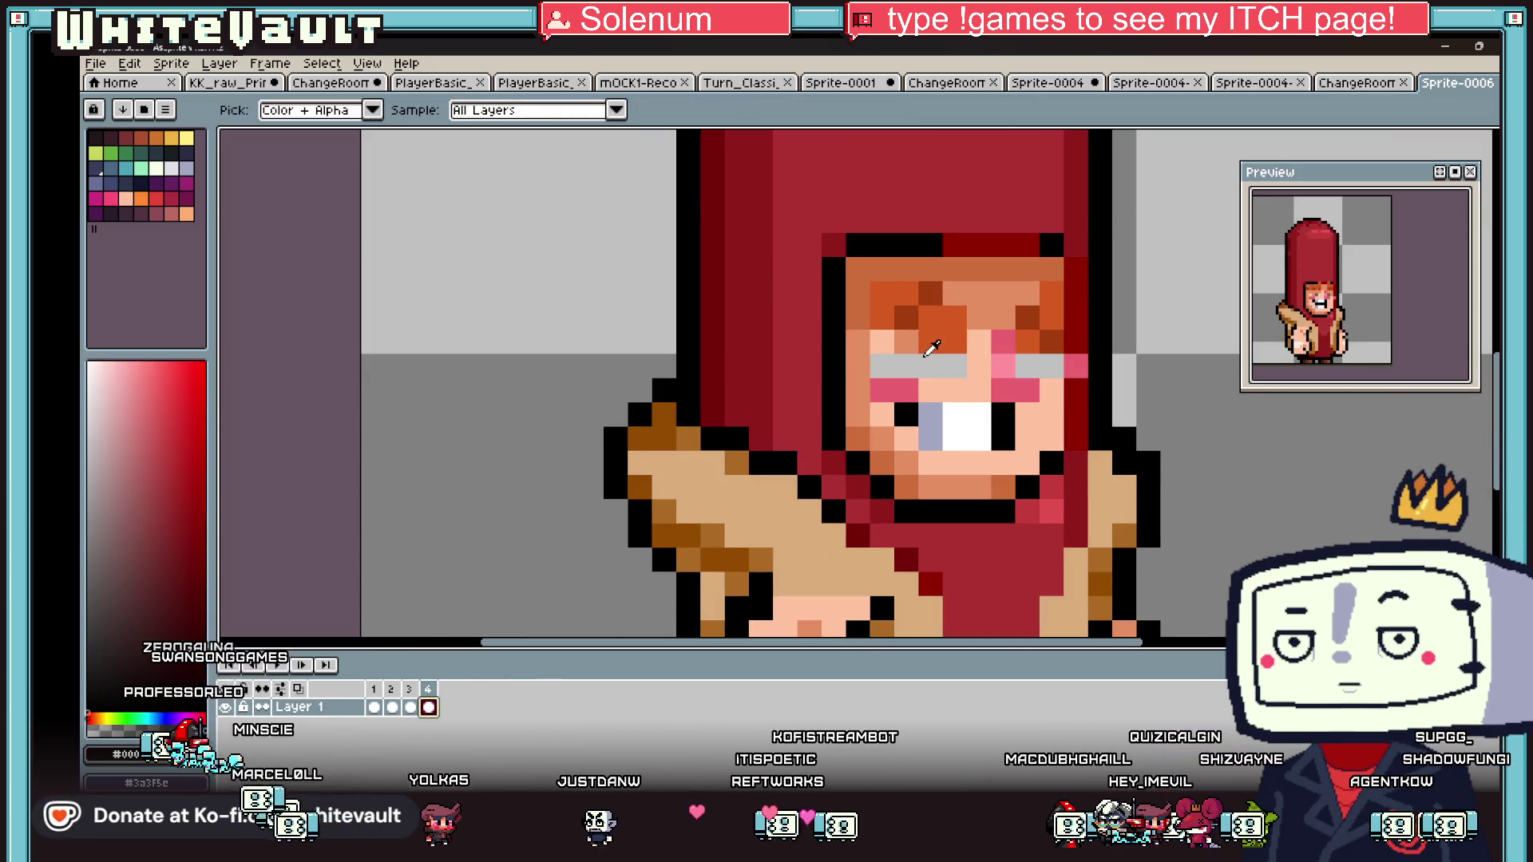
{"action": "left_click", "coordinate": [978, 343], "text": "alt"}
{"action": "left_click_drag", "start_coordinate": [882, 367], "coordinate": [931, 363]}
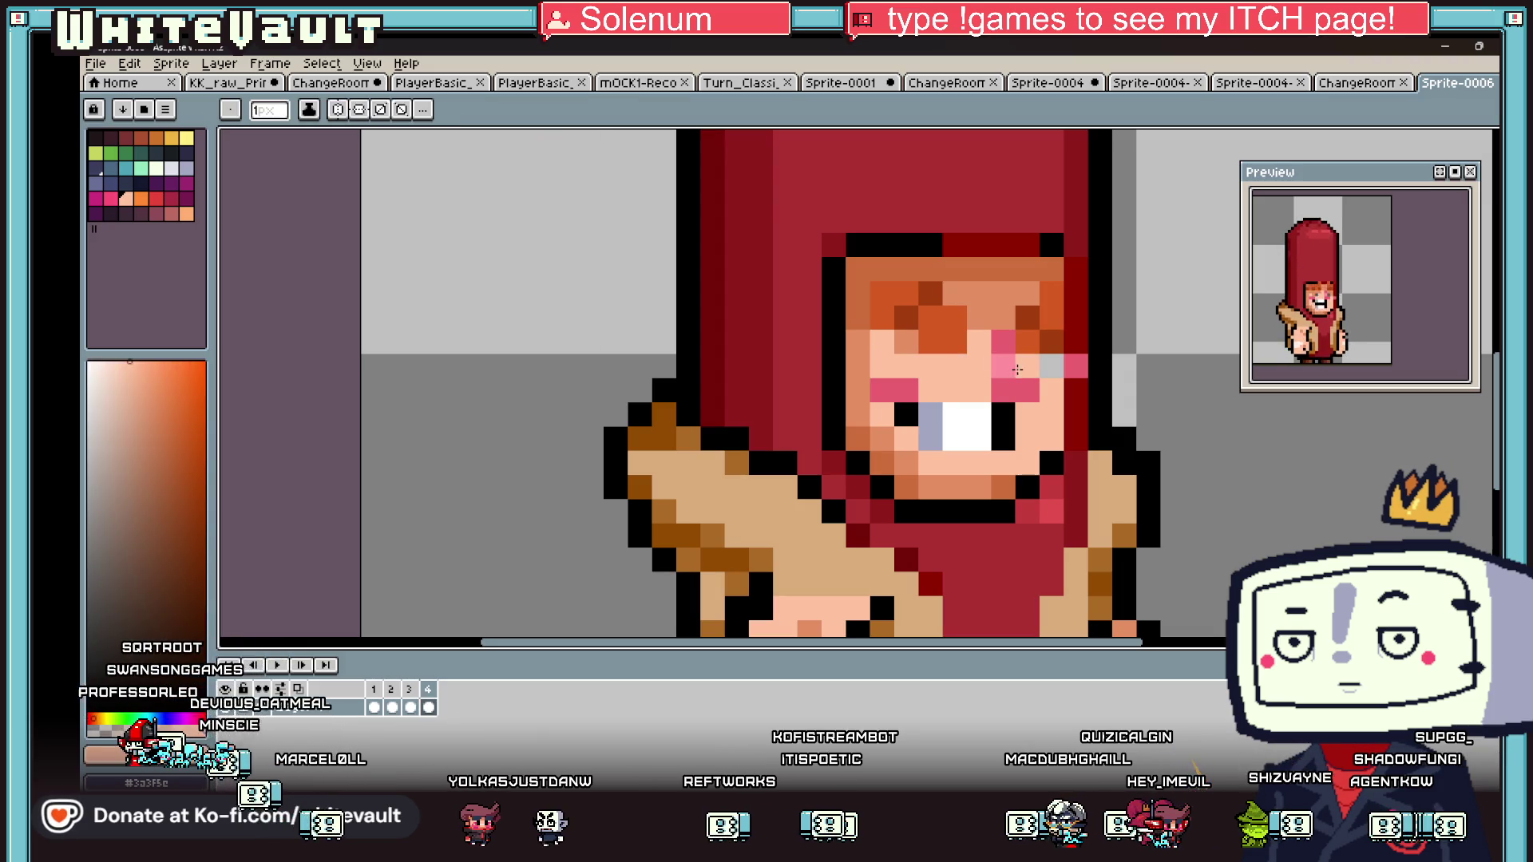
{"action": "key", "text": "alt"}
{"action": "key", "text": "Left"}
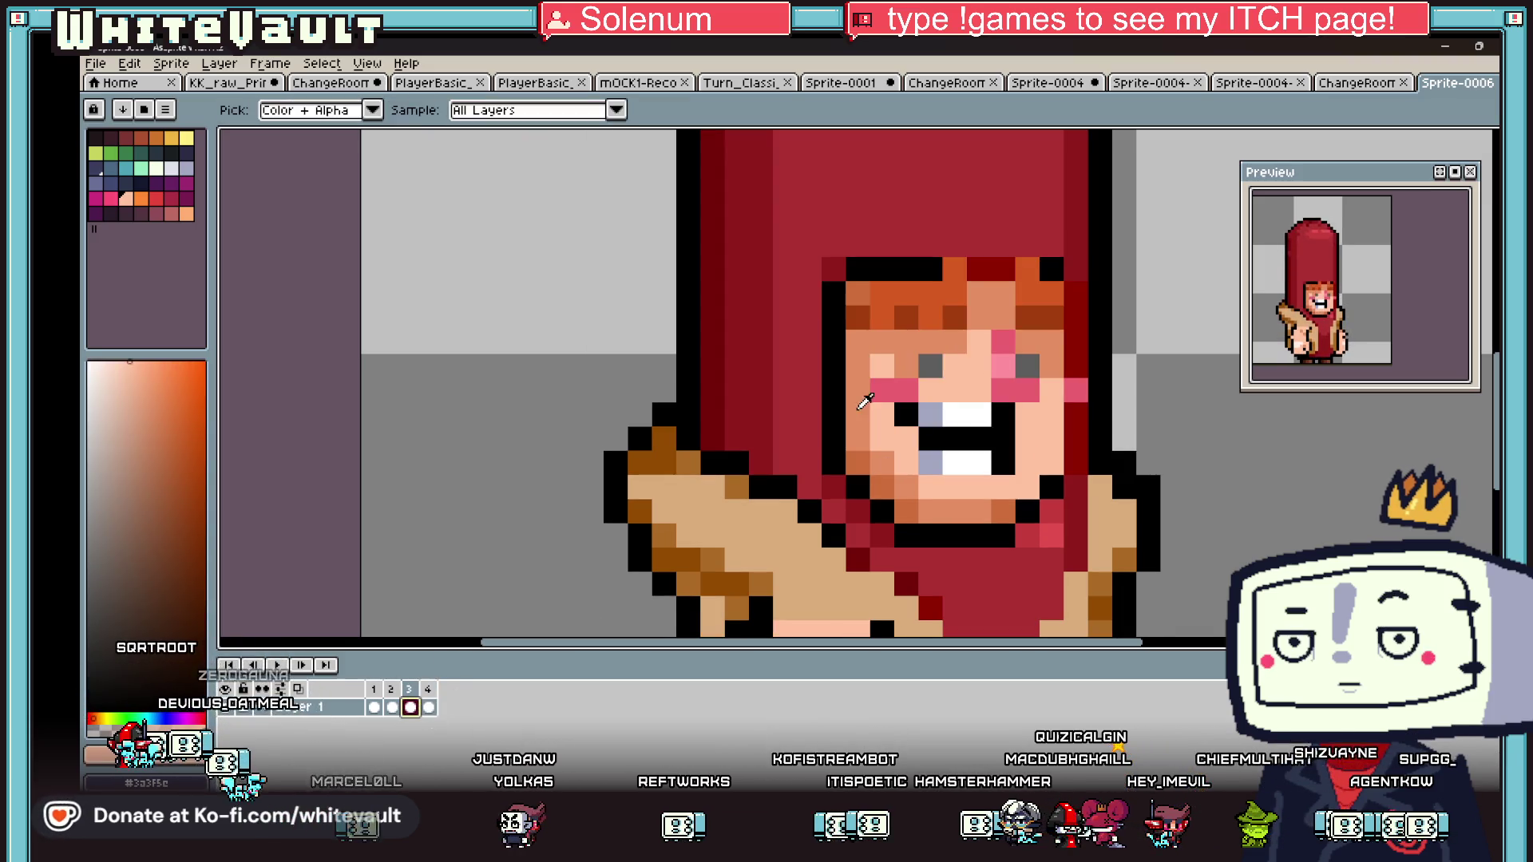
{"action": "left_click", "coordinate": [864, 402], "text": "alt"}
{"action": "key", "text": "Right"}
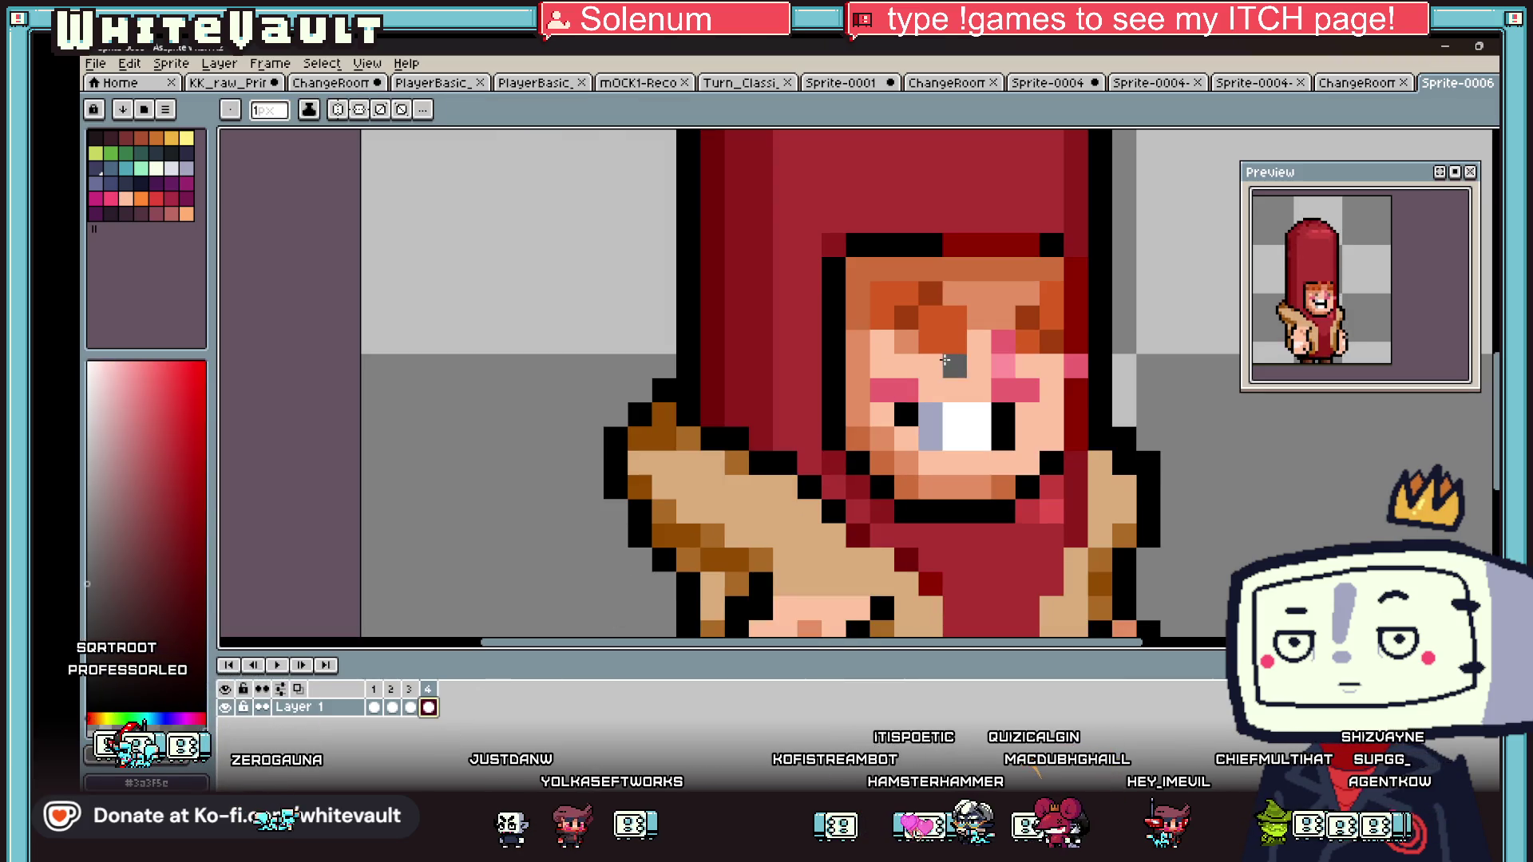
{"action": "left_click", "coordinate": [930, 361]}
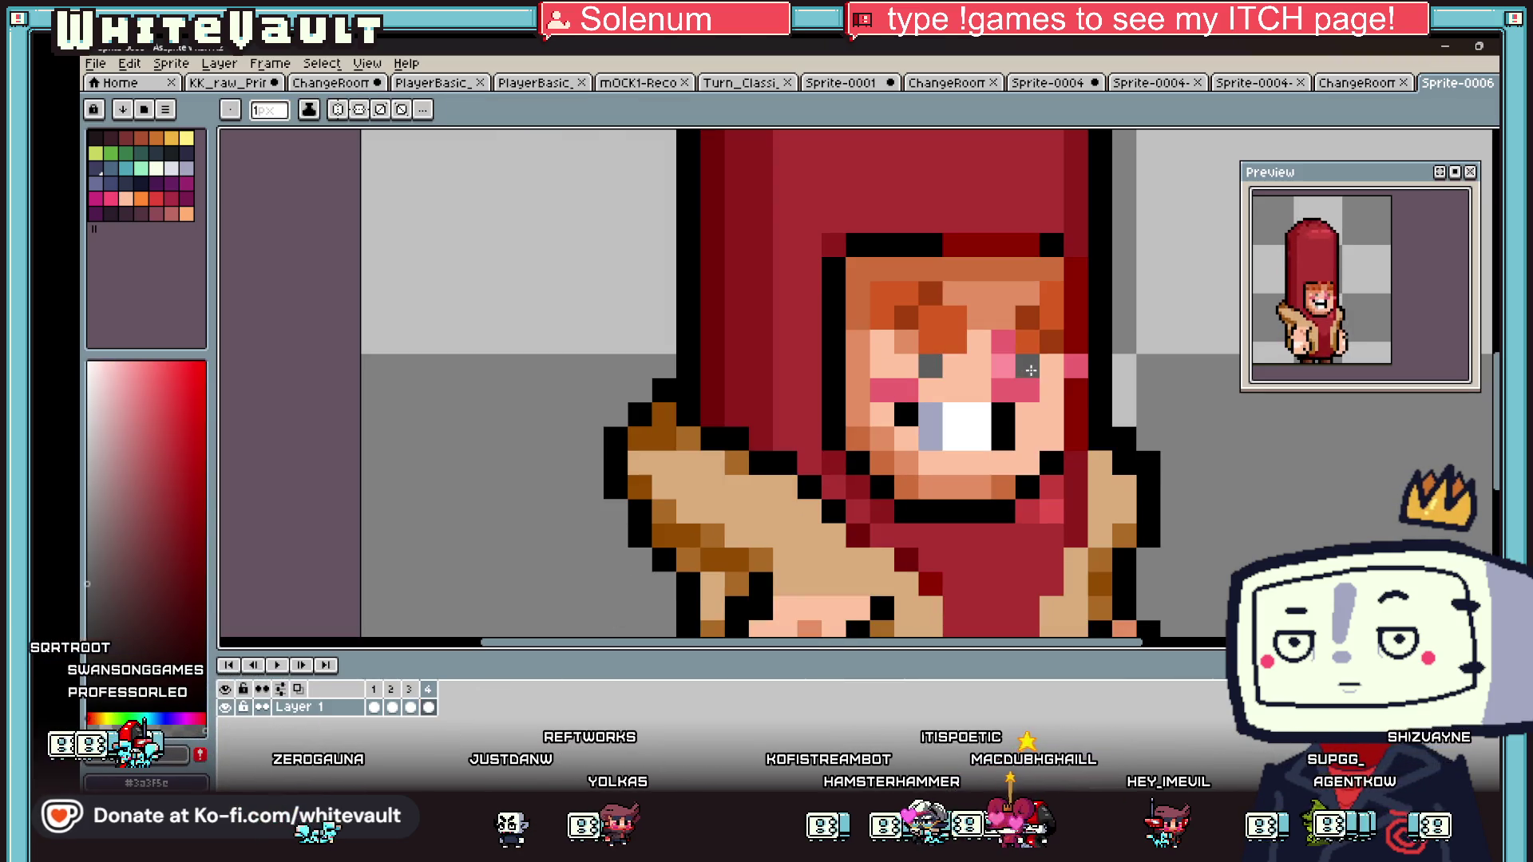
- Reselect frame 4's cel in the timeline
{"action": "key", "text": "alt"}
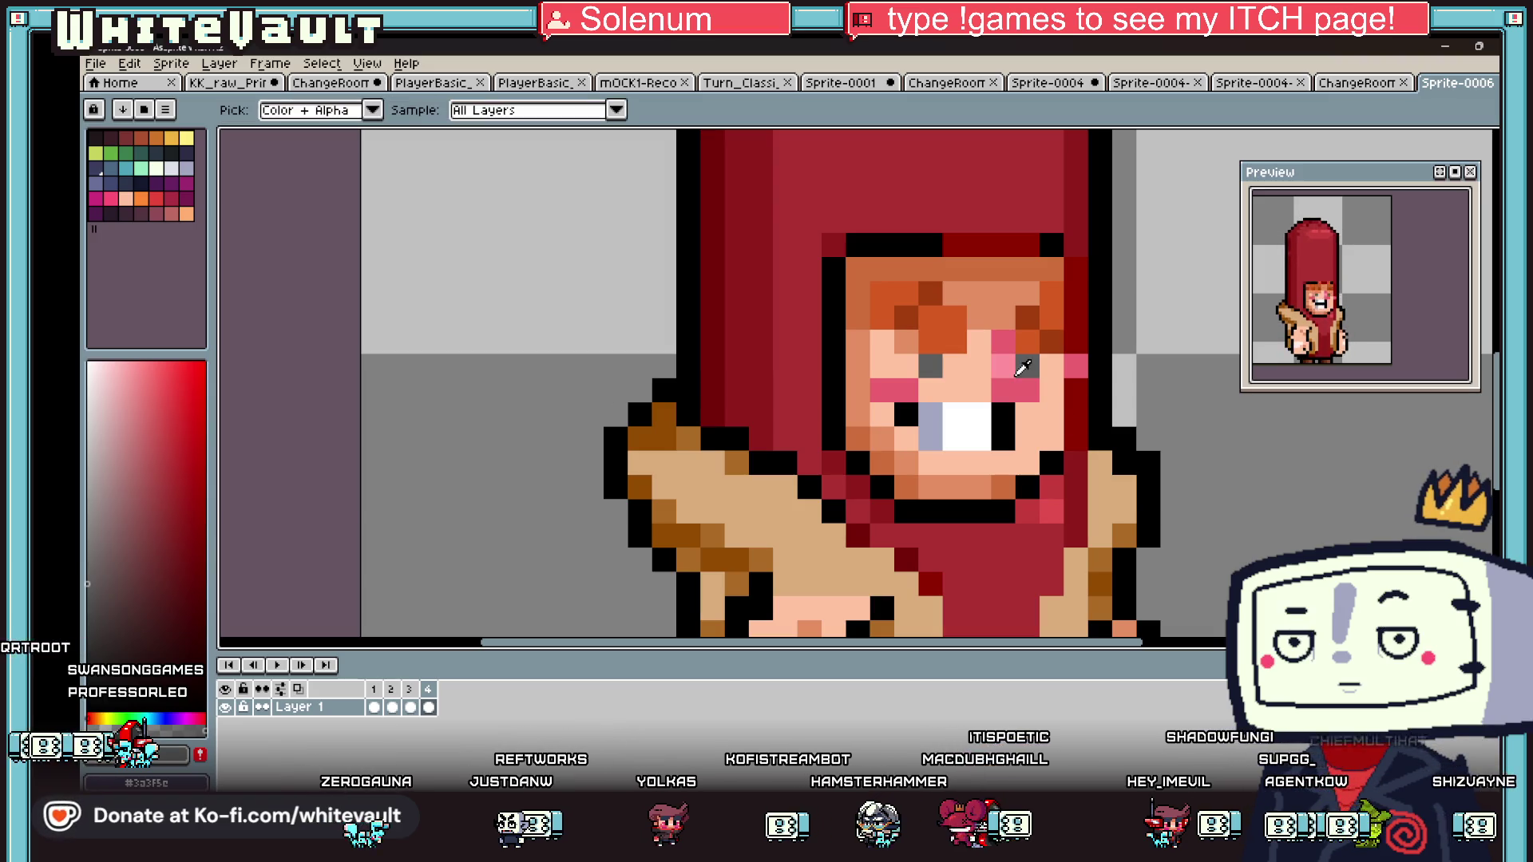
{"action": "left_click", "coordinate": [430, 708]}
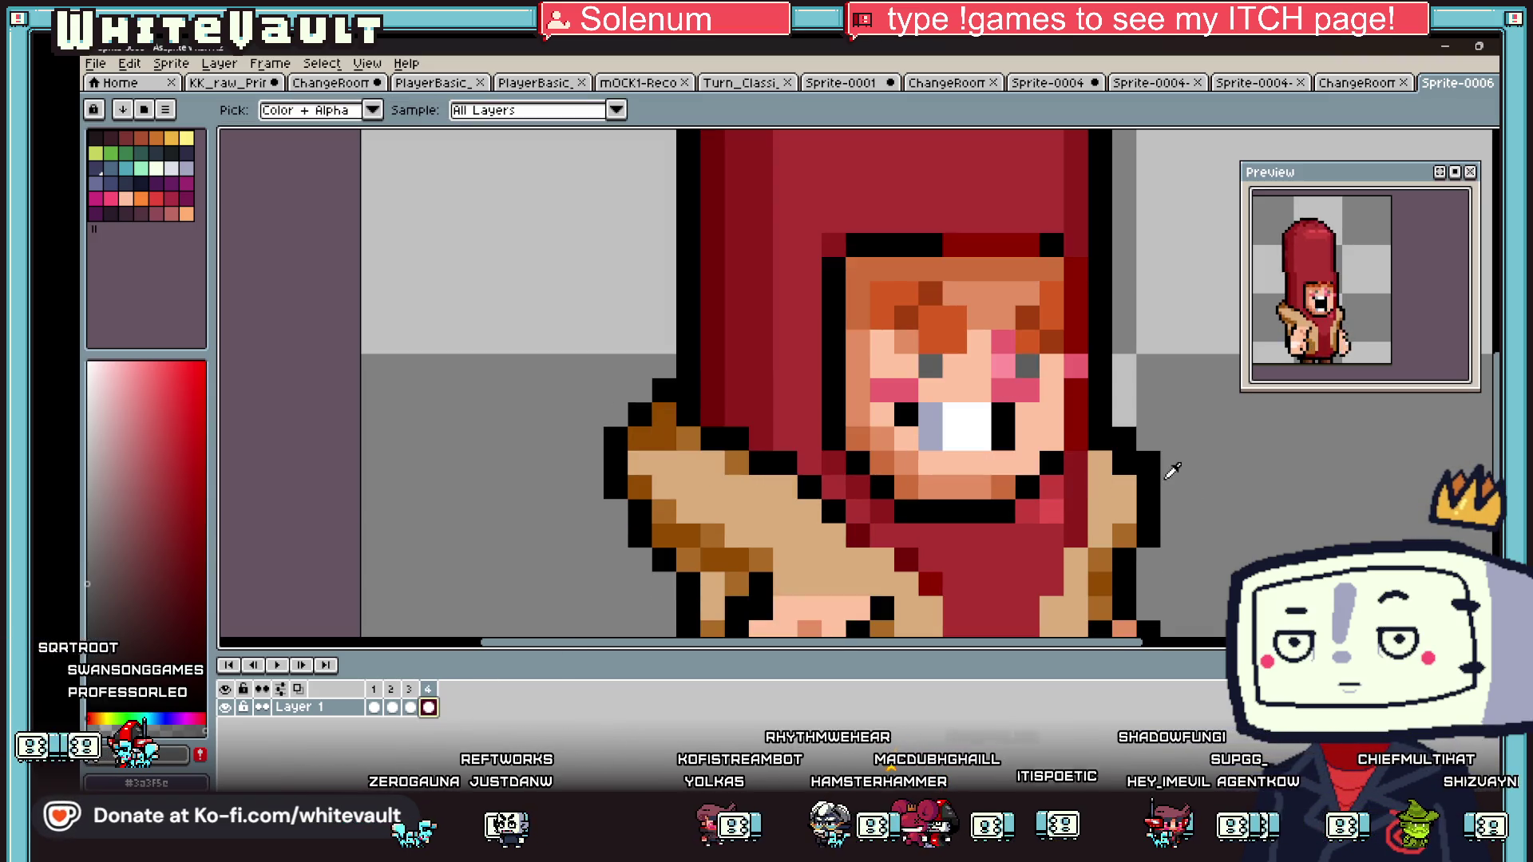
{"action": "scroll", "coordinate": [1198, 400], "scroll_direction": "up", "scroll_amount": 1}
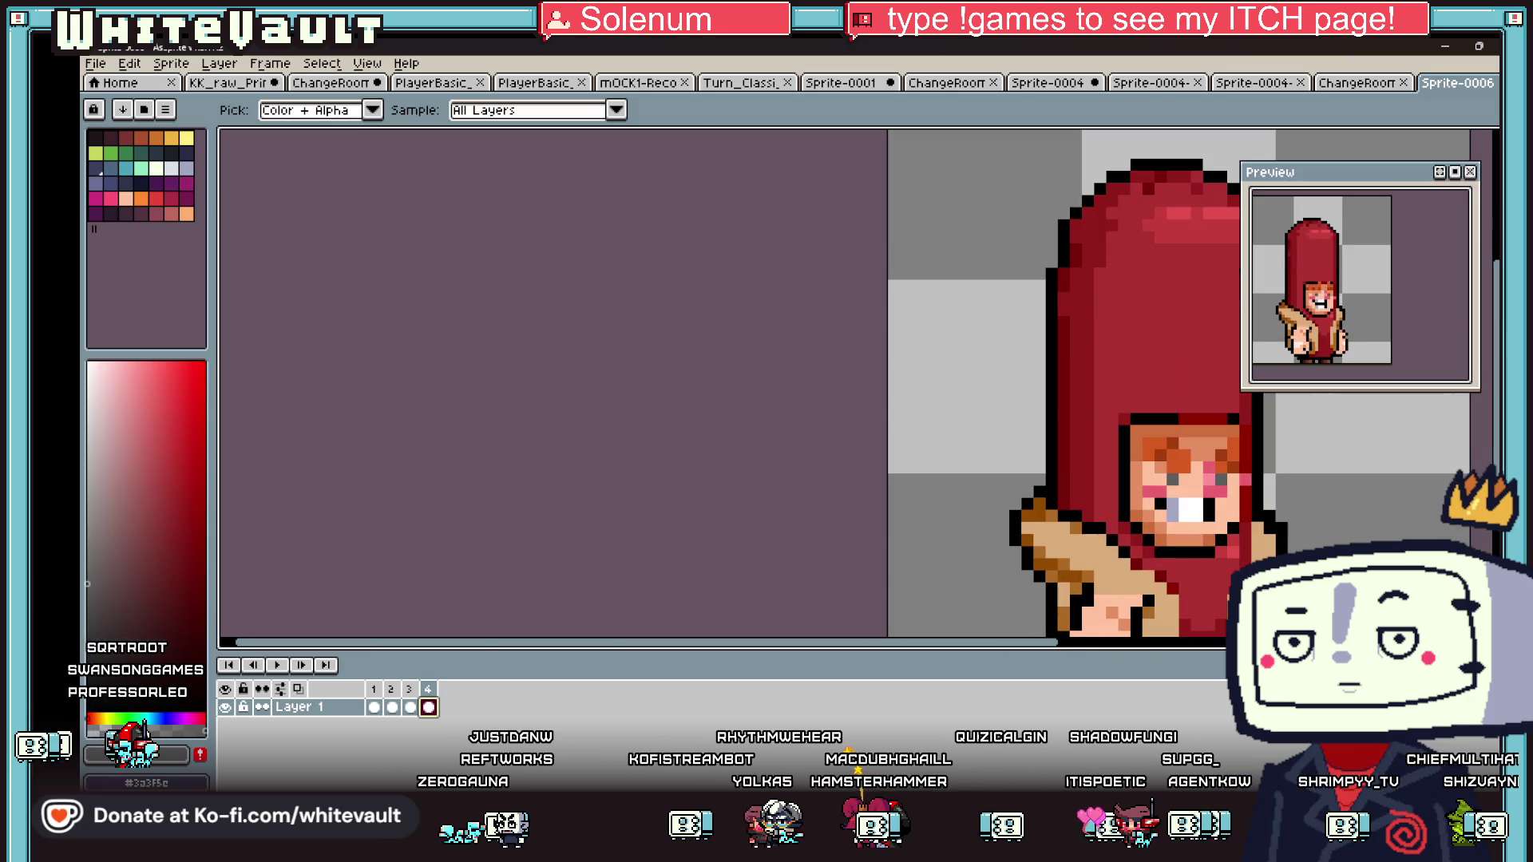
{"action": "mouse_move", "coordinate": [1030, 648]}
{"action": "left_mouse_down"}
{"action": "mouse_move", "coordinate": [1154, 644]}
{"action": "mouse_move", "coordinate": [1168, 608]}
{"action": "left_mouse_up"}
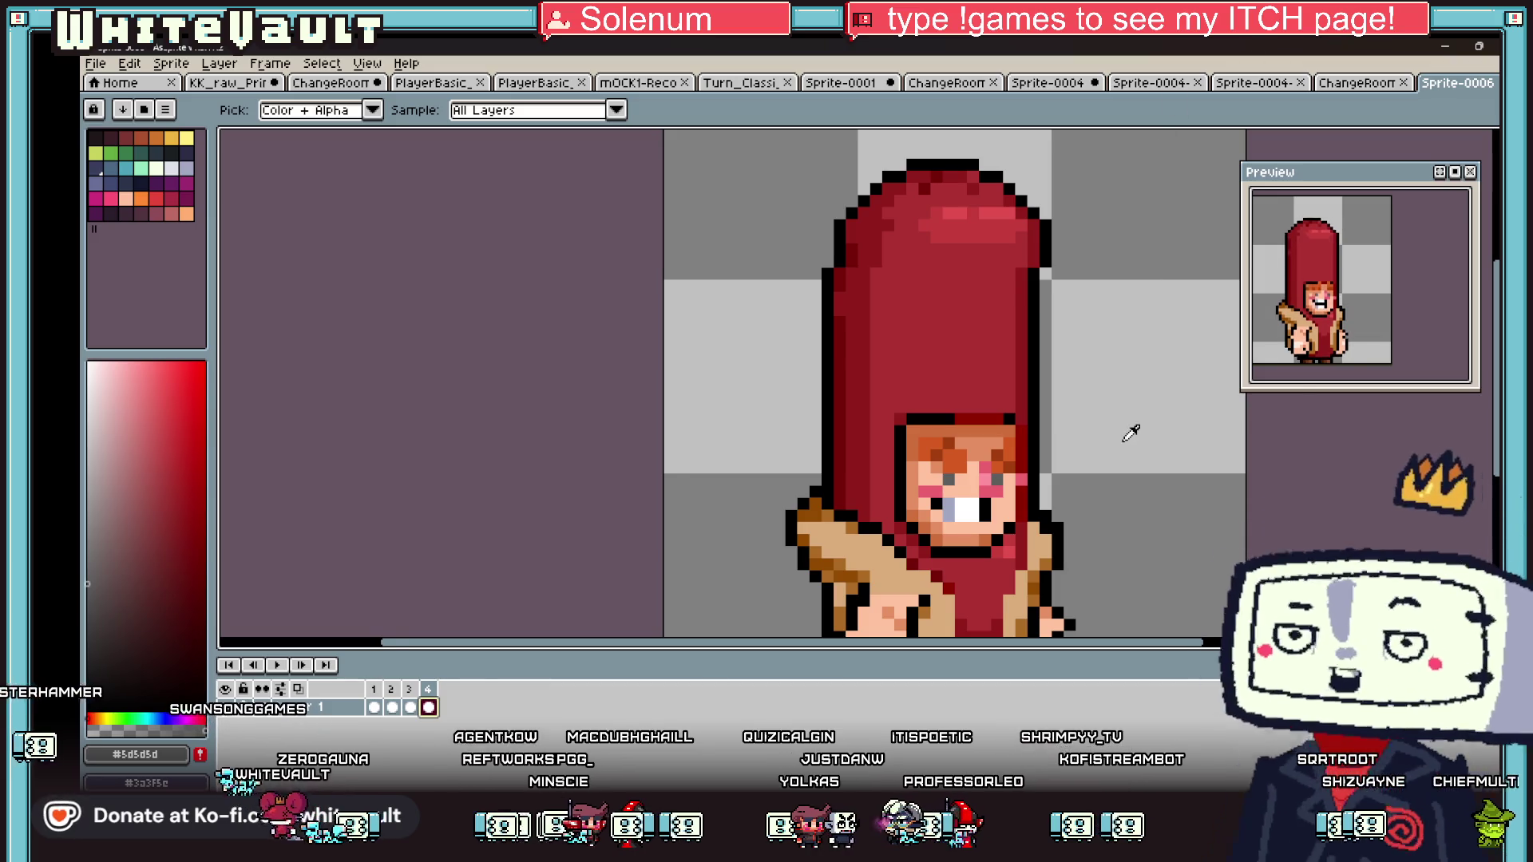
- On frame 2, draw a black outline row along the hood edge and recolour one pixel dark red
{"action": "key", "text": "m"}
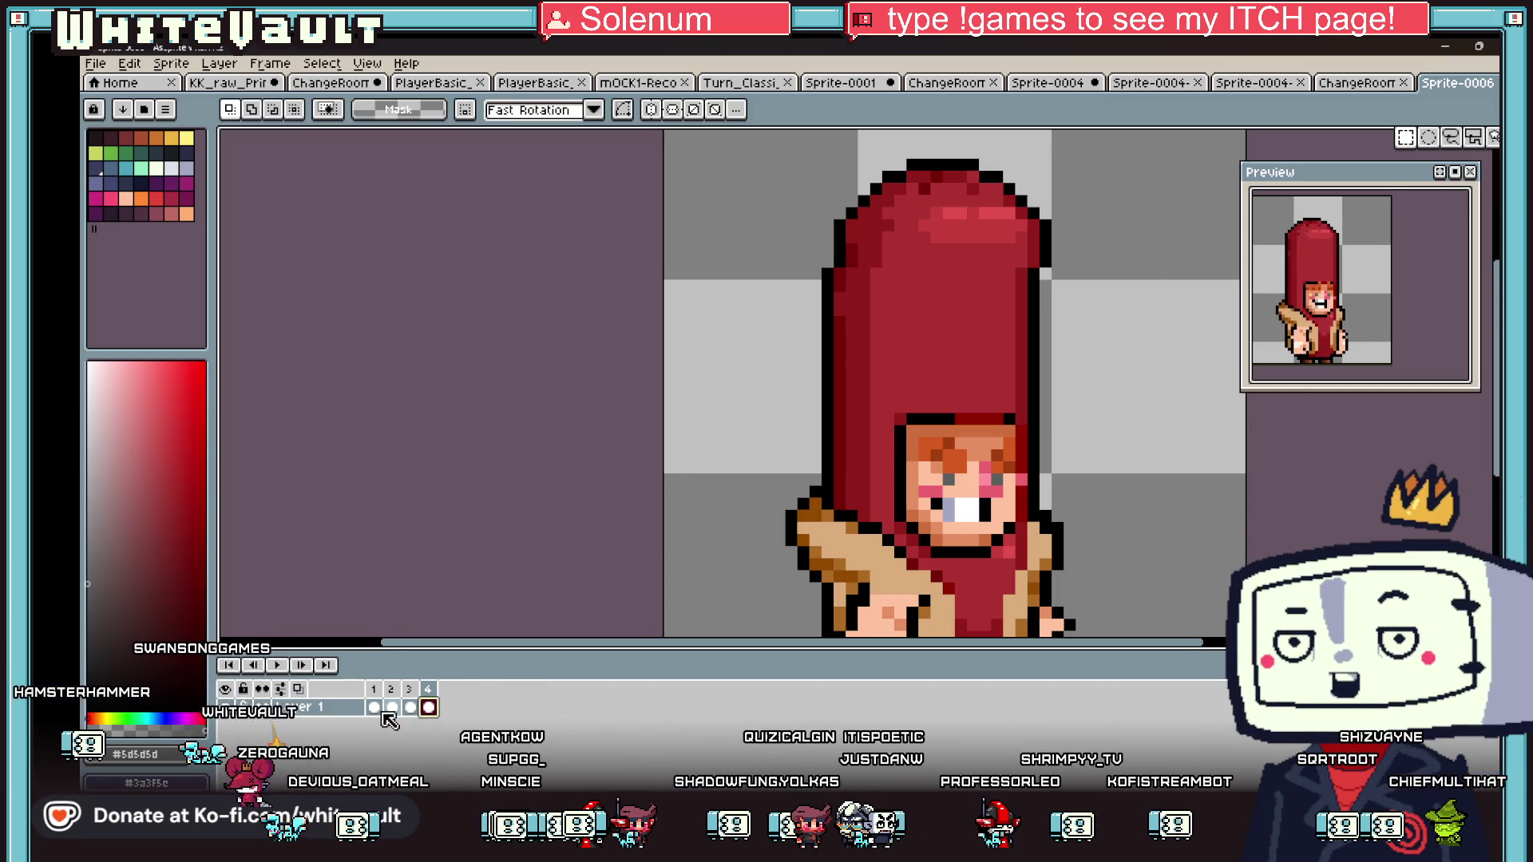
{"action": "left_click", "coordinate": [391, 707]}
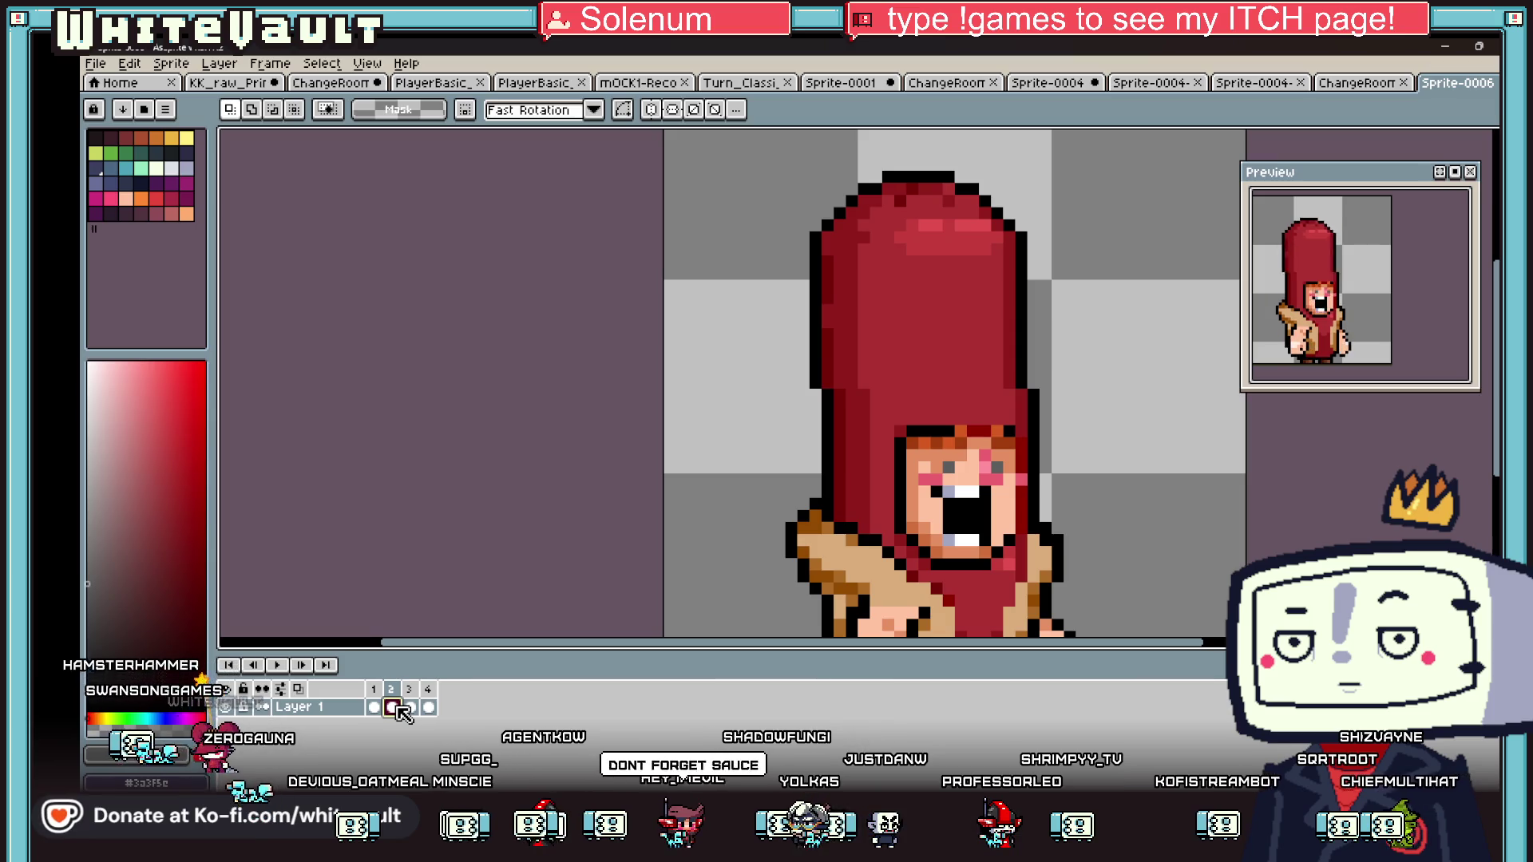
{"action": "scroll", "coordinate": [1008, 432], "scroll_direction": "up", "scroll_amount": 2}
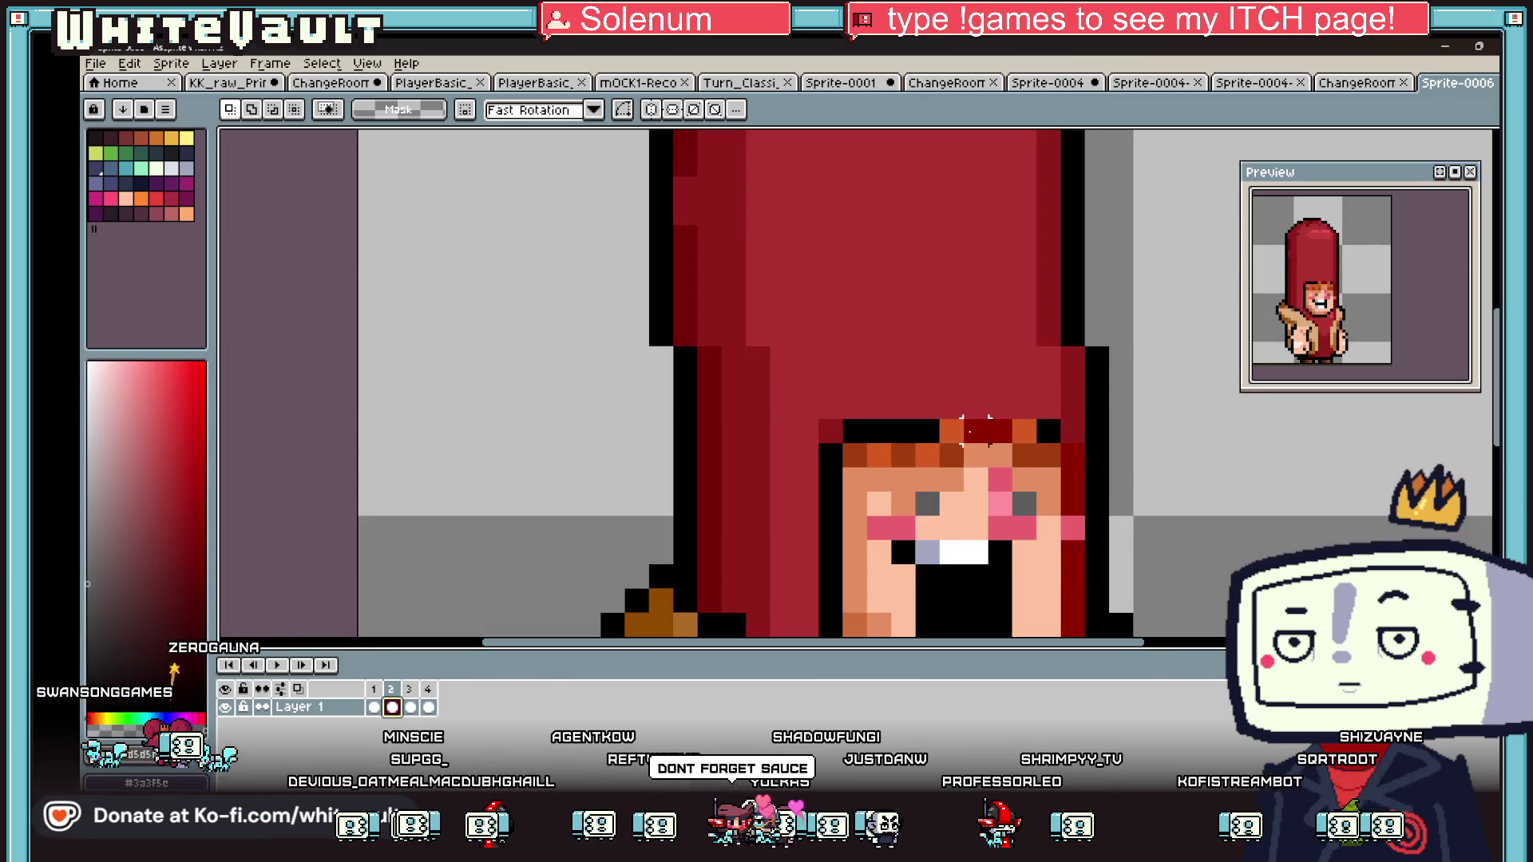
{"action": "key", "text": "b"}
{"action": "left_click_drag", "start_coordinate": [897, 405], "coordinate": [1031, 407]}
{"action": "key", "text": "i"}
{"action": "left_click", "coordinate": [987, 429]}
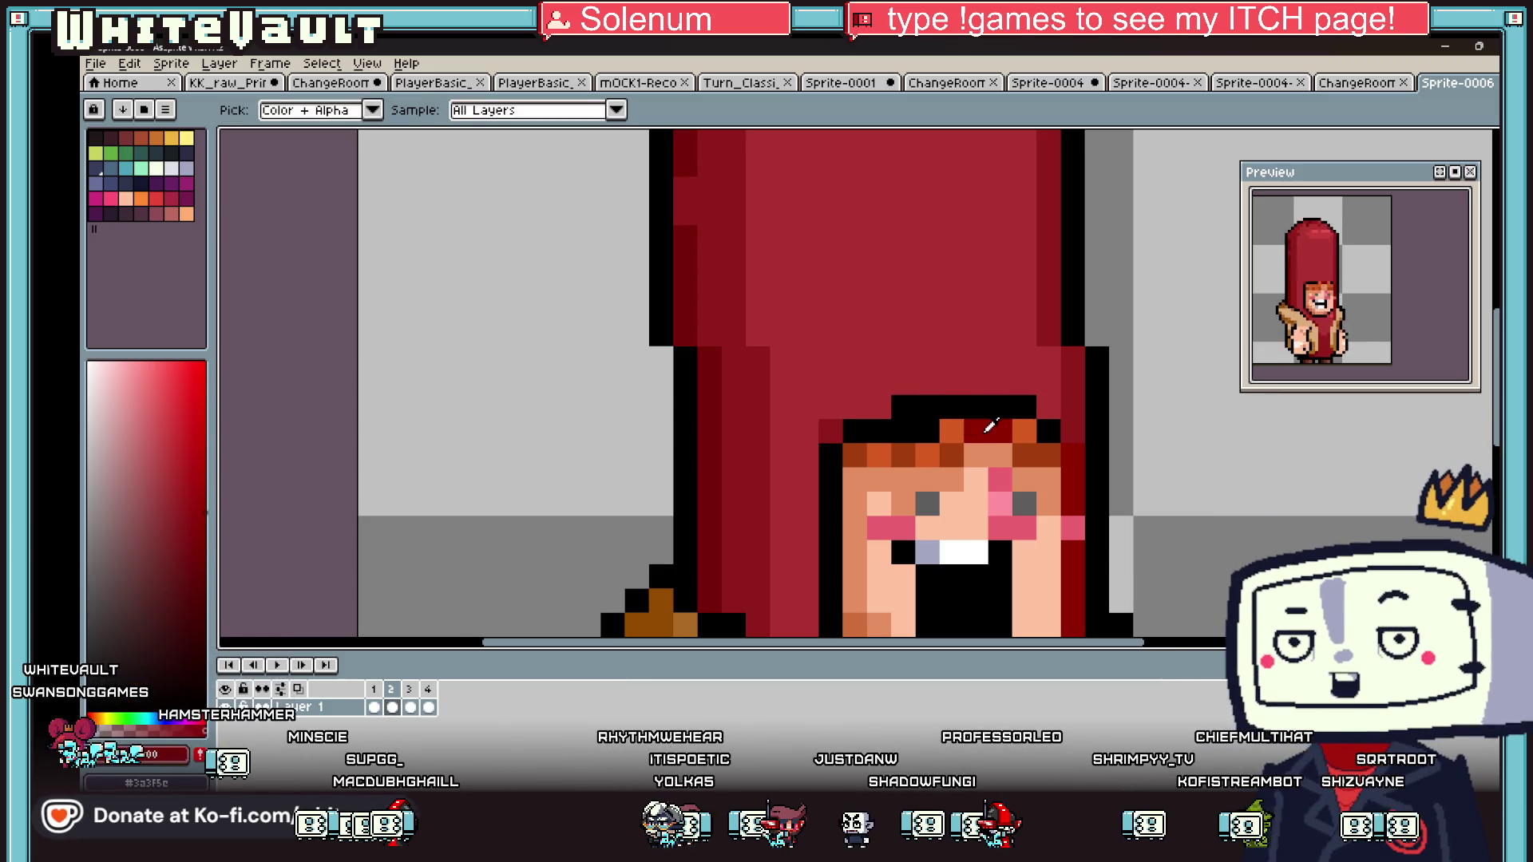
{"action": "key", "text": "b"}
{"action": "left_click", "coordinate": [927, 432]}
{"action": "left_click", "coordinate": [1048, 431]}
{"action": "key", "text": "ctrl+z"}
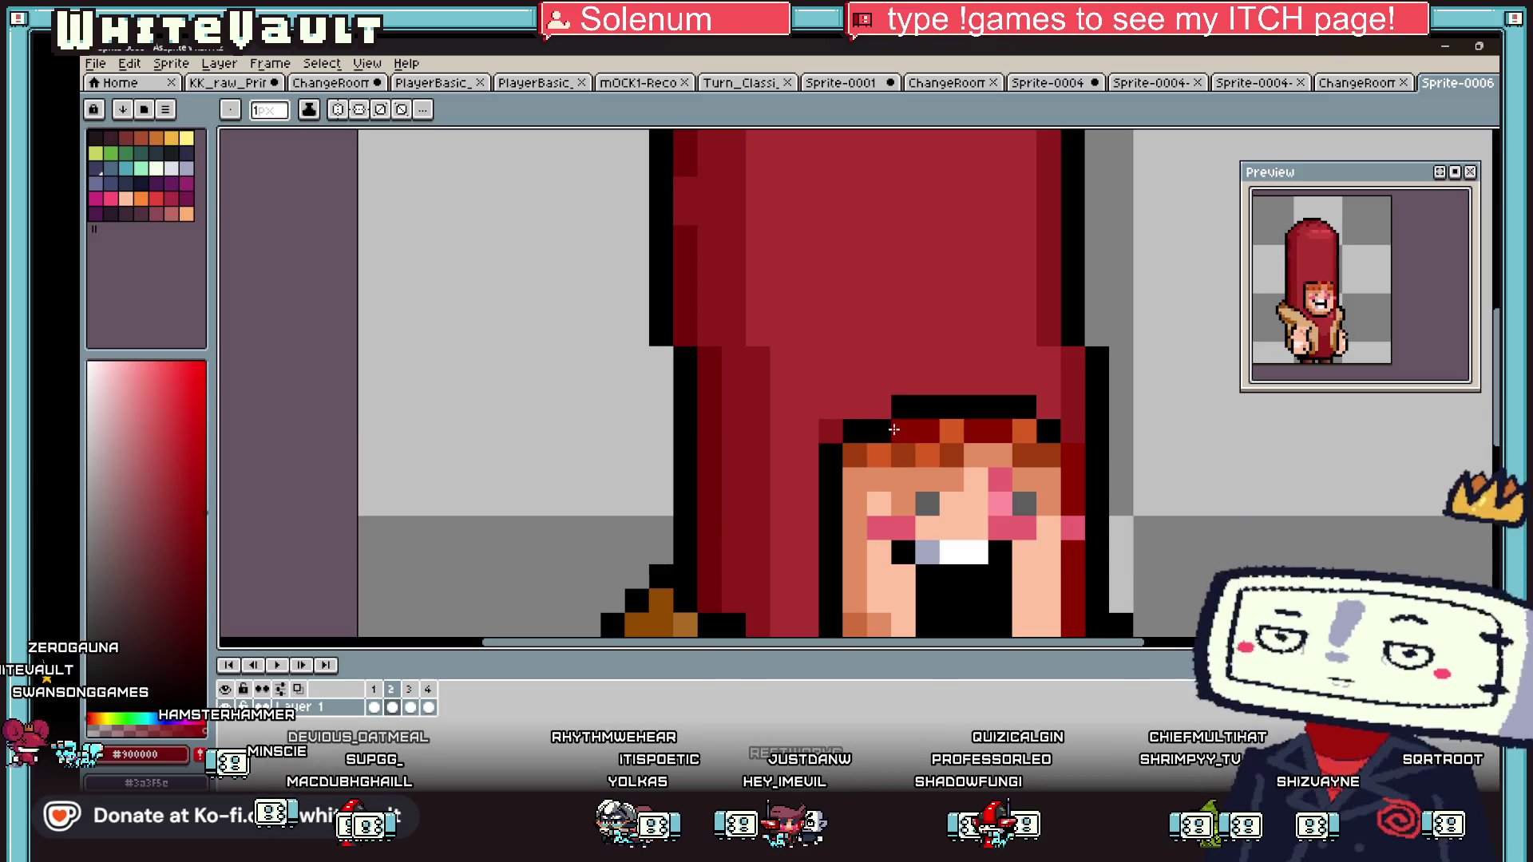
- Paint a frame 2 hair pixel with the orange-brown hair colour
{"action": "key", "text": "i"}
{"action": "left_click", "coordinate": [903, 455]}
{"action": "key", "text": "b"}
{"action": "left_click", "coordinate": [911, 437]}
{"action": "scroll", "coordinate": [914, 442], "scroll_direction": "down", "scroll_amount": 5}
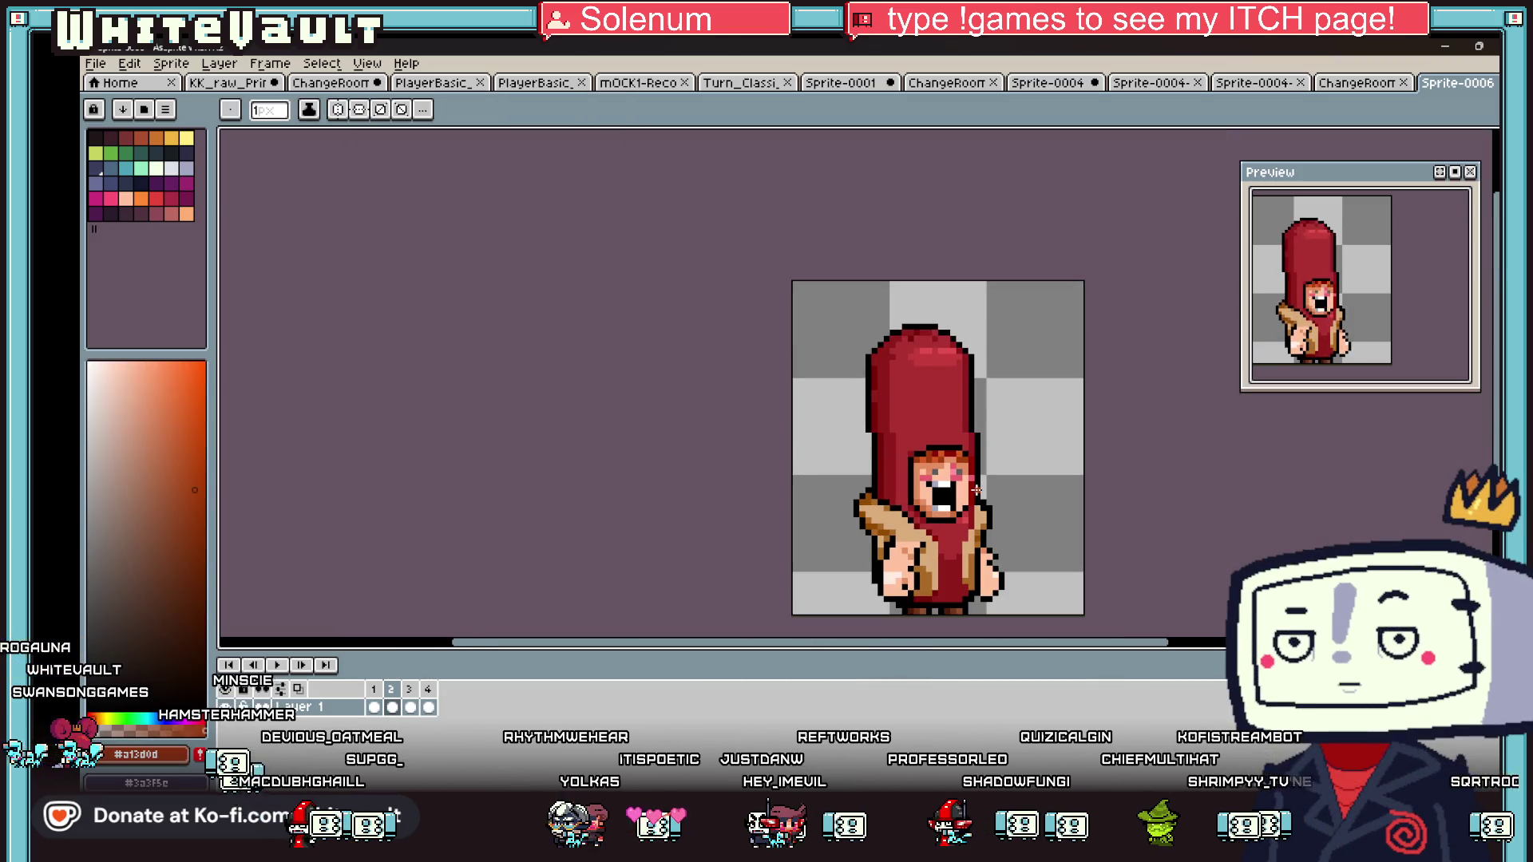
- On frame 4, draw black outline pixels along the hood's lower edge
{"action": "left_click", "coordinate": [411, 708]}
{"action": "left_click", "coordinate": [428, 707]}
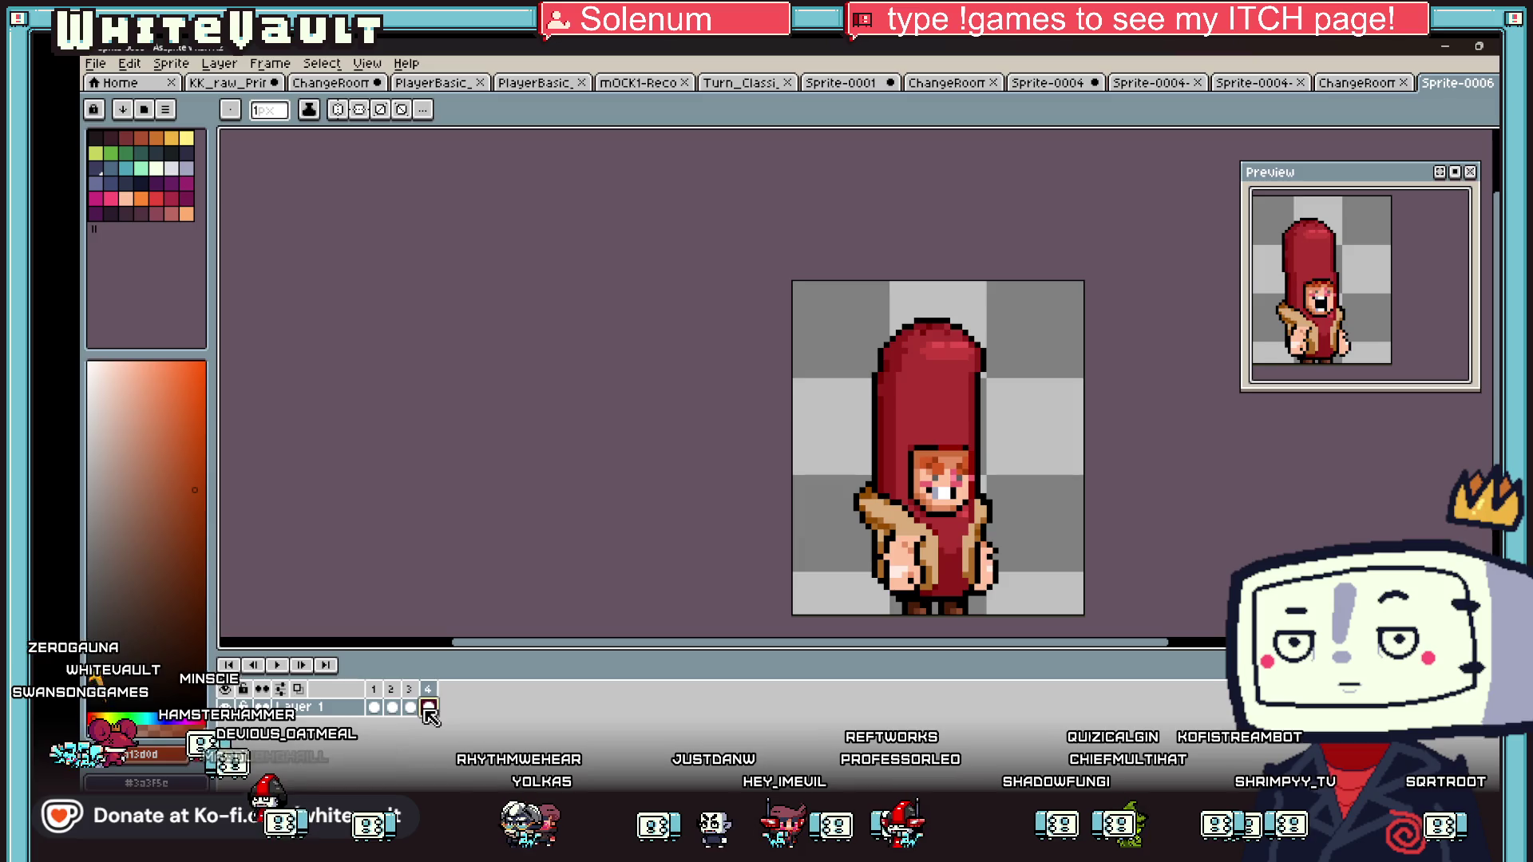
{"action": "key", "text": "i"}
{"action": "scroll", "coordinate": [931, 441], "scroll_direction": "up", "scroll_amount": 3}
{"action": "scroll", "coordinate": [931, 440], "scroll_direction": "up", "scroll_amount": 2}
{"action": "left_click", "coordinate": [931, 439]}
{"action": "key", "text": "b"}
{"action": "mouse_move", "coordinate": [910, 459]}
{"action": "left_mouse_down"}
{"action": "mouse_move", "coordinate": [990, 459]}
{"action": "mouse_move", "coordinate": [924, 455]}
{"action": "mouse_move", "coordinate": [1007, 424]}
{"action": "left_mouse_up"}
- Repaint frame 4's hood bottom-row pixels in the hood's red
{"action": "key", "text": "i"}
{"action": "left_click", "coordinate": [1002, 453]}
{"action": "key", "text": "b"}
{"action": "left_click", "coordinate": [918, 440]}
{"action": "key", "text": "i"}
{"action": "left_click", "coordinate": [950, 399]}
{"action": "key", "text": "b"}
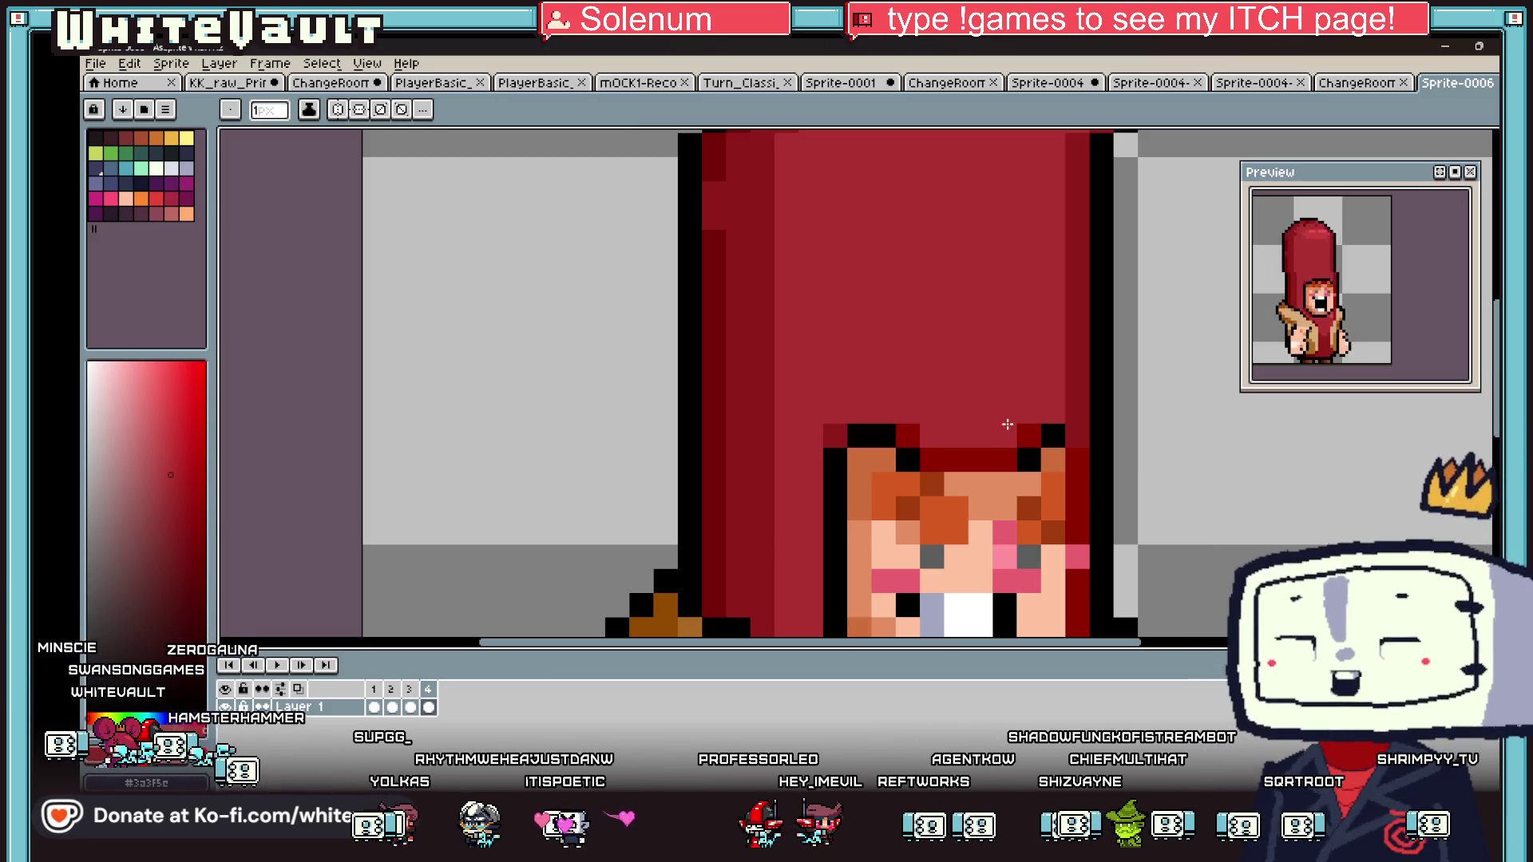
{"action": "scroll", "coordinate": [1362, 291], "scroll_direction": "down", "scroll_amount": 2}
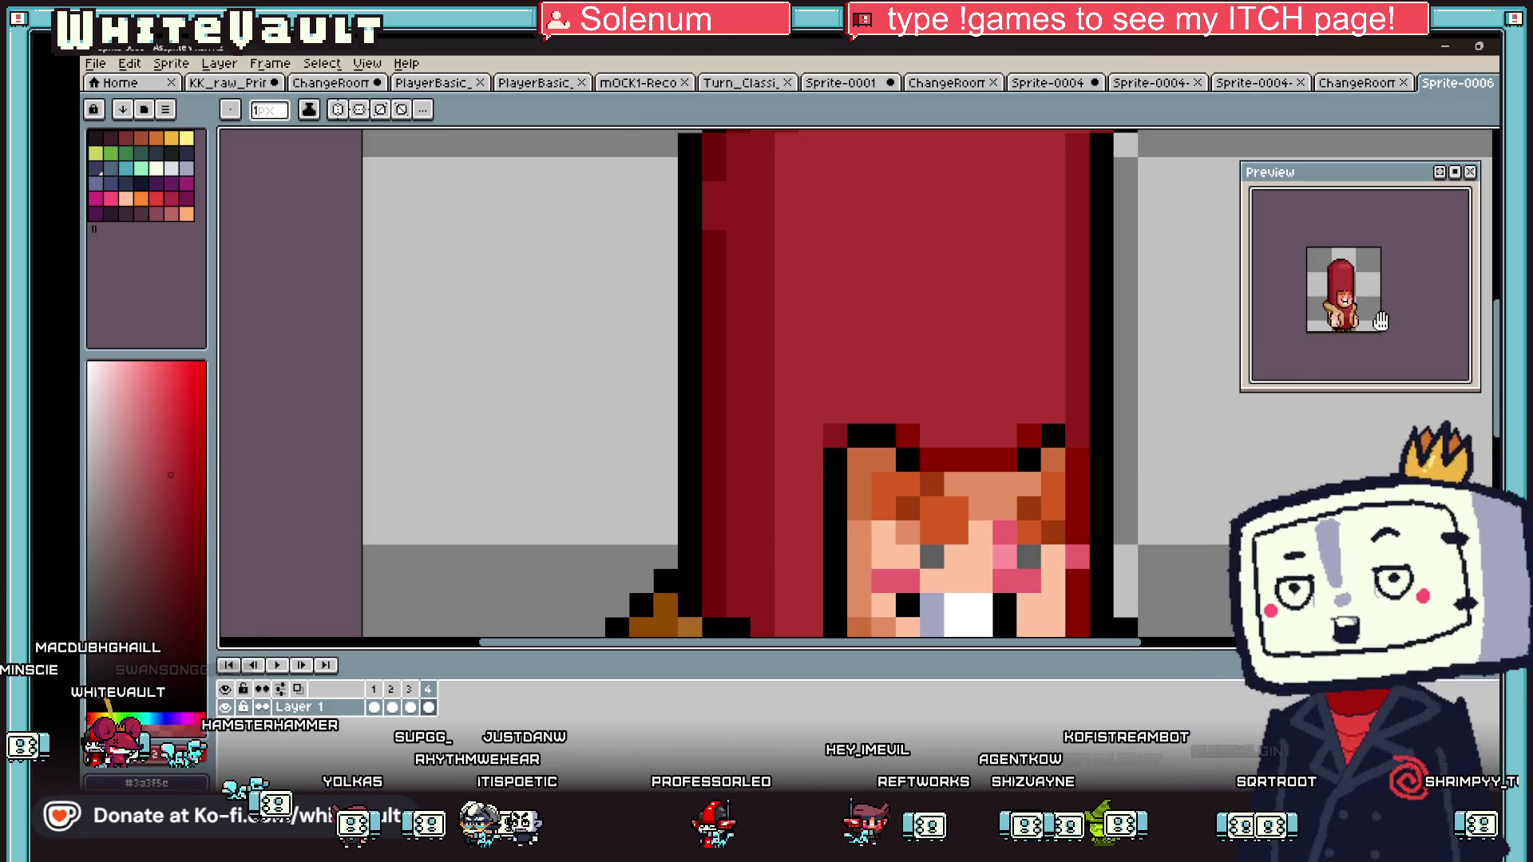
{"action": "scroll", "coordinate": [681, 349], "scroll_direction": "down", "scroll_amount": 3}
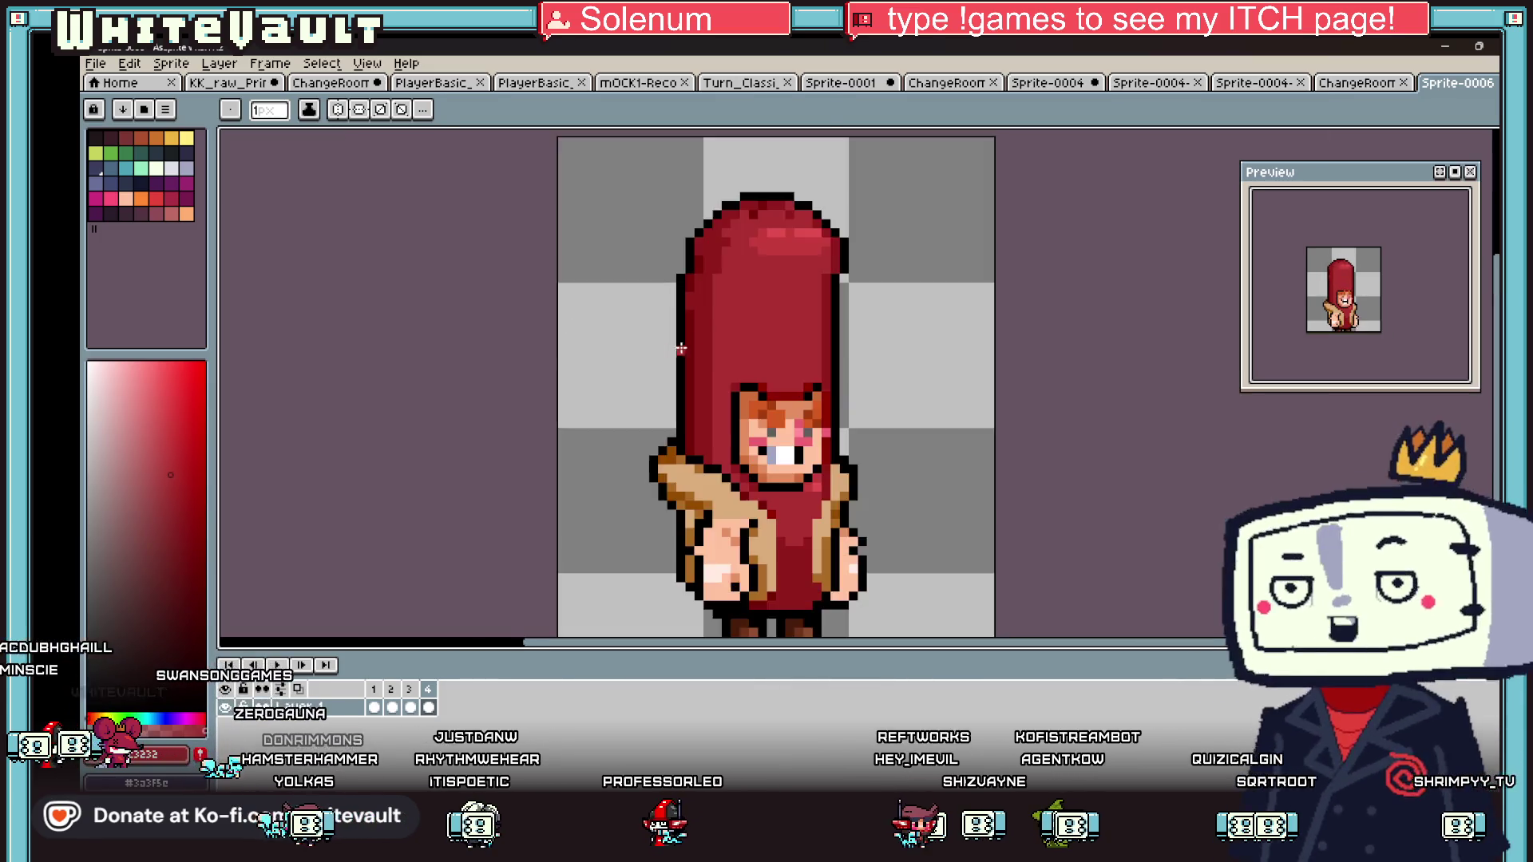
{"action": "scroll", "coordinate": [681, 349], "scroll_direction": "down", "scroll_amount": 1}
{"action": "left_click", "coordinate": [100, 65]}
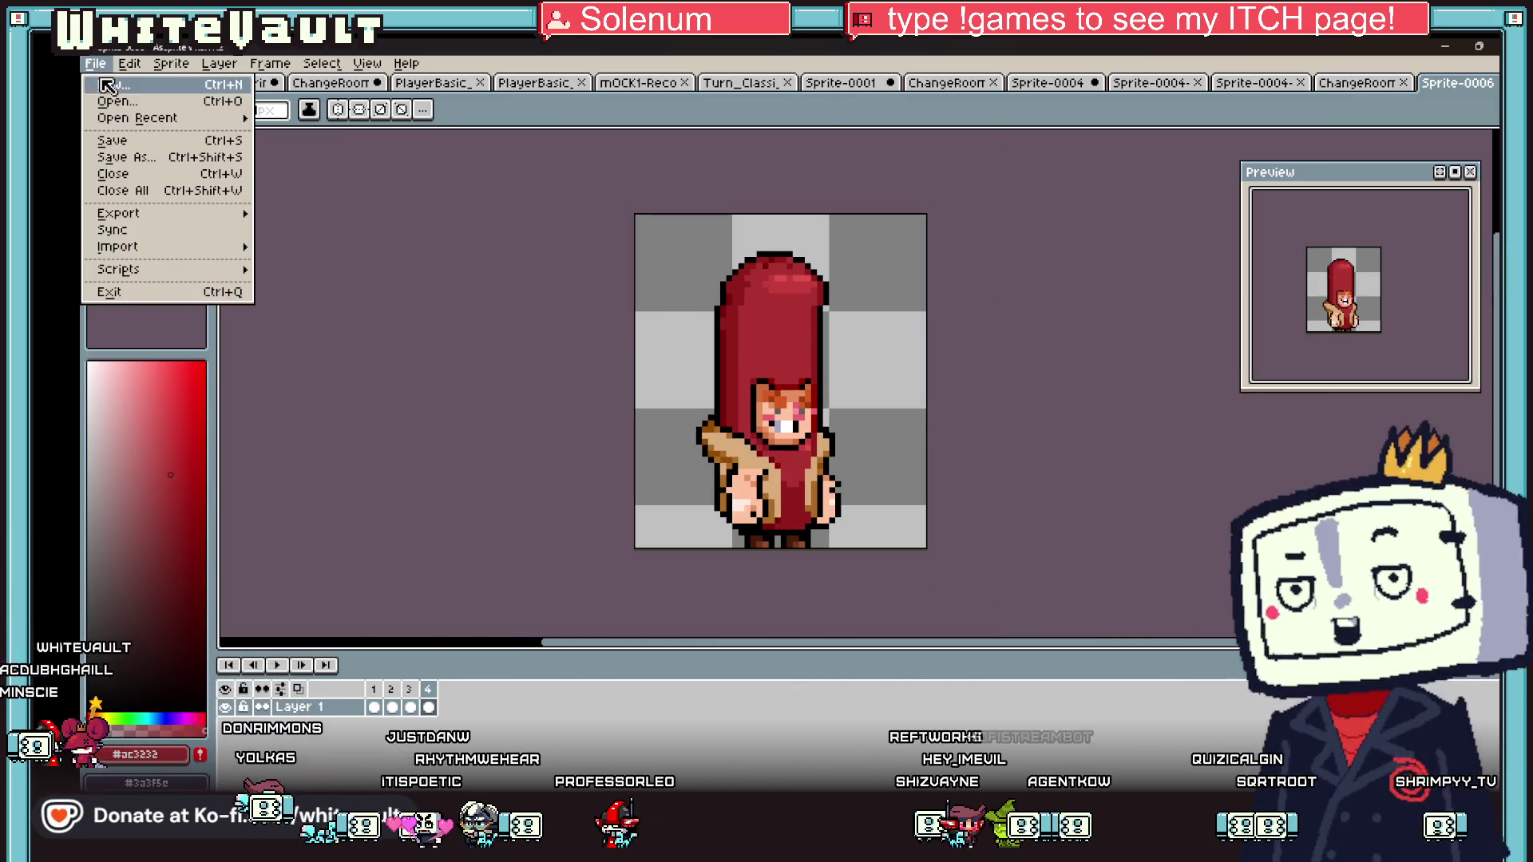
- Repeat the last export to output the four frames as a sprite strip
{"action": "mouse_move", "coordinate": [171, 215]}
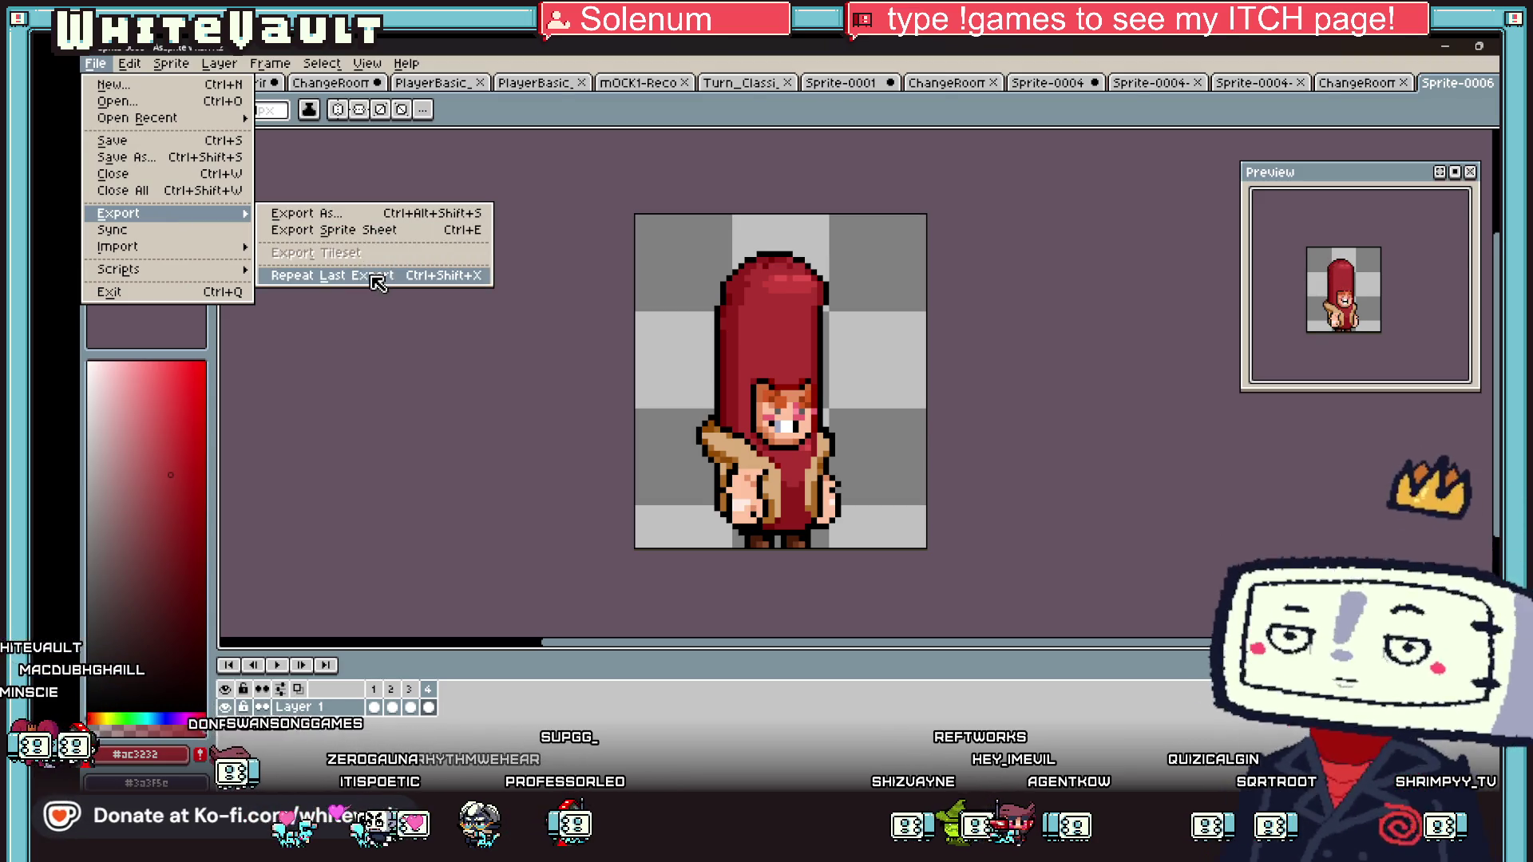
{"action": "left_click", "coordinate": [375, 275]}
{"action": "left_click", "coordinate": [751, 595]}
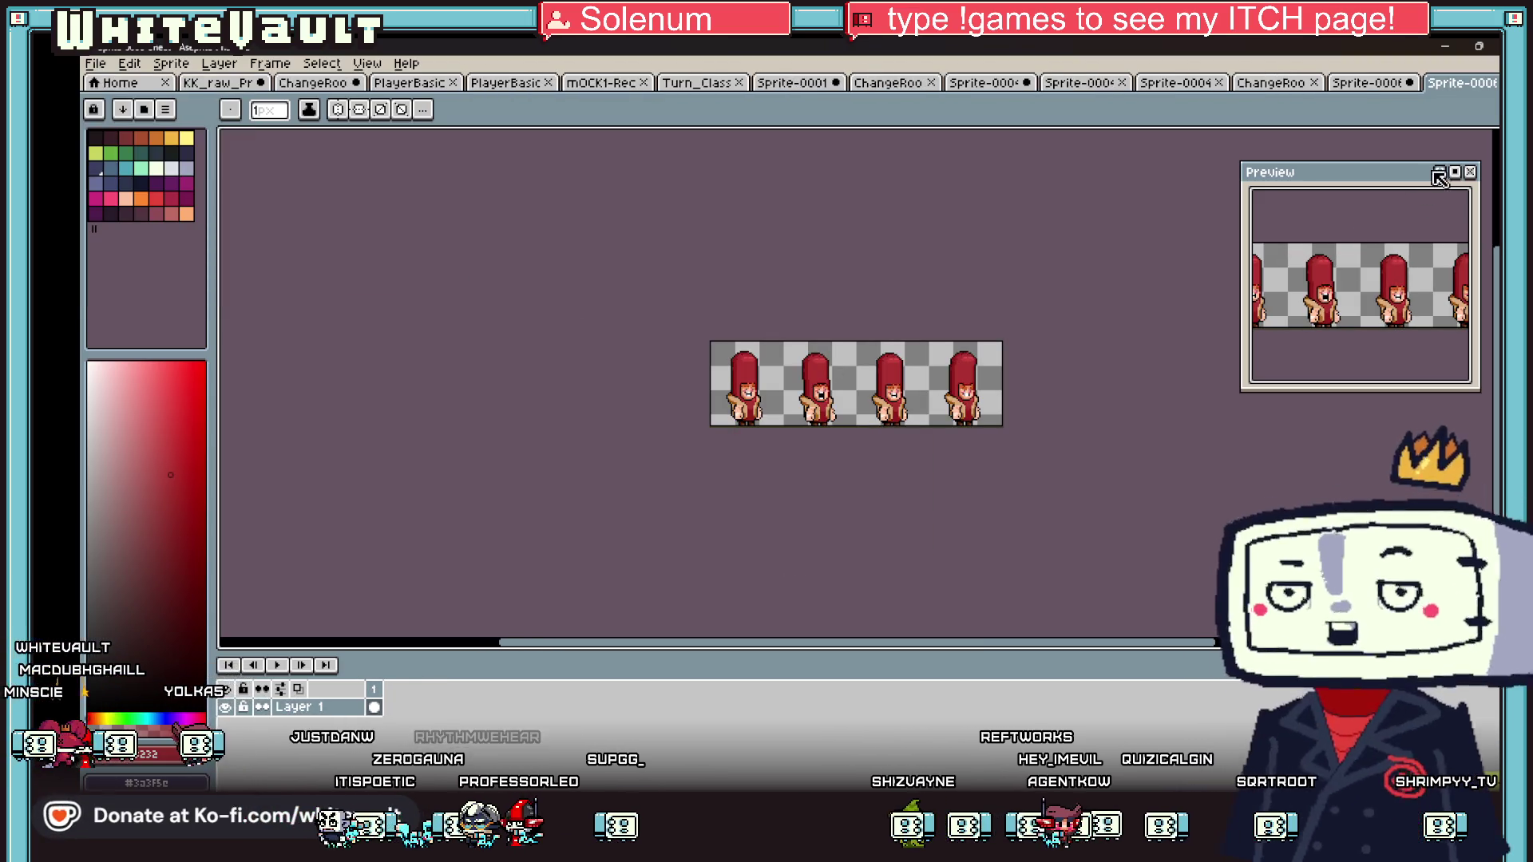
- Select the whole strip and set the grid to match the selection
{"action": "key", "text": "m"}
{"action": "key", "text": "ctrl+a"}
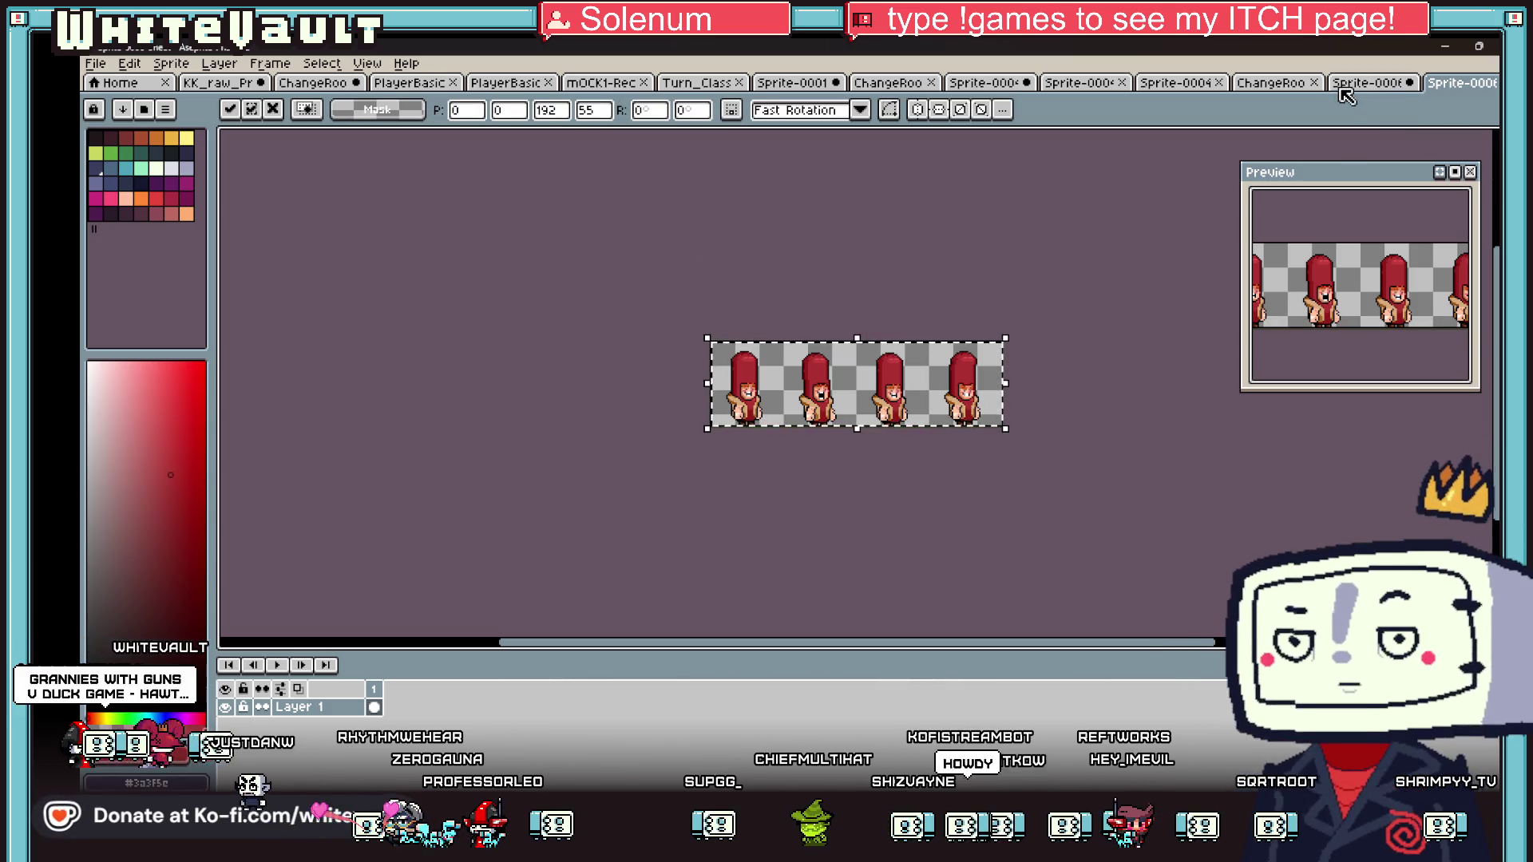
{"action": "left_click", "coordinate": [367, 64]}
{"action": "mouse_move", "coordinate": [416, 183]}
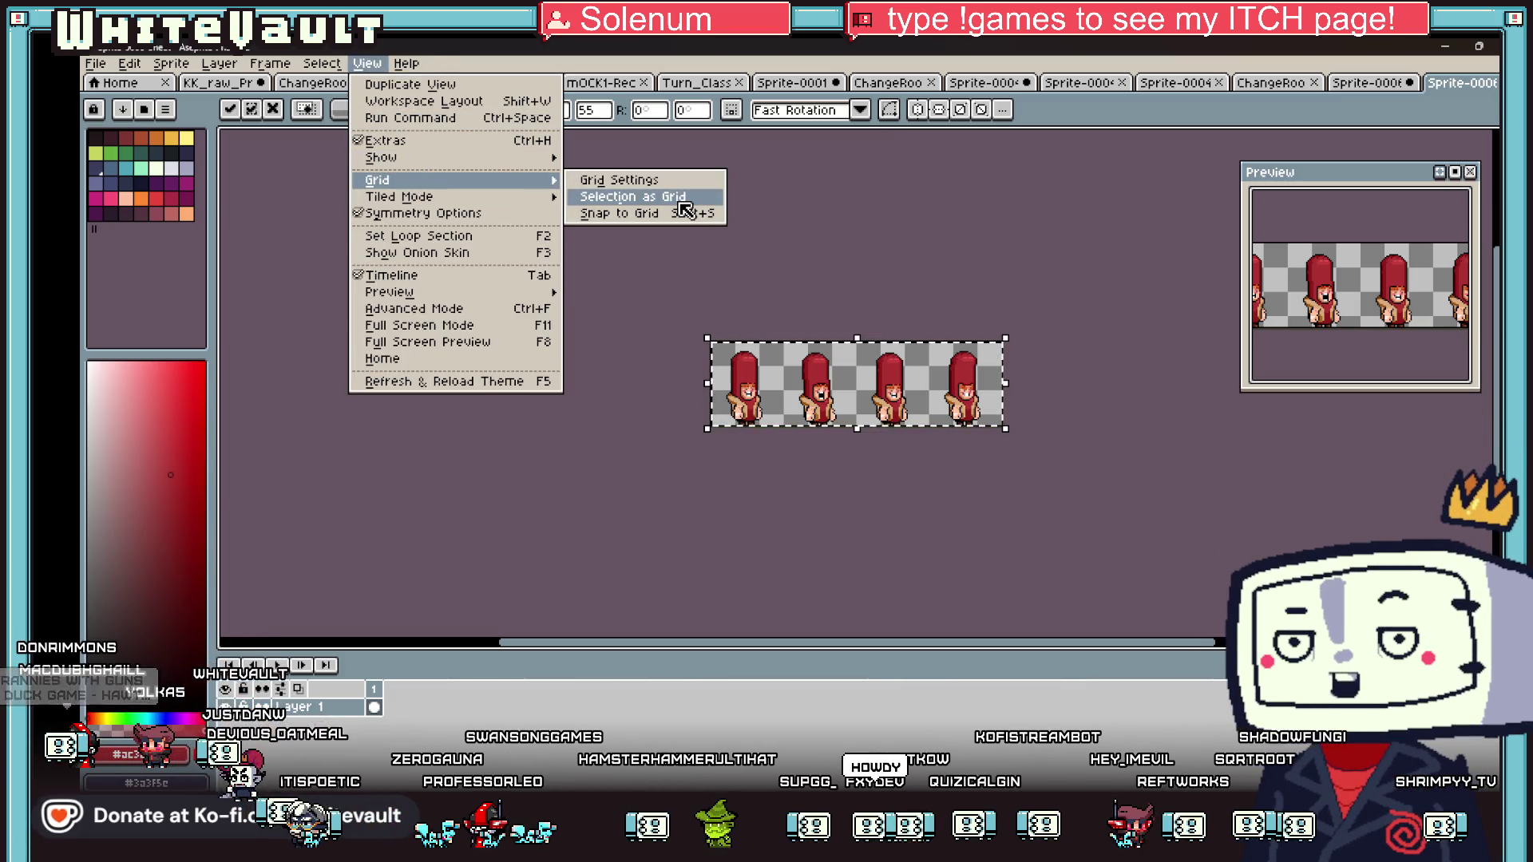
{"action": "left_click", "coordinate": [677, 197]}
{"action": "left_click", "coordinate": [367, 63]}
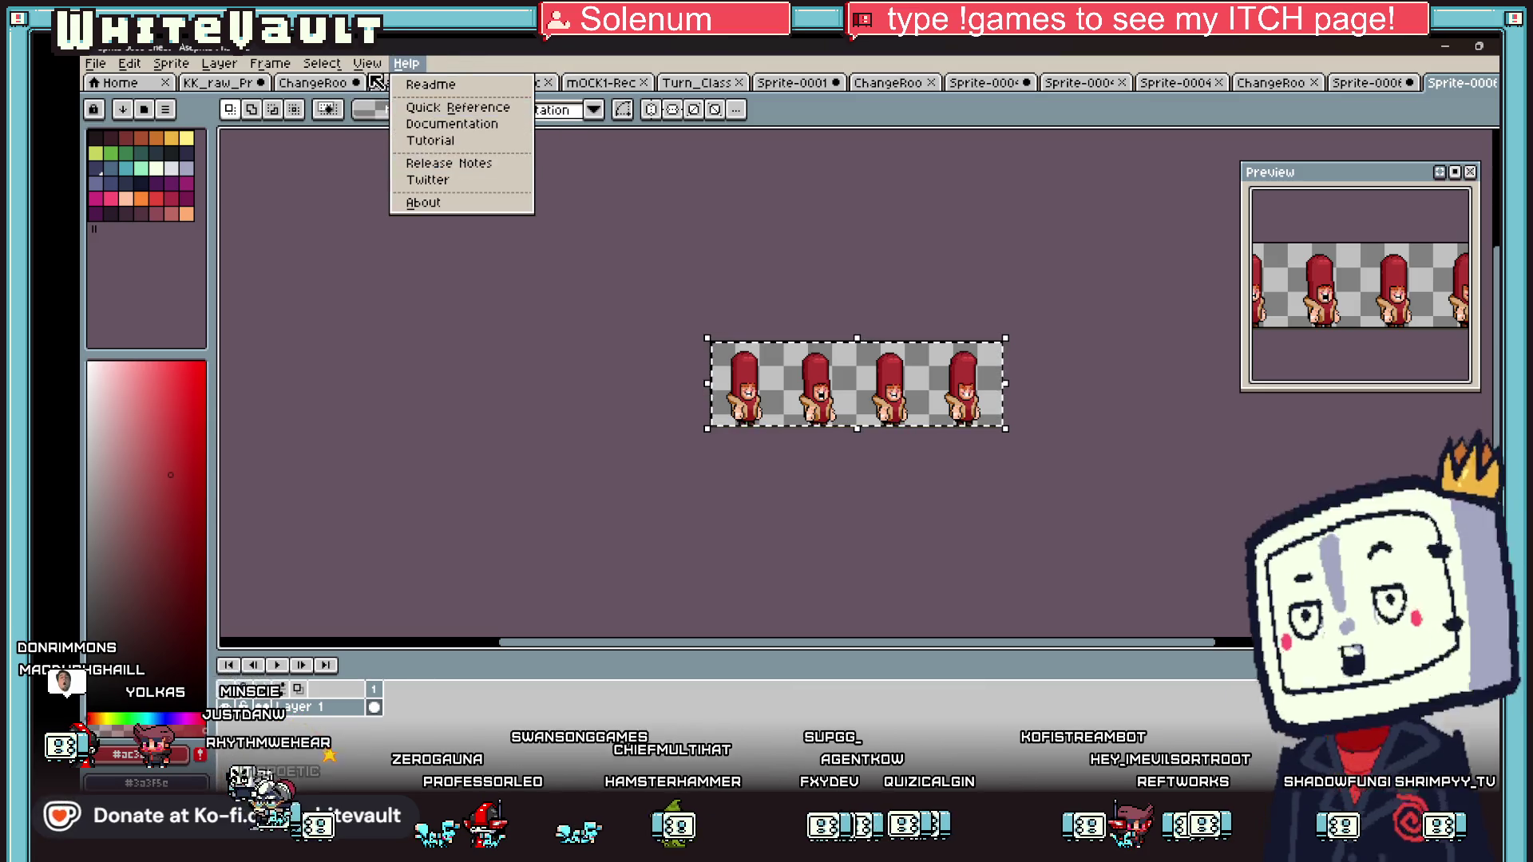
{"action": "mouse_move", "coordinate": [413, 189]}
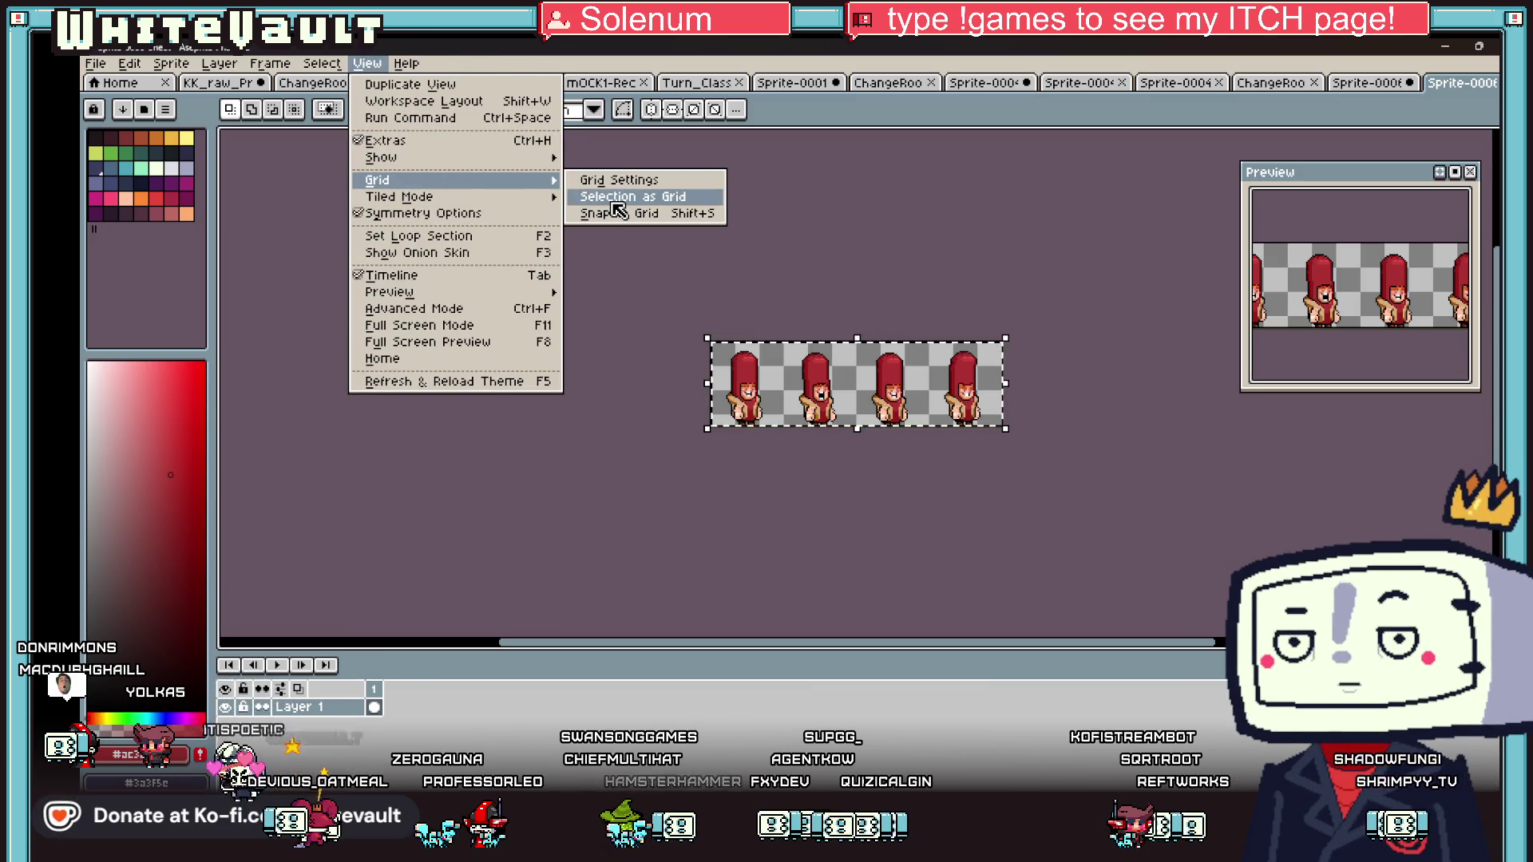
{"action": "left_click", "coordinate": [631, 197]}
- Extend the canvas downward to 192×363 px to make room for more rows
{"action": "left_click", "coordinate": [170, 64]}
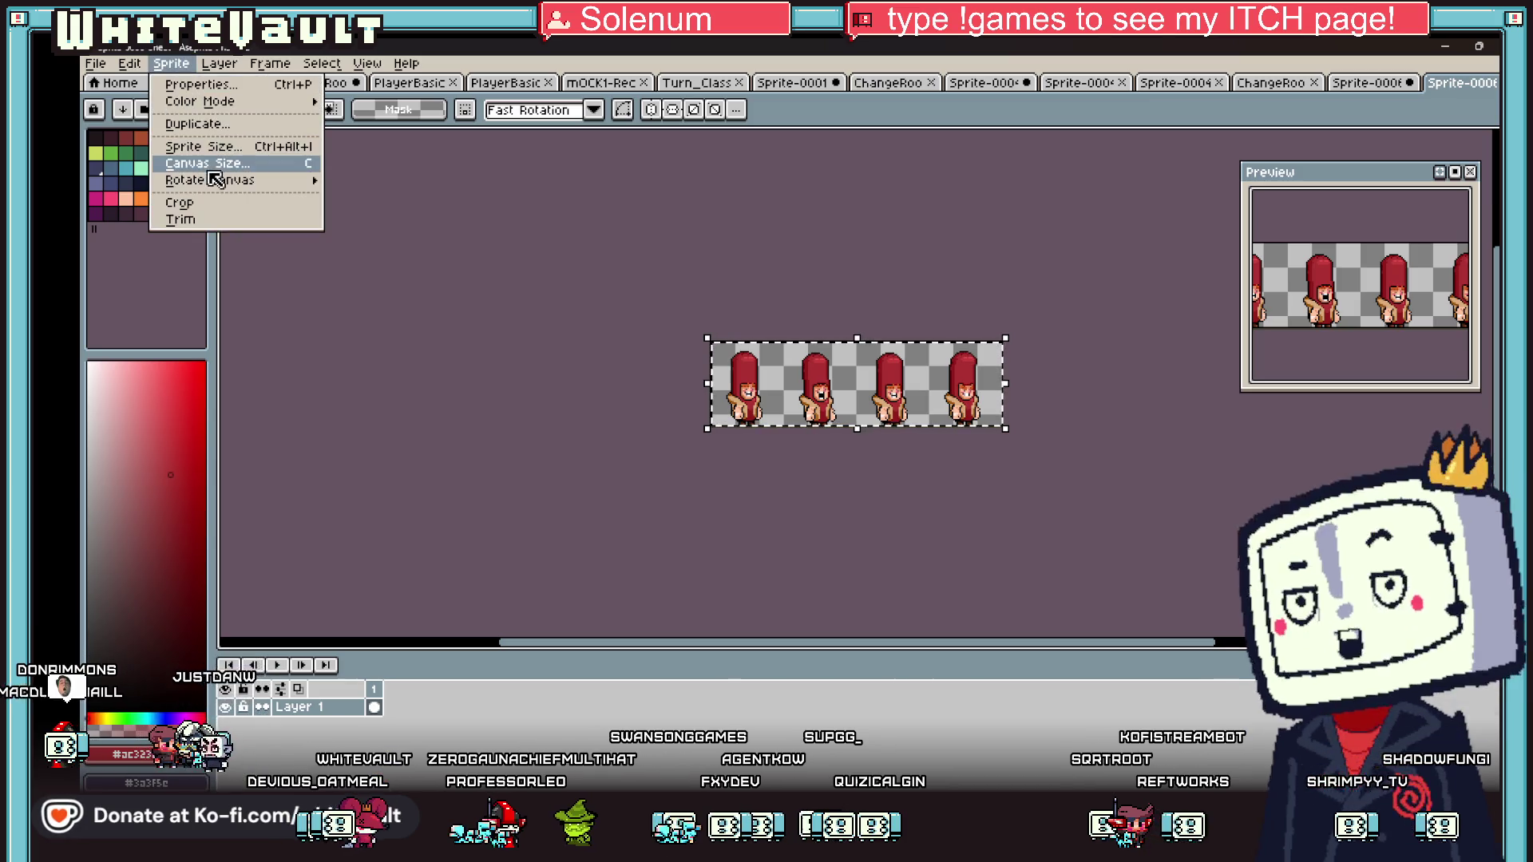
{"action": "left_click", "coordinate": [187, 162]}
{"action": "left_click_drag", "start_coordinate": [861, 391], "coordinate": [870, 515]}
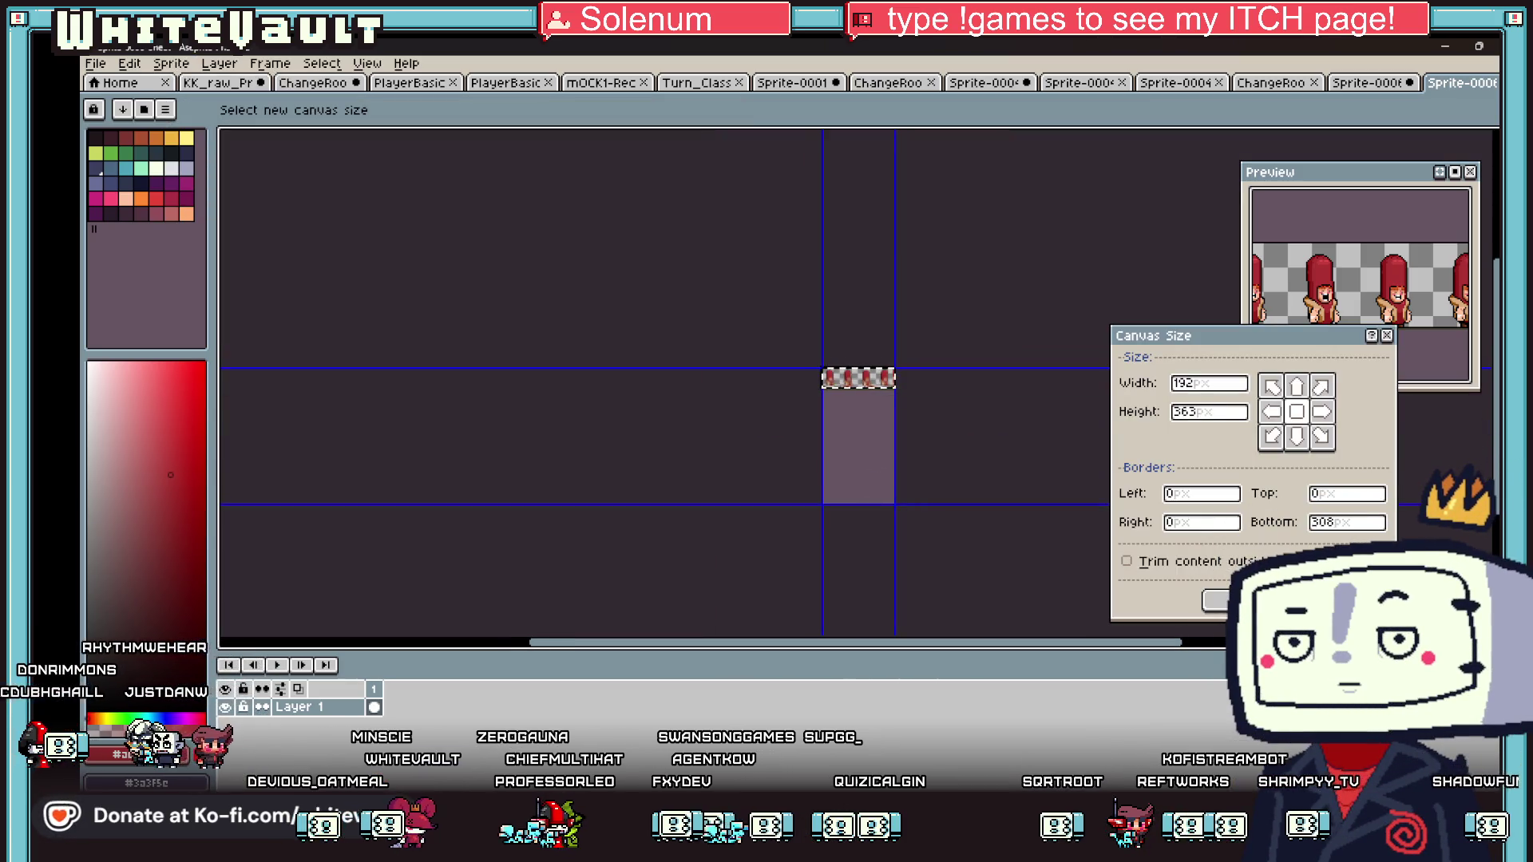
{"action": "key", "text": "Return"}
{"action": "scroll", "coordinate": [837, 251], "scroll_direction": "up", "scroll_amount": 3}
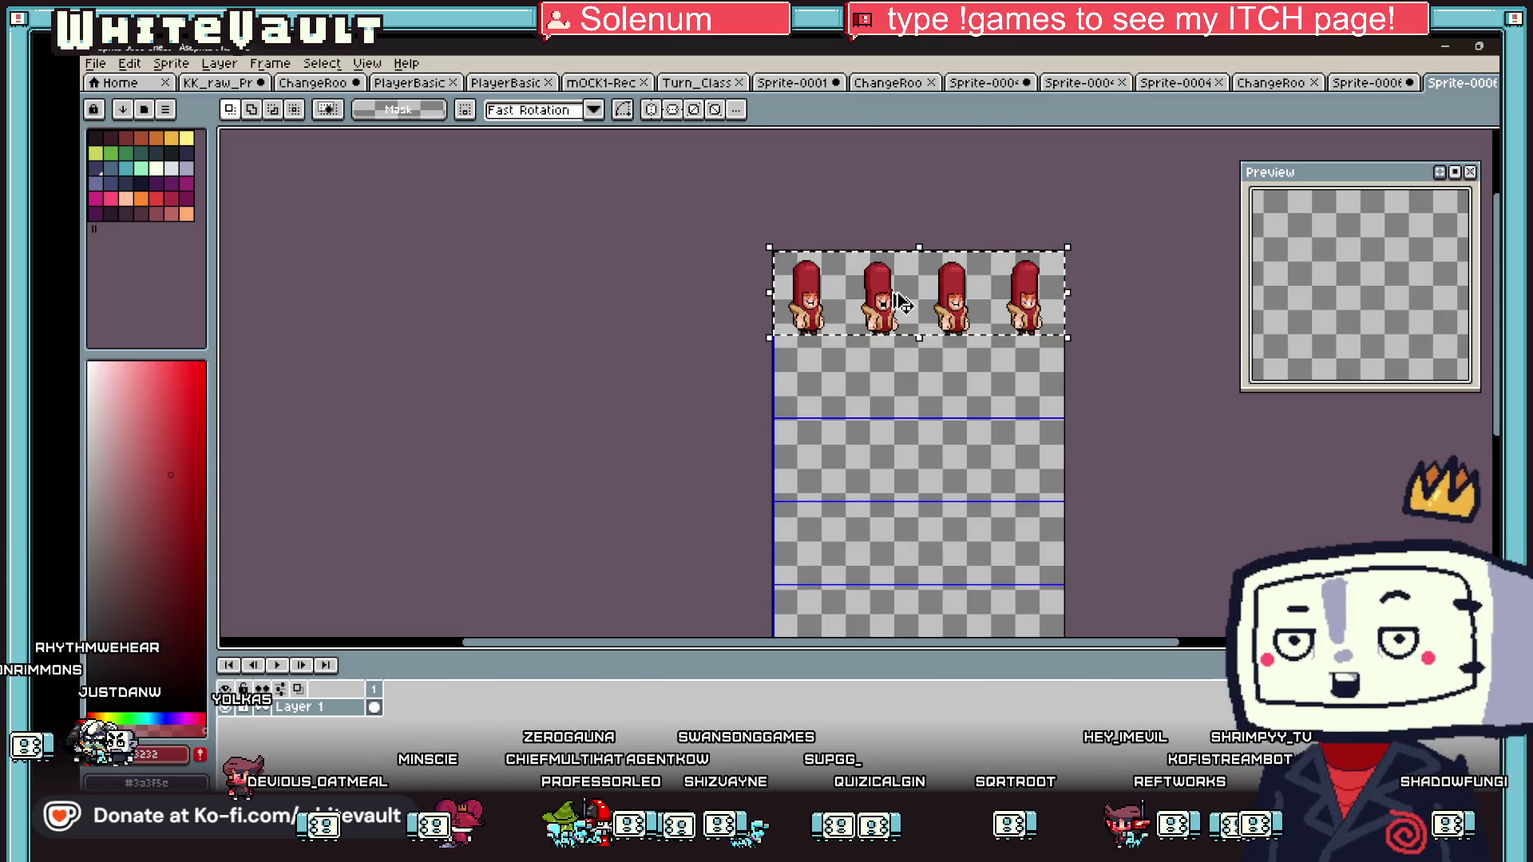
- Duplicate the selected frame strip into additional rows below
{"action": "left_click", "coordinate": [920, 312]}
{"action": "mouse_move", "coordinate": [921, 312]}
{"action": "left_mouse_down"}
{"action": "mouse_move", "coordinate": [986, 507]}
{"action": "mouse_move", "coordinate": [998, 477]}
{"action": "left_mouse_up"}
{"action": "scroll", "coordinate": [998, 477], "scroll_direction": "up", "scroll_amount": 2}
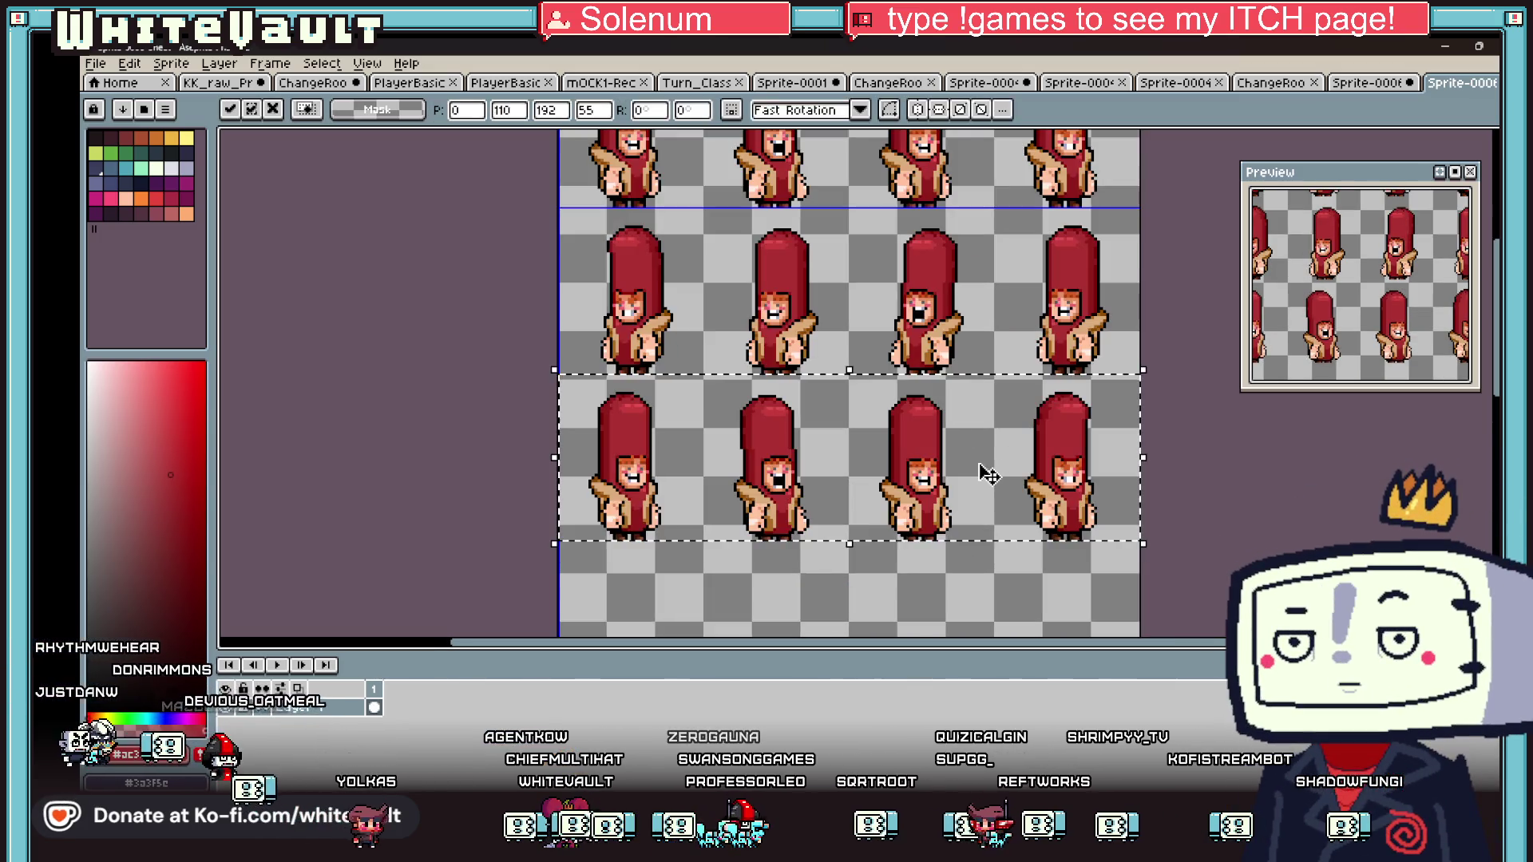
{"action": "scroll", "coordinate": [992, 472], "scroll_direction": "down", "scroll_amount": 2}
{"action": "scroll", "coordinate": [1070, 401], "scroll_direction": "up", "scroll_amount": 2}
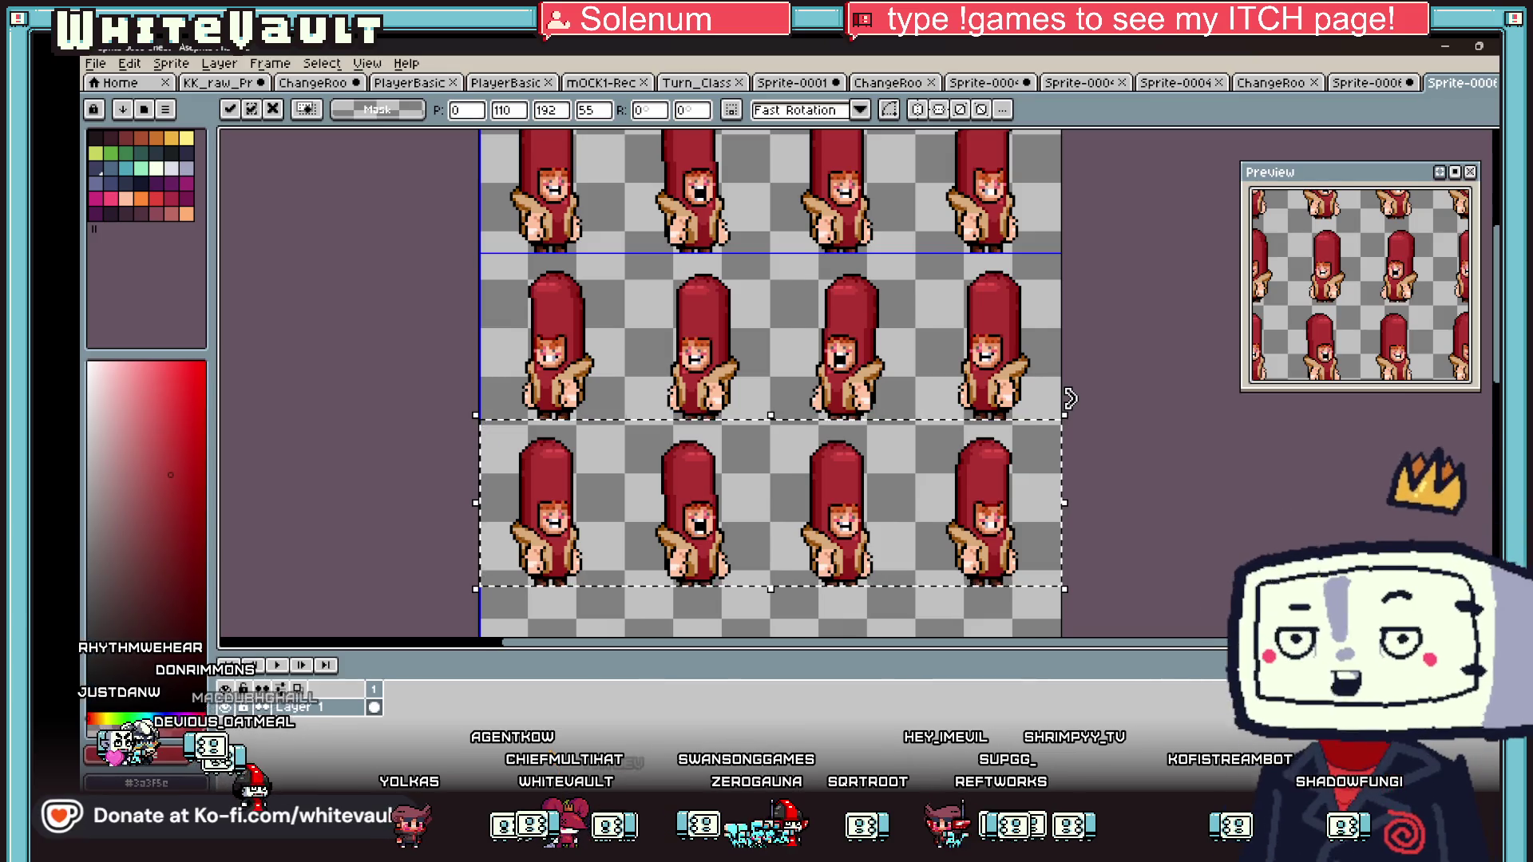
{"action": "scroll", "coordinate": [1069, 405], "scroll_direction": "down", "scroll_amount": 2}
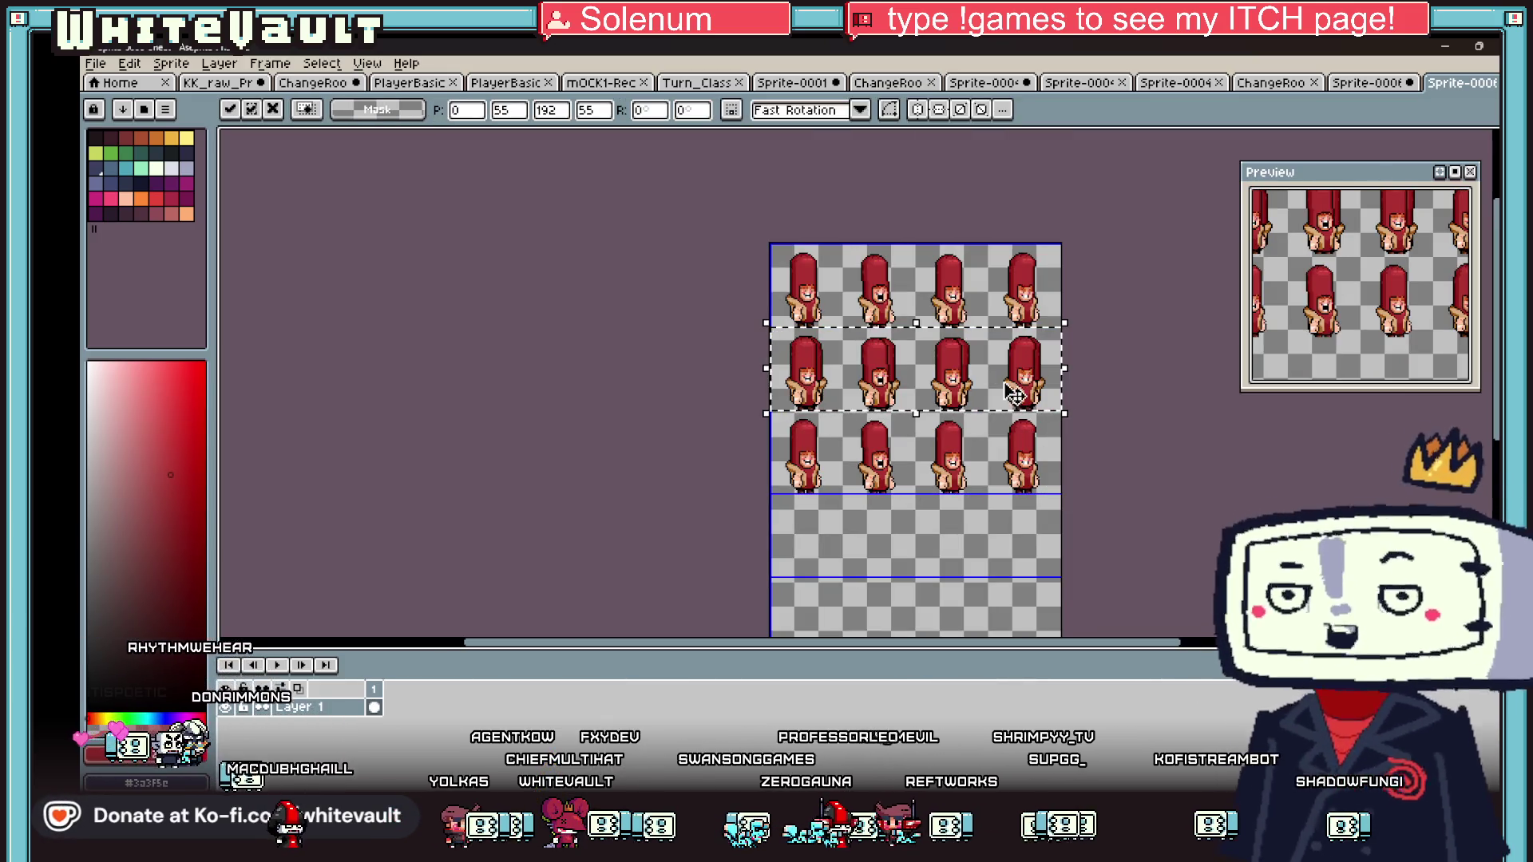
{"action": "left_click_drag", "start_coordinate": [1012, 451], "coordinate": [1013, 533]}
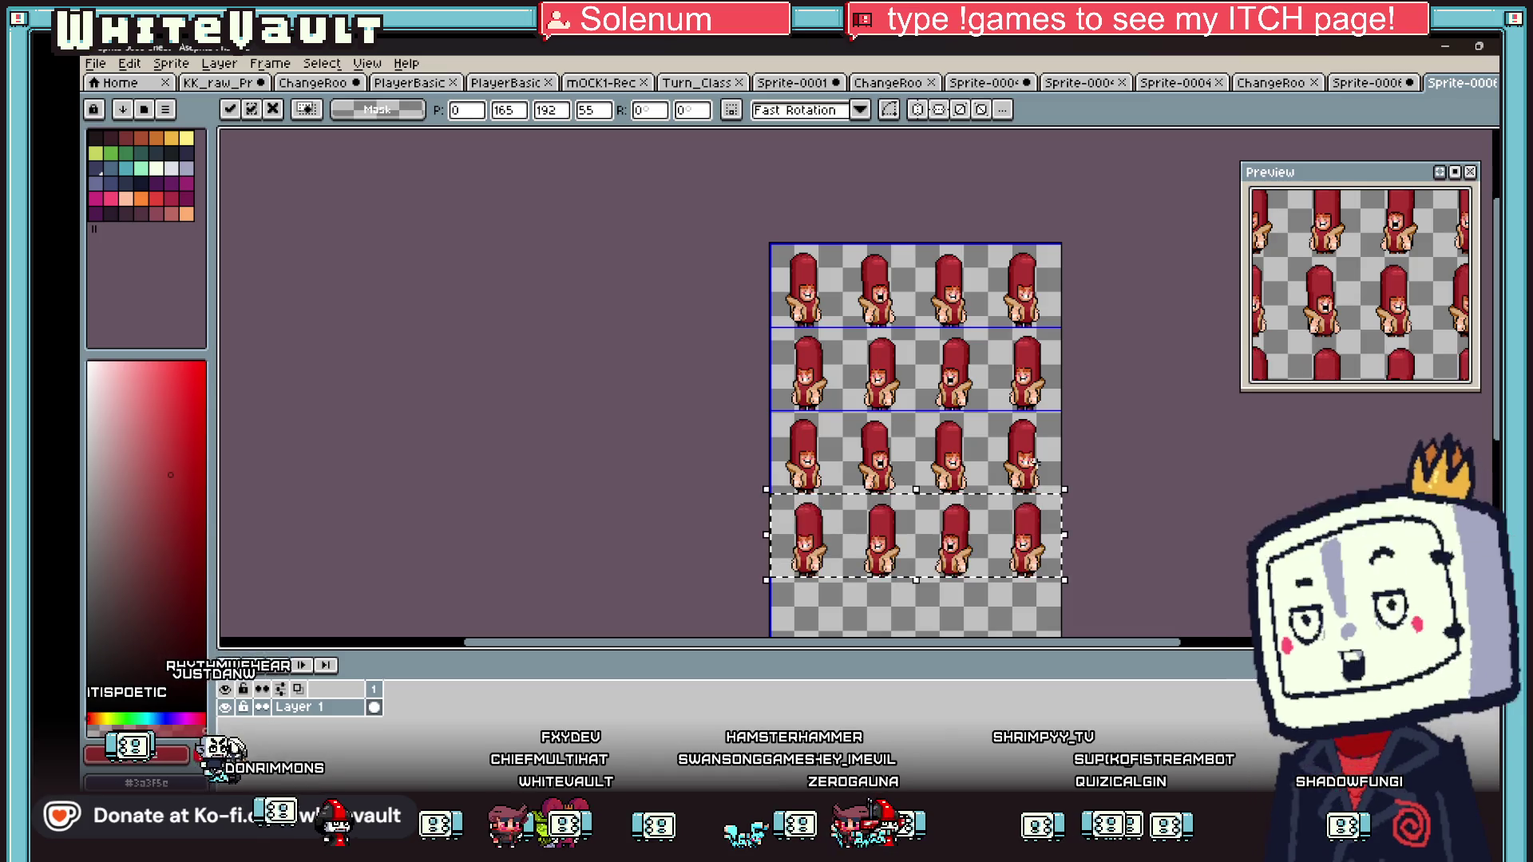
{"action": "scroll", "coordinate": [1046, 448], "scroll_direction": "down", "scroll_amount": 2}
{"action": "left_click", "coordinate": [881, 365]}
- Select the top rows of the sheet and shift them up 9 pixels
{"action": "scroll", "coordinate": [1107, 491], "scroll_direction": "up", "scroll_amount": 3}
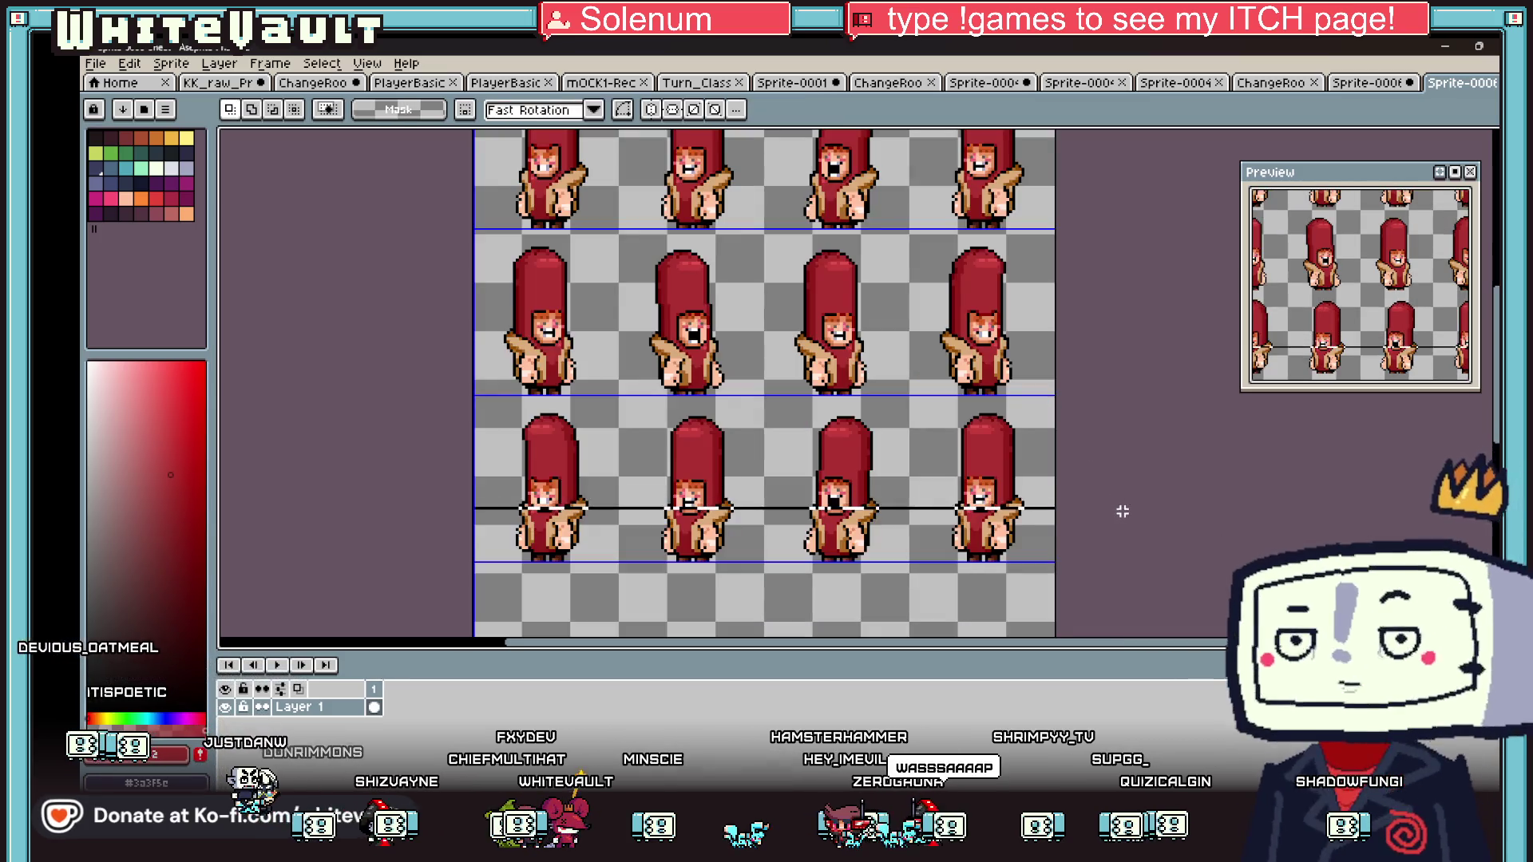
{"action": "mouse_move", "coordinate": [1147, 562]}
{"action": "left_mouse_down"}
{"action": "mouse_move", "coordinate": [684, 318]}
{"action": "mouse_move", "coordinate": [452, 233]}
{"action": "mouse_move", "coordinate": [633, 200]}
{"action": "left_mouse_up"}
{"action": "scroll", "coordinate": [918, 287], "scroll_direction": "down", "scroll_amount": 2}
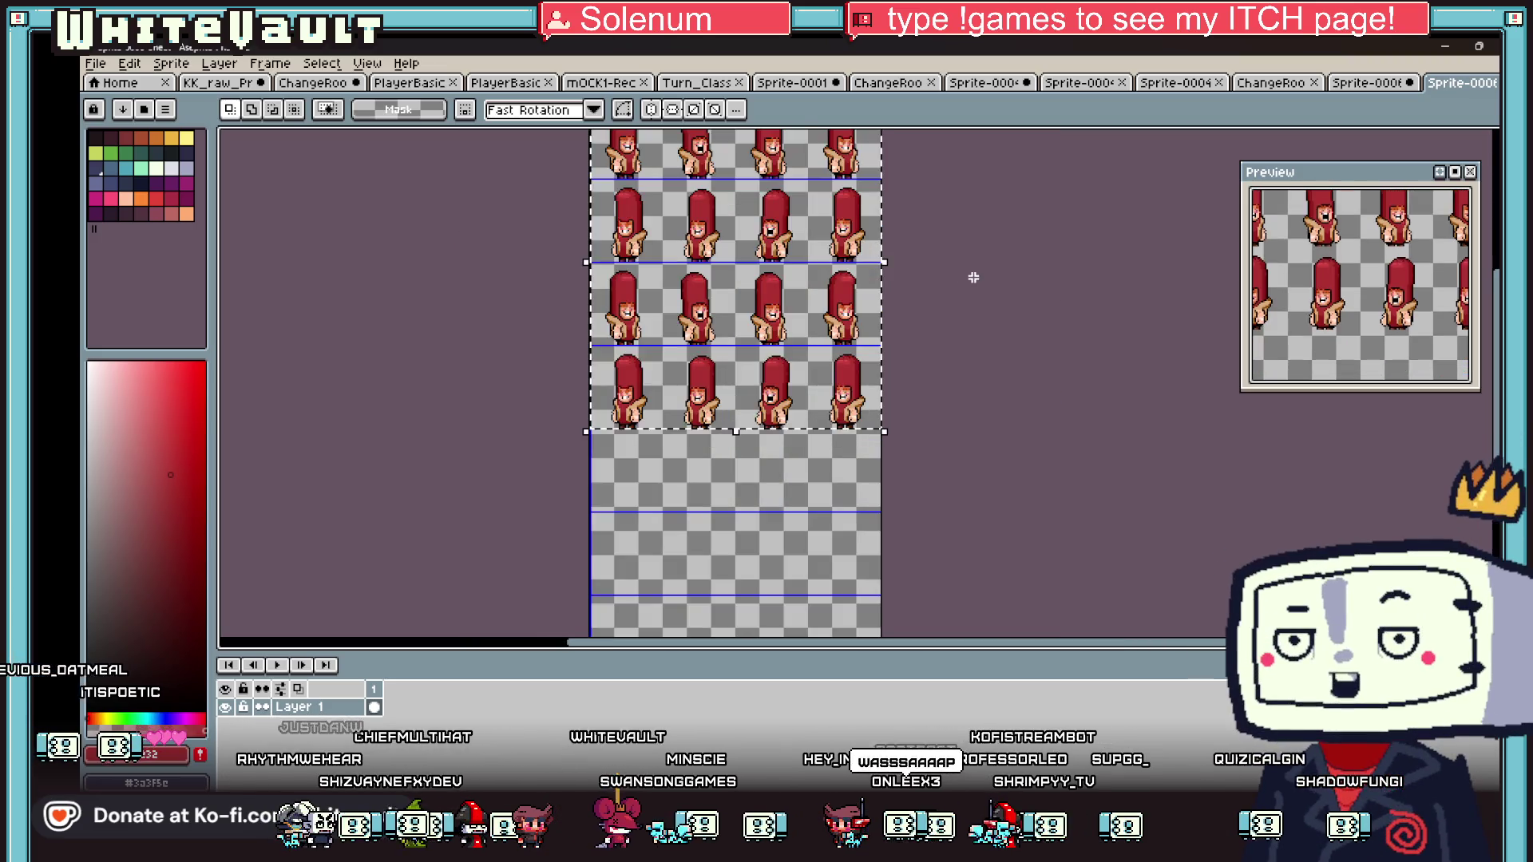
{"action": "left_click_drag", "start_coordinate": [591, 183], "coordinate": [883, 475]}
{"action": "scroll", "coordinate": [816, 393], "scroll_direction": "up", "scroll_amount": 2}
{"action": "scroll", "coordinate": [831, 365], "scroll_direction": "down", "scroll_amount": 3}
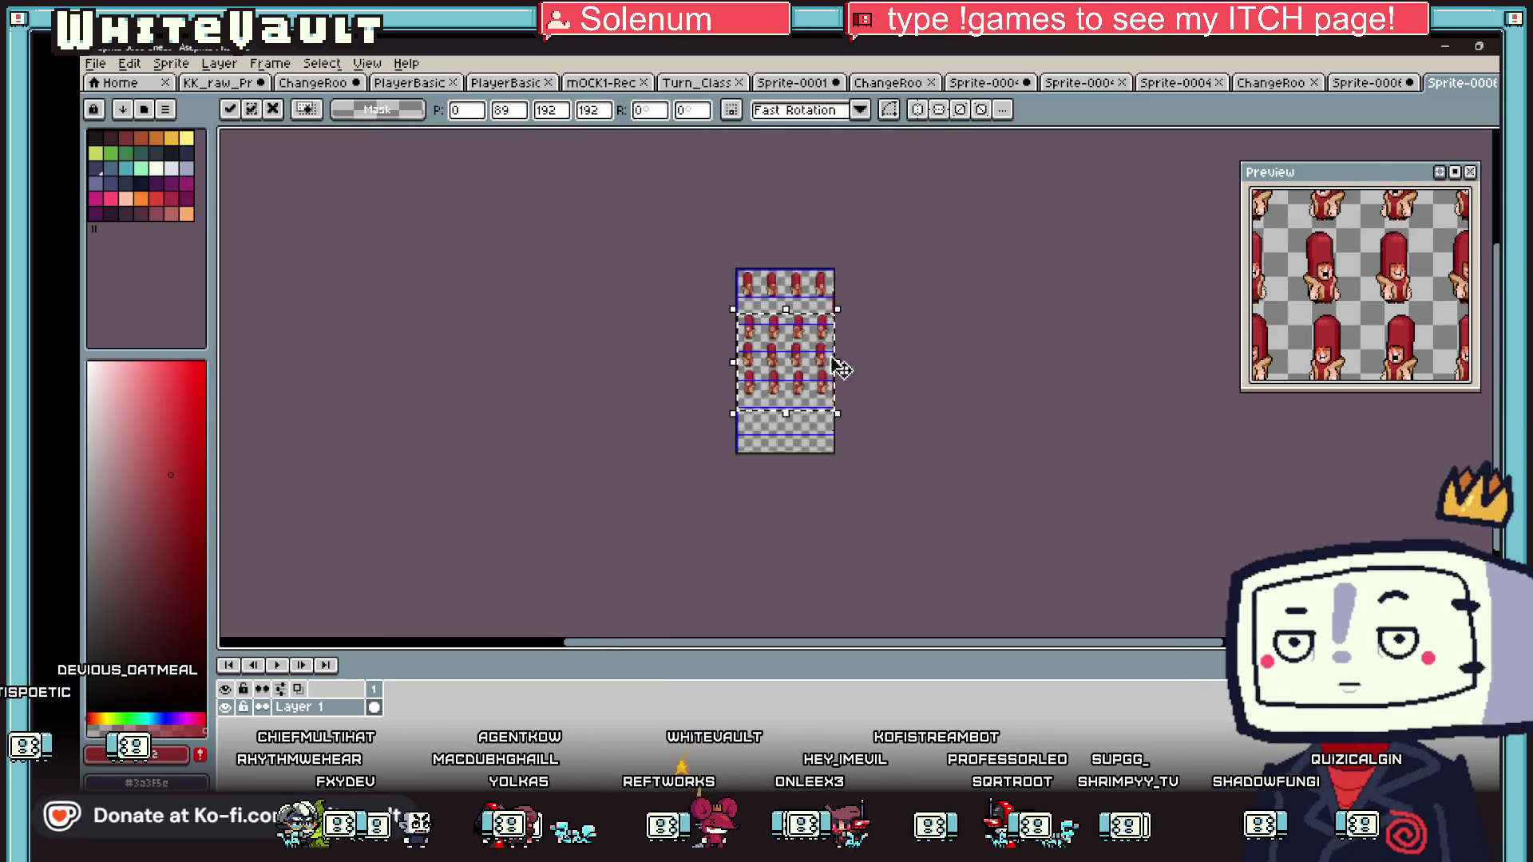
{"action": "scroll", "coordinate": [879, 264], "scroll_direction": "up", "scroll_amount": 3}
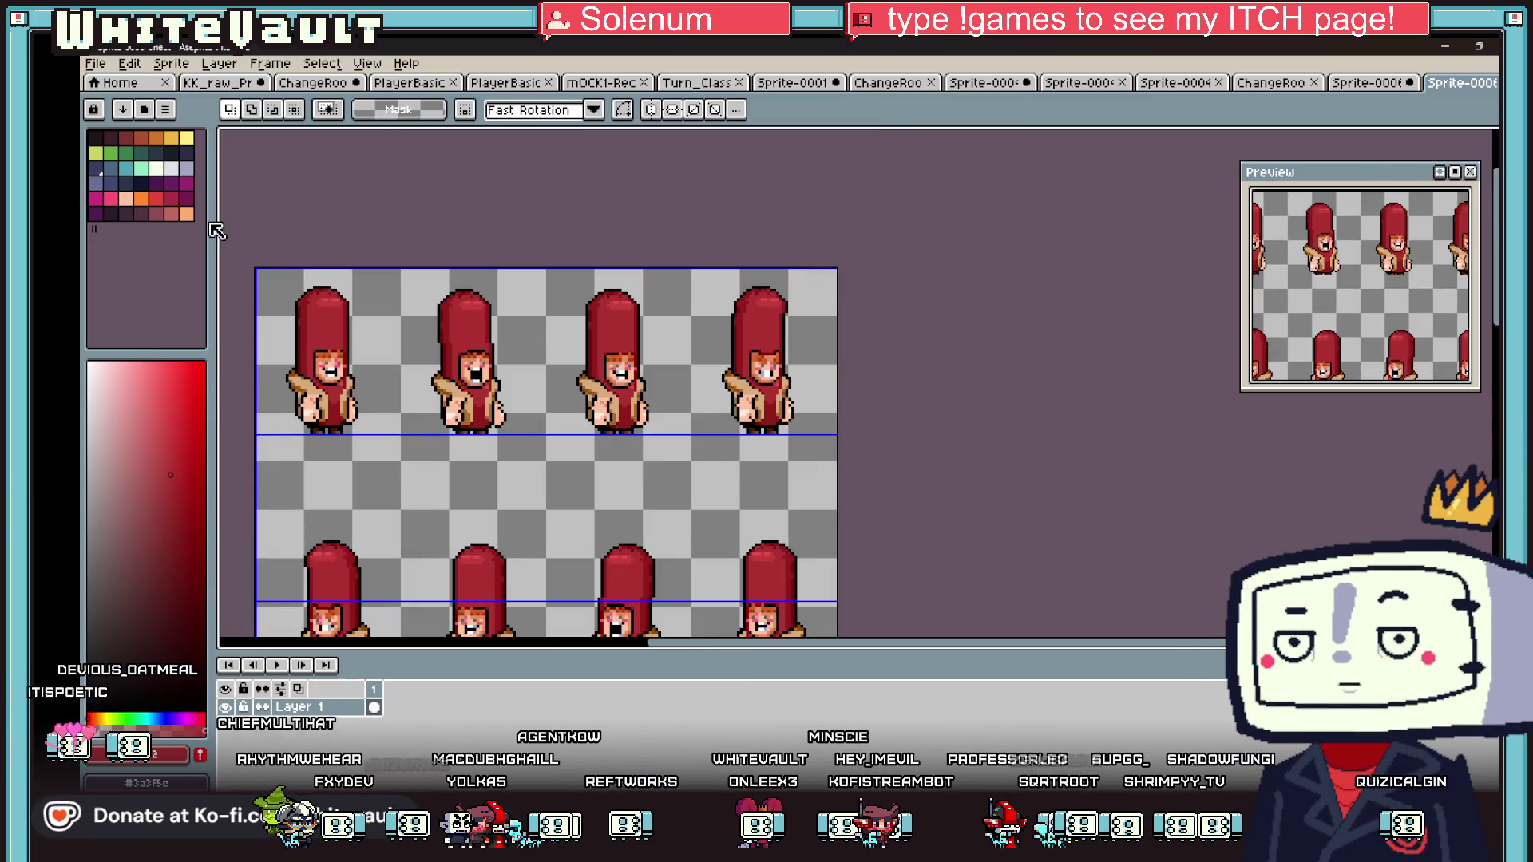
{"action": "left_click_drag", "start_coordinate": [226, 249], "coordinate": [993, 506]}
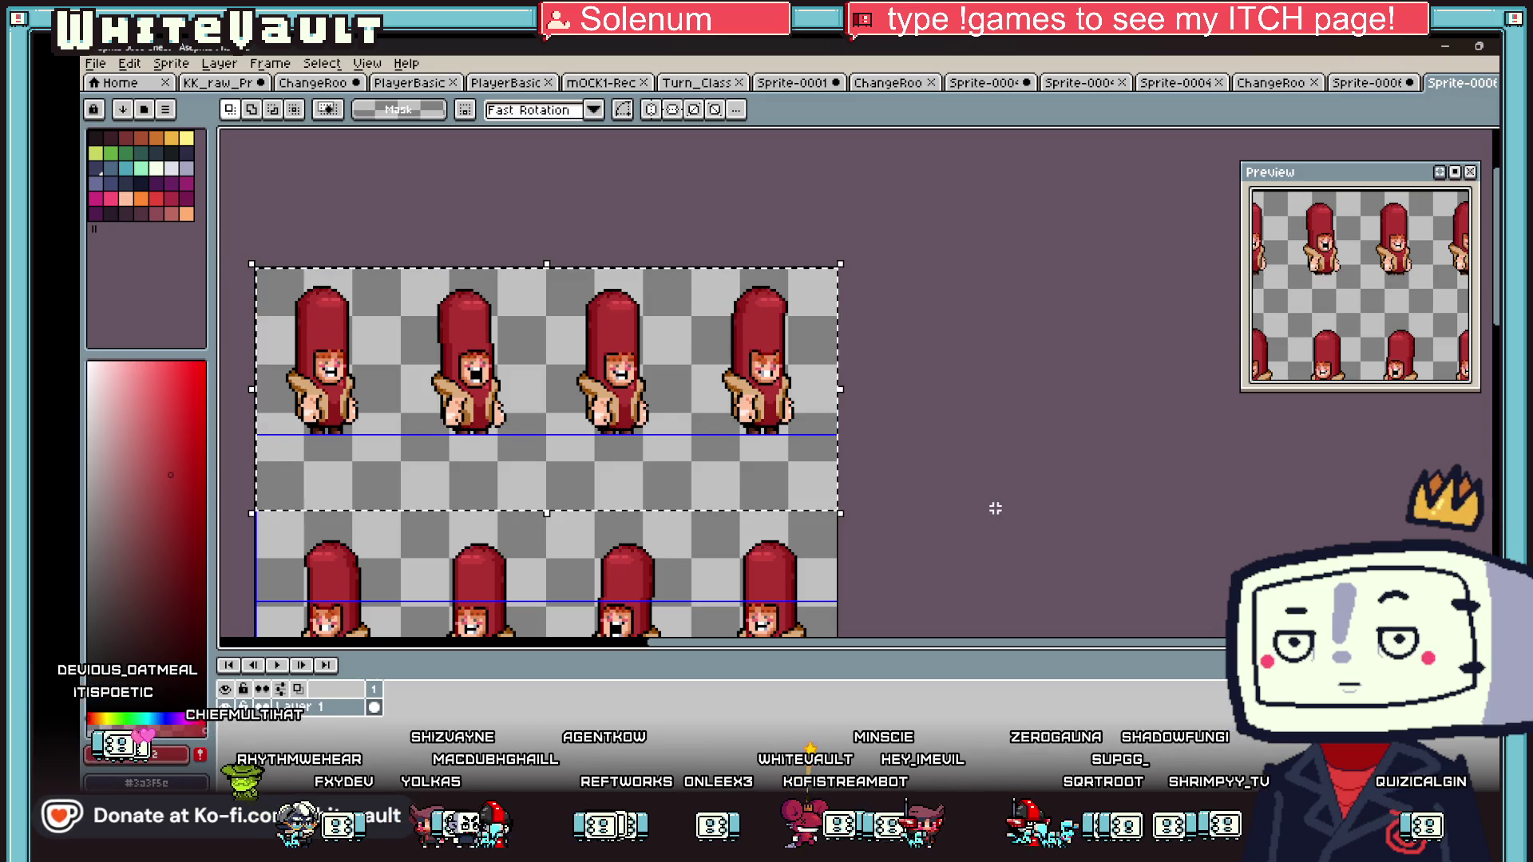
{"action": "scroll", "coordinate": [786, 443], "scroll_direction": "up", "scroll_amount": 2}
{"action": "mouse_move", "coordinate": [780, 438]}
{"action": "left_mouse_down"}
{"action": "mouse_move", "coordinate": [793, 391]}
{"action": "mouse_move", "coordinate": [801, 403]}
{"action": "left_mouse_up"}
{"action": "scroll", "coordinate": [791, 375], "scroll_direction": "down", "scroll_amount": 2}
{"action": "scroll", "coordinate": [801, 403], "scroll_direction": "down", "scroll_amount": 1}
{"action": "left_click", "coordinate": [982, 443]}
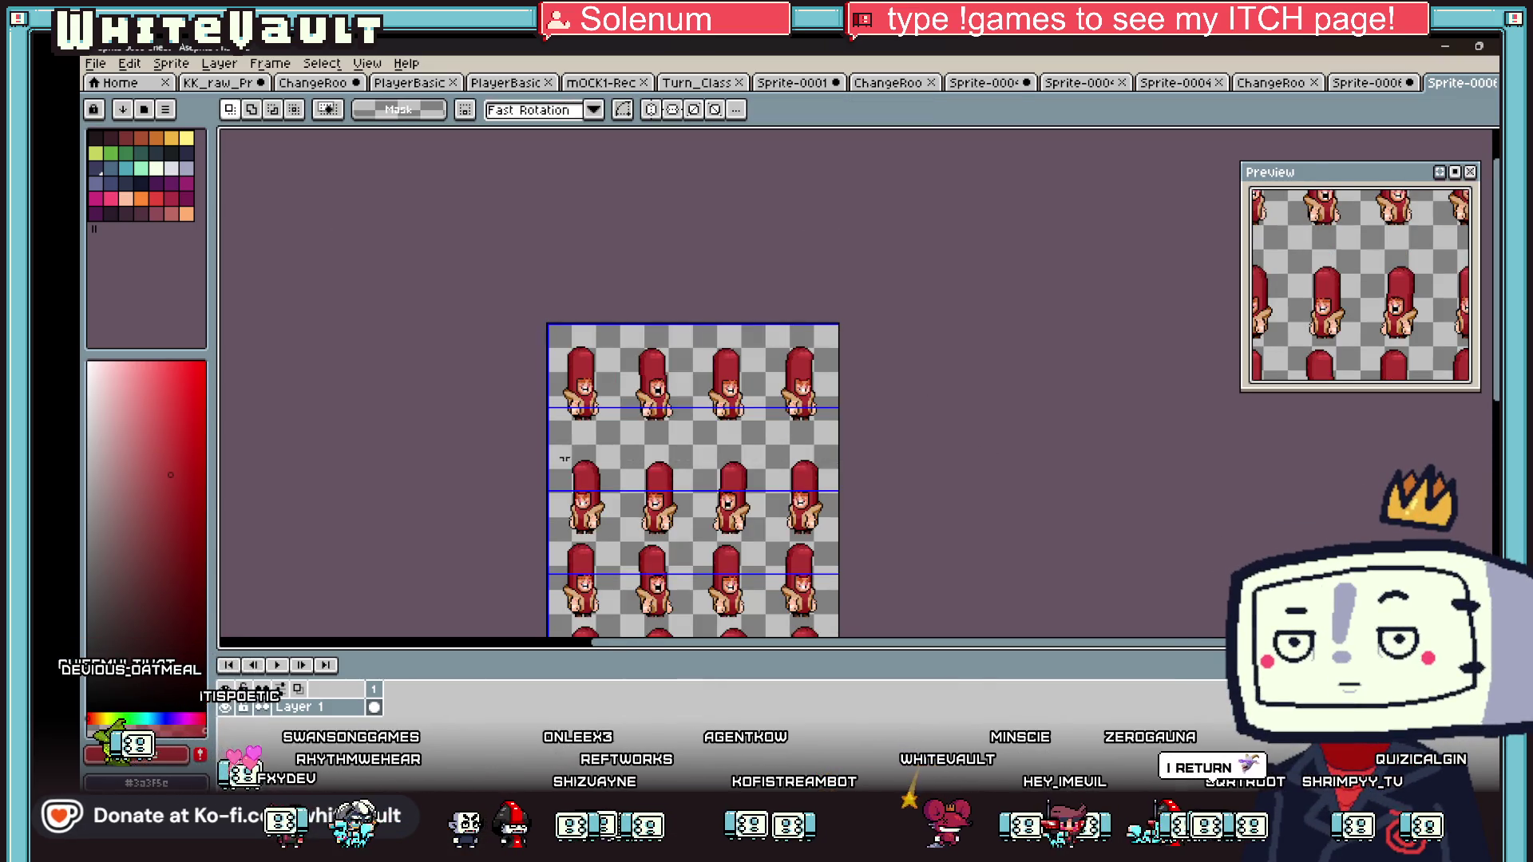
- Delete the sprites in the lower rows and deselect
{"action": "scroll", "coordinate": [990, 479], "scroll_direction": "down", "scroll_amount": 3}
{"action": "key", "text": "Delete"}
{"action": "key", "text": "ctrl+d"}
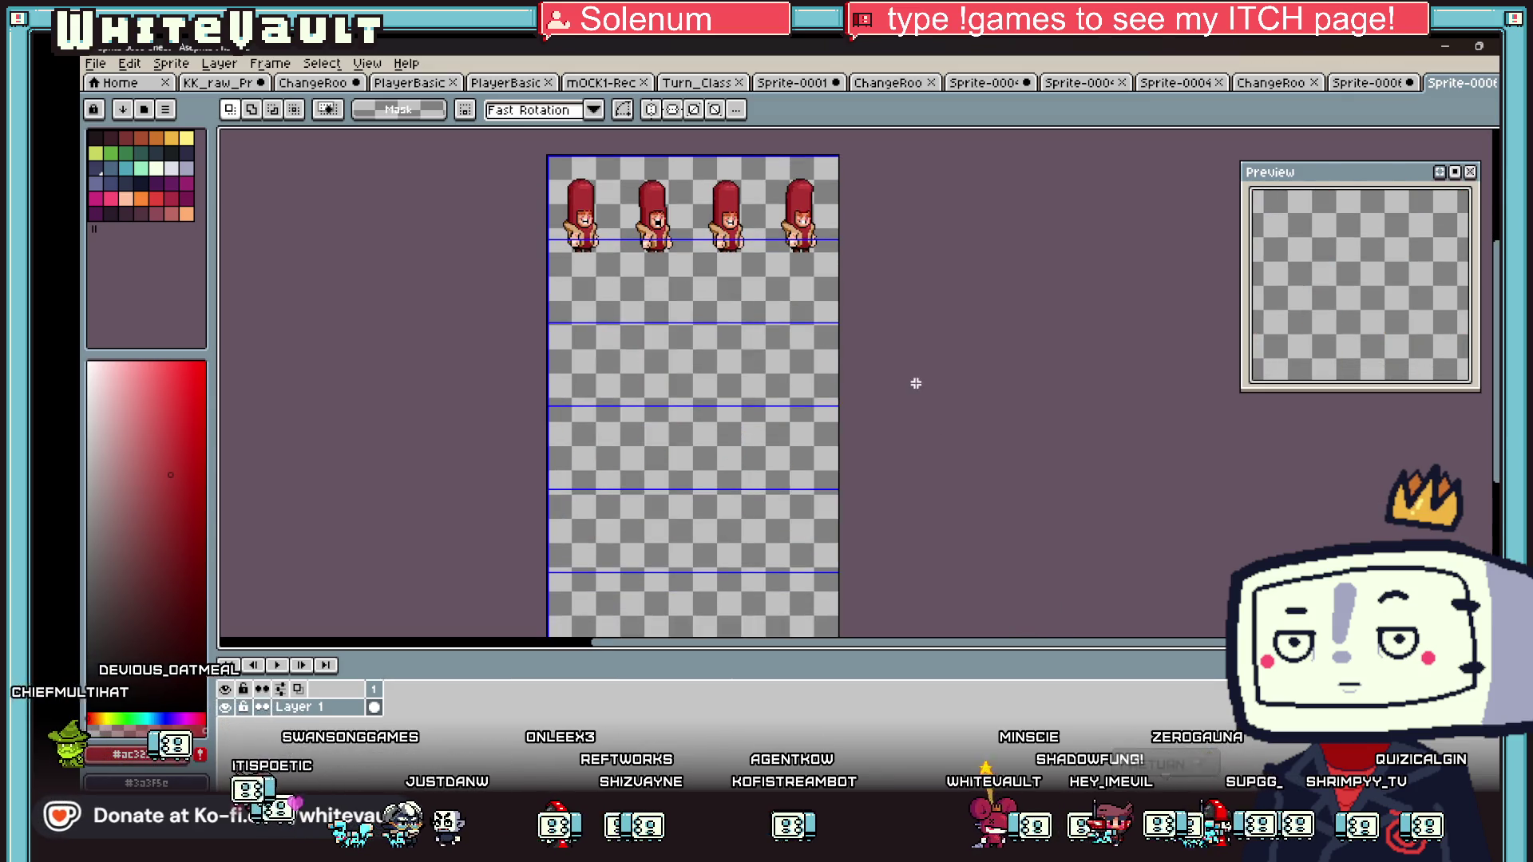
- Marquee-select the top row of four frames and set it as the canvas grid
{"action": "scroll", "coordinate": [845, 335], "scroll_direction": "down", "scroll_amount": 2}
{"action": "scroll", "coordinate": [548, 249], "scroll_direction": "up", "scroll_amount": 2}
{"action": "scroll", "coordinate": [767, 278], "scroll_direction": "up", "scroll_amount": 3}
{"action": "mouse_move", "coordinate": [767, 278]}
{"action": "left_mouse_down"}
{"action": "mouse_move", "coordinate": [974, 405]}
{"action": "mouse_move", "coordinate": [1009, 439]}
{"action": "mouse_move", "coordinate": [984, 452]}
{"action": "left_mouse_up"}
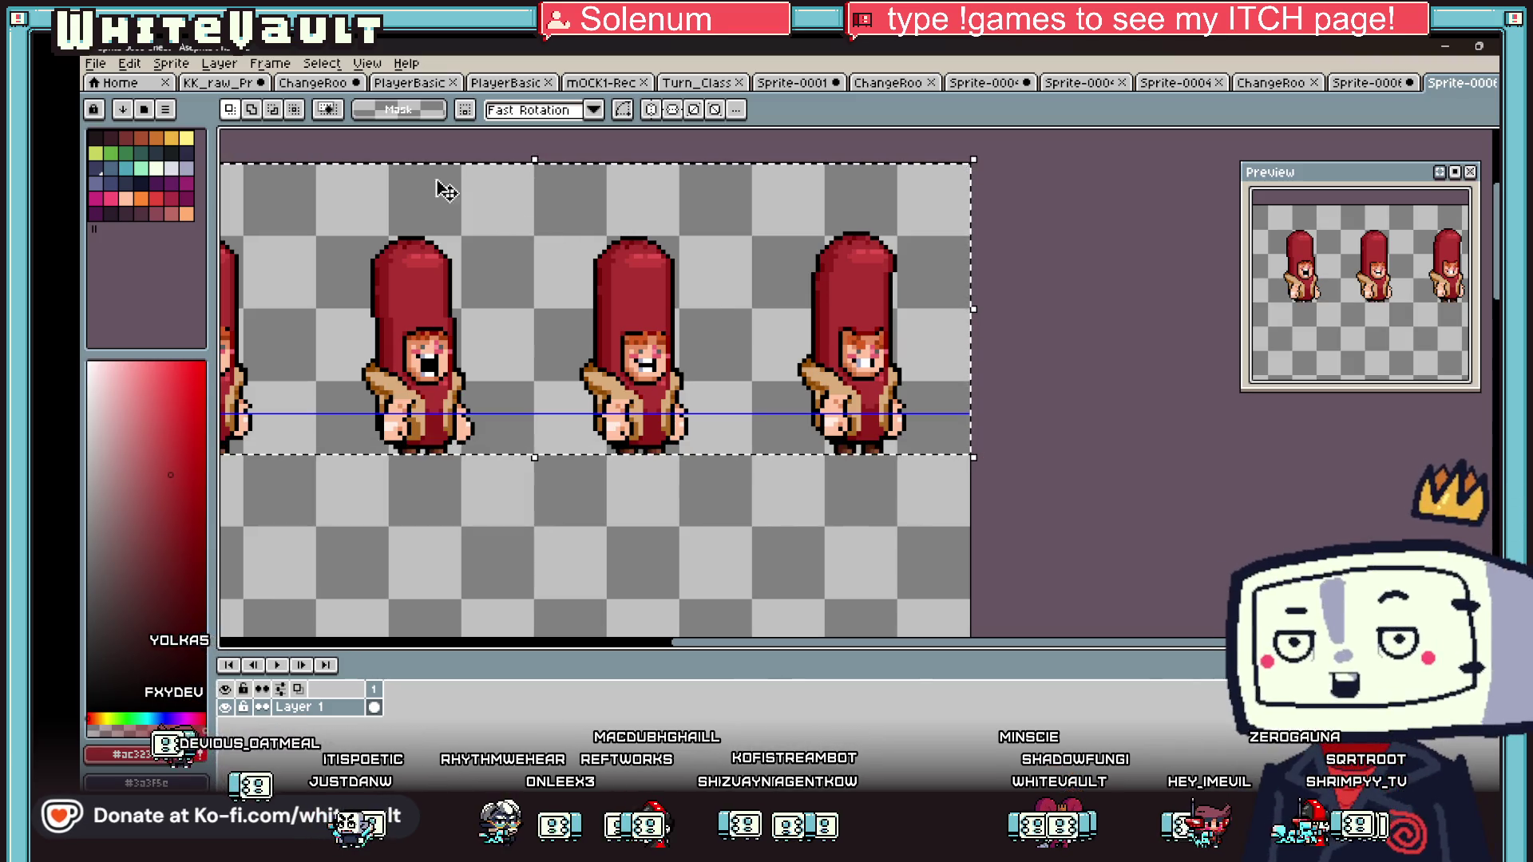
{"action": "left_click", "coordinate": [171, 63]}
{"action": "mouse_move", "coordinate": [322, 63]}
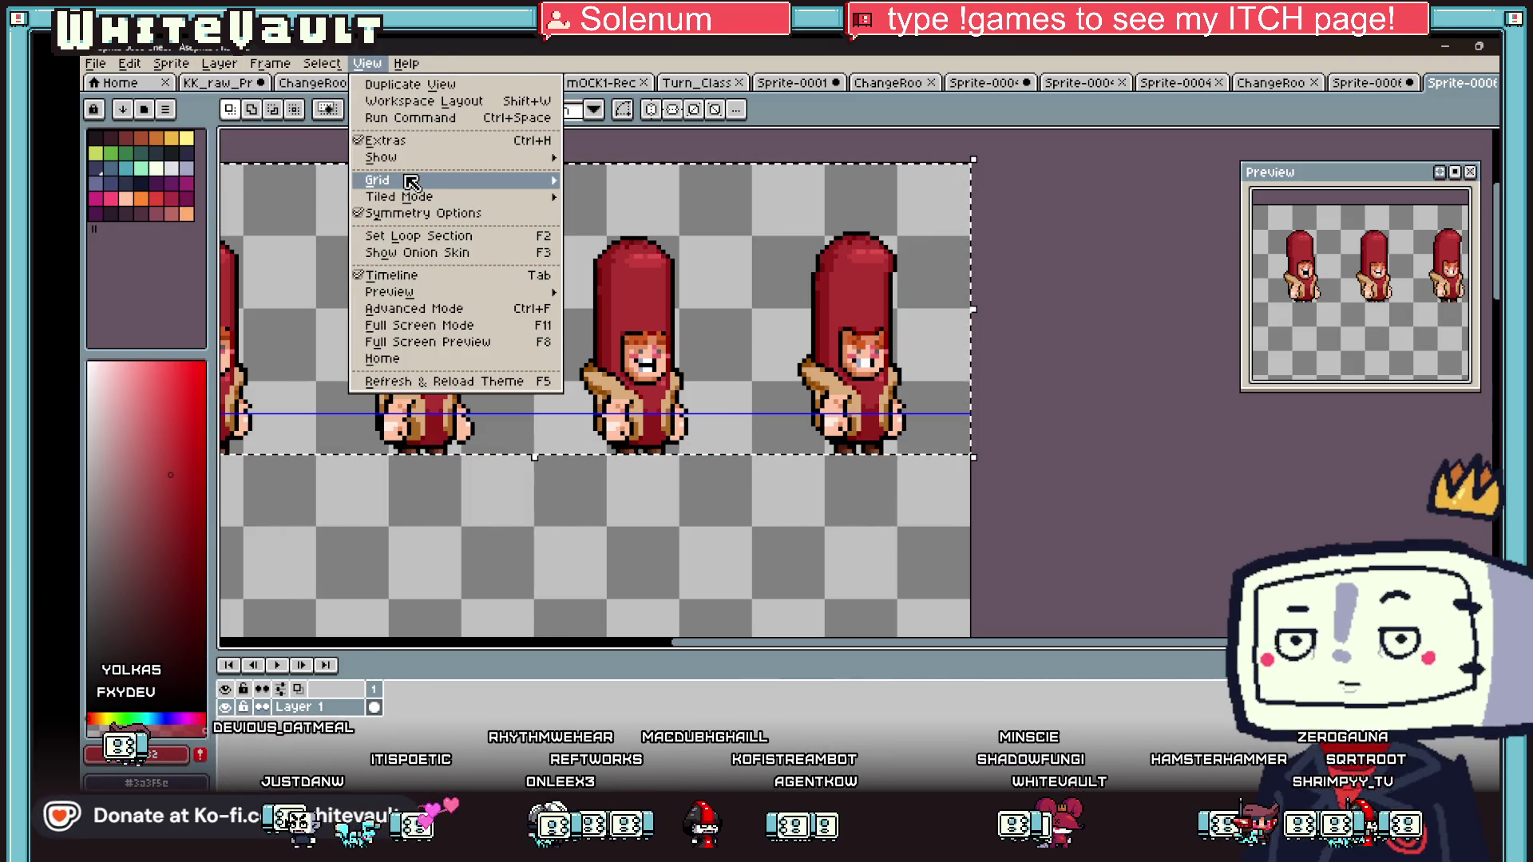
{"action": "mouse_move", "coordinate": [415, 180]}
{"action": "left_click", "coordinate": [591, 207]}
- Copy the top hot-dog row into the second and bottom grid rows and commit
{"action": "scroll", "coordinate": [1009, 363], "scroll_direction": "down", "scroll_amount": 3}
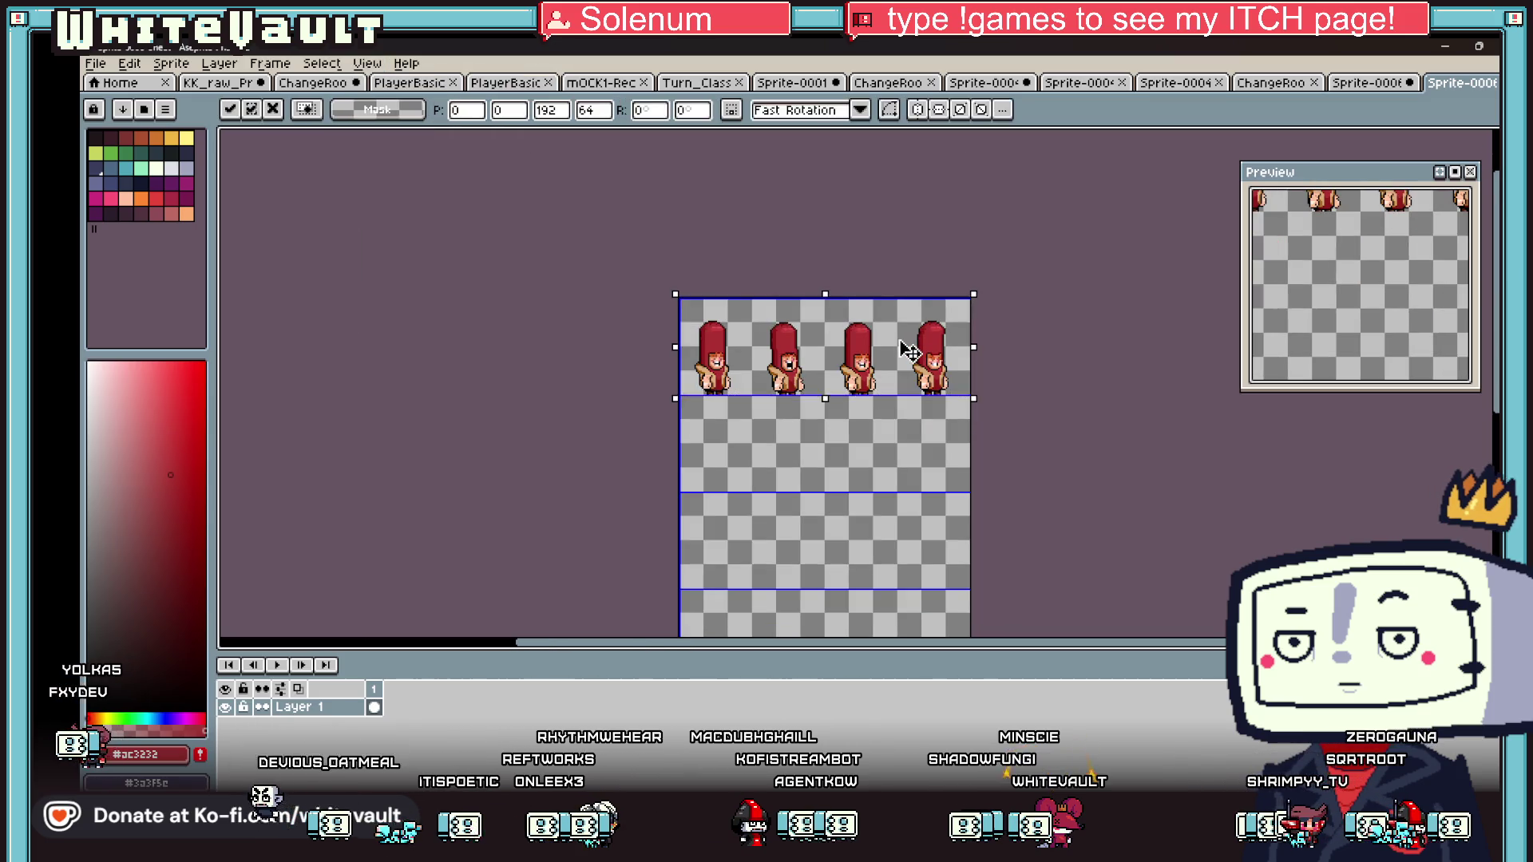
{"action": "mouse_move", "coordinate": [887, 391]}
{"action": "left_mouse_down"}
{"action": "mouse_move", "coordinate": [832, 448]}
{"action": "mouse_move", "coordinate": [832, 469]}
{"action": "mouse_move", "coordinate": [822, 461]}
{"action": "left_mouse_up"}
{"action": "mouse_move", "coordinate": [873, 386]}
{"action": "left_mouse_down"}
{"action": "mouse_move", "coordinate": [890, 633]}
{"action": "mouse_move", "coordinate": [889, 514]}
{"action": "left_mouse_up"}
{"action": "key", "text": "Return"}
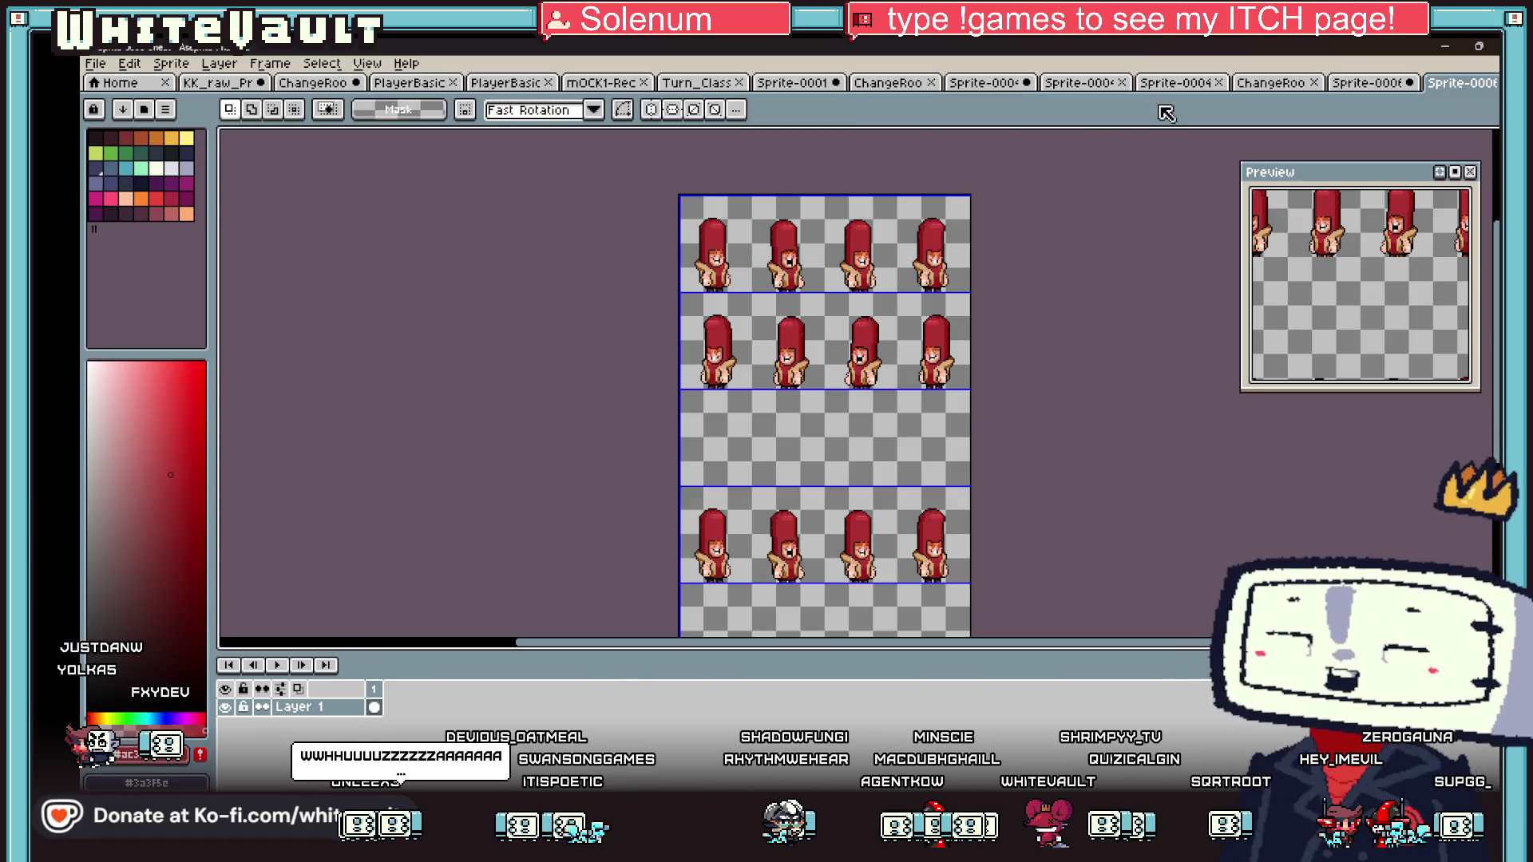
- Flip through the open sprites, return to the hot-dog sheet, then switch to Bakin
{"action": "left_click", "coordinate": [1166, 83]}
{"action": "left_click", "coordinate": [1069, 83]}
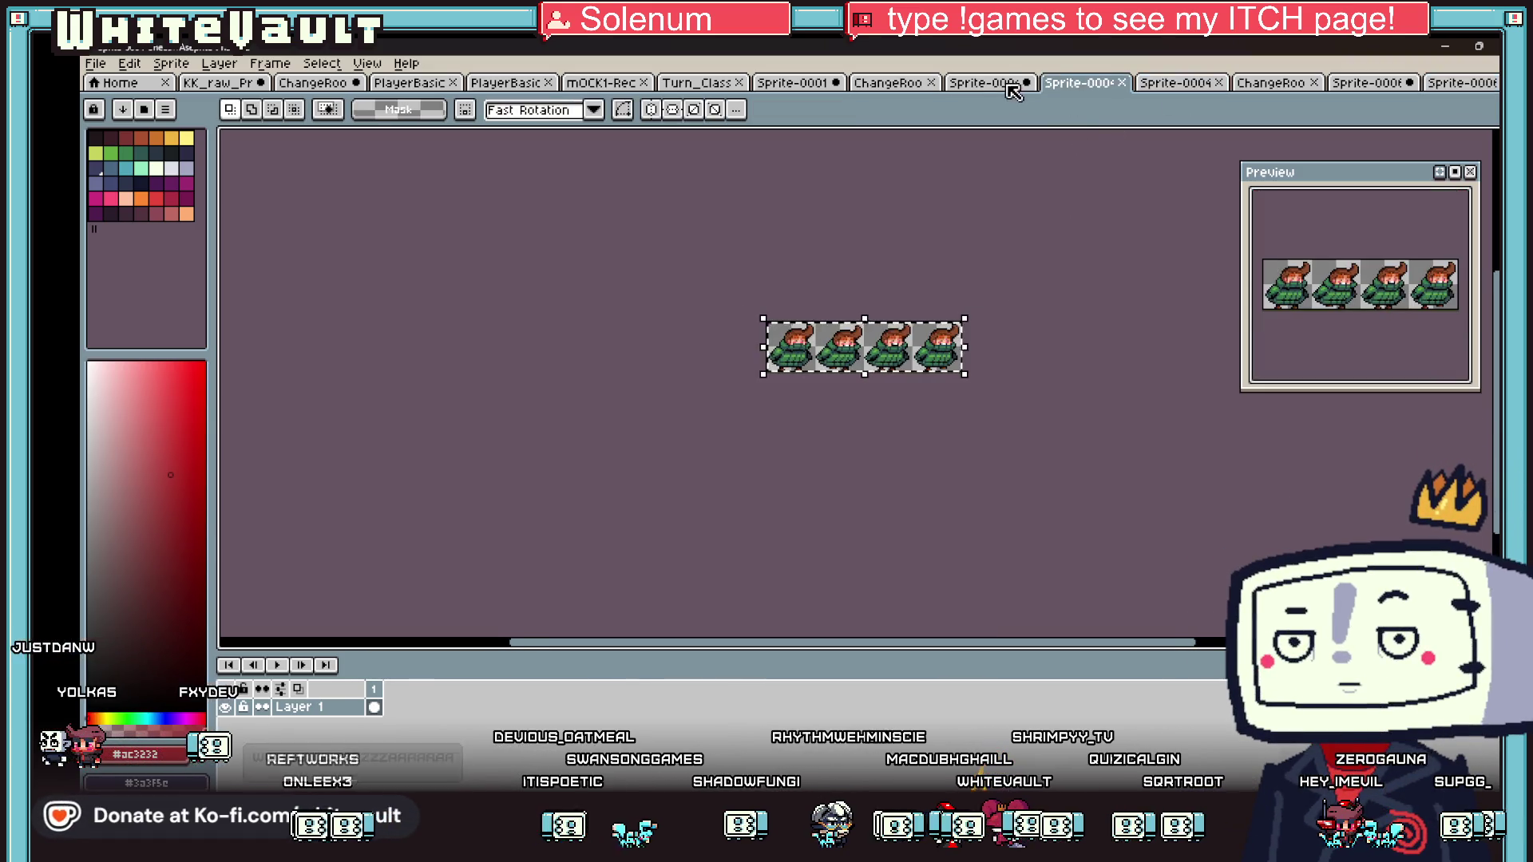
{"action": "left_click", "coordinate": [1008, 84]}
{"action": "left_click", "coordinate": [912, 85]}
{"action": "left_click", "coordinate": [803, 83]}
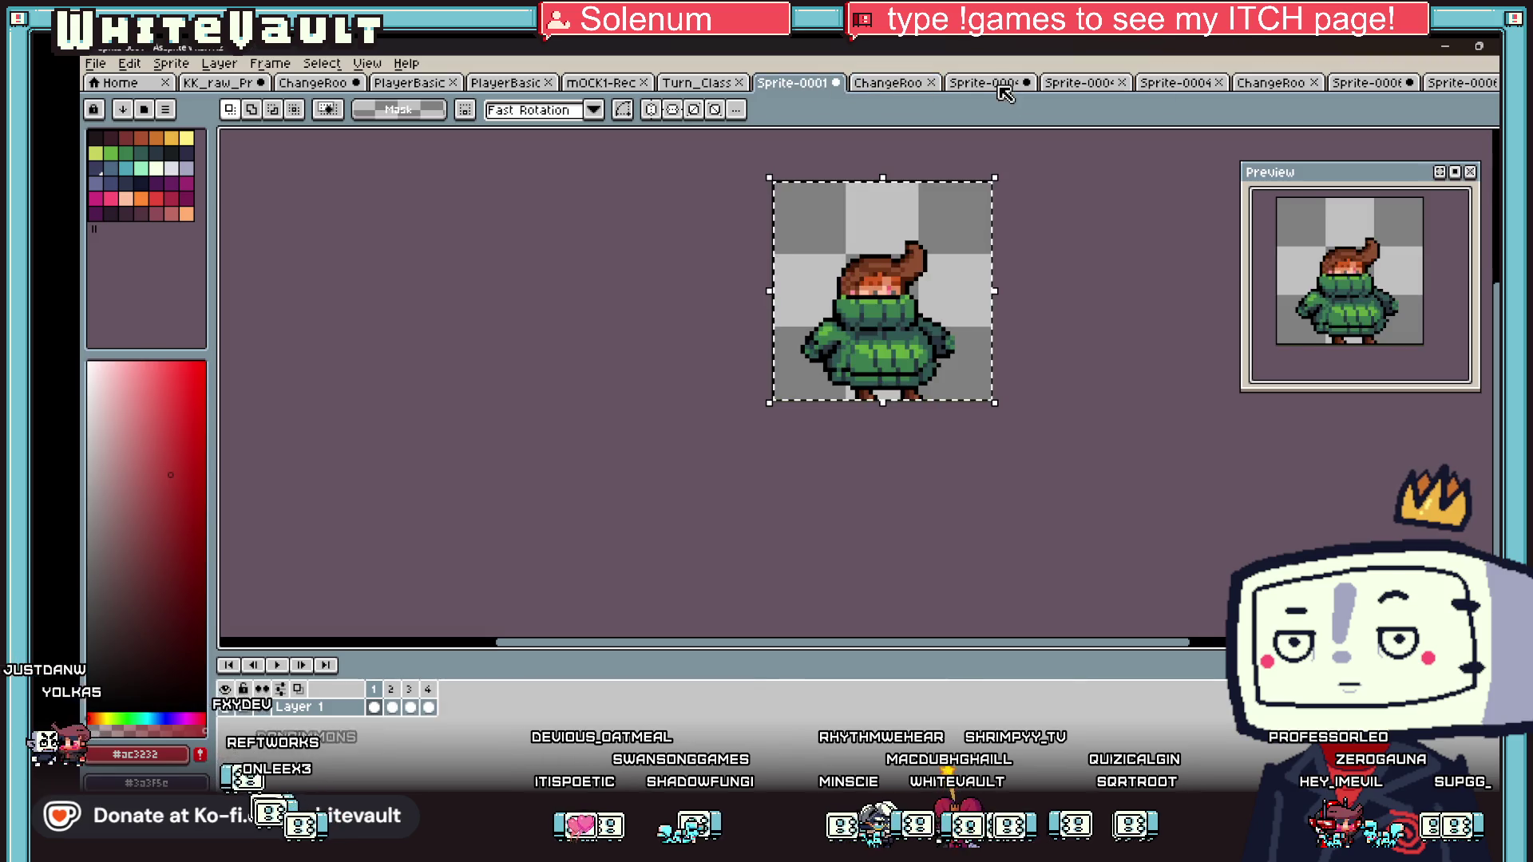
{"action": "left_click", "coordinate": [1169, 83]}
{"action": "left_click", "coordinate": [1258, 82]}
{"action": "left_click", "coordinate": [1350, 88]}
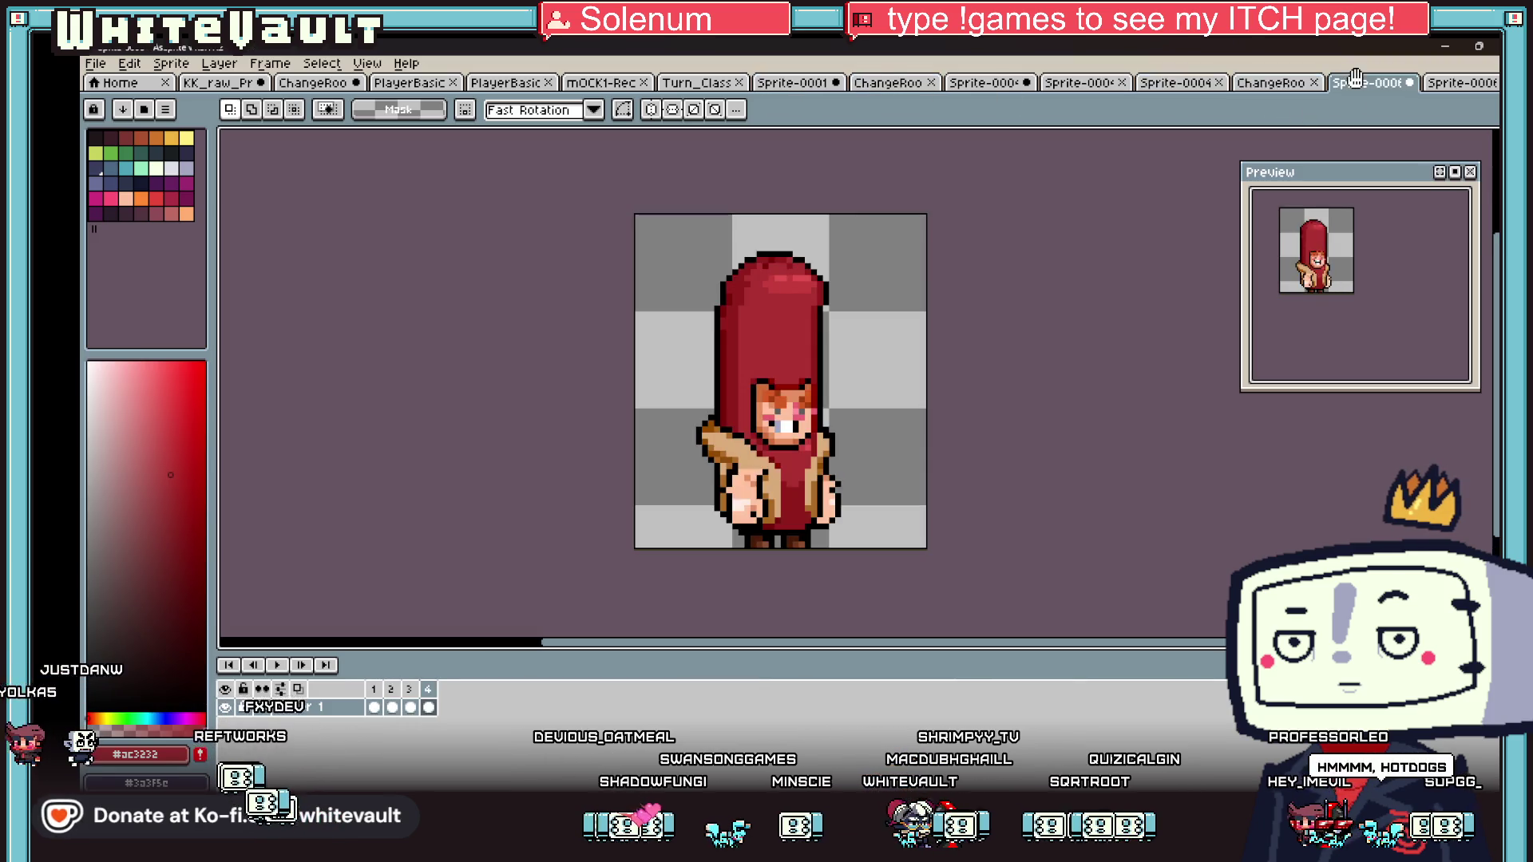
{"action": "left_click", "coordinate": [1460, 89]}
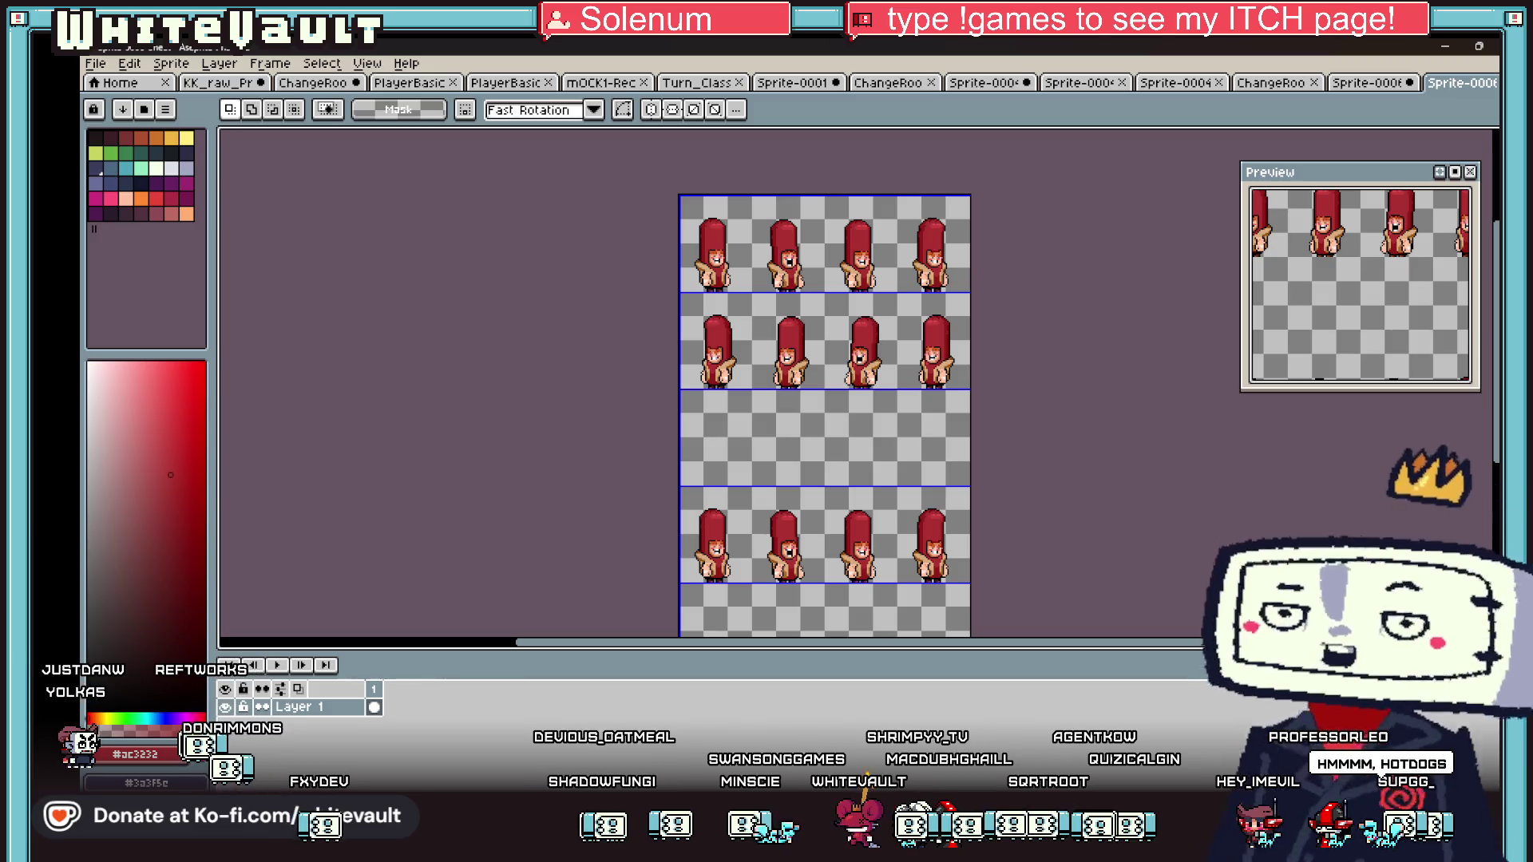
{"action": "left_click", "coordinate": [889, 747]}
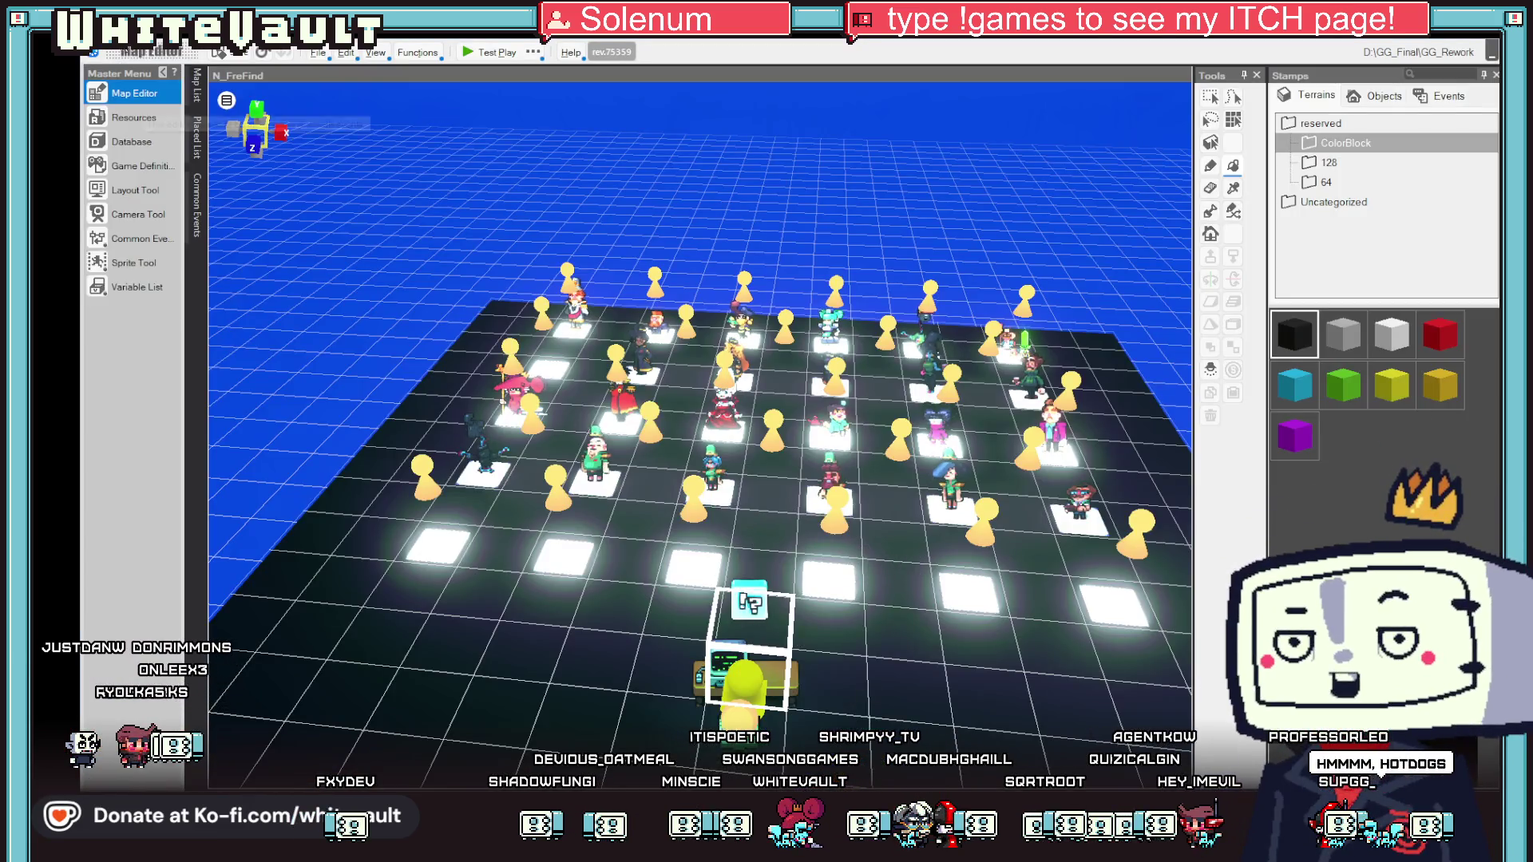
- Open Bakin's Resources library to preview the ClothPlayerSweater_Walk layout, then return to Aseprite
{"action": "left_click", "coordinate": [143, 121]}
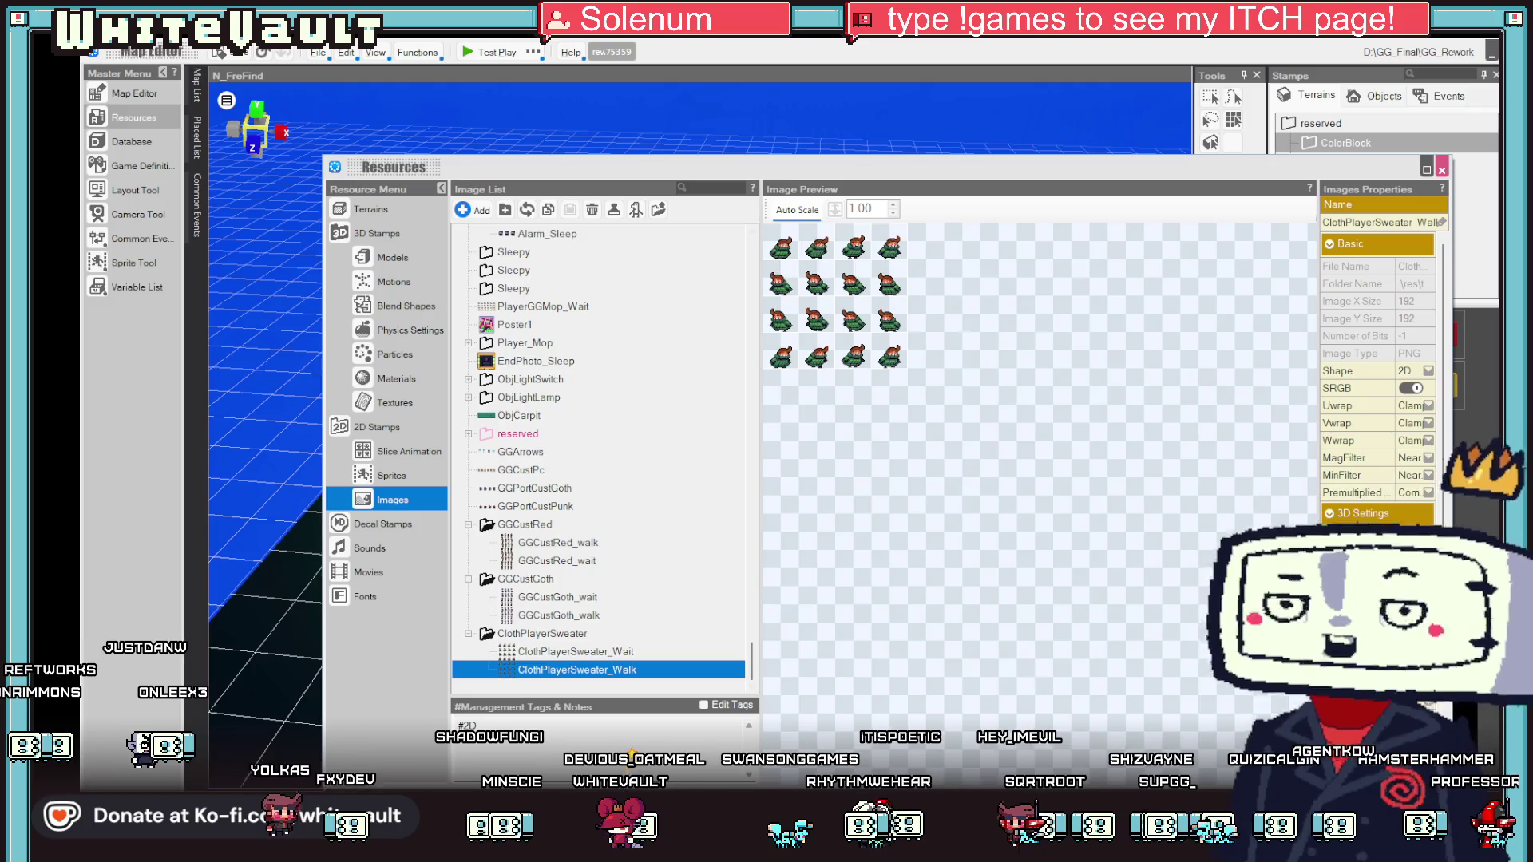
{"action": "left_click", "coordinate": [767, 738]}
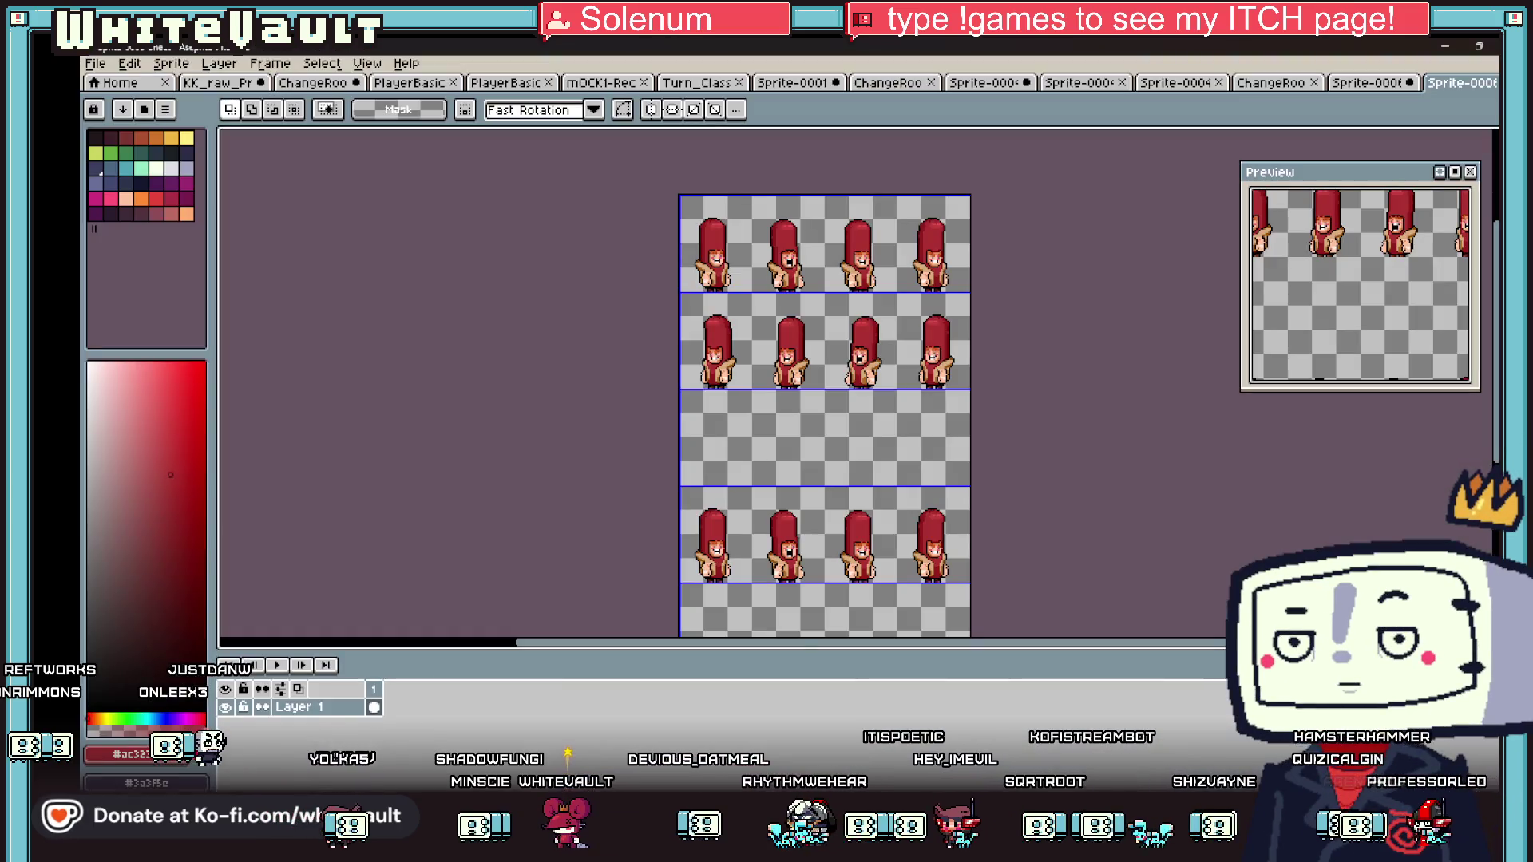
- Compare the hot-dog sheet against the engine's reference sheet
{"action": "scroll", "coordinate": [686, 309], "scroll_direction": "up", "scroll_amount": 2}
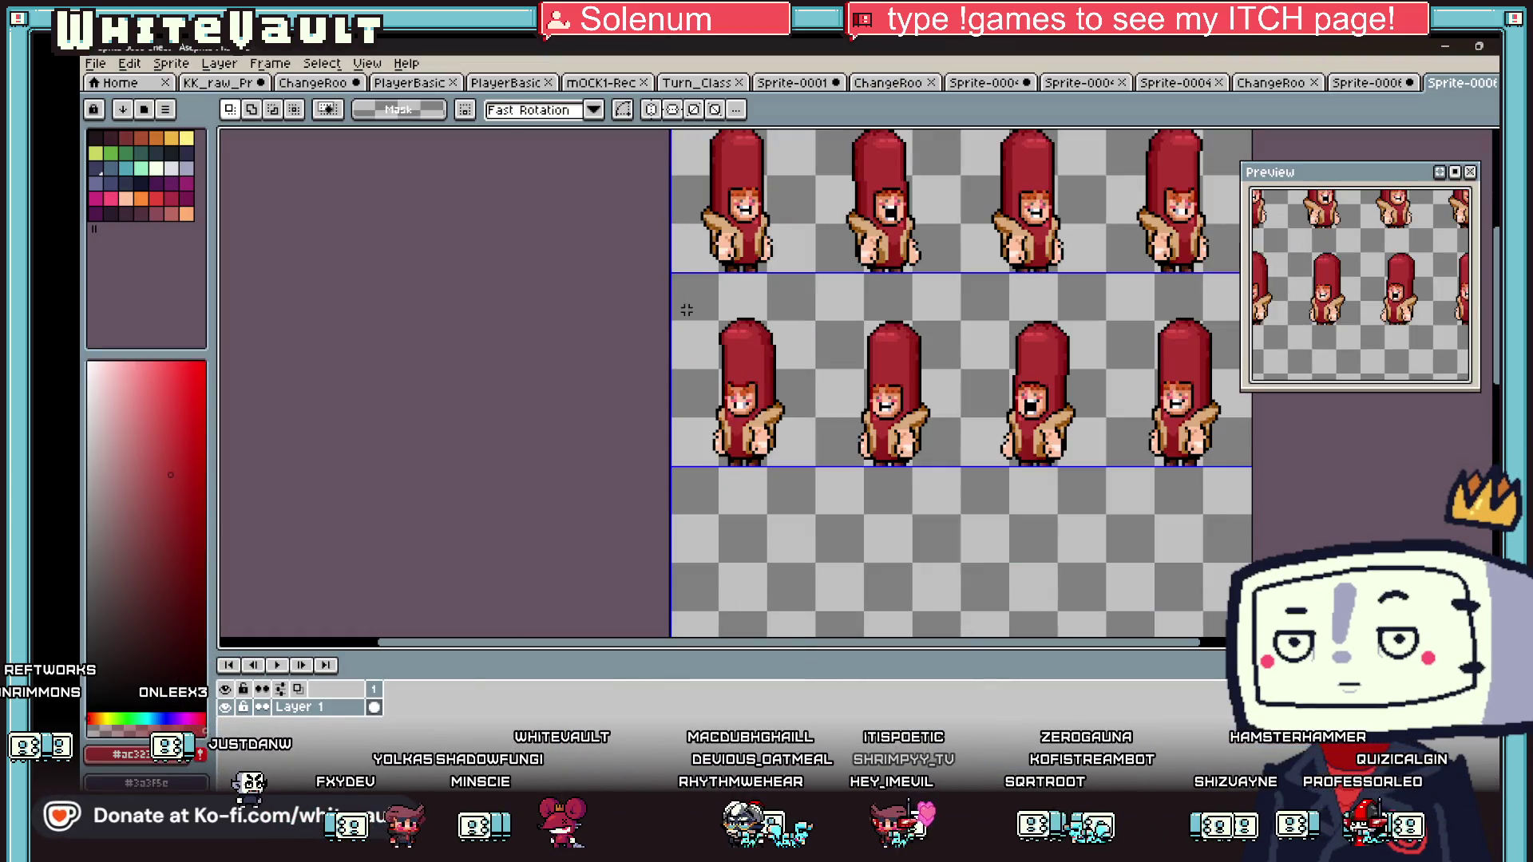
{"action": "scroll", "coordinate": [684, 270], "scroll_direction": "down", "scroll_amount": 1}
{"action": "scroll", "coordinate": [673, 266], "scroll_direction": "up", "scroll_amount": 2}
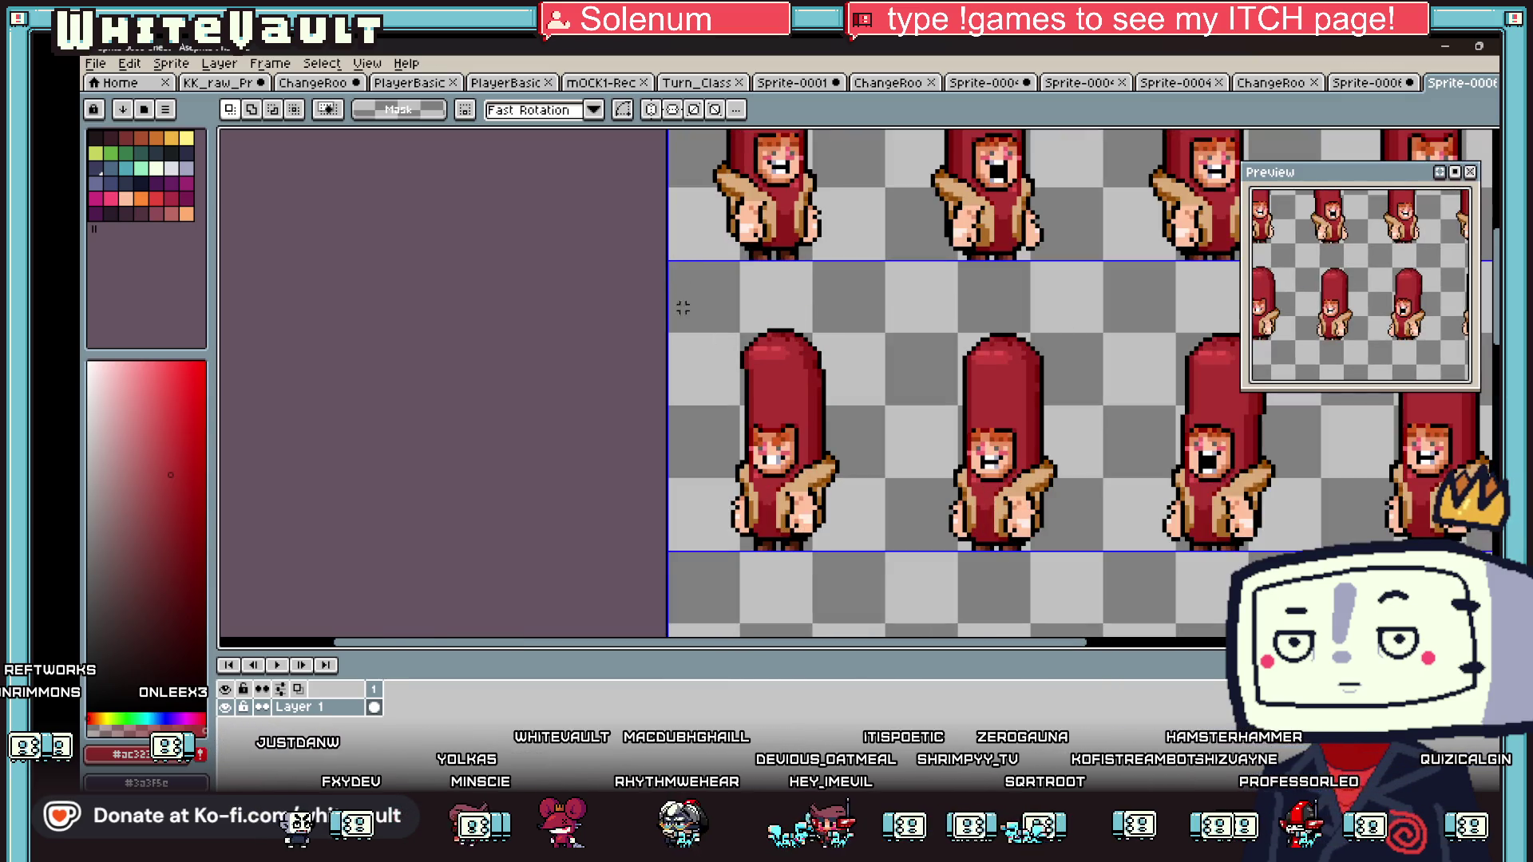
{"action": "key", "text": "alt+Tab"}
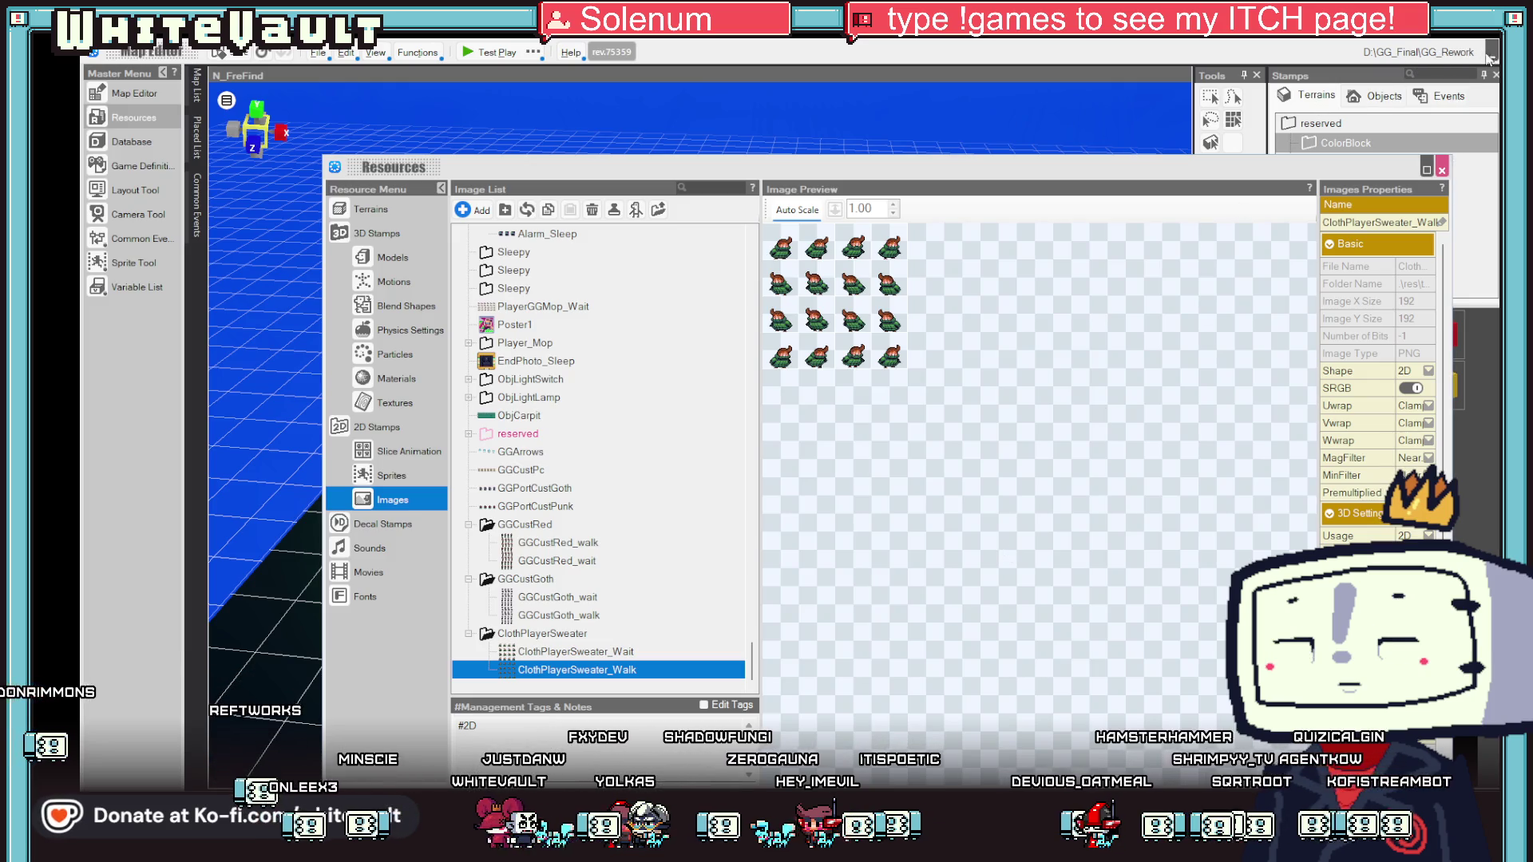
{"action": "key", "text": "alt+Tab"}
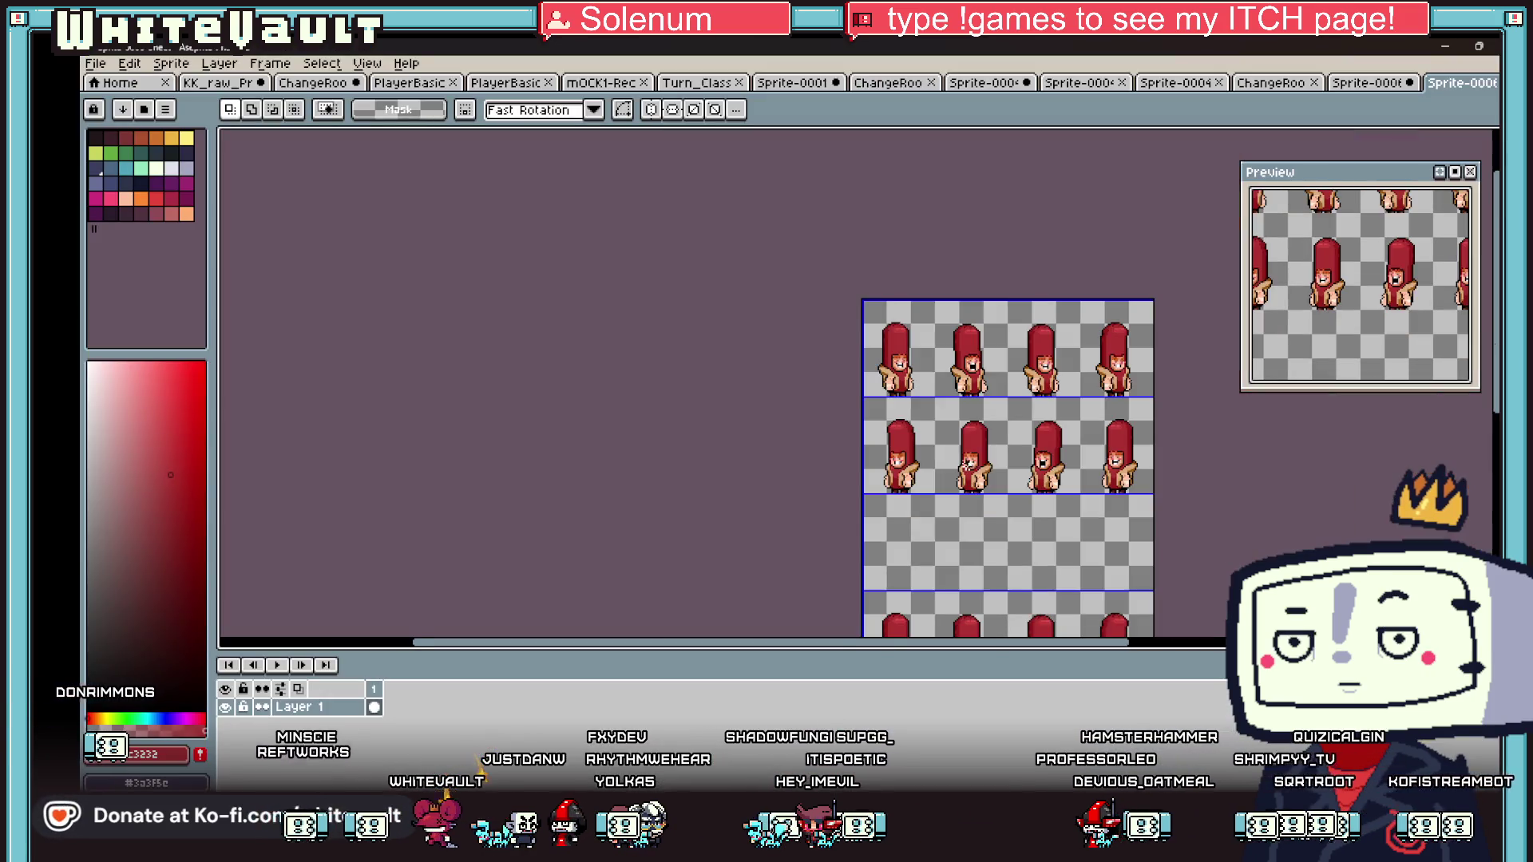
- Copy the top row of frames into the empty third row and commit it
{"action": "scroll", "coordinate": [1002, 501], "scroll_direction": "down", "scroll_amount": 1}
{"action": "scroll", "coordinate": [1046, 566], "scroll_direction": "up", "scroll_amount": 1}
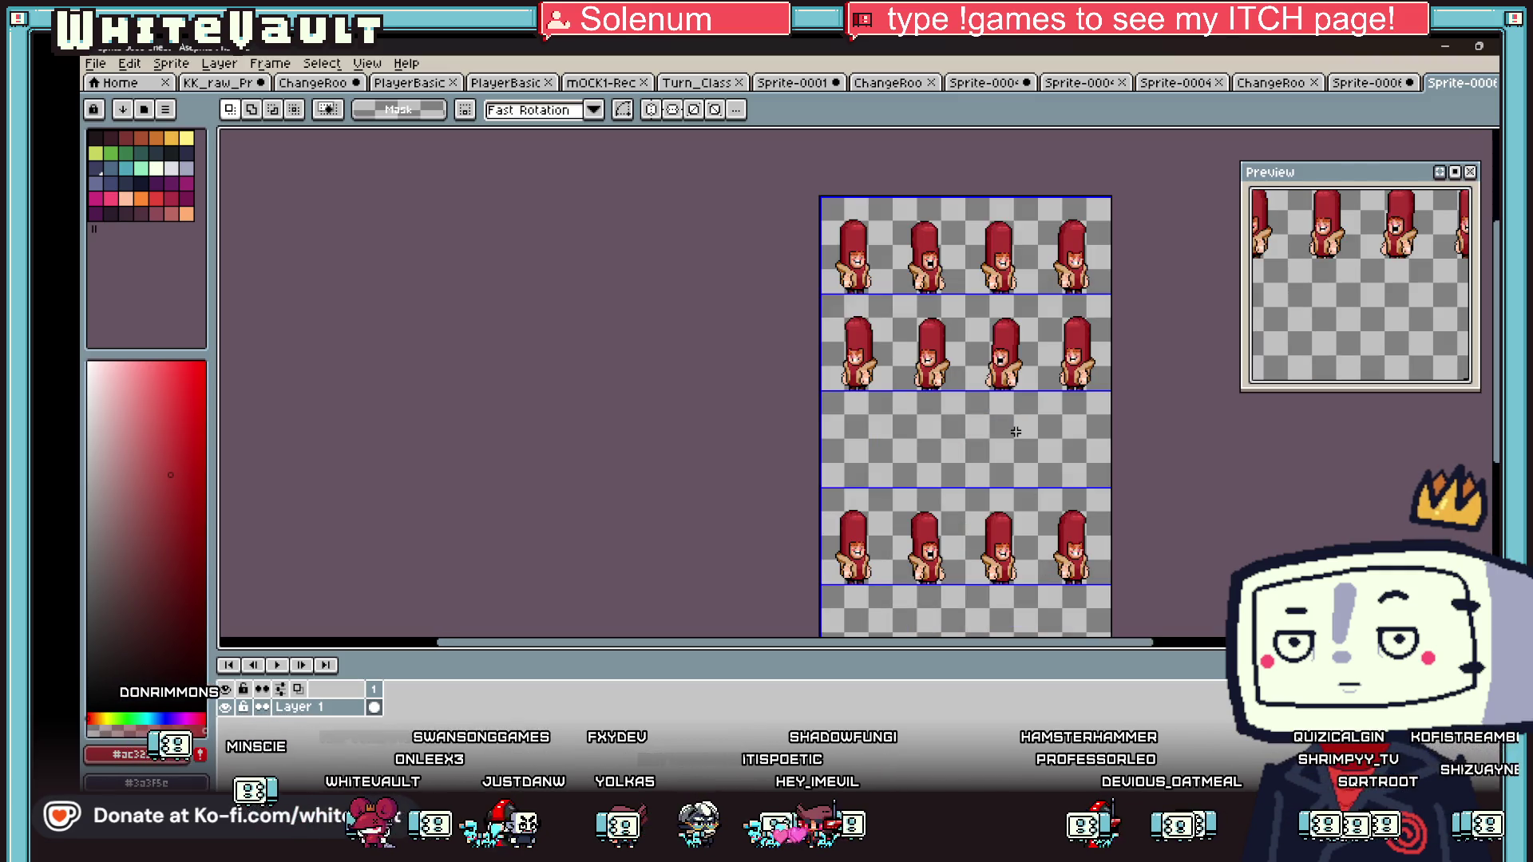
{"action": "key", "text": "ctrl+a"}
{"action": "left_click_drag", "start_coordinate": [1030, 215], "coordinate": [1030, 407]}
{"action": "key", "text": "Return"}
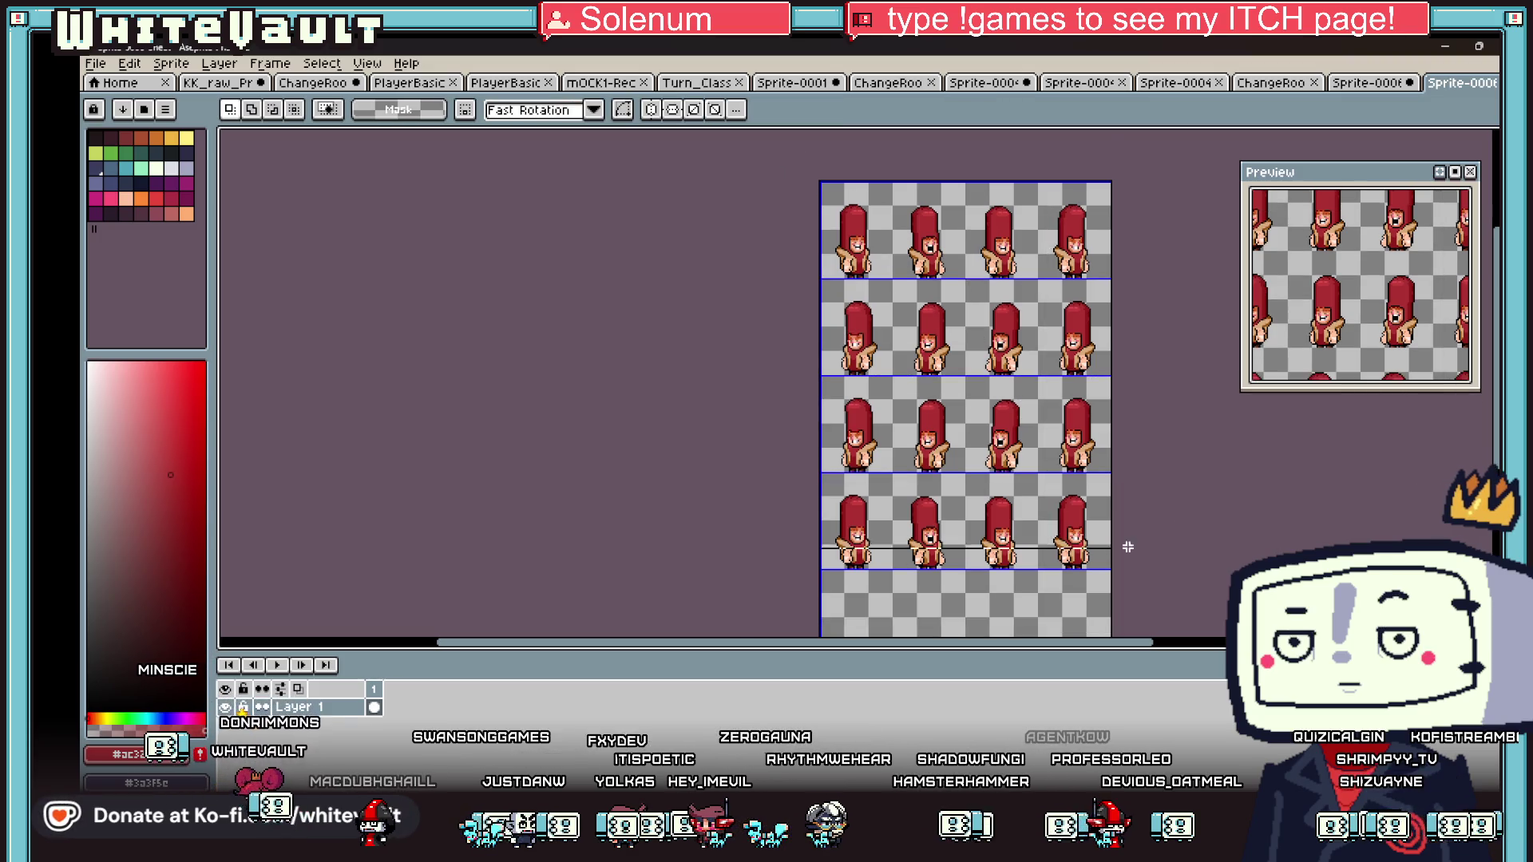
{"action": "scroll", "coordinate": [1122, 539], "scroll_direction": "up", "scroll_amount": 2}
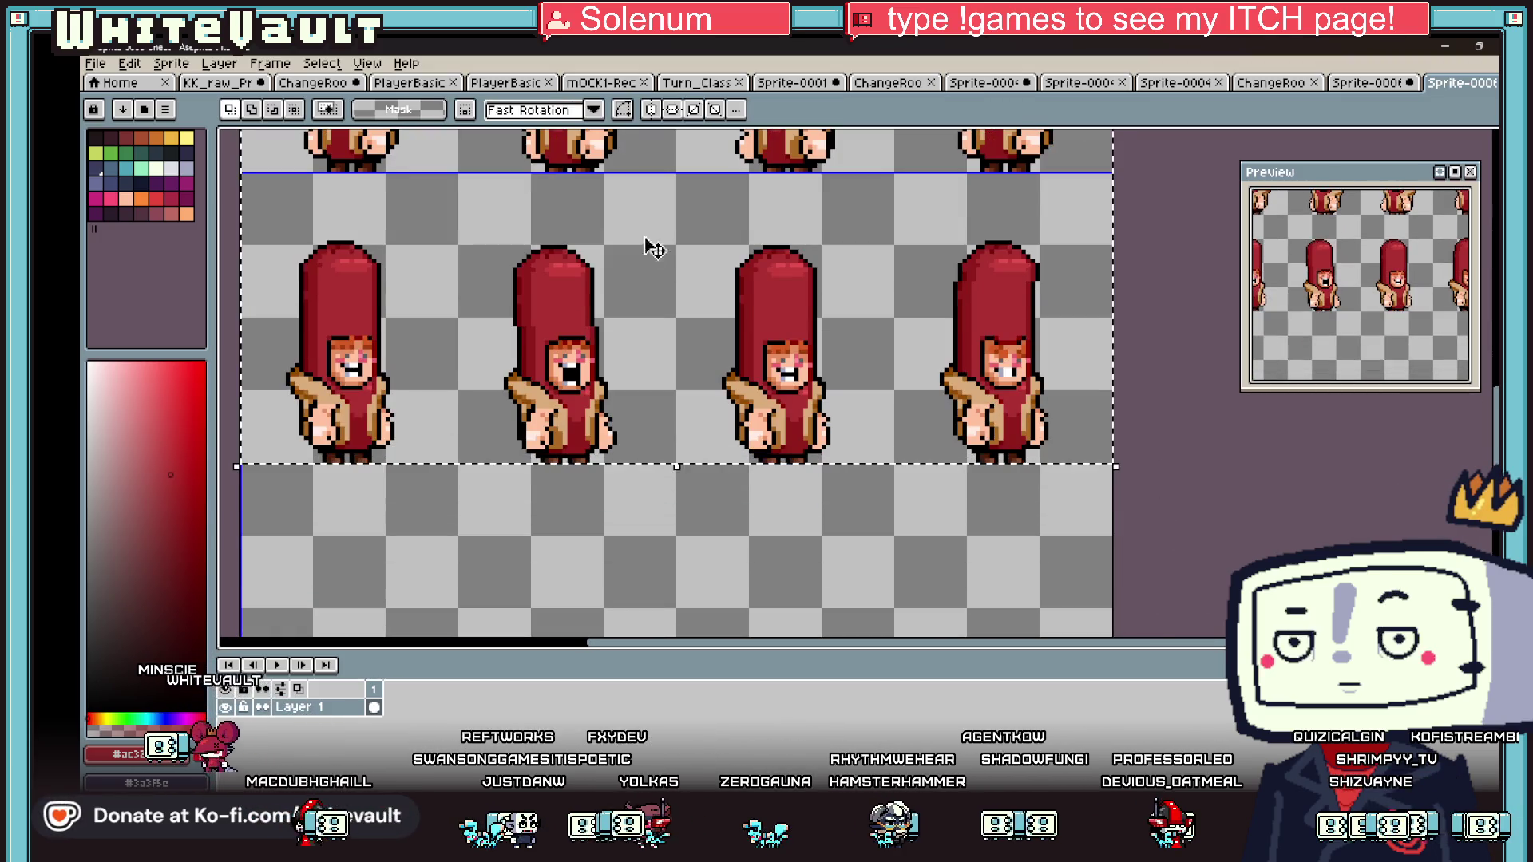
{"action": "left_click", "coordinate": [367, 63]}
- Crop the sprite sheet to remove the empty canvas
{"action": "mouse_move", "coordinate": [410, 188]}
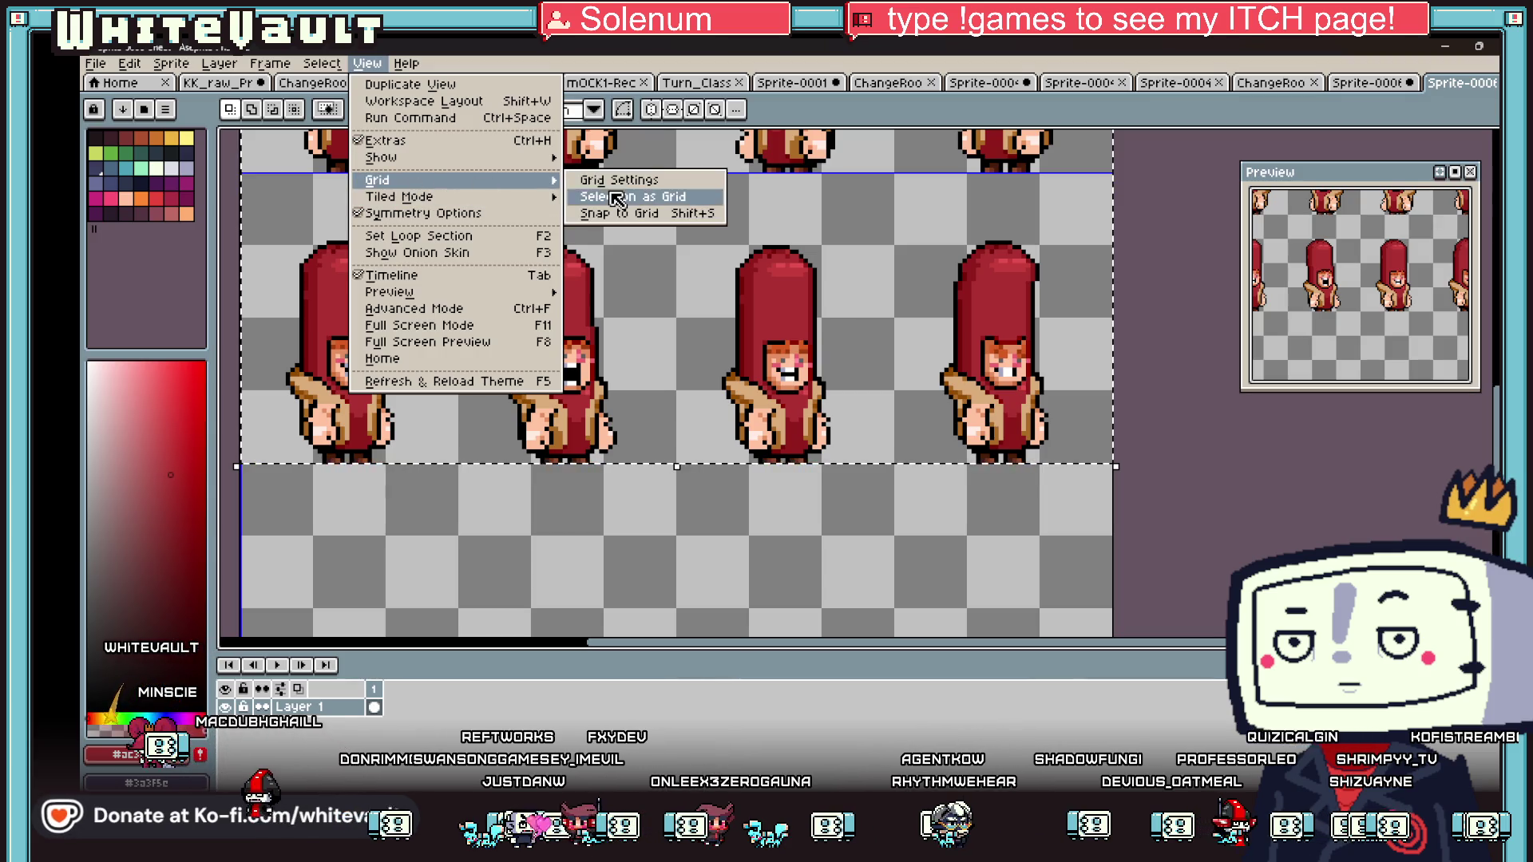
{"action": "mouse_move", "coordinate": [171, 63]}
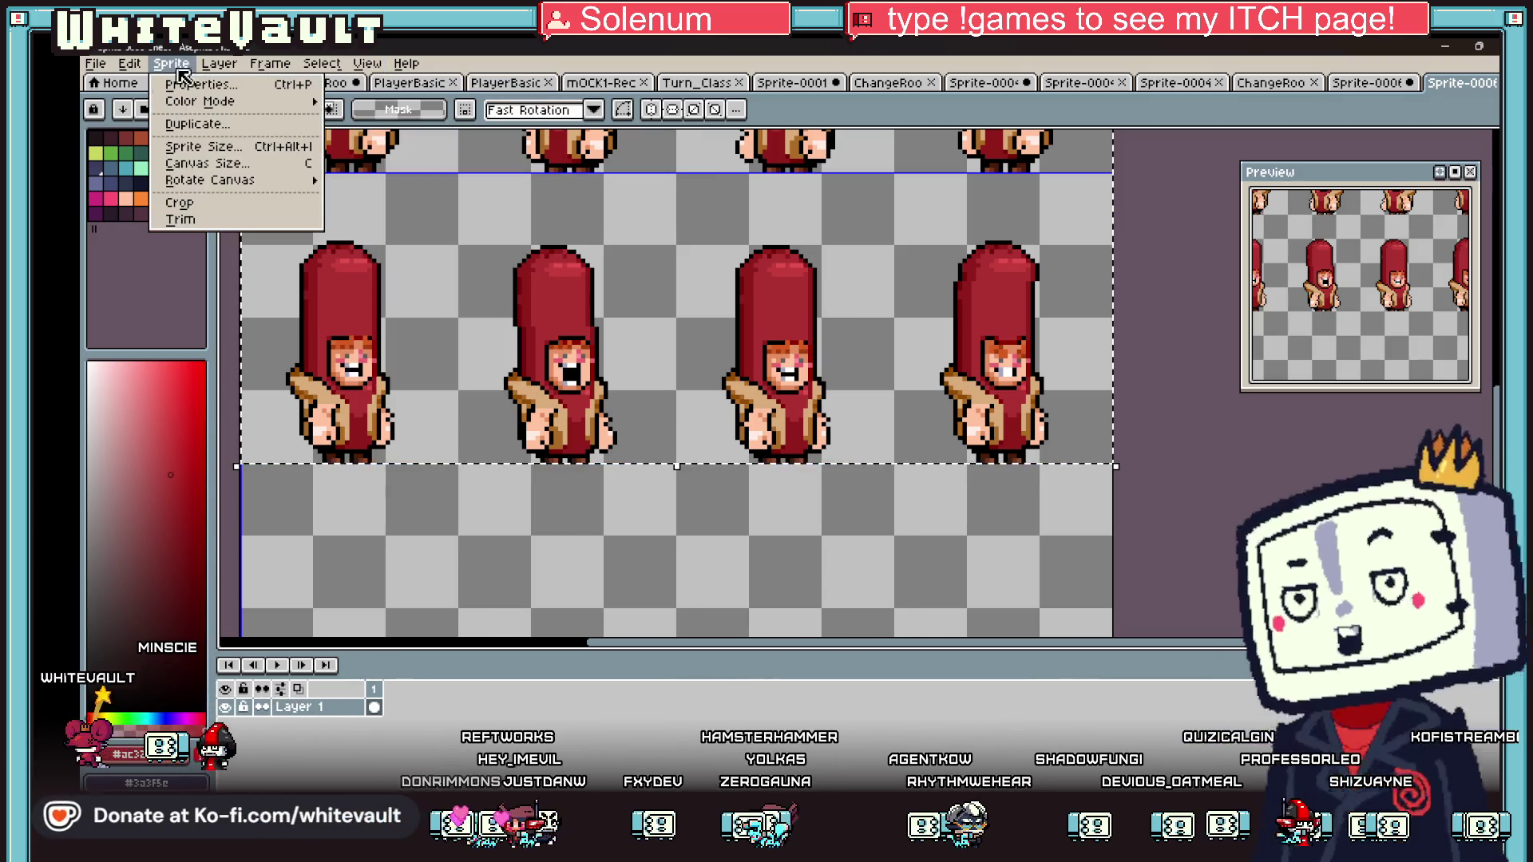
{"action": "left_click", "coordinate": [223, 205]}
{"action": "scroll", "coordinate": [1195, 391], "scroll_direction": "down", "scroll_amount": 4}
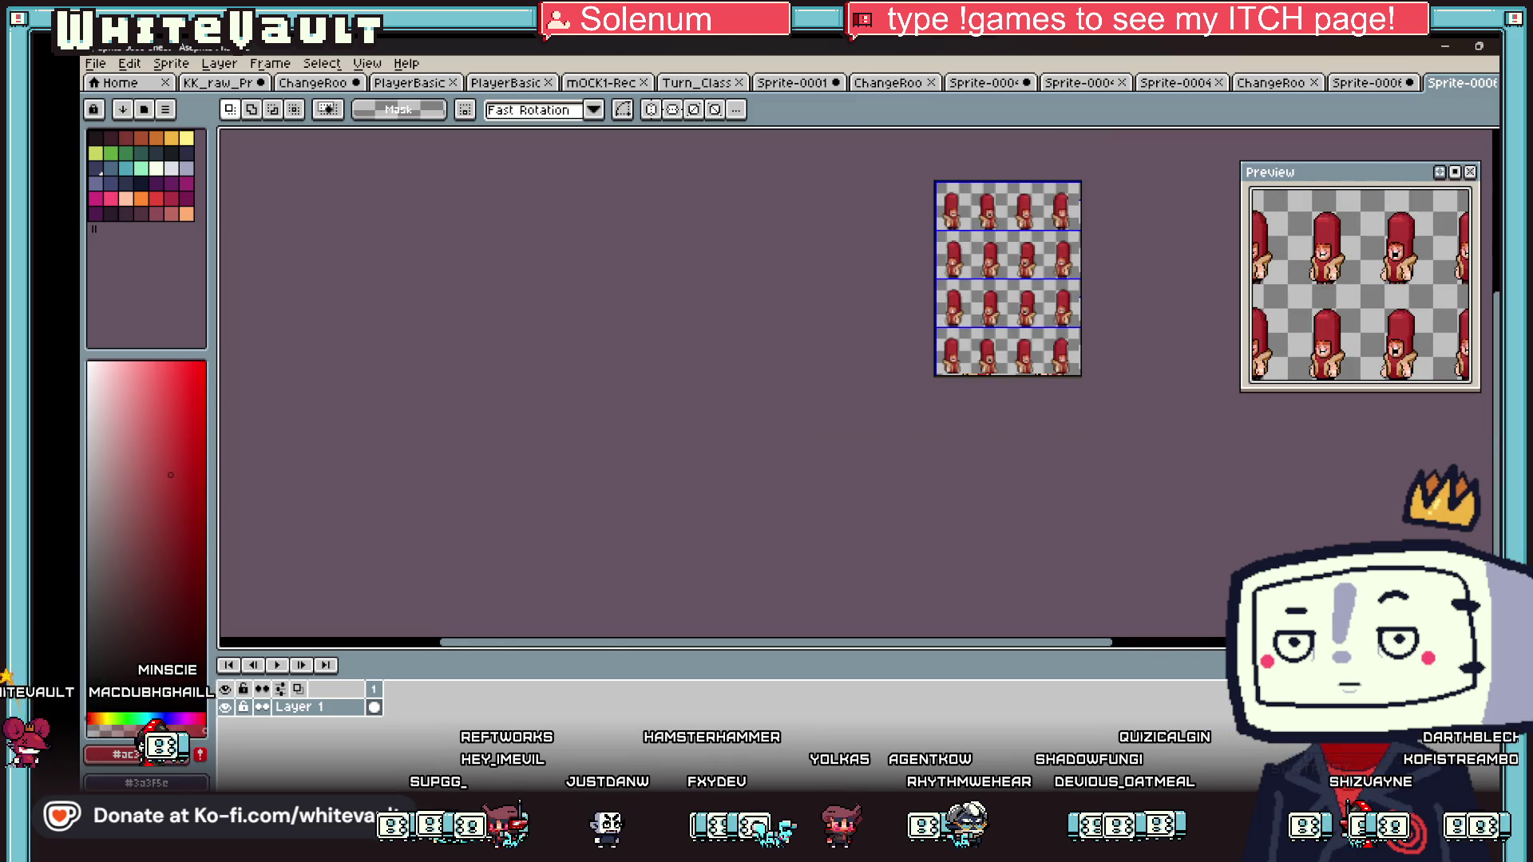
- Save the sheet as a new file named after ClothPlayerSweater_Wait in GG_Sprites
{"action": "left_click", "coordinate": [95, 63]}
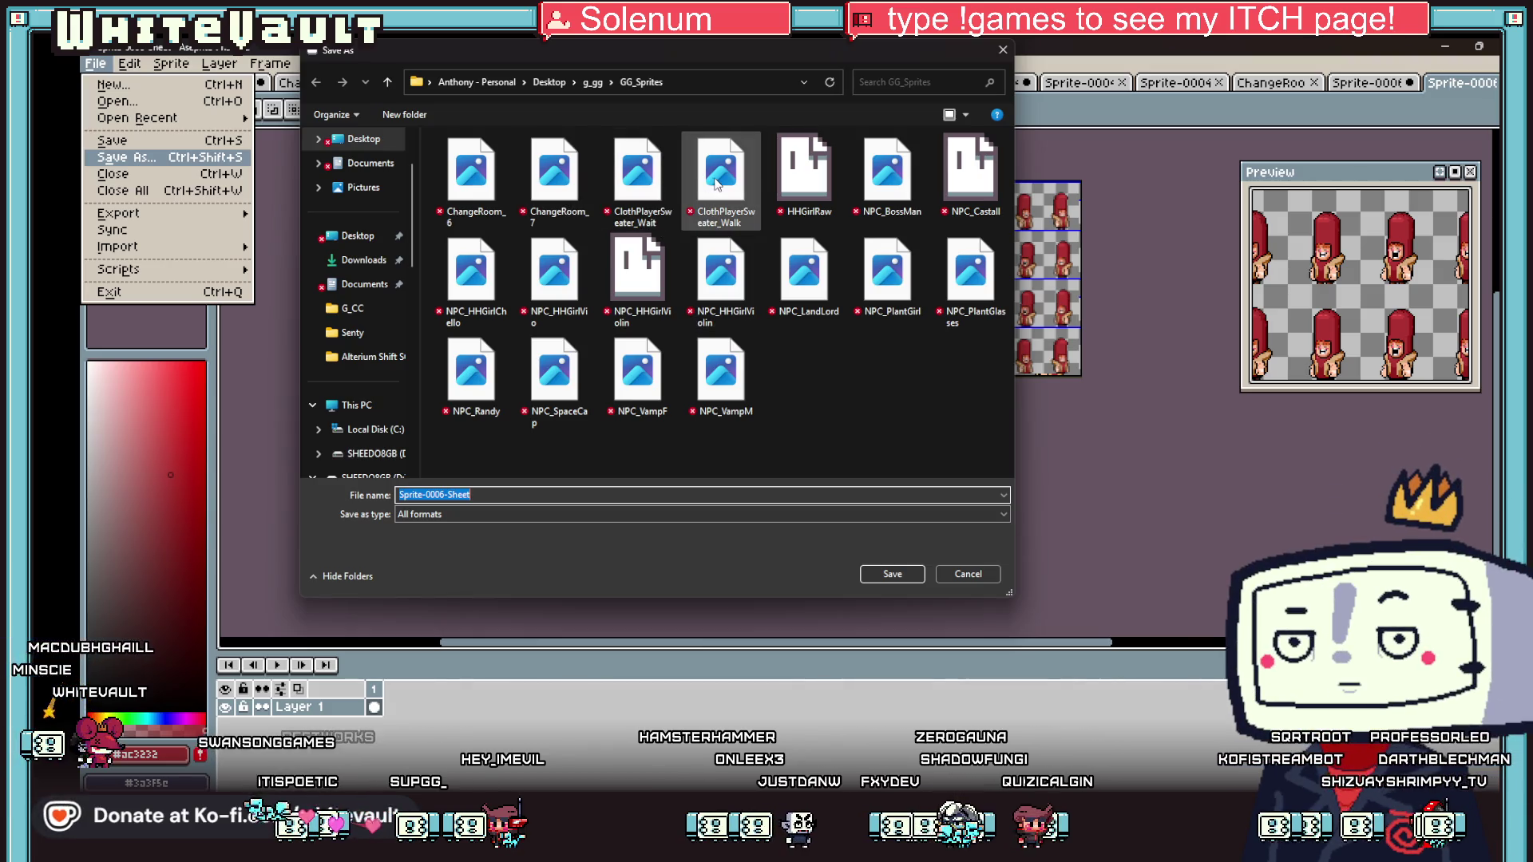
{"action": "left_click", "coordinate": [660, 226]}
{"action": "double_click", "coordinate": [473, 493]}
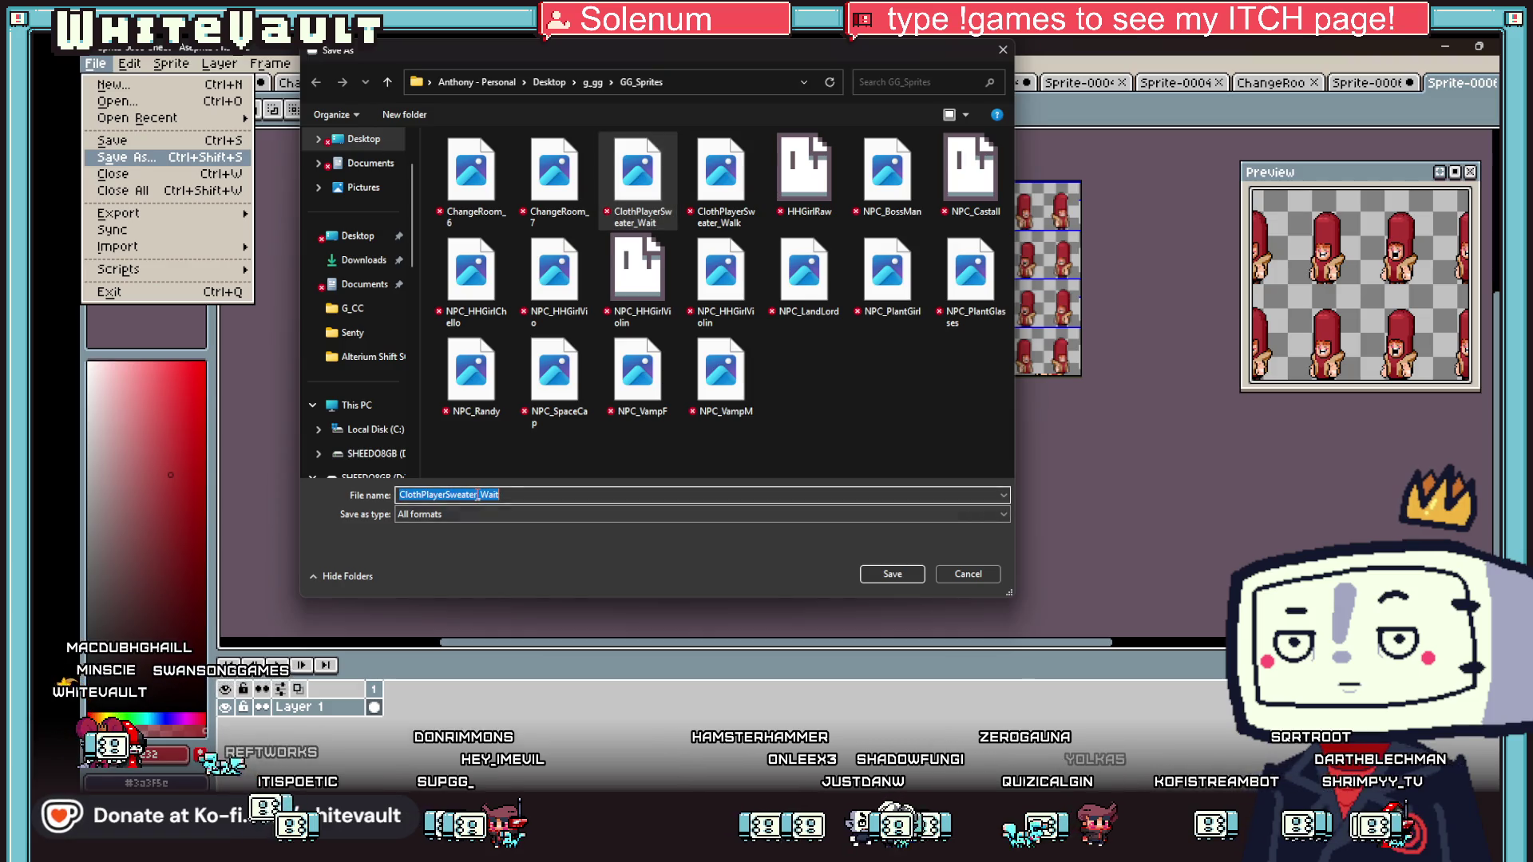